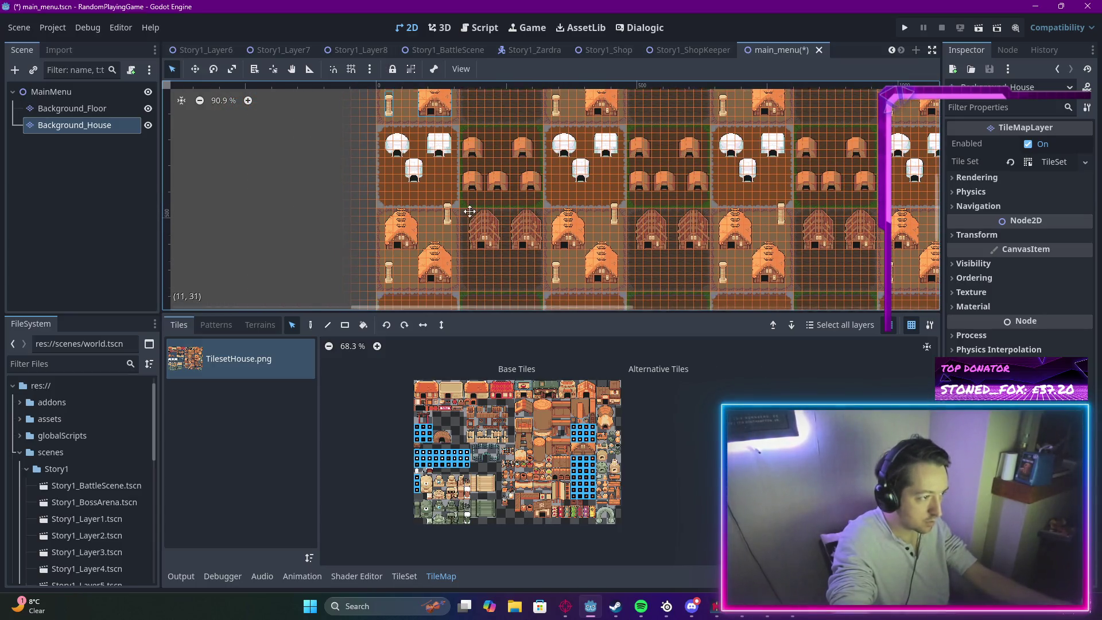
Step: Undo the stray house tiles and stamp the first pasted house block onto the map
key("ctrl+z")
key("ctrl+z")
key("ctrl+z")
key("ctrl+z")
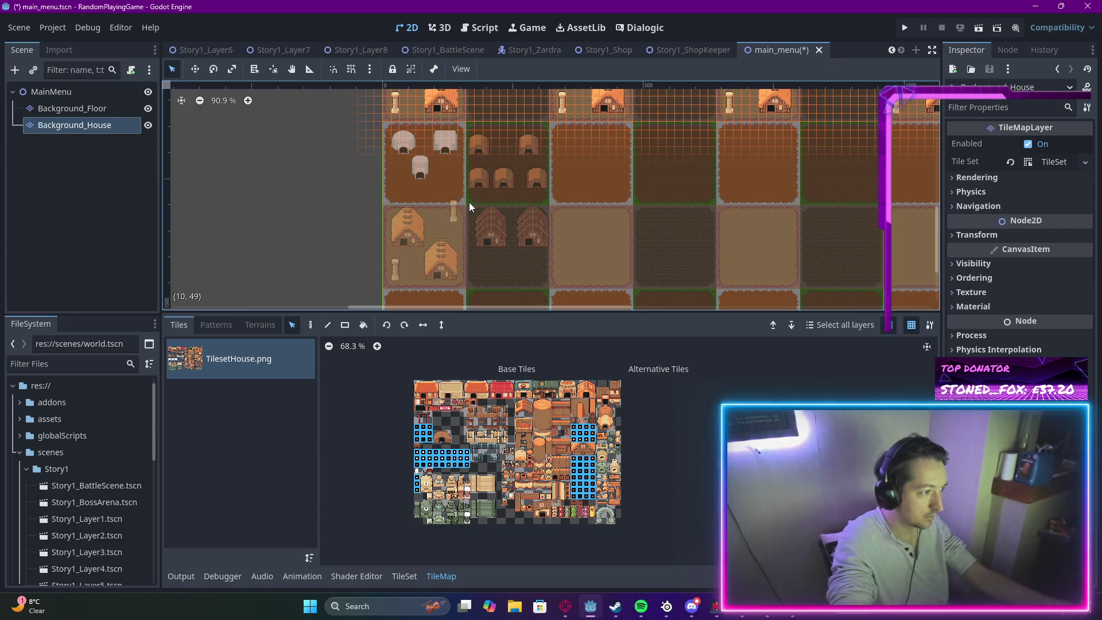
key("ctrl+v")
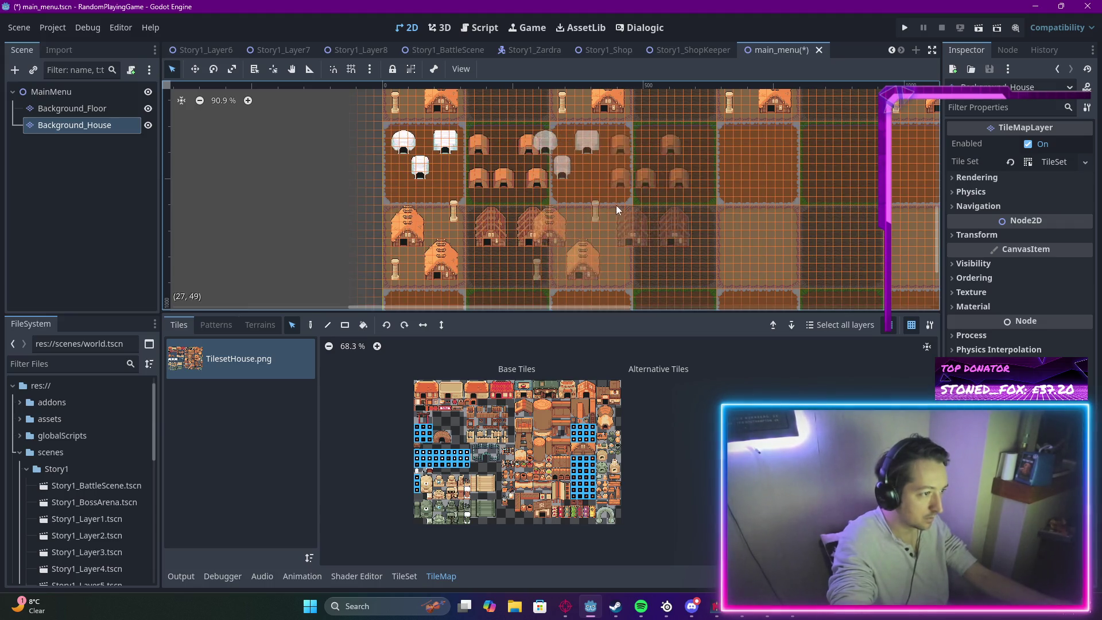
left_click(635, 203)
left_click_drag(635, 204, 476, 197)
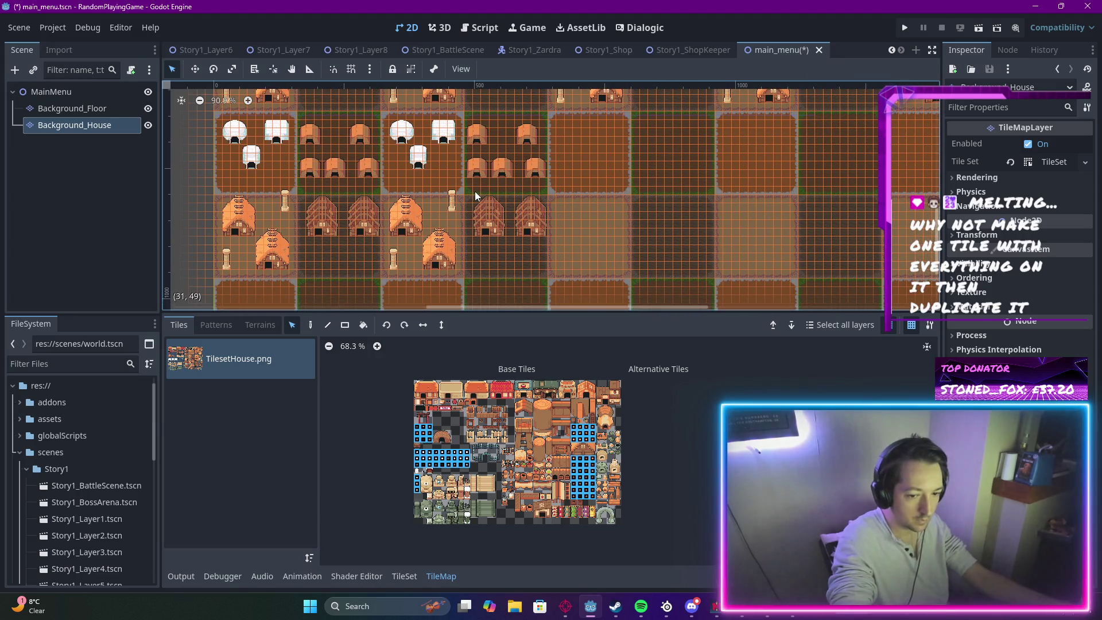
scroll(488, 198, "right", 3)
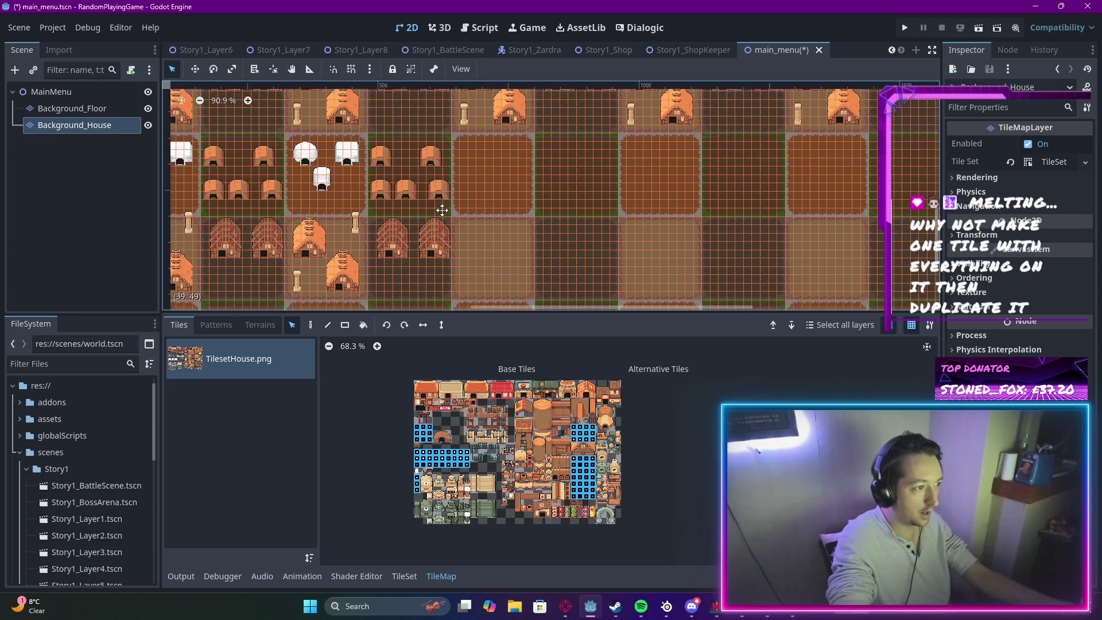
Step: Paste another house-tile block and stamp it onto the empty area further right
key("ctrl+v")
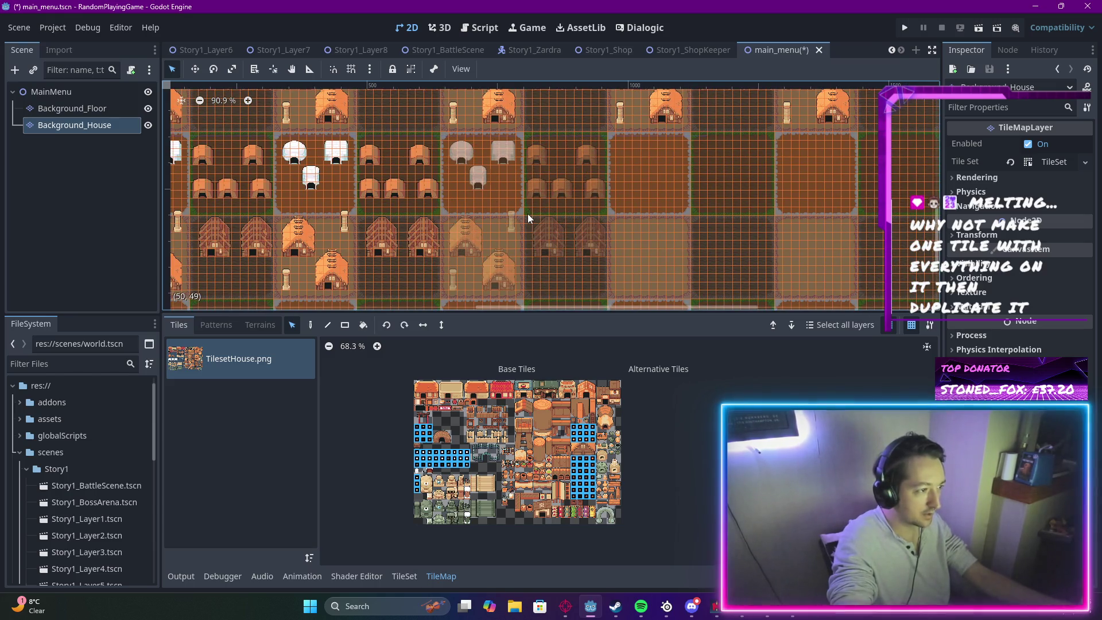
scroll(528, 213, "right", 4)
scroll(540, 196, "down", 1)
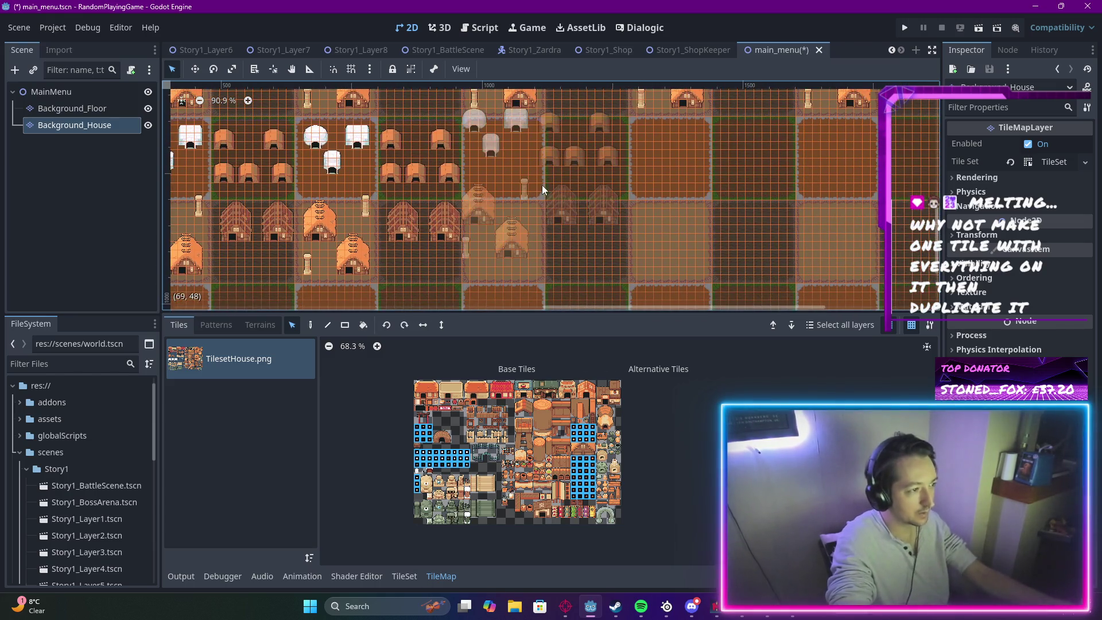
scroll(553, 195, "right", 5)
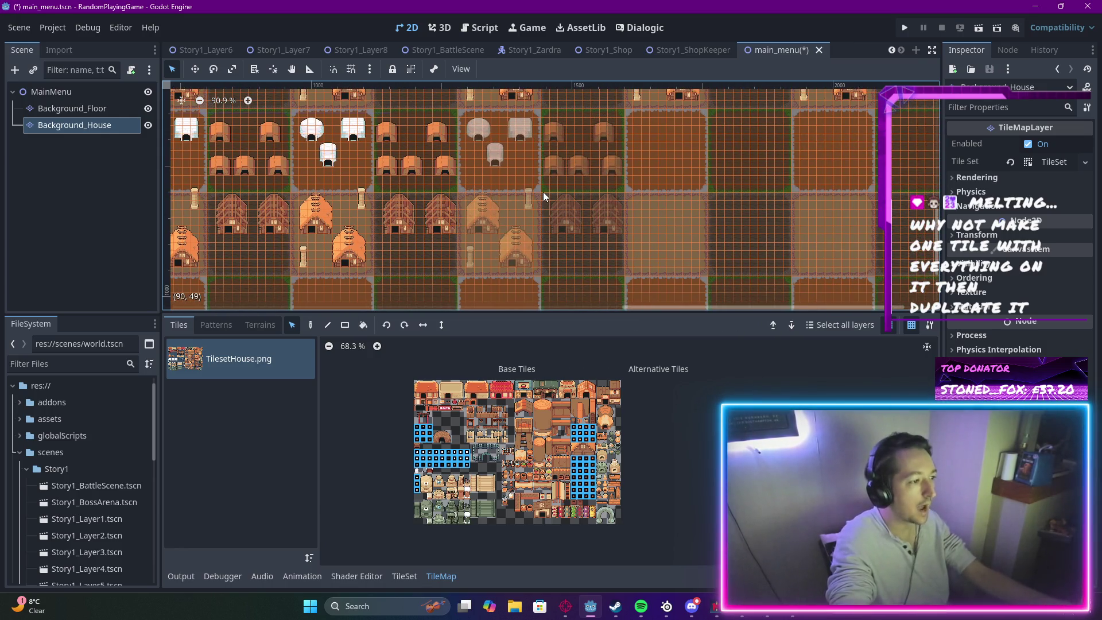
scroll(534, 191, "right", 5)
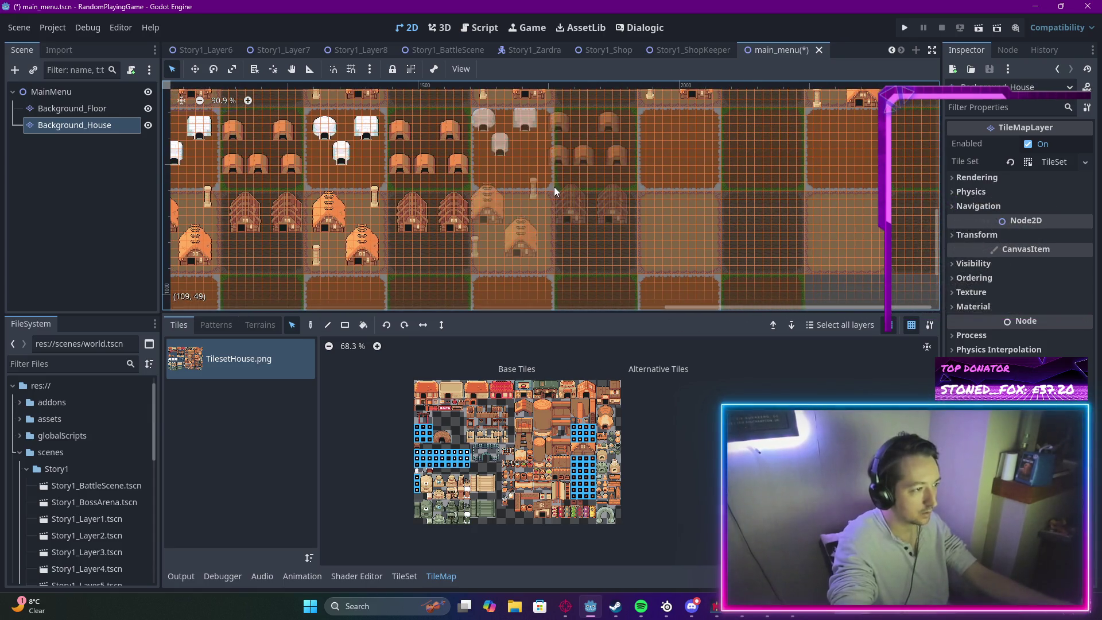
scroll(557, 188, "right", 5)
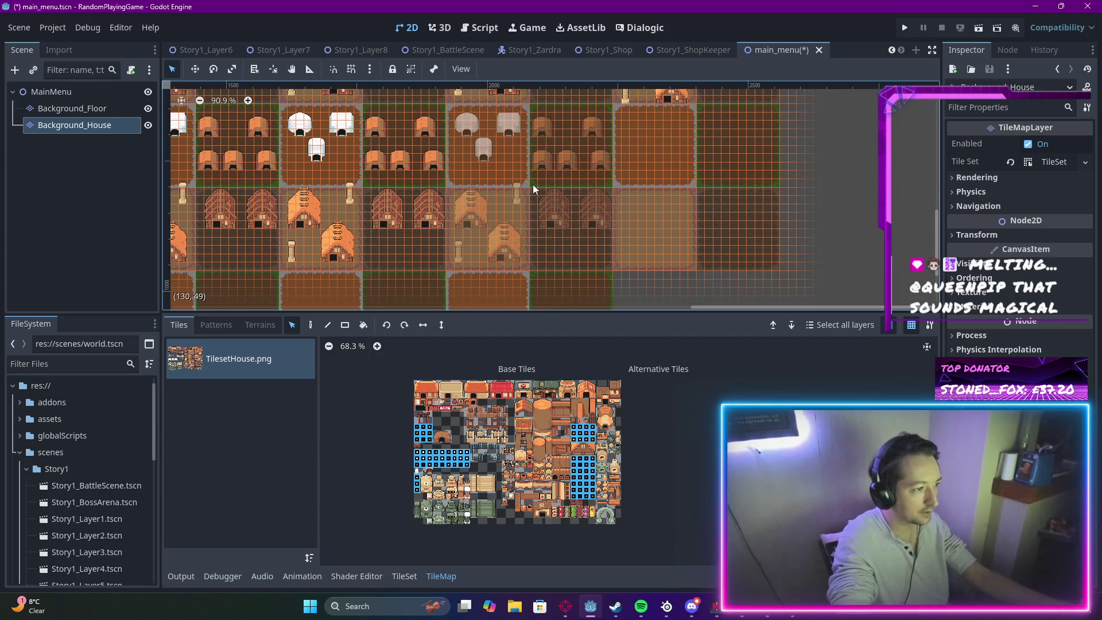
scroll(532, 184, "right", 4)
left_click(563, 180)
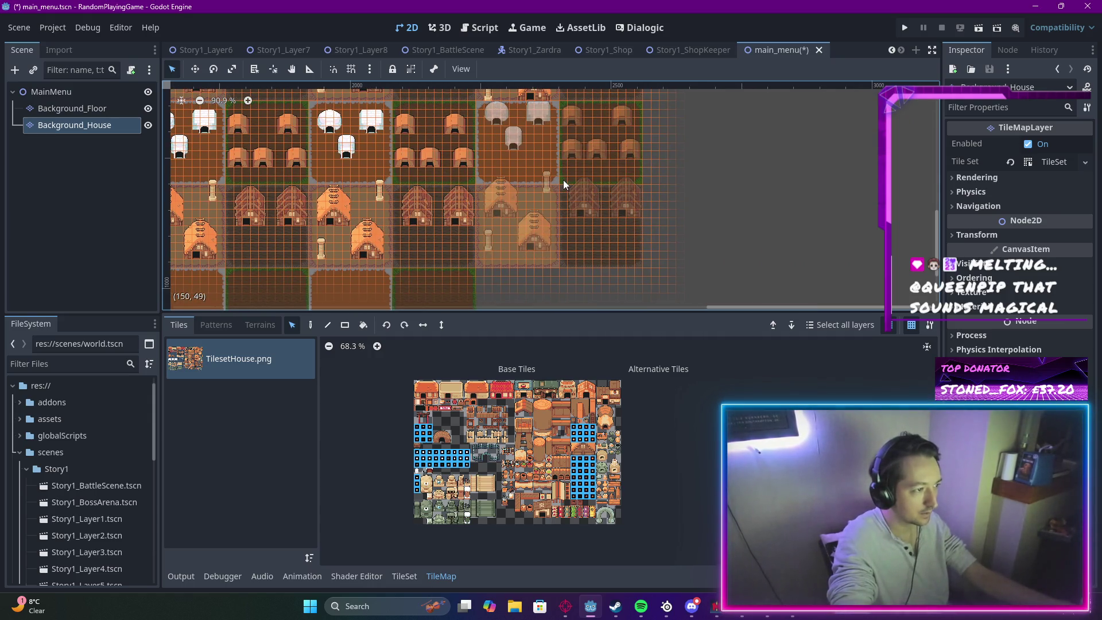
Step: Scroll back over the map and add Background_Floor to the layer selection
scroll(563, 182, "down", 11)
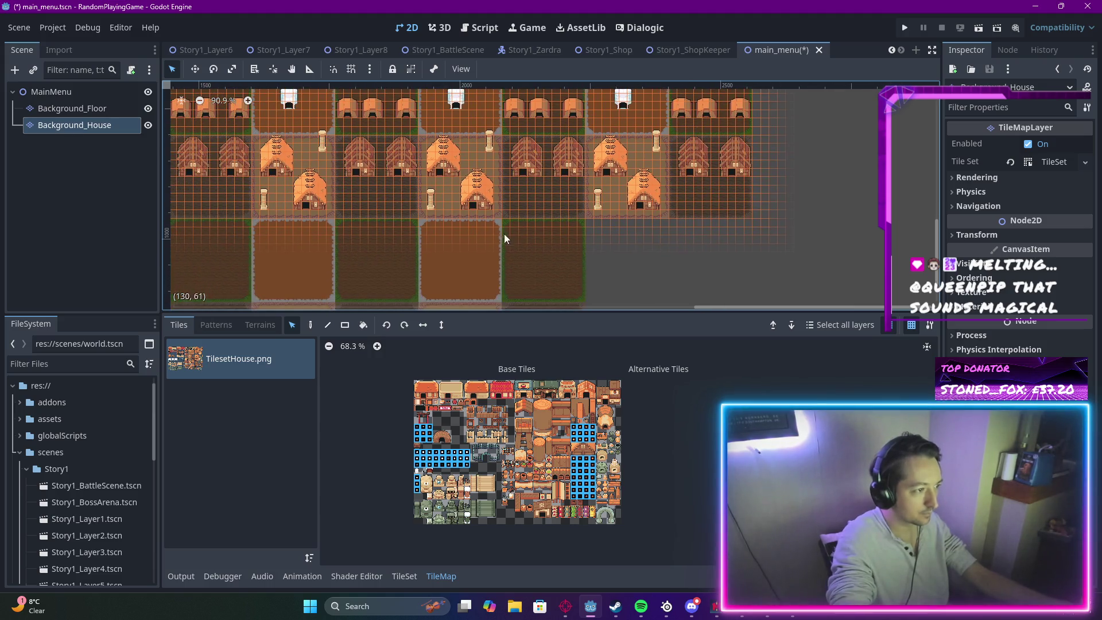
scroll(521, 208, "left", 4)
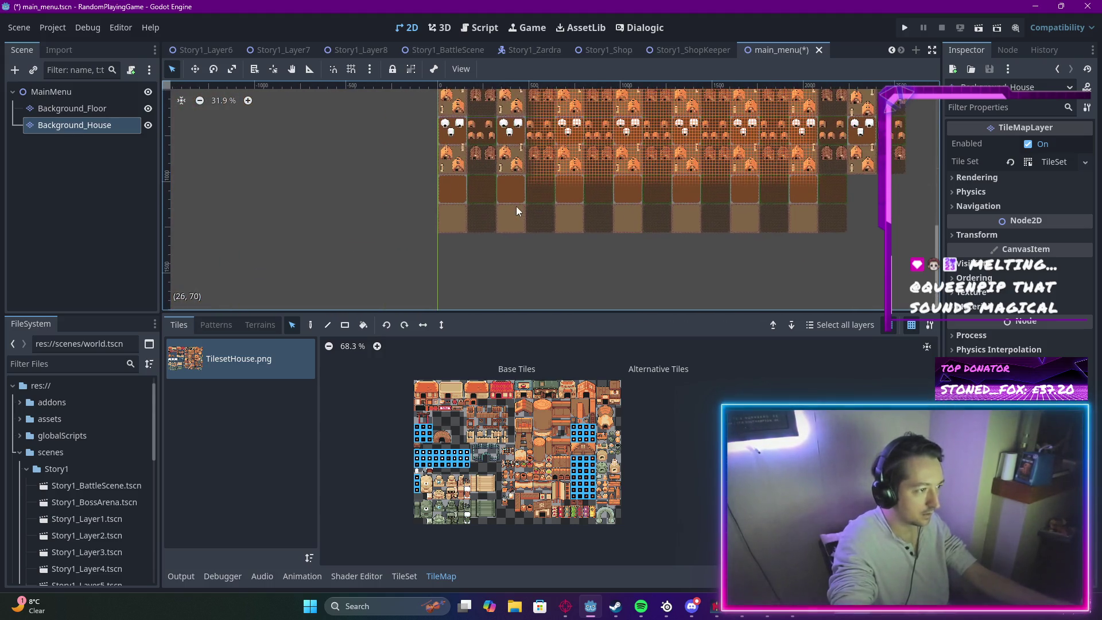
scroll(413, 223, "up", 5)
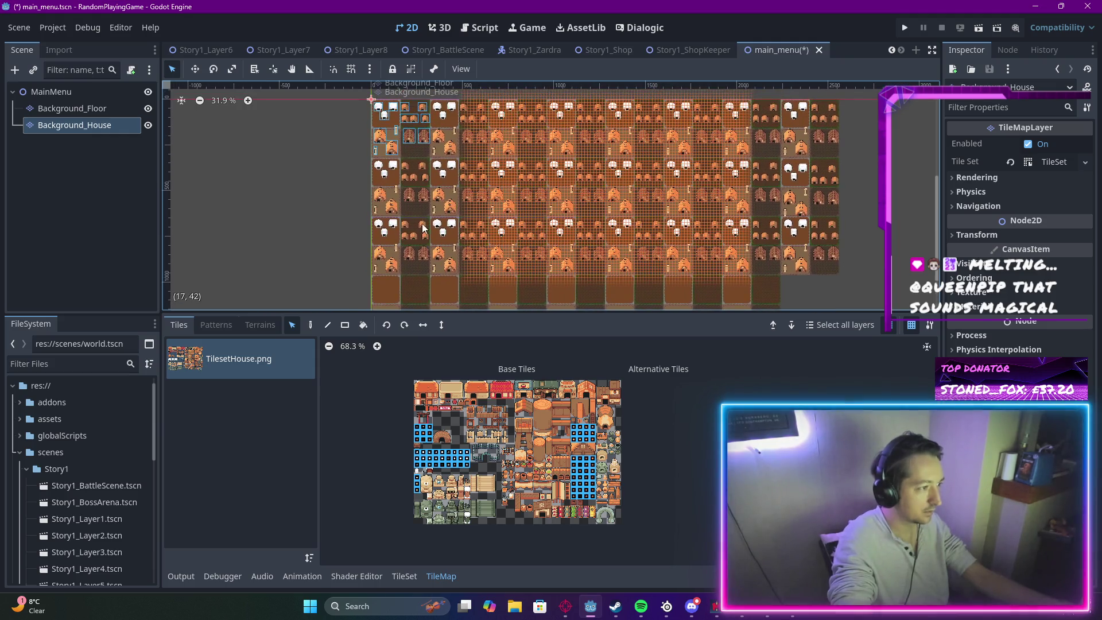
left_click(92, 109, "shift")
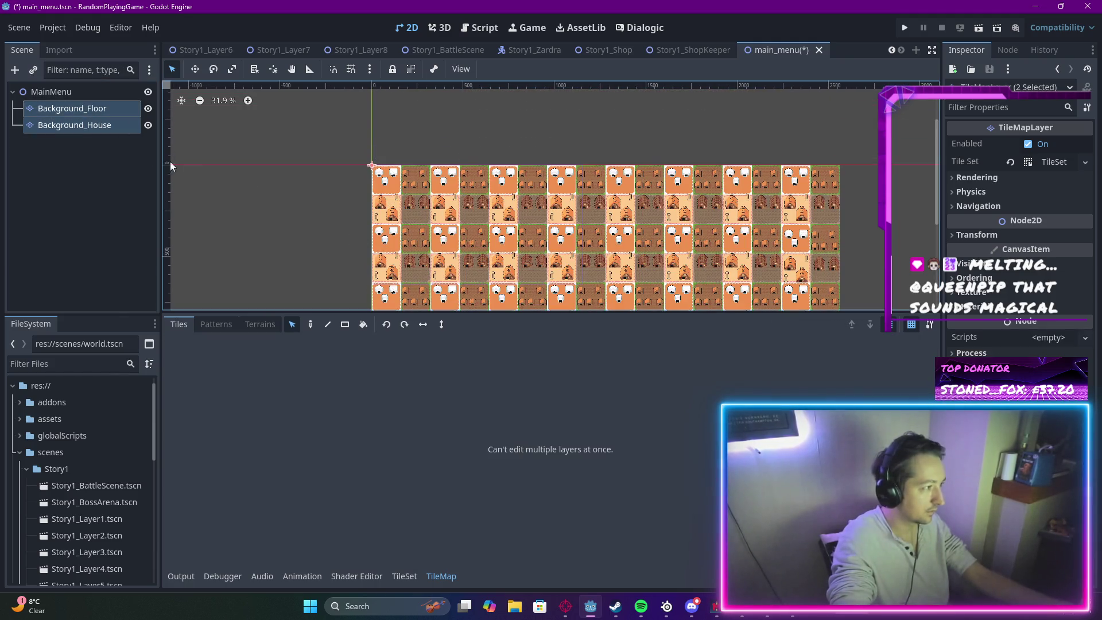
Step: Select only Background_Floor so its TilesetFloor.png tiles are ready for editing
scroll(349, 181, "up", 9)
mouse_move(380, 127)
left_mouse_down()
mouse_move(494, 148)
mouse_move(506, 241)
mouse_move(524, 248)
mouse_move(540, 283)
left_mouse_up()
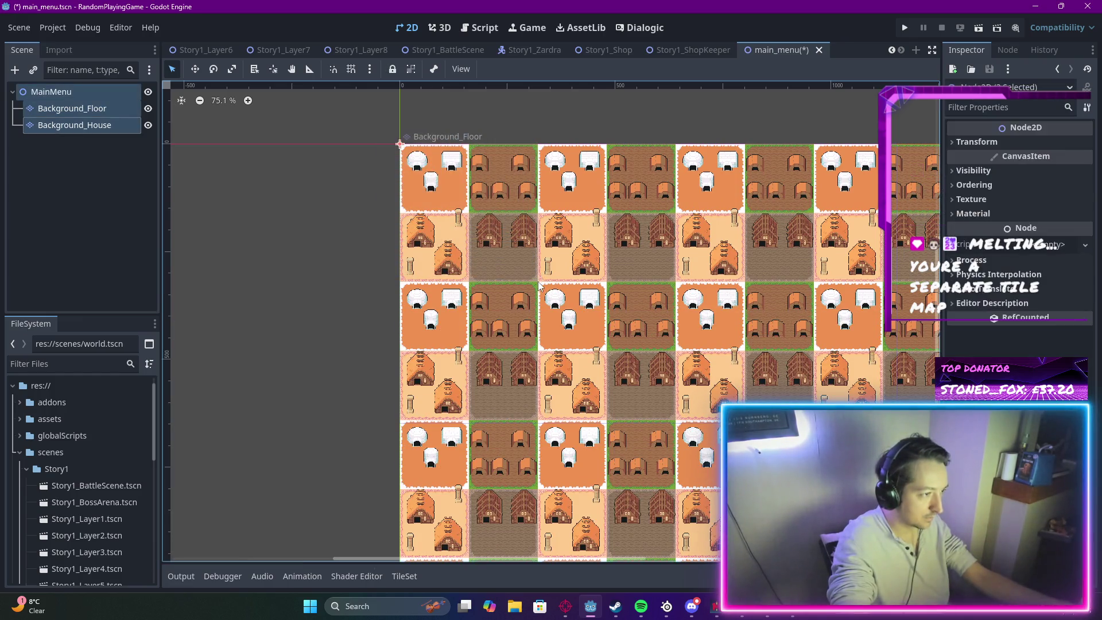
left_click(119, 129)
left_click(106, 108)
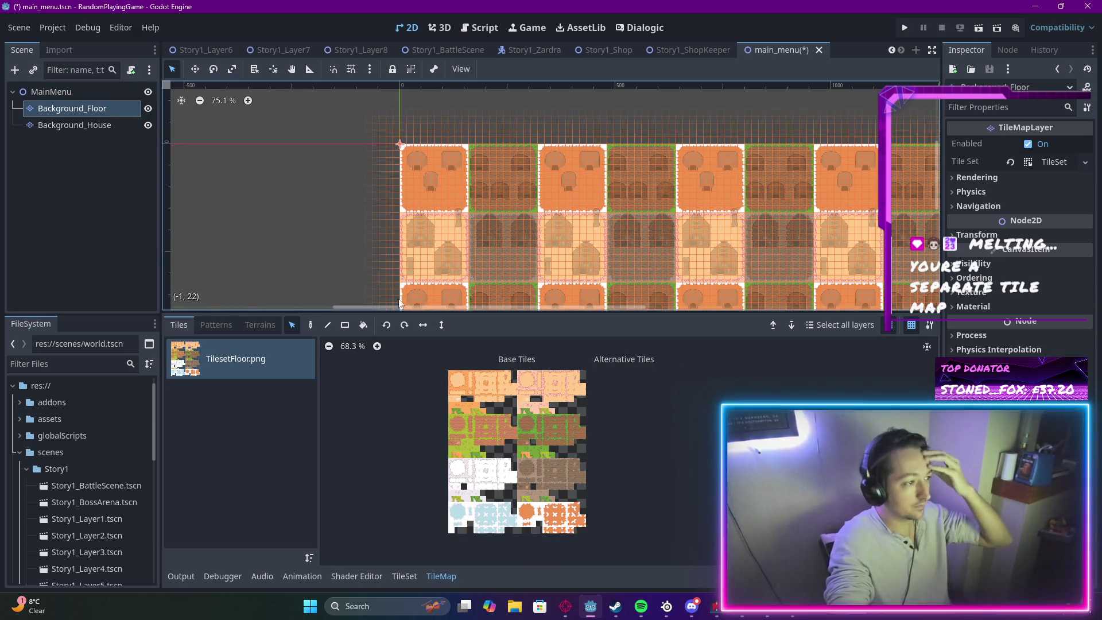
Step: Copy a 2x2 block of floor tiles and paste it at the floor grid's right edge
scroll(356, 256, "down", 4)
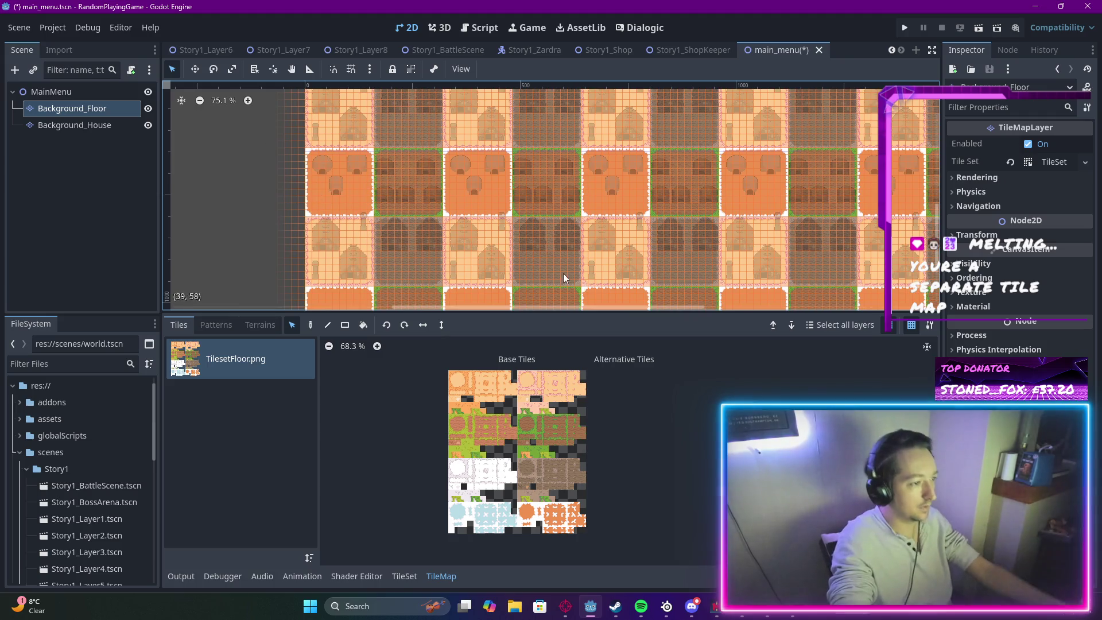
scroll(647, 247, "down", 3)
scroll(601, 251, "right", 6)
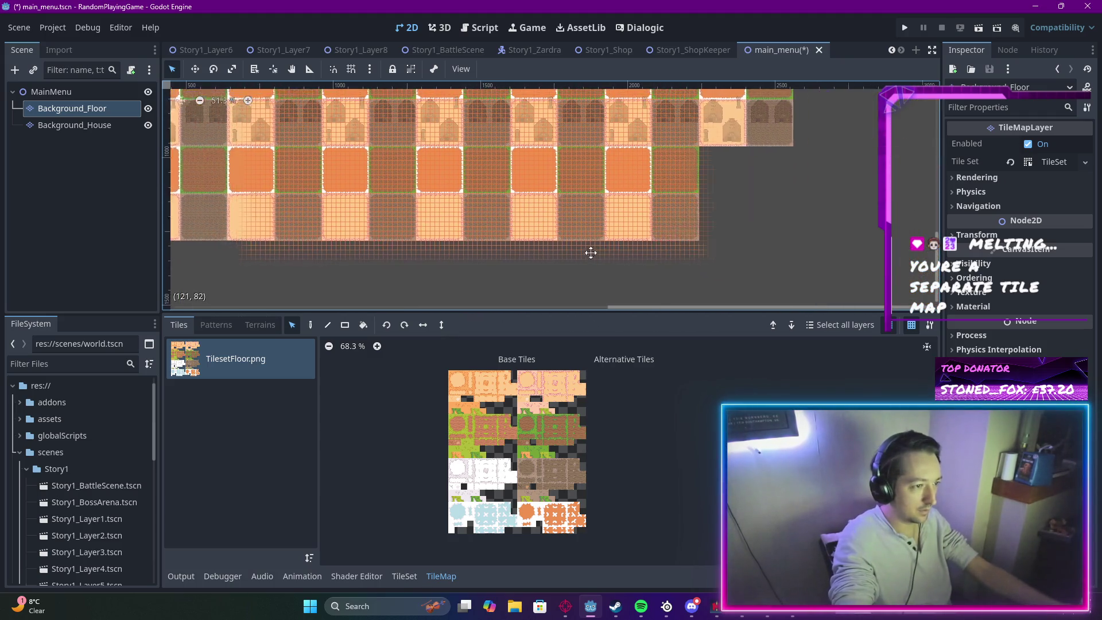
left_click_drag(495, 175, 581, 263)
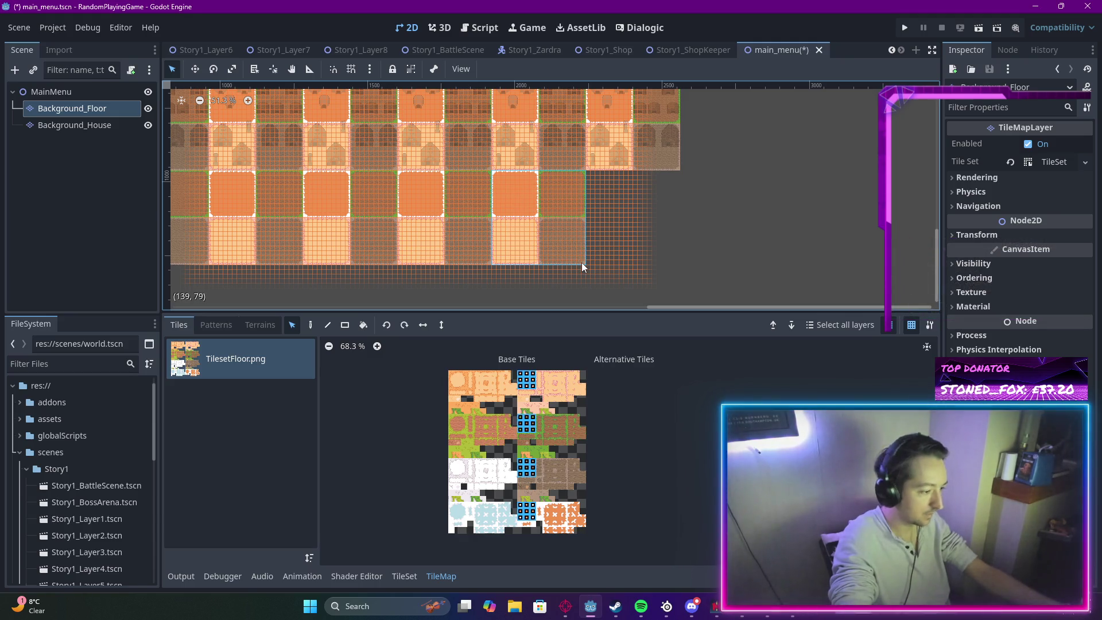
key("ctrl+c")
key("ctrl+v")
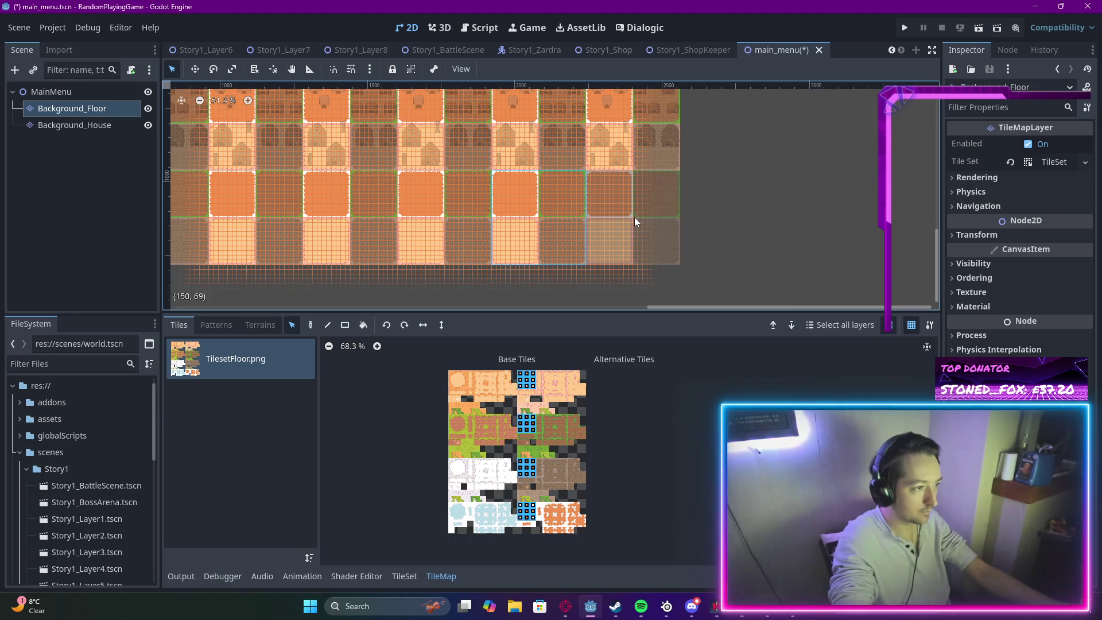
left_click(634, 217)
left_click(114, 125)
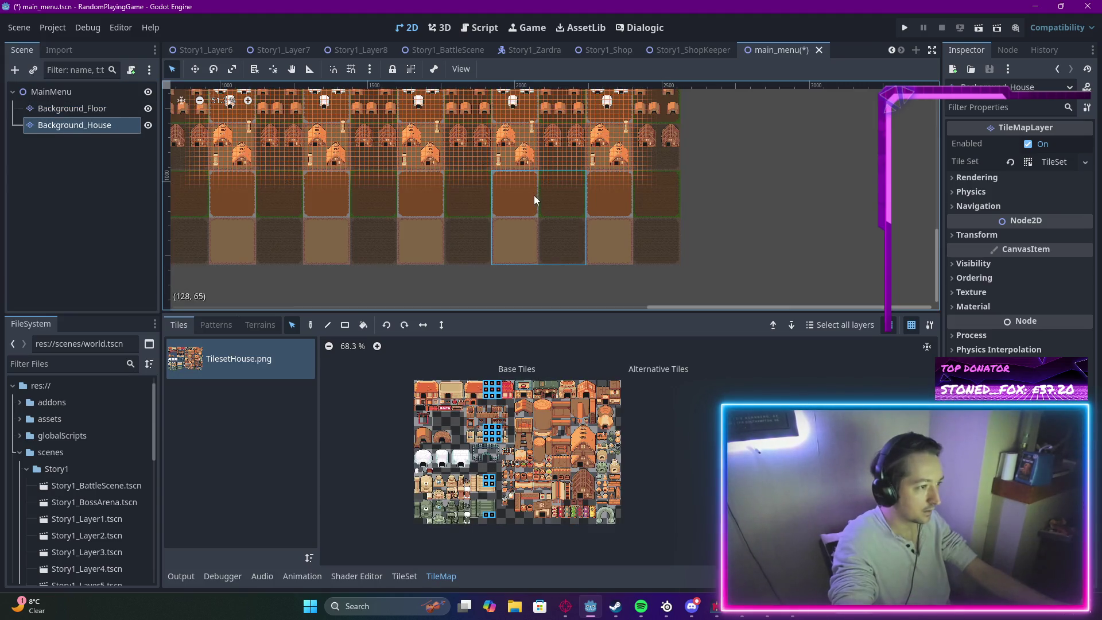
Step: Select a block of house tiles, paste a copy and place it in empty cells
left_click_drag(571, 197, 512, 275)
scroll(536, 190, "up", 3)
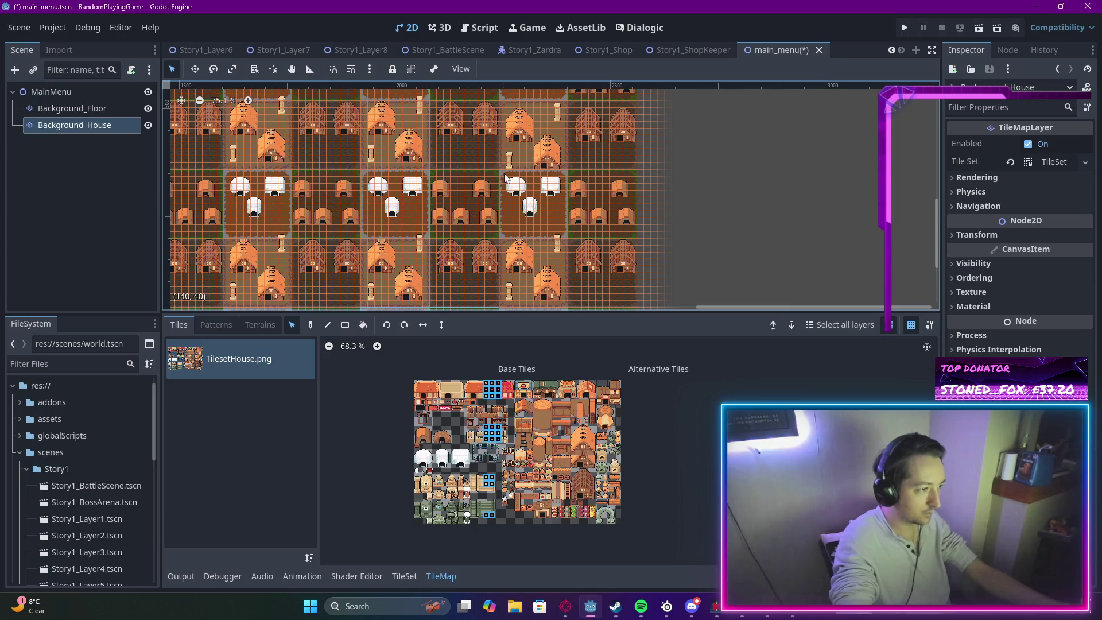
mouse_move(527, 202)
left_mouse_down()
mouse_move(632, 302)
mouse_move(574, 178)
mouse_move(575, 216)
left_mouse_up()
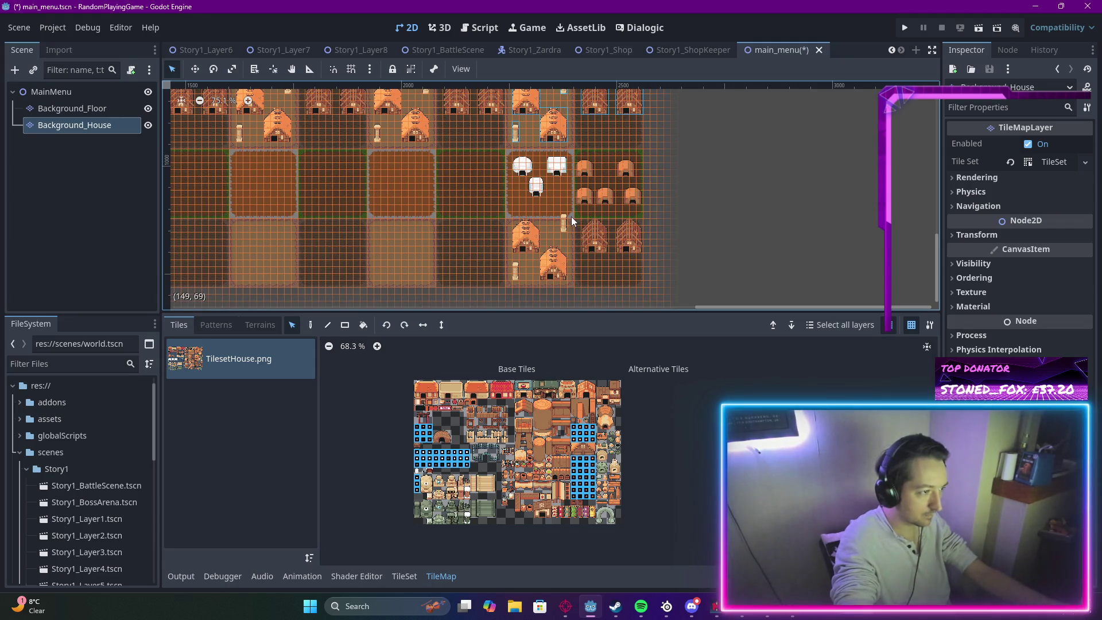
key("ctrl+v")
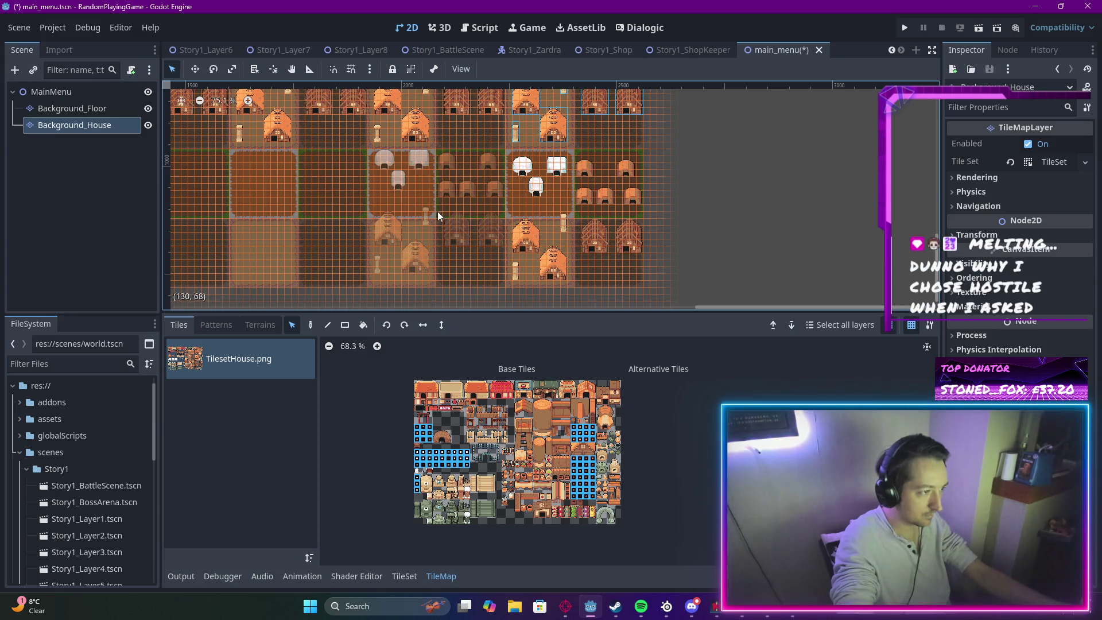
left_click(438, 219)
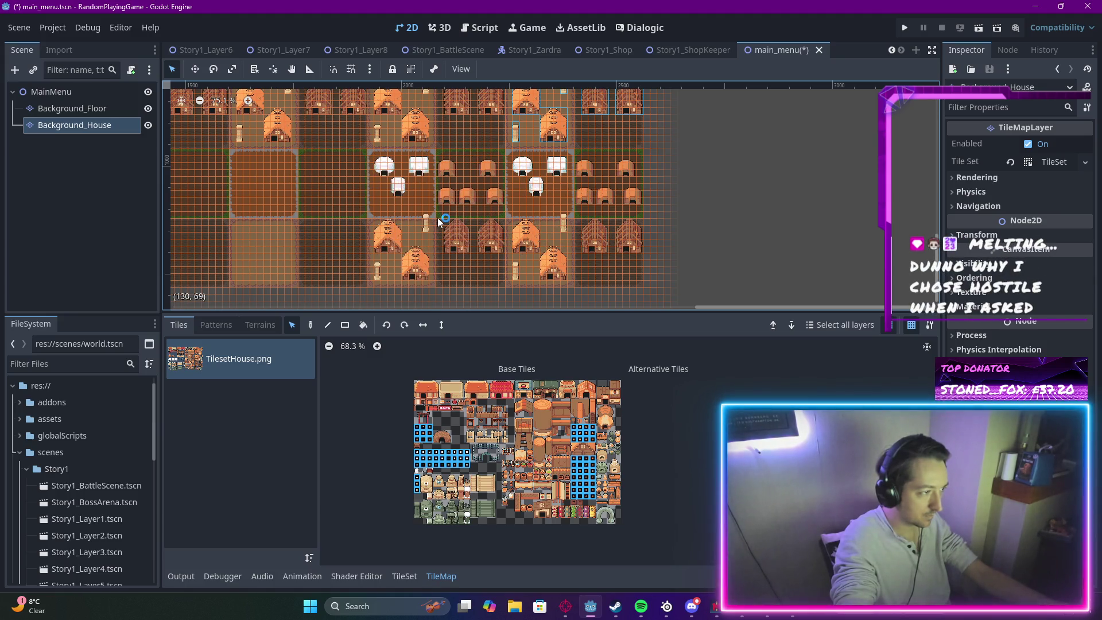
Step: Stamp several more copies of the house block leftward across the background
left_click(302, 218)
scroll(451, 229, "left", 5)
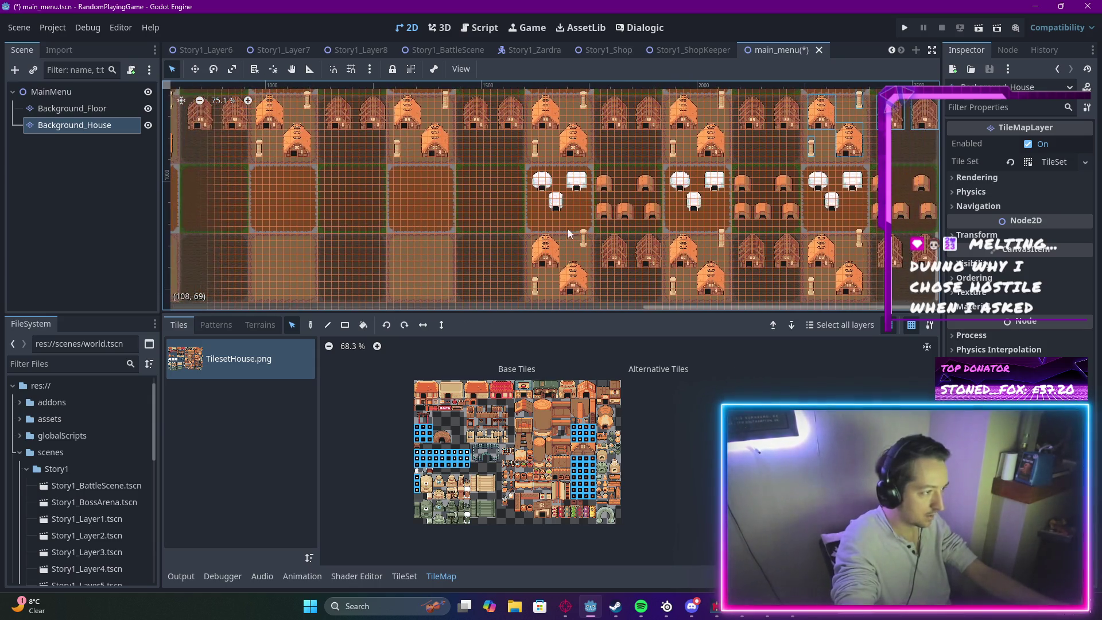
left_click(463, 233)
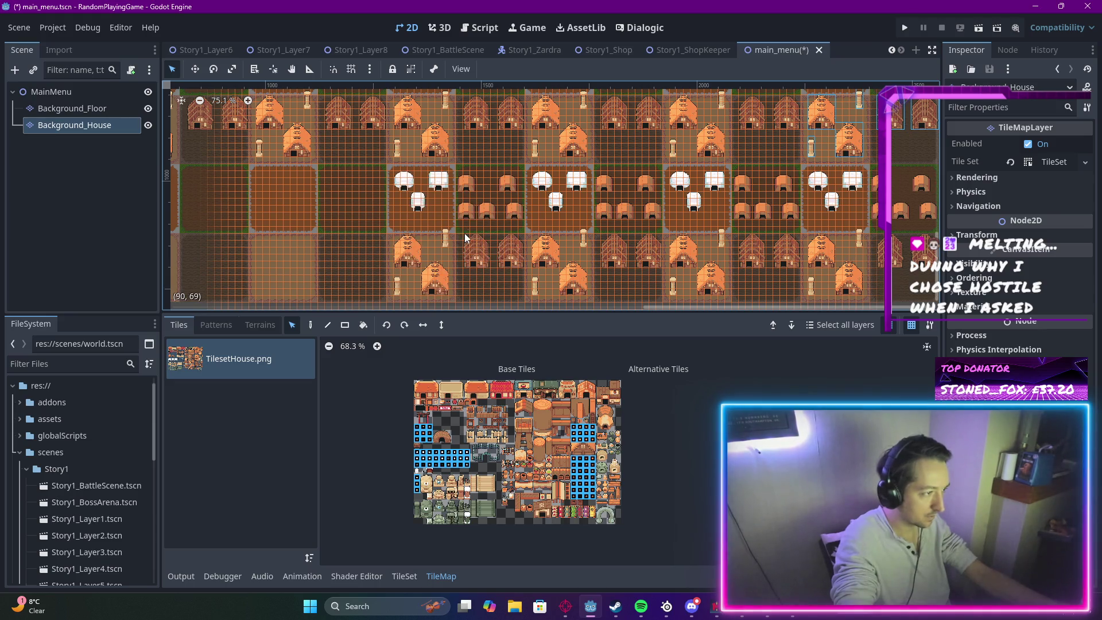
scroll(552, 210, "left", 4)
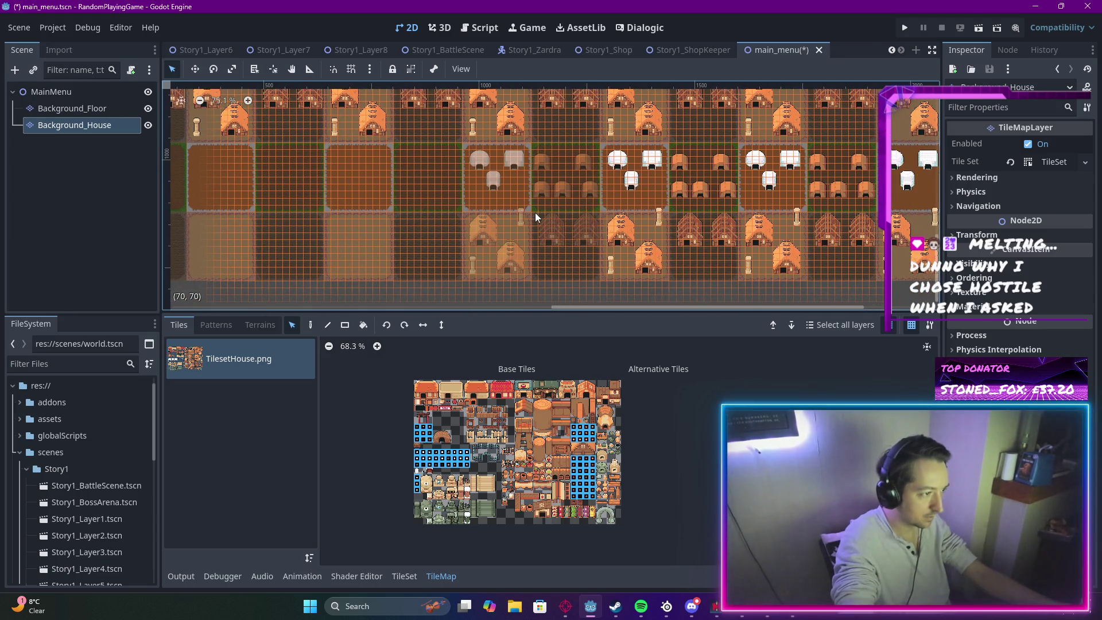
left_click(535, 213)
scroll(575, 209, "left", 2)
left_click(508, 211)
scroll(563, 205, "left", 2)
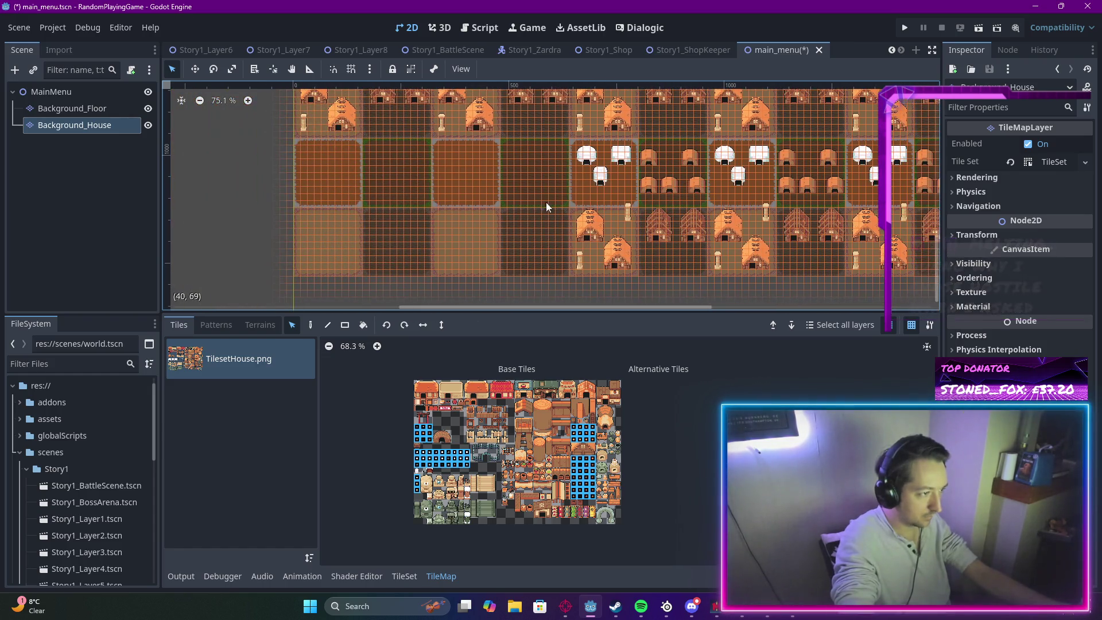
left_click(504, 208)
scroll(511, 203, "left", 2)
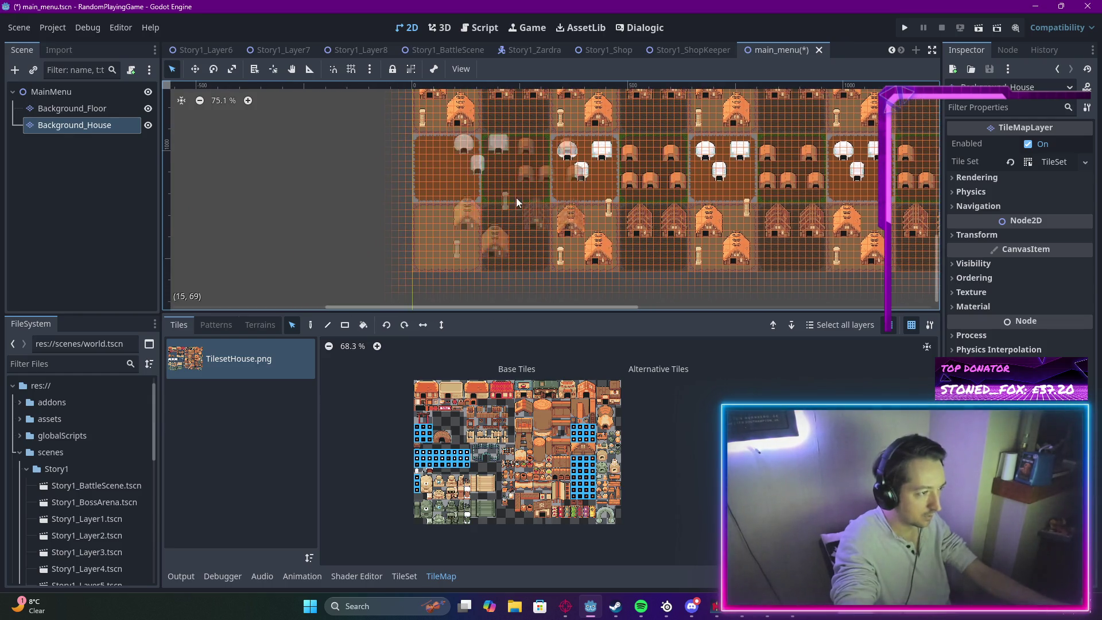
left_click(485, 205)
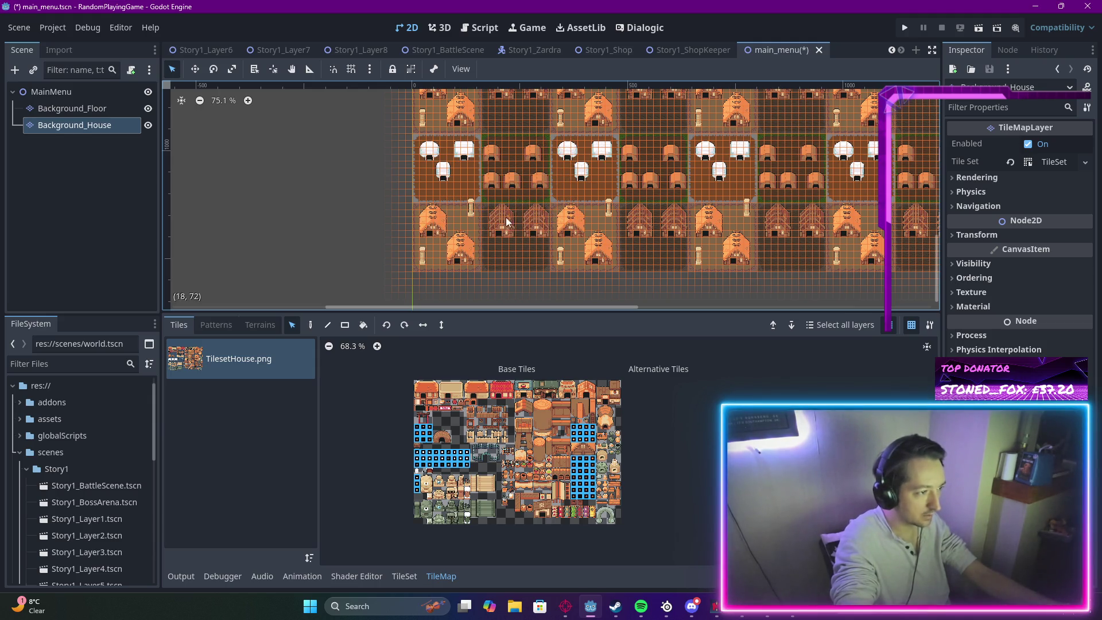
left_click_drag(511, 239, 446, 238)
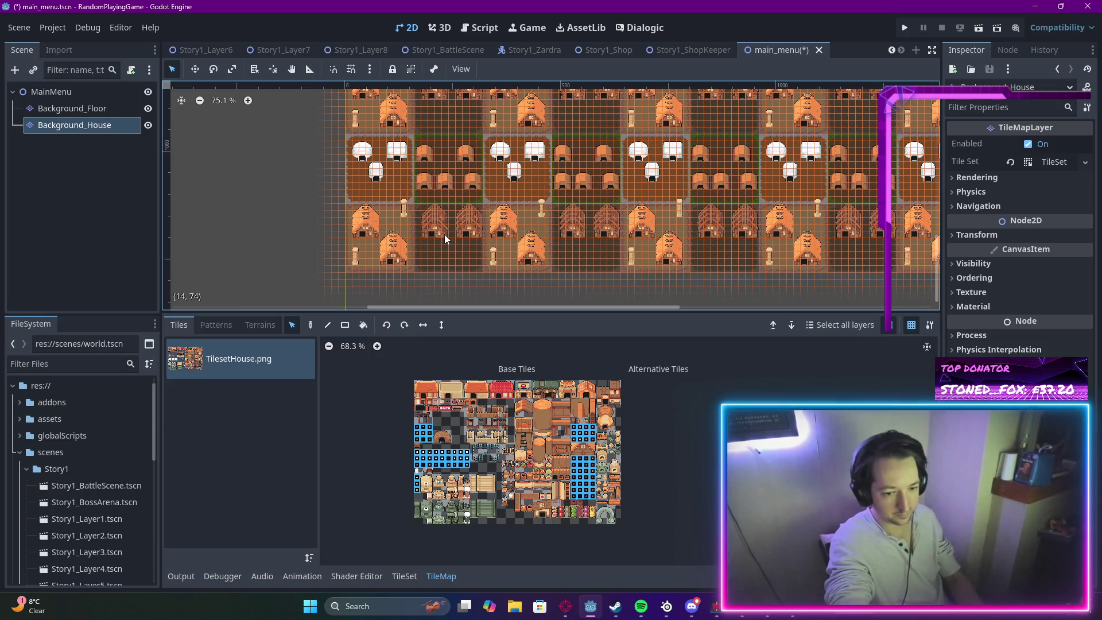
scroll(444, 234, "down", 6)
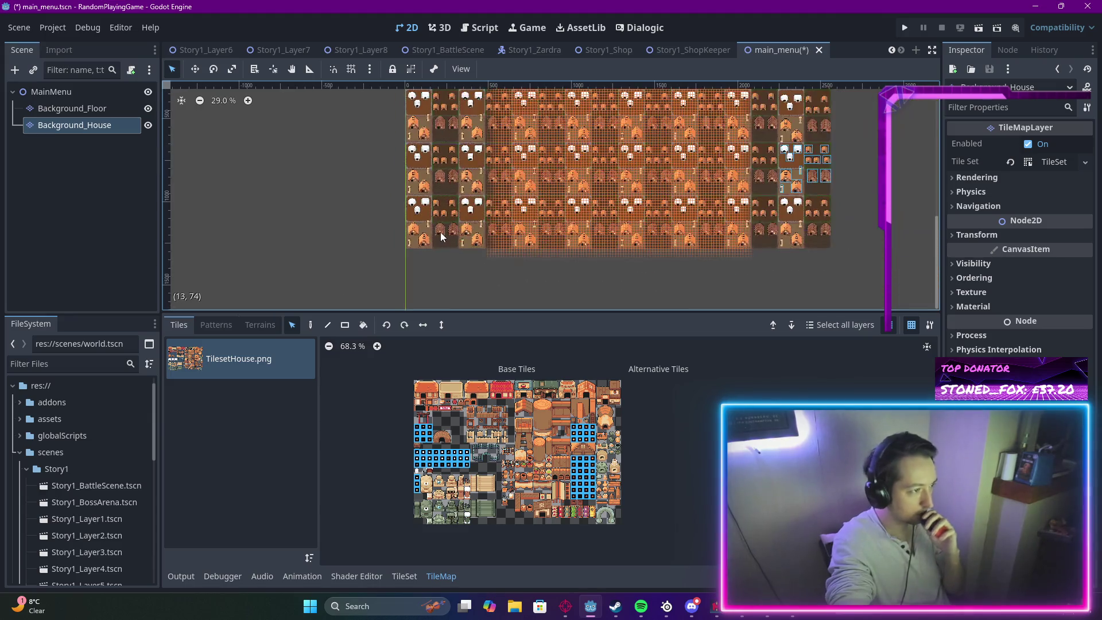
left_click_drag(342, 211, 341, 213)
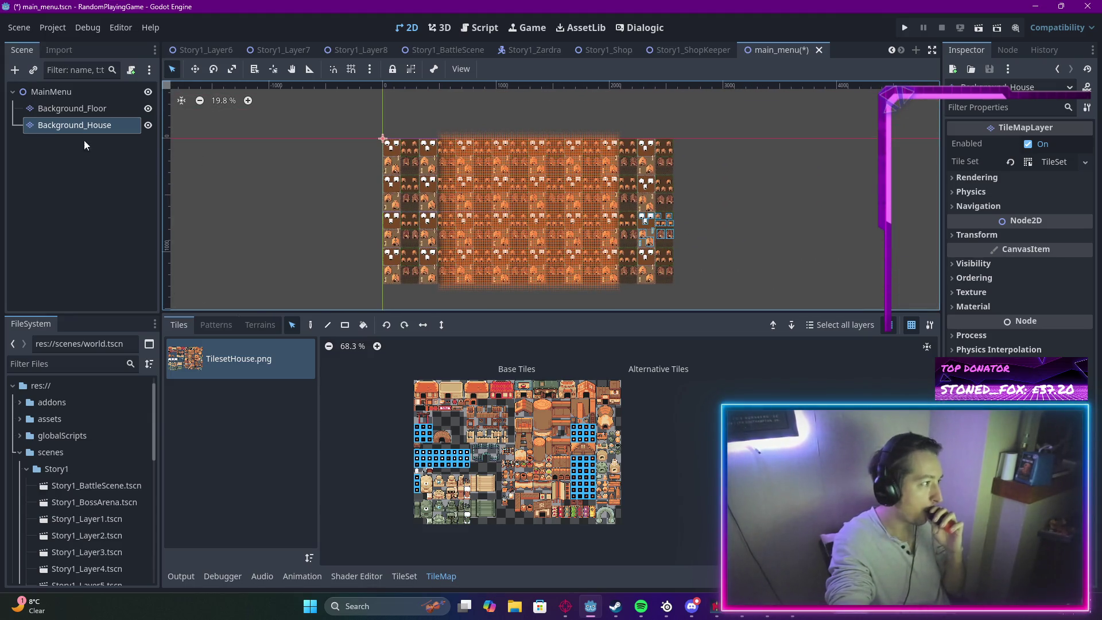
Step: Add a ColorRect child node to MainMenu
right_click(56, 94)
left_click(77, 103)
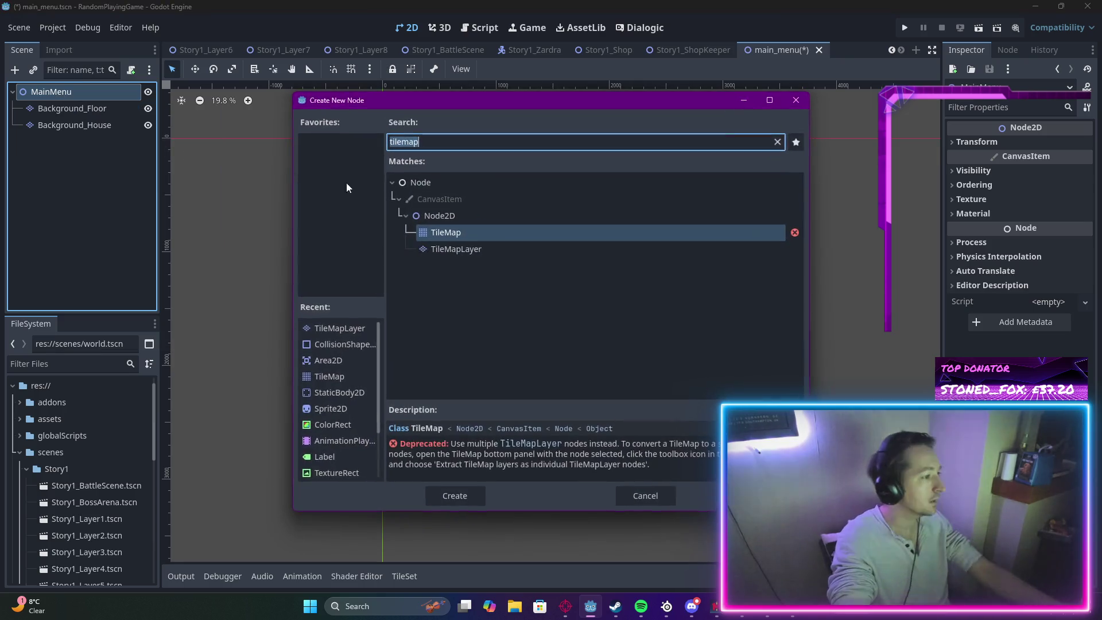
type("colorrect")
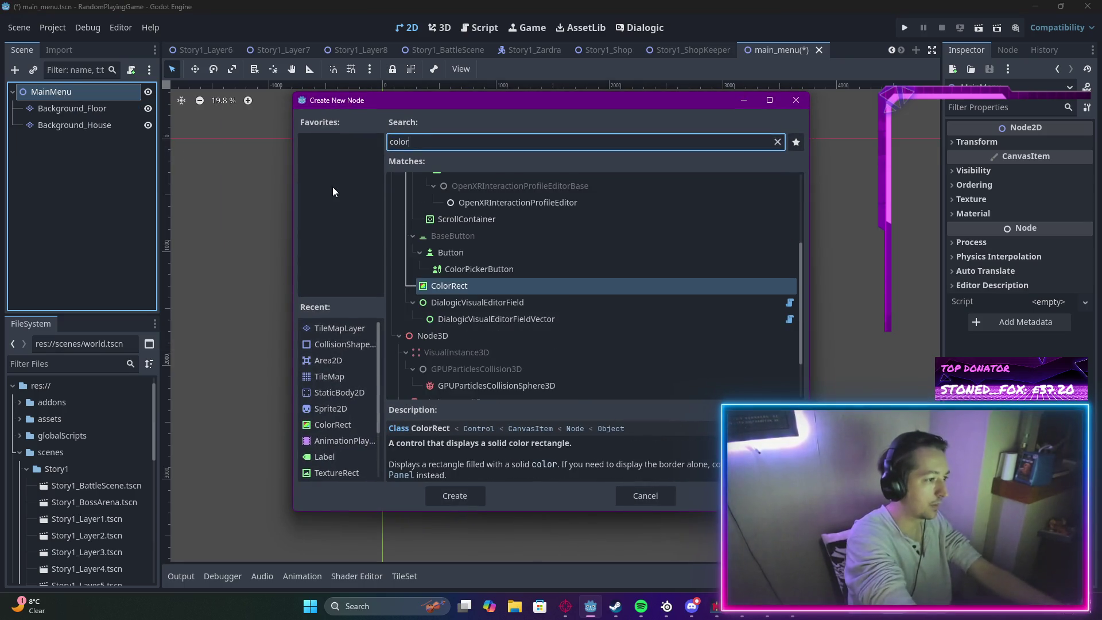
key("Return")
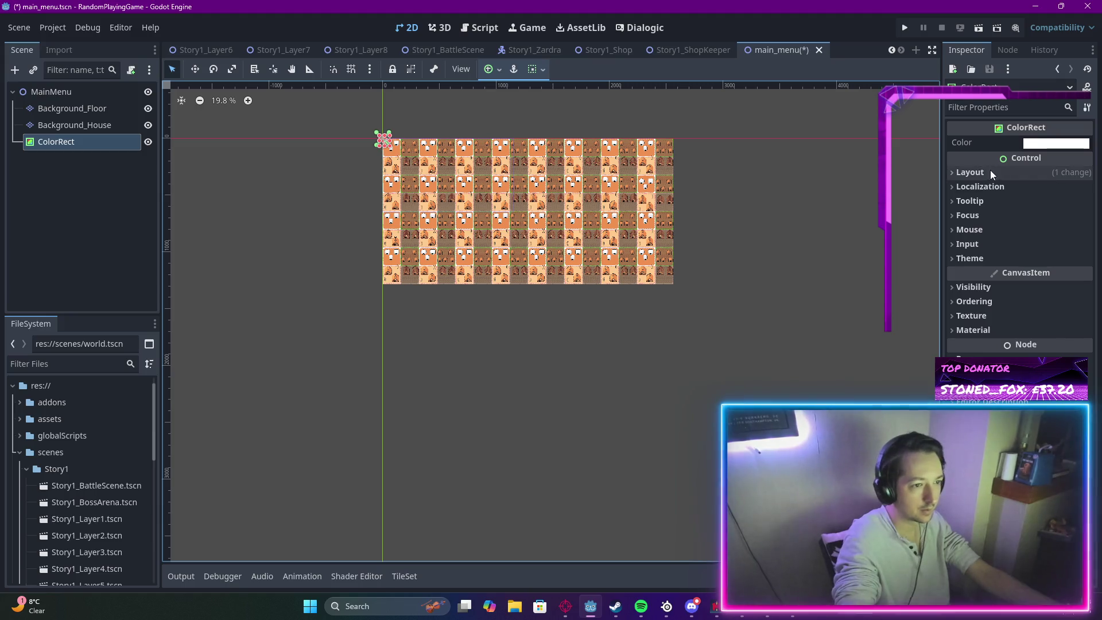
Step: Set the ColorRect's Layout anchors preset to Full Rect
left_click(994, 171)
left_click(1050, 326)
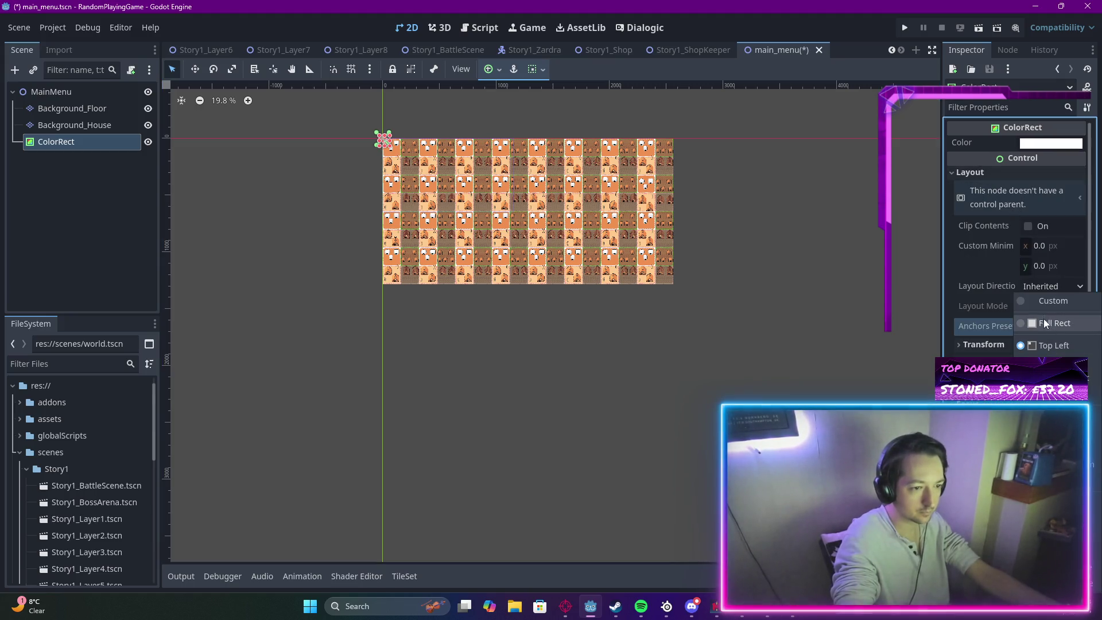
left_click(1046, 324)
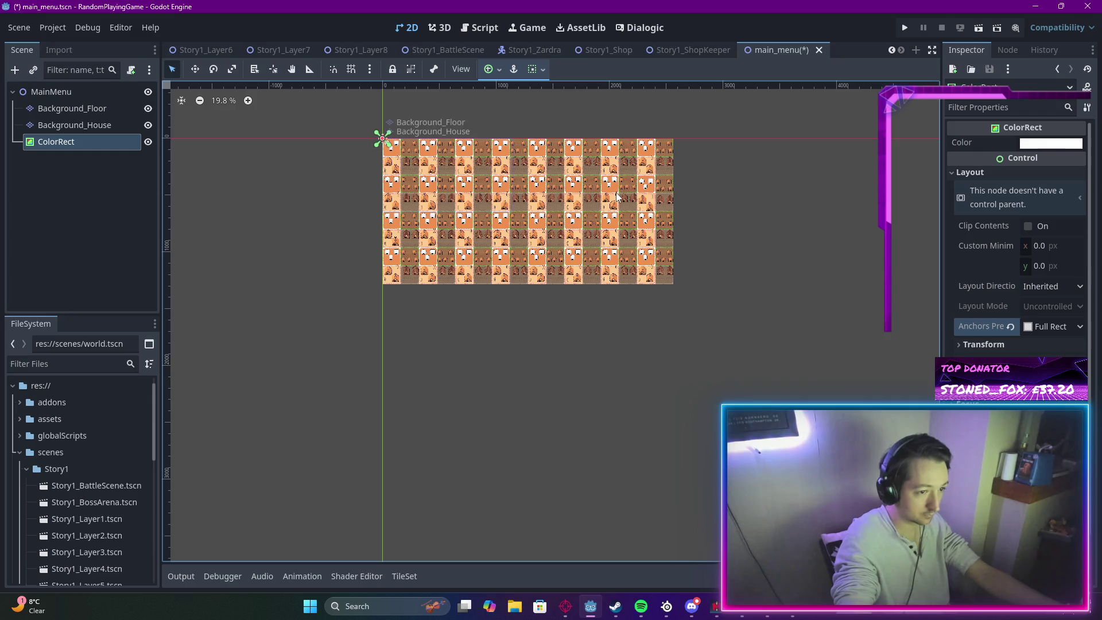
left_click(1043, 286)
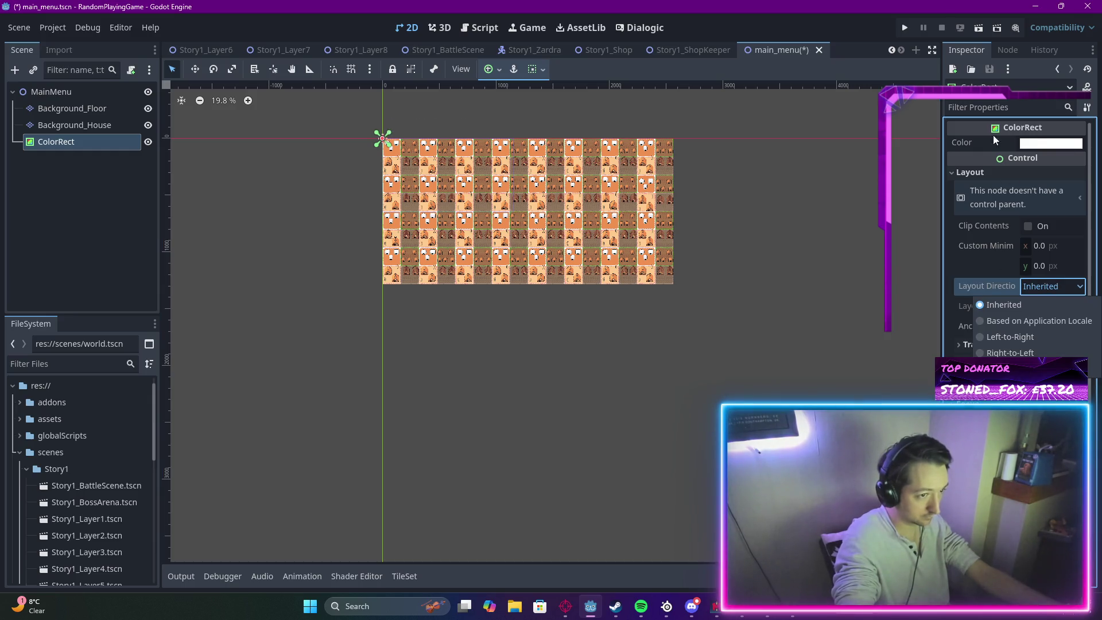
Step: Darken the ColorRect's colour from white to near-black
left_click(1033, 151)
left_click(1035, 150)
left_click_drag(1084, 230, 1086, 304)
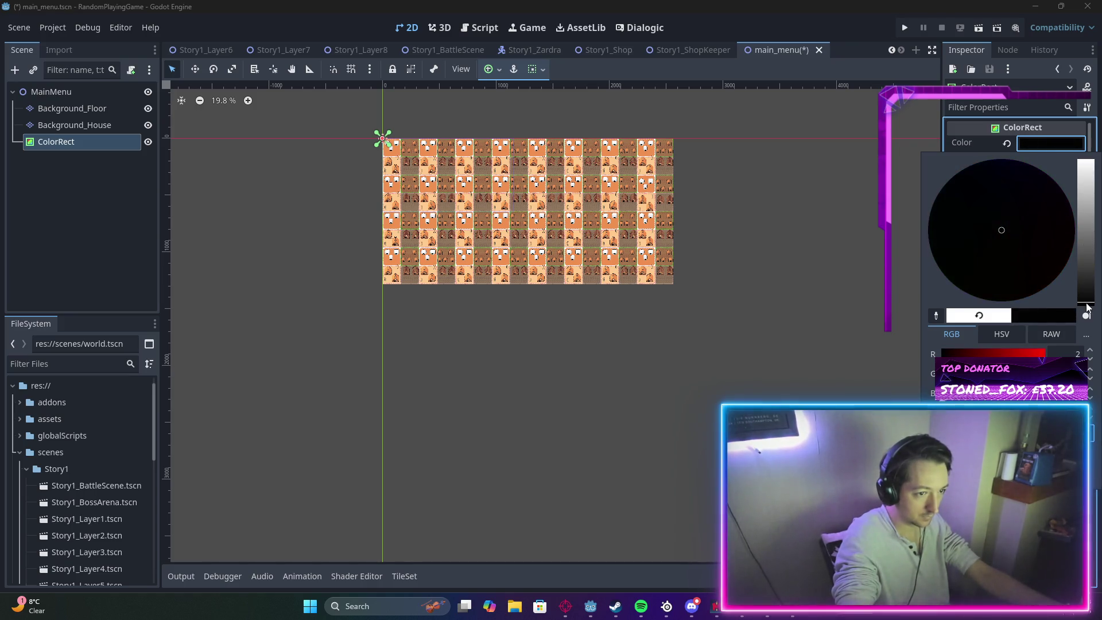
left_click(787, 312)
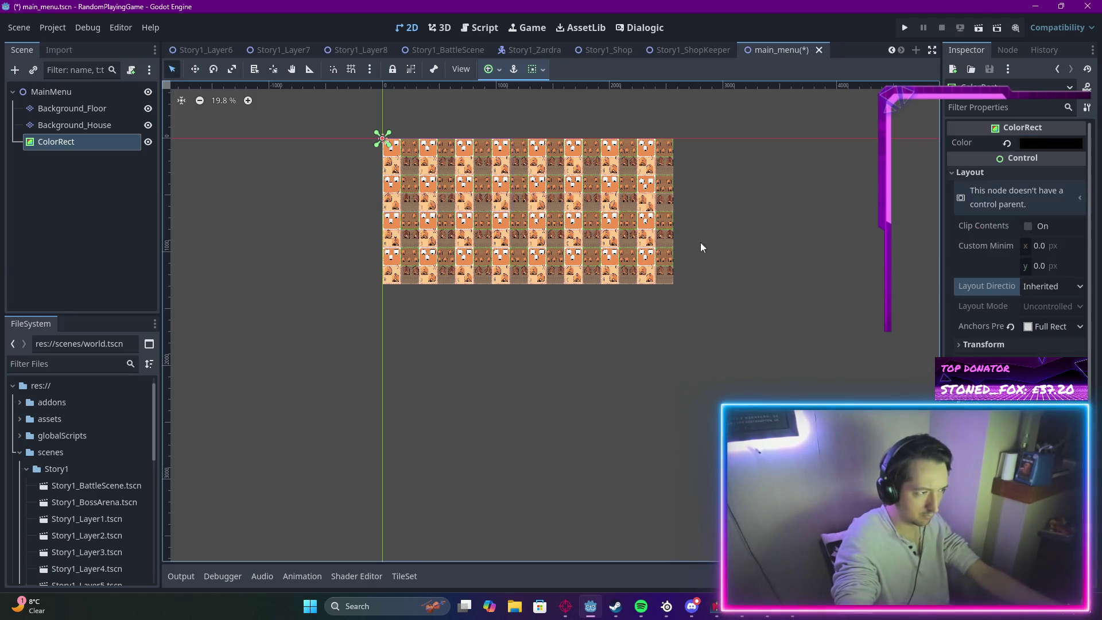
left_click(99, 135)
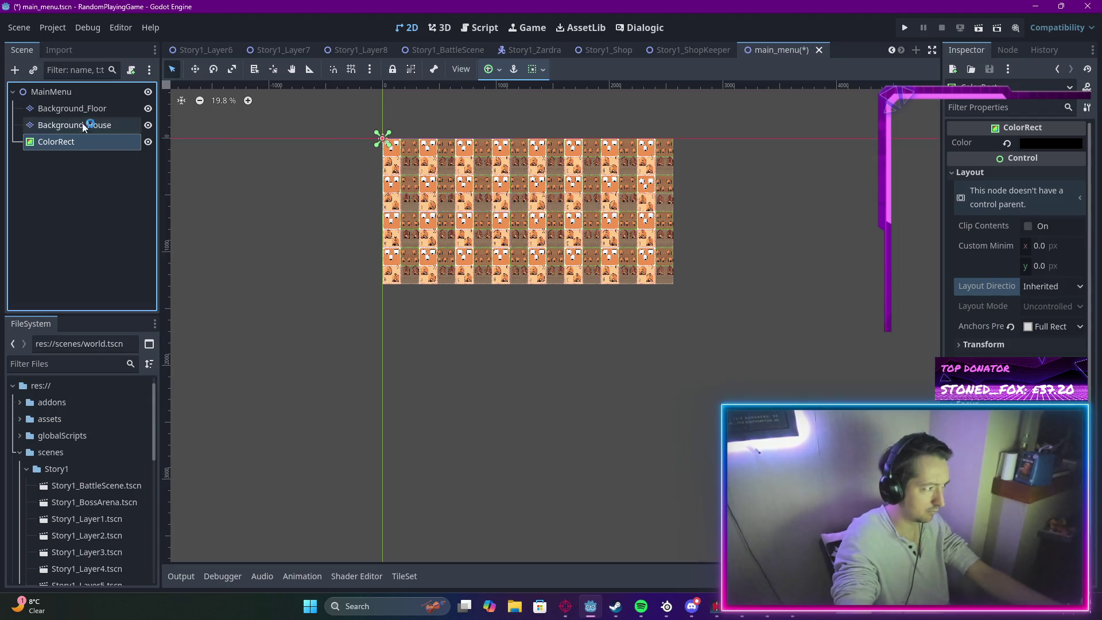
Step: Move ColorRect above Background_Floor, save the scene and test-run it
left_click_drag(89, 106, 90, 105)
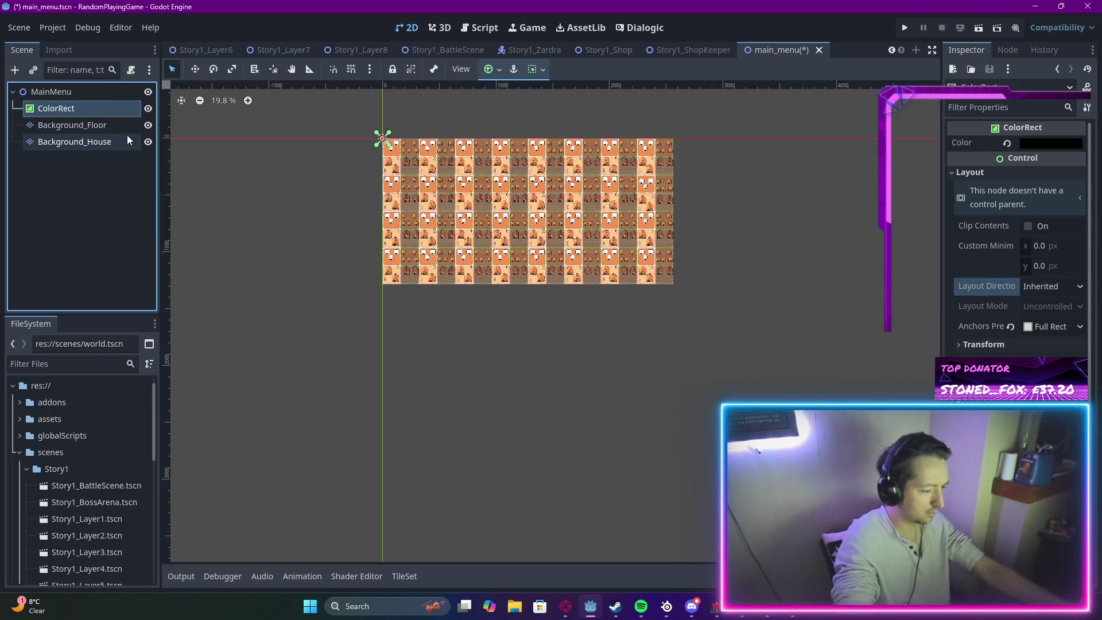
key("ctrl+s")
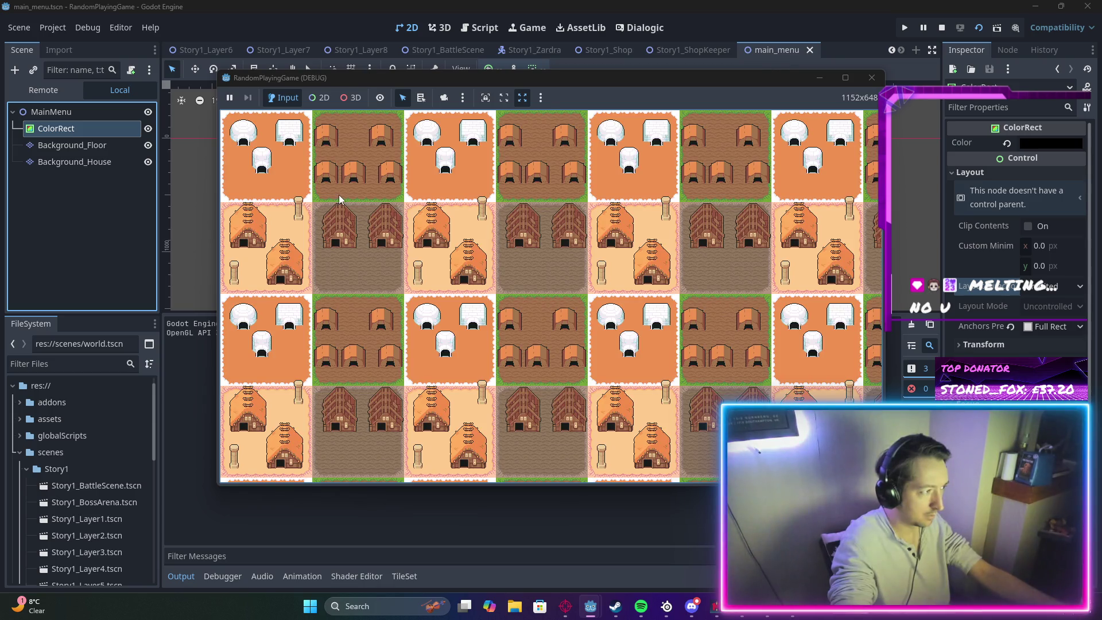
left_click(873, 78)
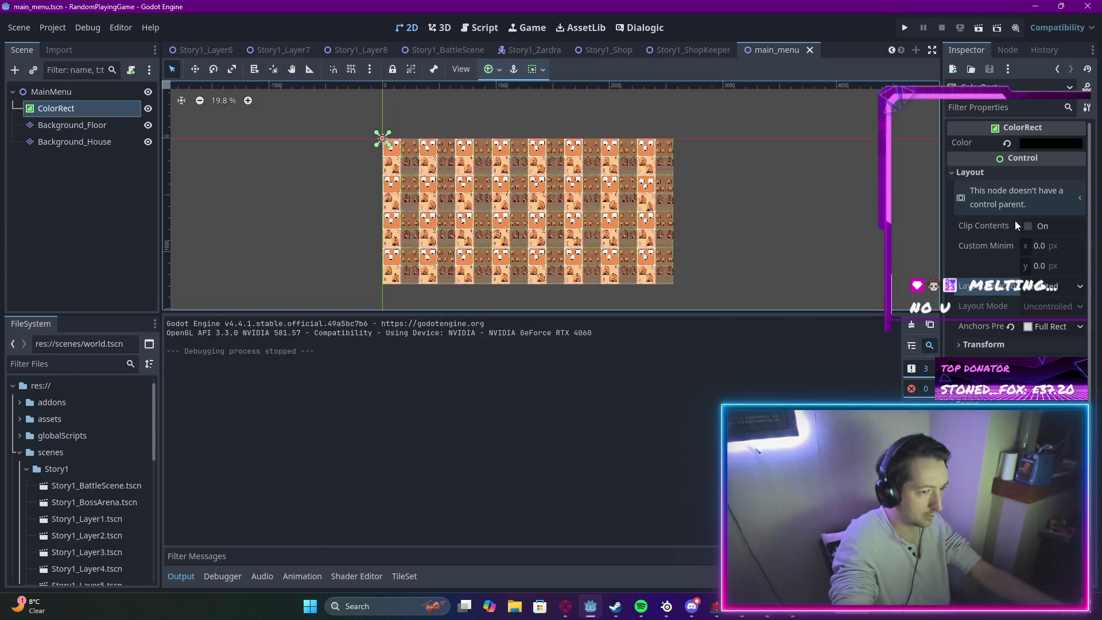
Step: Leave the ColorRect anchored Top Left and begin adding another child node to MainMenu
left_click_drag(388, 143, 419, 168)
scroll(363, 129, "up", 15)
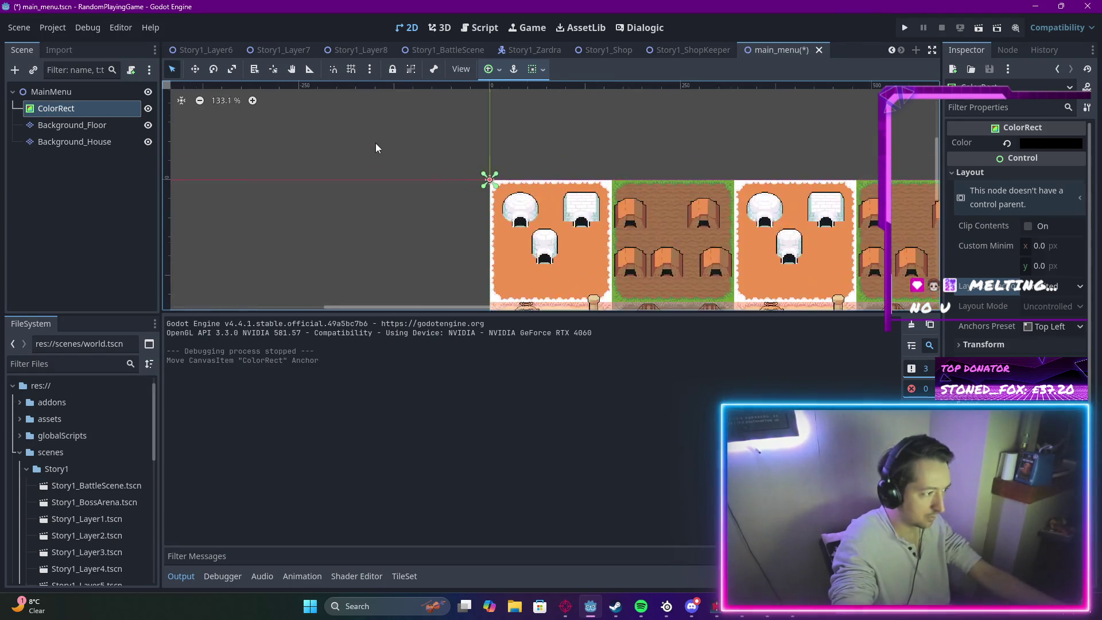
scroll(588, 201, "up", 5)
scroll(482, 167, "down", 12)
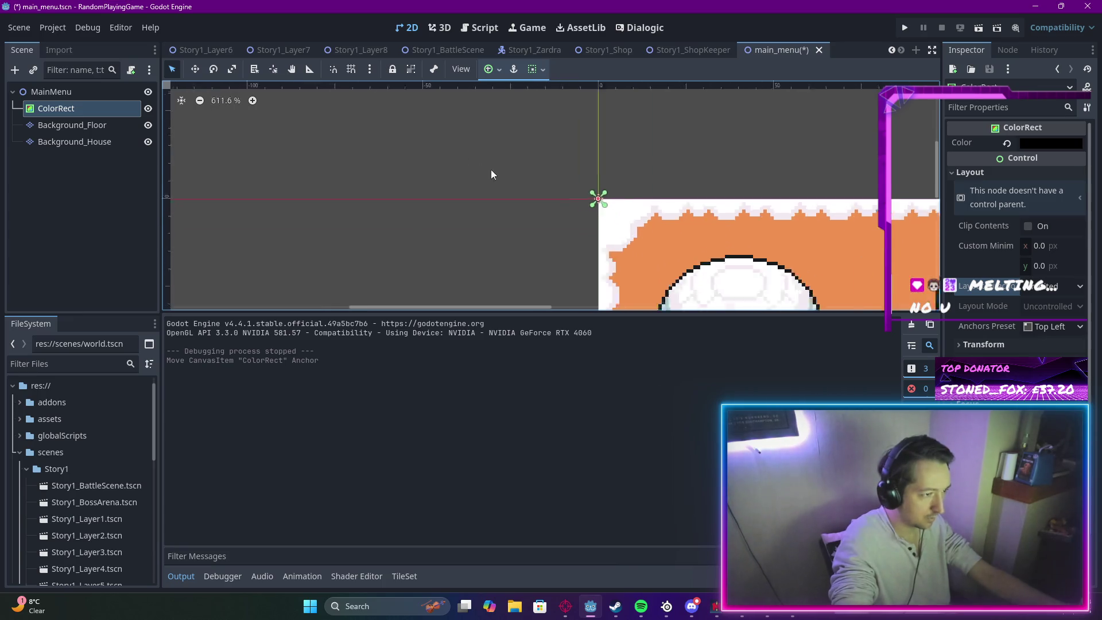
scroll(410, 161, "down", 1)
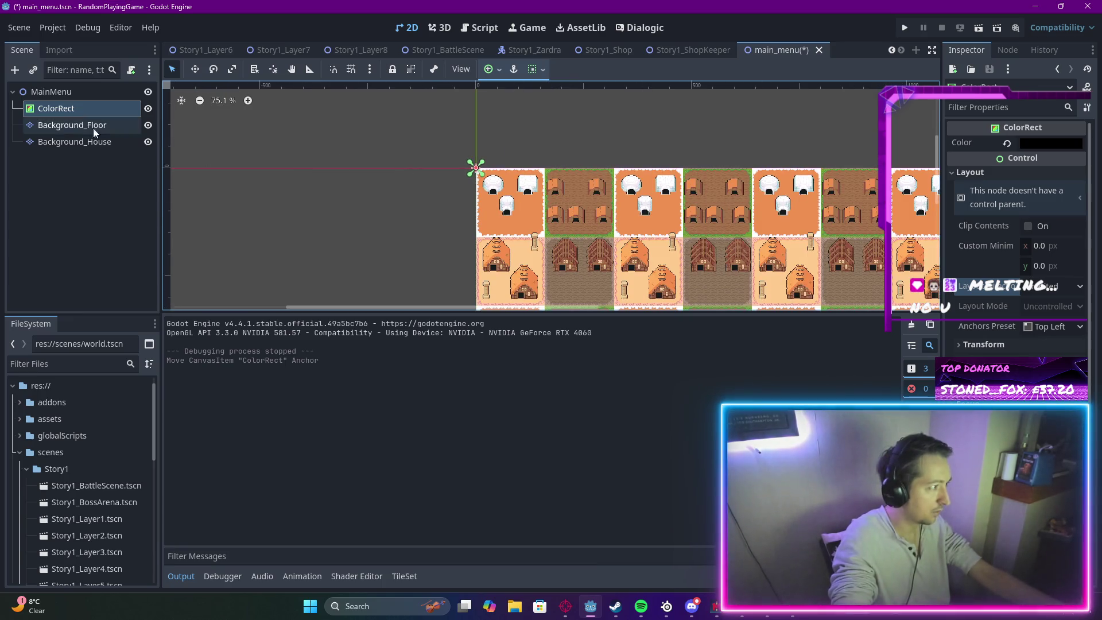
right_click(62, 95)
left_click(84, 99)
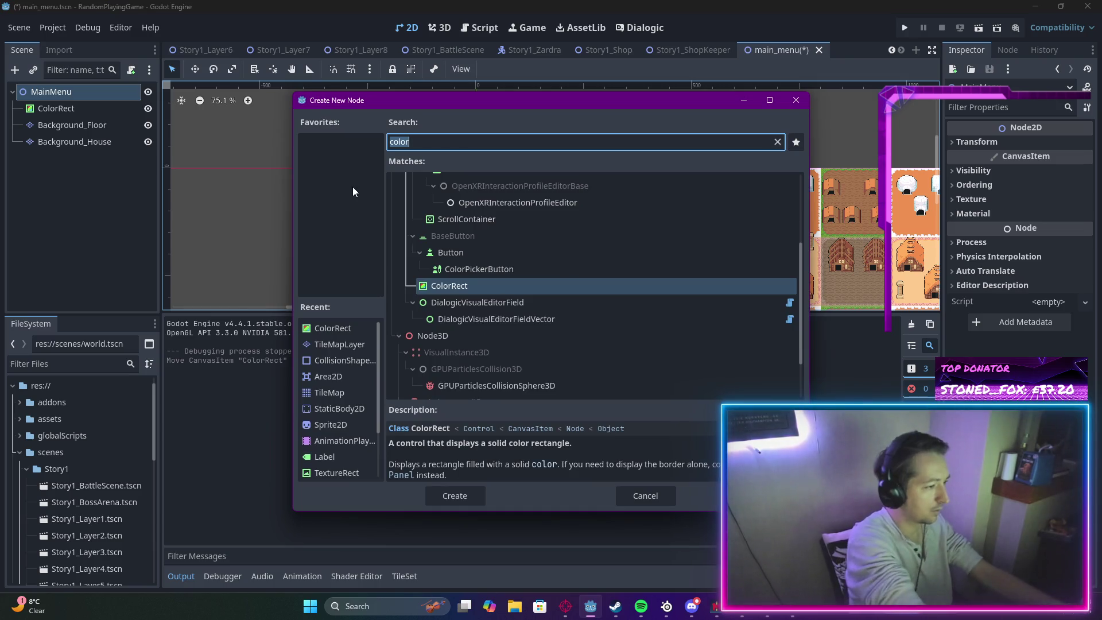
type("contain")
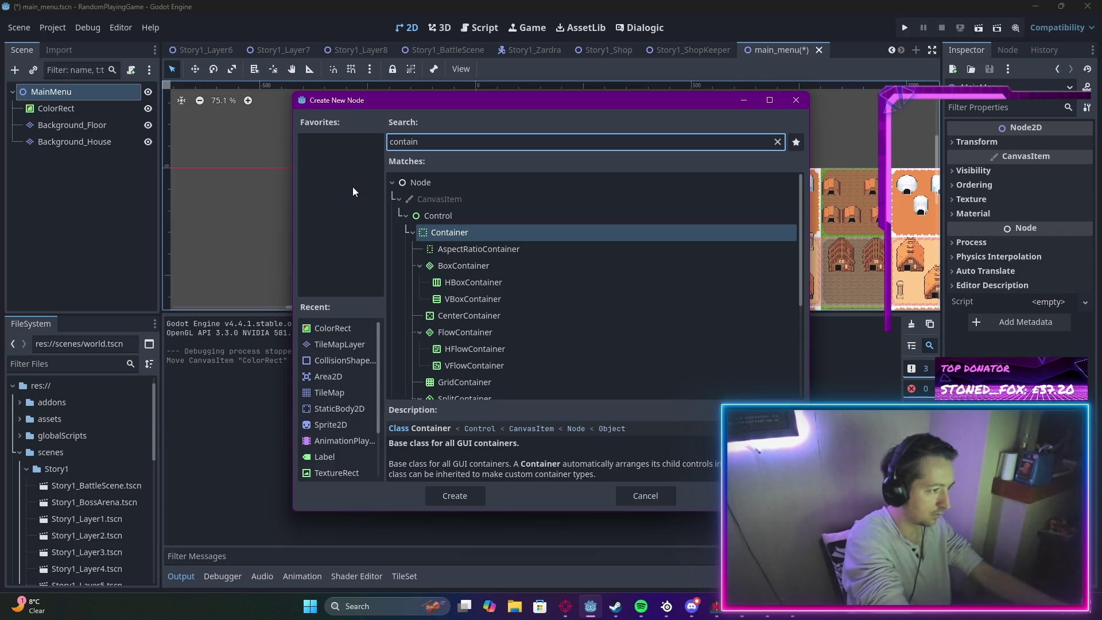
key("Return")
mouse_move(73, 163)
left_mouse_down()
mouse_move(74, 103)
mouse_move(73, 114)
left_mouse_up()
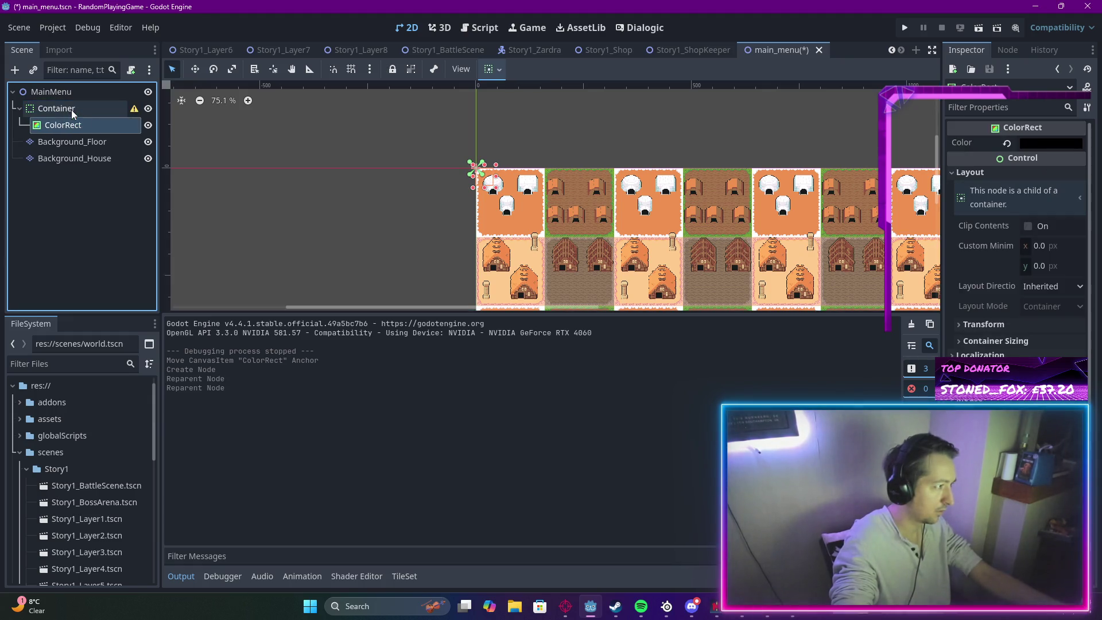
mouse_move(137, 111)
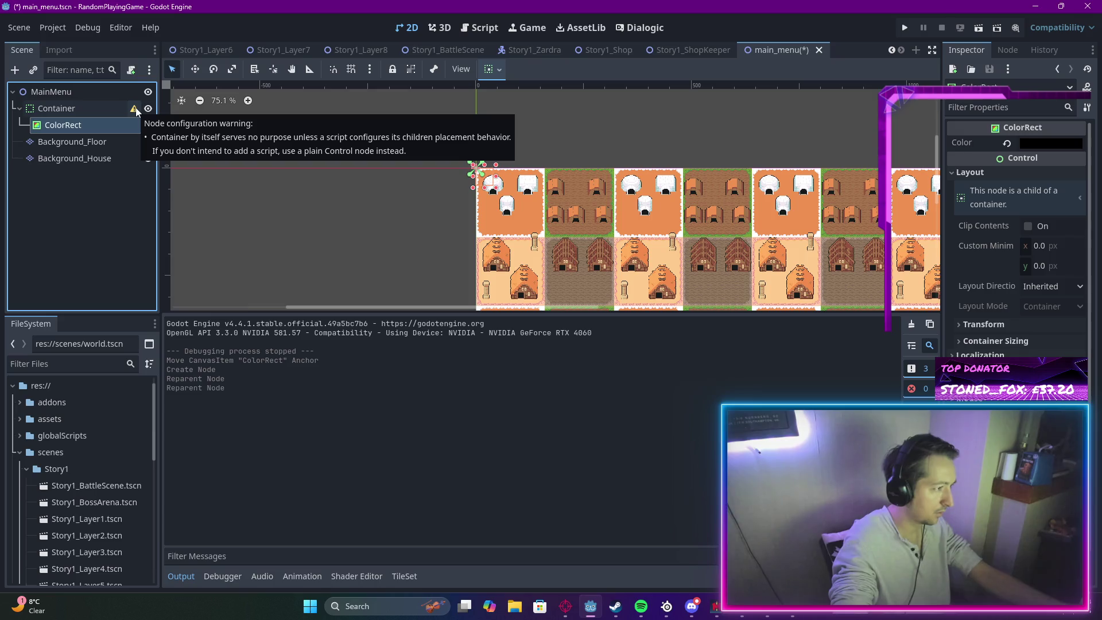
left_click_drag(36, 126, 50, 110)
left_click(48, 120)
key("Delete")
key("Return")
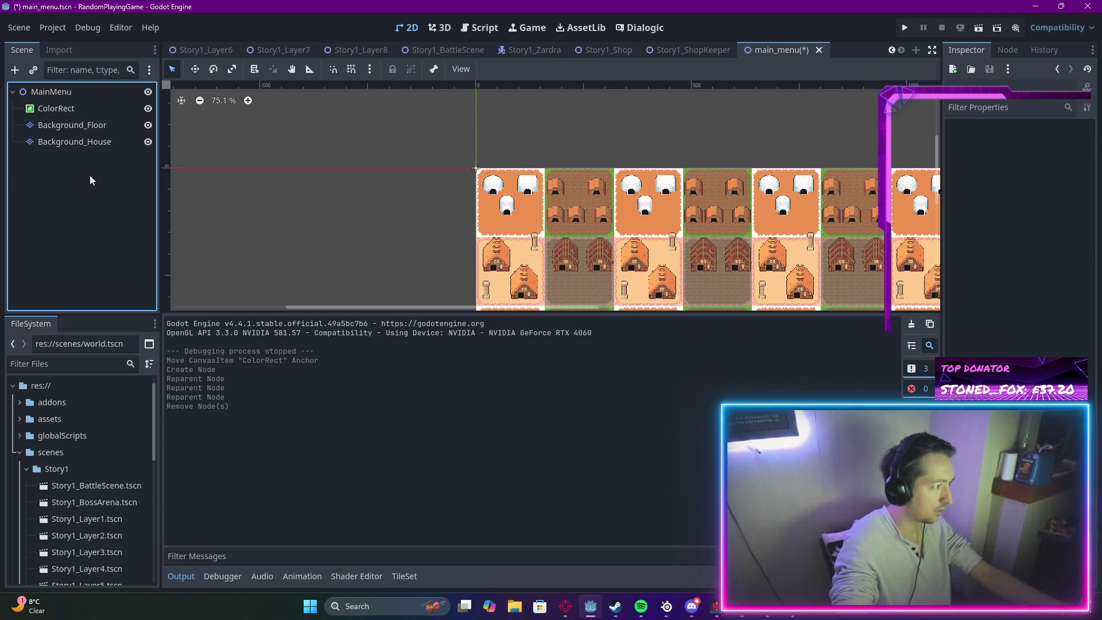
Step: Add a Control node to MainMenu and set its anchors preset to Full Rect
key("ctrl+a")
left_click(448, 217)
double_click(448, 219)
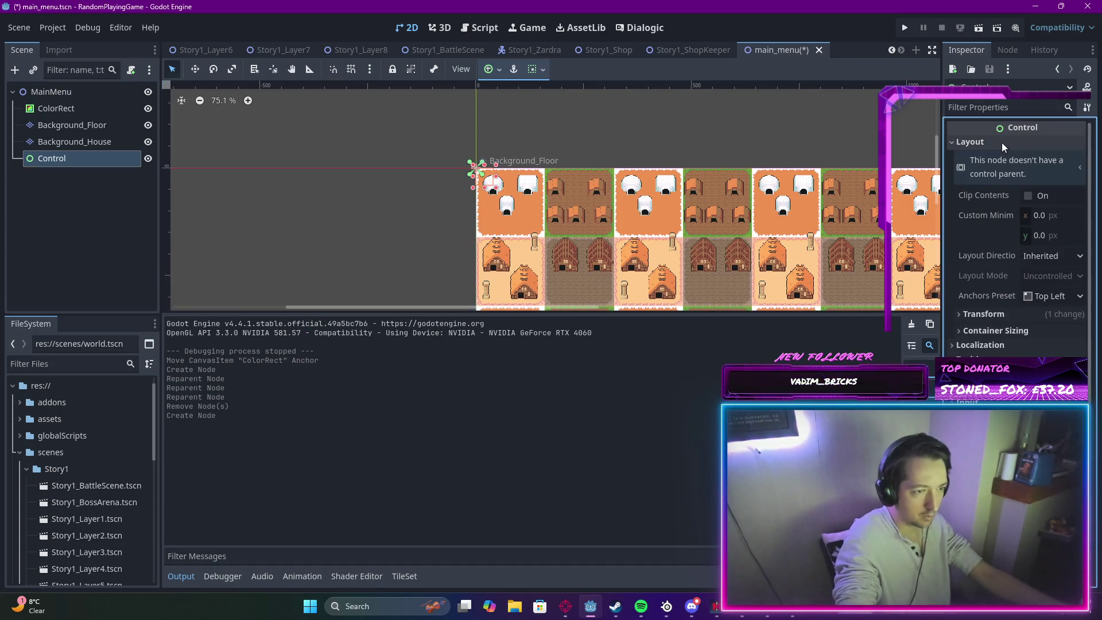
left_click(1054, 296)
left_click(1042, 327)
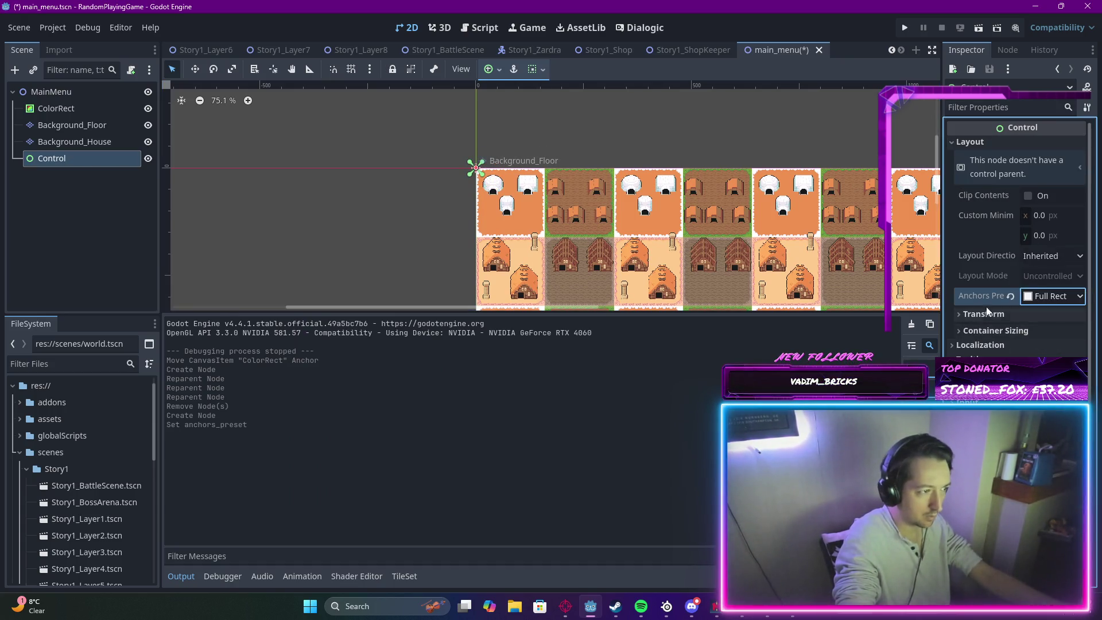
Step: Reparent ColorRect under Control, anchor it Full Rect, and save
scroll(546, 144, "down", 7)
left_click_drag(469, 166, 399, 180)
scroll(398, 180, "up", 2)
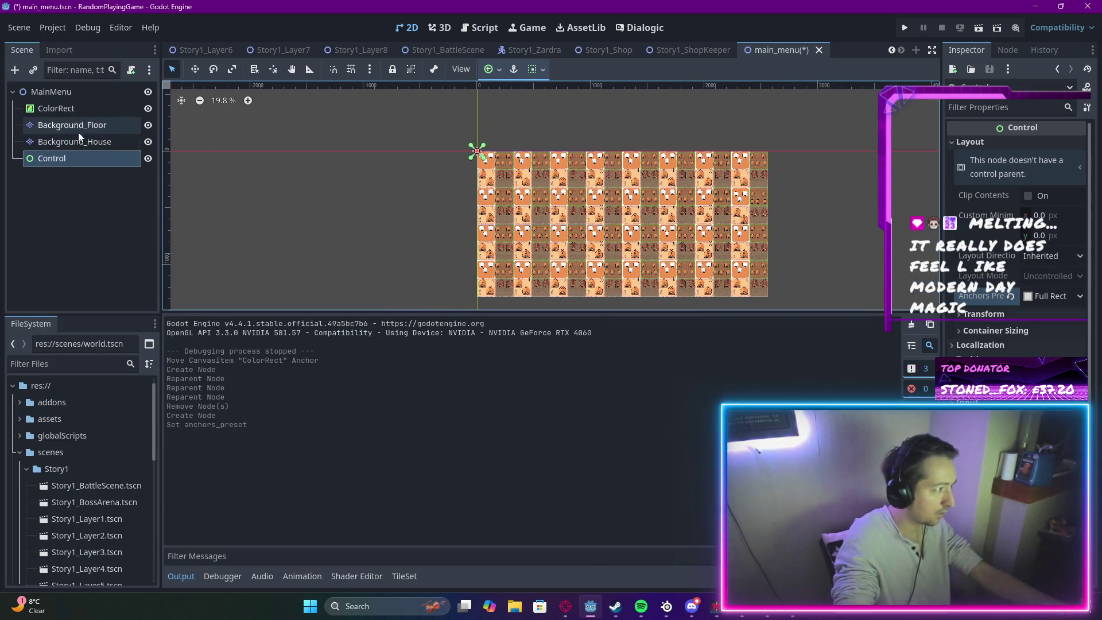
left_click(60, 109)
left_click_drag(66, 166, 64, 162)
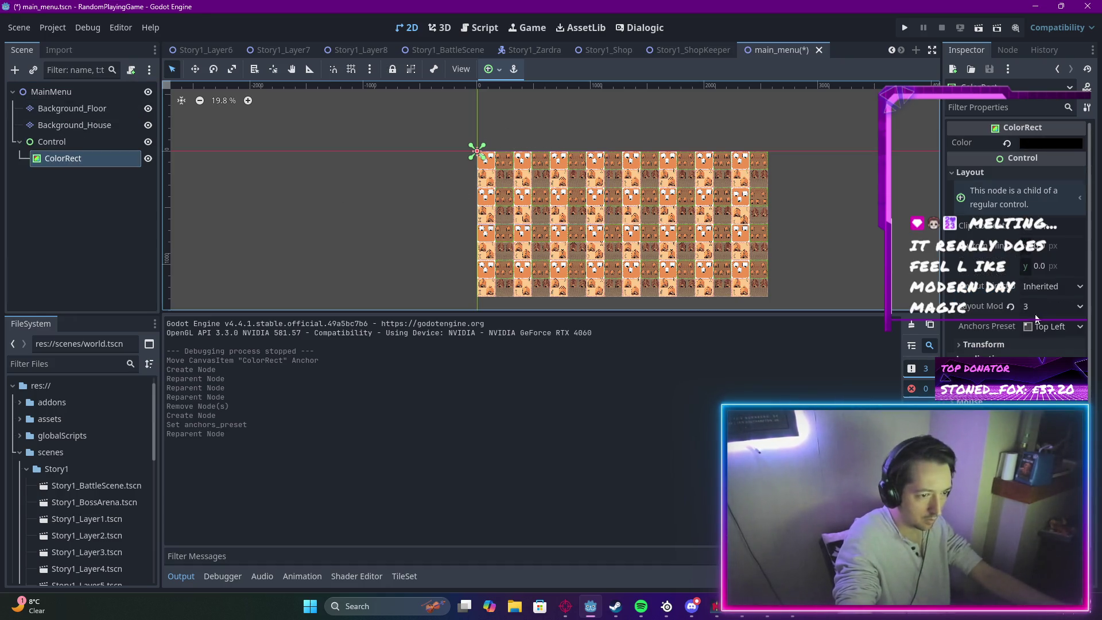
left_click(1052, 326)
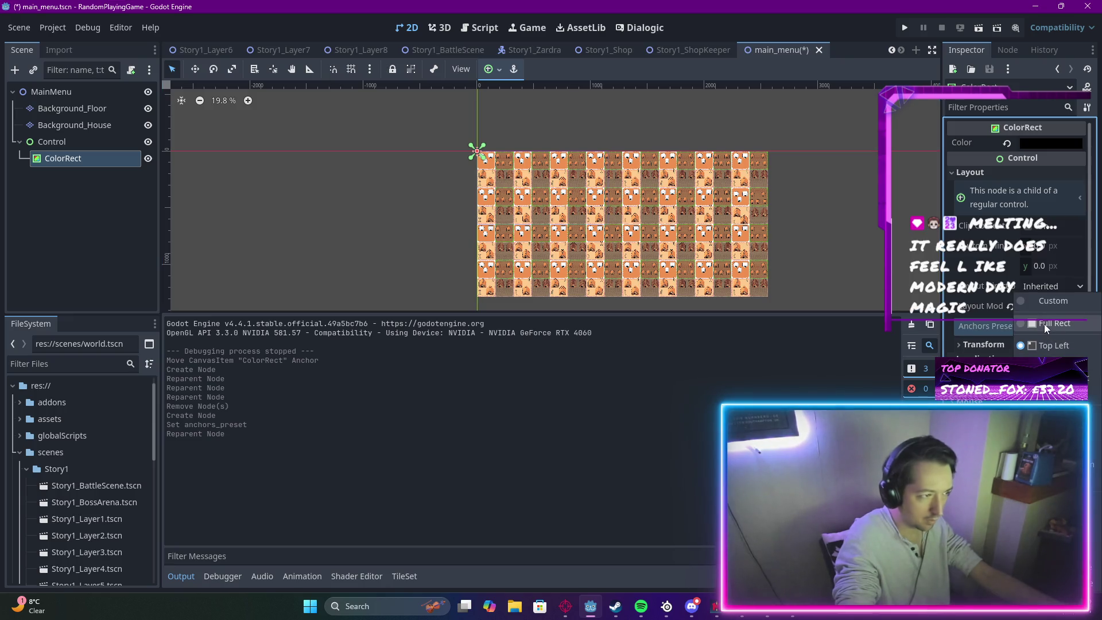
left_click(1045, 324)
key("ctrl+s")
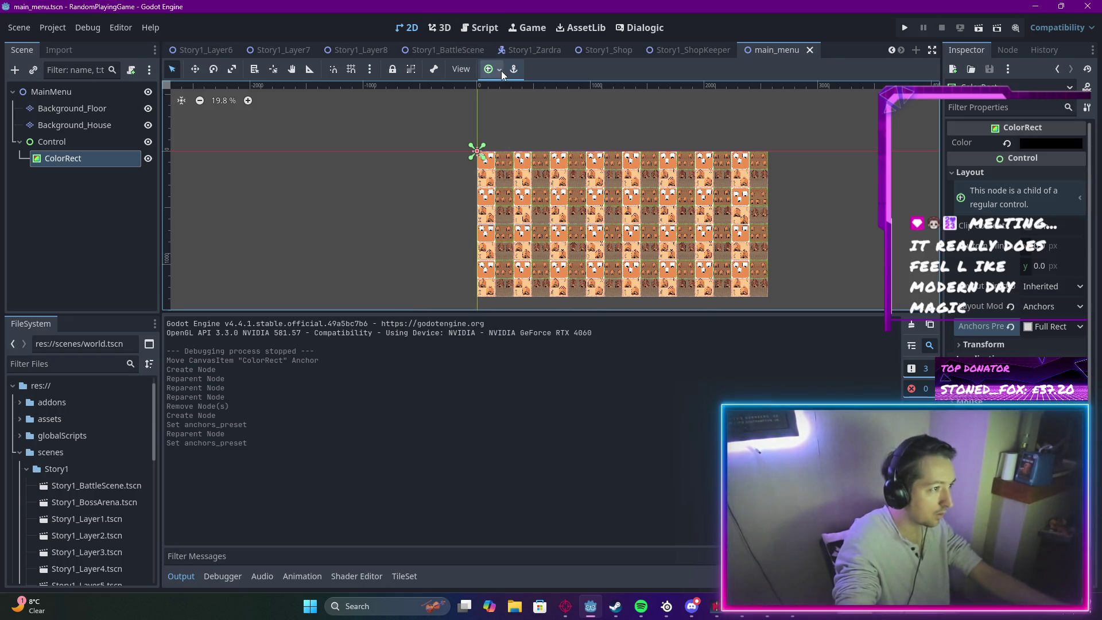
Step: Apply Full Rect from the anchor toolbar and save the scene
left_click(499, 69)
left_click(558, 175)
left_click(558, 175)
left_click(355, 191)
key("ctrl+s")
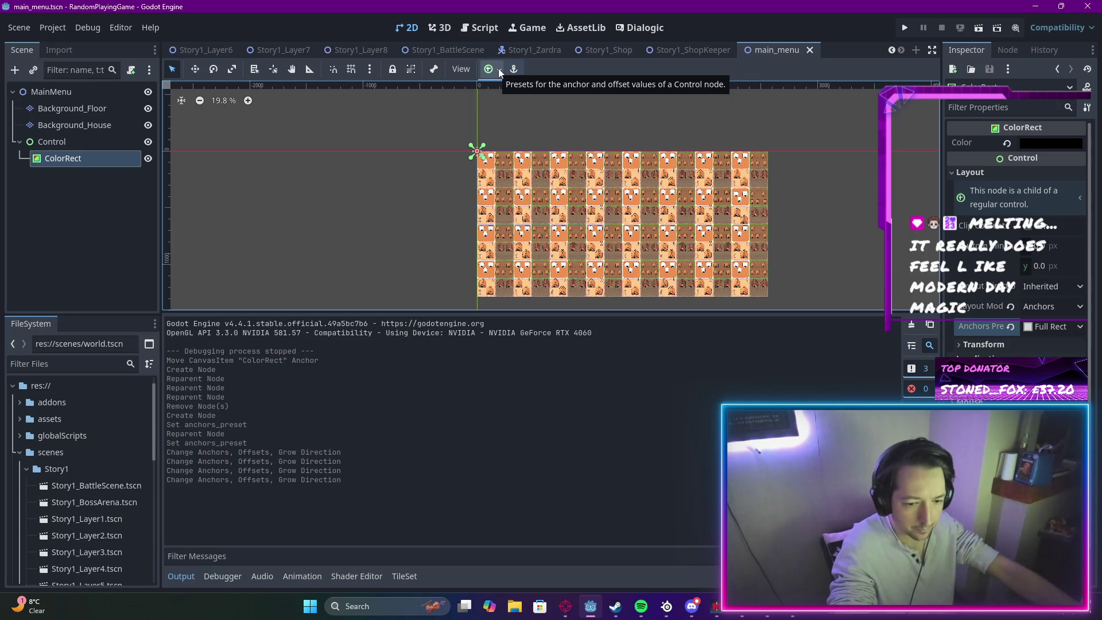
Step: Test-run the game, then move Control above the background nodes and save
key("F5")
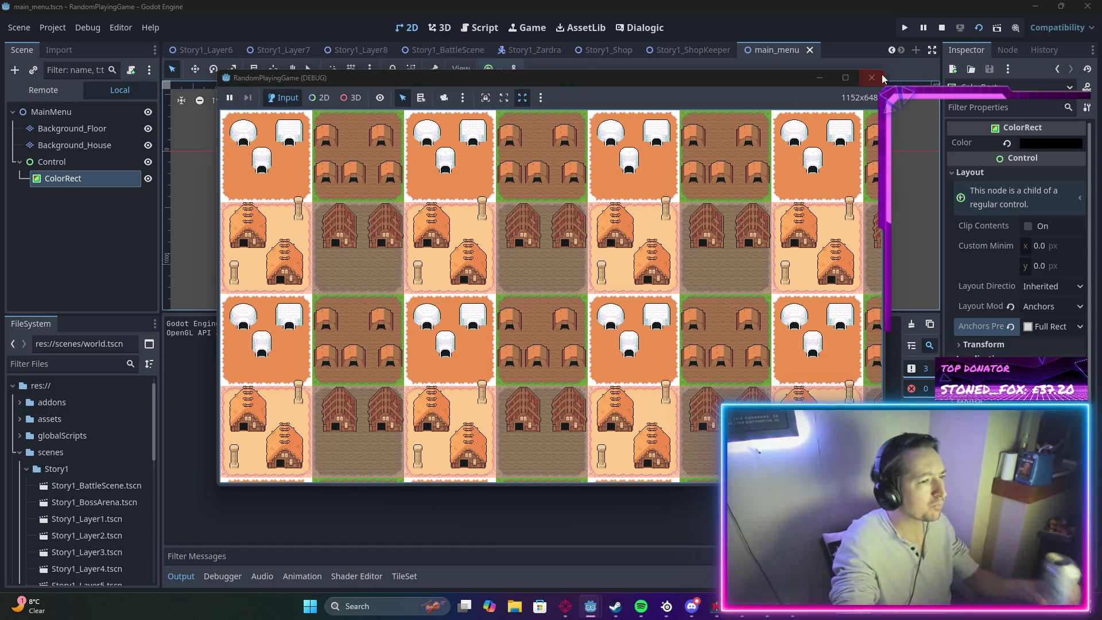
left_click(872, 78)
left_click_drag(78, 142, 79, 99)
key("ctrl+s")
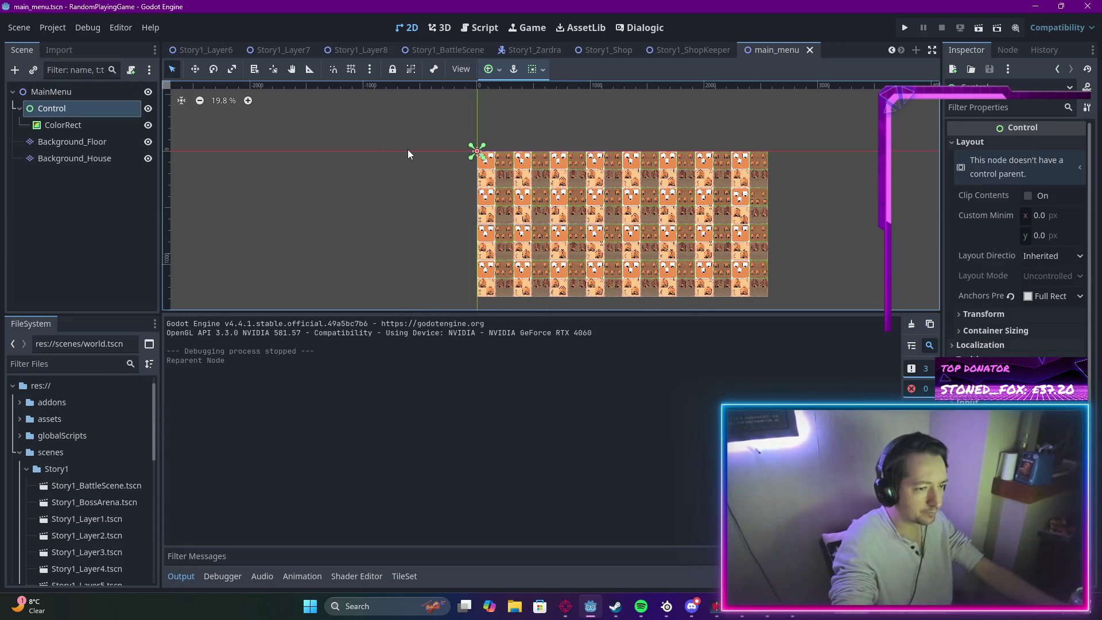
Step: Set the Control's Transform size to 1920 x 1080 and save
left_click(969, 316)
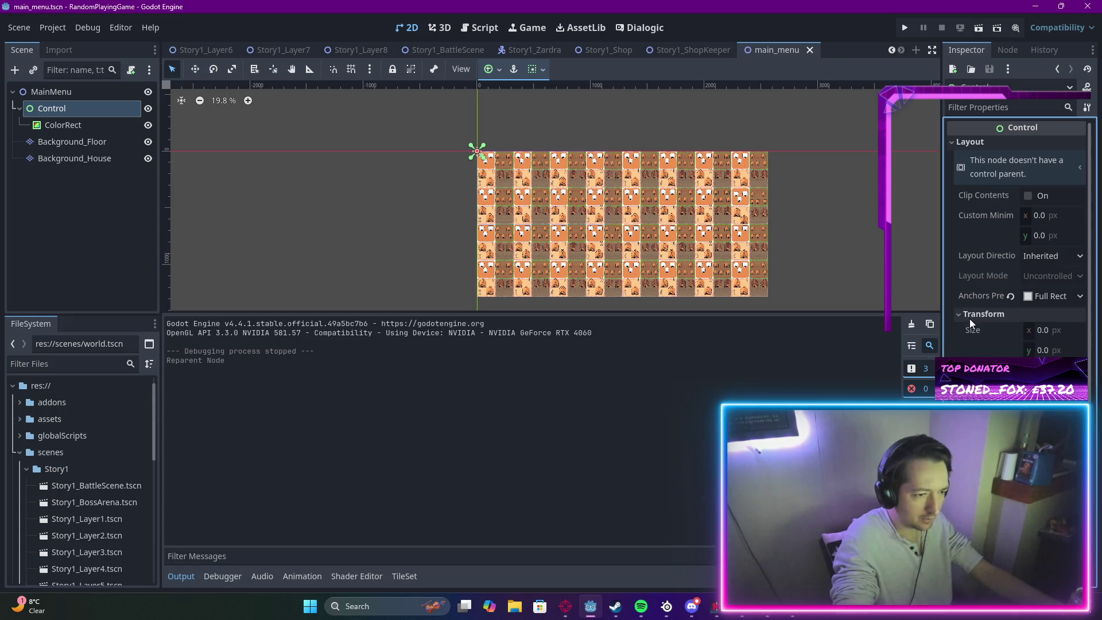
left_click(1063, 334)
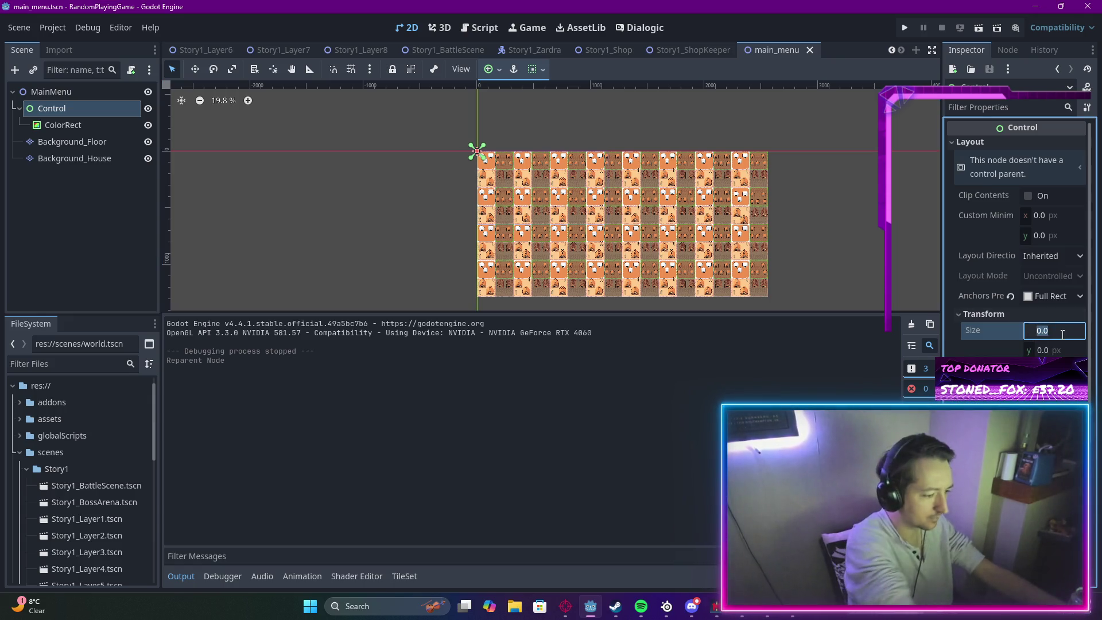
type("1920")
key("Return")
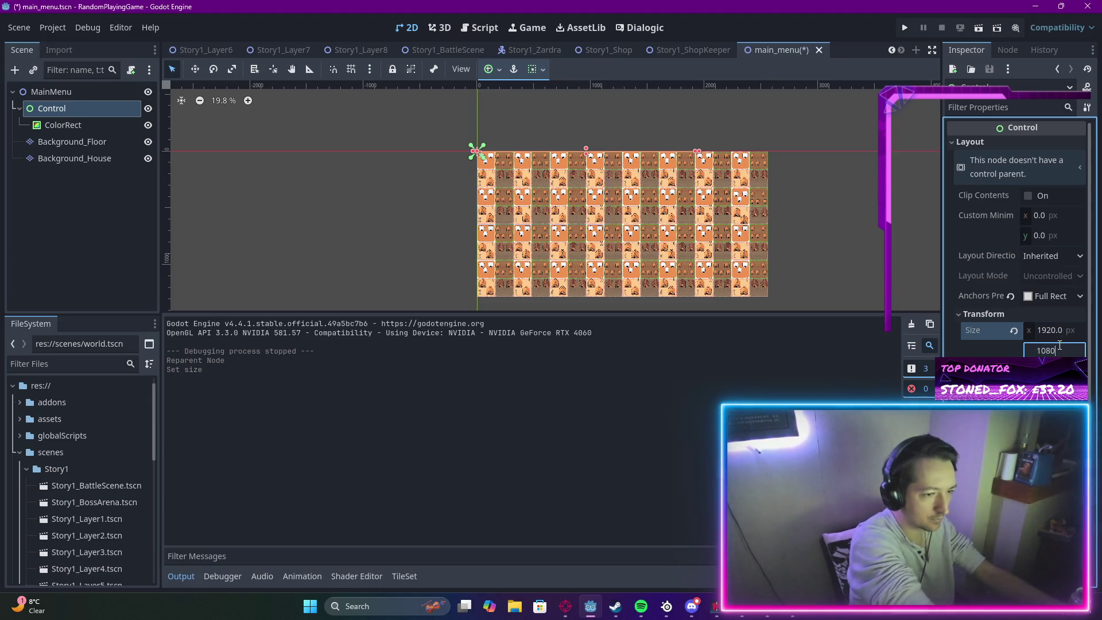
key("Return")
key("ctrl+s")
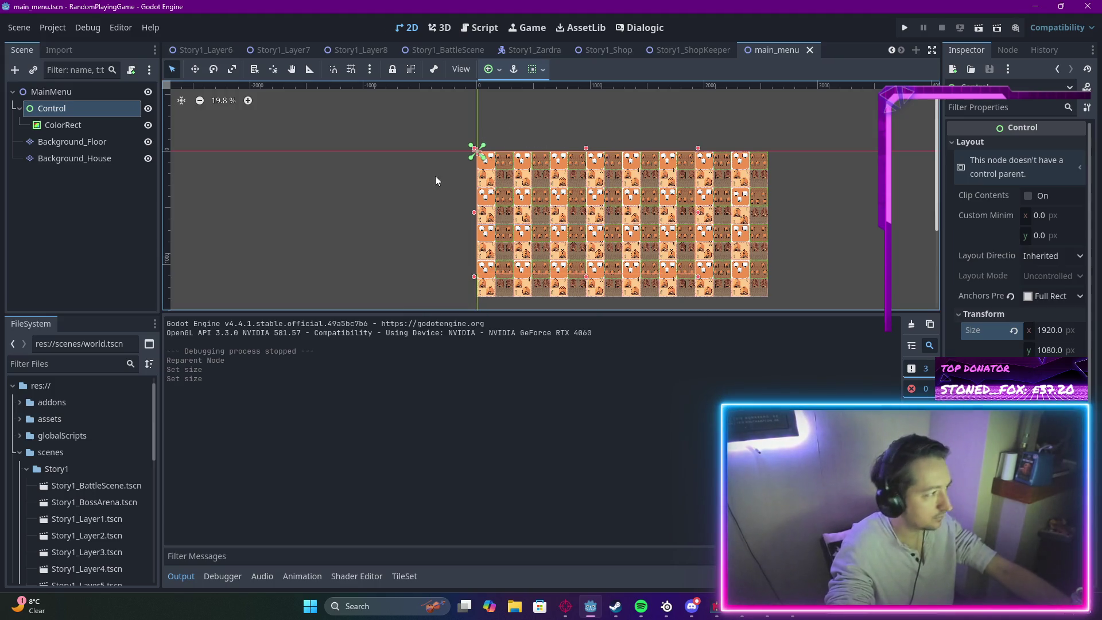
Step: Move Control below Background_House, save, and check coverage in a maximized game window
left_click_drag(81, 111, 80, 165)
key("ctrl+s")
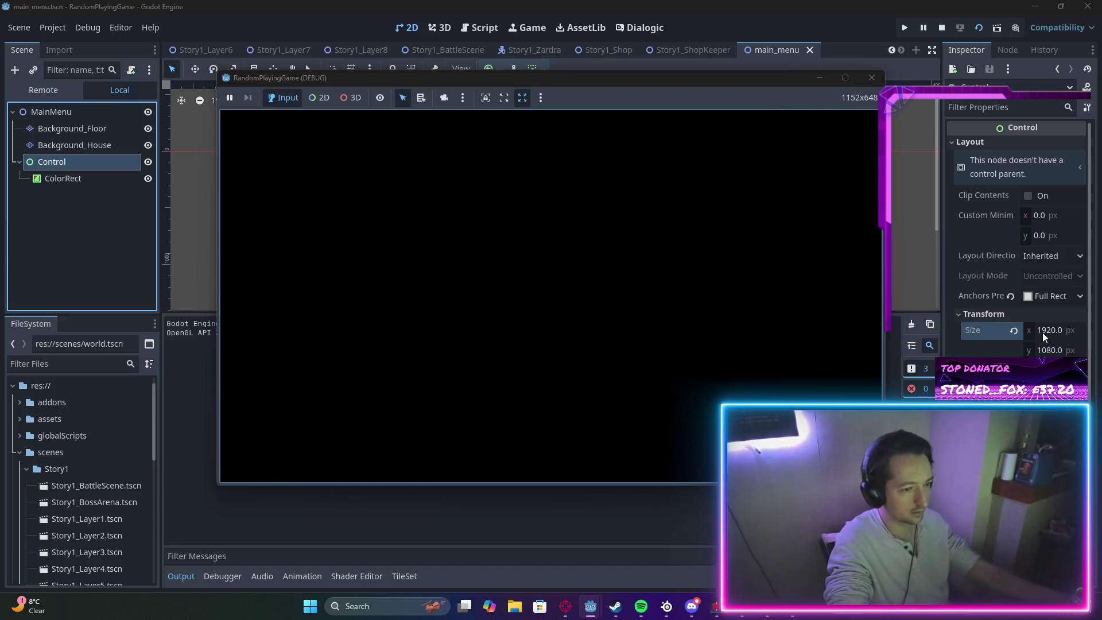
left_click(1044, 331)
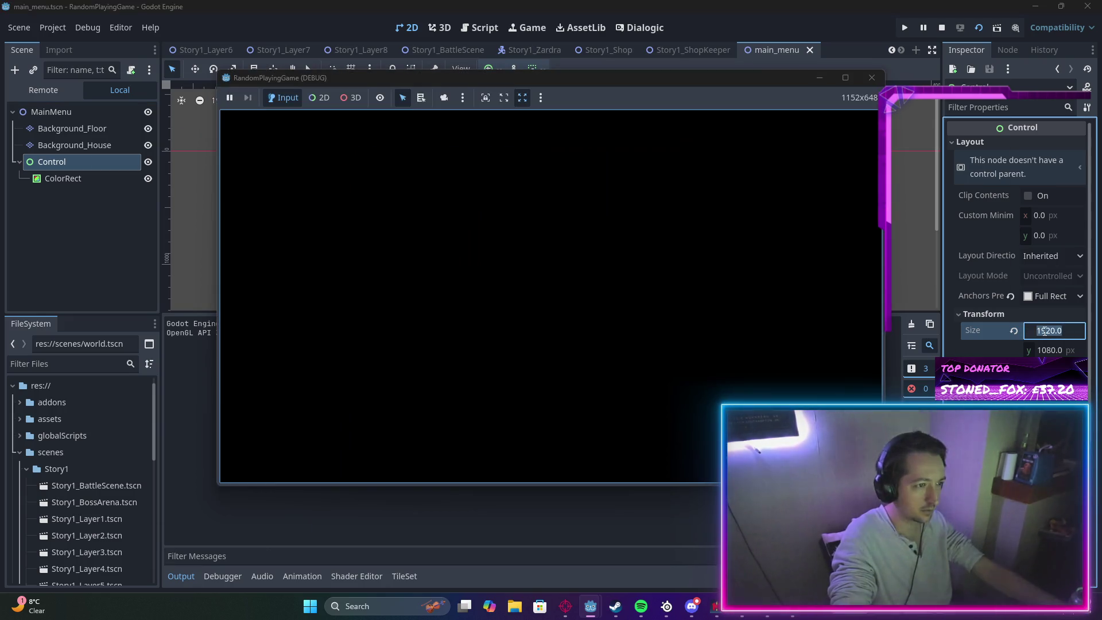
left_click(846, 78)
left_click(1087, 8)
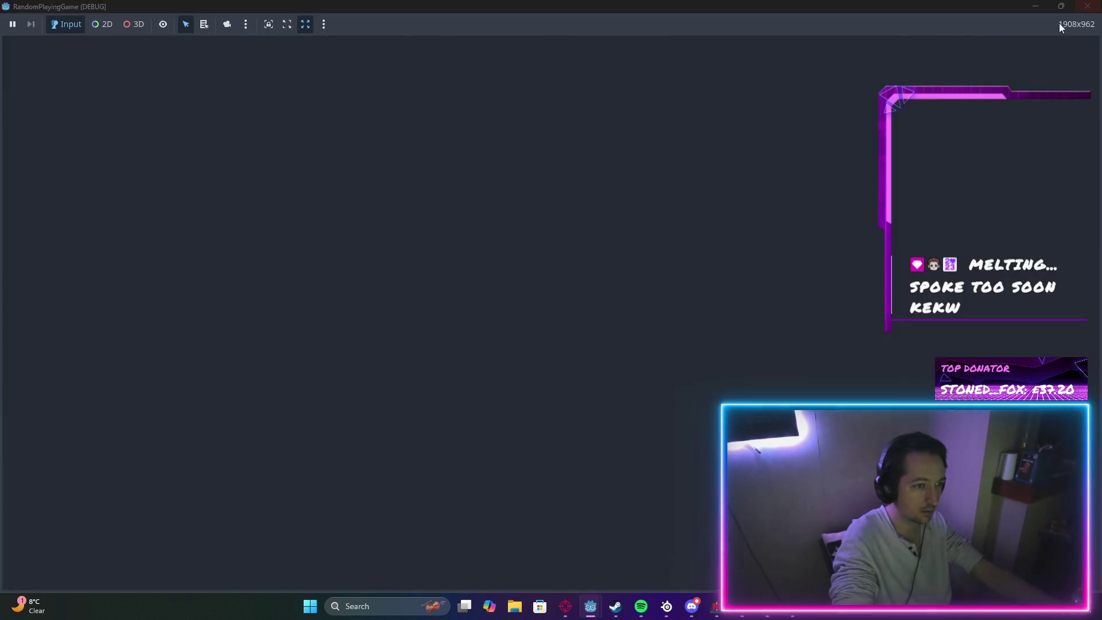
scroll(590, 174, "up", 2)
left_click(54, 162)
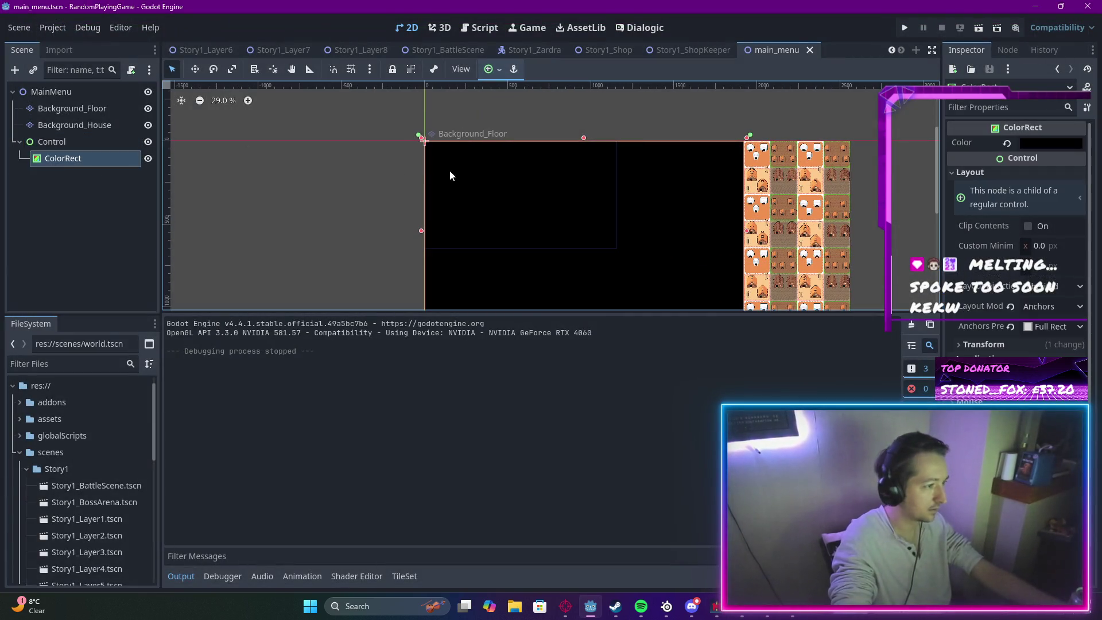
Step: Set the ColorRect colour's alpha to 0 and save the scene
left_click(1050, 144)
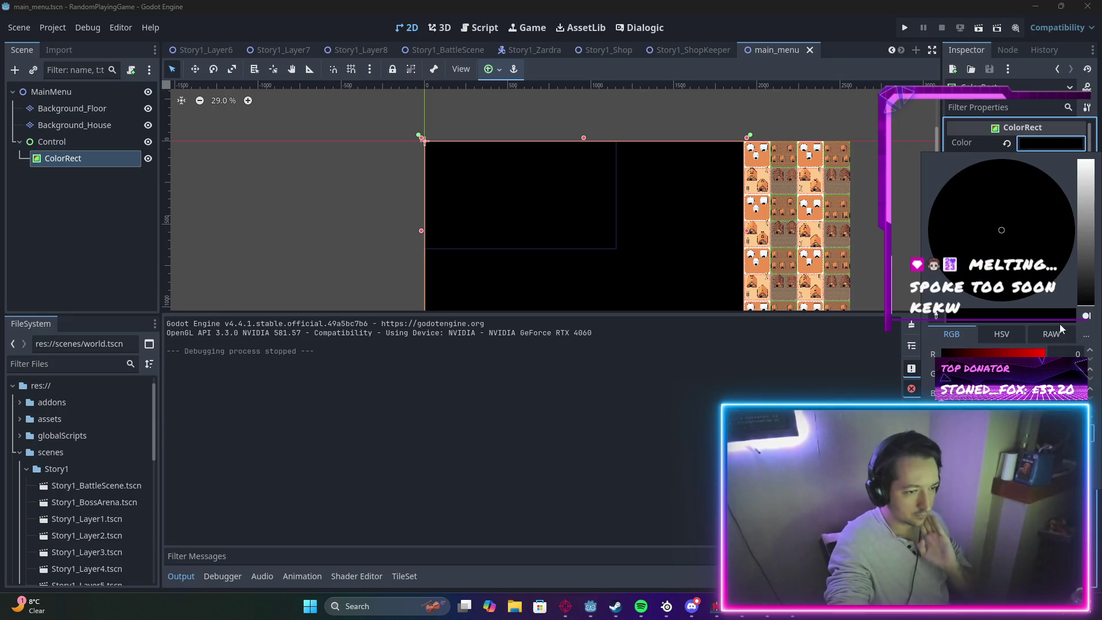
left_click(936, 315)
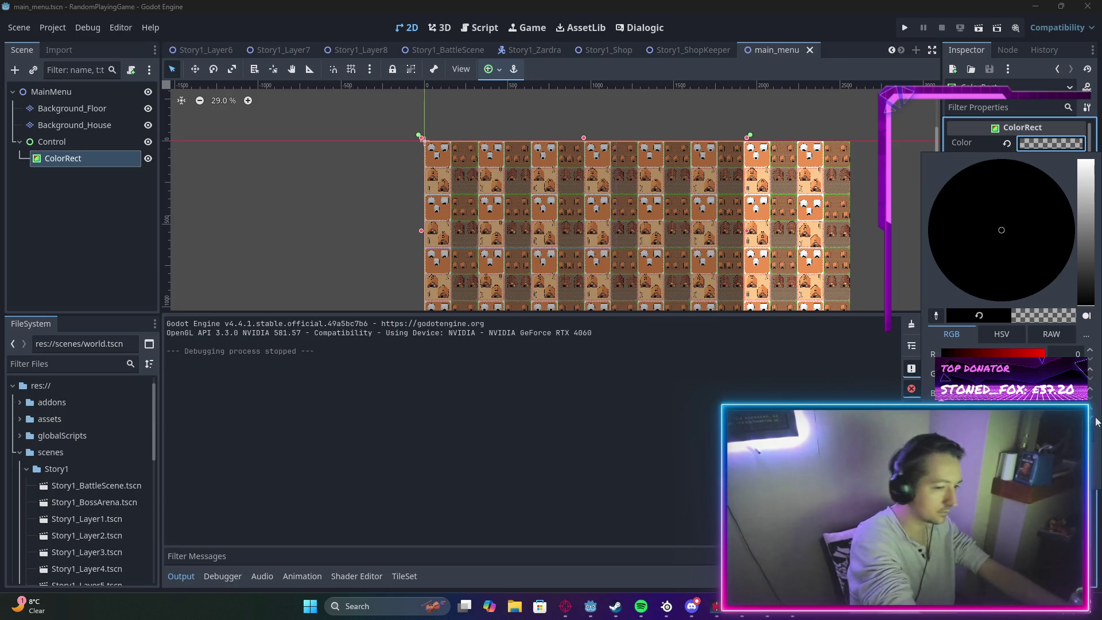
left_click(1097, 423)
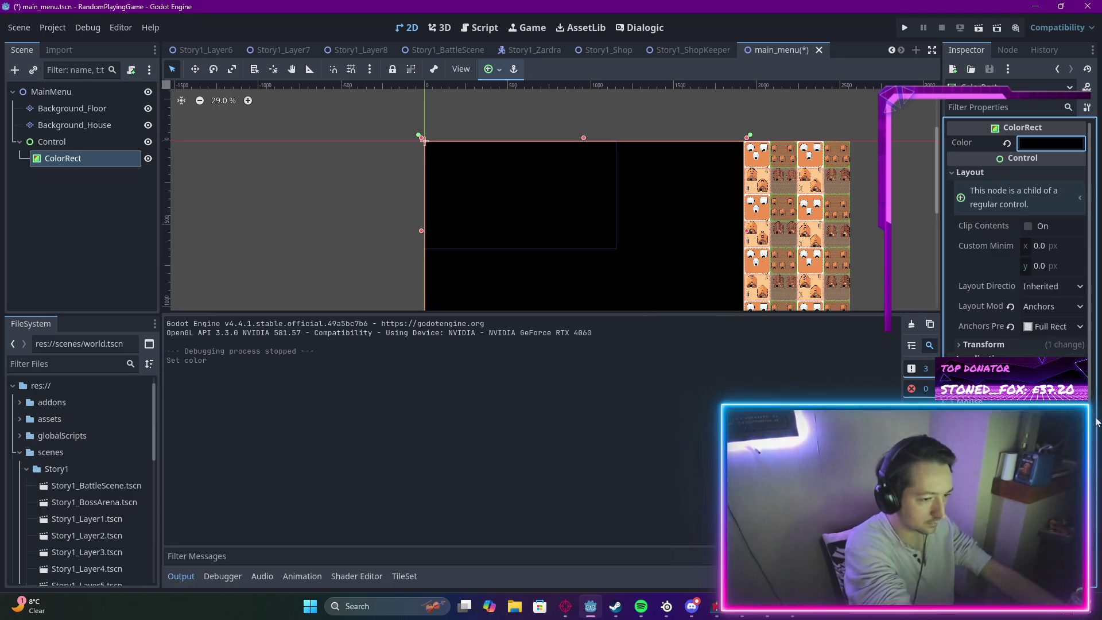
left_click(1057, 143)
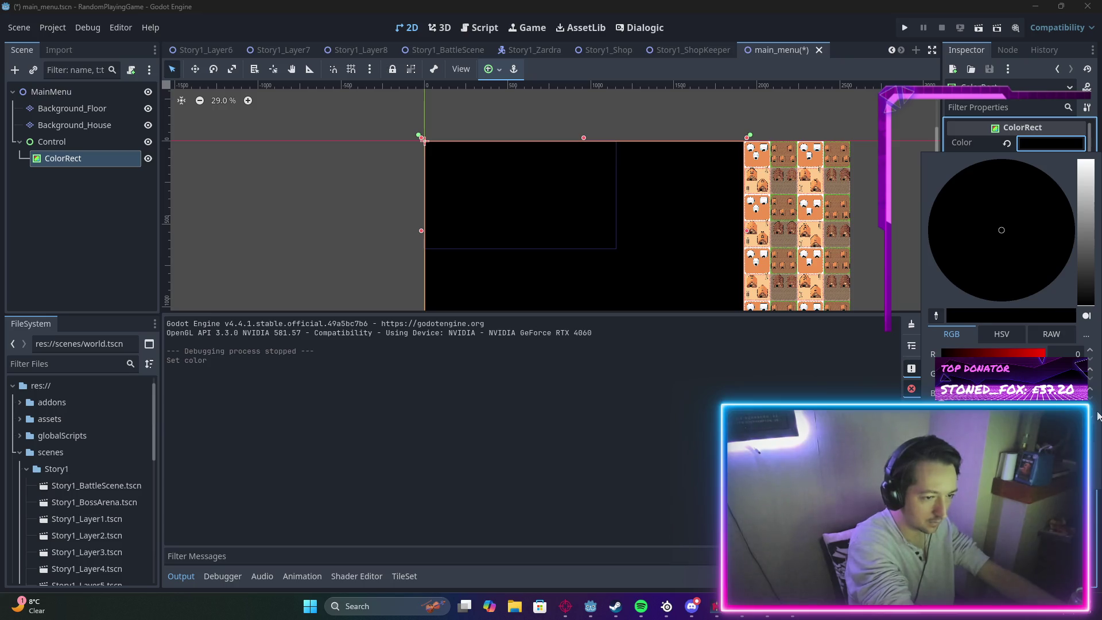
left_click(1098, 416)
key("ctrl+s")
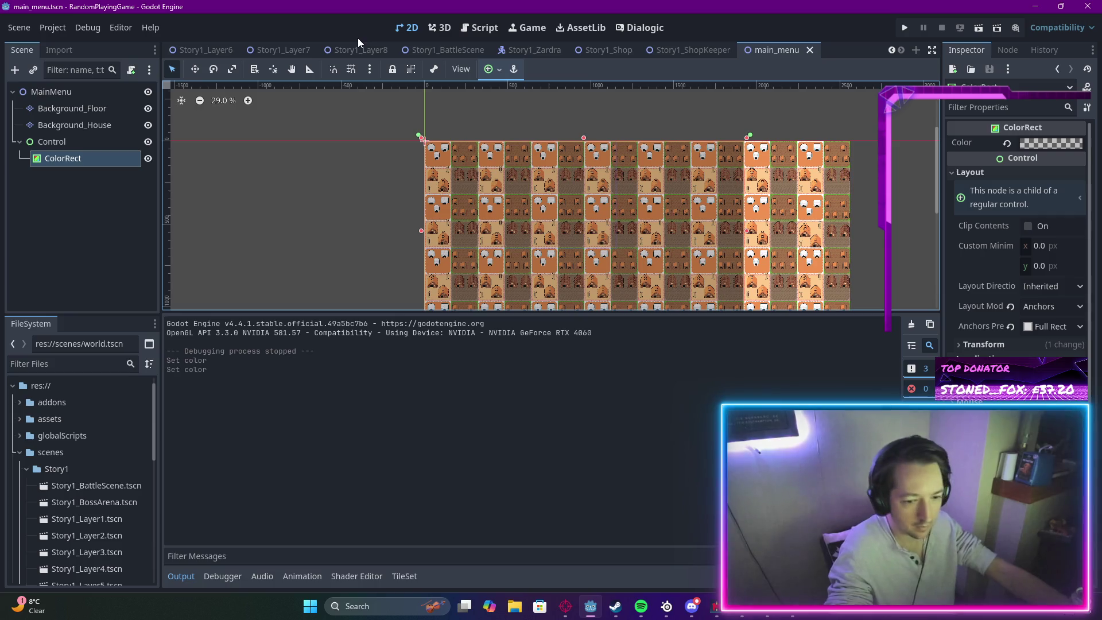
Step: Run the game twice to confirm the tiled background shows through
key("F5")
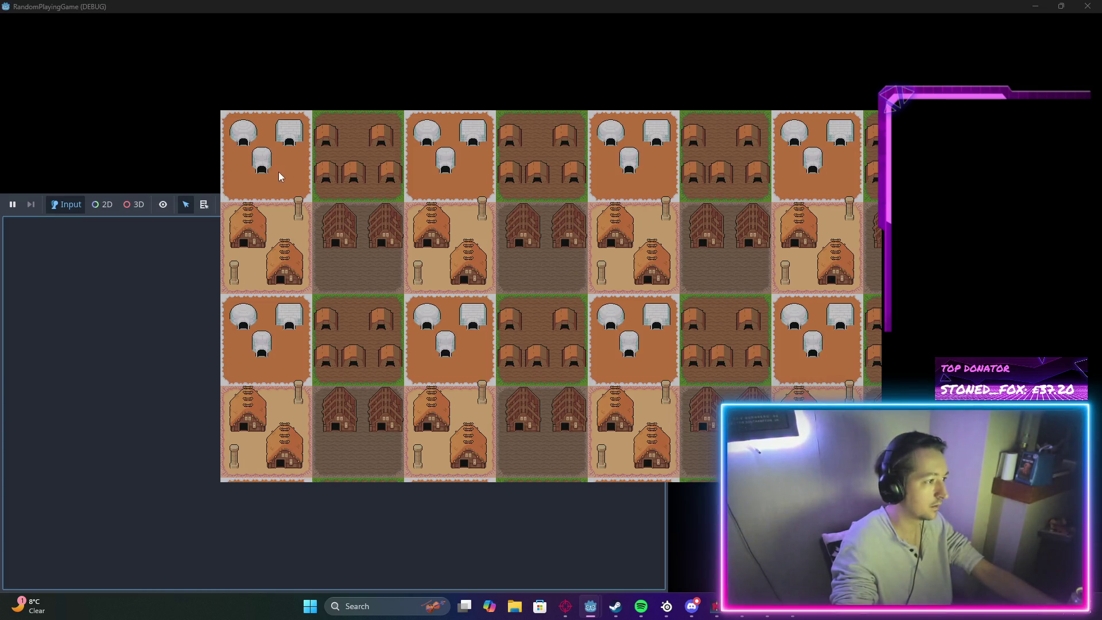
left_click(1087, 7)
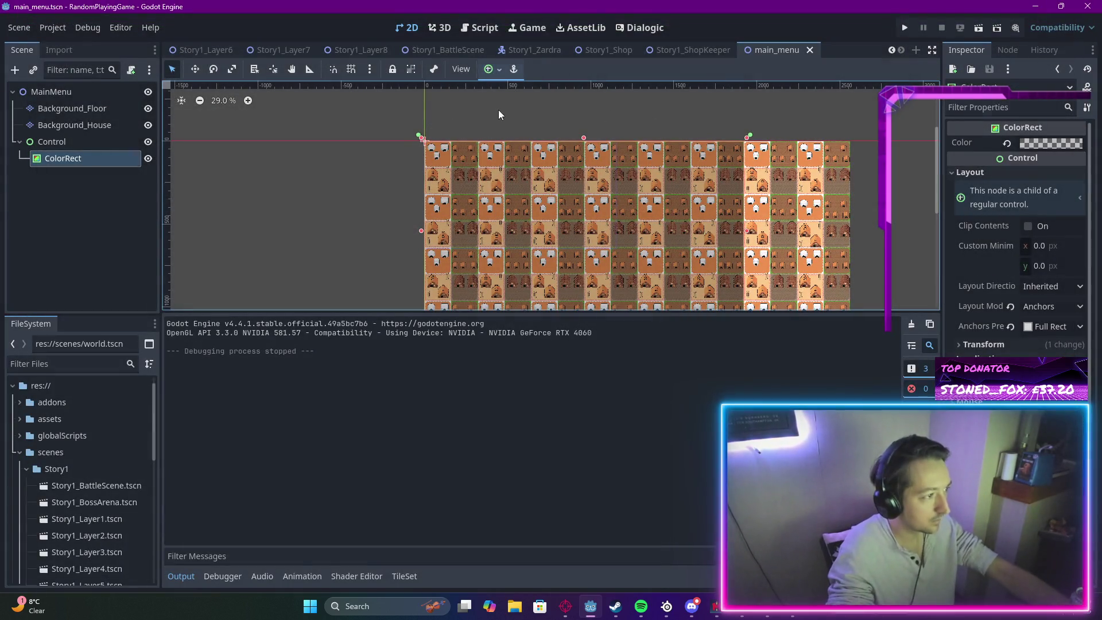
left_click(499, 111)
left_click(905, 27)
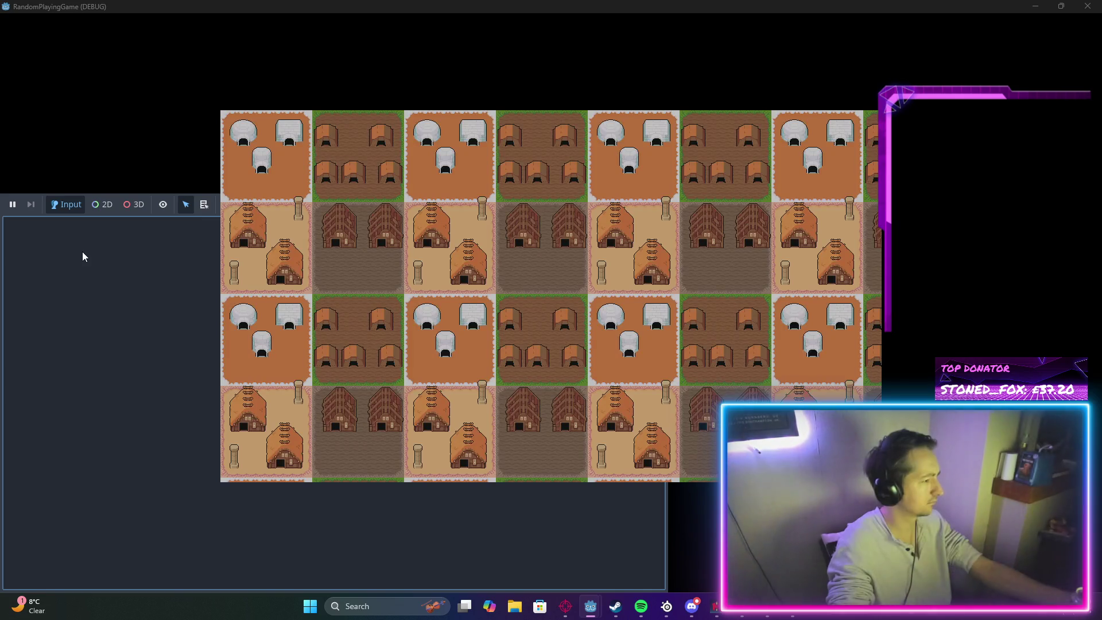
left_click(1088, 6)
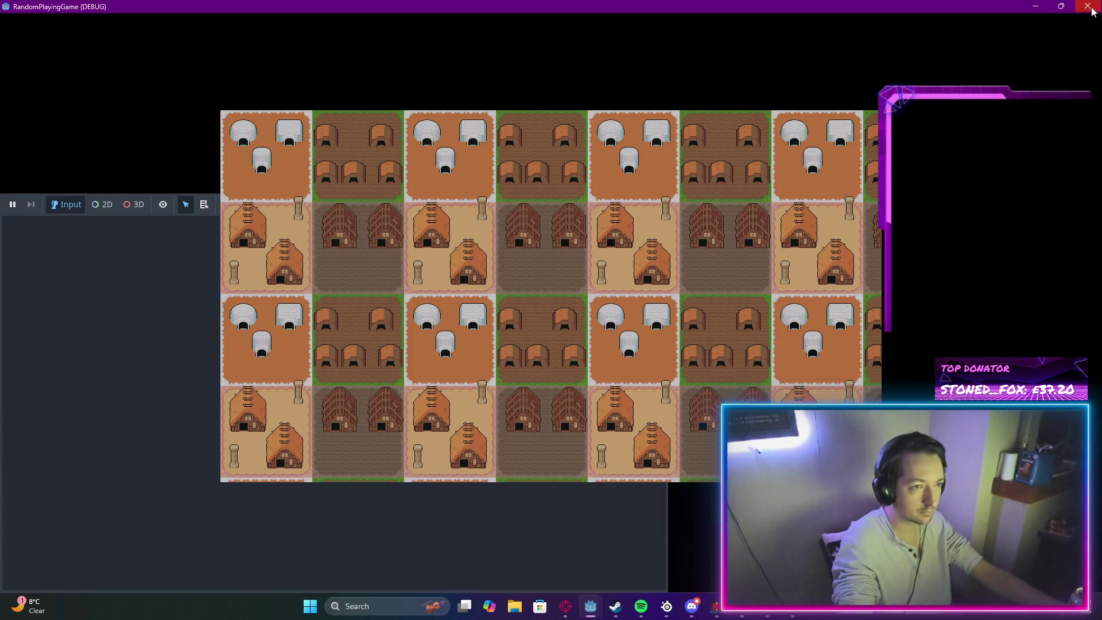
scroll(287, 184, "down", 2)
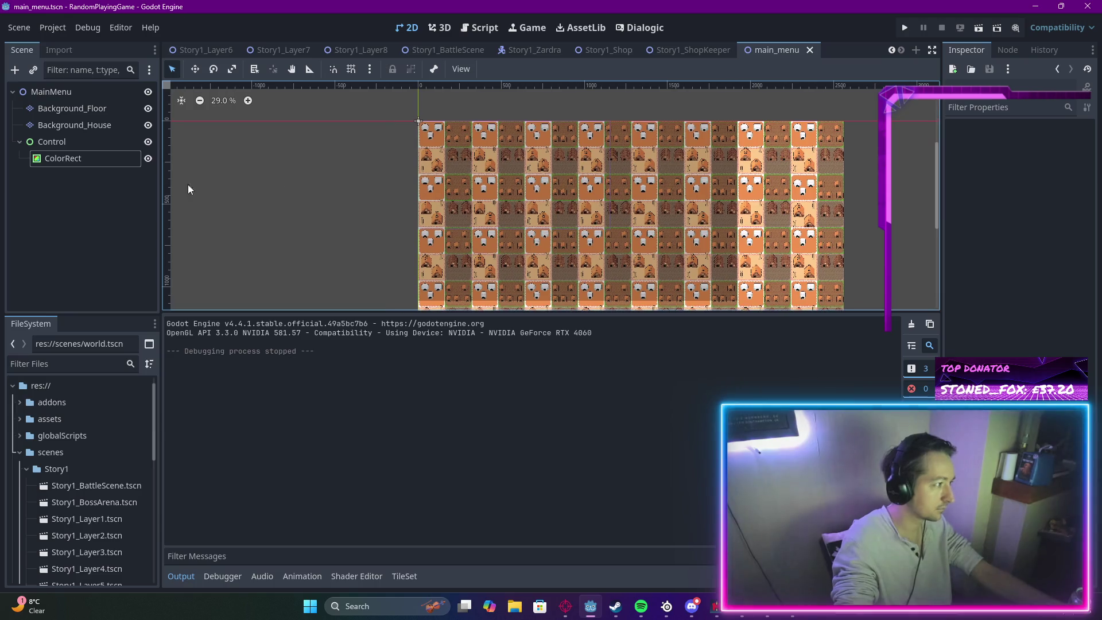
Step: Add a Camera2D child node under MainMenu
right_click(47, 91)
left_click(85, 101)
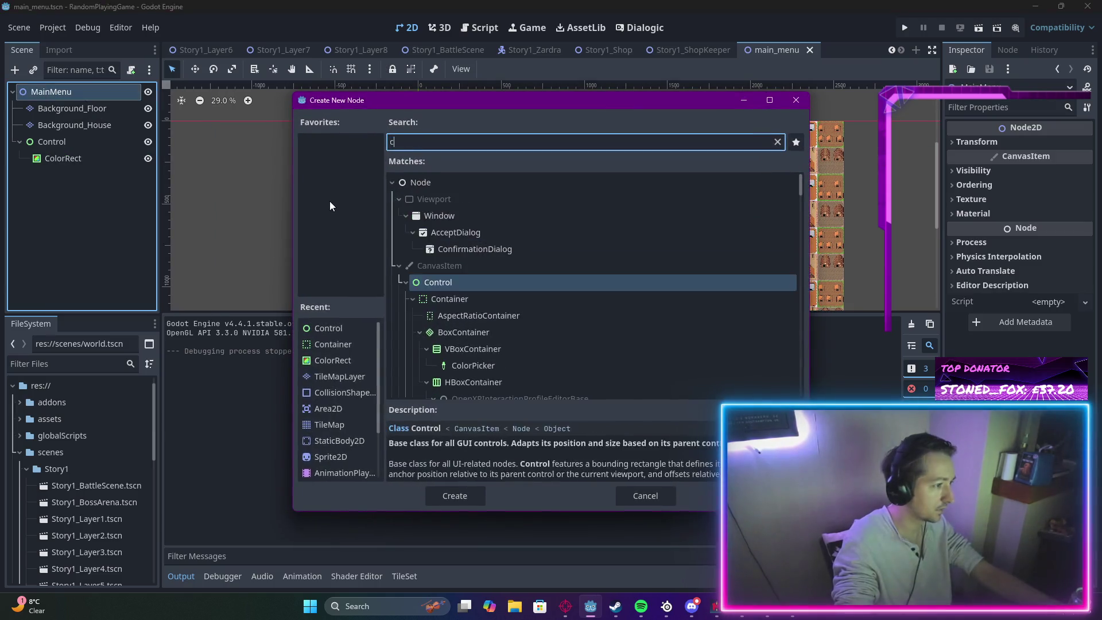
type("ca")
double_click(456, 284)
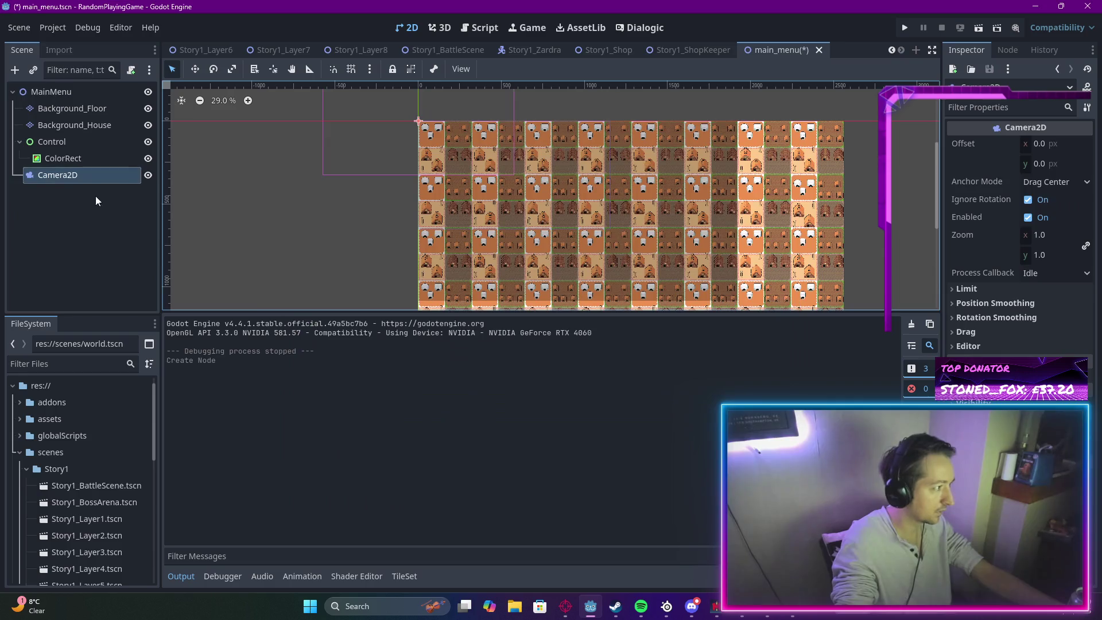
Step: Start attaching a script to Camera2D in the scripts folder, then cancel
right_click(80, 178)
left_click(114, 280)
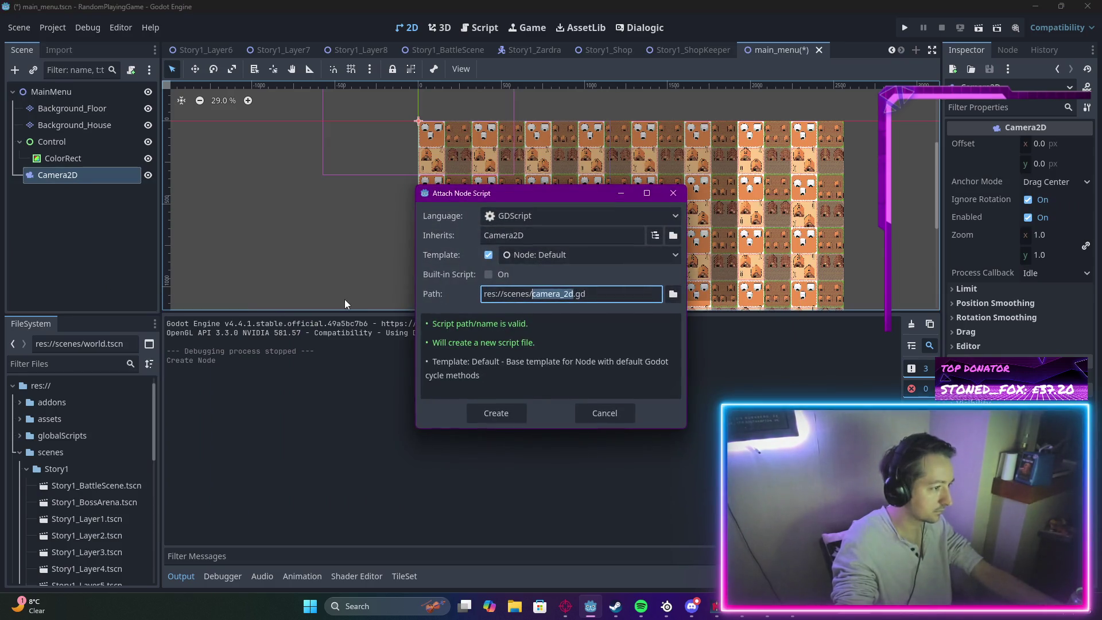
double_click(519, 294)
type("scripts")
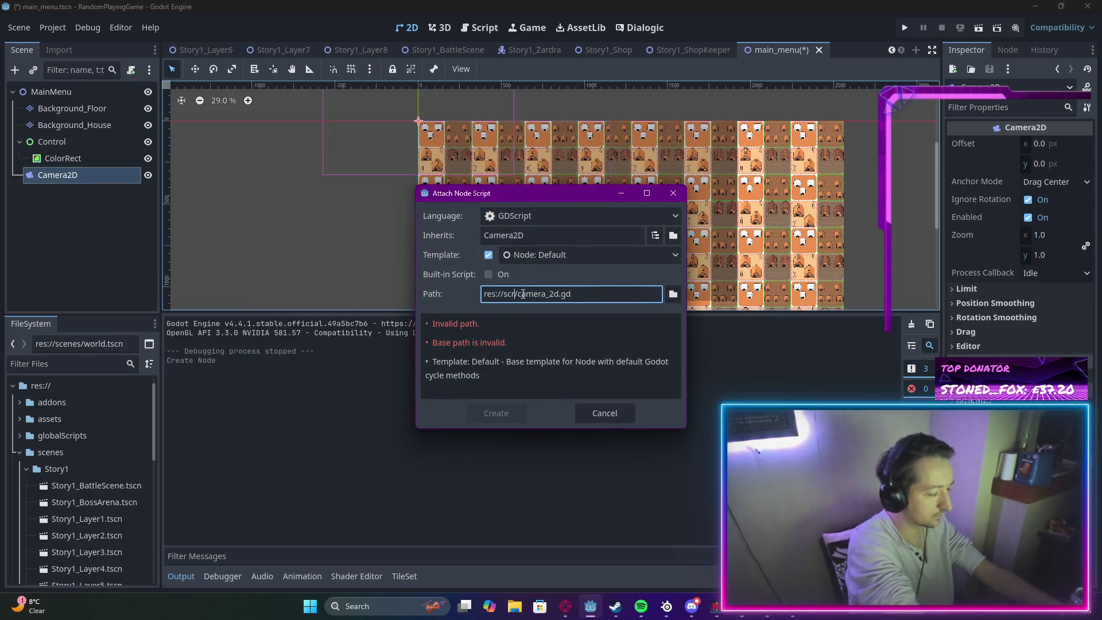
double_click(556, 294)
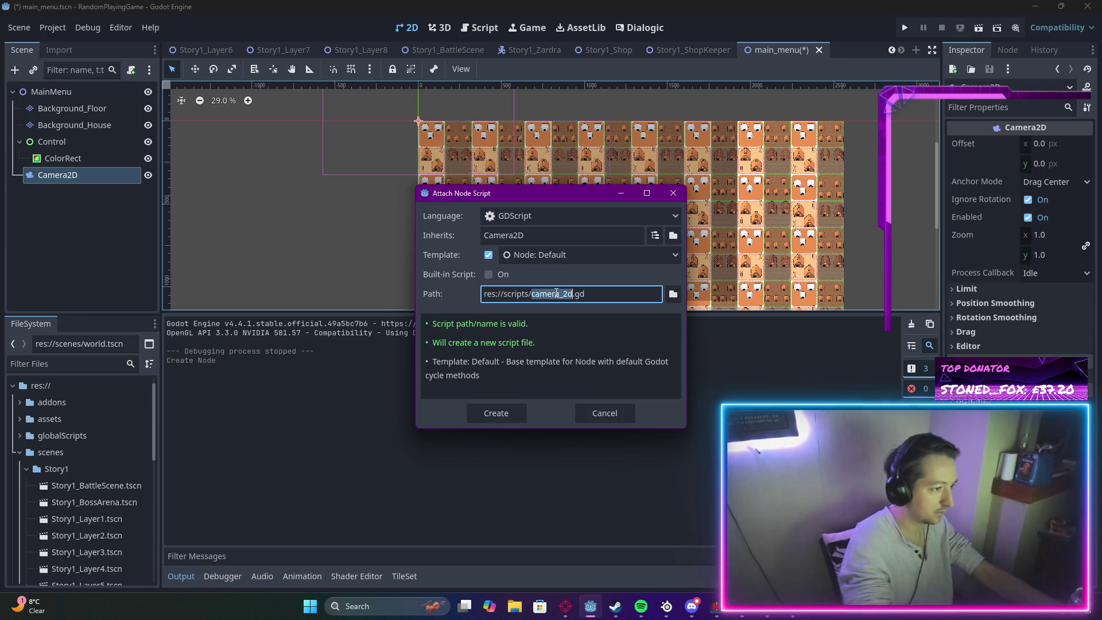
left_click(608, 414)
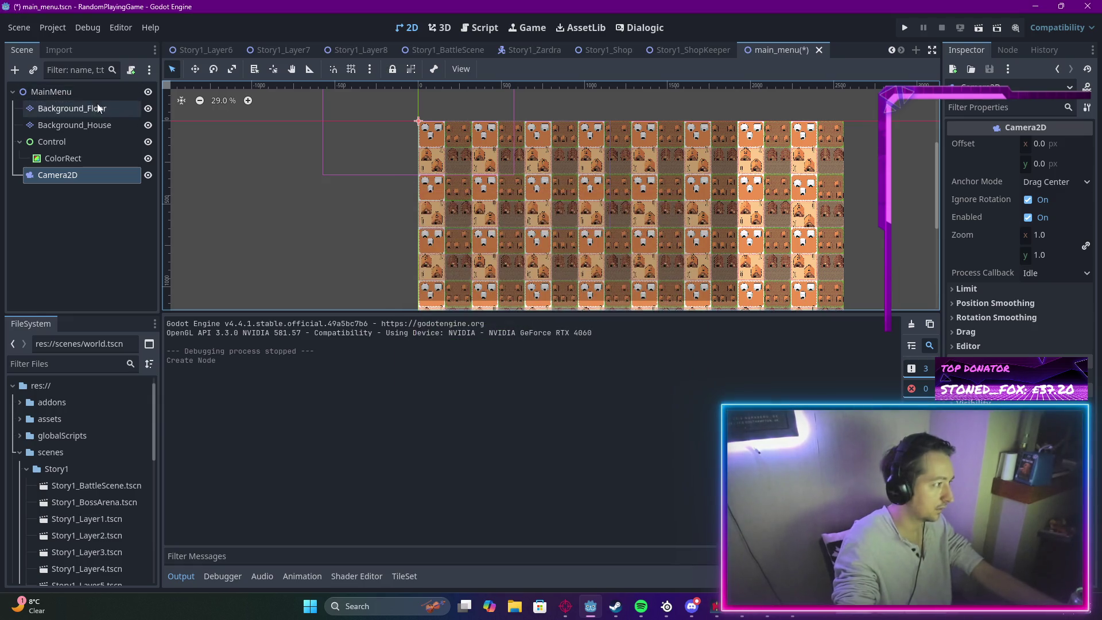
Step: Attach a new main_menu.gd script to MainMenu at res://scripts/
left_click(86, 91)
left_click(131, 69)
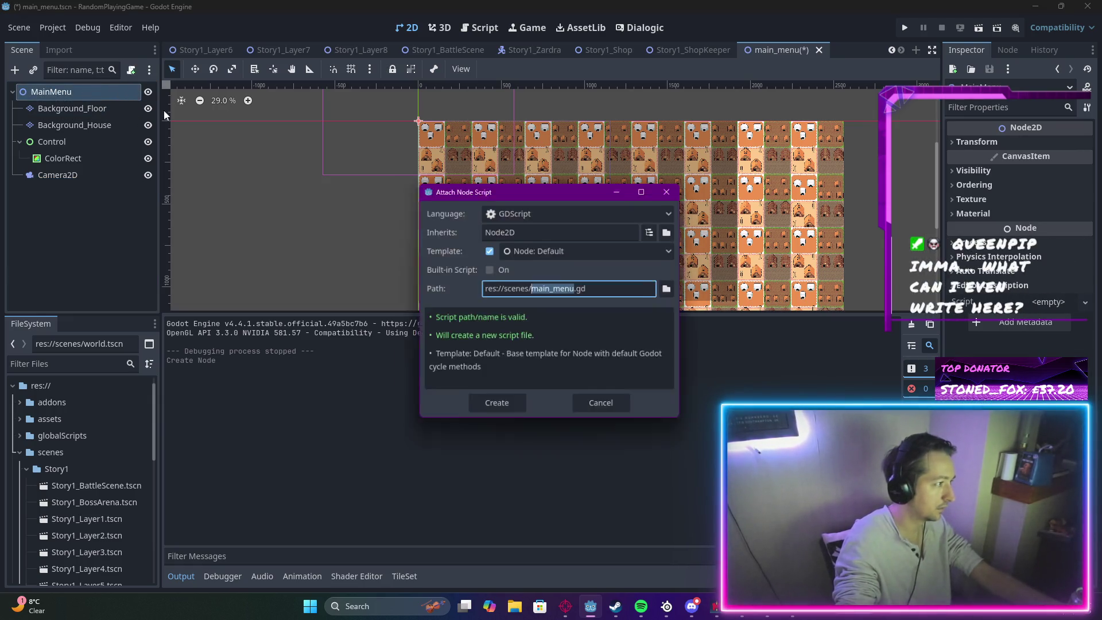
double_click(523, 290)
type("scripts")
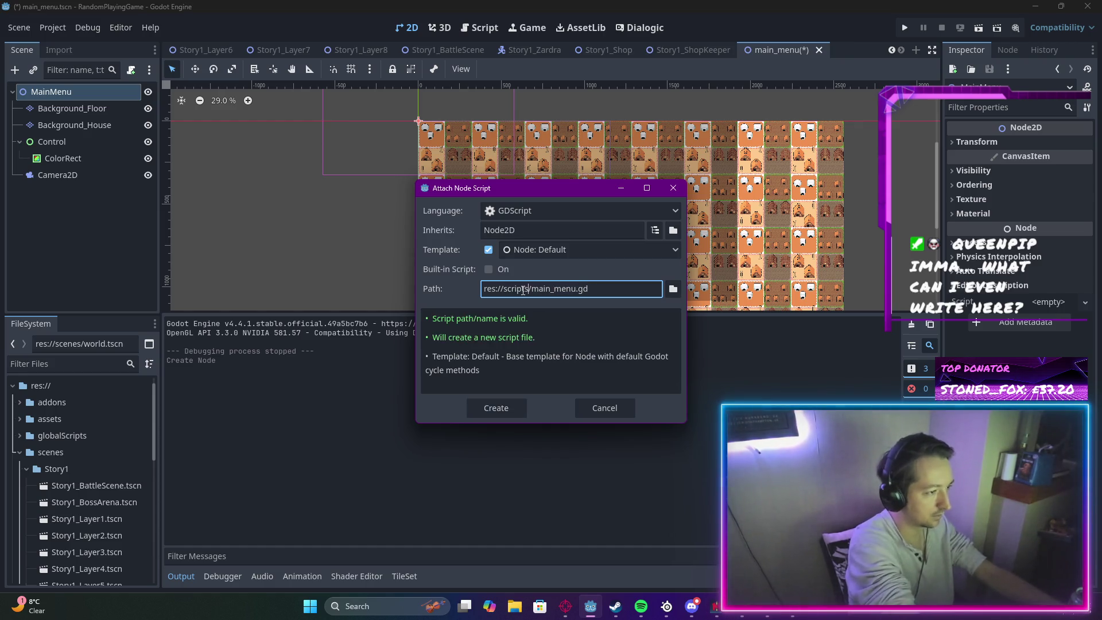
key("Return")
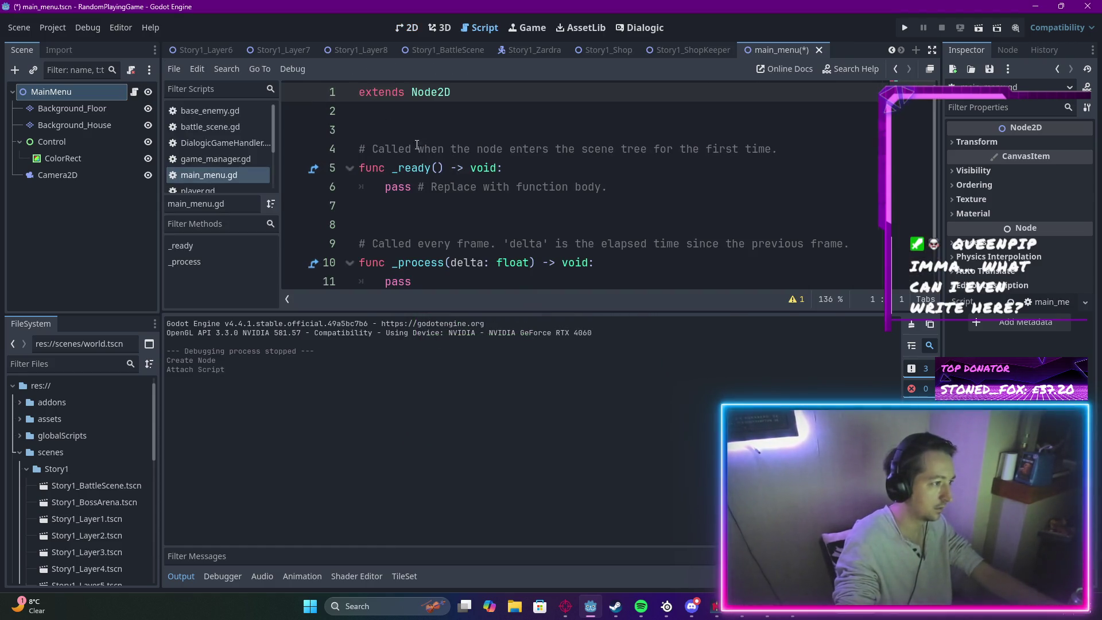
left_click(422, 120)
key("Return")
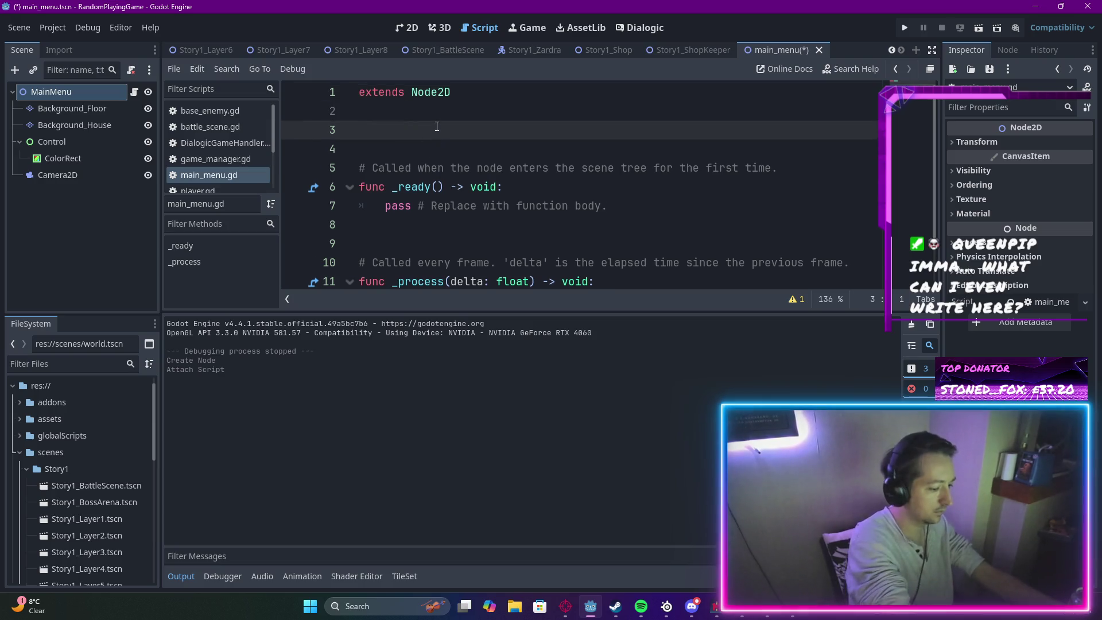
type("@onready va")
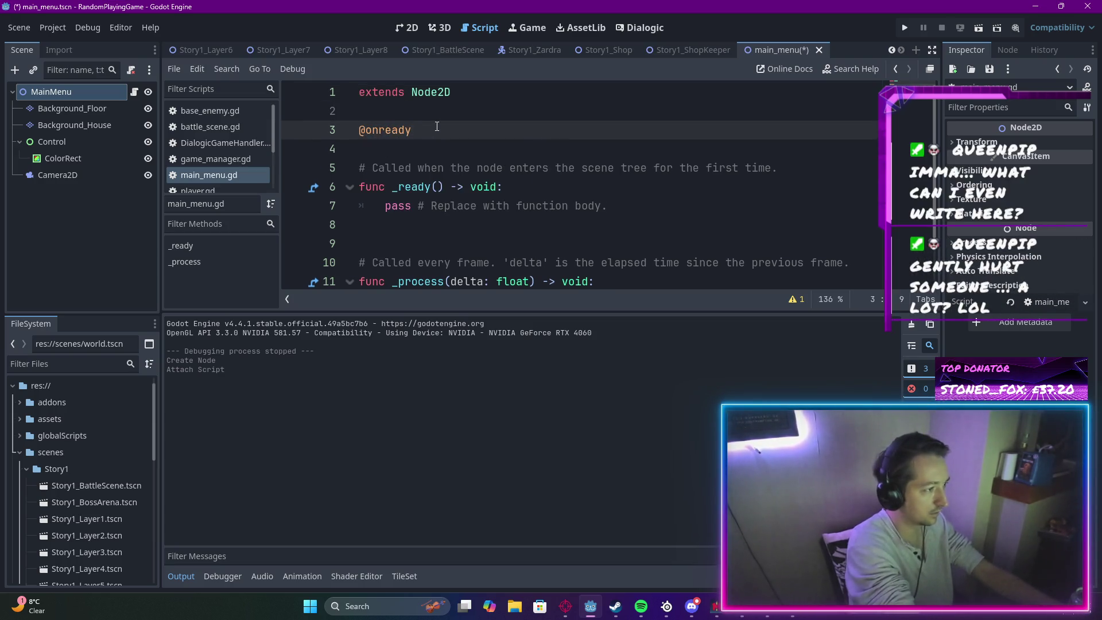
type("r camera = ")
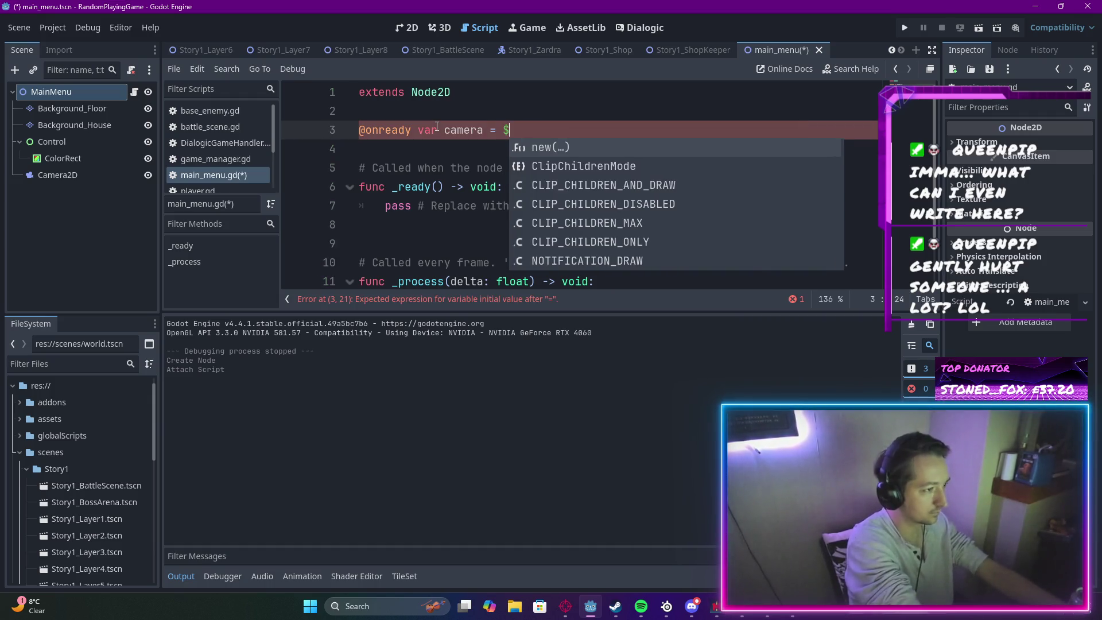
type("$Camera2D")
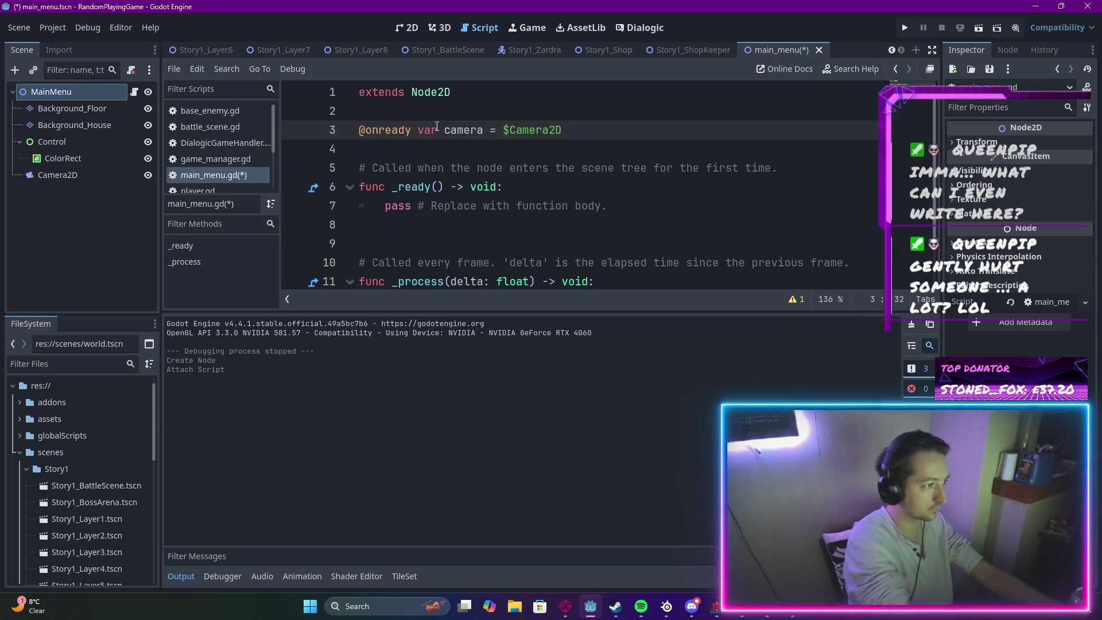
scroll(511, 199, "down", 1)
left_click(560, 244)
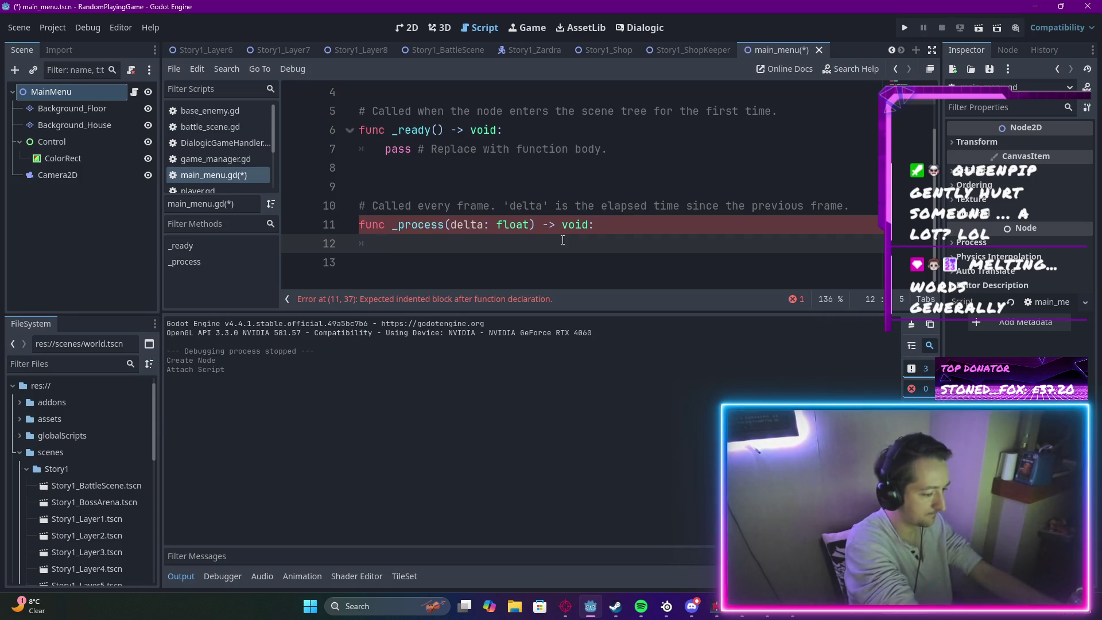
Step: Replace pass in _process with camera.position = Vector2(camera.position.x + 1, camera.position.y + 1)
type("camera.p")
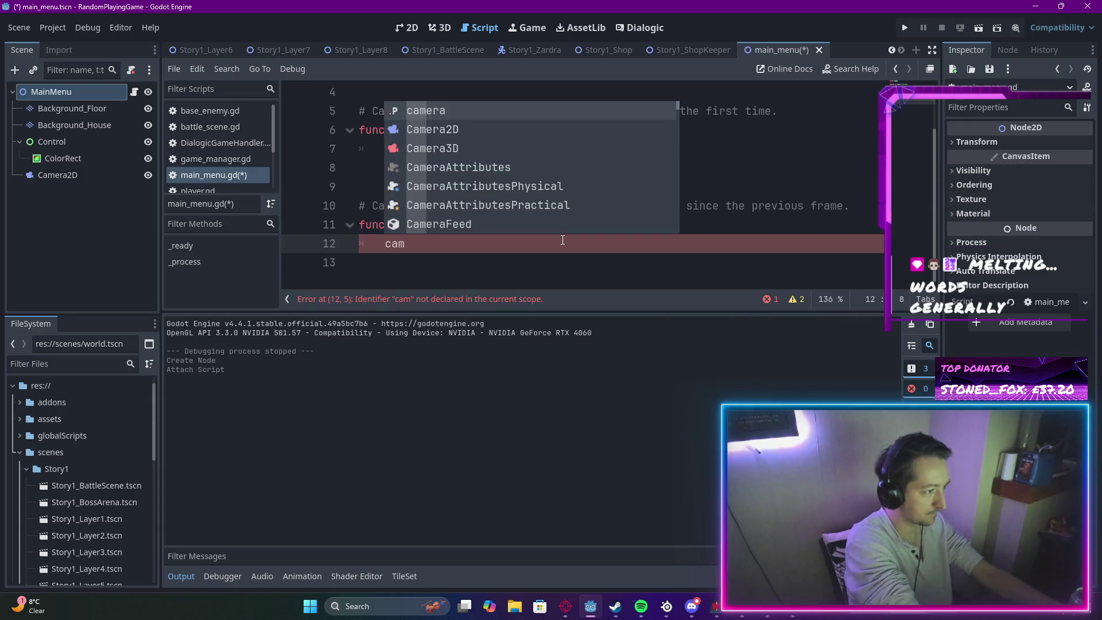
type("o")
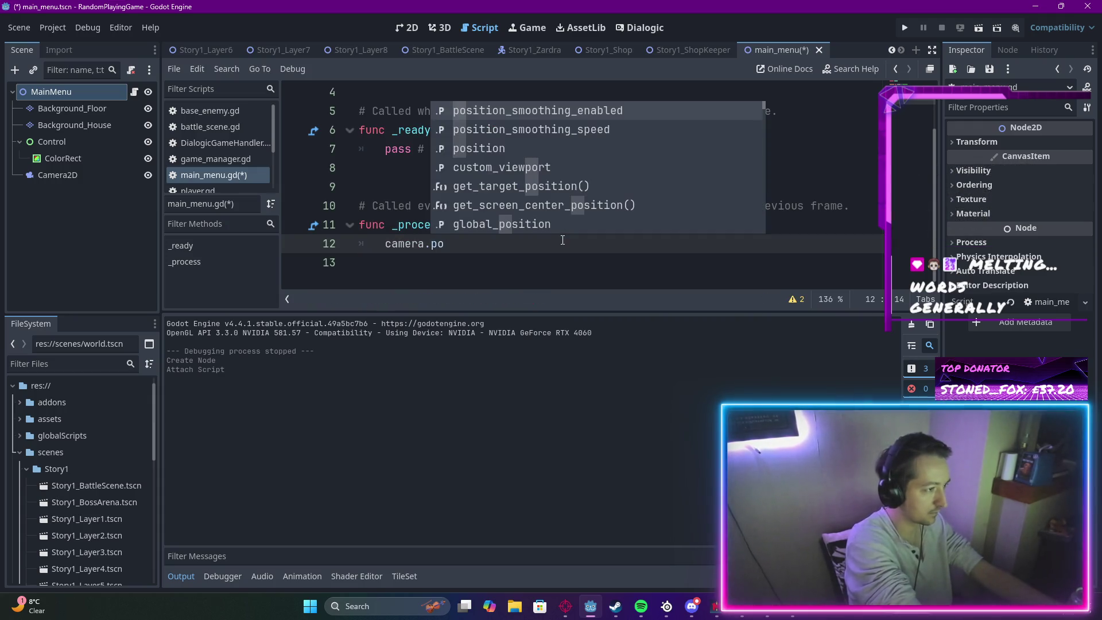
key("Down")
key("Down")
key("Return")
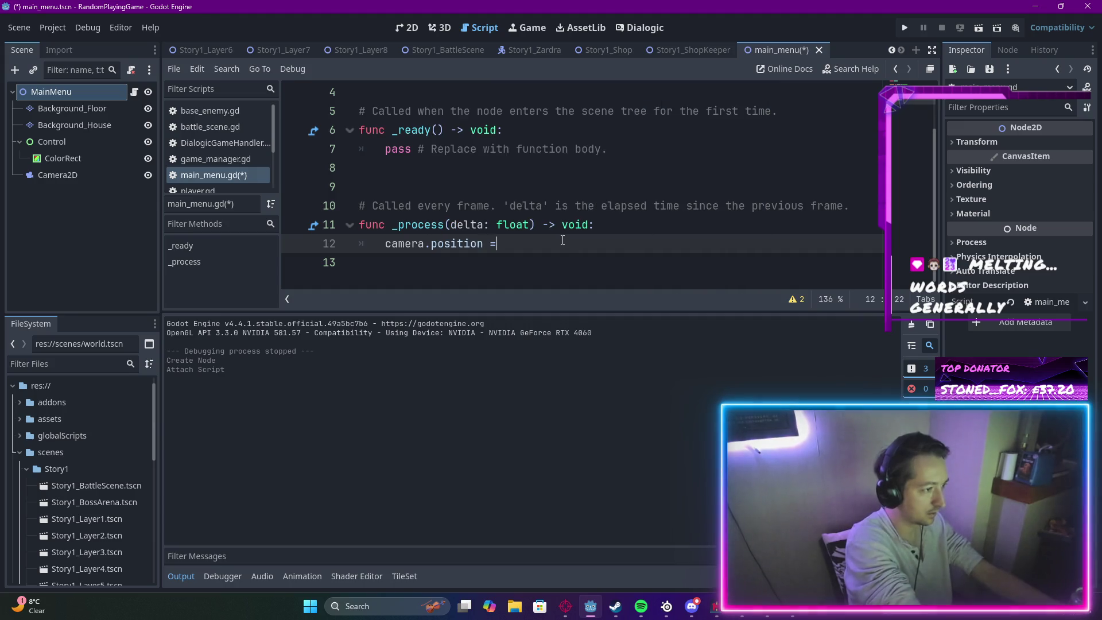
type("= ")
type("po")
key("BackSpace")
key("BackSpace")
type("vect")
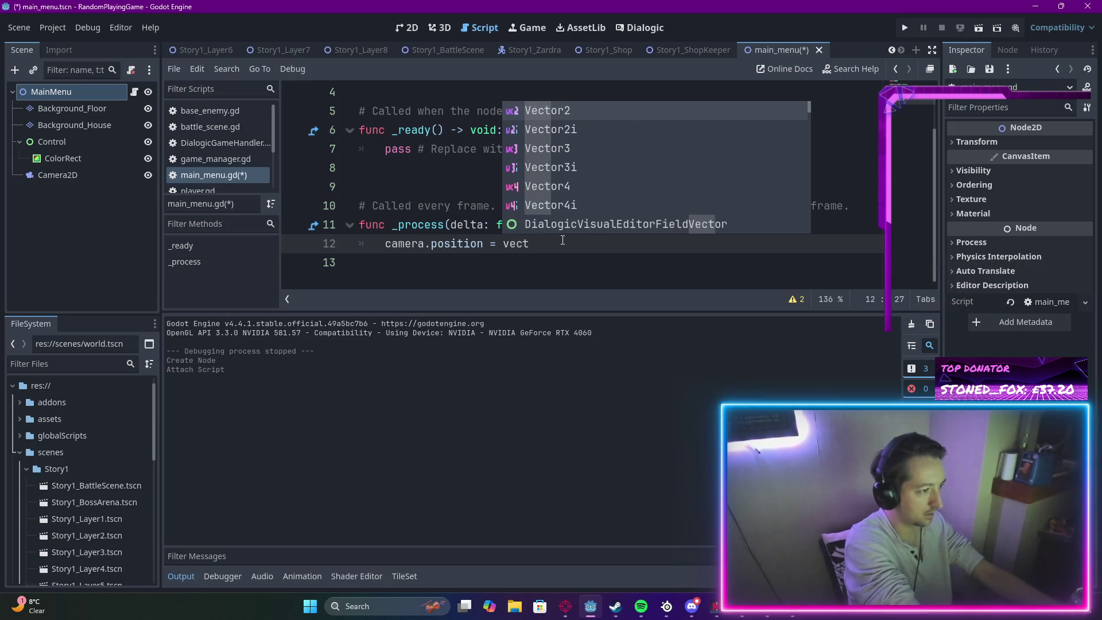
key("Return")
type("camer")
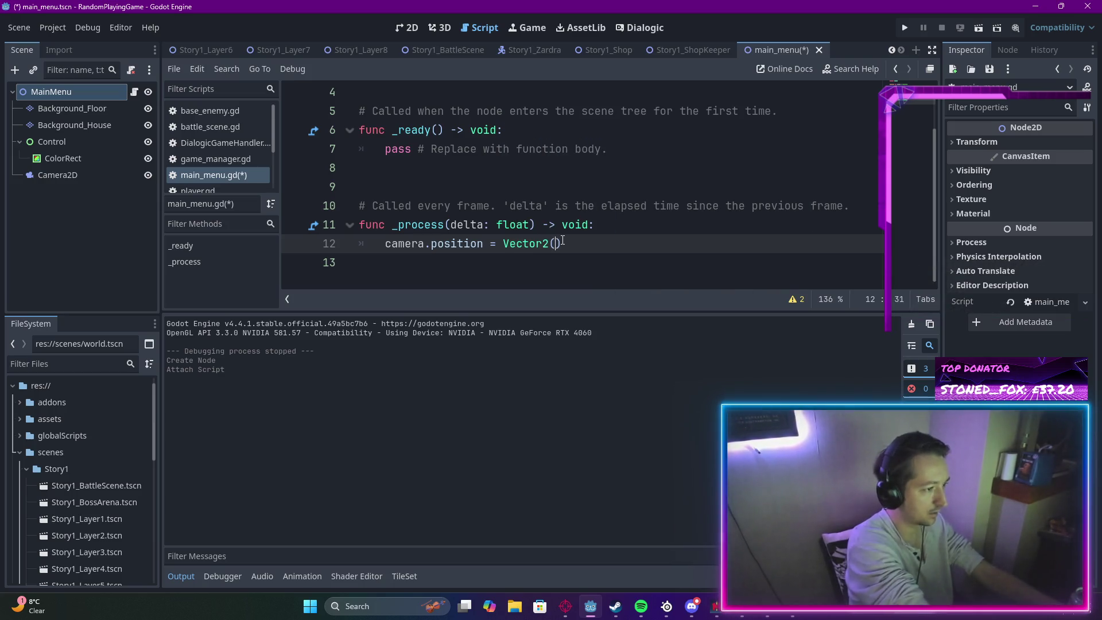
type("a")
key("Escape")
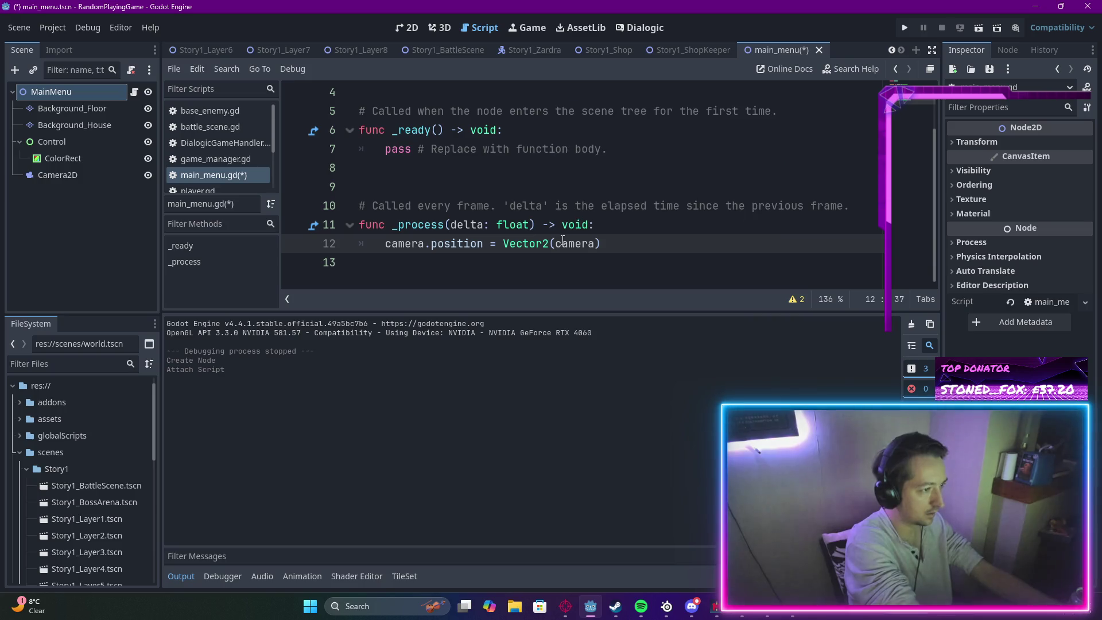
type("ositio")
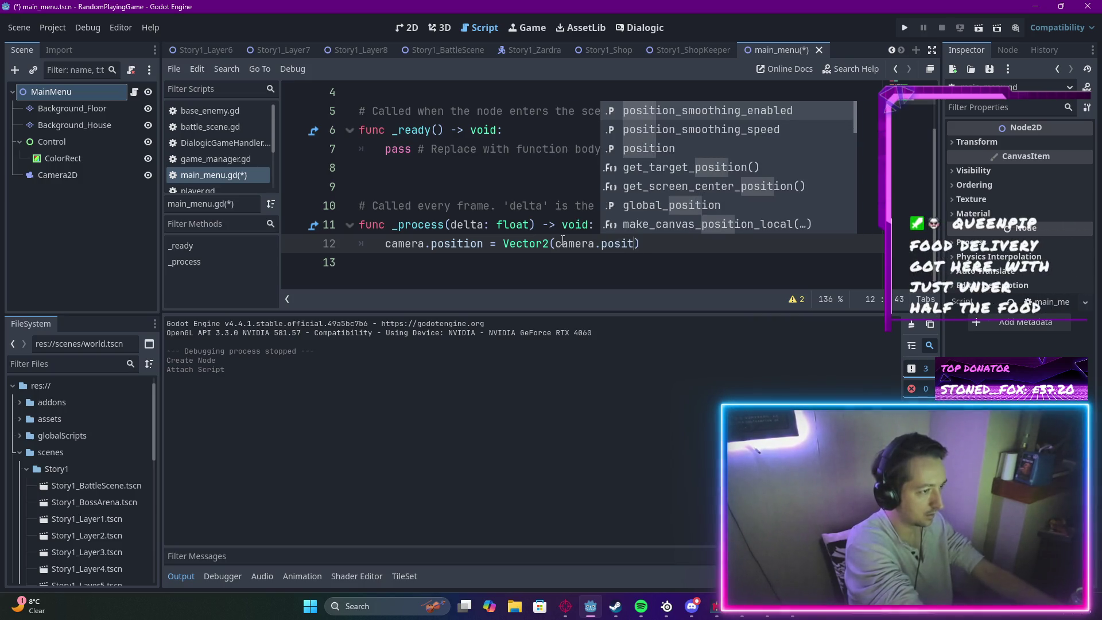
type(".x + 1,")
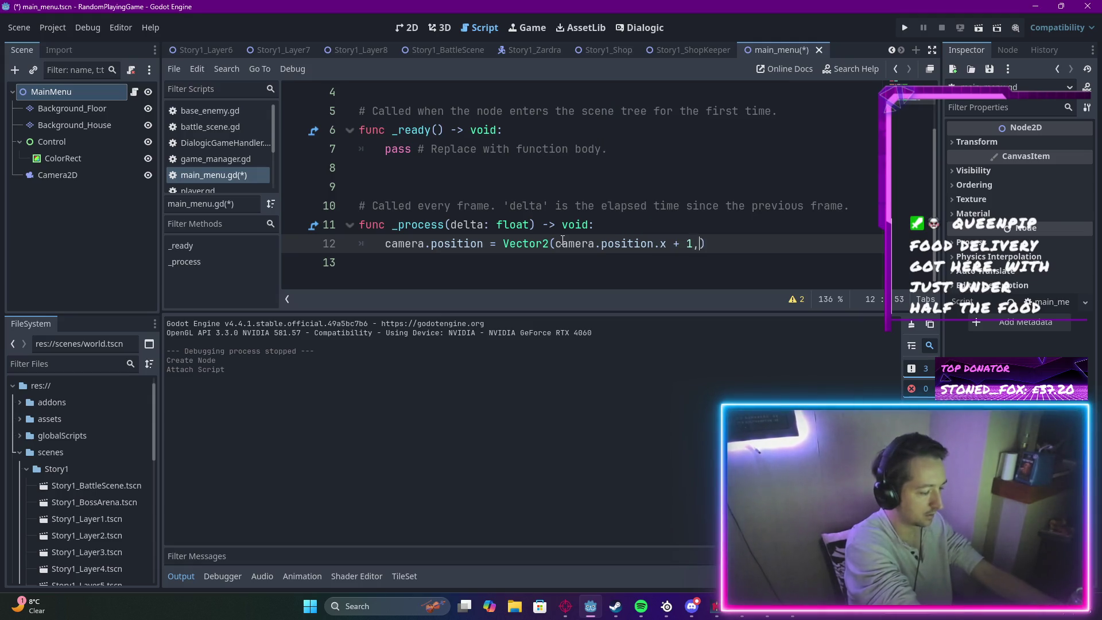
type(" camera")
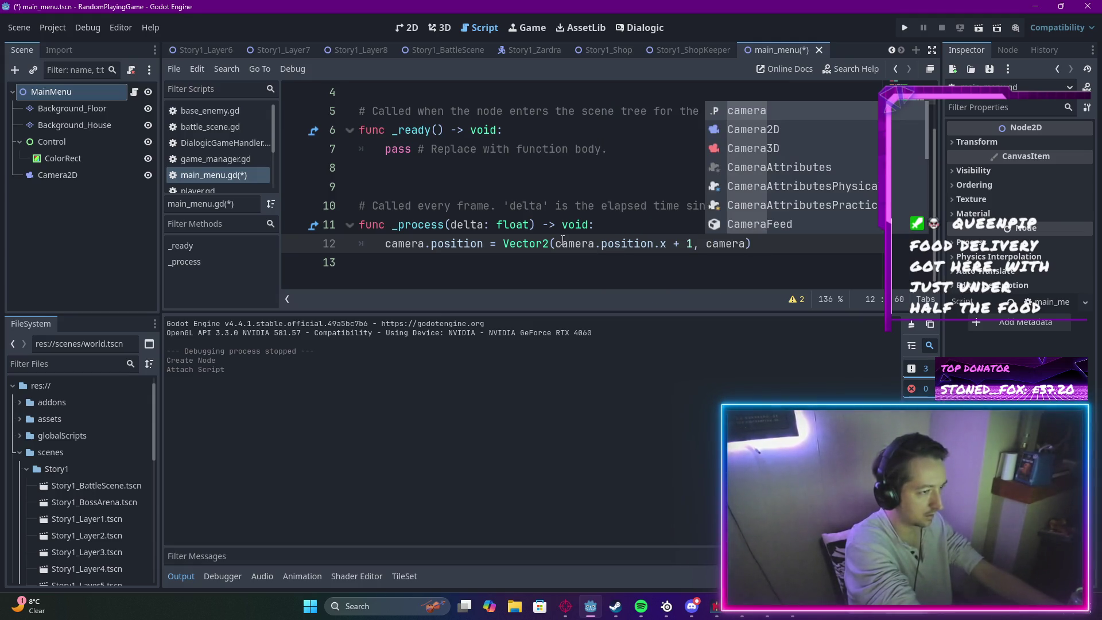
type(".[")
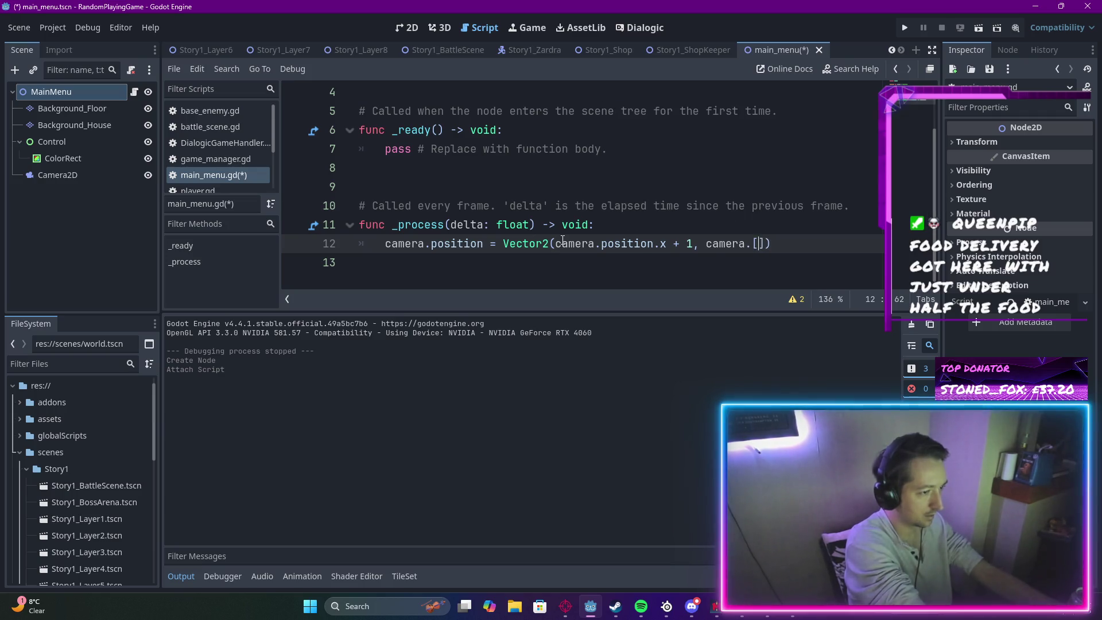
type("poon.t")
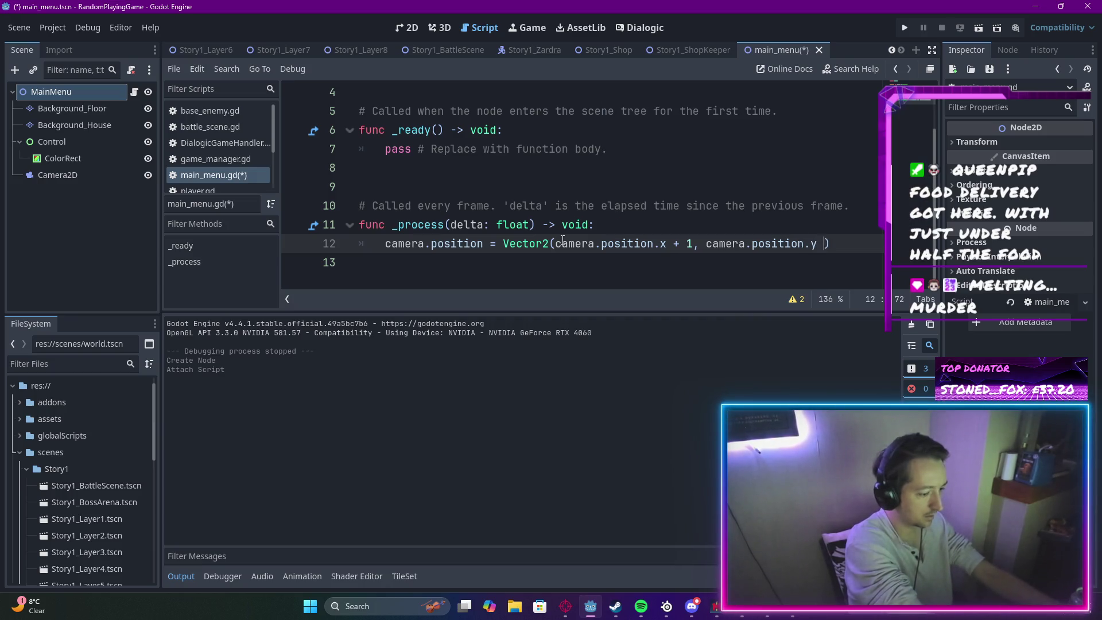
type("1)")
key("Return")
type("f(")
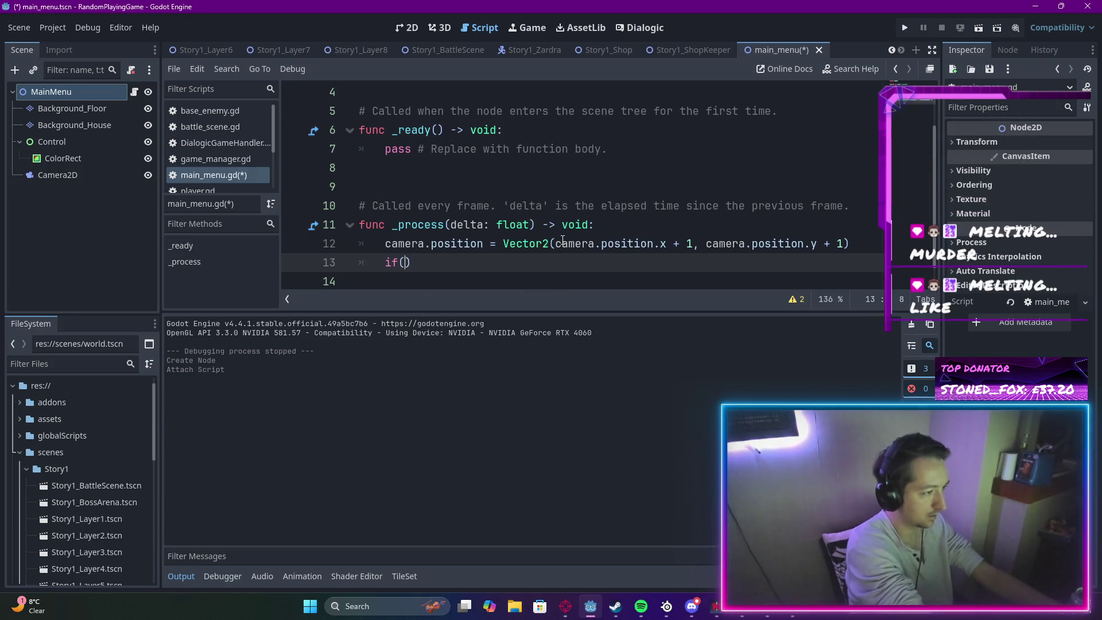
Step: Add the condition 'if camera.position.x >= 1920 or camera.position.y >= 1080:'
key("BackSpace")
key("BackSpace")
key("BackSpace")
type("camera")
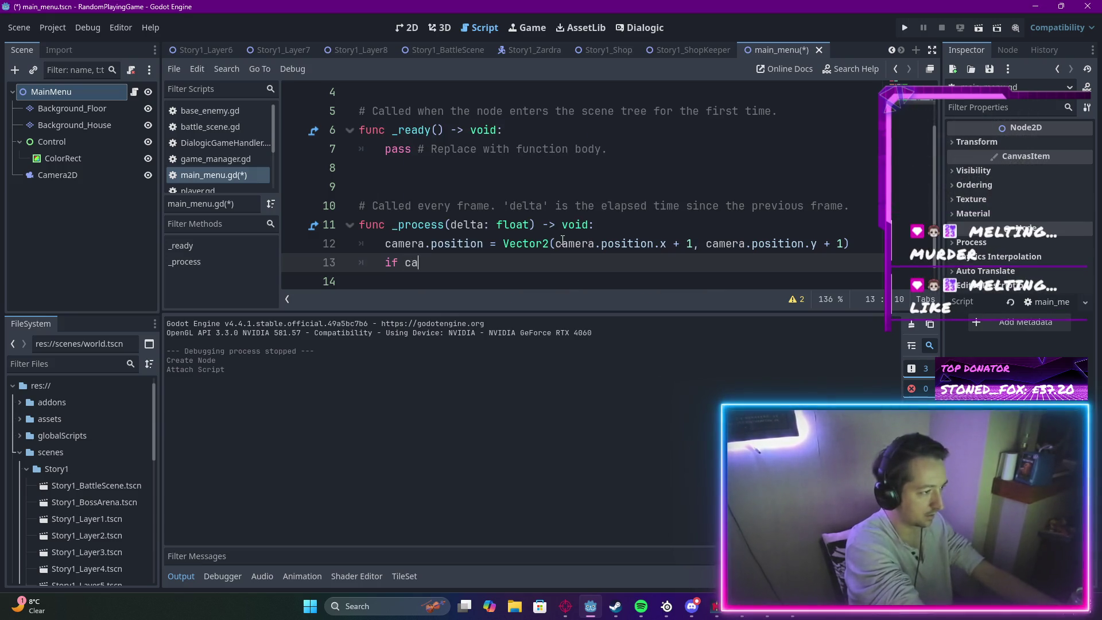
type(".position.x")
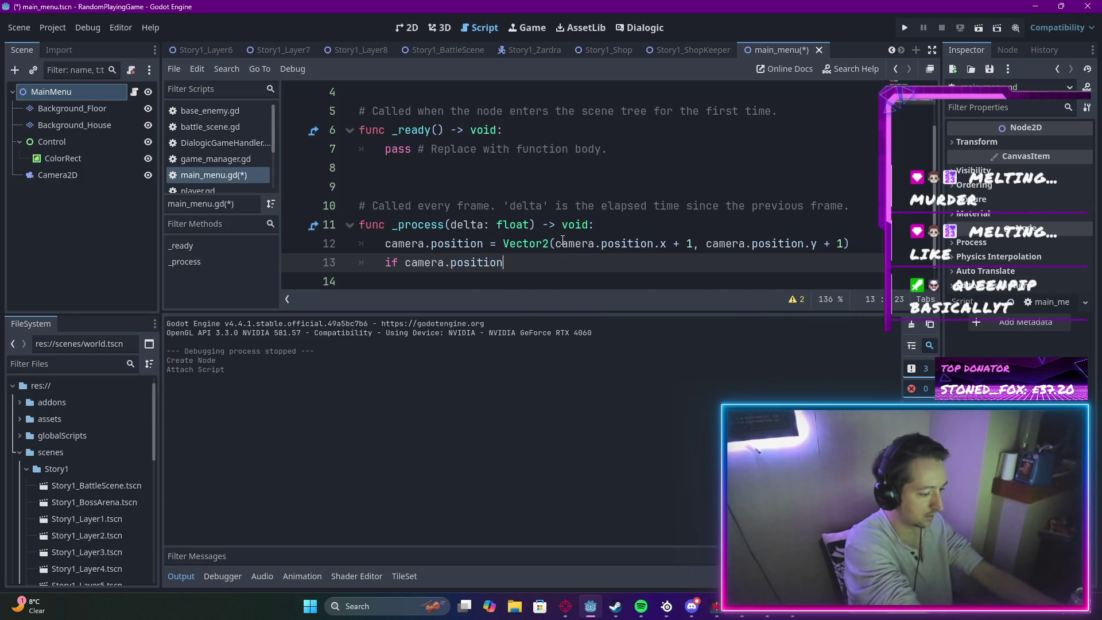
type(" >")
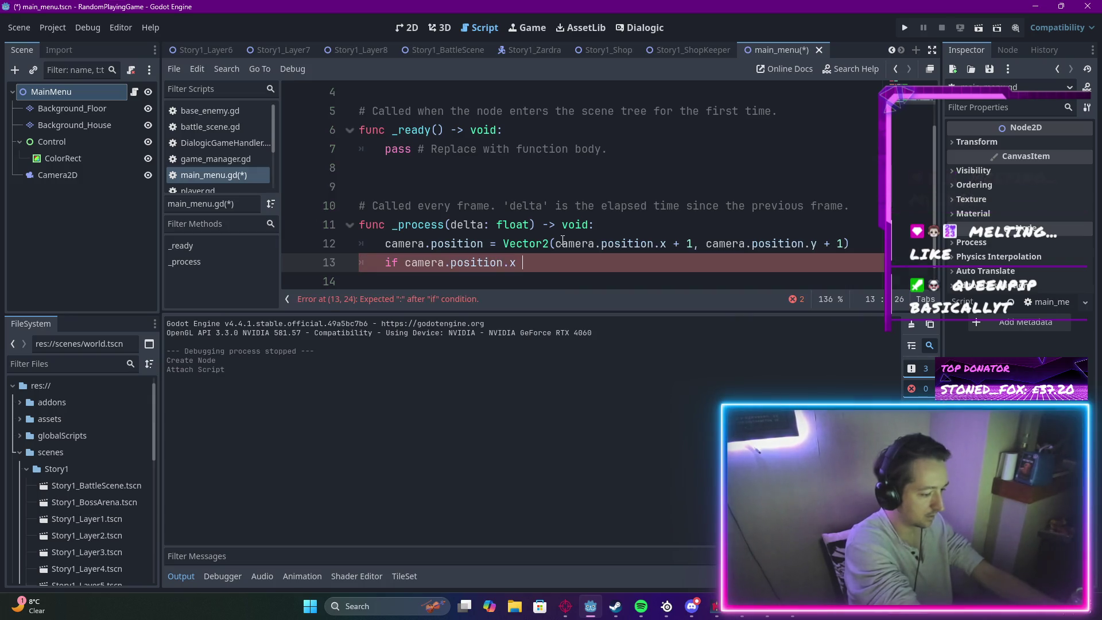
type("= 1920")
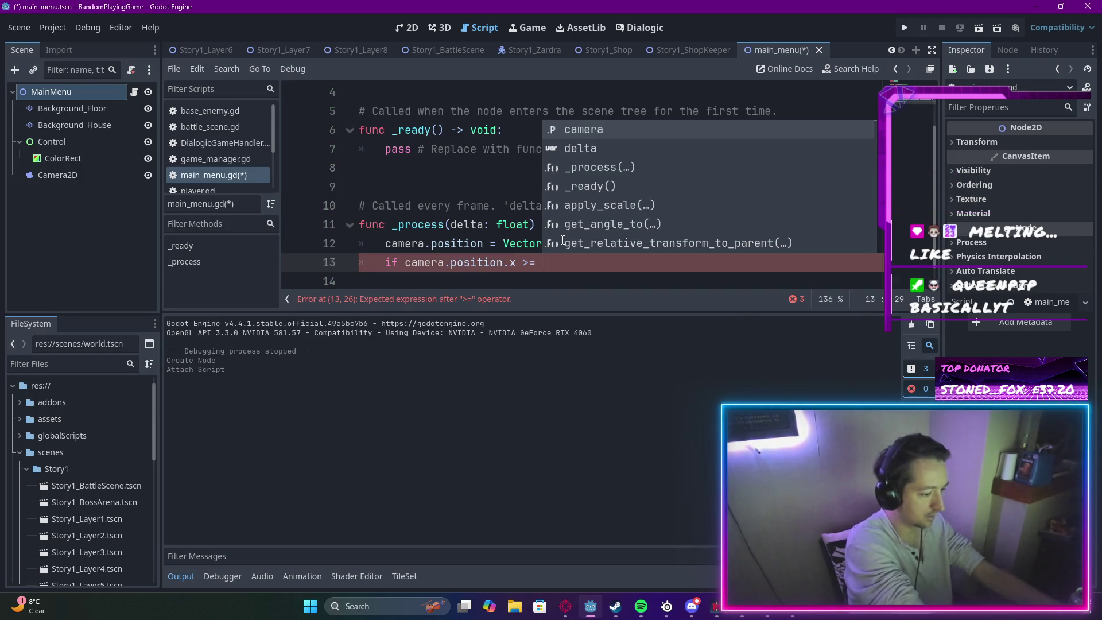
type(" or ")
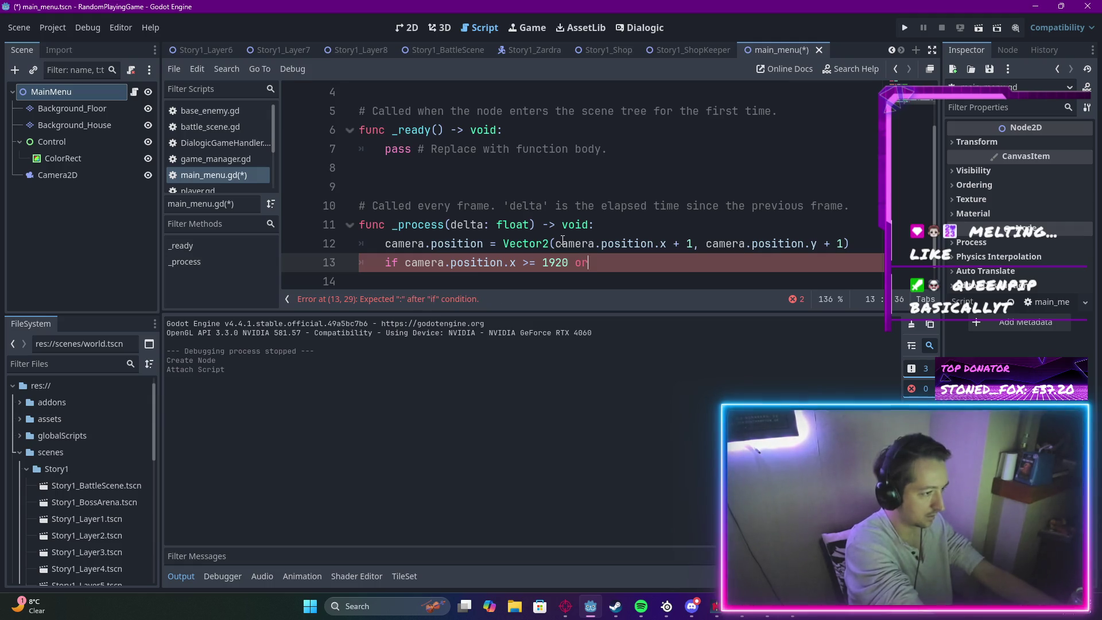
type("camera.position")
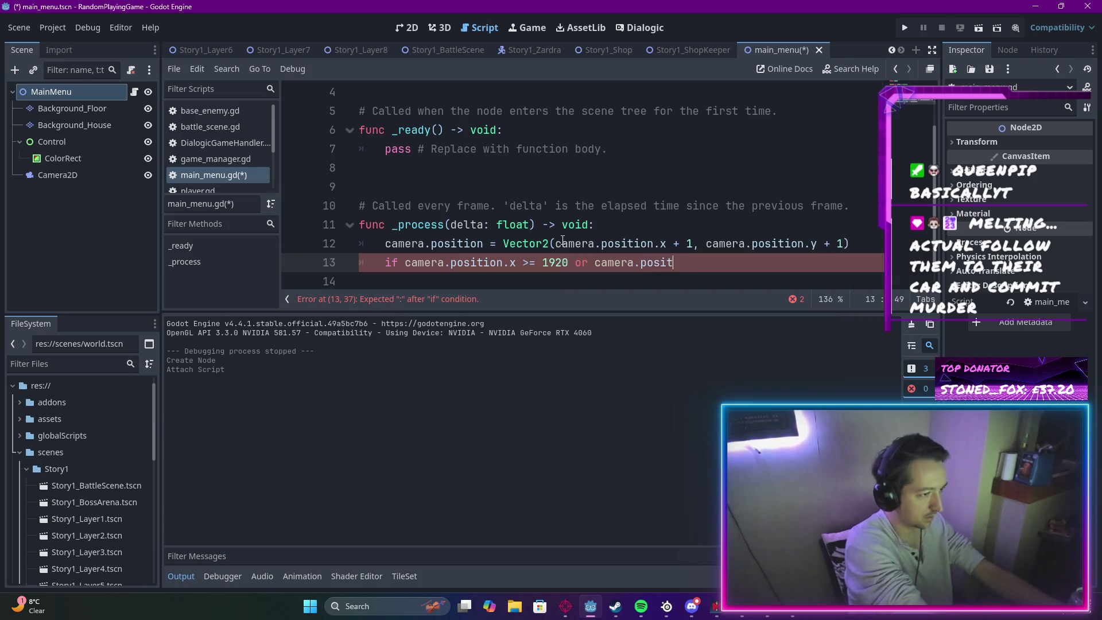
type(".y")
type(" >=")
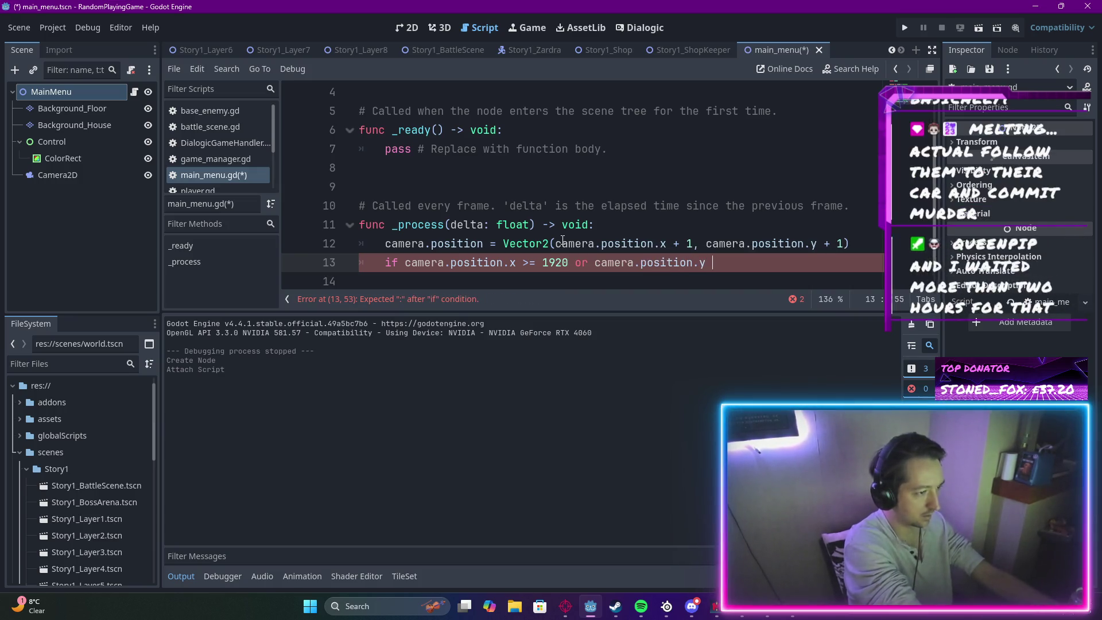
type(" 1080")
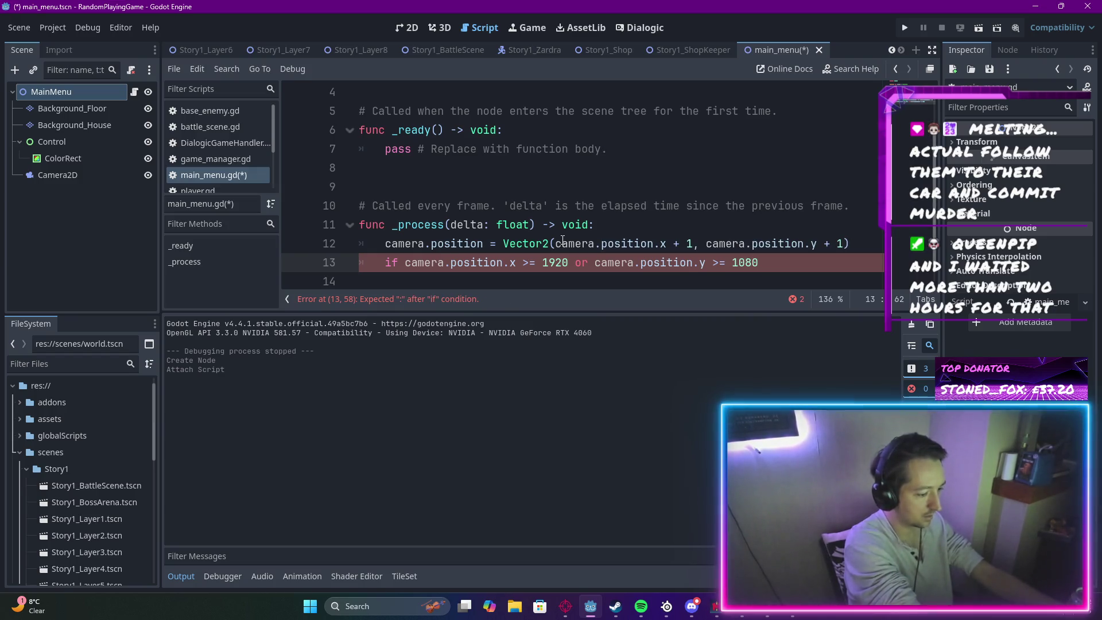
type(":")
key("Return")
type("era")
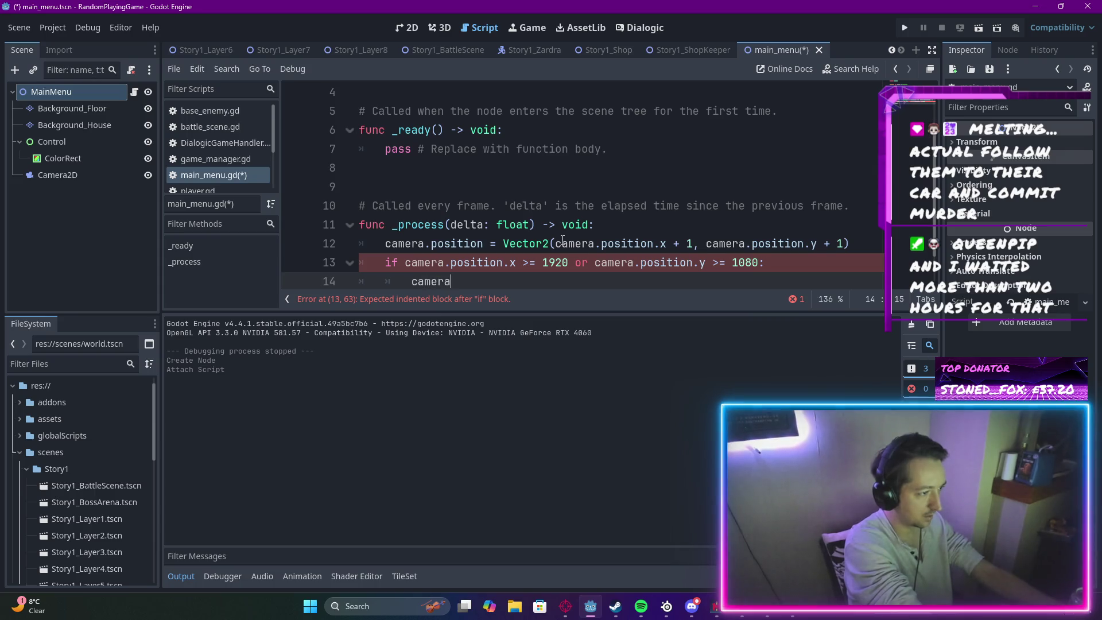
key("Escape")
Step: Reset camera.position to Vector2(0,0) in the if body, then save the script and run the game
type(".po")
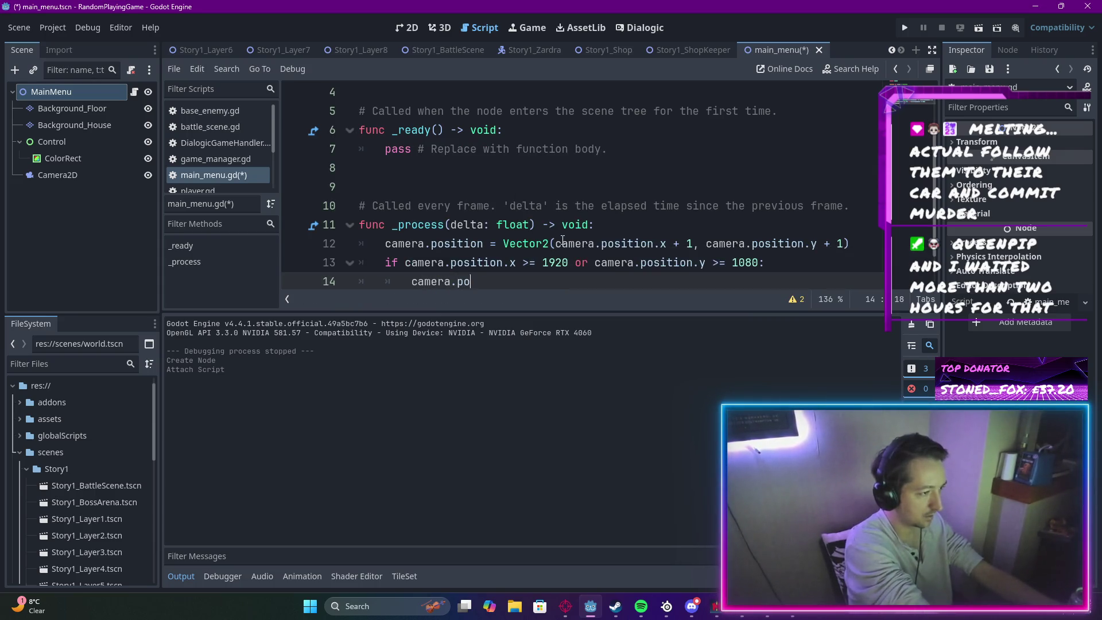
type("on = vect")
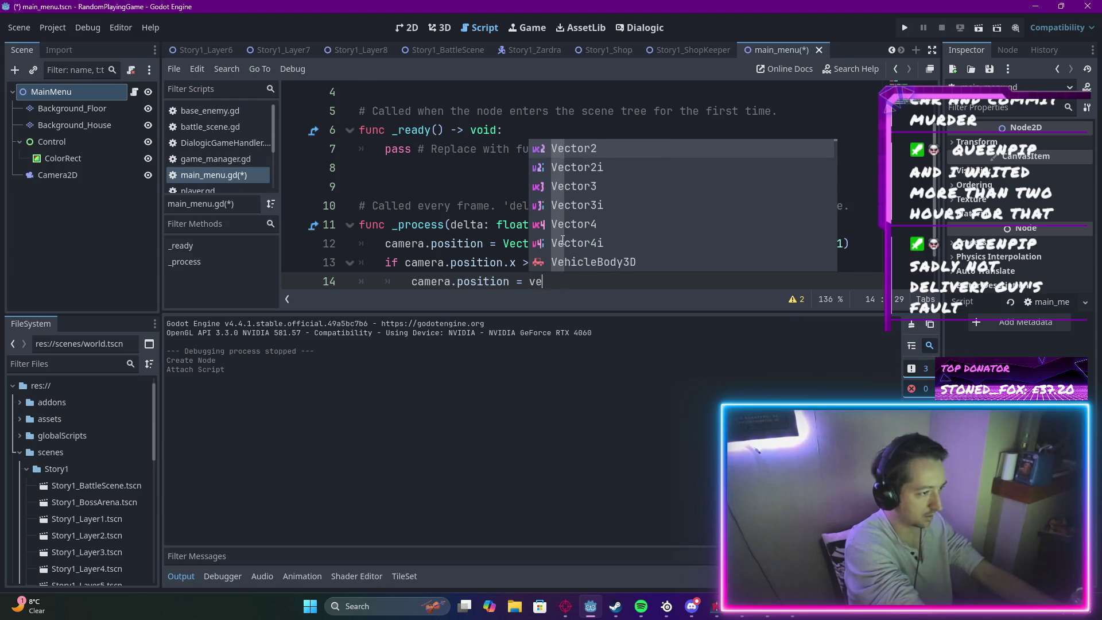
type("or2")
key("Return")
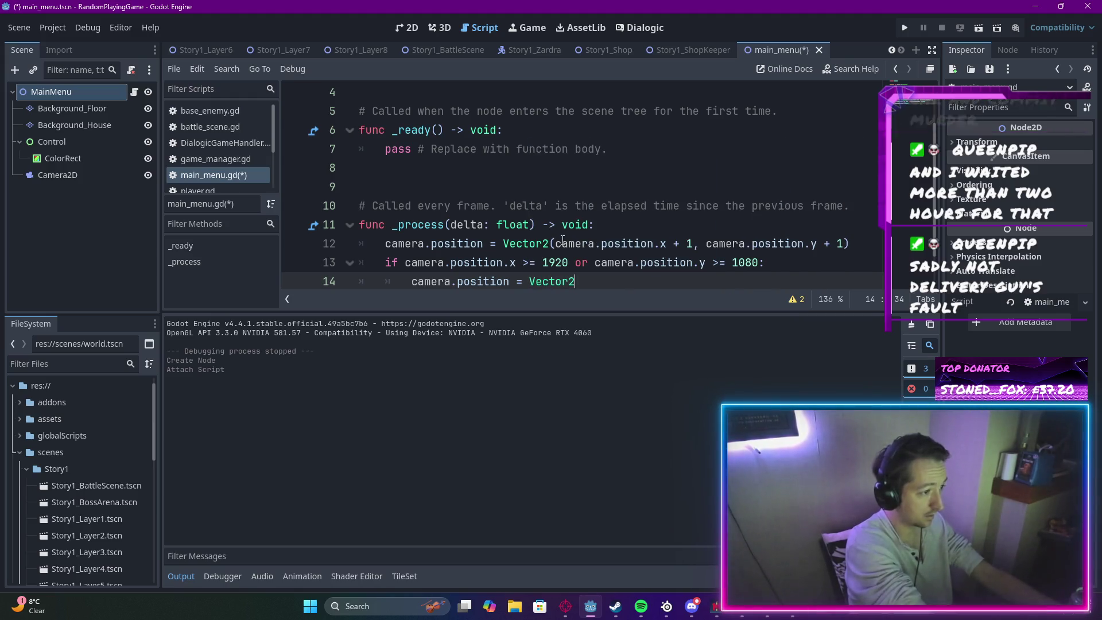
type(",0")
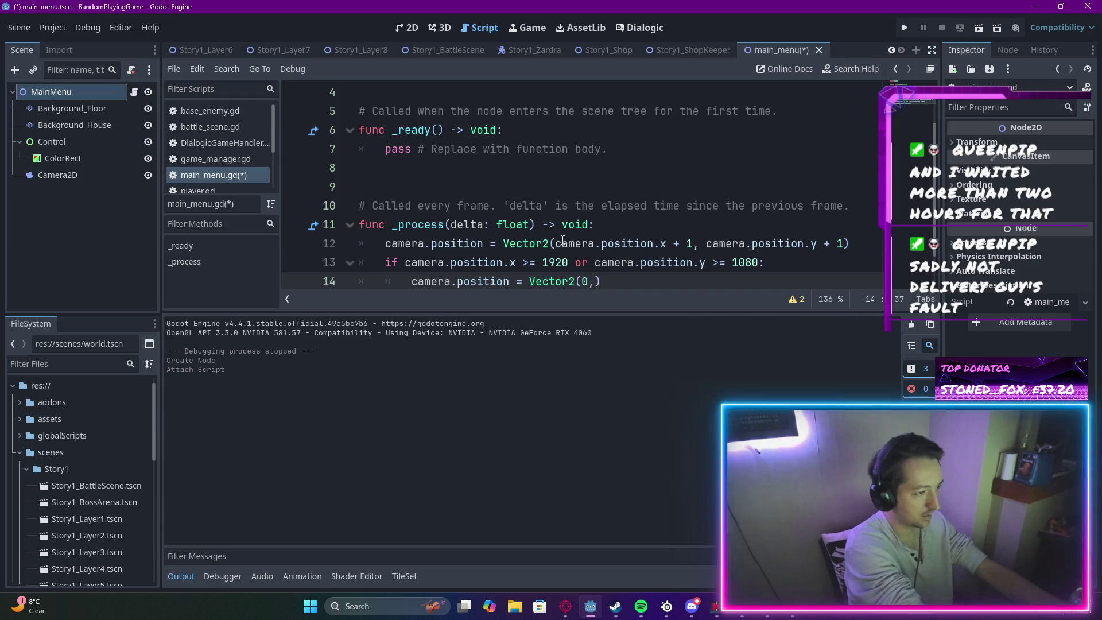
type(")")
key("ctrl+s")
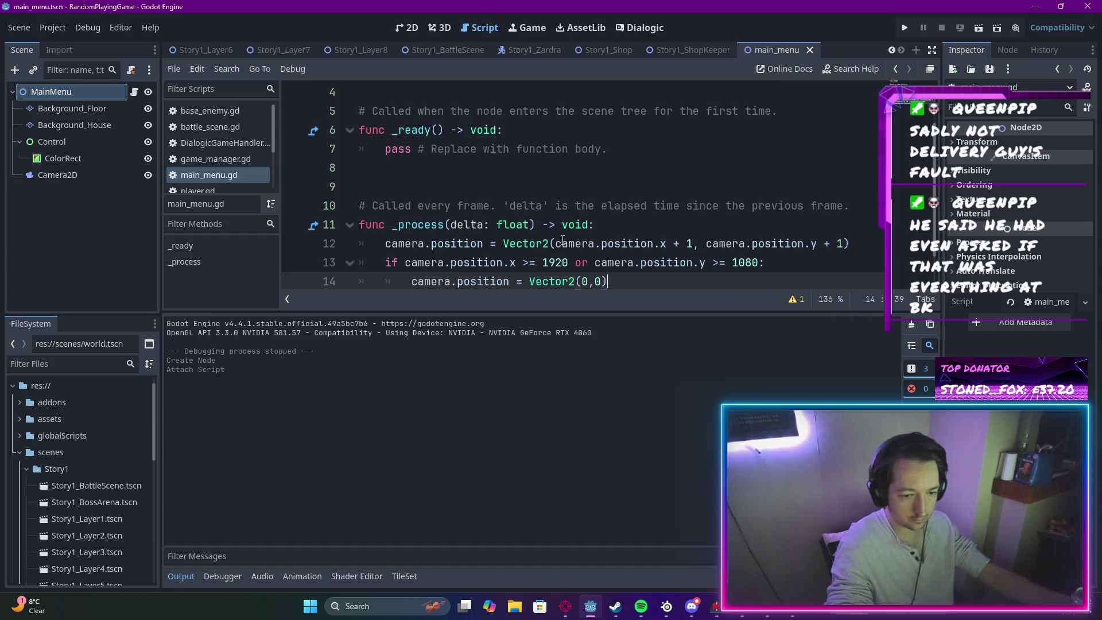
key("F5")
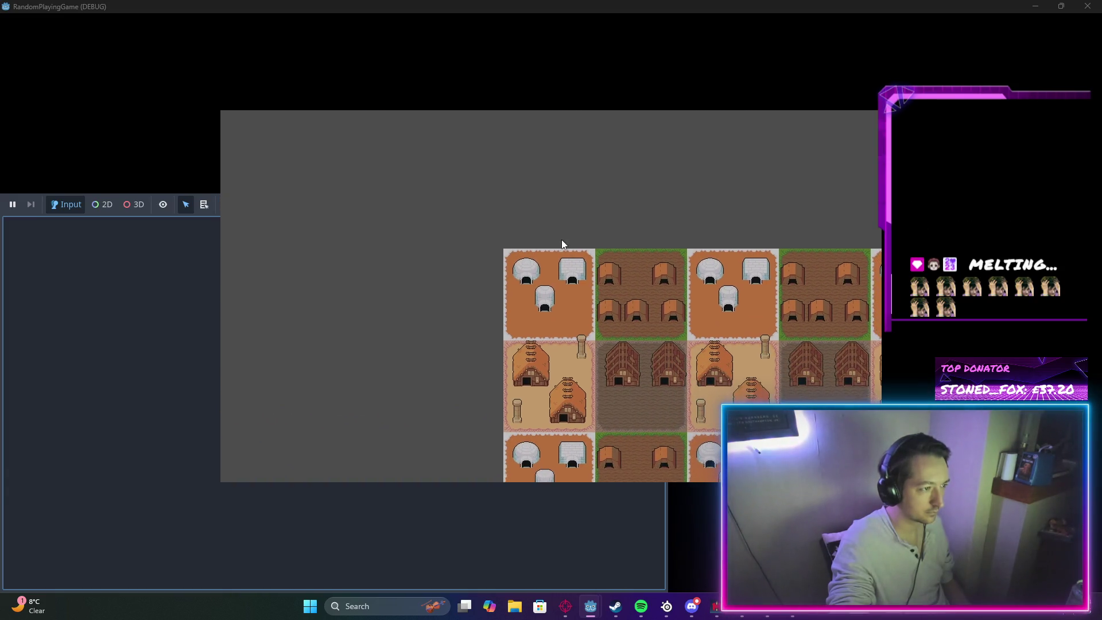
Step: Close the running game, select Camera2D and switch to the 2D view
key("alt+F4")
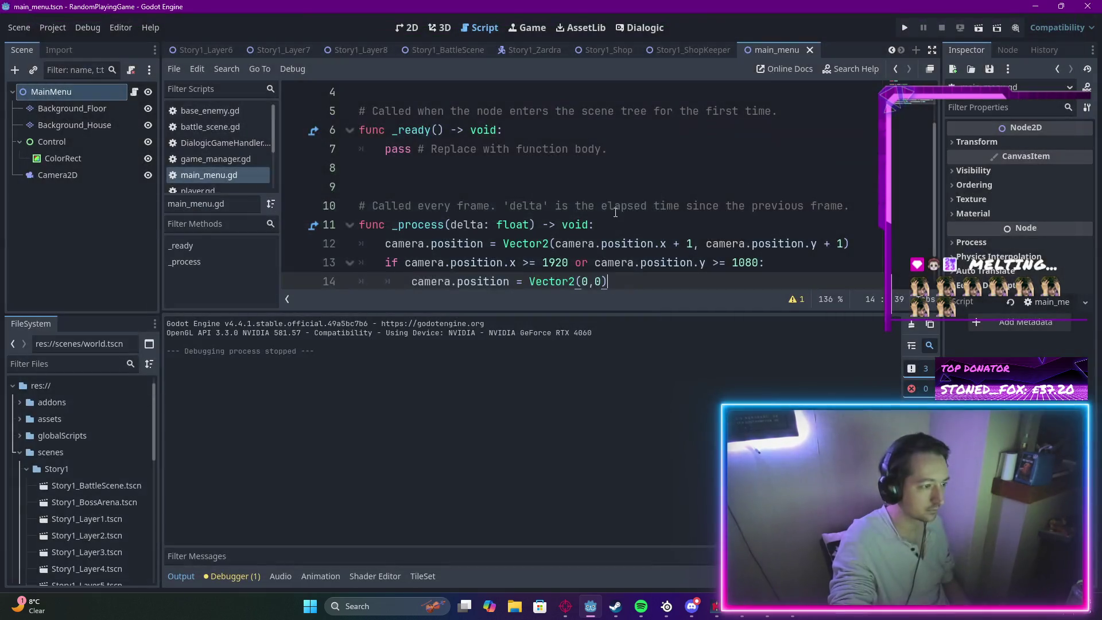
scroll(615, 212, "down", 1)
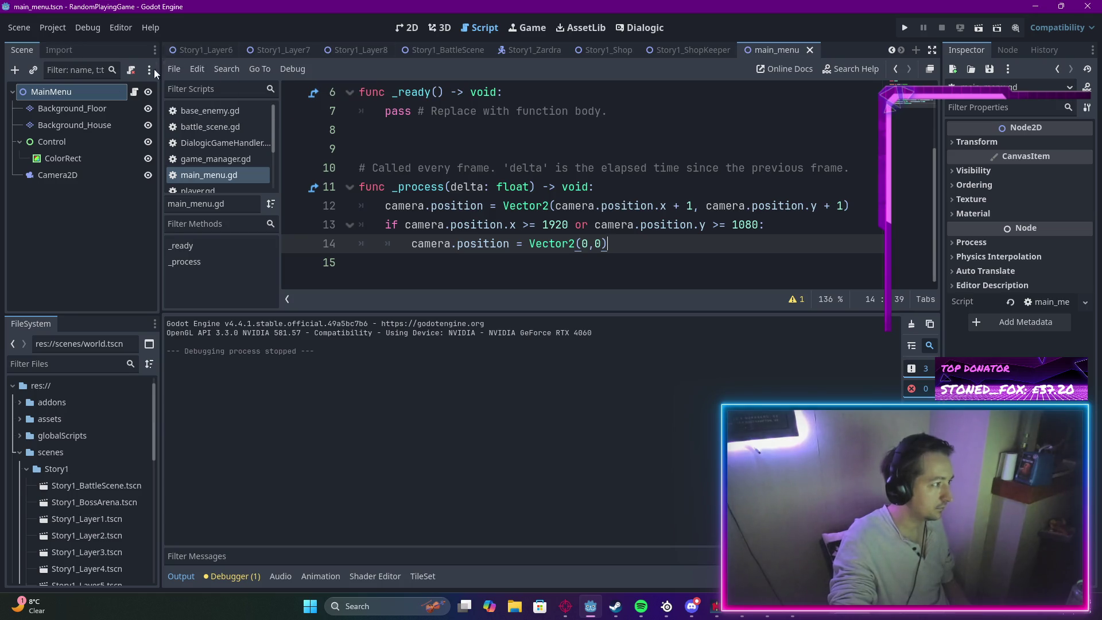
left_click(69, 176)
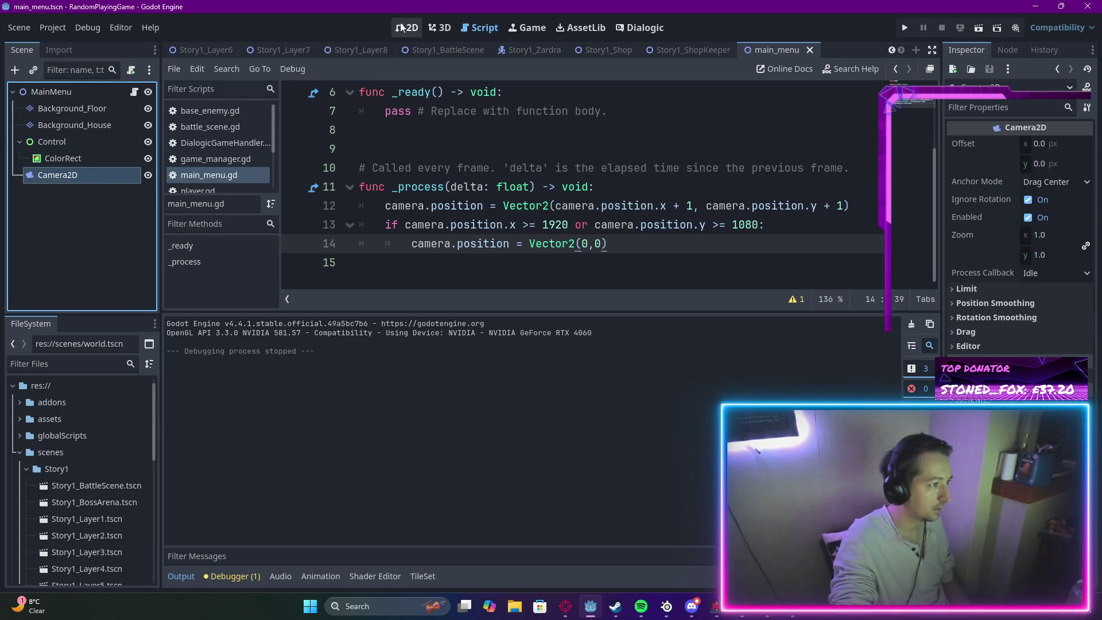
left_click(407, 28)
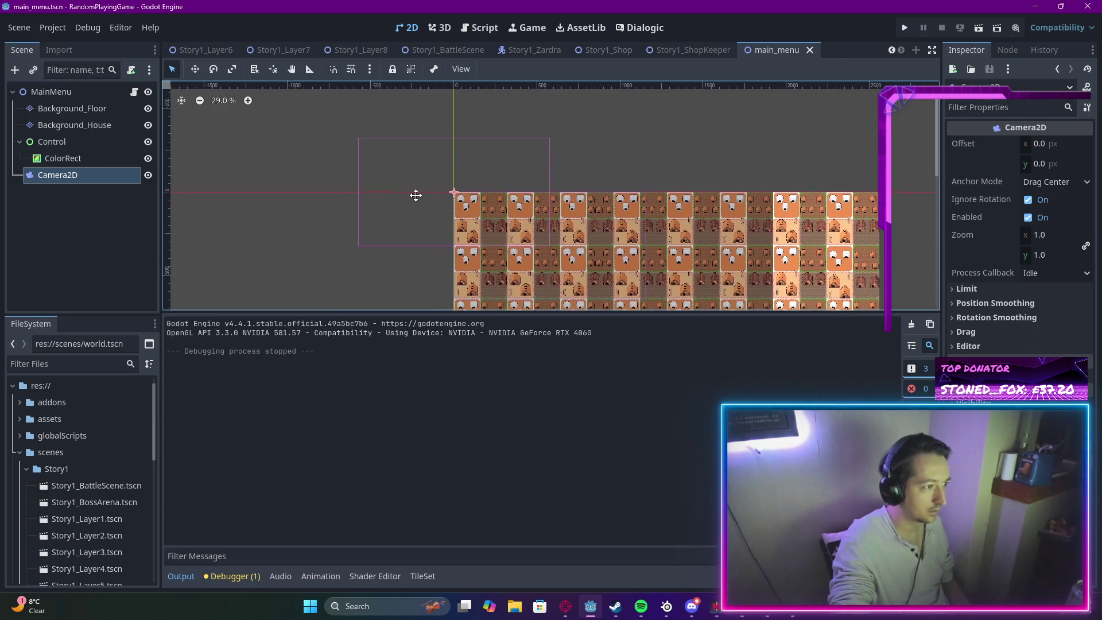
Step: Move the Camera2D onto the tiles' top-left corner at (576, 324) and copy its logged coordinates
scroll(418, 197, "up", 2)
scroll(440, 205, "down", 2)
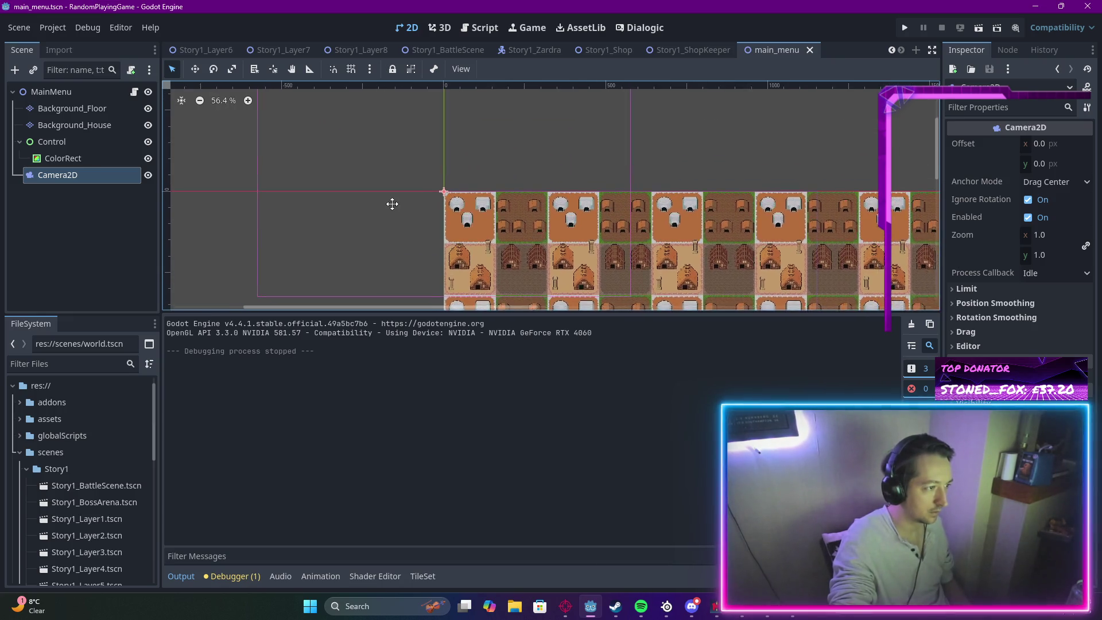
left_click(196, 69)
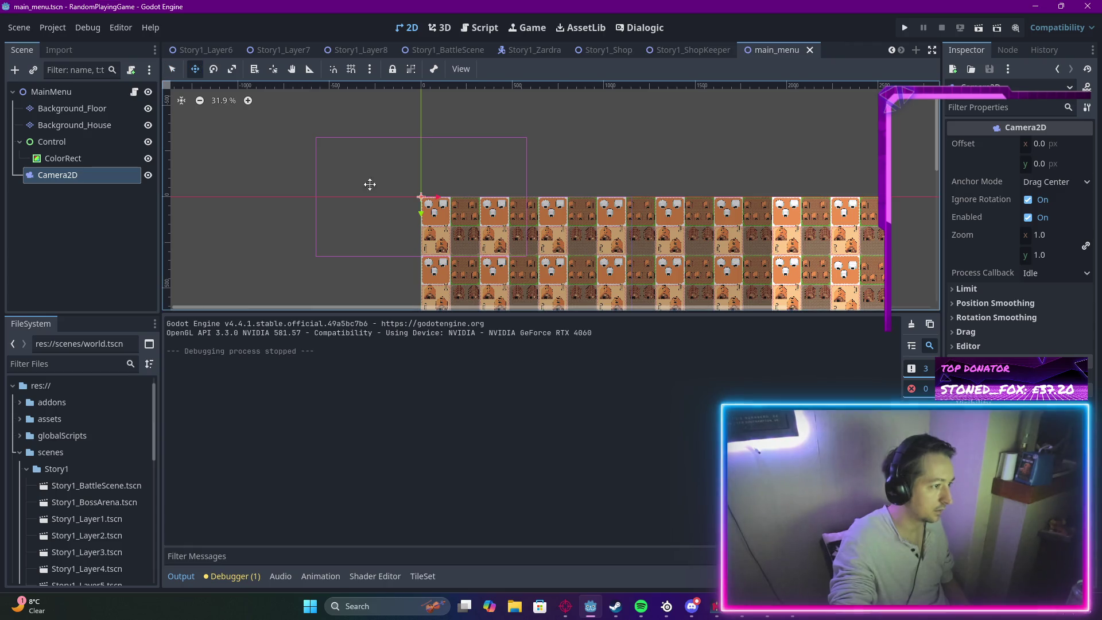
left_click_drag(422, 194, 526, 254)
scroll(456, 221, "up", 8)
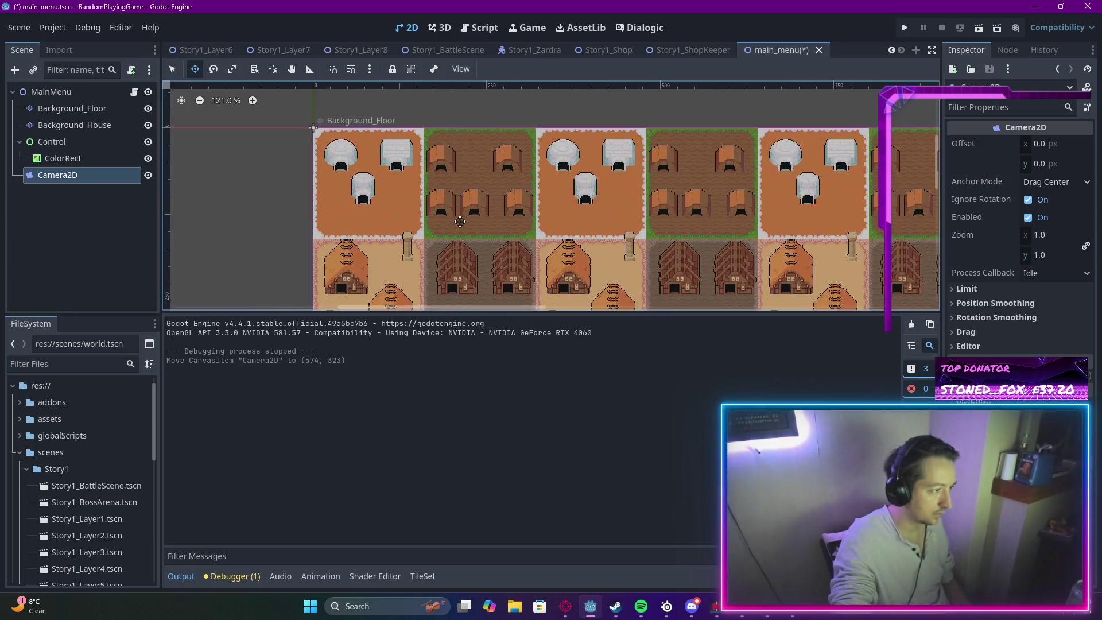
scroll(445, 215, "up", 9)
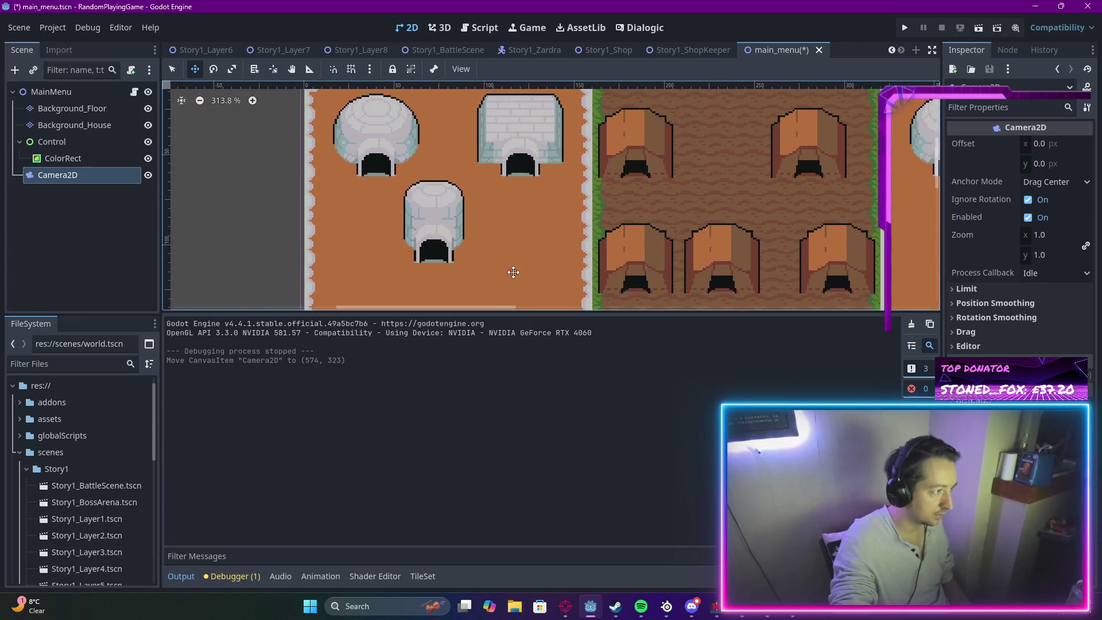
key("Down")
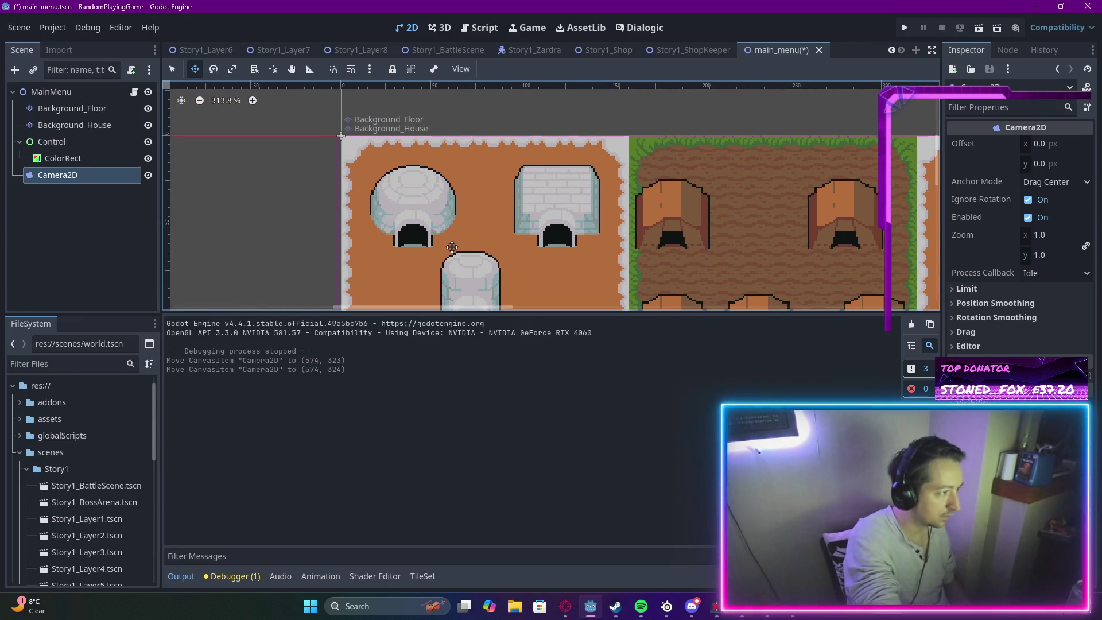
key("Right")
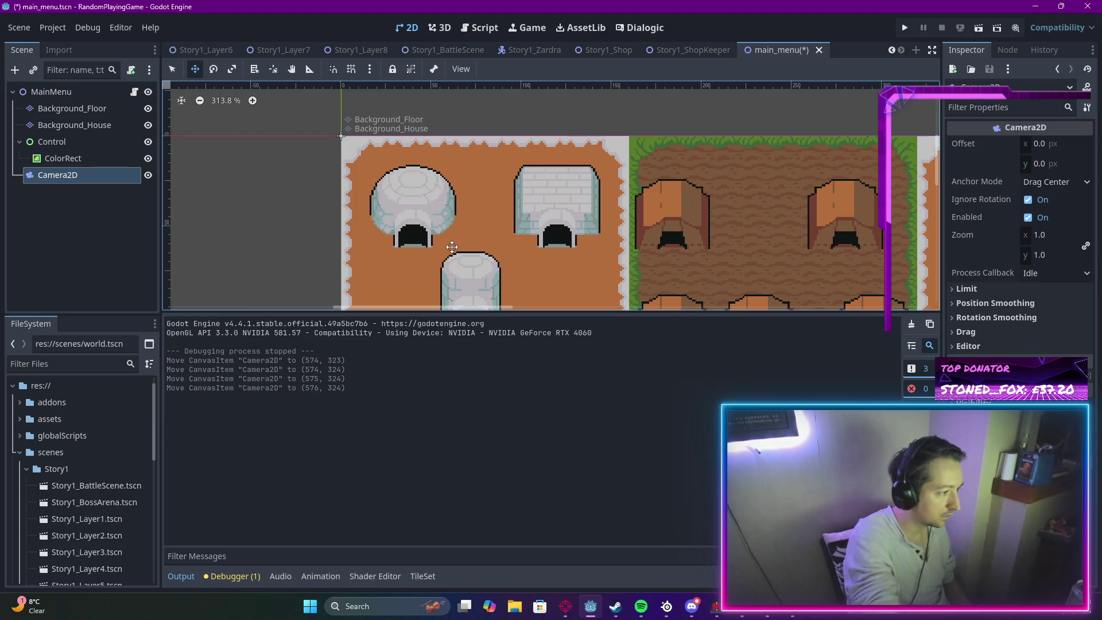
left_click_drag(305, 389, 329, 389)
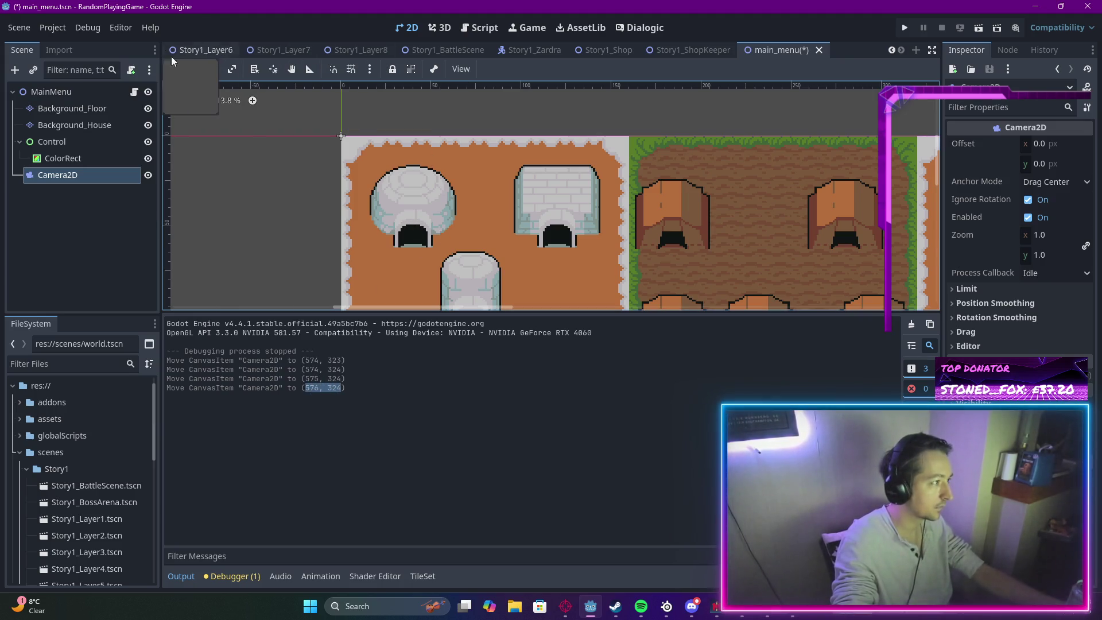
left_click(81, 93)
Step: In main_menu.gd, replace the Vector2(0,0) reset position with 576, 324
left_click(478, 30)
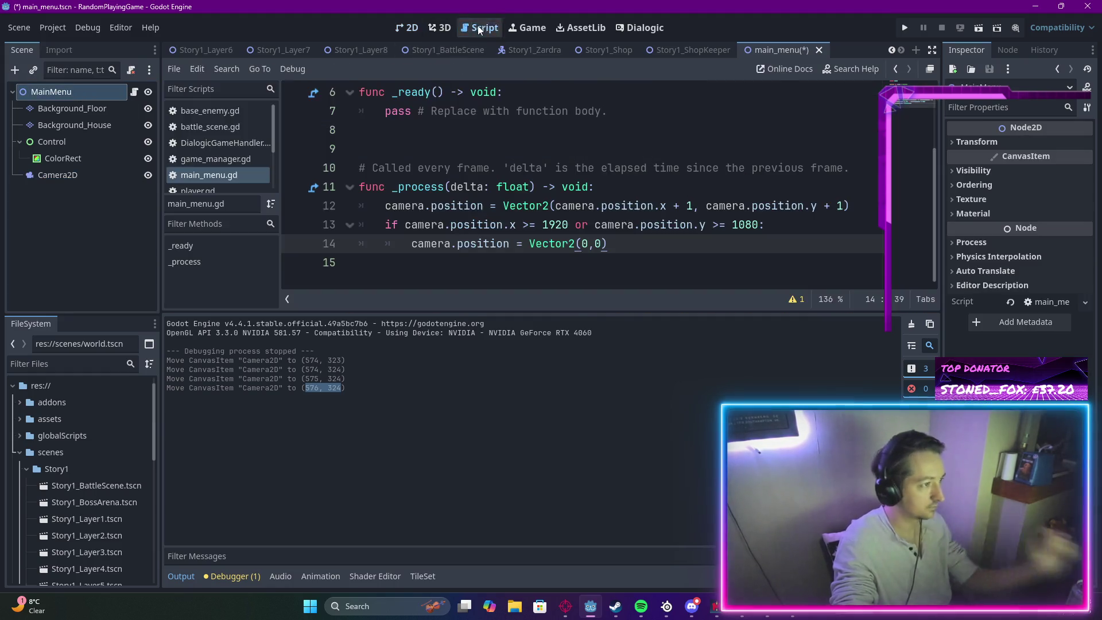
left_click_drag(581, 243, 603, 244)
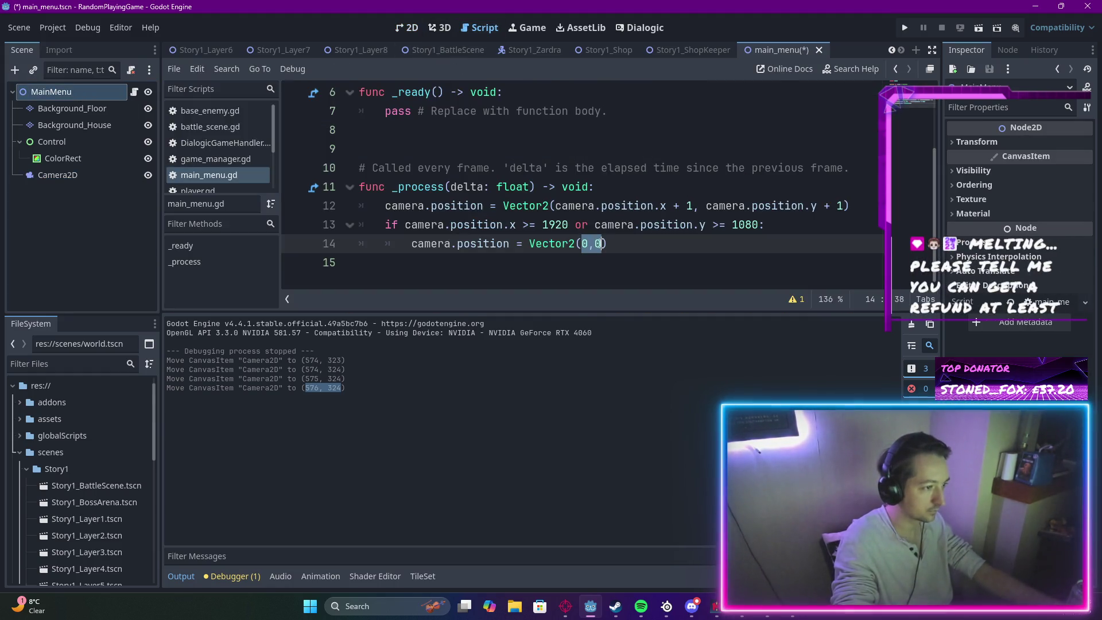
type("576, 324")
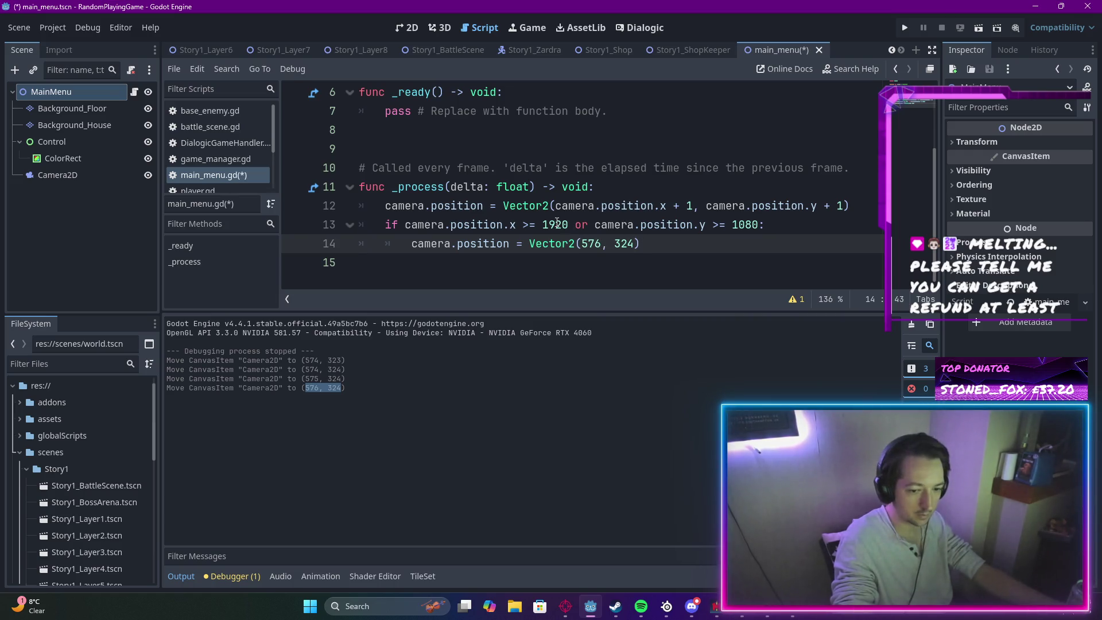
Step: Change the limits 1920 and 1080 to 576*2 and 324*2, and save the script
double_click(556, 224)
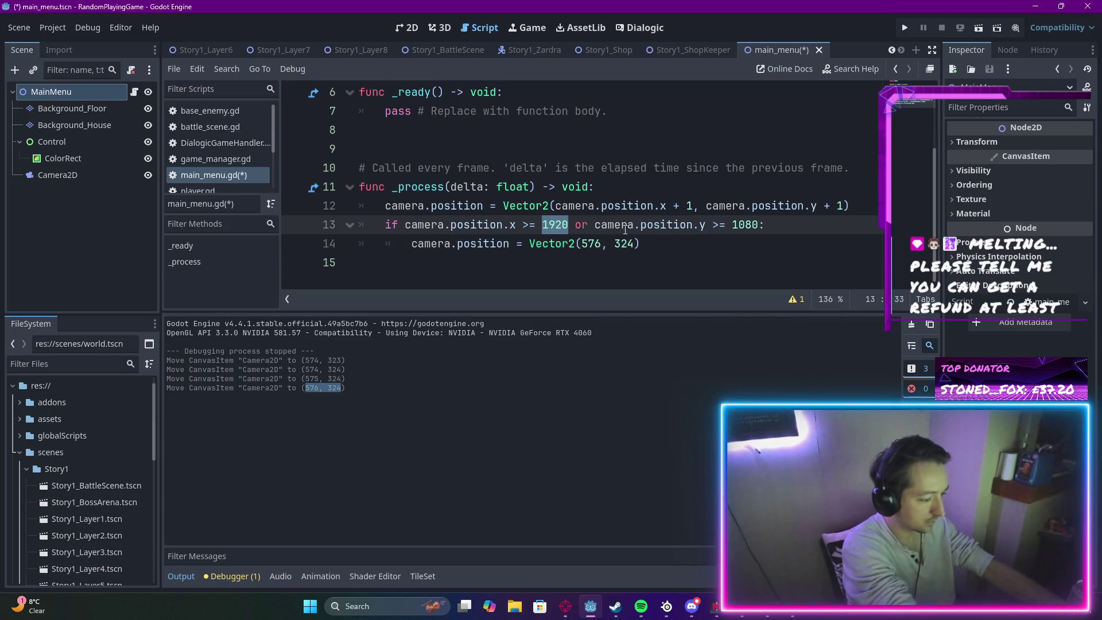
type("576*2")
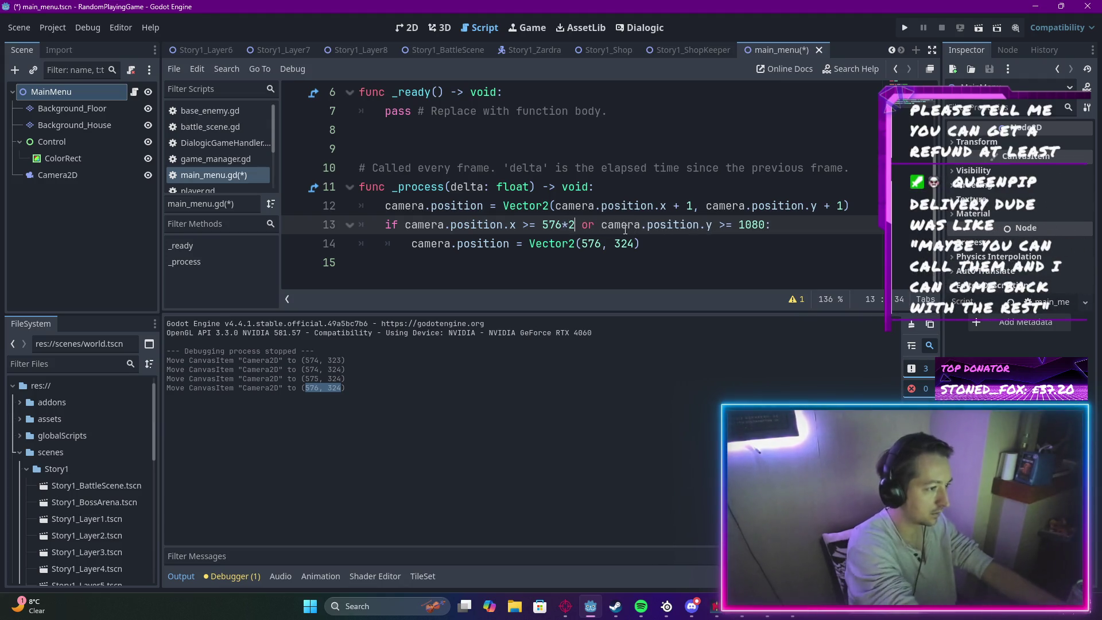
key("Right")
key("Right")
key("Right")
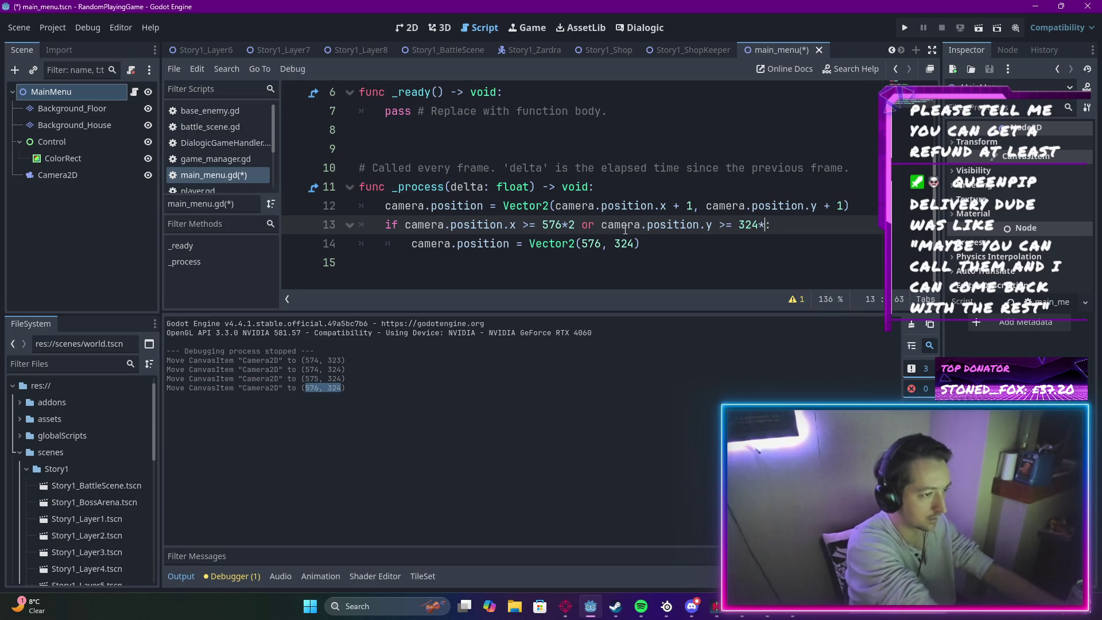
type("2")
key("ctrl+s")
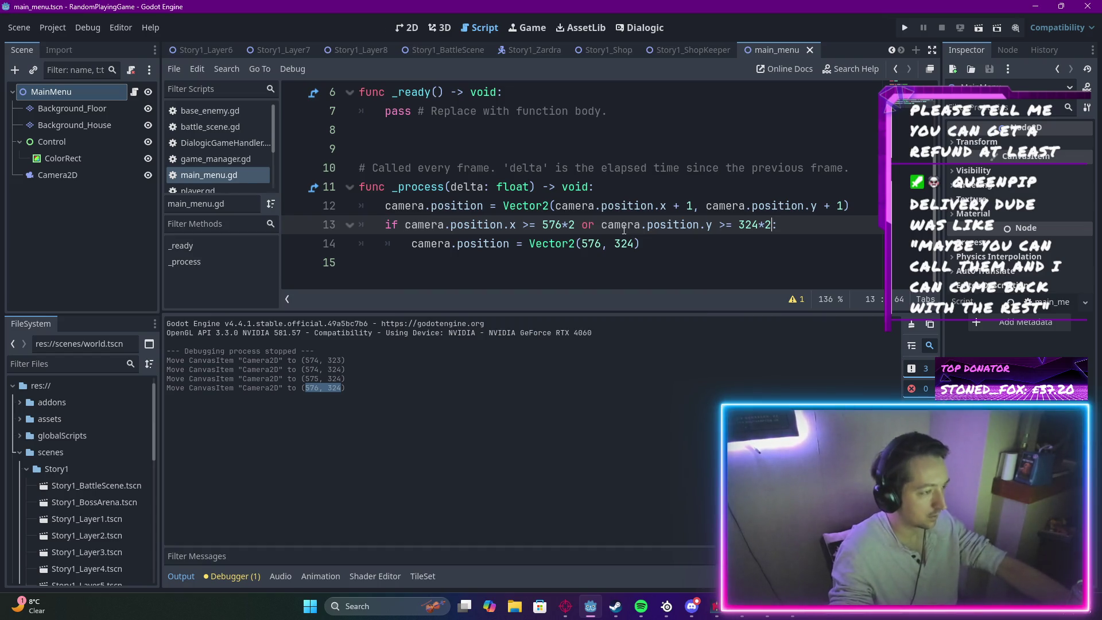
key("ctrl+s")
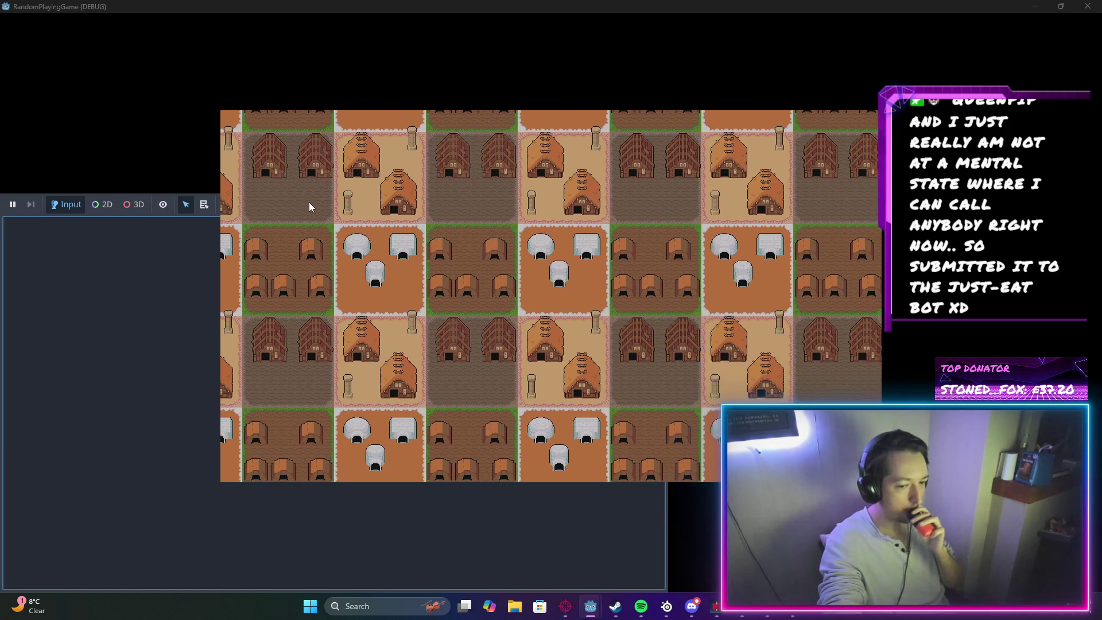
Step: Close the running game, select ColorRect and open its Color swatch in the Inspector
key("alt+F4")
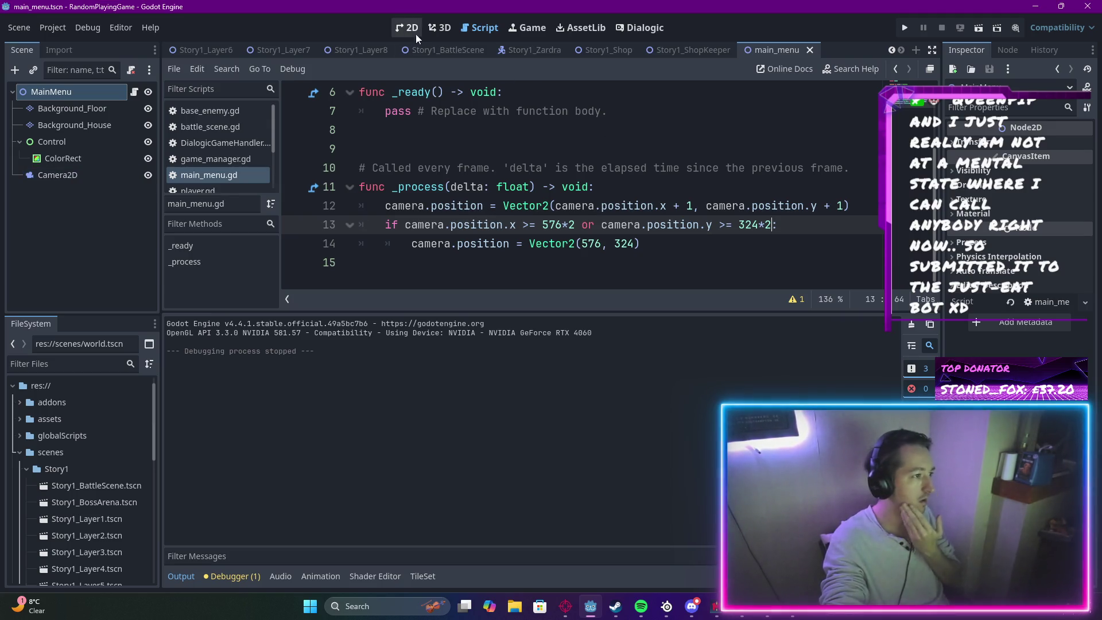
left_click(60, 157)
left_click(1051, 143)
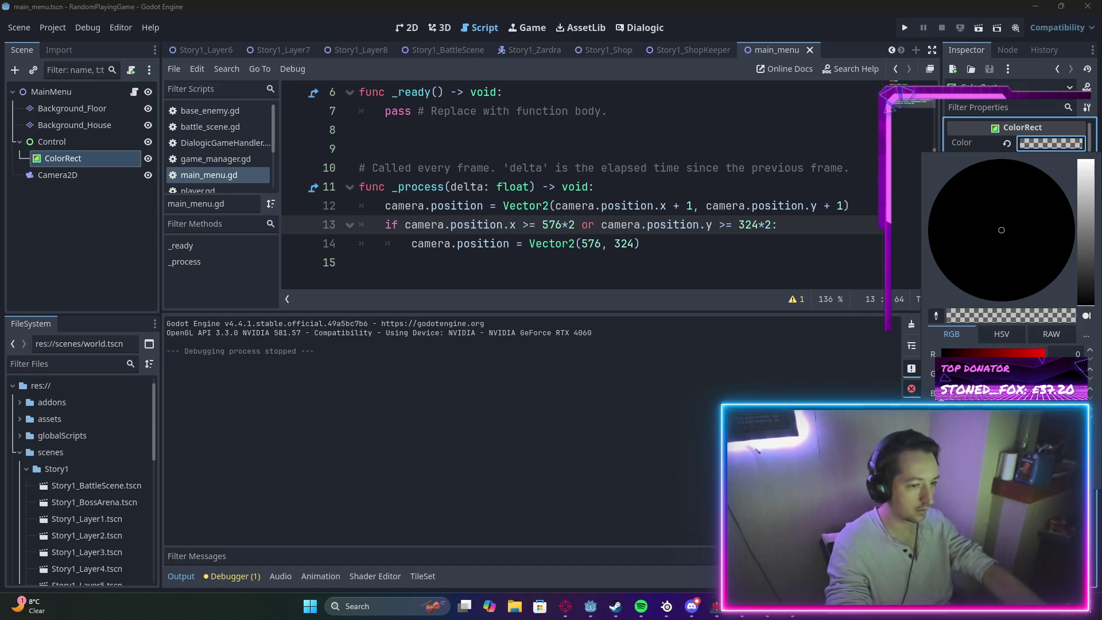
Step: Close the colour picker, save and rerun the game, then close it and return to the 2D canvas
key("Escape")
key("ctrl+s")
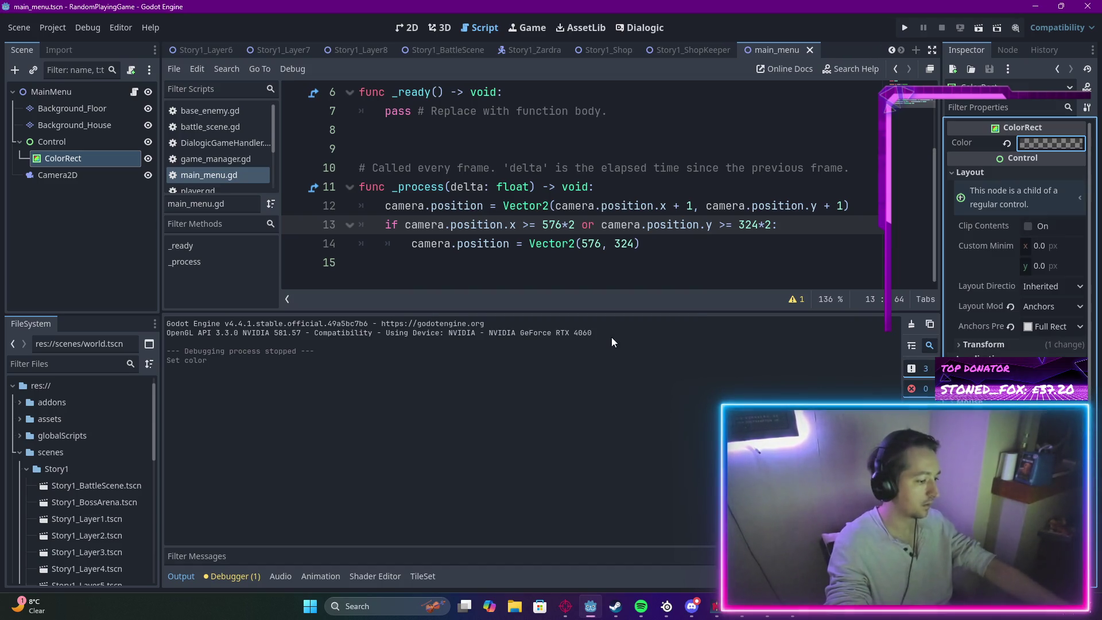
key("F5")
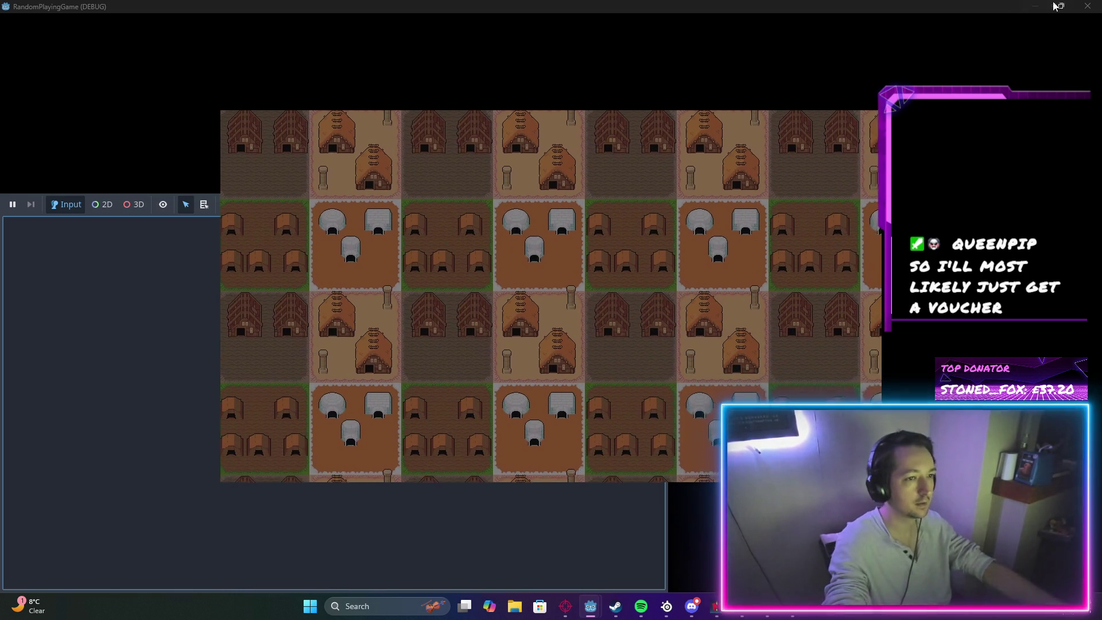
left_click(1088, 6)
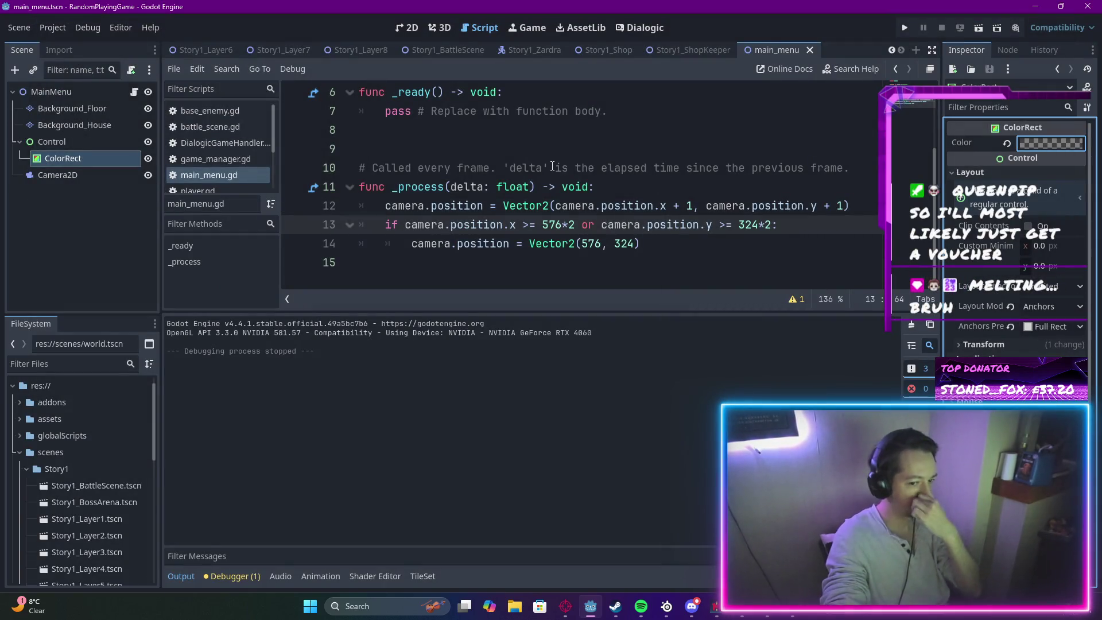
left_click(409, 28)
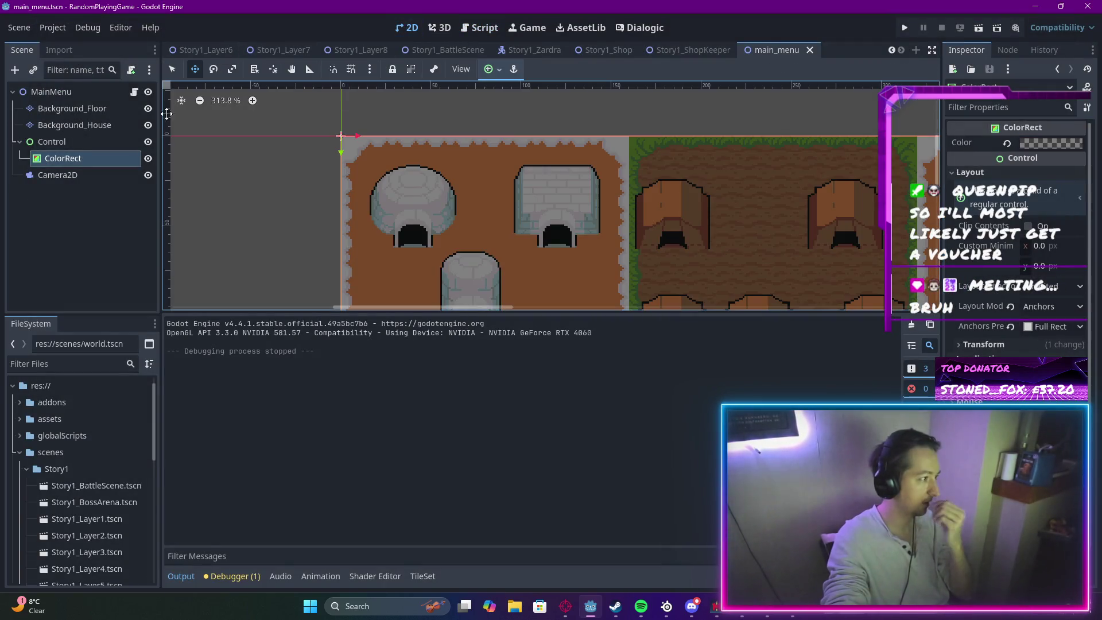
Step: Add a Control node under MainMenu, then delete the extra Control2 node
scroll(381, 167, "down", 8)
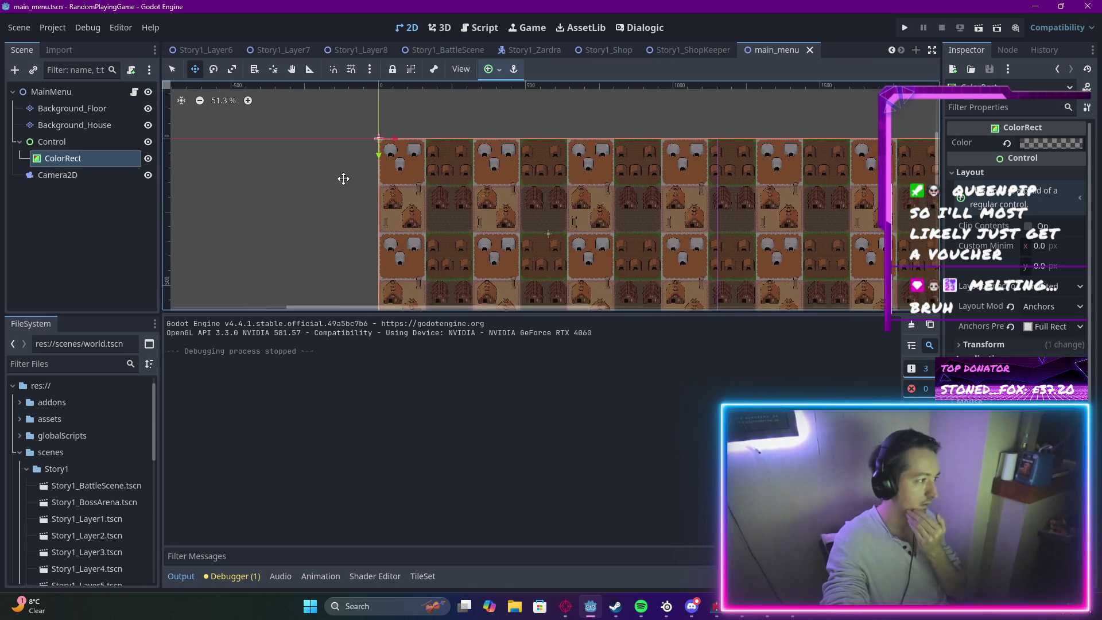
right_click(64, 93)
left_click(81, 100)
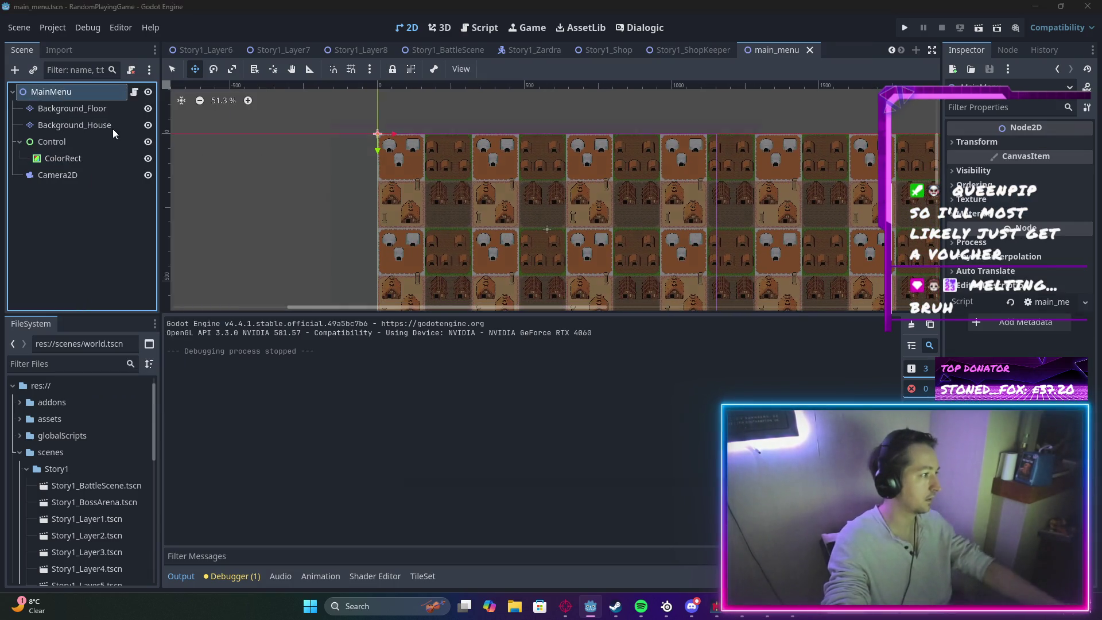
type("control")
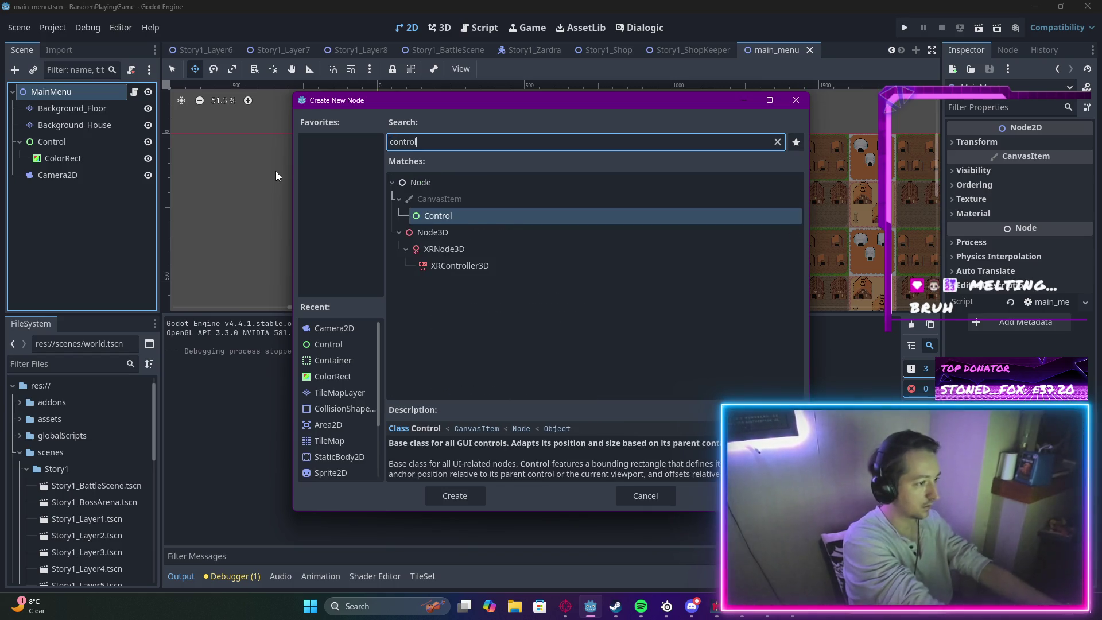
key("Return")
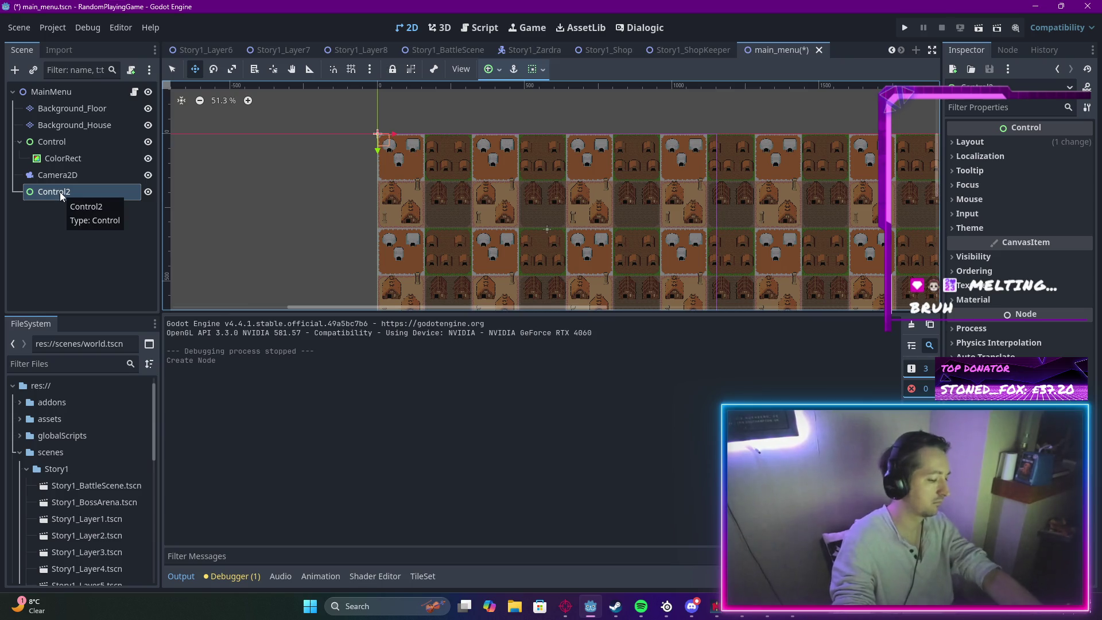
key("Delete")
left_click(528, 317)
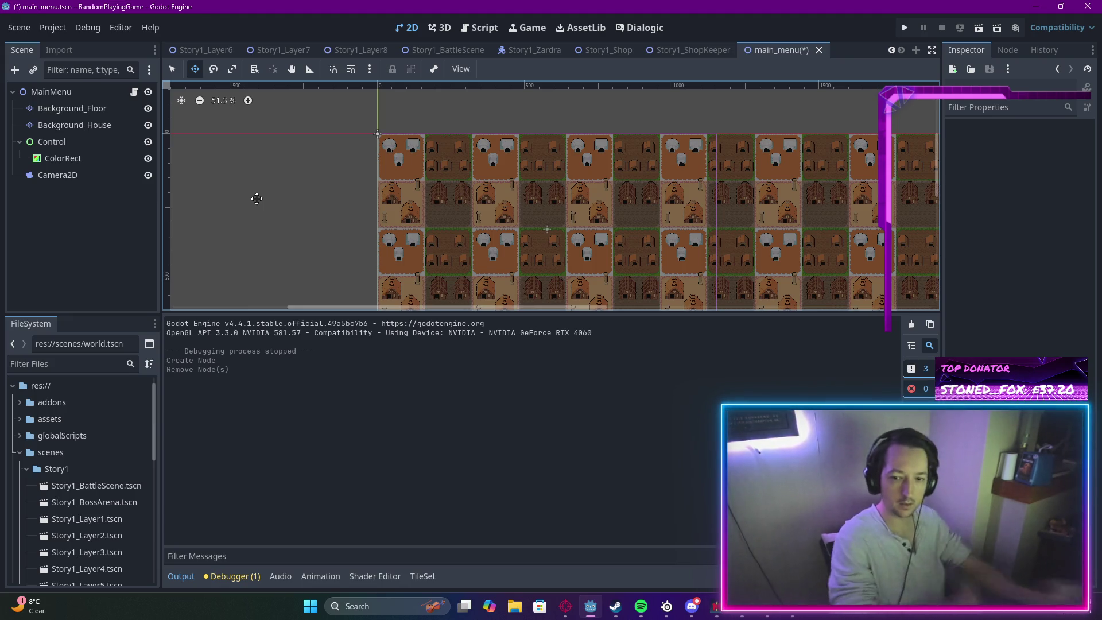
Step: Move Control and its ColorRect under Camera2D and save the scene
left_click_drag(65, 141, 70, 177)
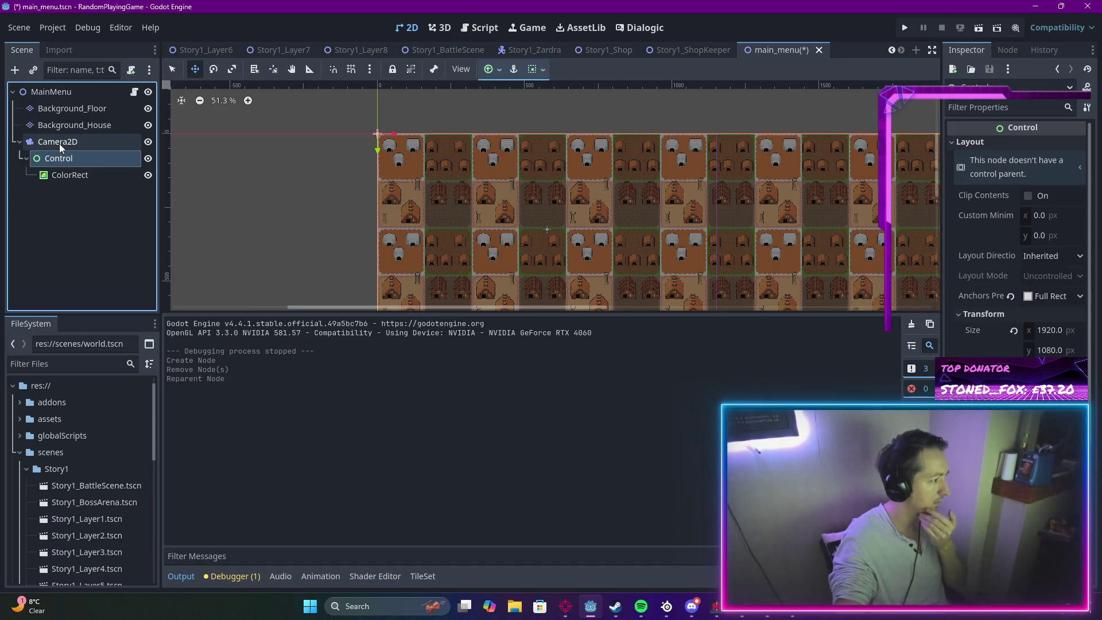
key("ctrl+s")
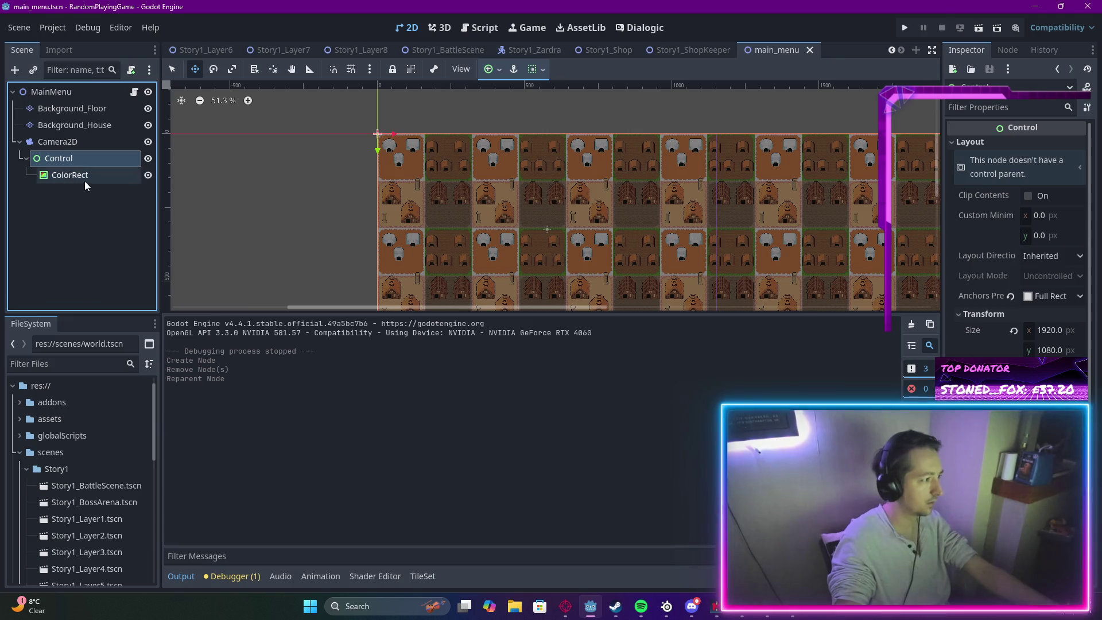
left_click(58, 143)
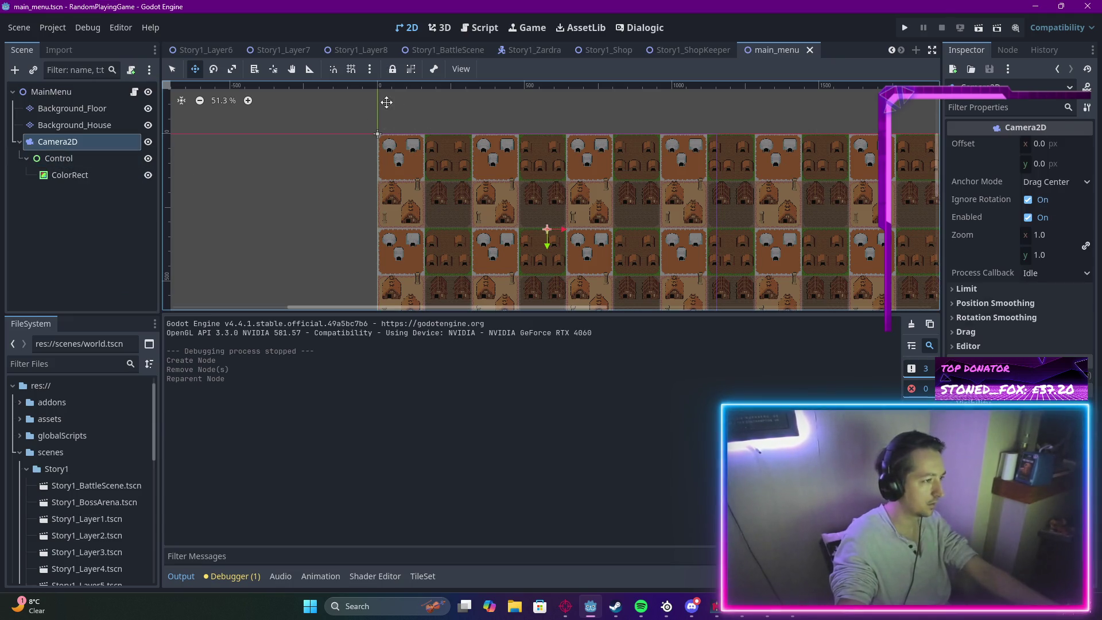
left_click(56, 157)
Step: Add a VBoxContainer under Control holding a Label titled RandomPlayingGame
right_click(56, 157)
left_click(81, 166)
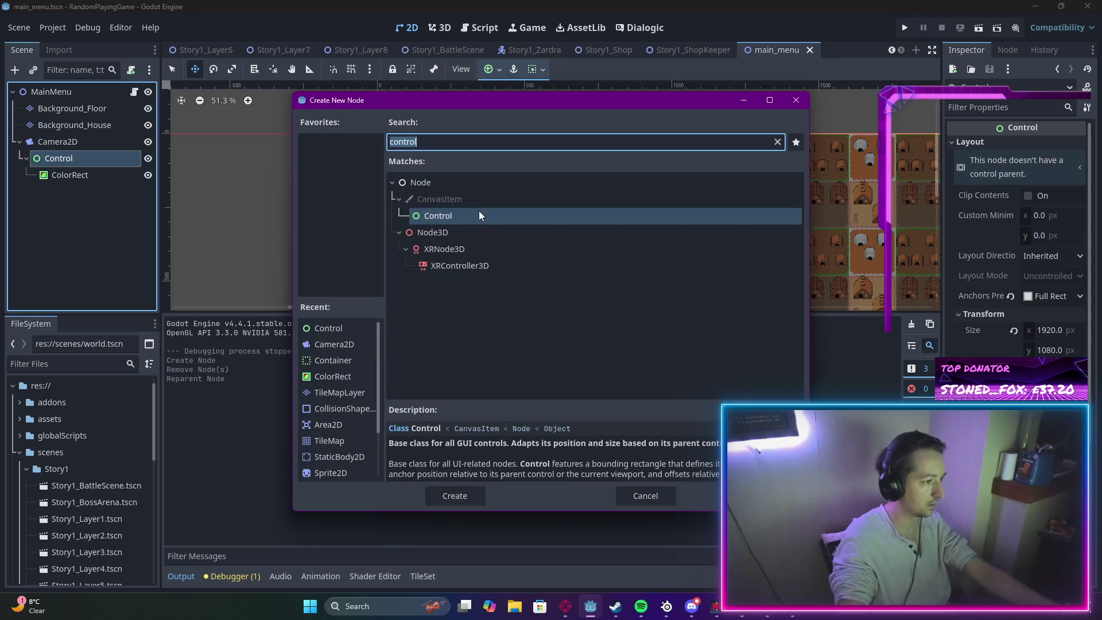
type("vb")
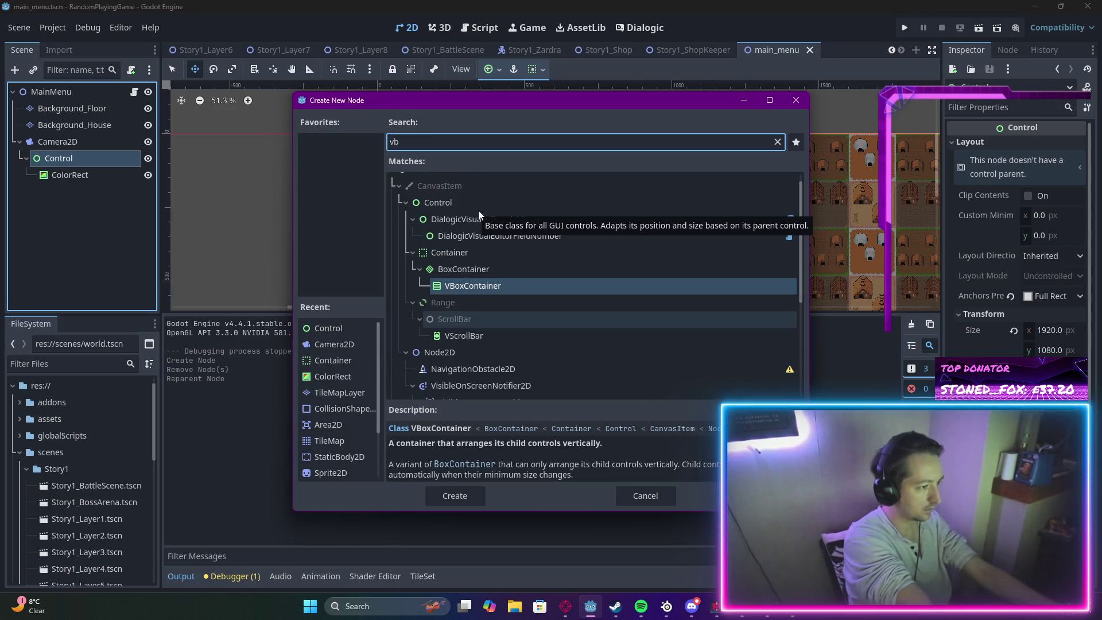
key("Return")
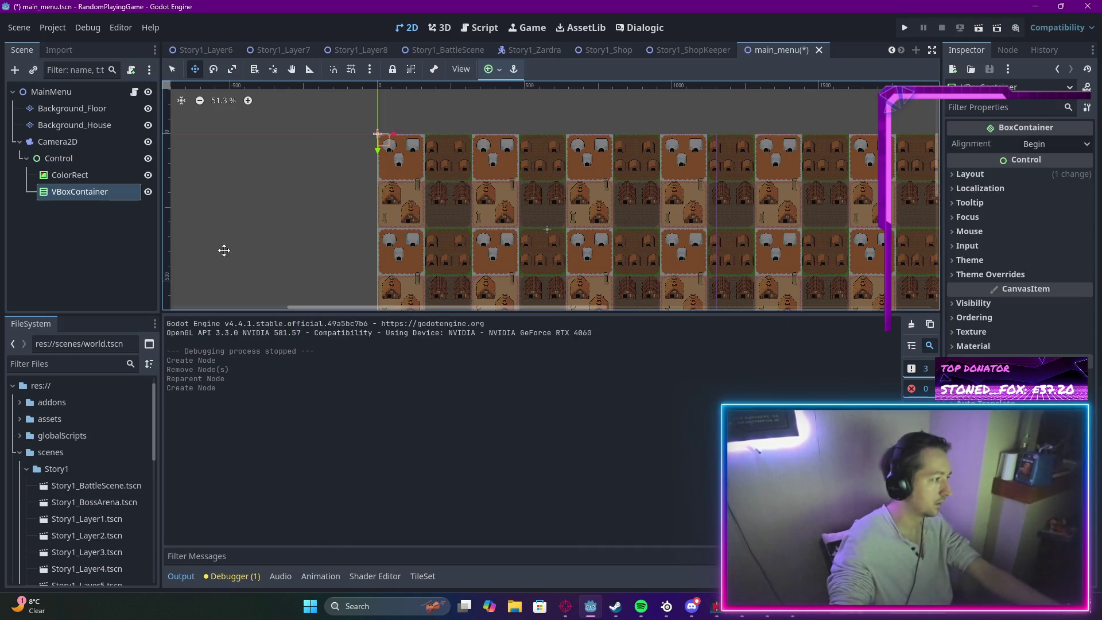
right_click(102, 195)
left_click(125, 203)
type("lab")
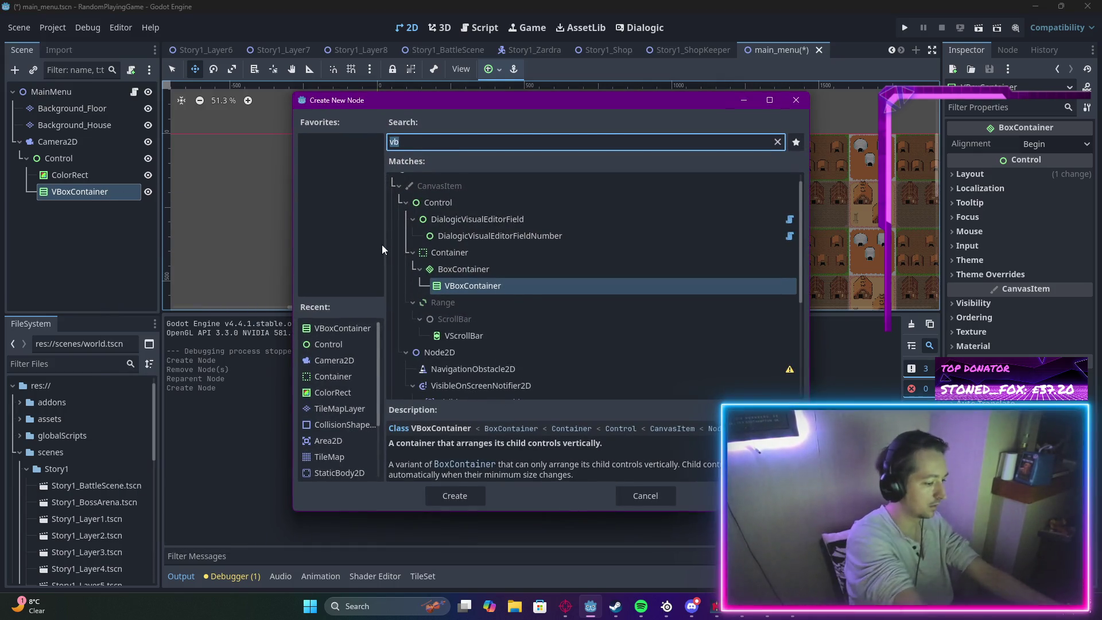
type("el")
key("Return")
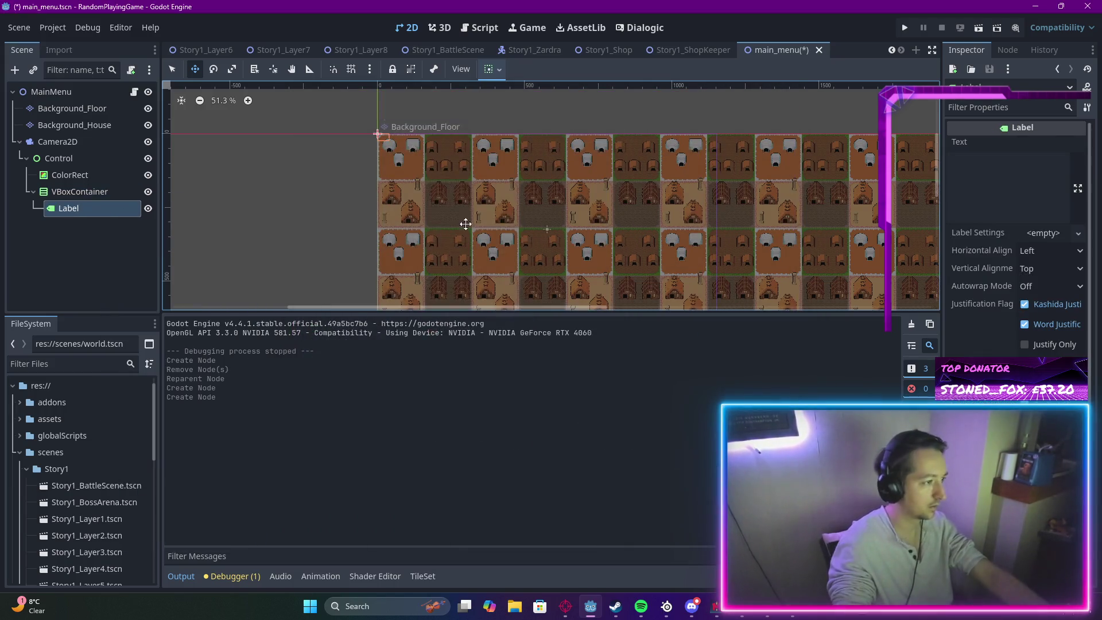
left_click(995, 195)
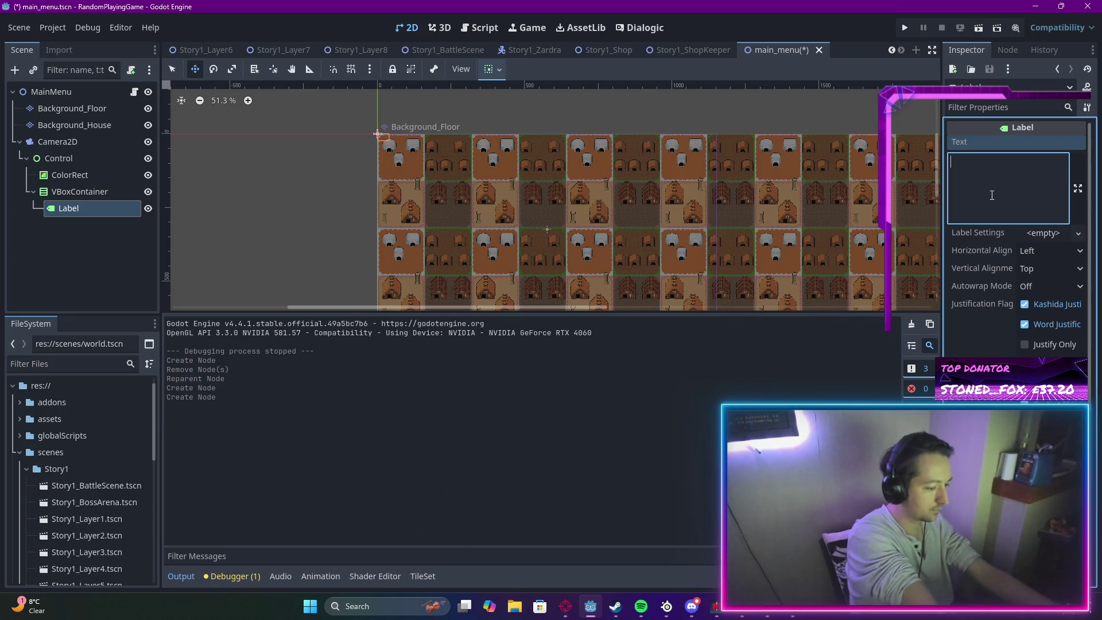
type("RandomPlay")
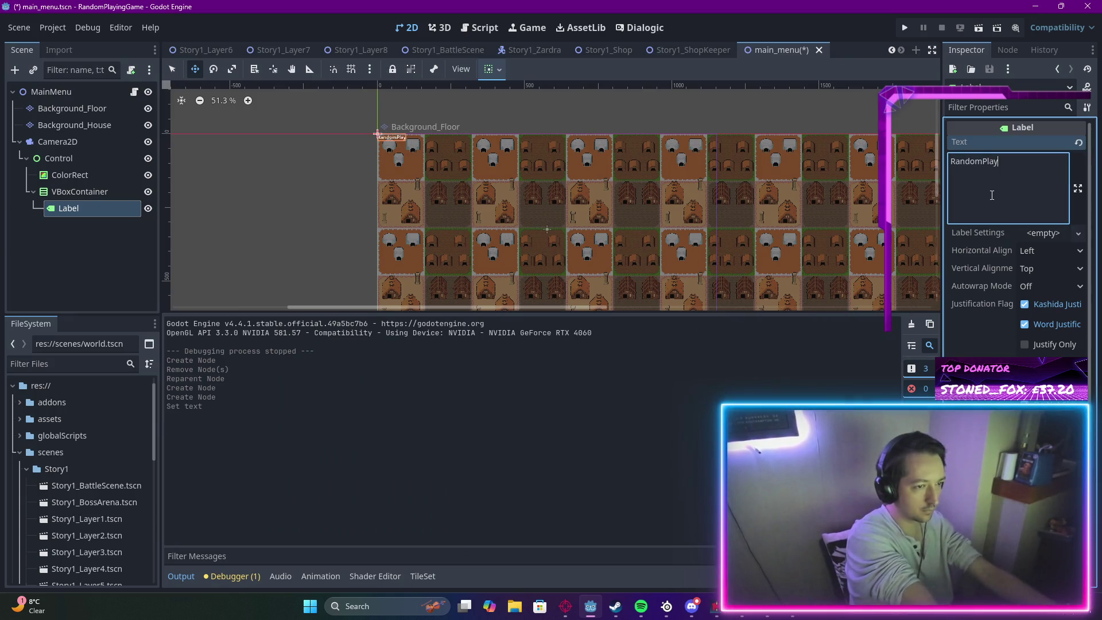
type("me")
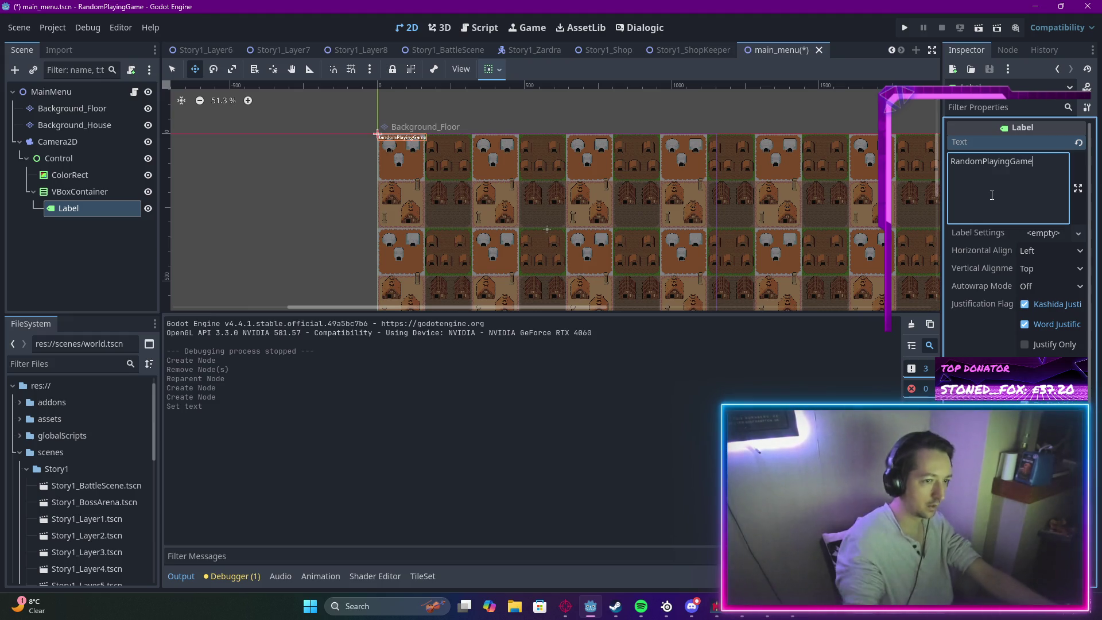
scroll(989, 329, "down", 5)
scroll(1010, 241, "up", 5)
Step: Add a Button, rename the container to MainMenu and the button to Play
right_click(68, 191)
left_click(80, 197)
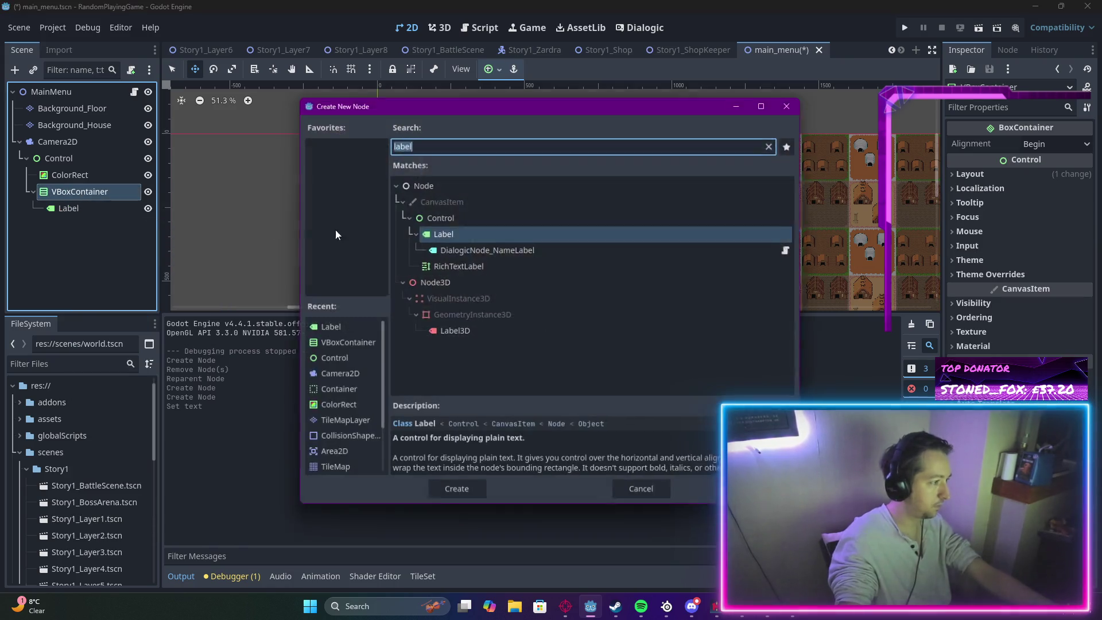
type("button")
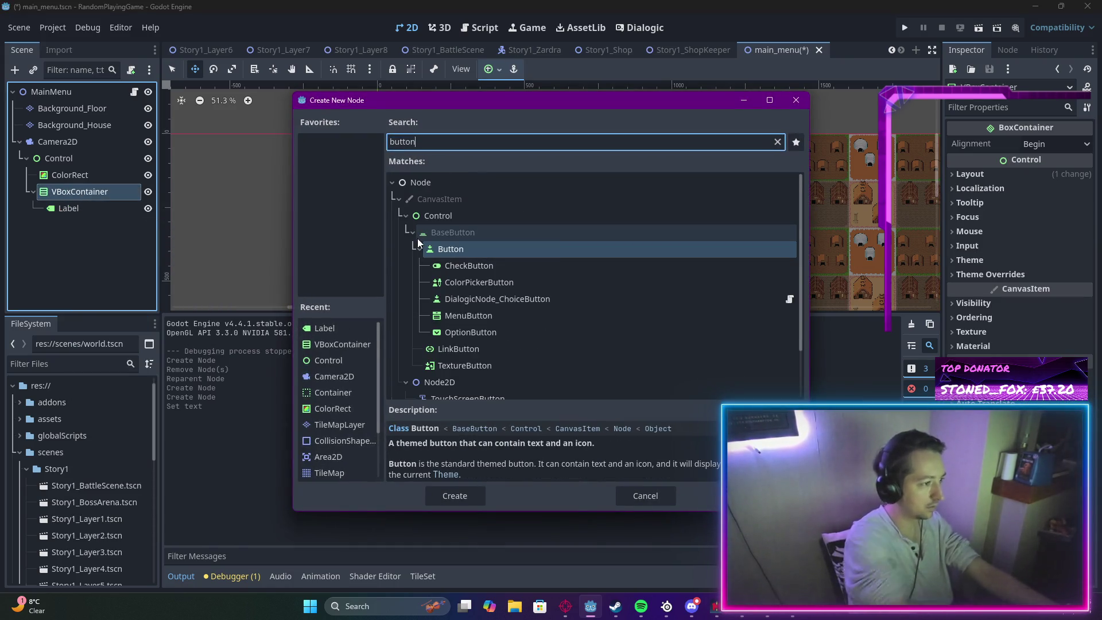
left_click(437, 249)
double_click(438, 250)
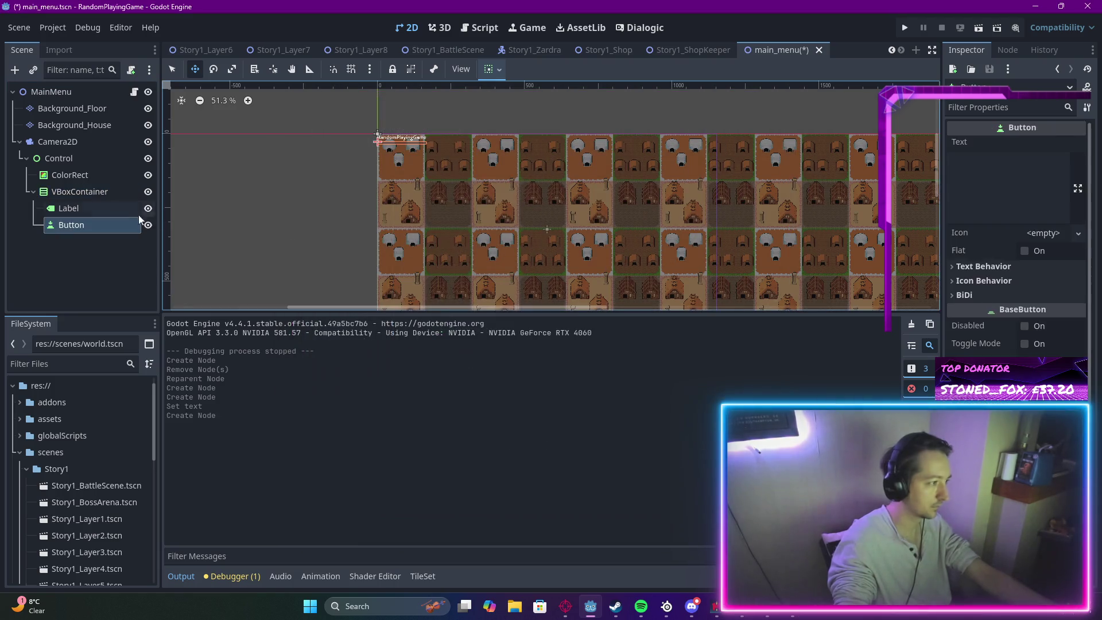
left_click(80, 190)
left_click(77, 190)
type("MainMenu")
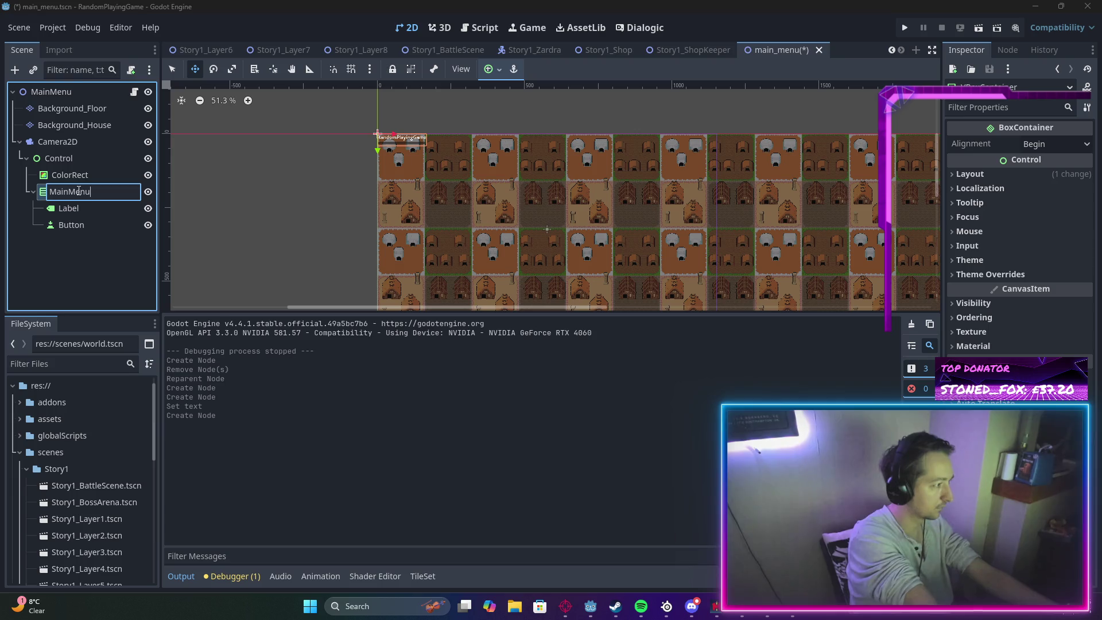
key("Return")
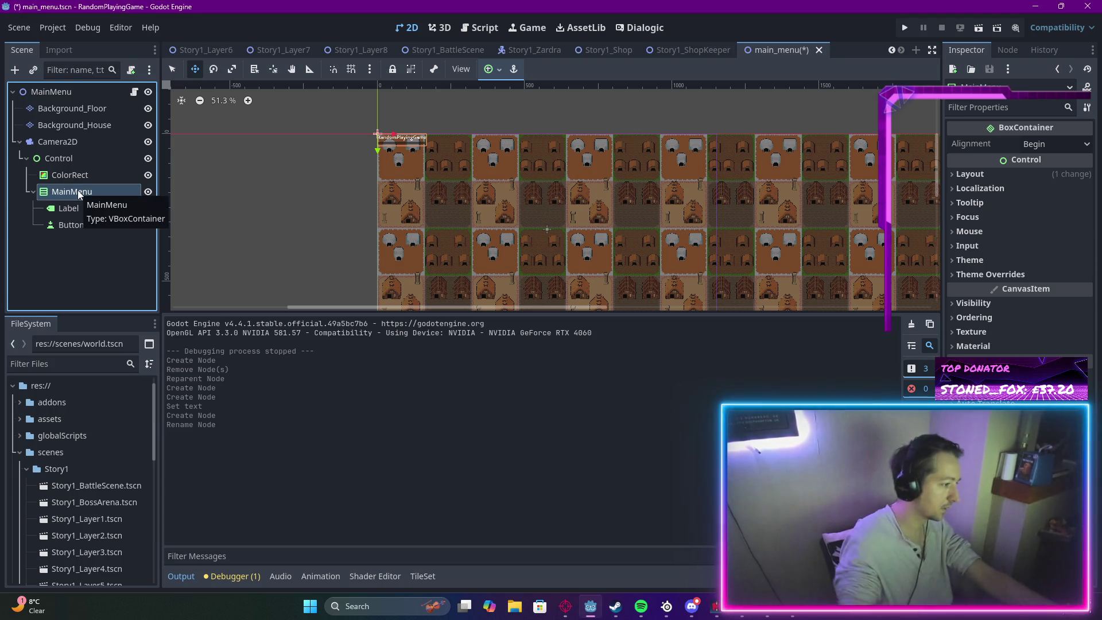
left_click(70, 226)
left_click(71, 226)
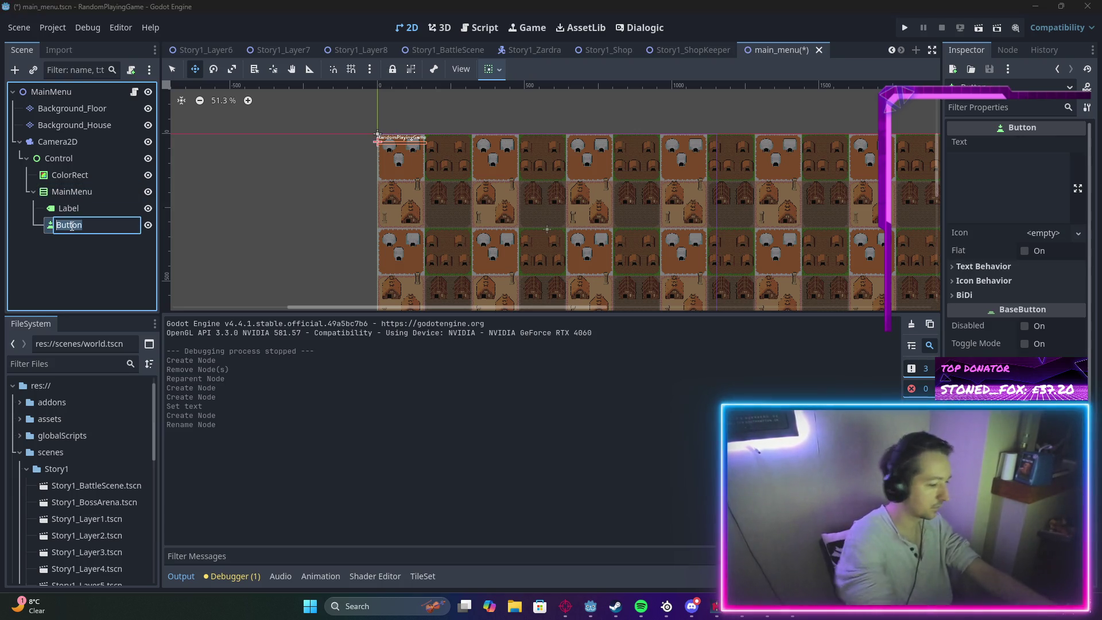
type("Play")
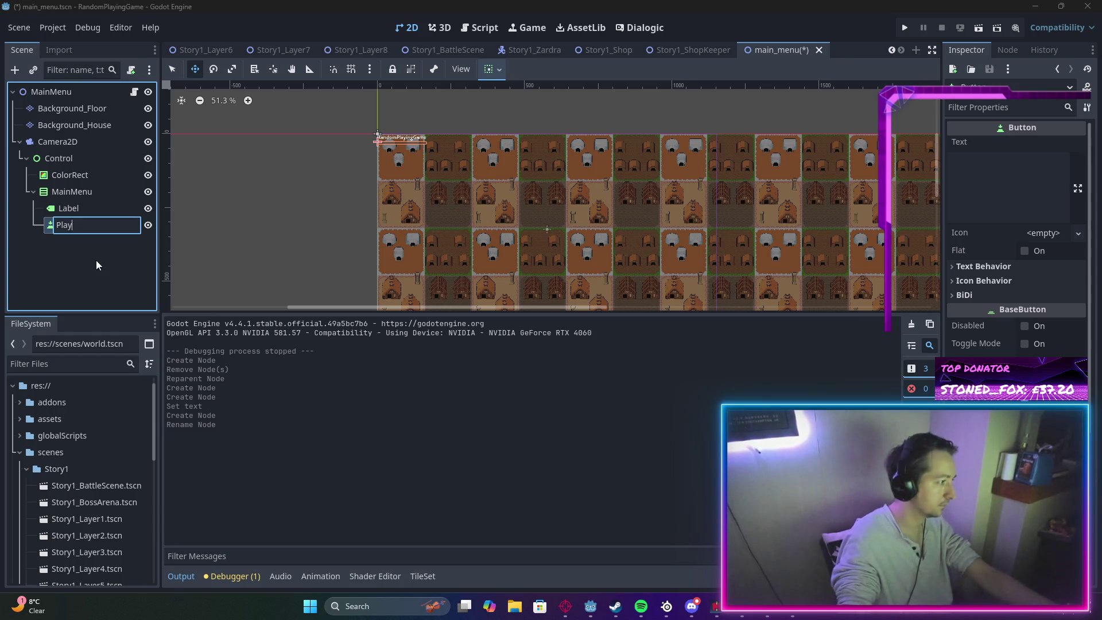
Step: Add a second Button under MainMenu named Quit
right_click(74, 189)
left_click(94, 196)
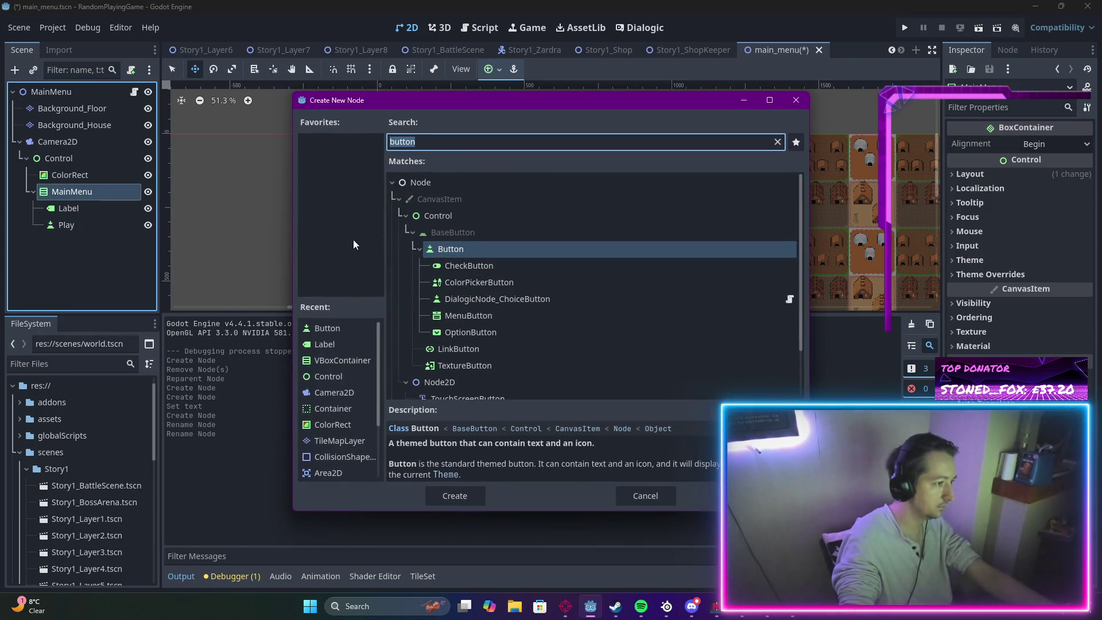
double_click(474, 251)
left_click(90, 242)
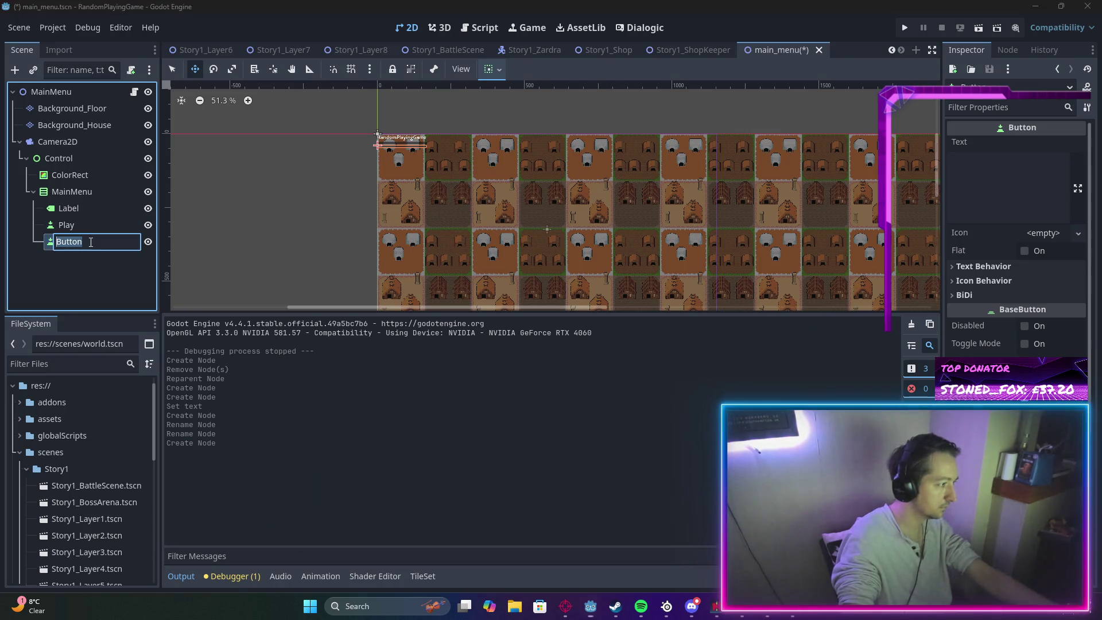
type("uit")
key("Return")
Step: Set the button captions to Start and Quit, save the scene and run the game
left_click(95, 227)
left_click(1025, 185)
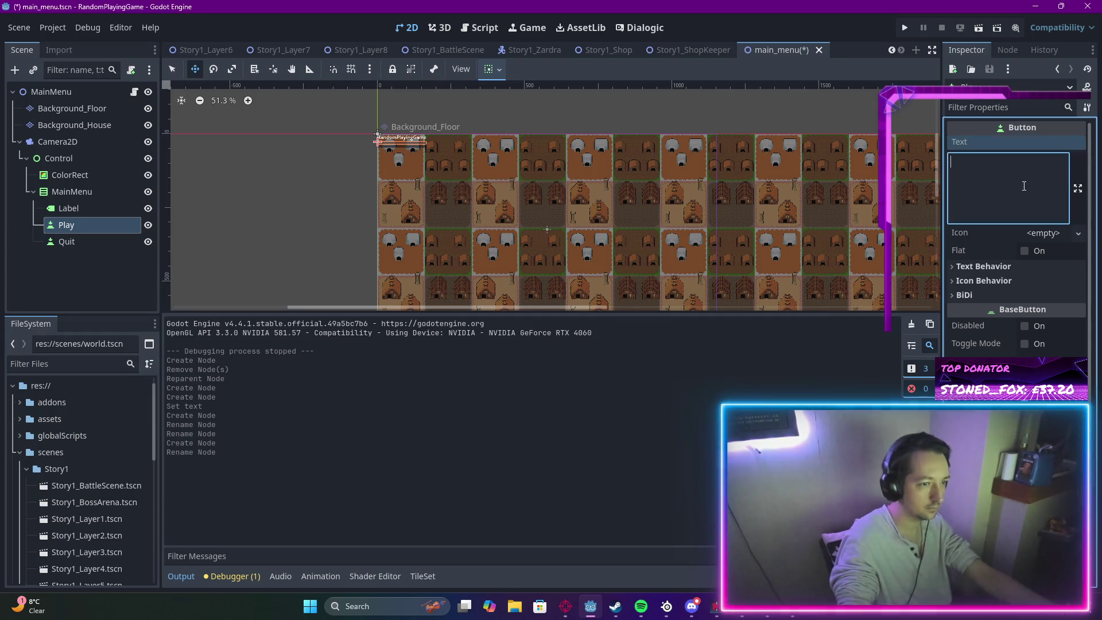
type("Pl")
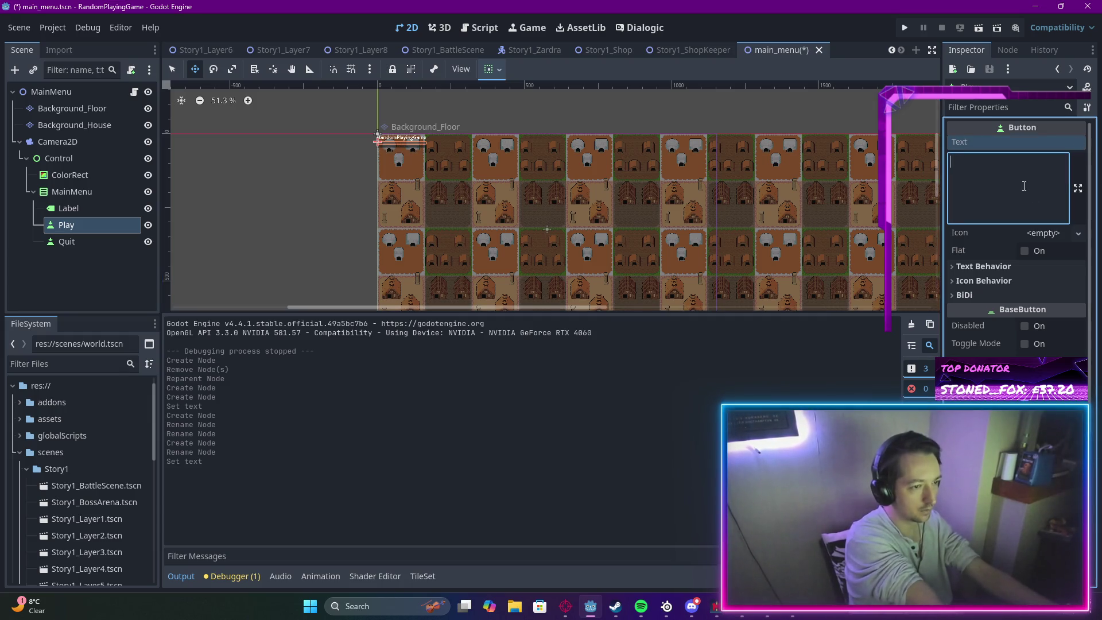
type("rt")
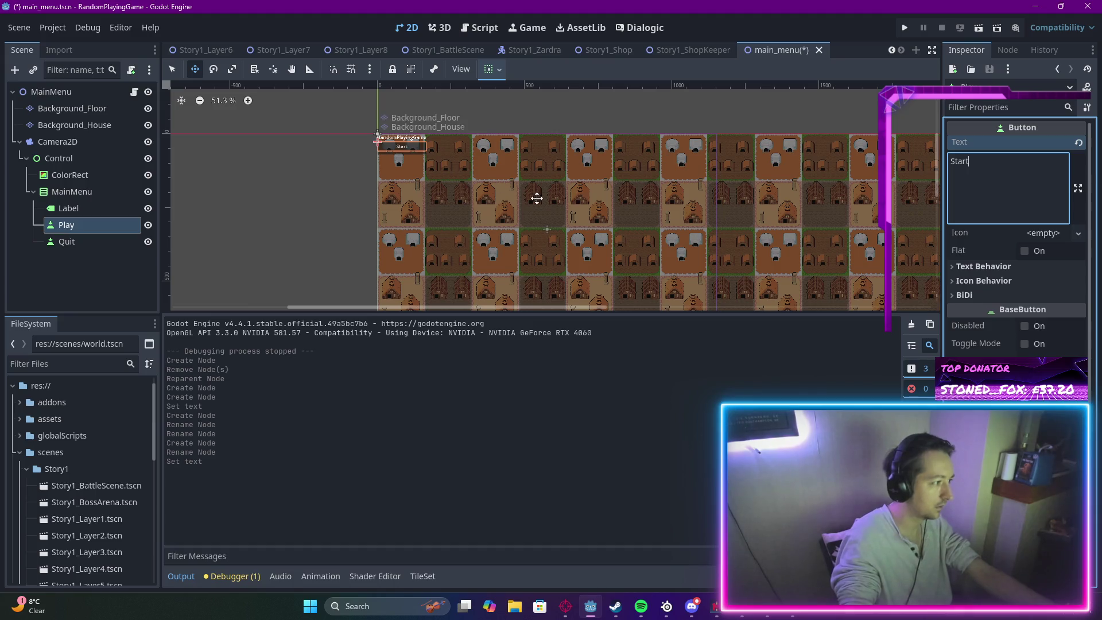
left_click(67, 242)
left_click(1000, 187)
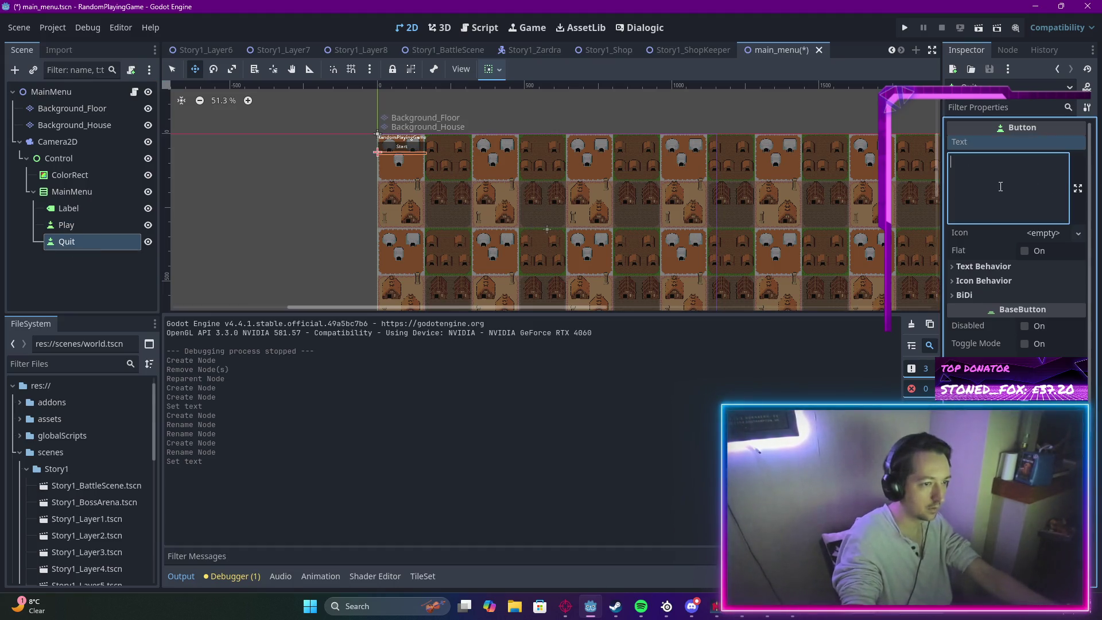
type("Quit")
key("ctrl+s")
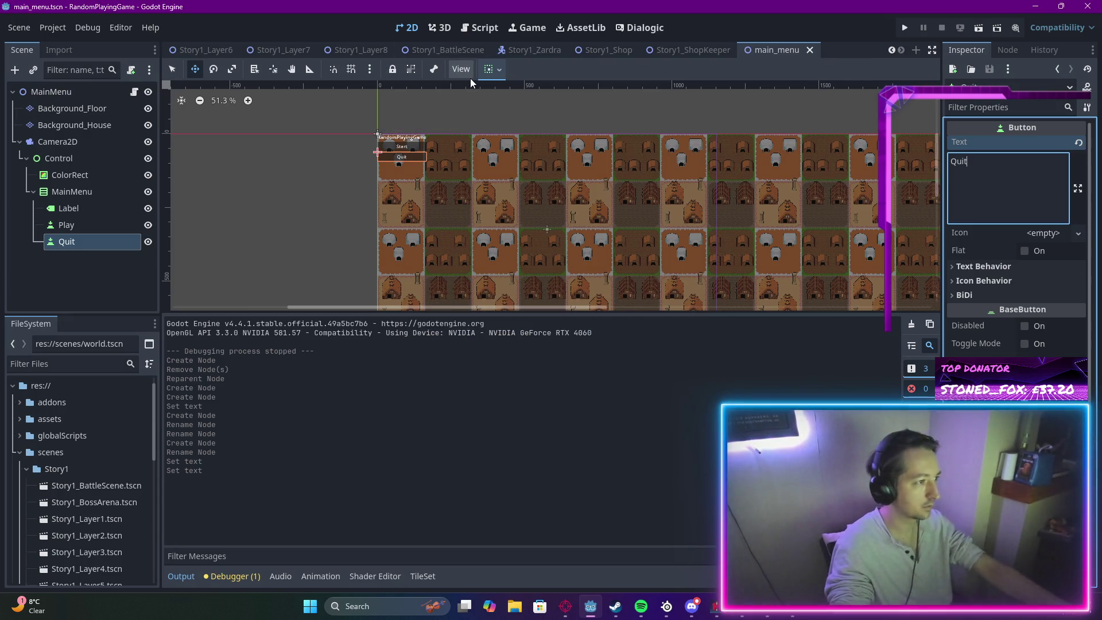
key("F5")
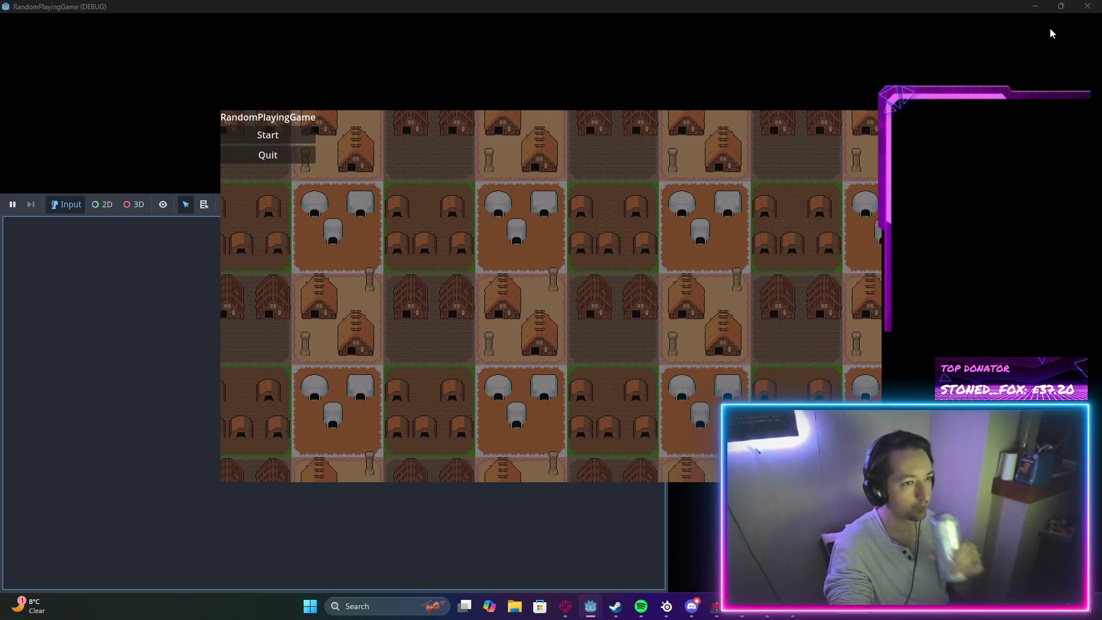
Step: Close the running RandomPlayingGame (DEBUG) window to stop the game
left_click(1086, 8)
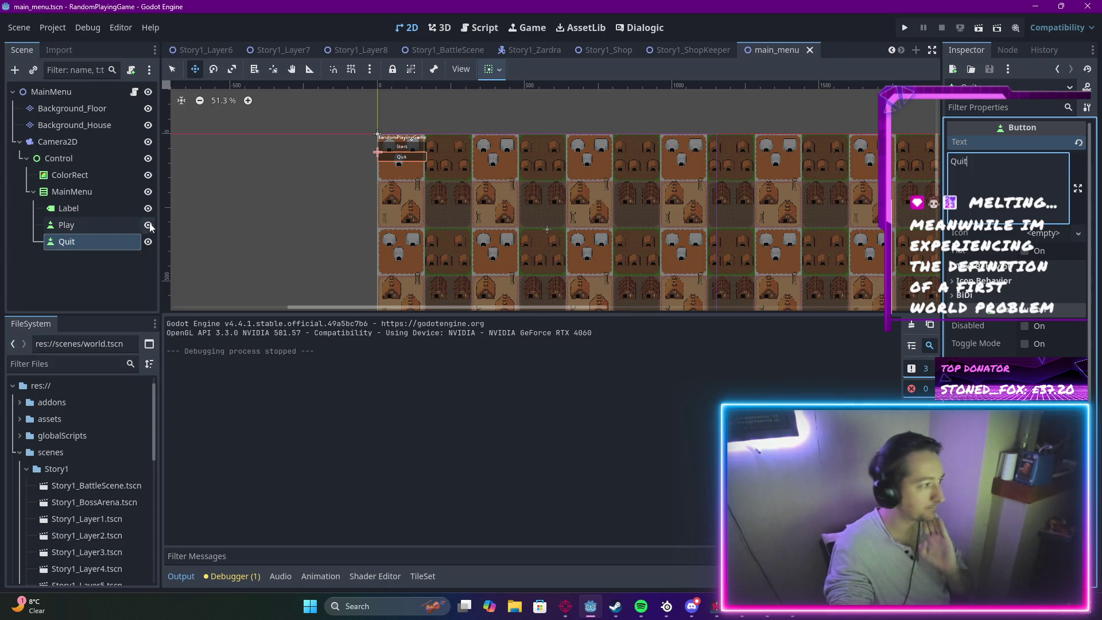
Step: Select the MainMenu container and try the Full Rect anchor preset
left_click(79, 191)
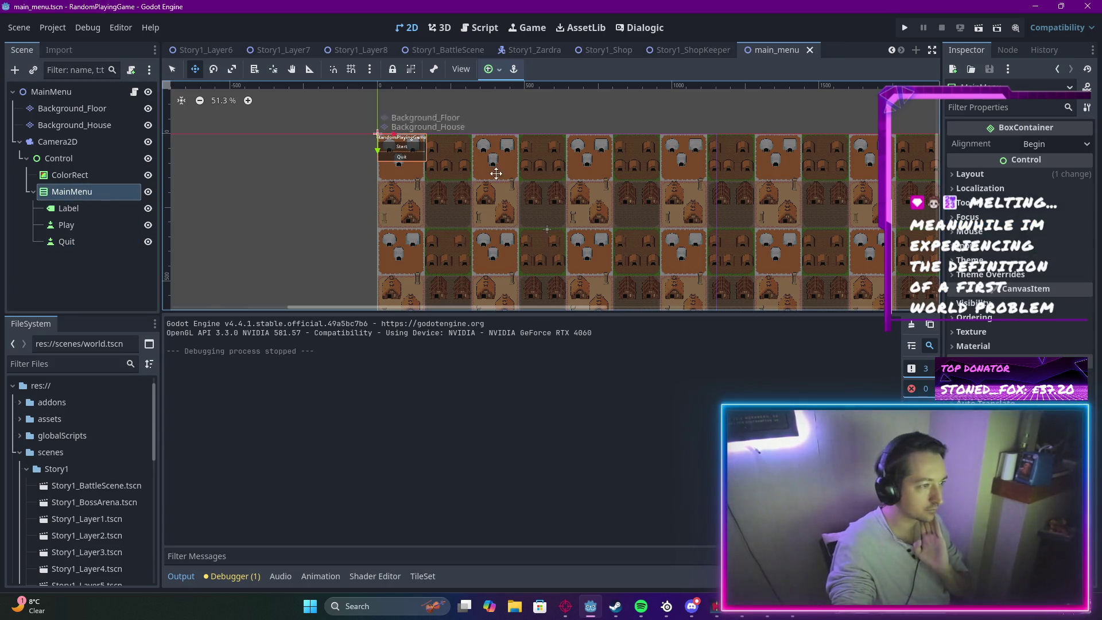
left_click(996, 174)
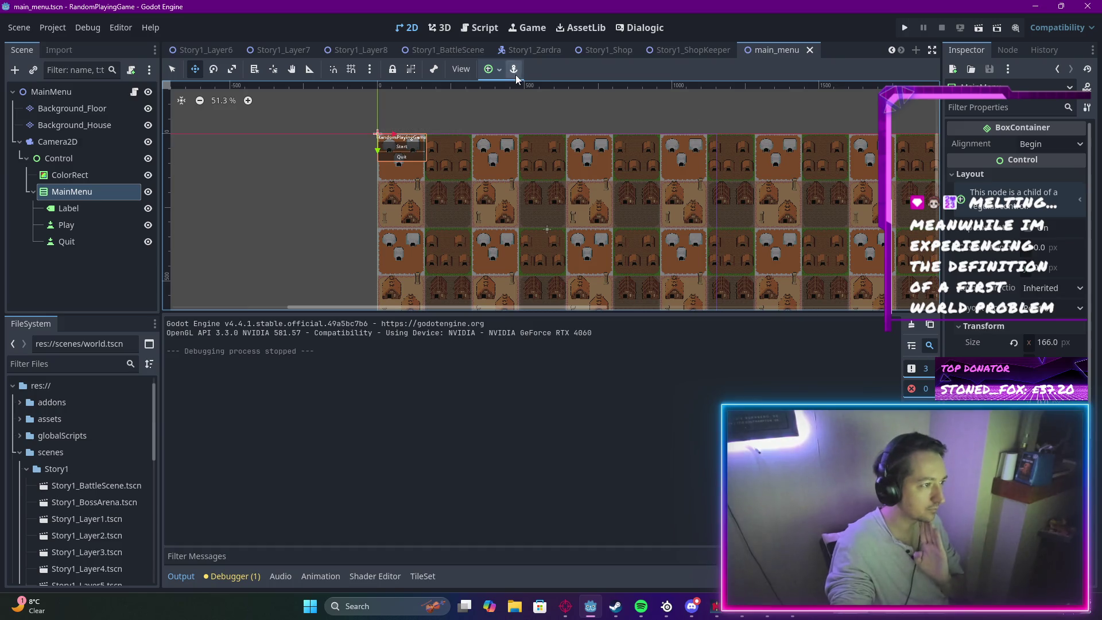
left_click(492, 69)
left_click(562, 175)
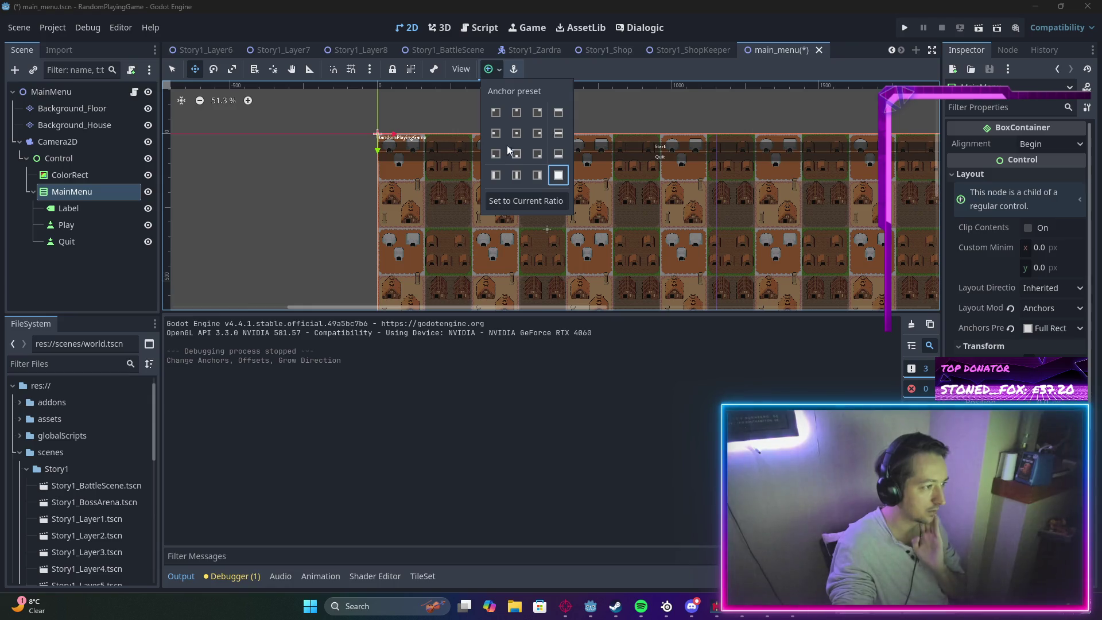
left_click(356, 174)
scroll(357, 174, "down", 2)
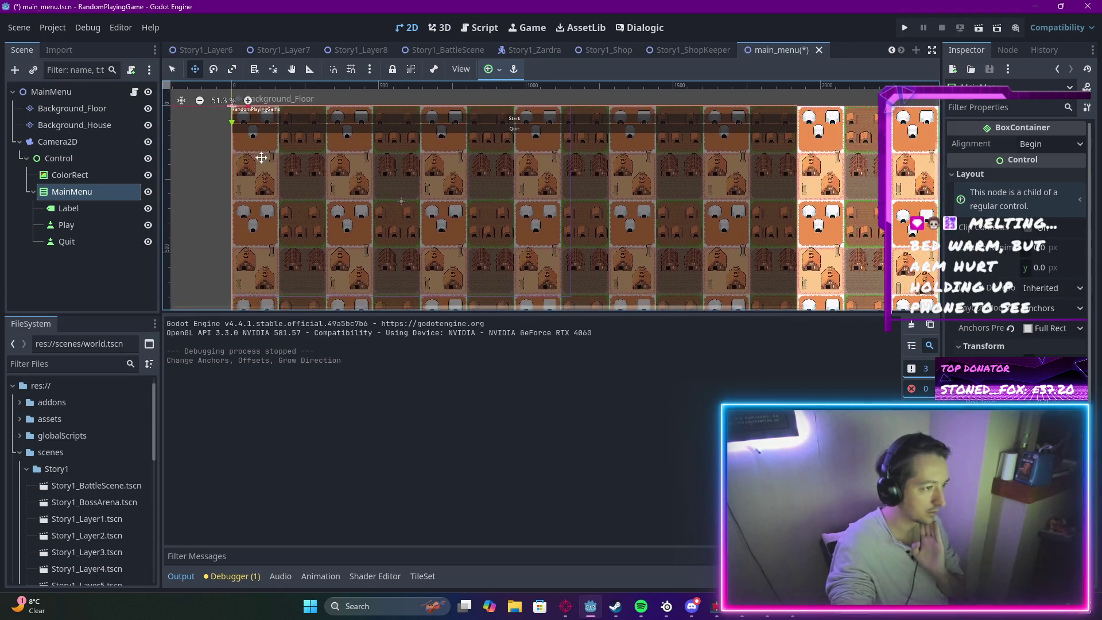
scroll(381, 167, "down", 1)
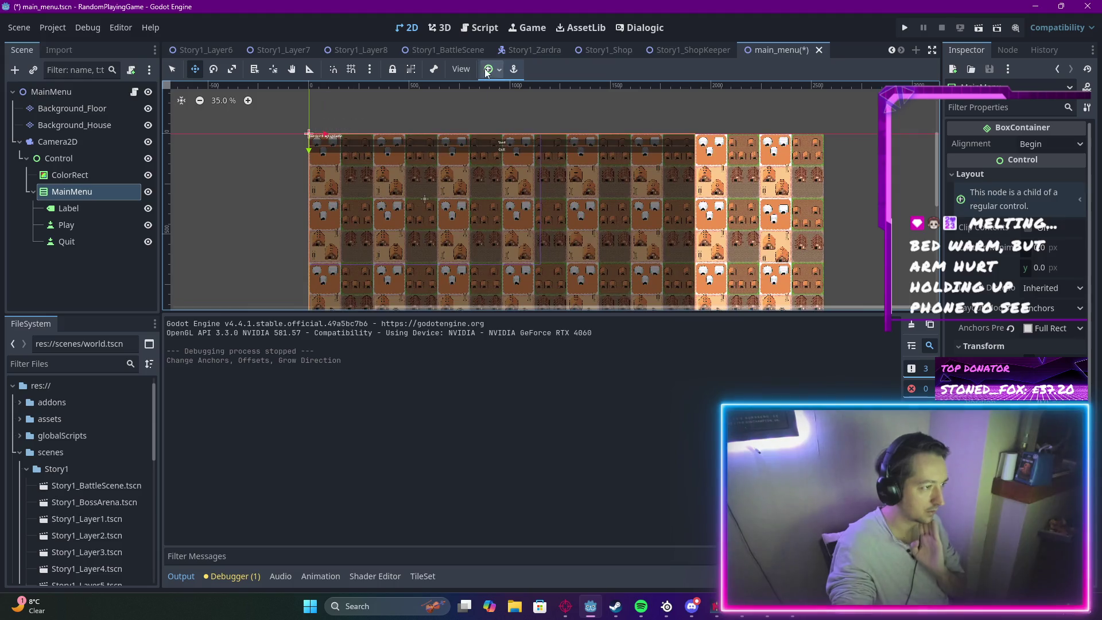
Step: Anchor MainMenu to Center Top instead of Center, and save the scene
left_click(491, 69)
left_click(516, 134)
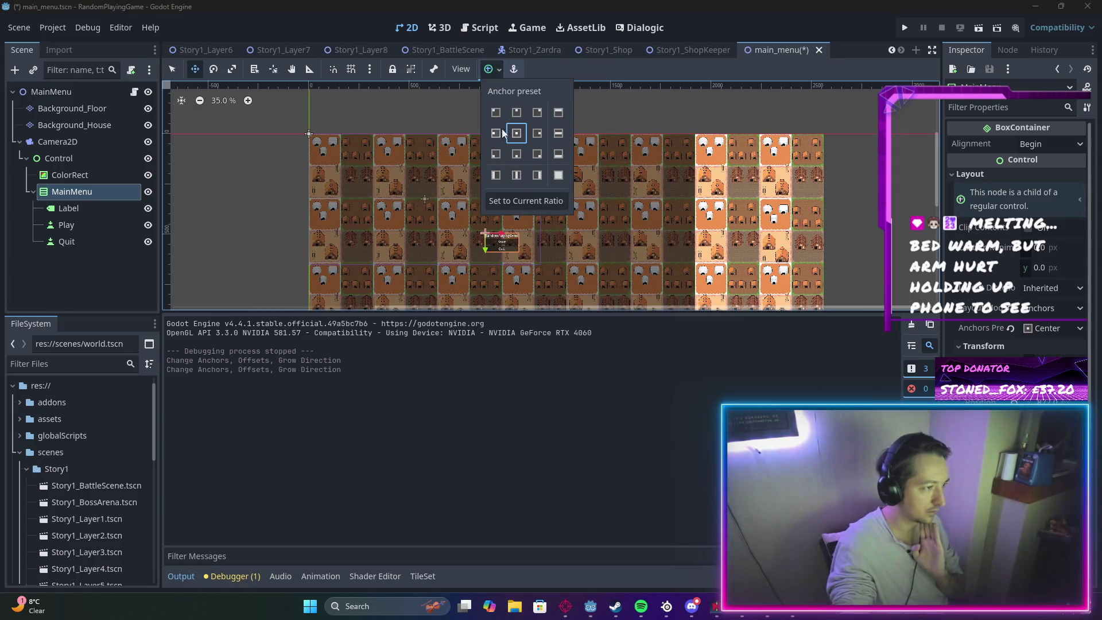
left_click(516, 111)
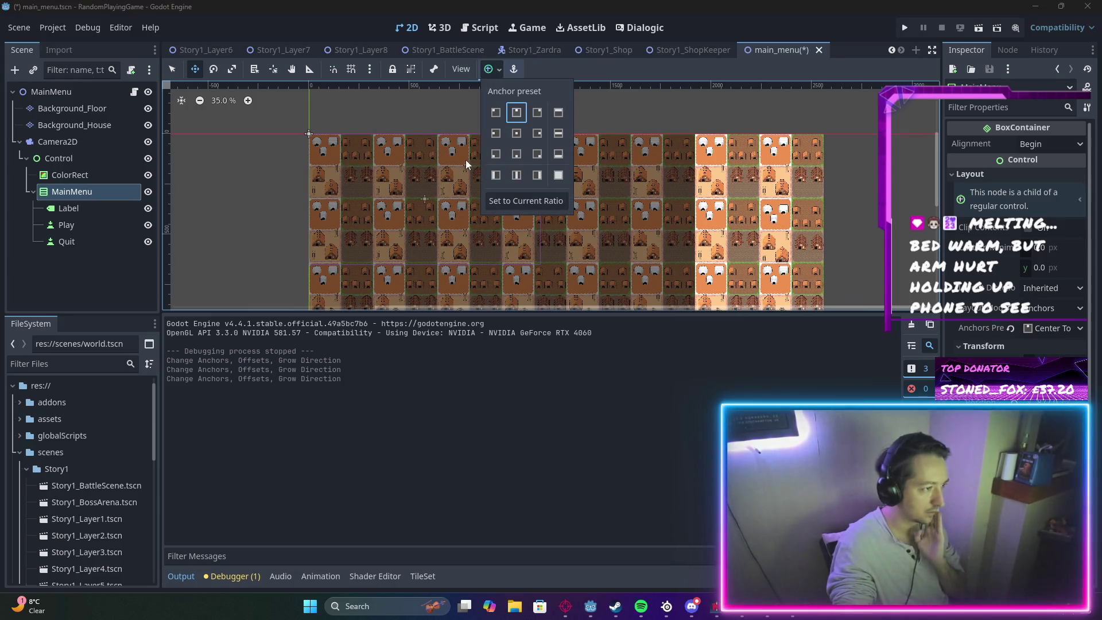
left_click(443, 116)
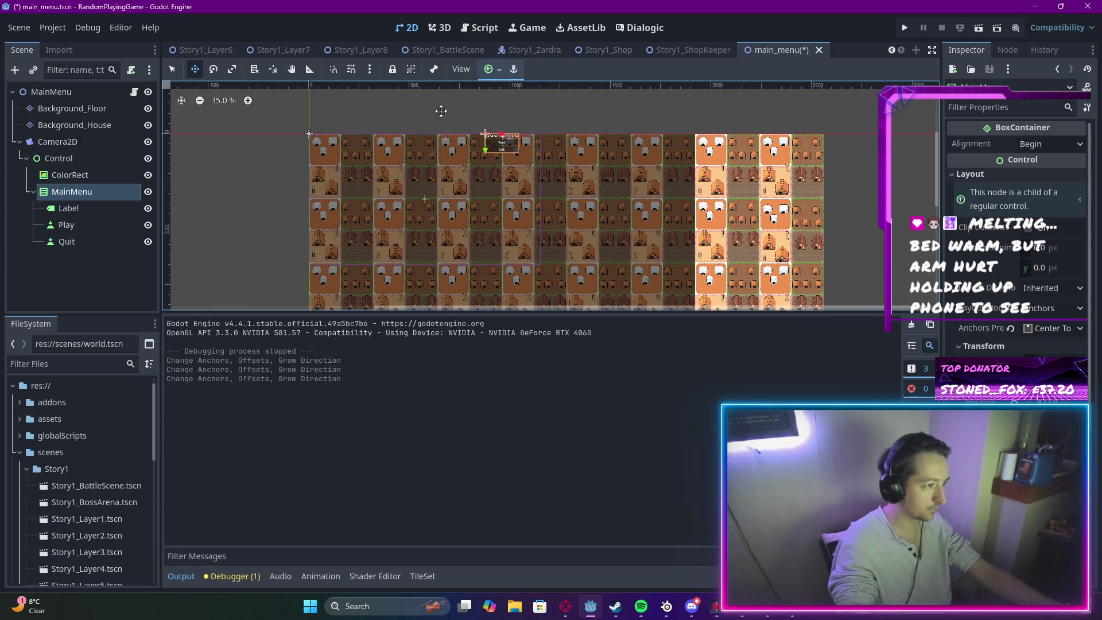
key("ctrl+s")
scroll(441, 111, "up", 4)
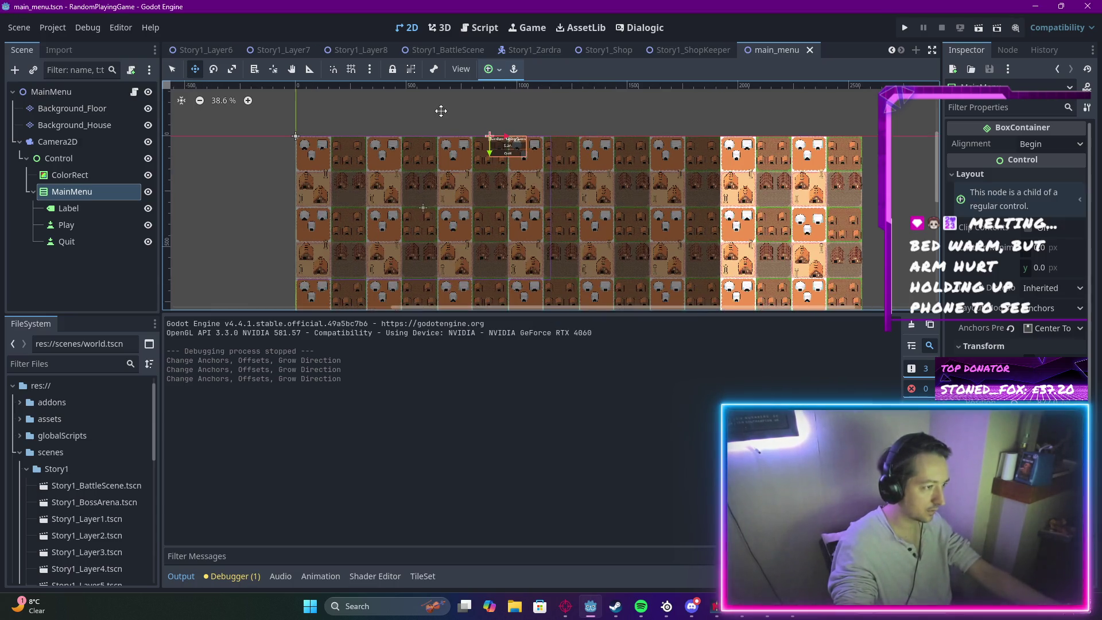
scroll(441, 110, "down", 3)
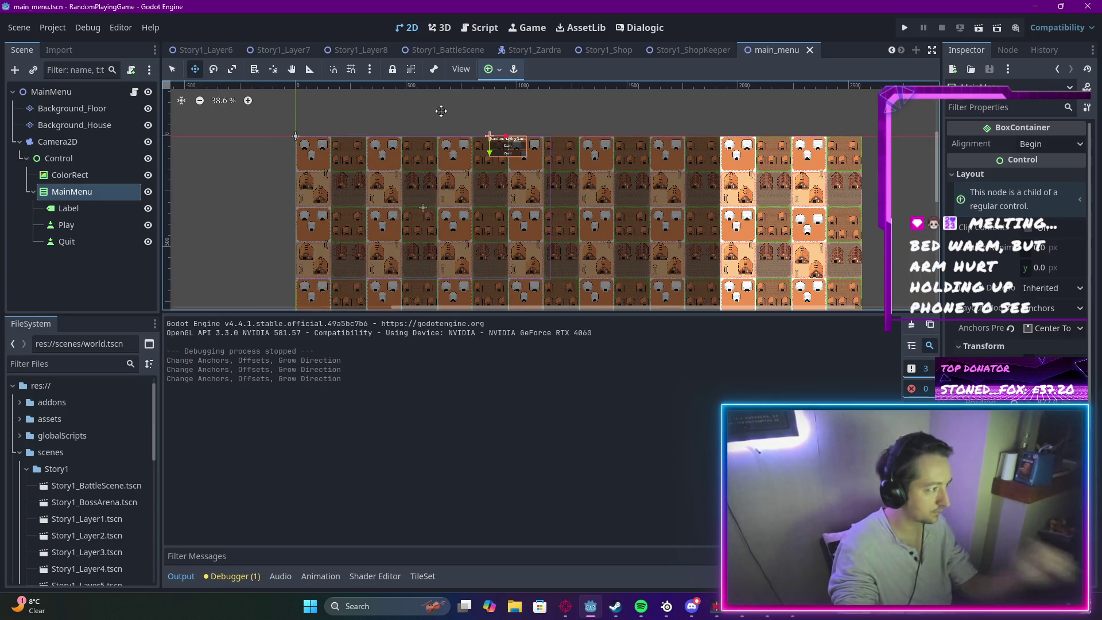
key("ctrl+s")
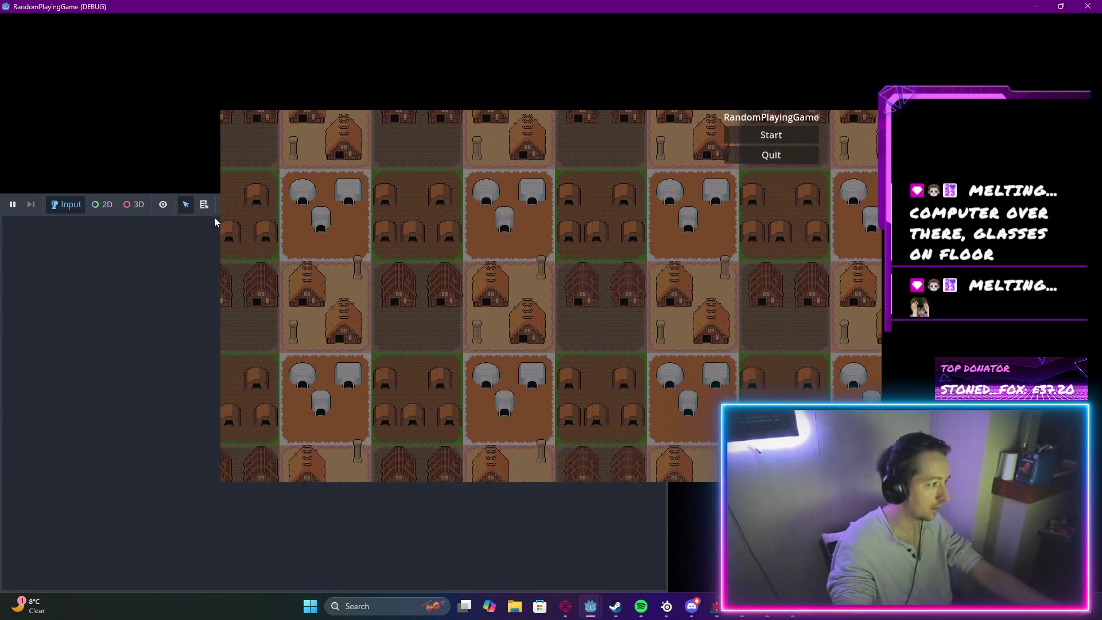
Step: Stop the test run and select the Control node in main_menu
left_click(772, 155)
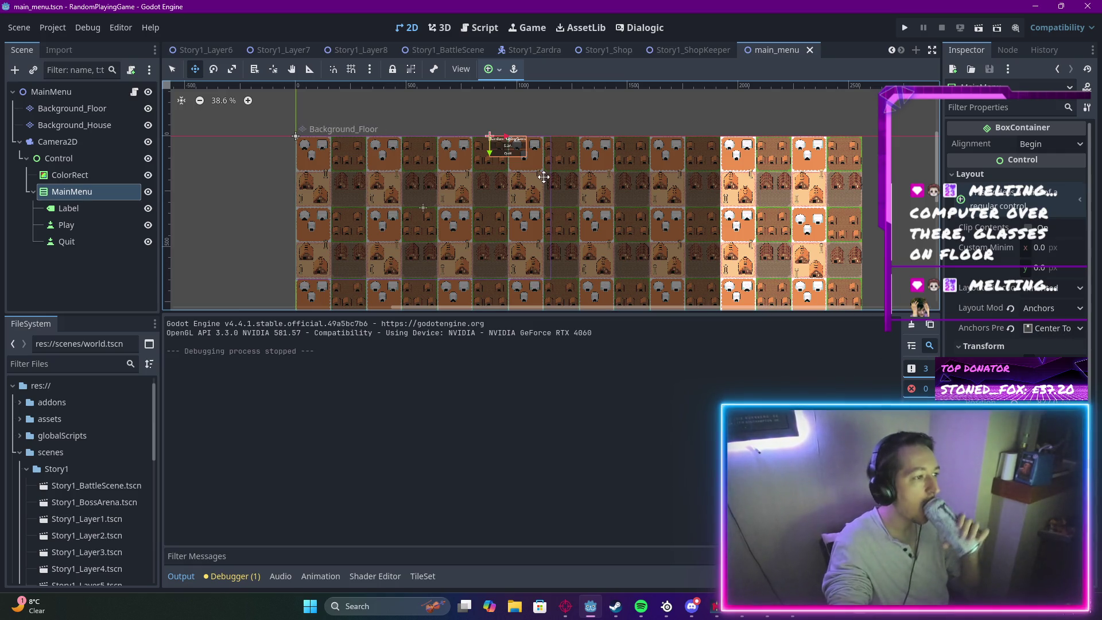
left_click(75, 155)
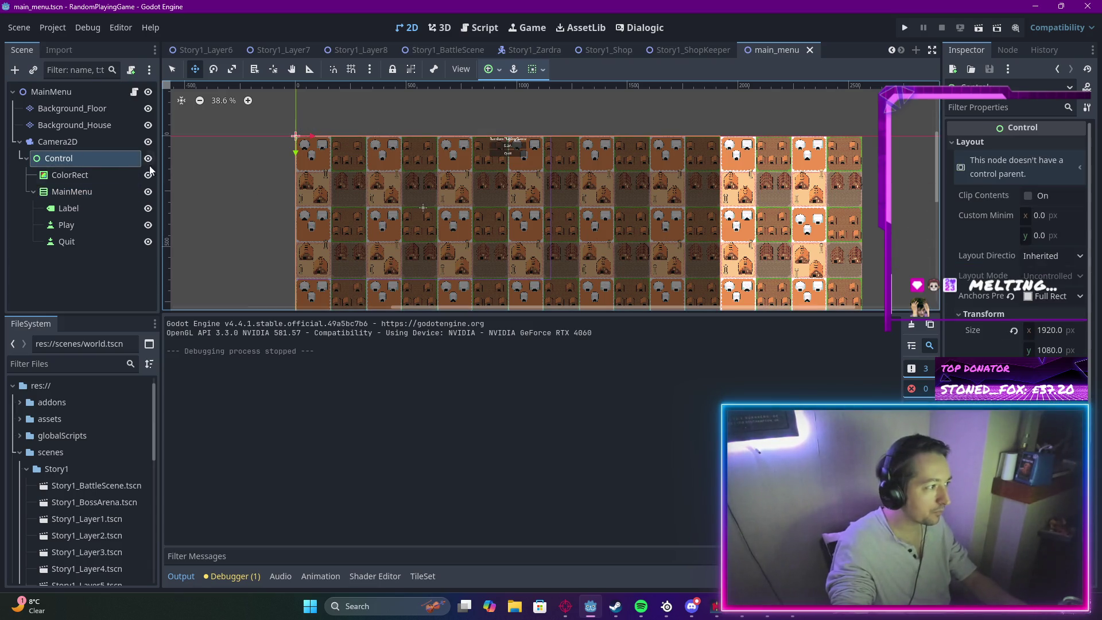
Step: Widen the ColorRect by entering larger Size values under its Transform settings
left_click(64, 143)
scroll(552, 233, "down", 3)
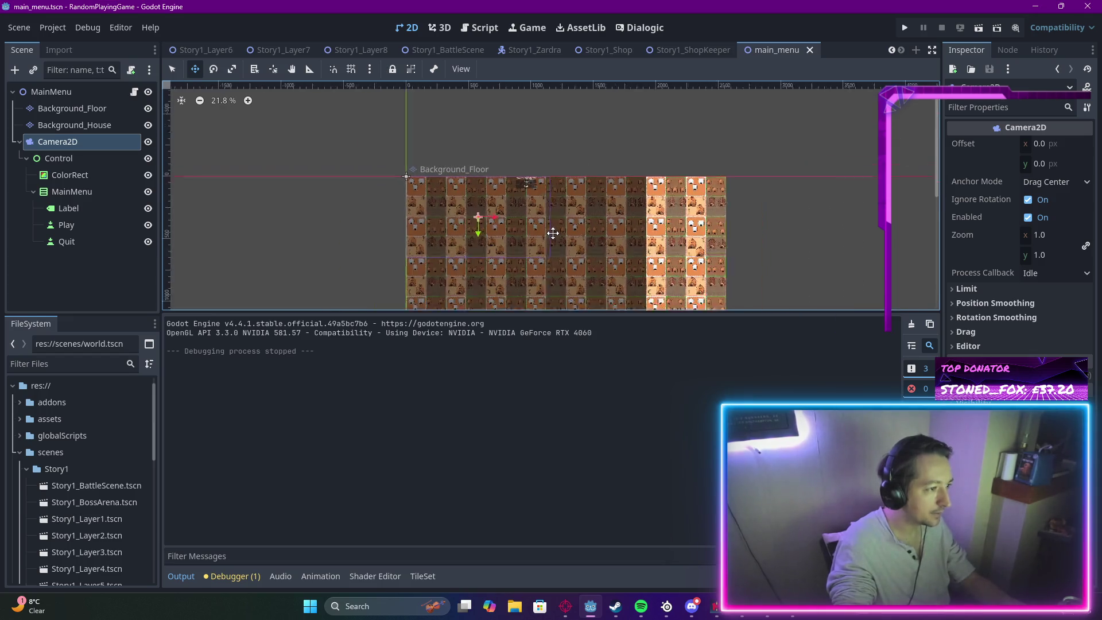
scroll(553, 233, "up", 3)
left_click(56, 177)
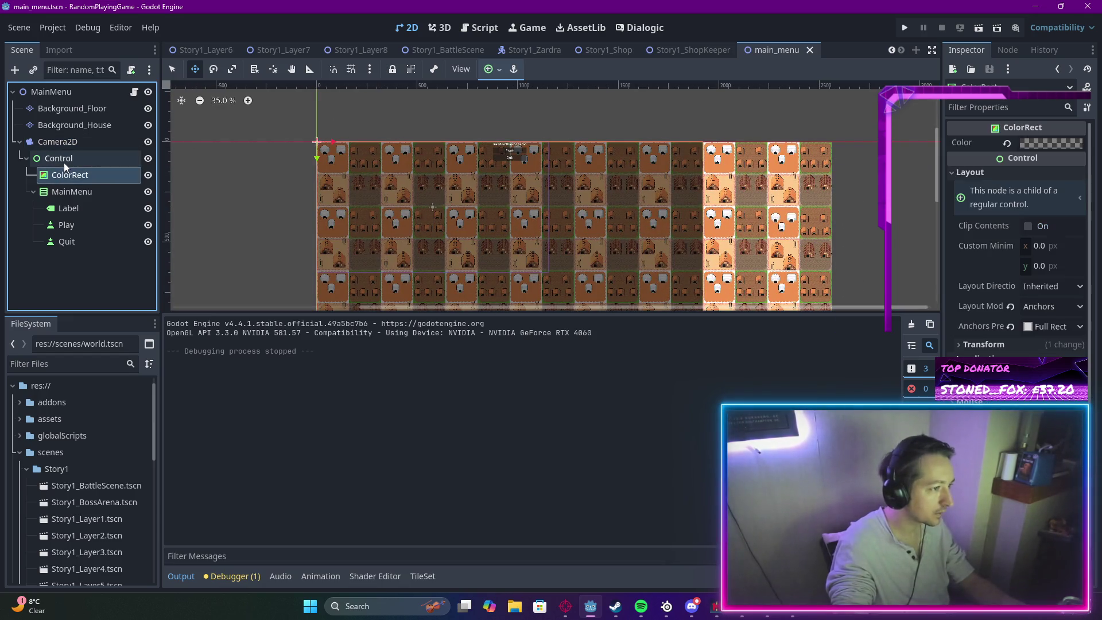
mouse_move(566, 252)
left_mouse_down()
mouse_move(579, 151)
mouse_move(547, 207)
left_mouse_up()
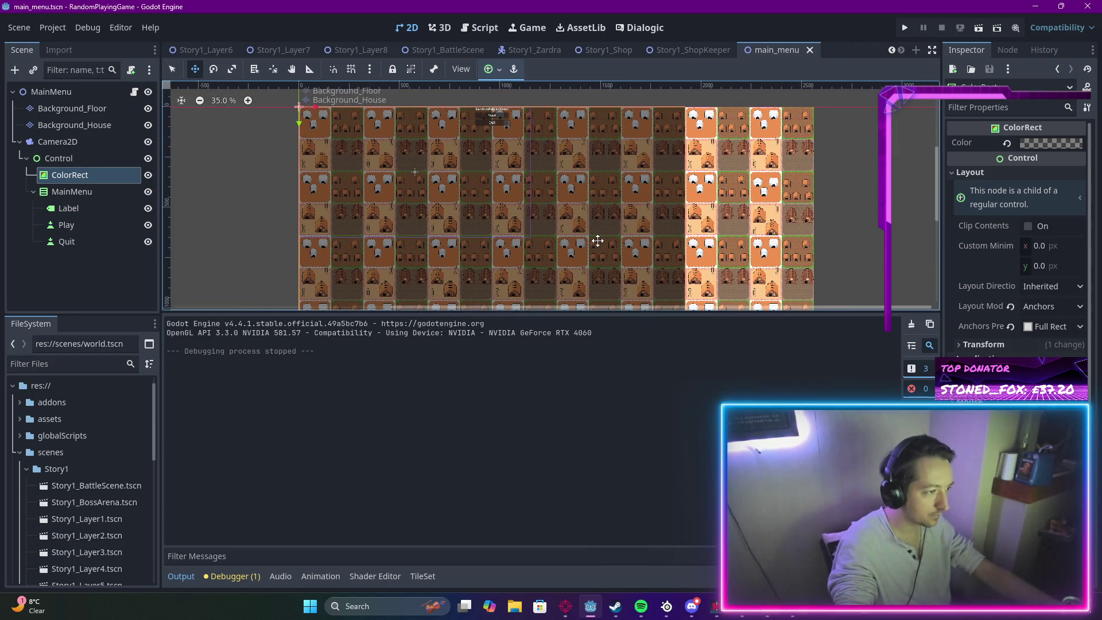
left_click(982, 344)
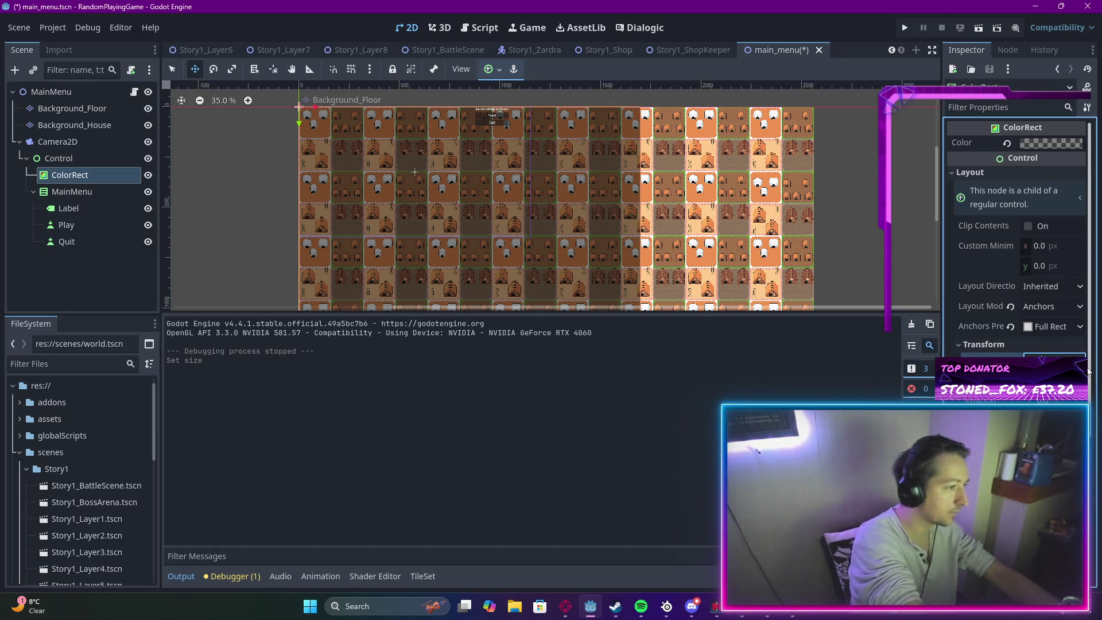
key("Return")
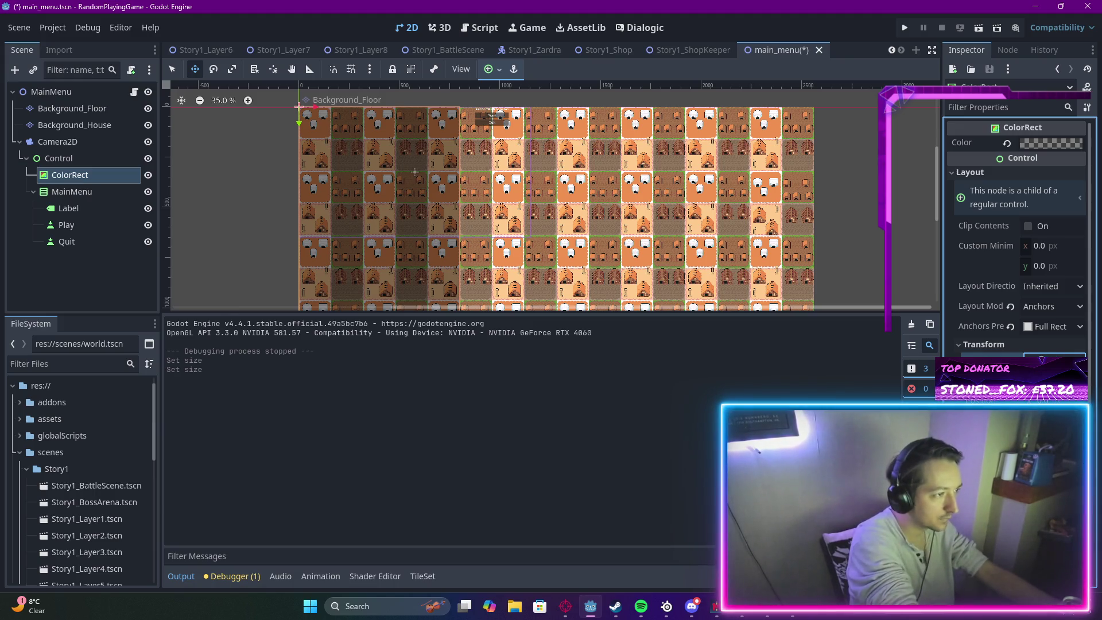
key("Return")
Step: Check the Control node and Camera2D zoom settings, then select MainMenu
left_click(52, 160)
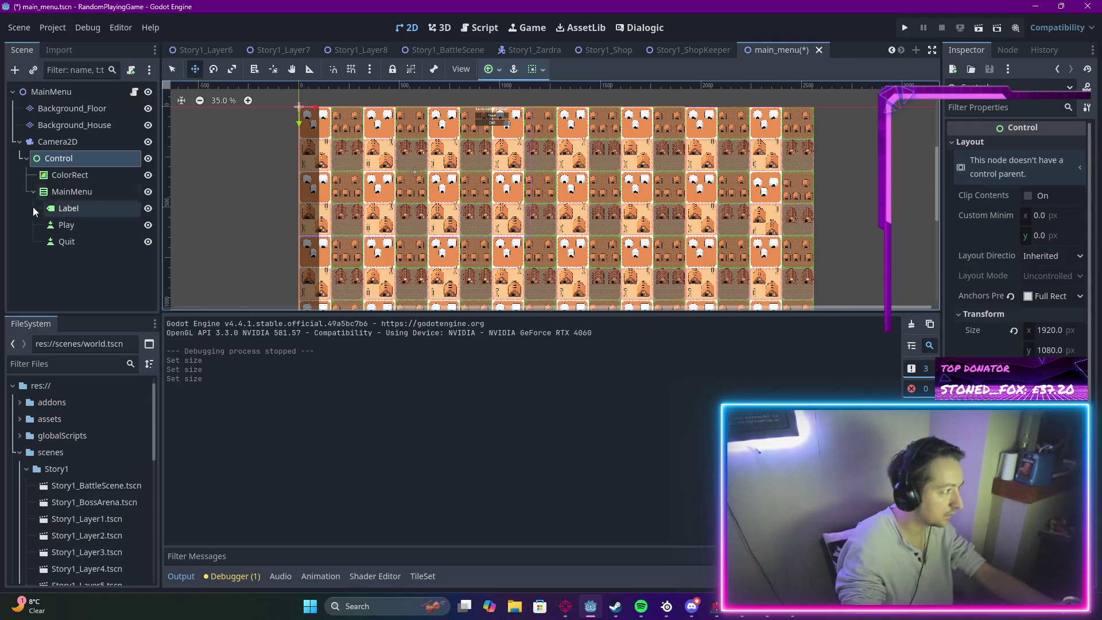
left_click(62, 147)
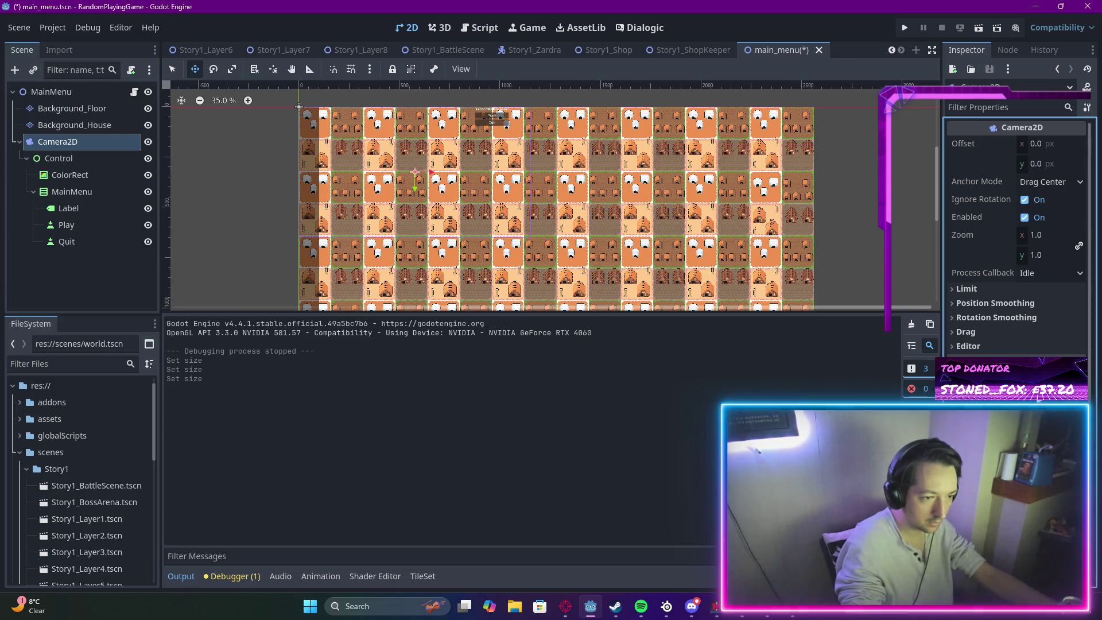
scroll(1016, 288, "down", 3)
scroll(1011, 258, "up", 3)
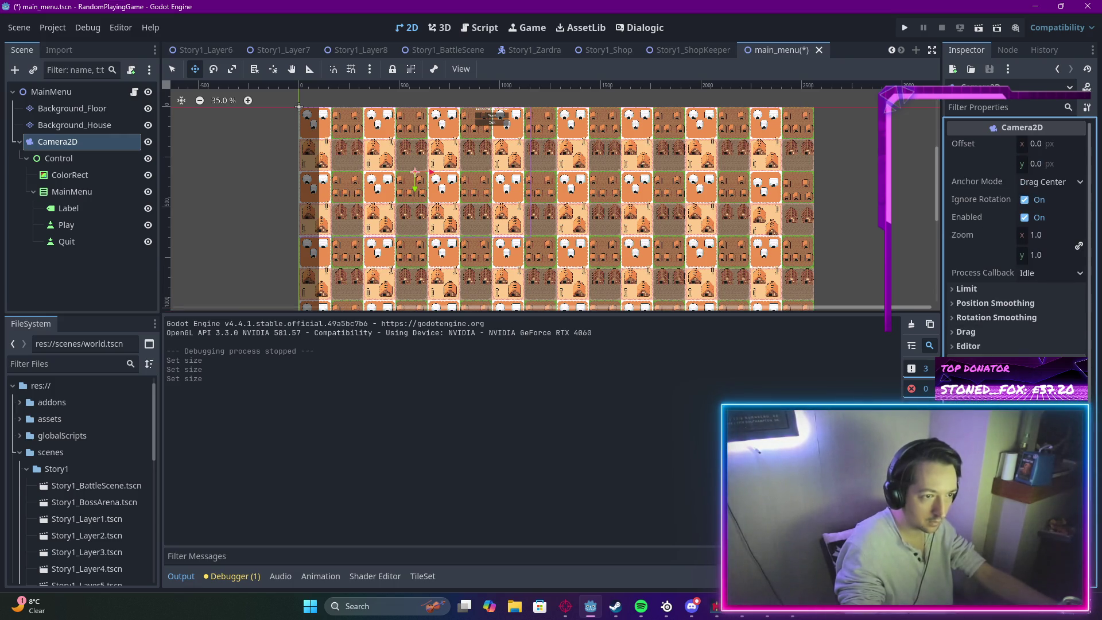
mouse_move(1008, 239)
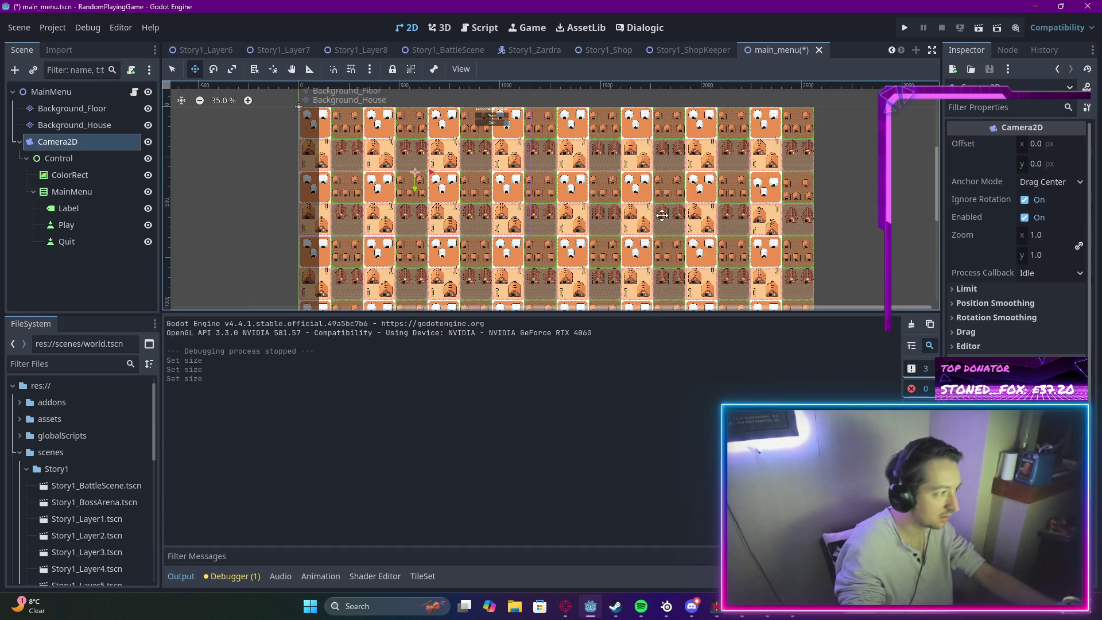
left_click(72, 191)
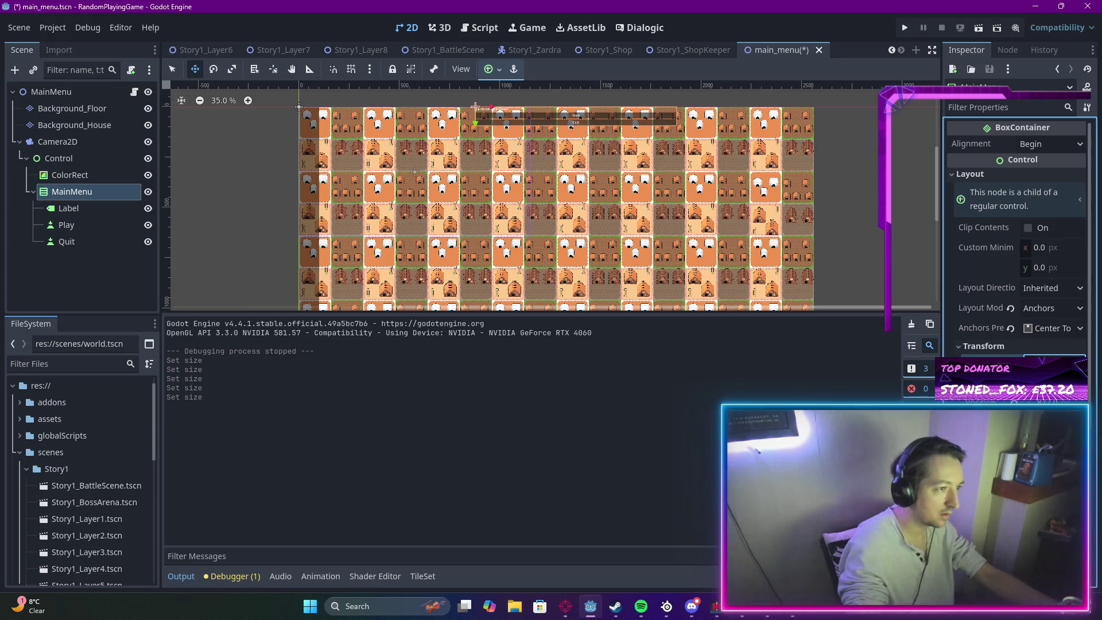
Step: Undo the last change, then widen the ColorRect rightward through several Size adjustments
key("ctrl+z")
left_click(318, 227)
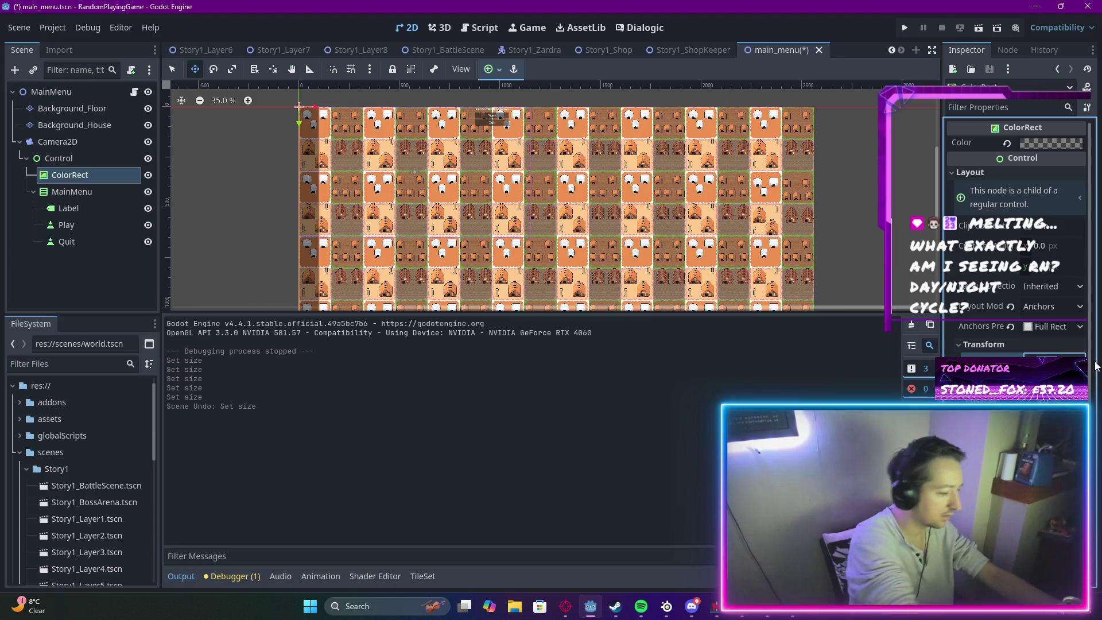
key("Return")
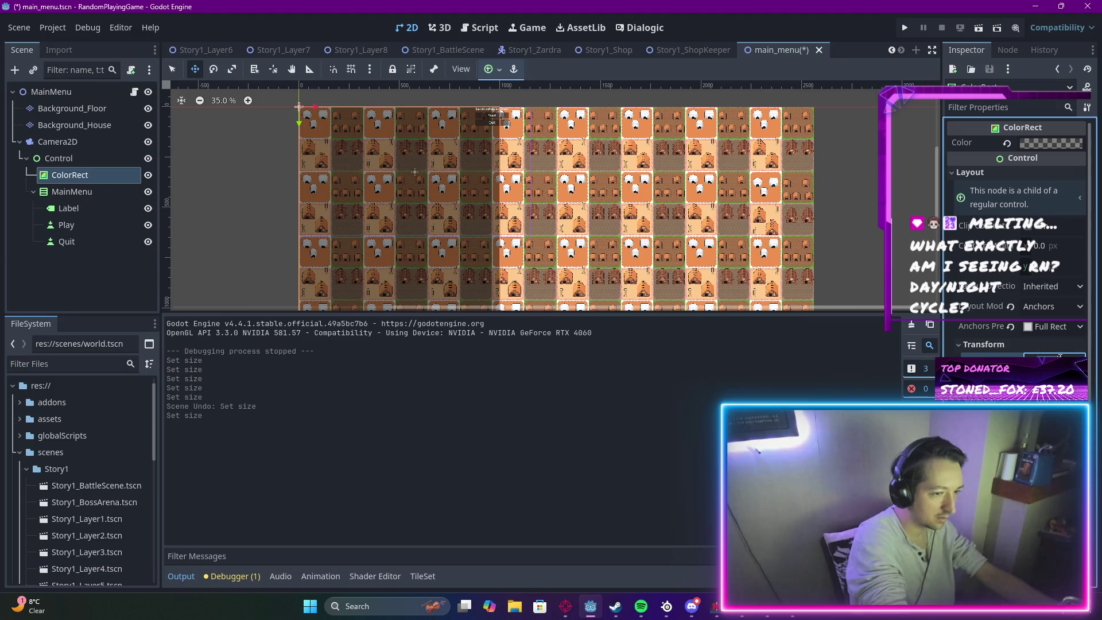
key("Return")
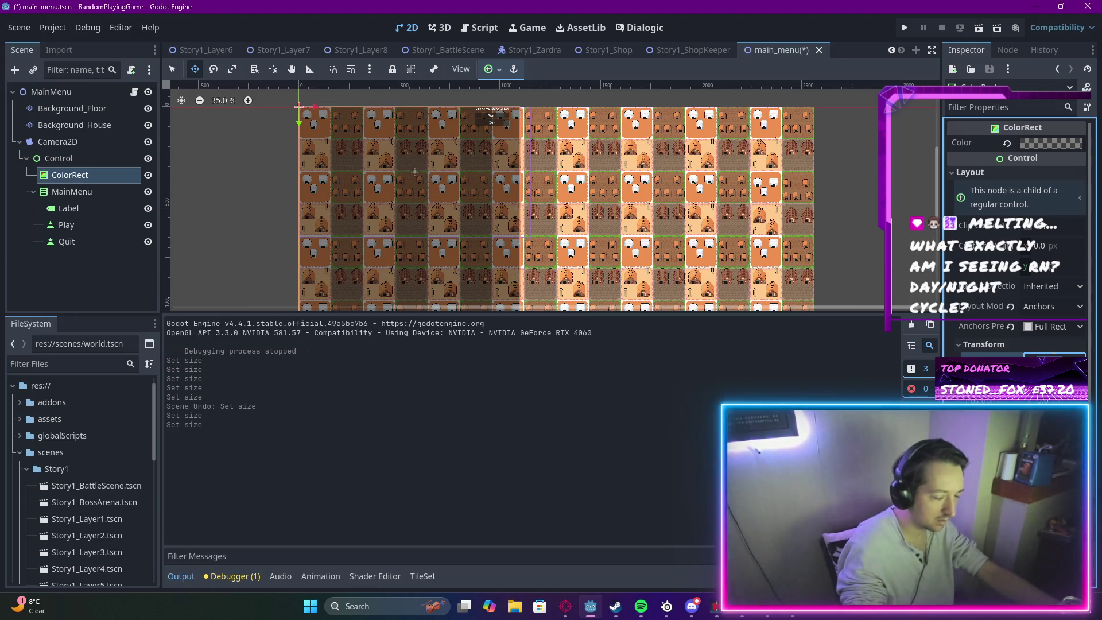
key("Return")
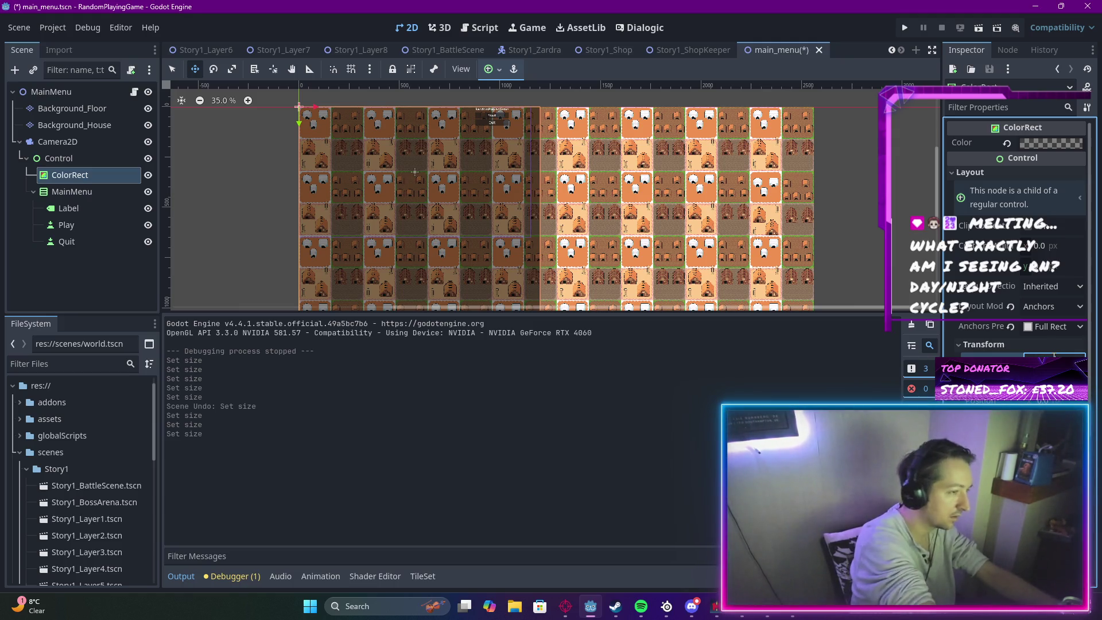
key("Return")
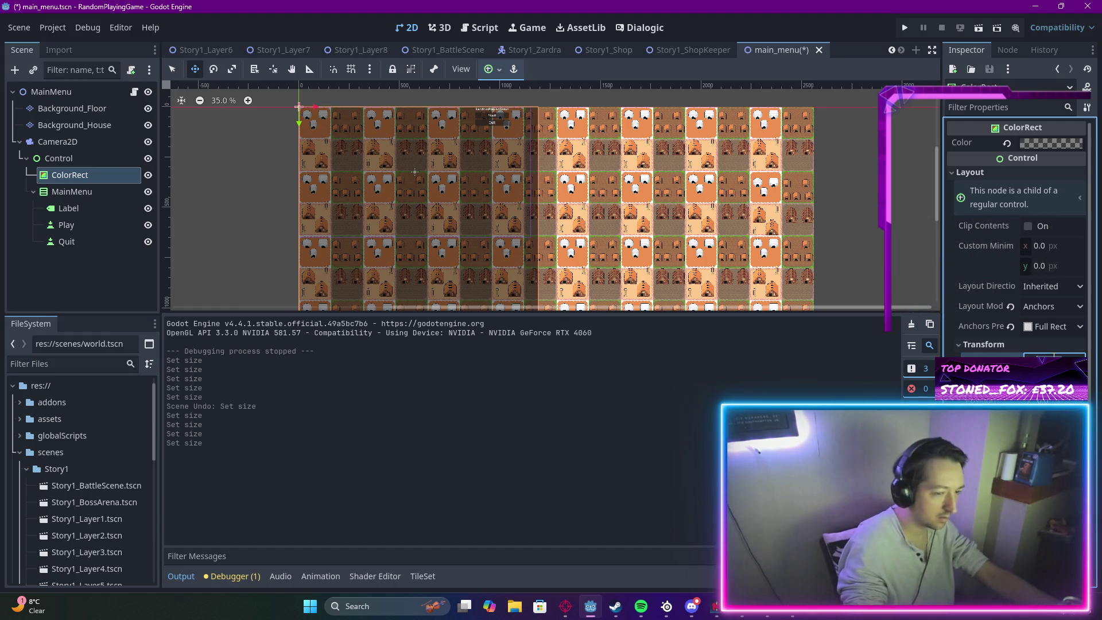
key("Return")
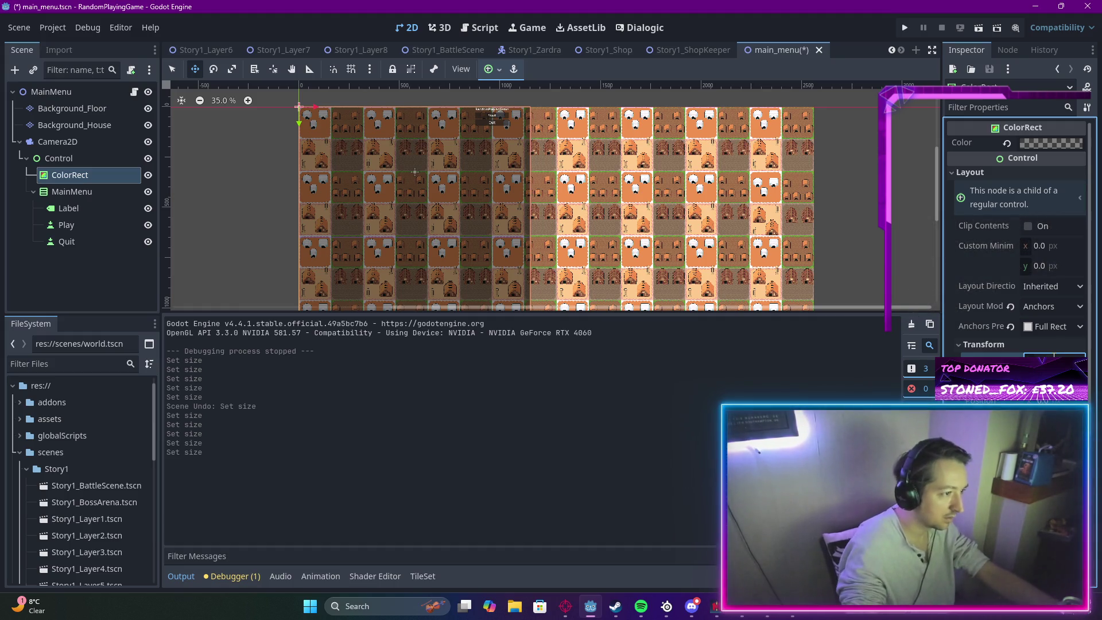
Step: Tweak the ColorRect's Size value slightly in the Inspector
scroll(489, 162, "up", 12)
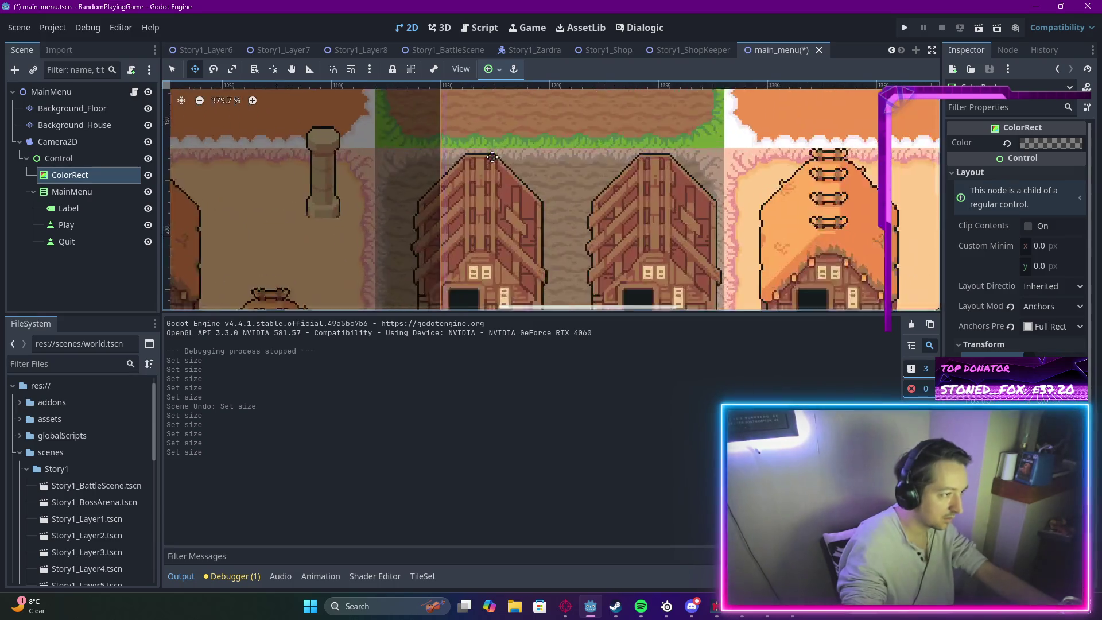
left_click(1054, 356)
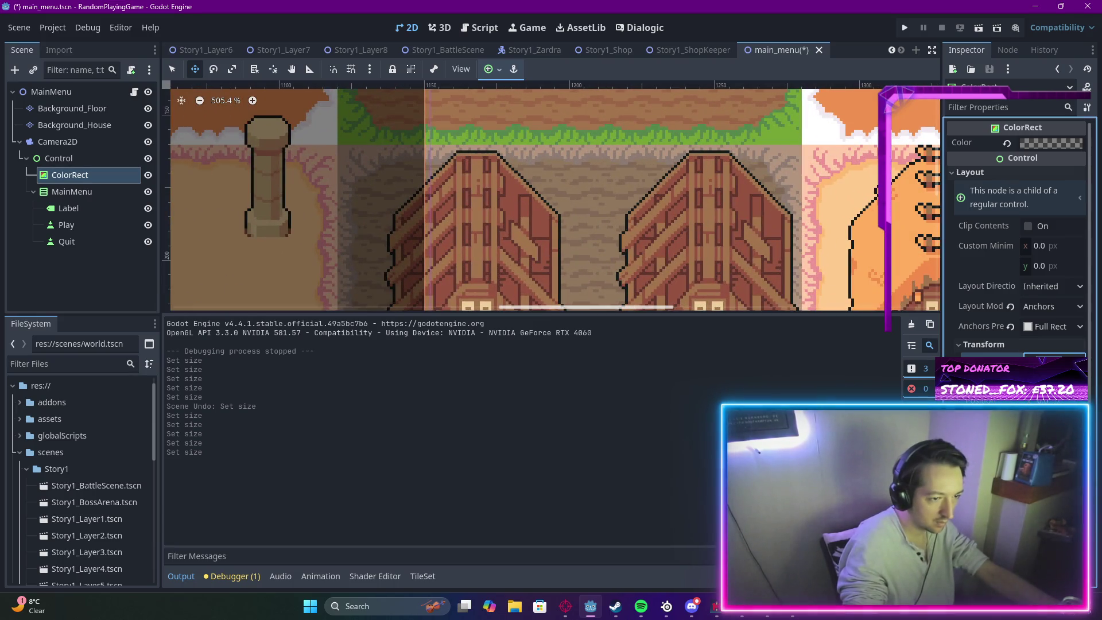
key("Return")
left_click_drag(593, 212, 624, 183)
scroll(624, 183, "down", 9)
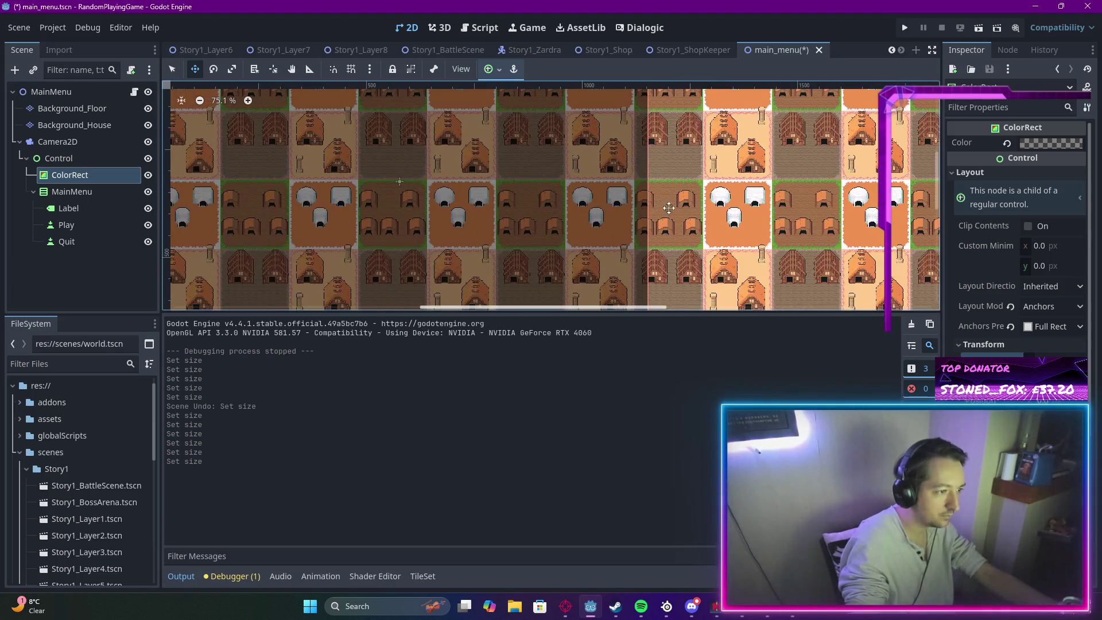
scroll(665, 204, "up", 3)
Step: Drag the ColorRect's bottom edge up over the upper tile rows and save main_menu
left_click_drag(705, 181, 794, 215)
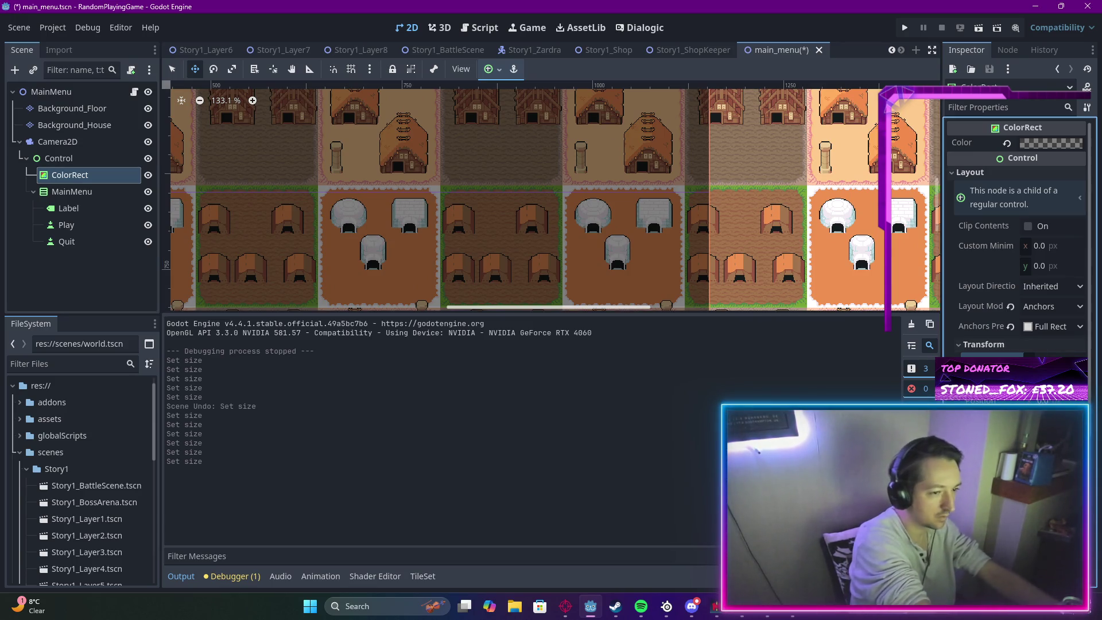
left_click_drag(441, 311, 441, 214)
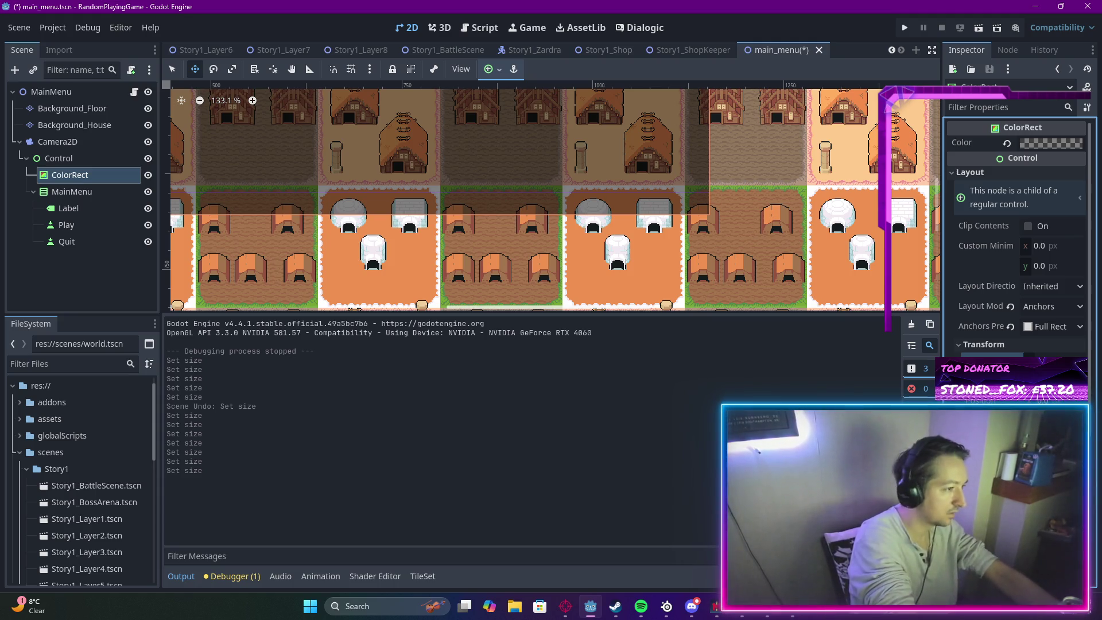
left_click_drag(441, 214, 441, 193)
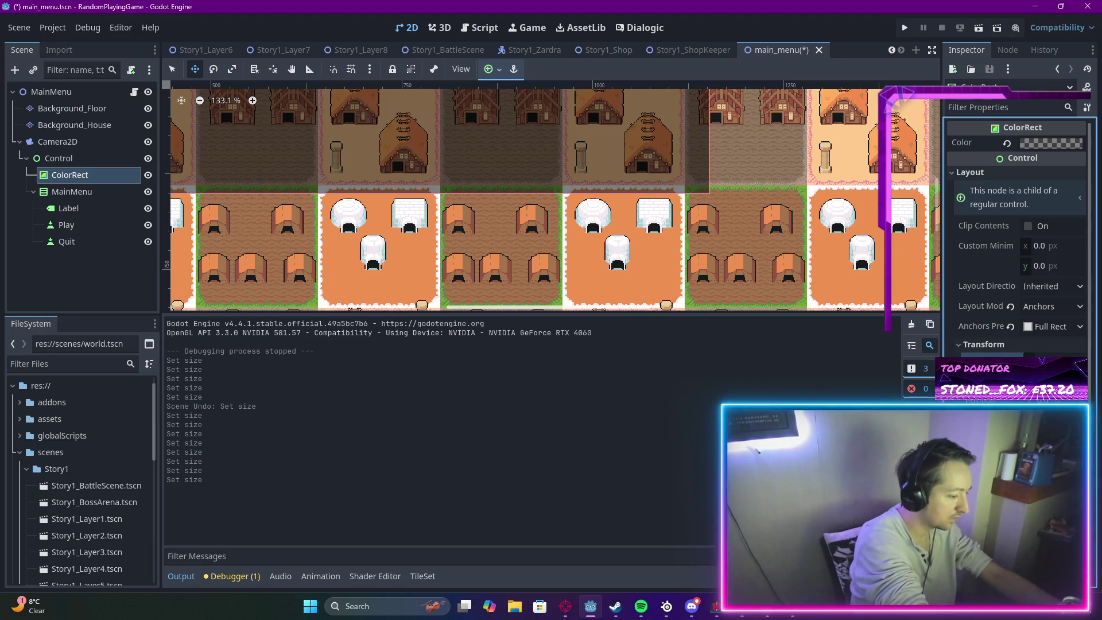
key("ctrl+s")
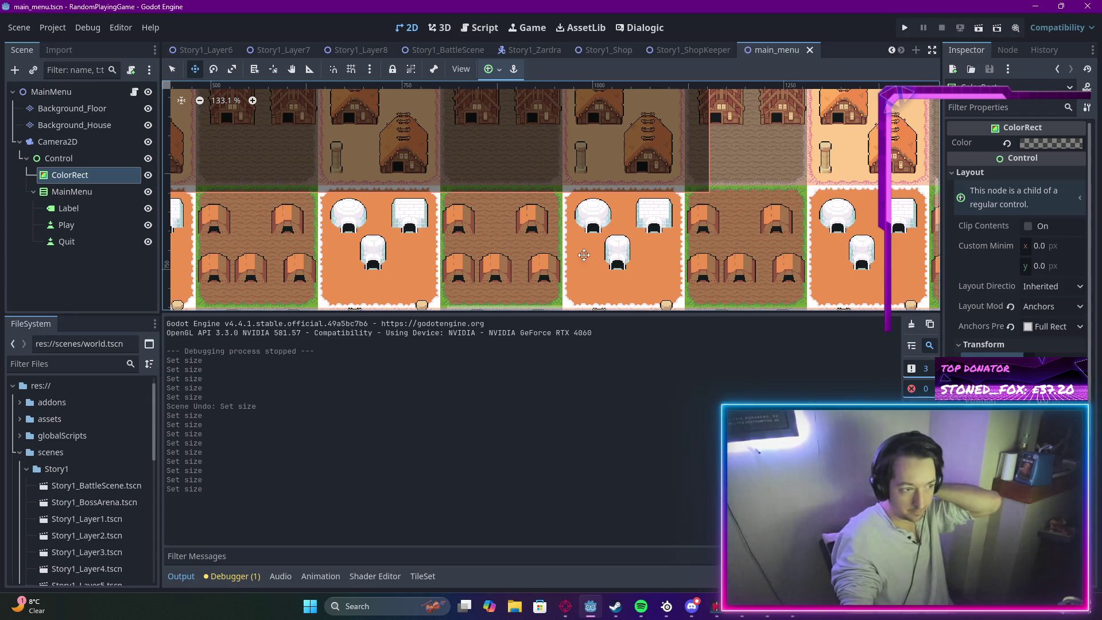
scroll(593, 256, "down", 8)
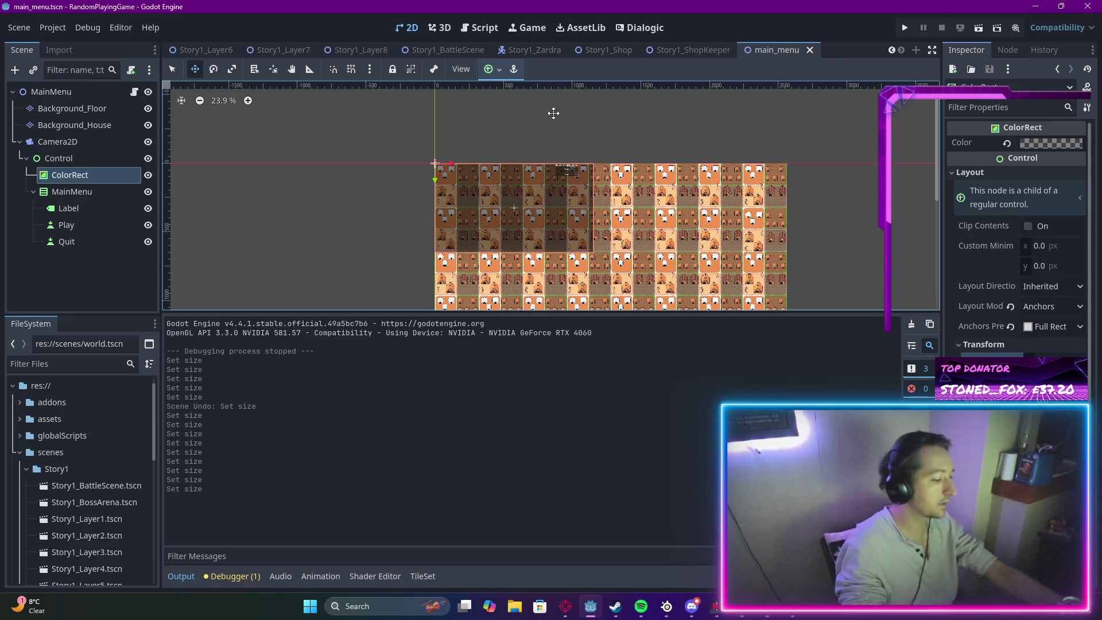
key("F5")
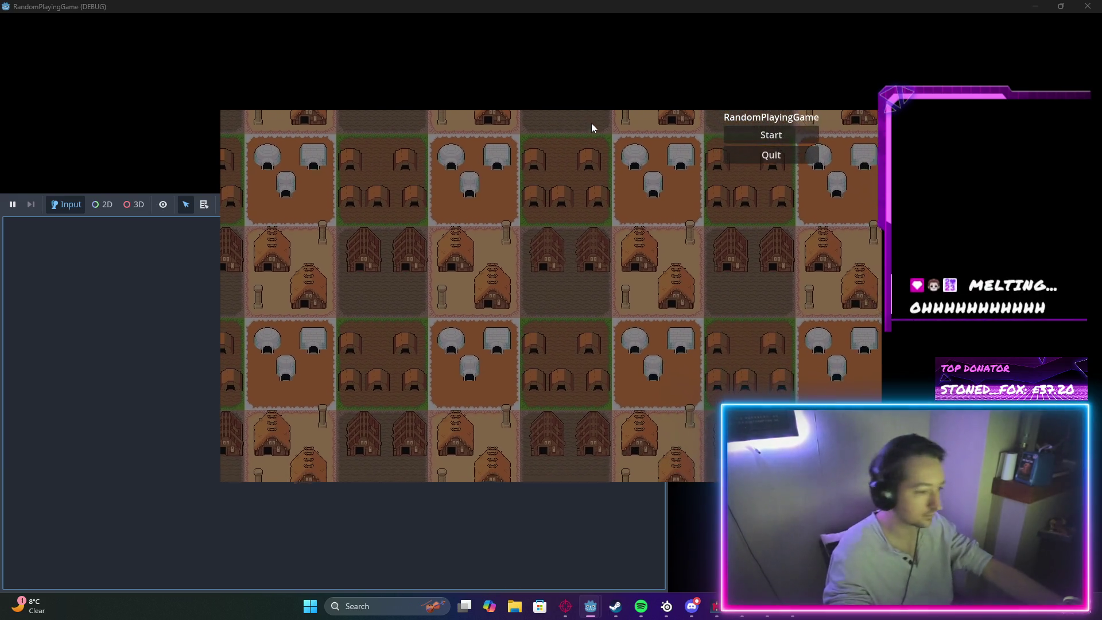
left_click(771, 155)
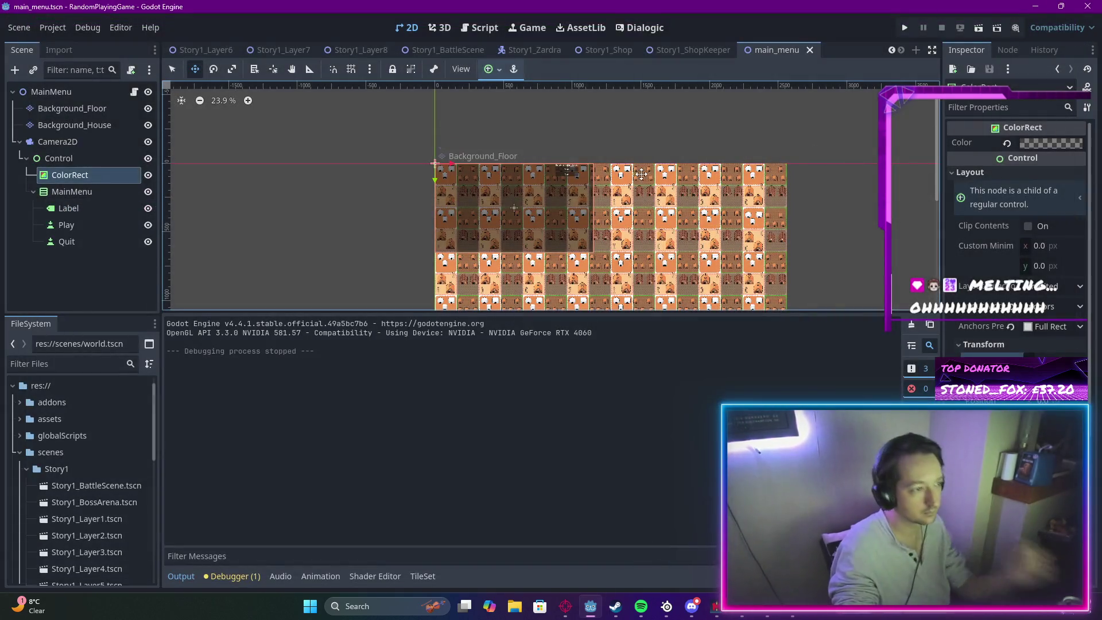
Step: Check the Control's 1920 width, then make MainMenu a child of ColorRect
left_click(67, 191)
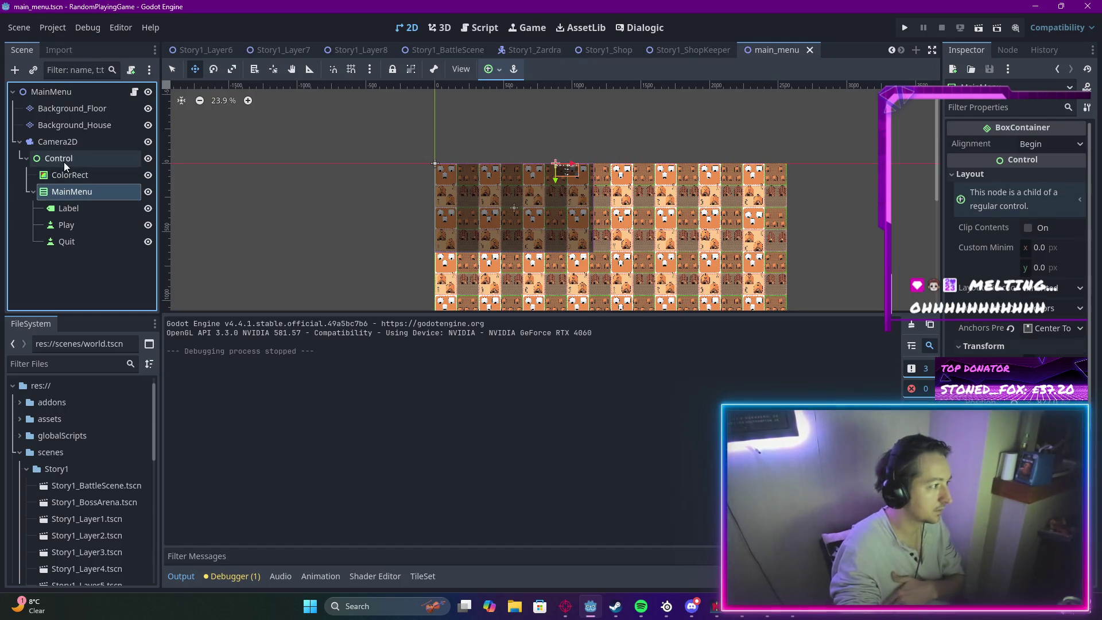
left_click(63, 162)
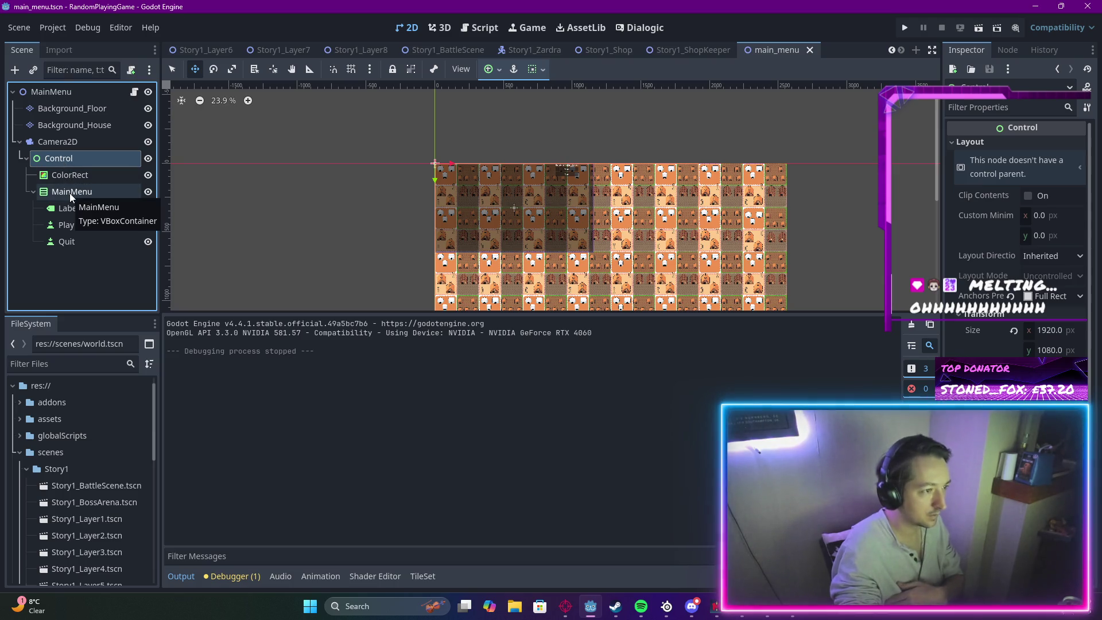
left_click(1060, 332)
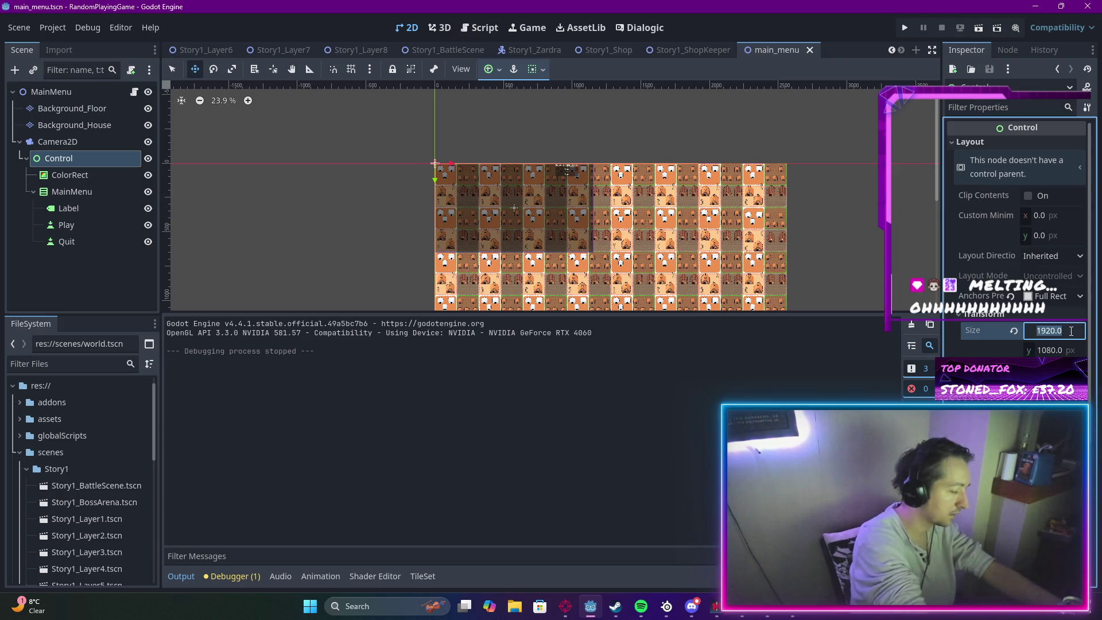
left_click(86, 180)
left_click_drag(77, 185, 87, 176)
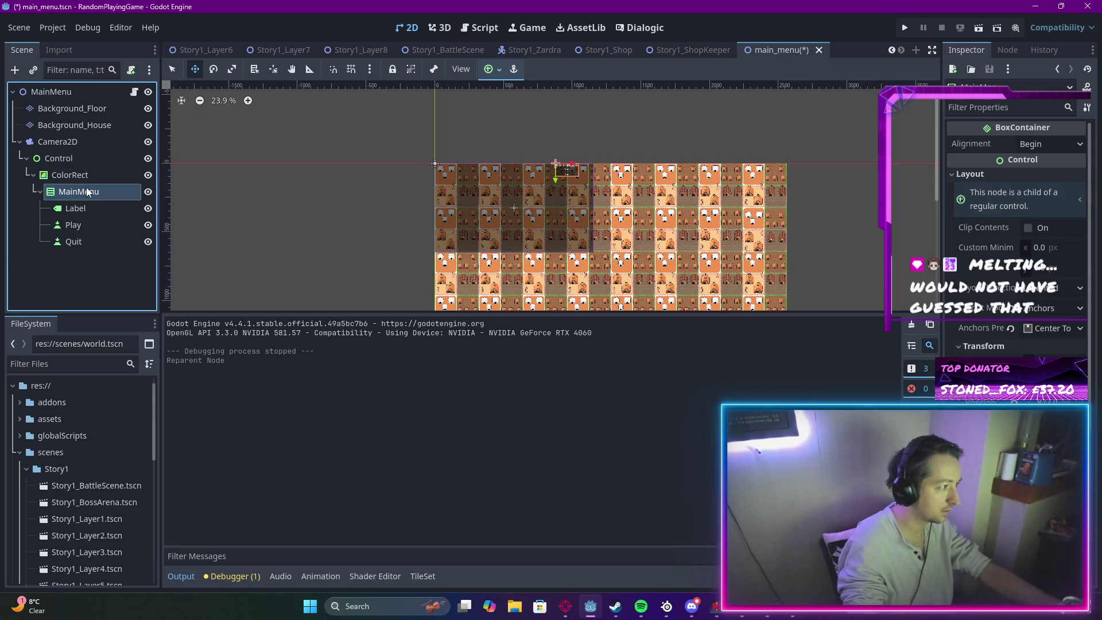
Step: Anchor the menu box to Center Top, save, and test-run the game
left_click(487, 69)
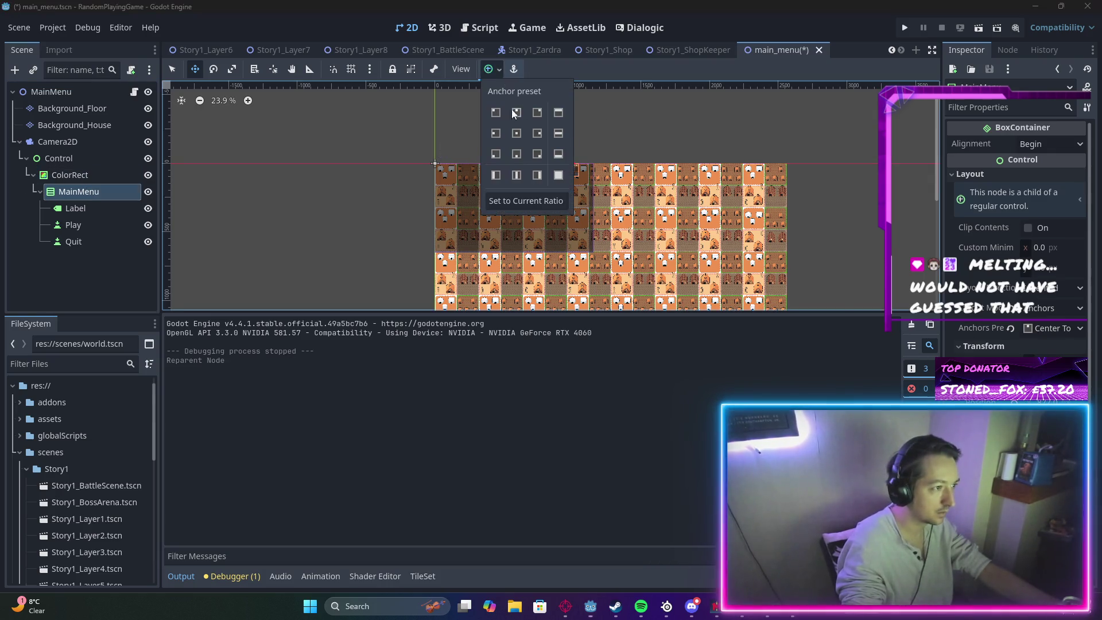
left_click(516, 113)
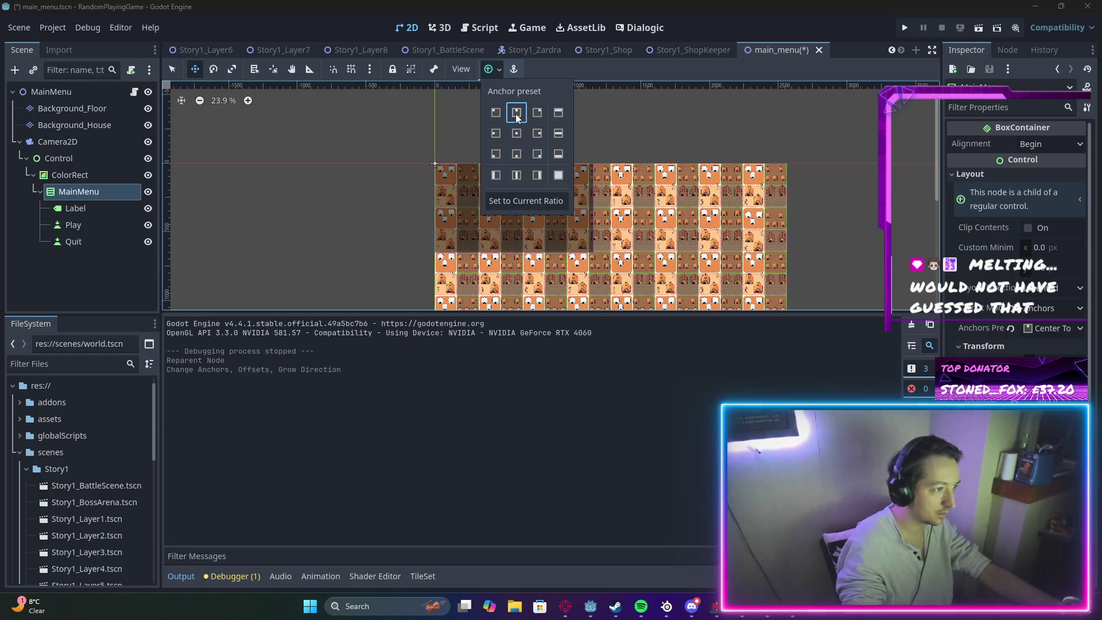
left_click(581, 66)
key("ctrl+s")
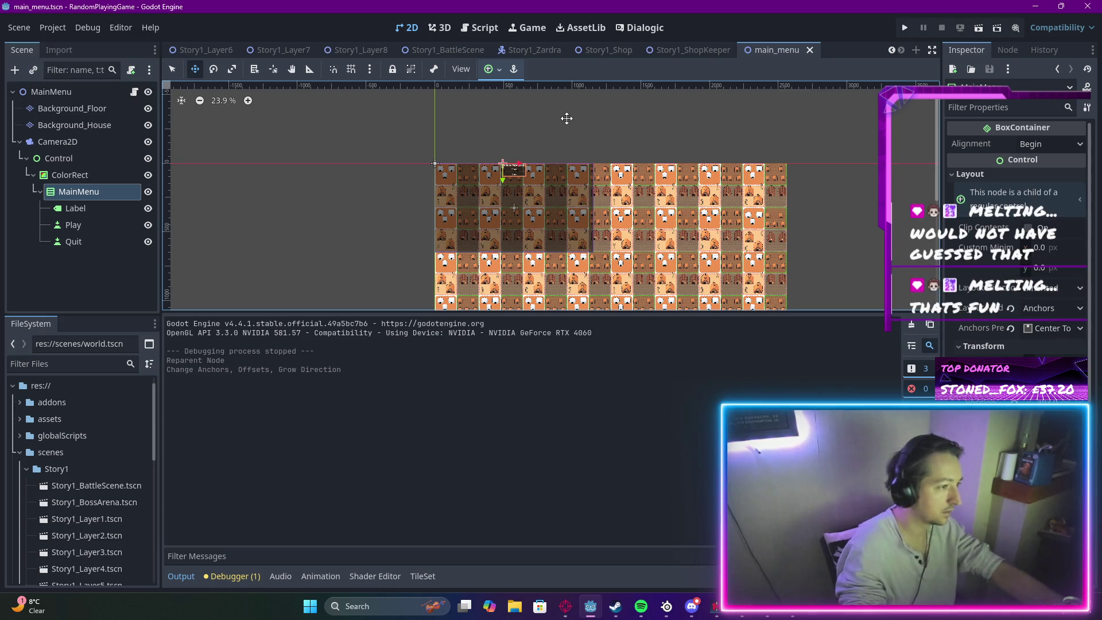
key("F5")
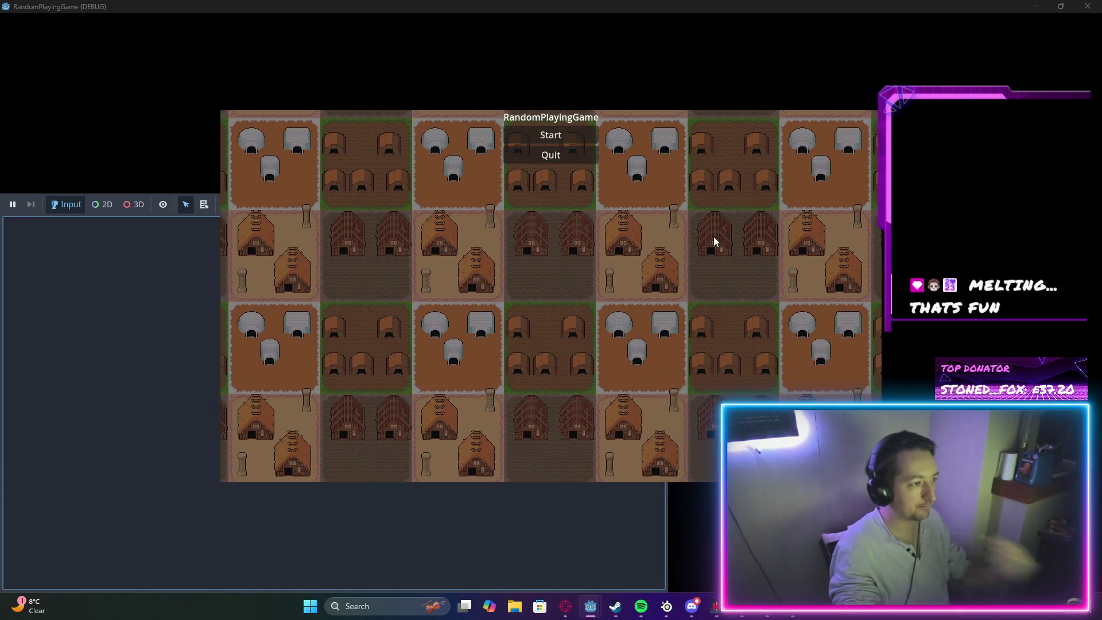
left_click(1087, 7)
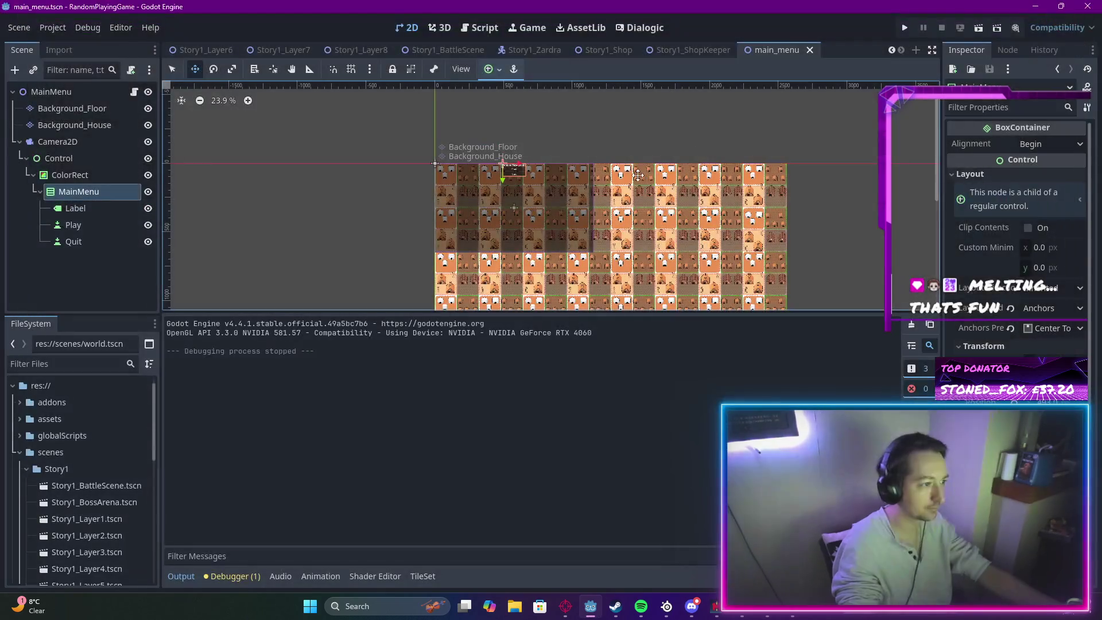
Step: Move MainMenu down to about y=350 and test-run the game to check it
scroll(493, 187, "up", 5)
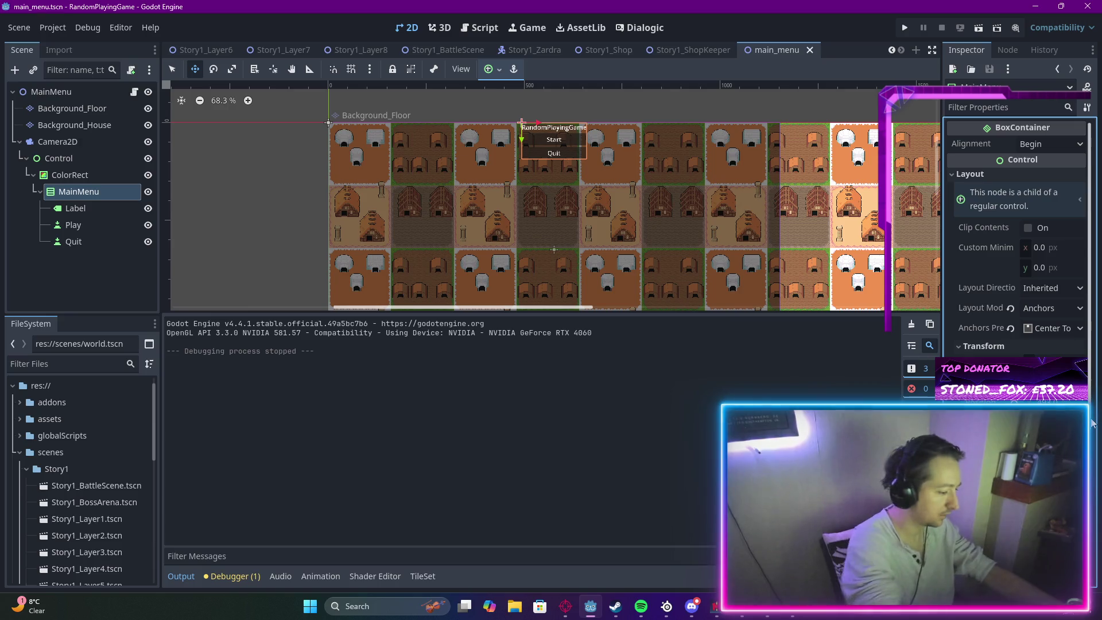
key("Return")
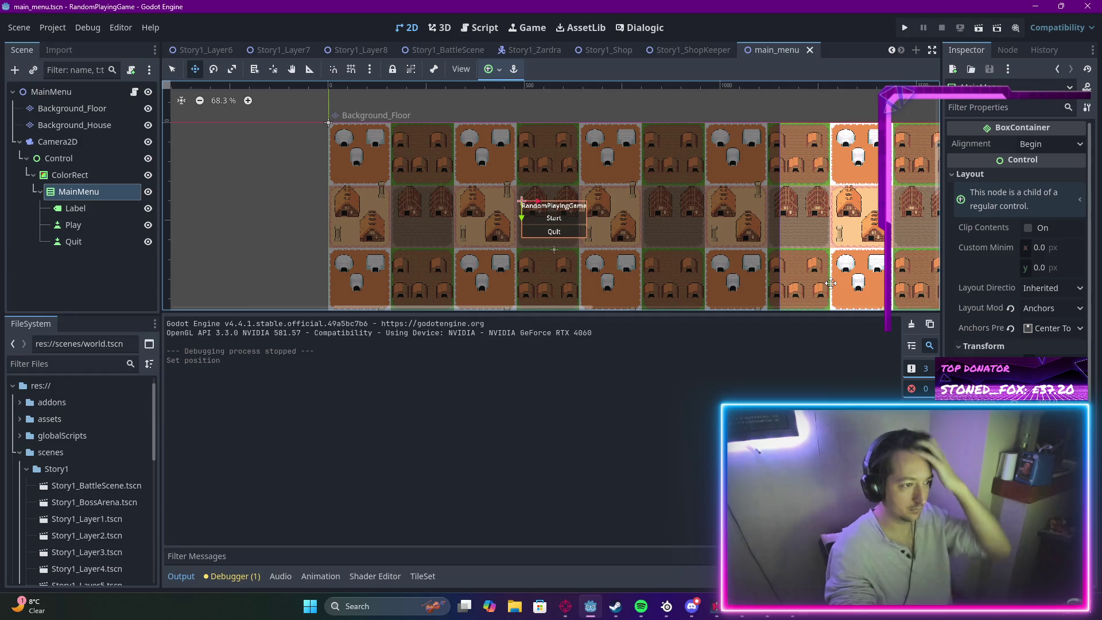
key("F5")
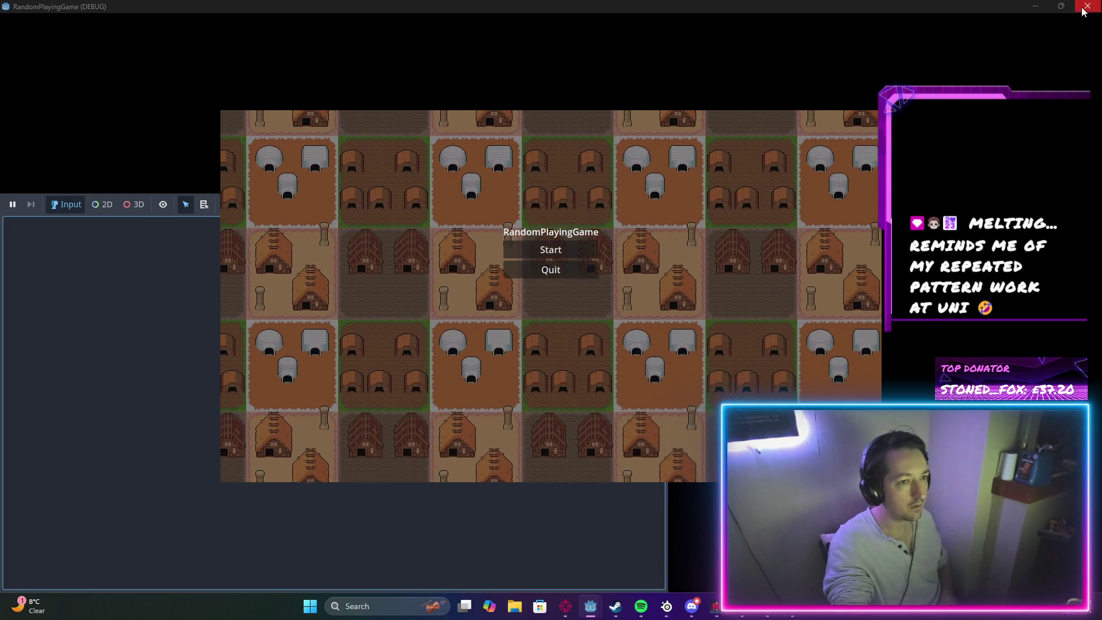
key("alt+F4")
left_click(73, 241)
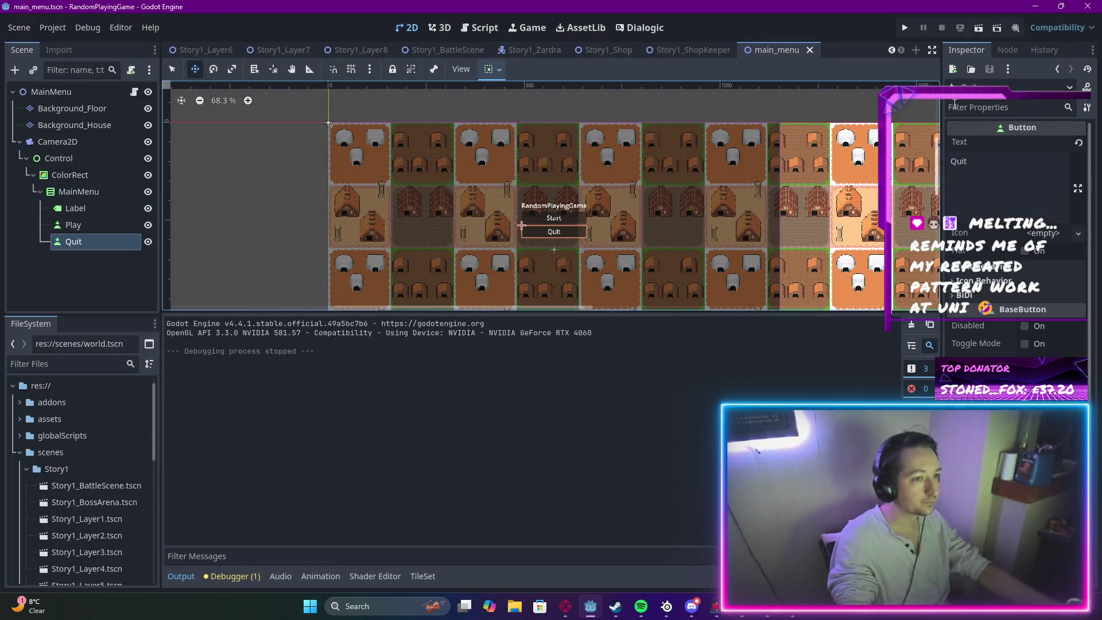
Step: Connect the Quit button's pressed() signal to a new _on_quit_pressed handler
left_click(1012, 55)
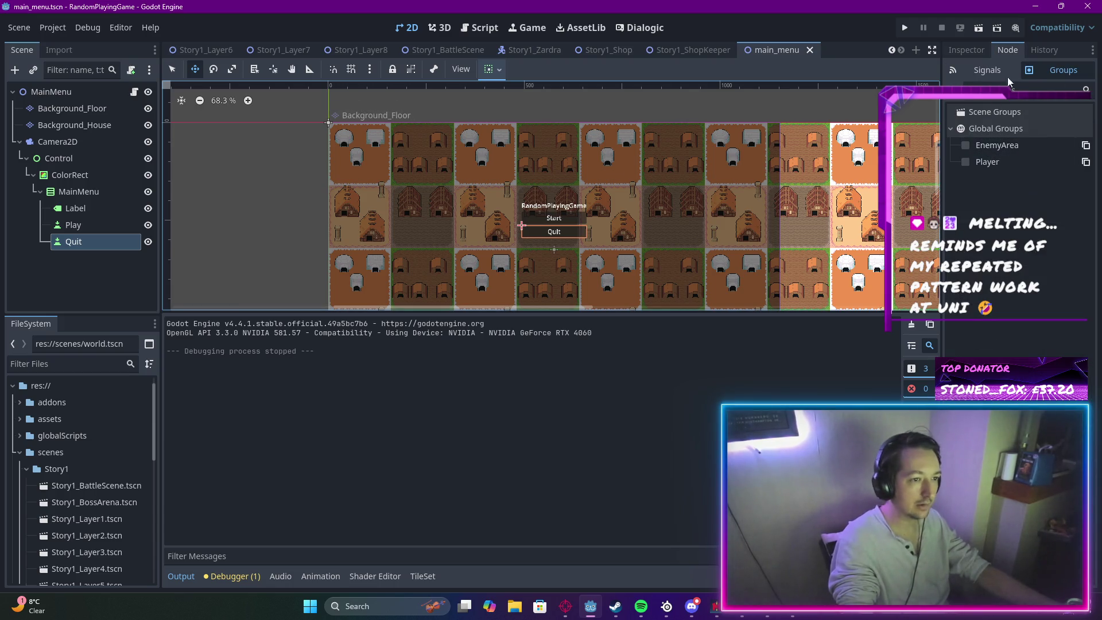
left_click(987, 70)
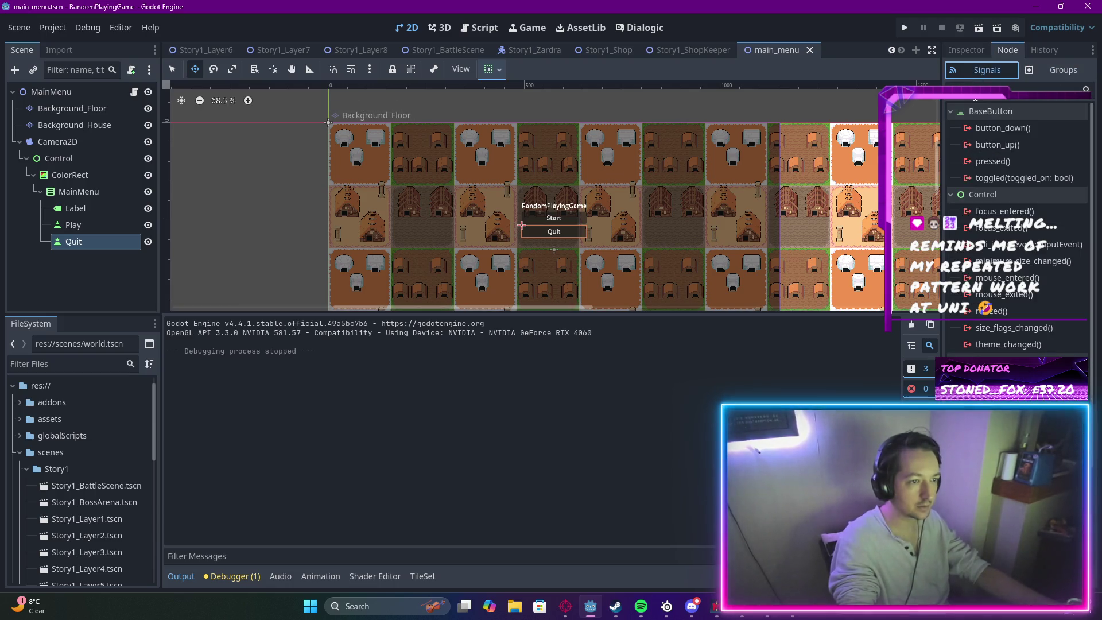
double_click(992, 162)
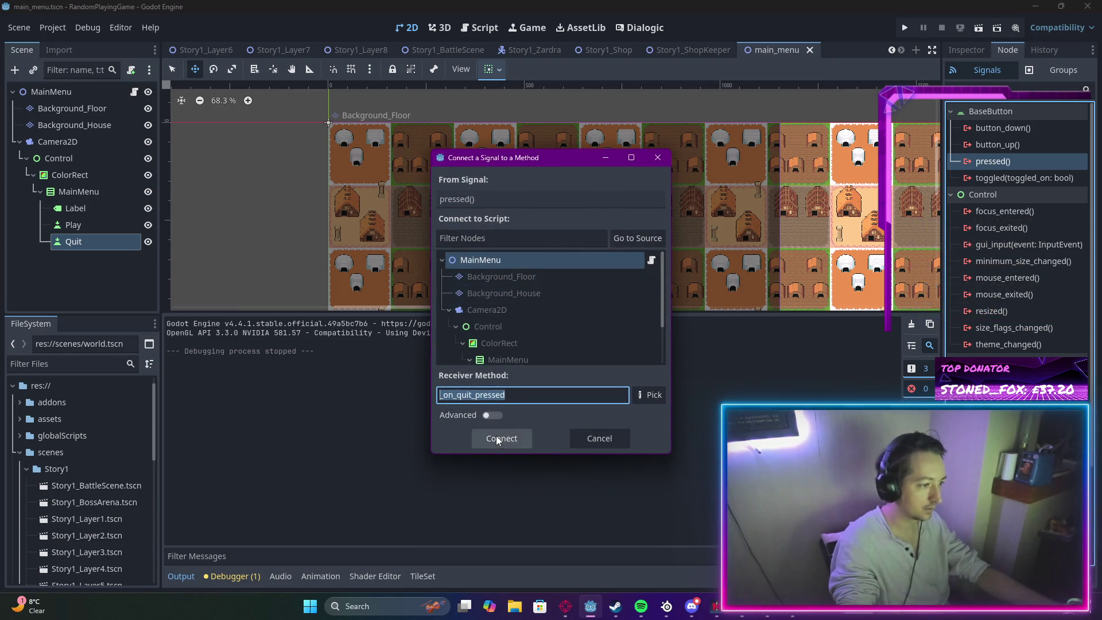
left_click(498, 439)
Step: Replace the handler's pass with get_tree().quit() and save the script
left_click_drag(607, 245, 387, 248)
key("BackSpace")
type("applica")
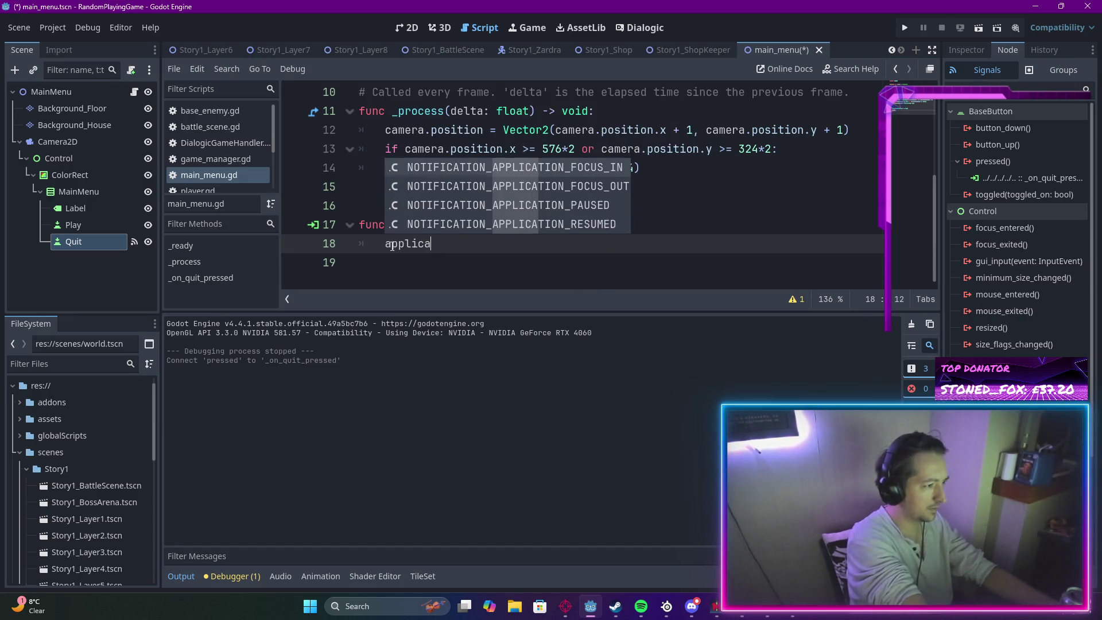
key("BackSpace")
key("BackSpace")
key("BackSpace")
key("BackSpace")
key("BackSpace")
key("BackSpace")
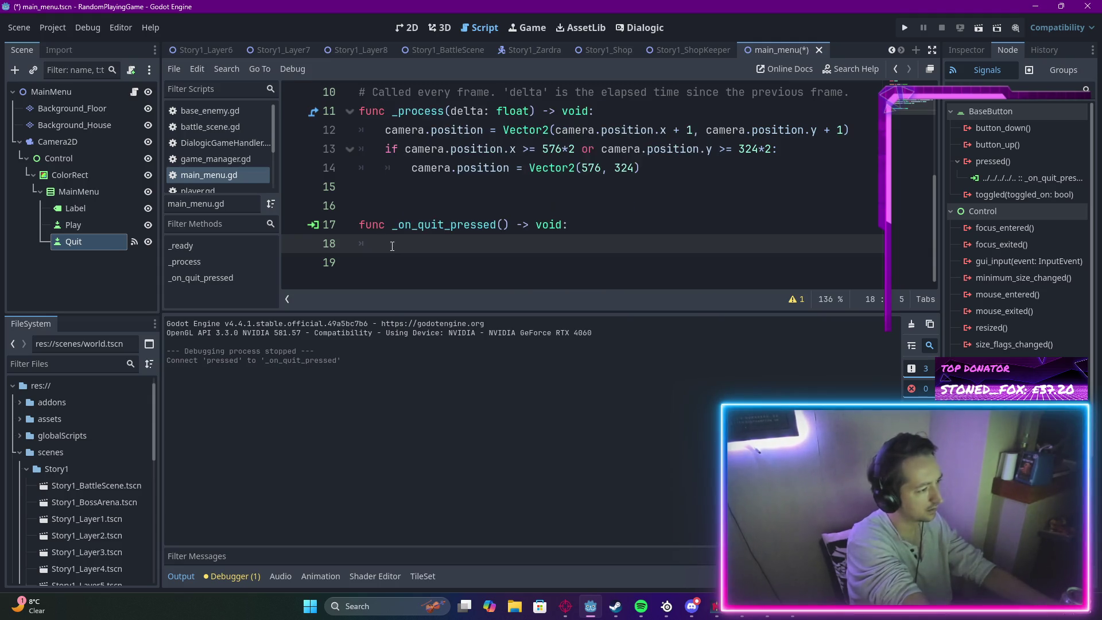
type("get_tree")
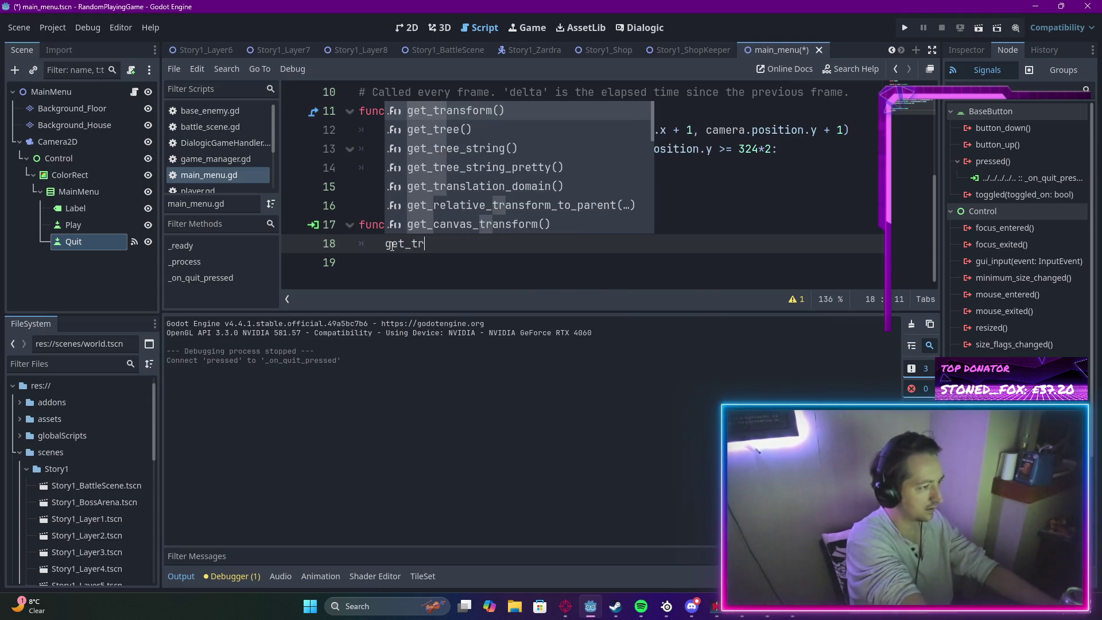
key("Return")
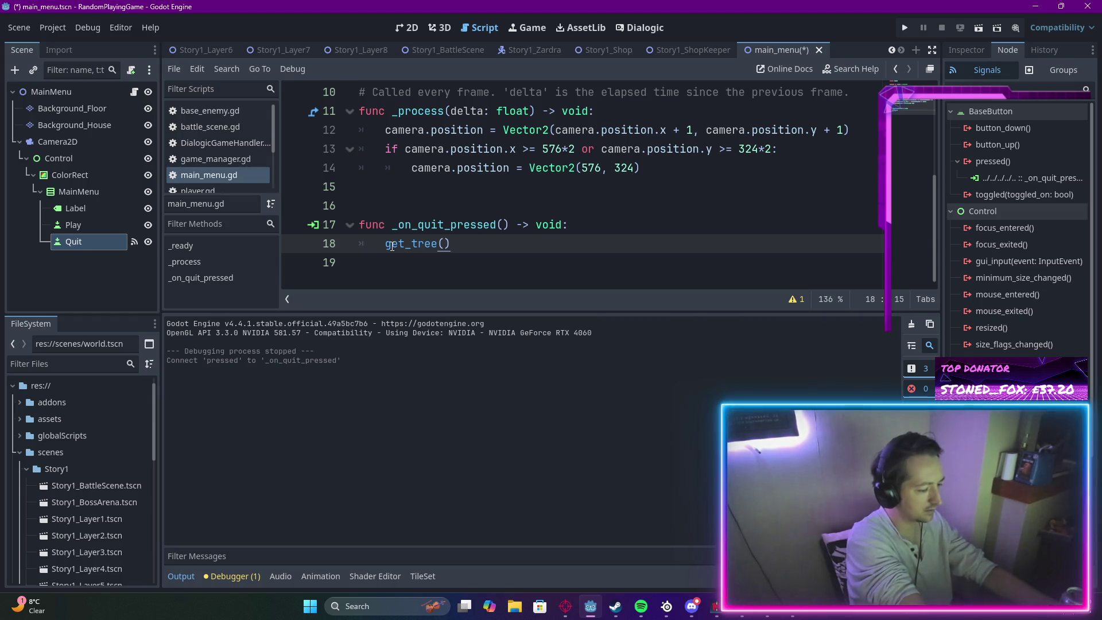
key("Down")
key("Return")
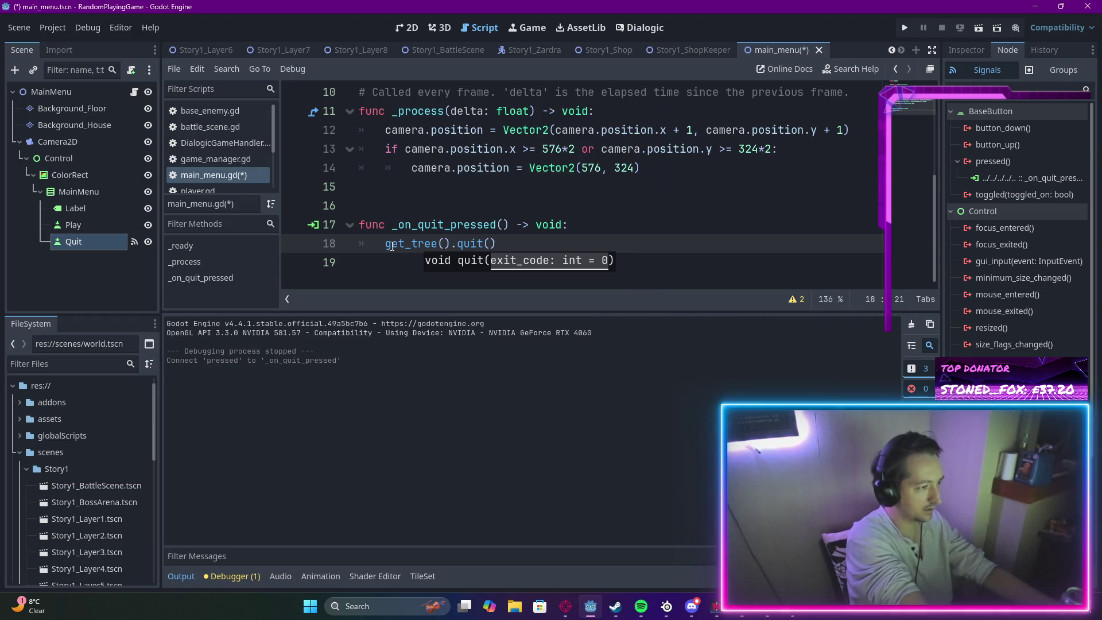
key("ctrl+s")
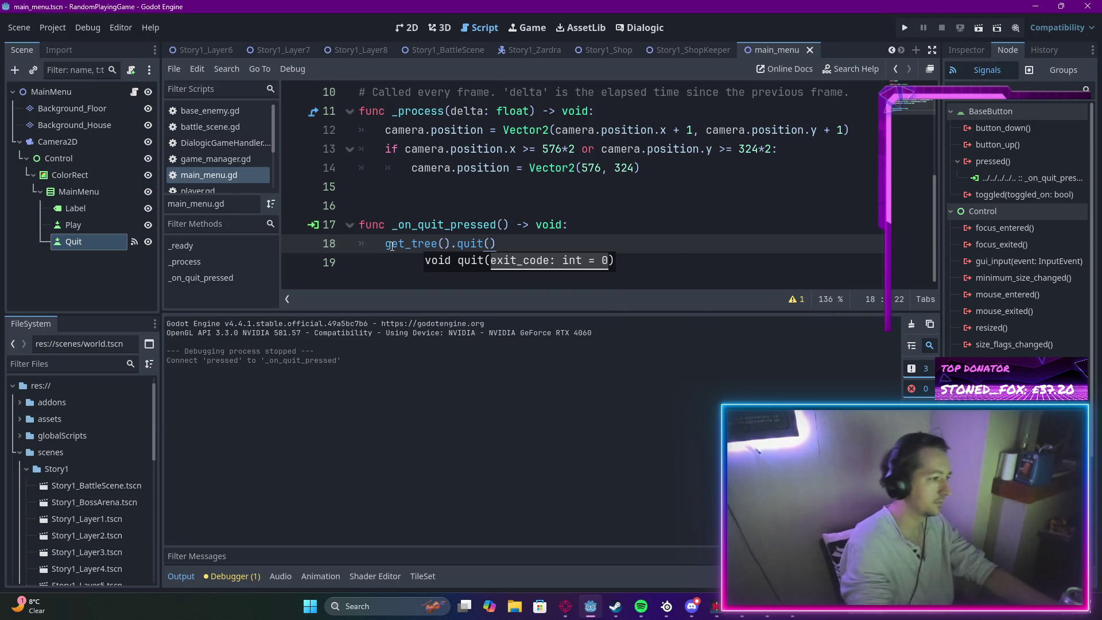
left_click(73, 225)
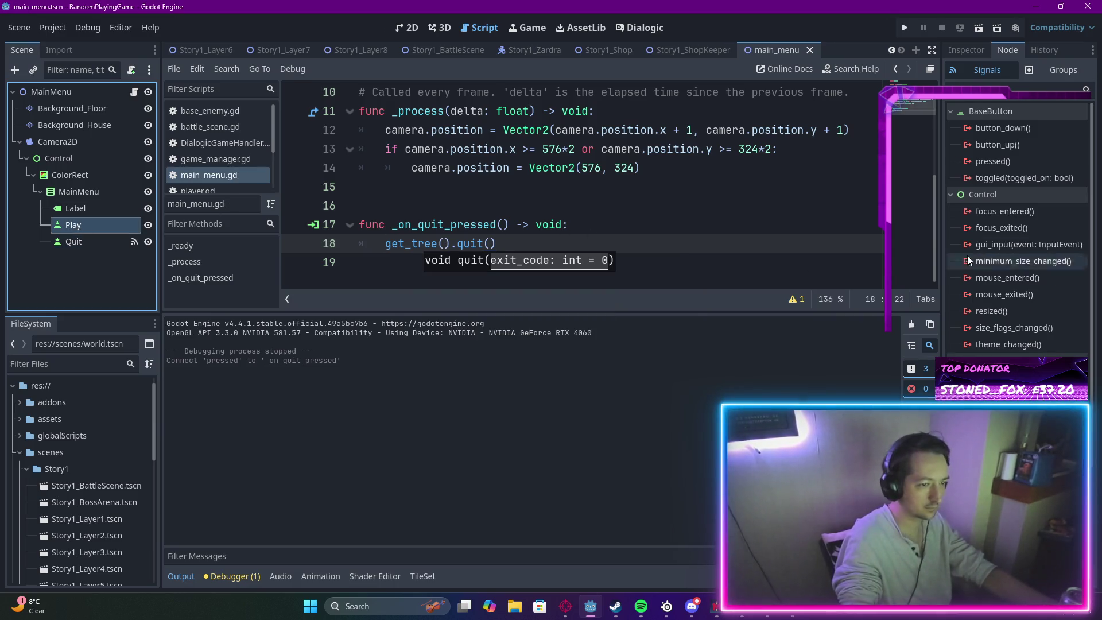
Step: Connect Play's pressed() to _on_play_pressed calling get_tree().change_scene_to_file()
double_click(991, 163)
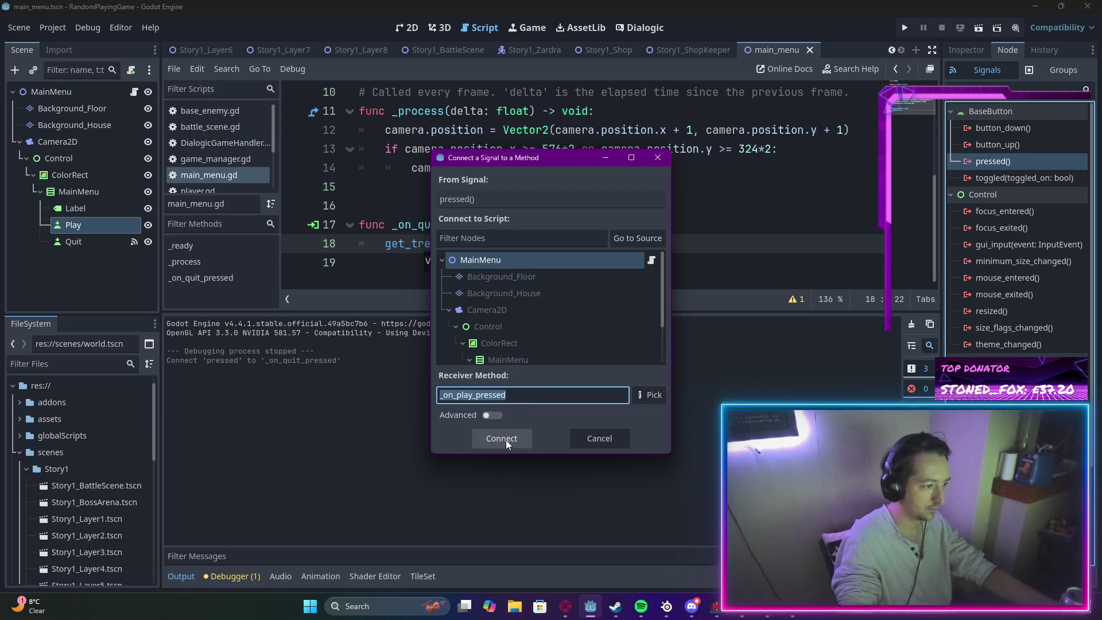
left_click(506, 440)
left_click_drag(611, 249, 385, 248)
type("get_tree")
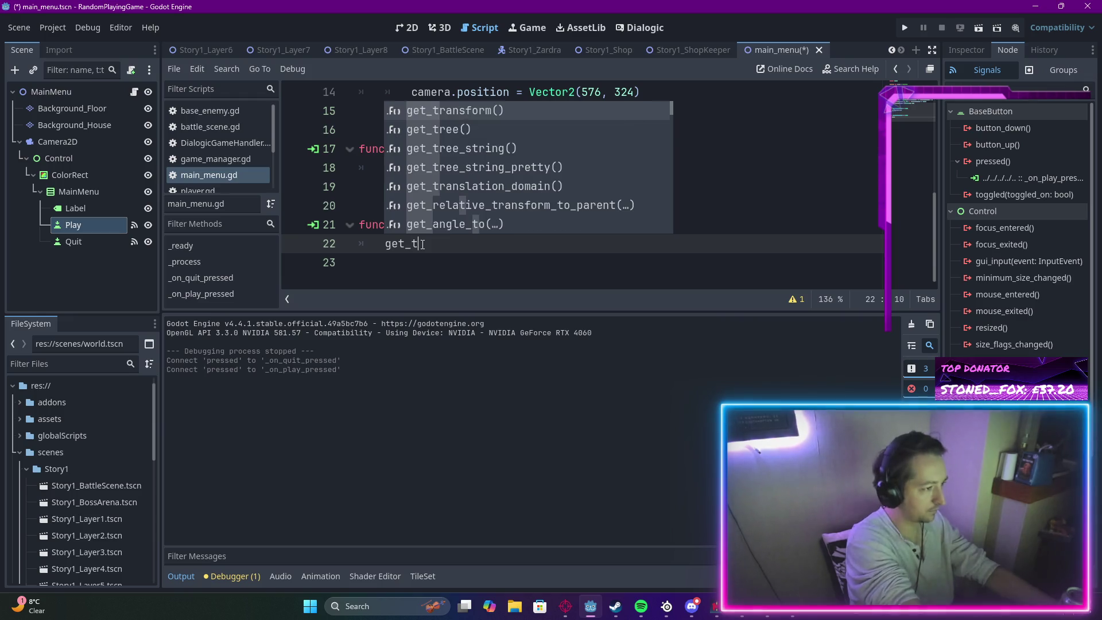
key("Return")
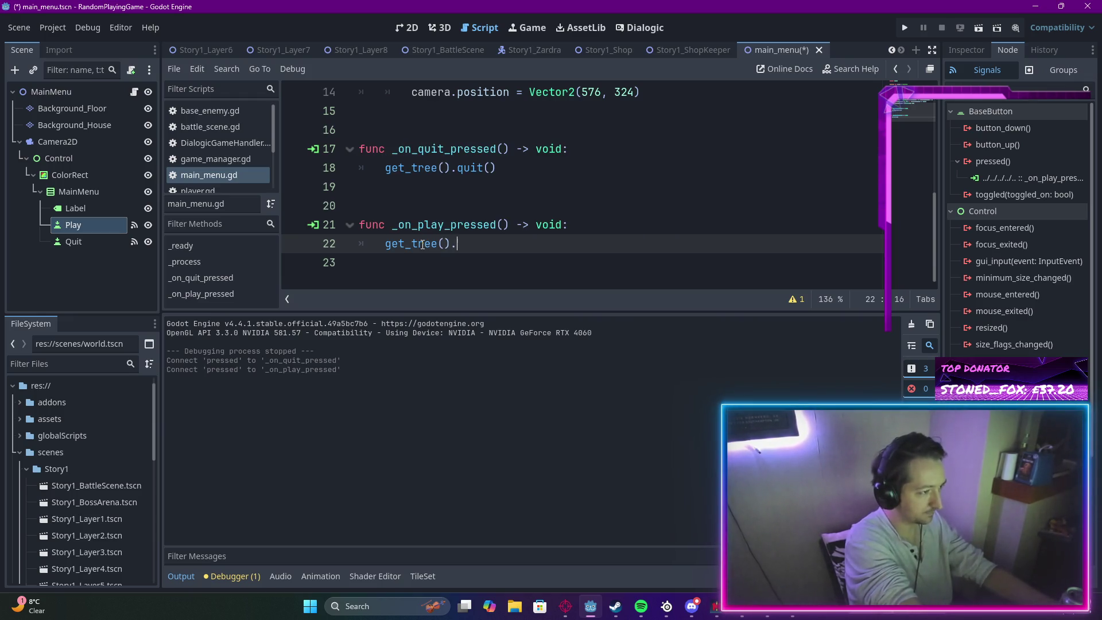
type("c")
key("Down")
key("Down")
key("Return")
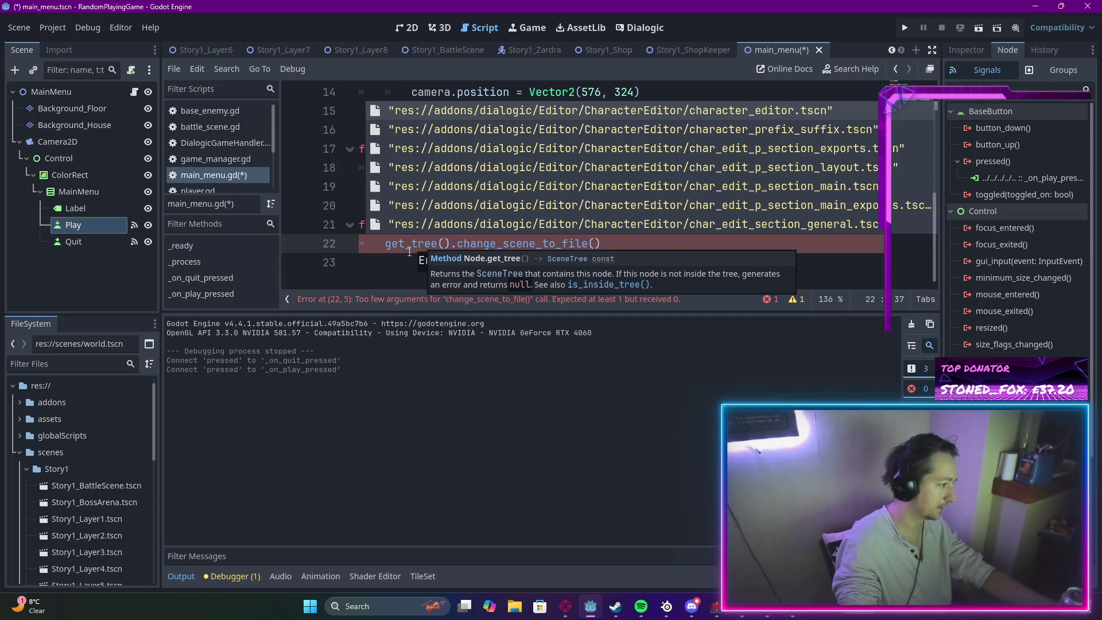
Step: Insert the Story1_ZardraHouse.tscn path into the call, save, and run the game
scroll(104, 475, "down", 5)
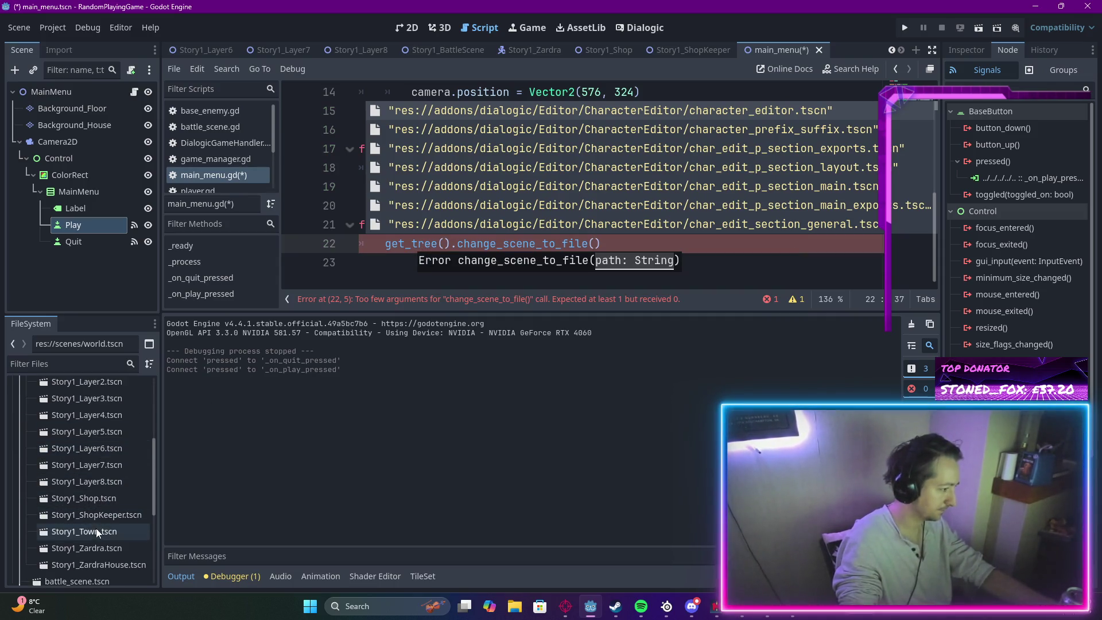
left_click_drag(97, 567, 600, 247)
key("ctrl+s")
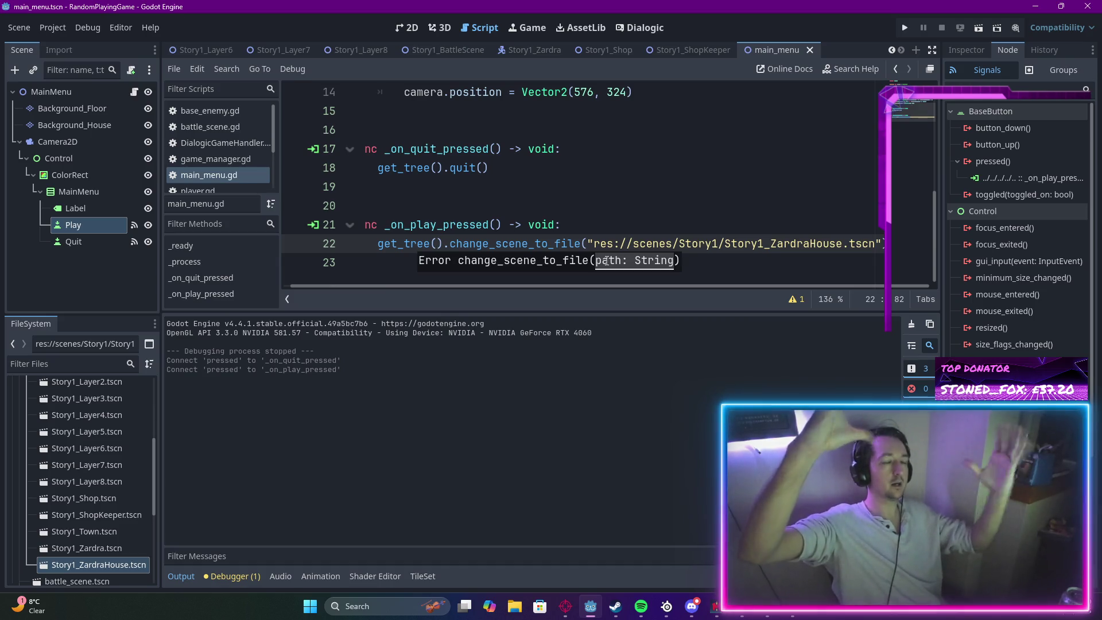
key("F5")
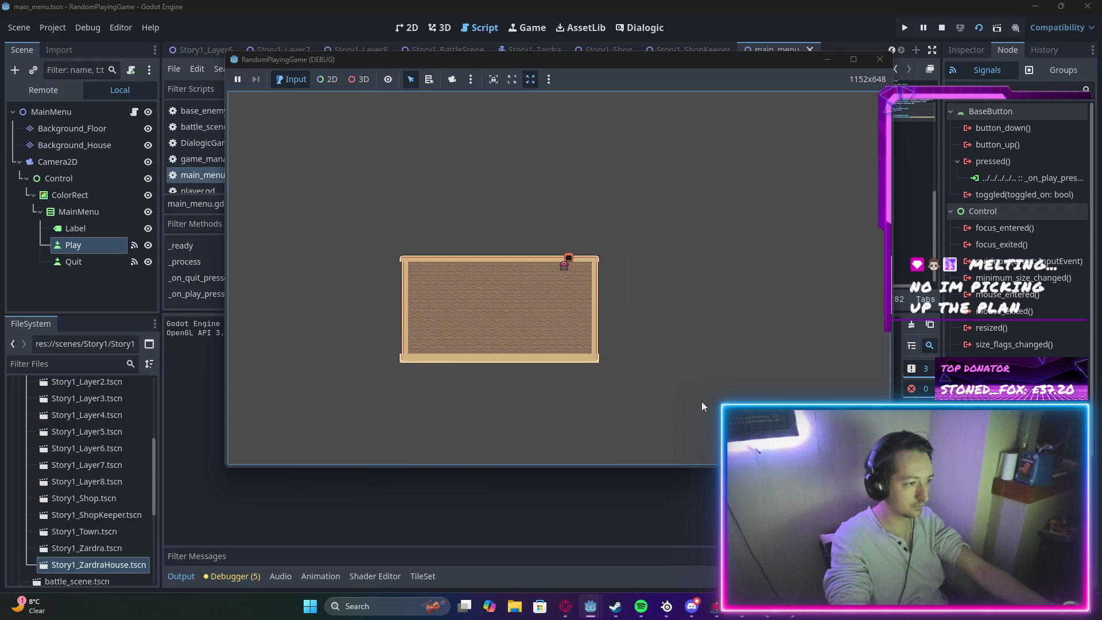
Step: Walk the character up into the house door, end the test run, and switch to Story1_Shop
key("Up")
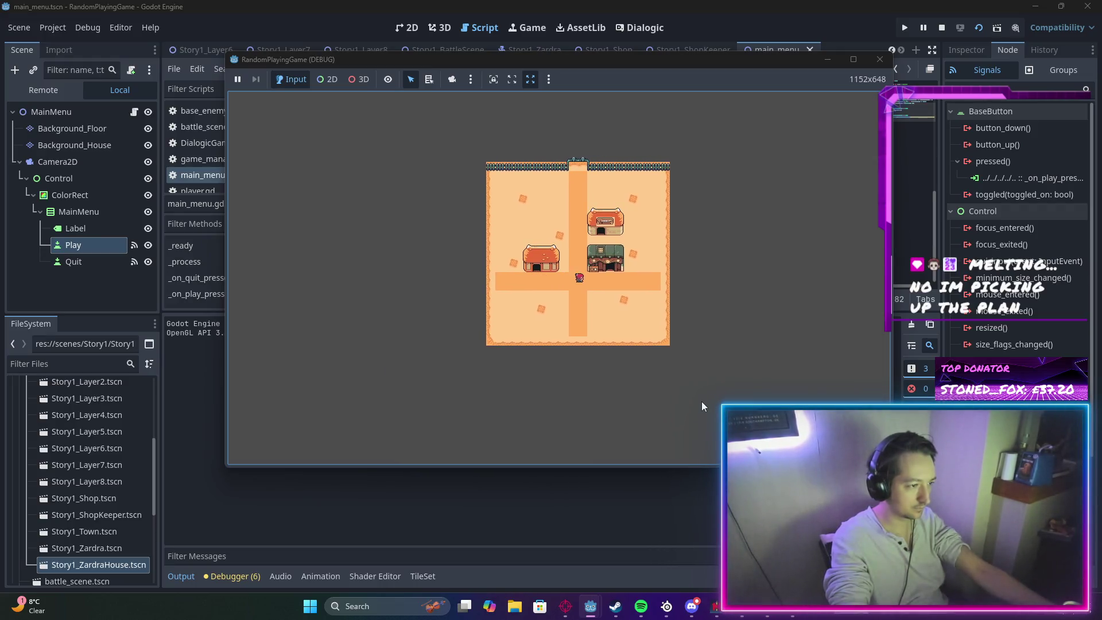
key("Up")
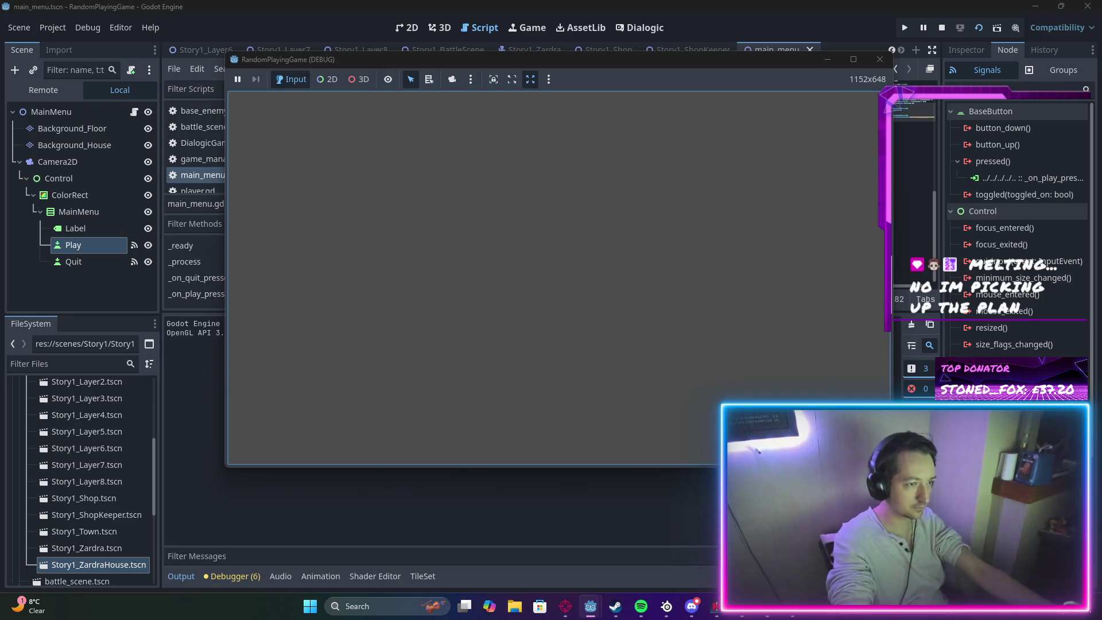
left_click(882, 60)
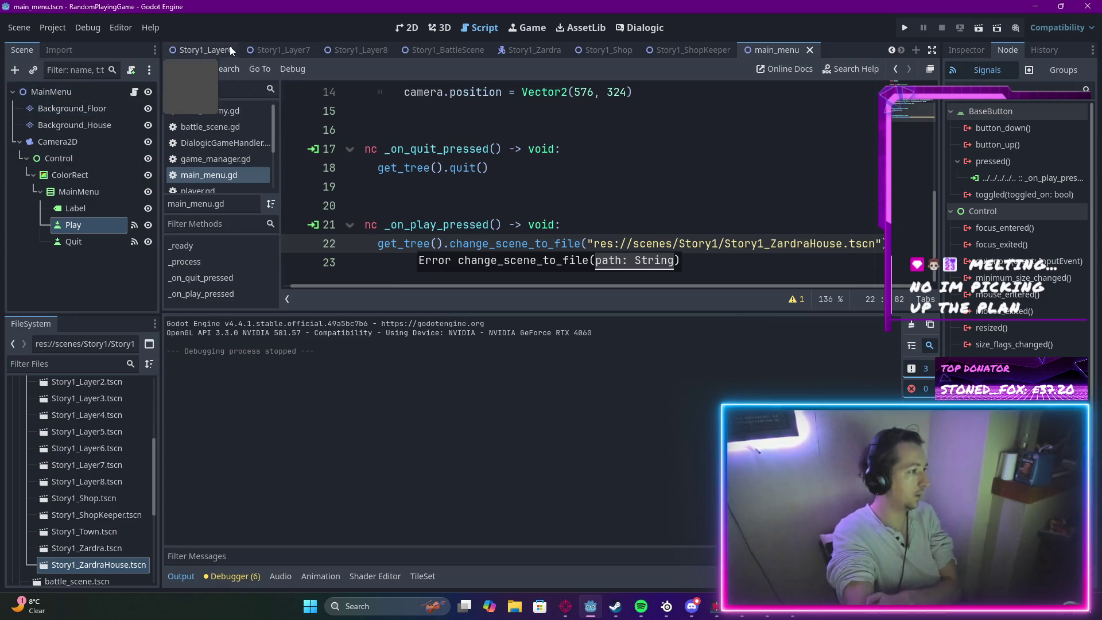
left_click(608, 49)
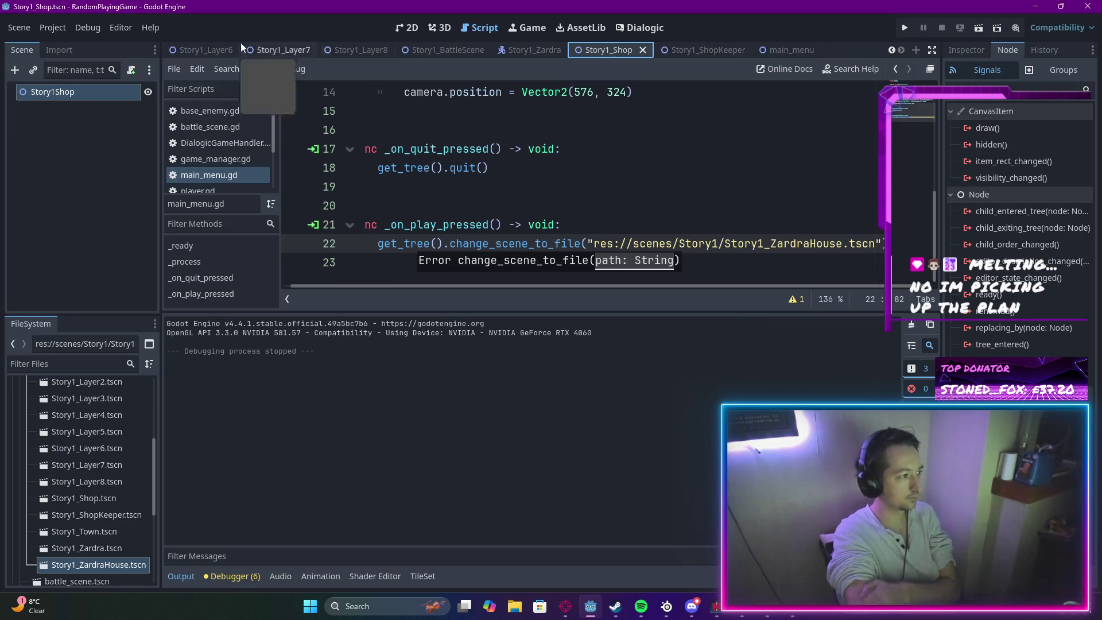
Step: Inspect the empty Story1_Shop scene in the 2D view, framed around its origin
left_click(407, 28)
scroll(437, 175, "down", 3)
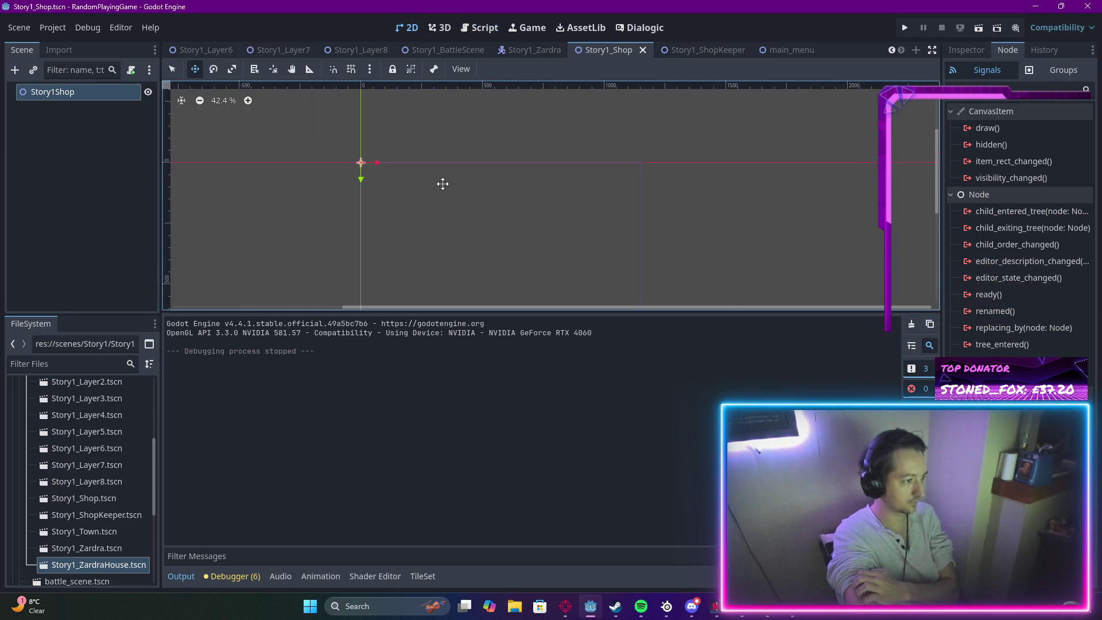
mouse_move(460, 175)
left_mouse_down()
mouse_move(455, 160)
mouse_move(445, 179)
left_mouse_up()
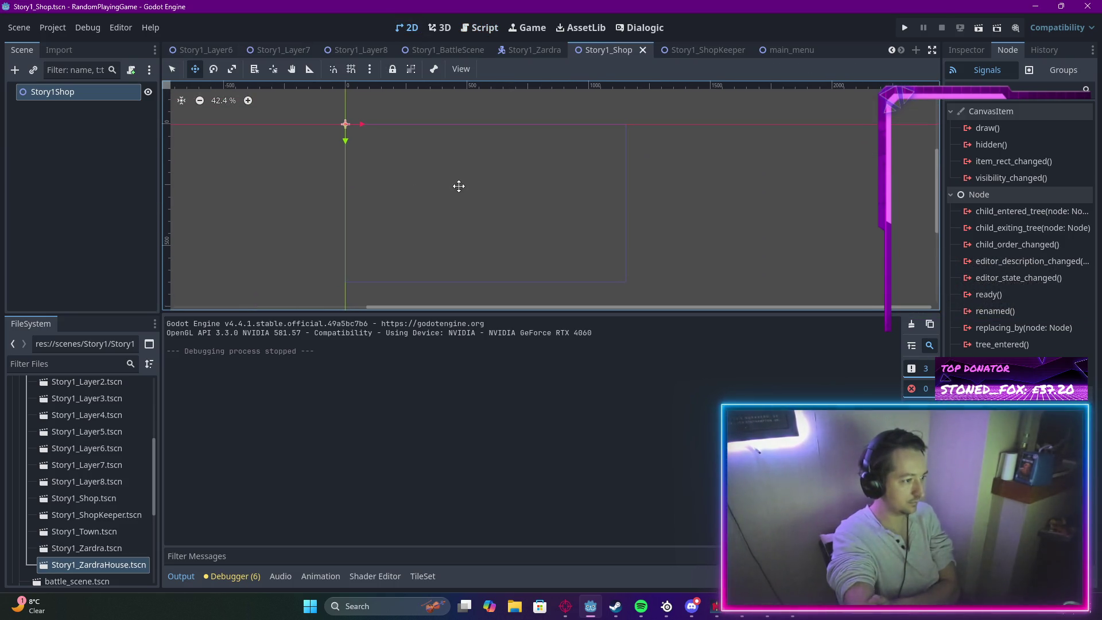
left_click_drag(379, 172, 397, 225)
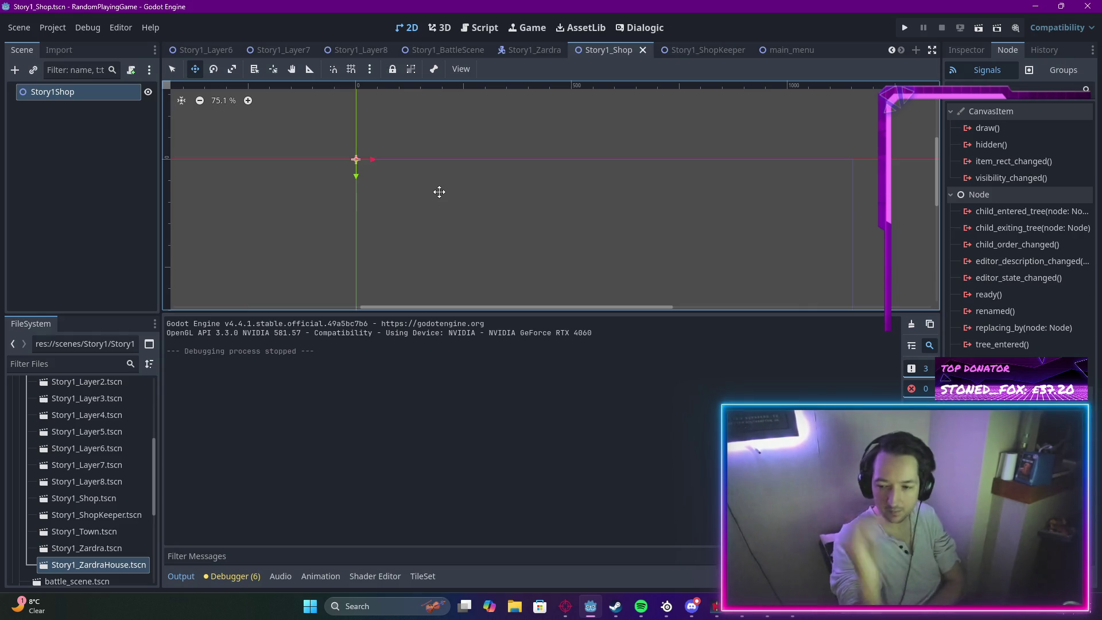
Step: Open Dungeon_Tileset_at.png in the image viewer and pan down to its lower rooms
key("alt+Tab")
key("Return")
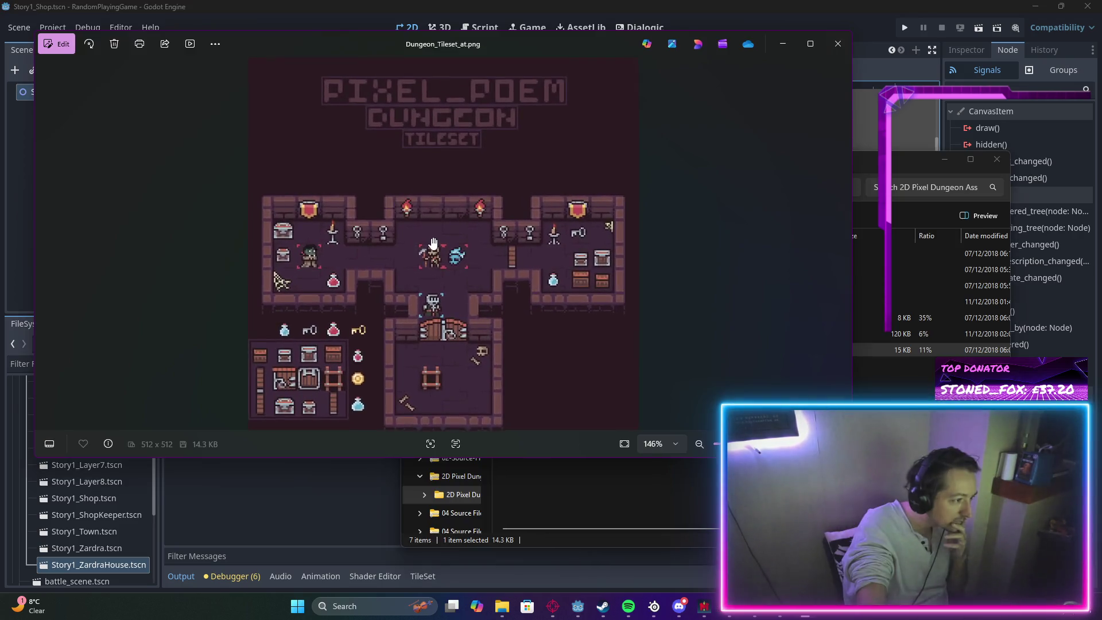
left_click_drag(439, 279, 443, 224)
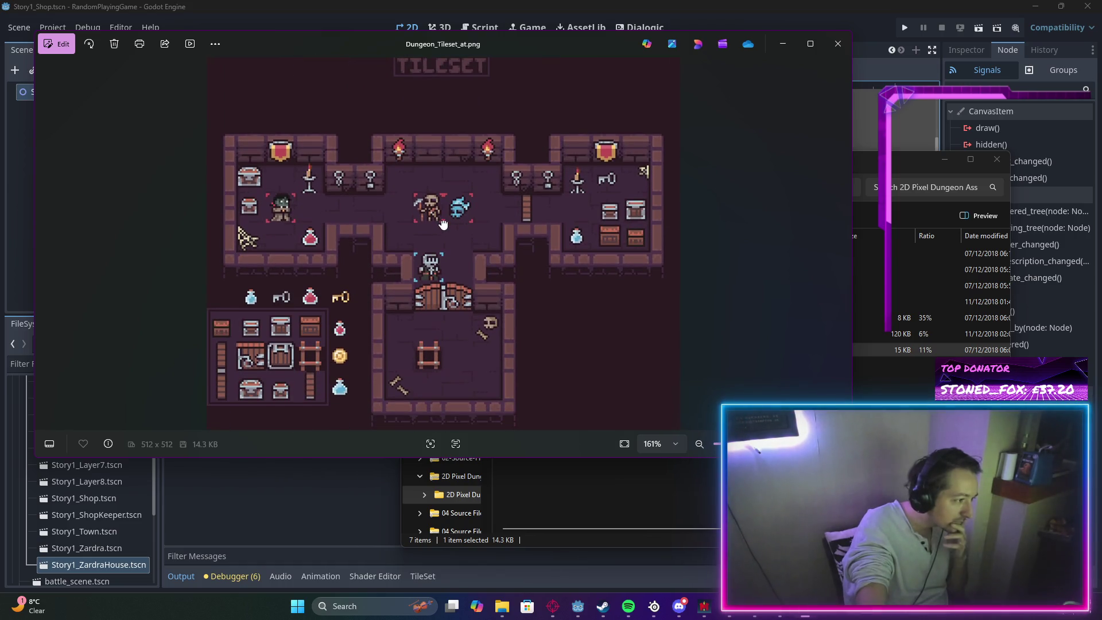
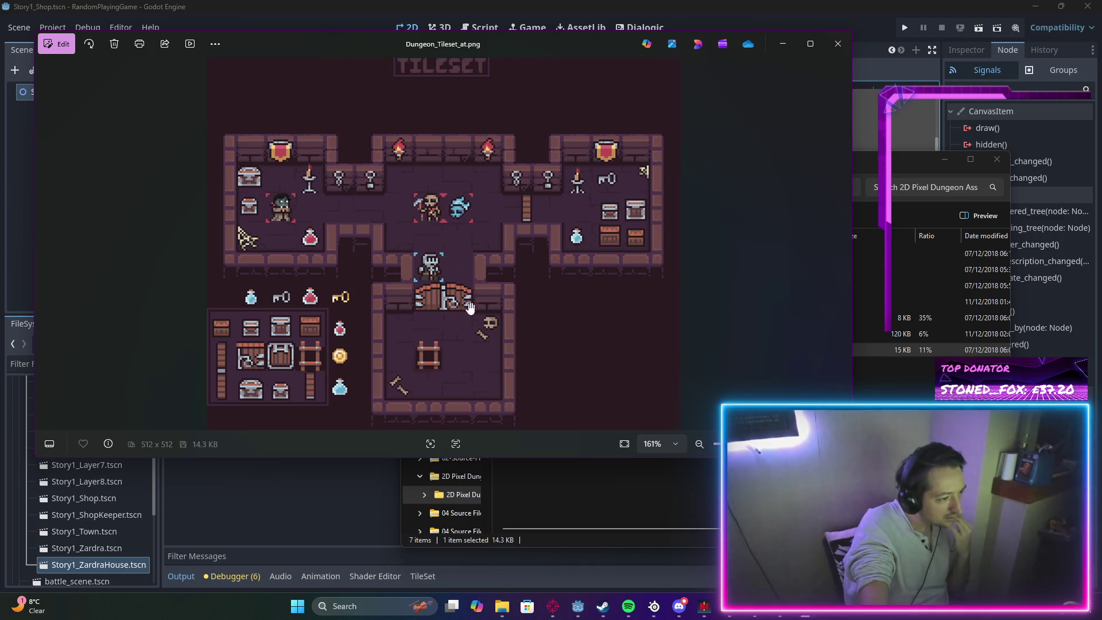
Step: Close the tileset preview and extract the asset pack zip in Downloads with Extract All
left_click(838, 45)
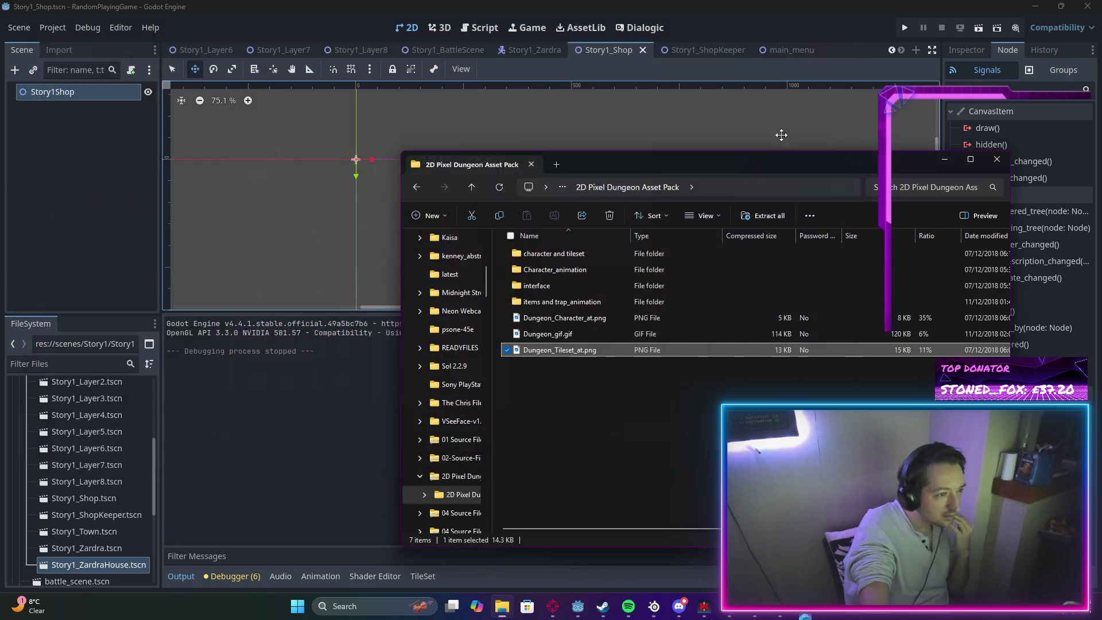
left_click(474, 186)
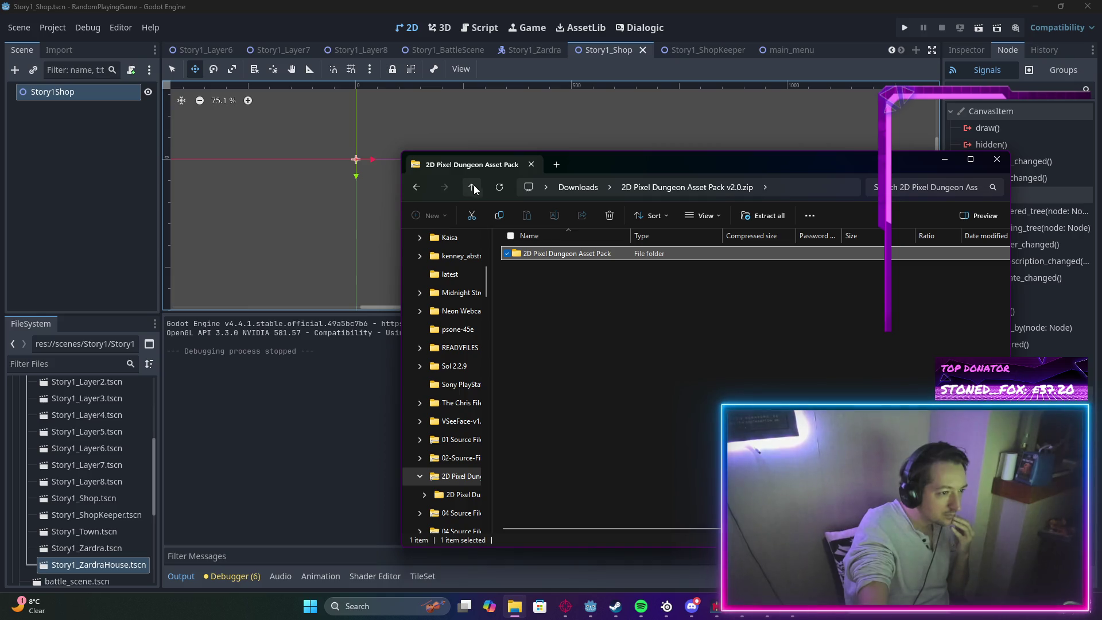
left_click(472, 185)
right_click(559, 278)
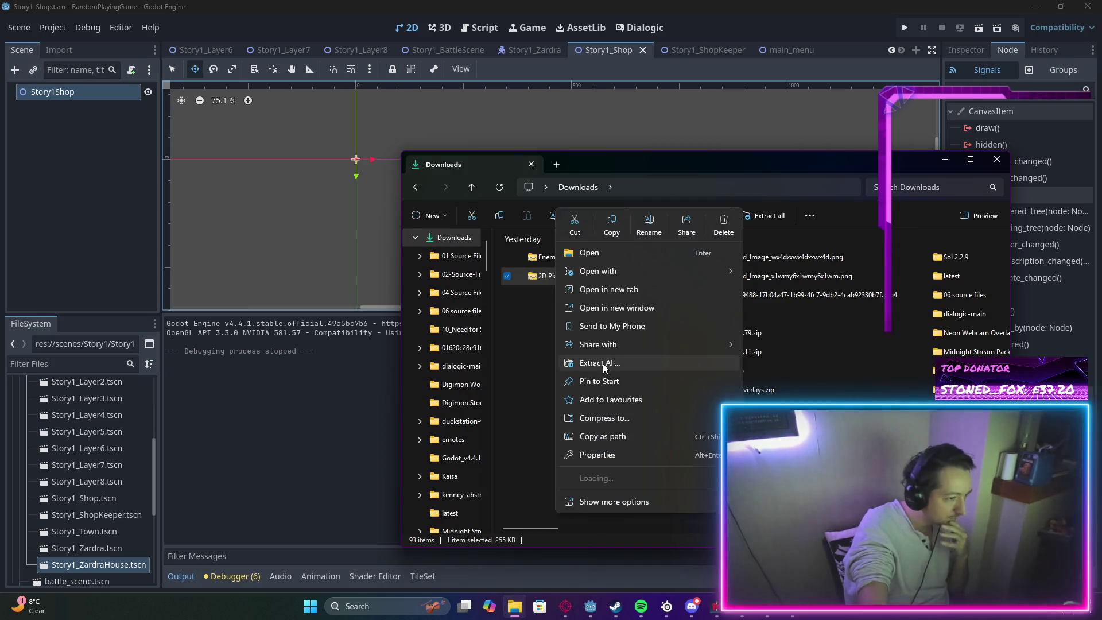
left_click(602, 364)
left_click(655, 413)
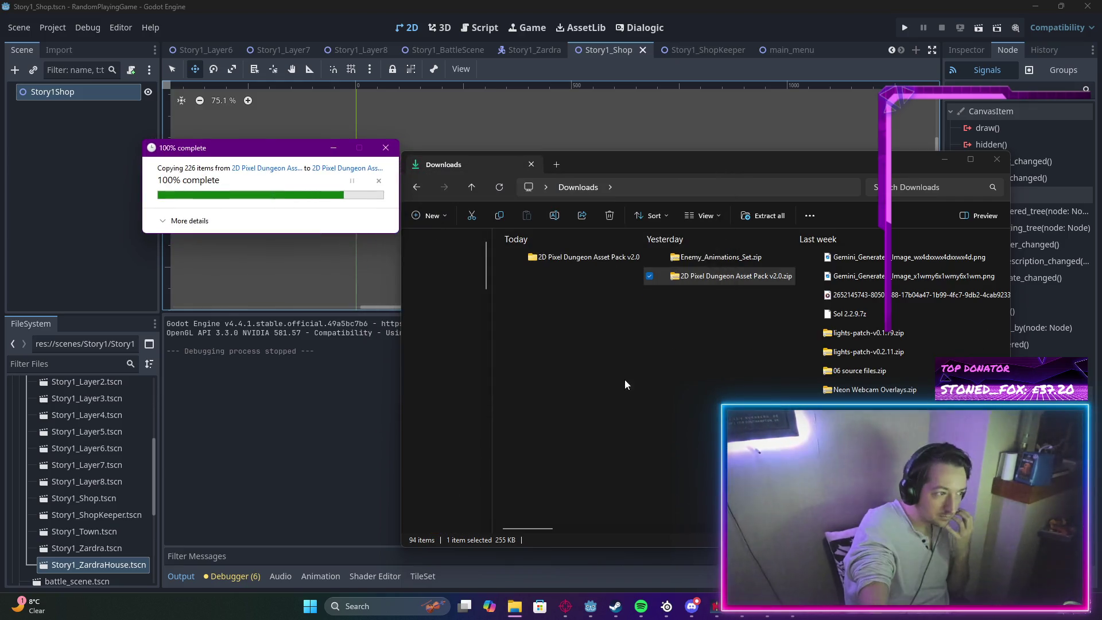
Step: Open the extracted 2D Pixel Dungeon Asset Pack v2.0 folder and its inner asset folder
double_click(562, 256)
double_click(559, 271)
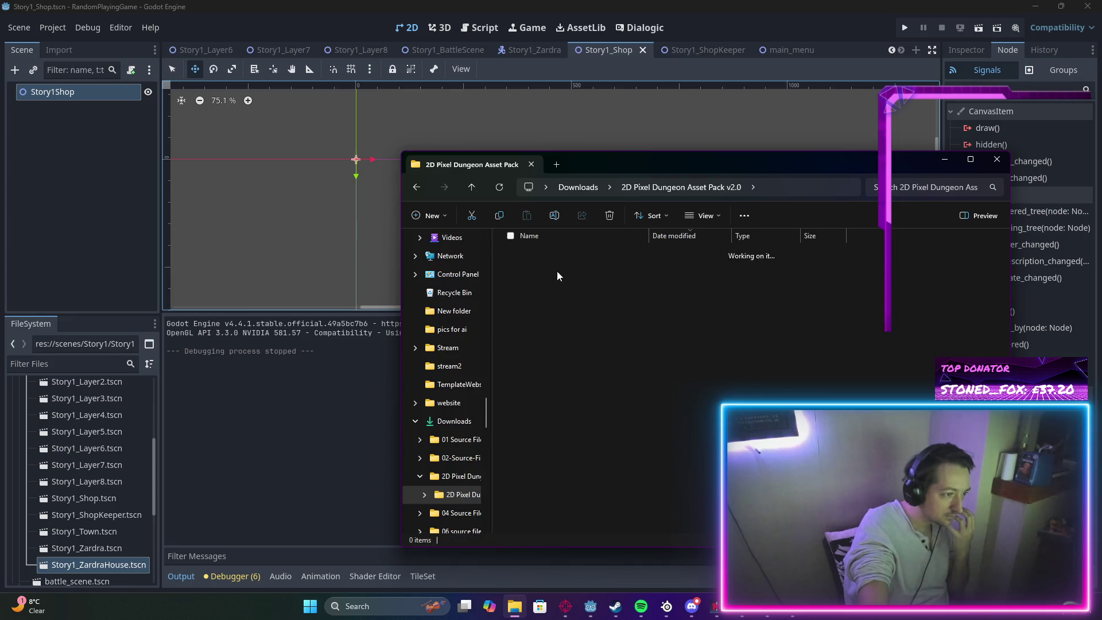
scroll(118, 422, "up", 5)
left_click(21, 476)
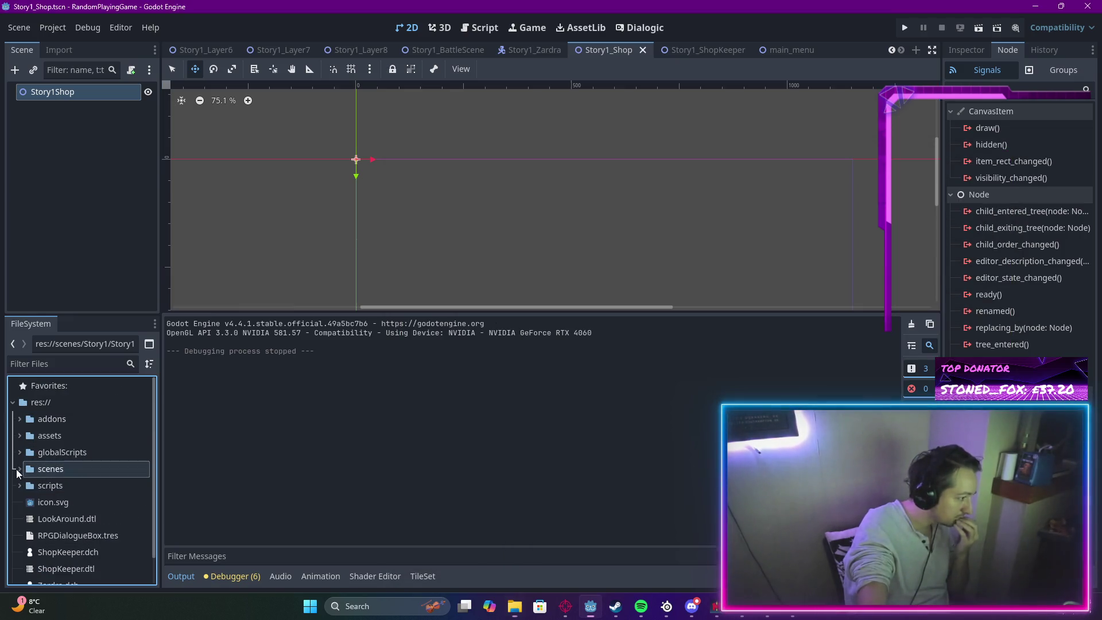
Step: Expand assets in the FileSystem dock, collapsing enemy, NPC Sprites and player_character to reveal Tilesets
left_click(19, 436)
left_click(26, 453)
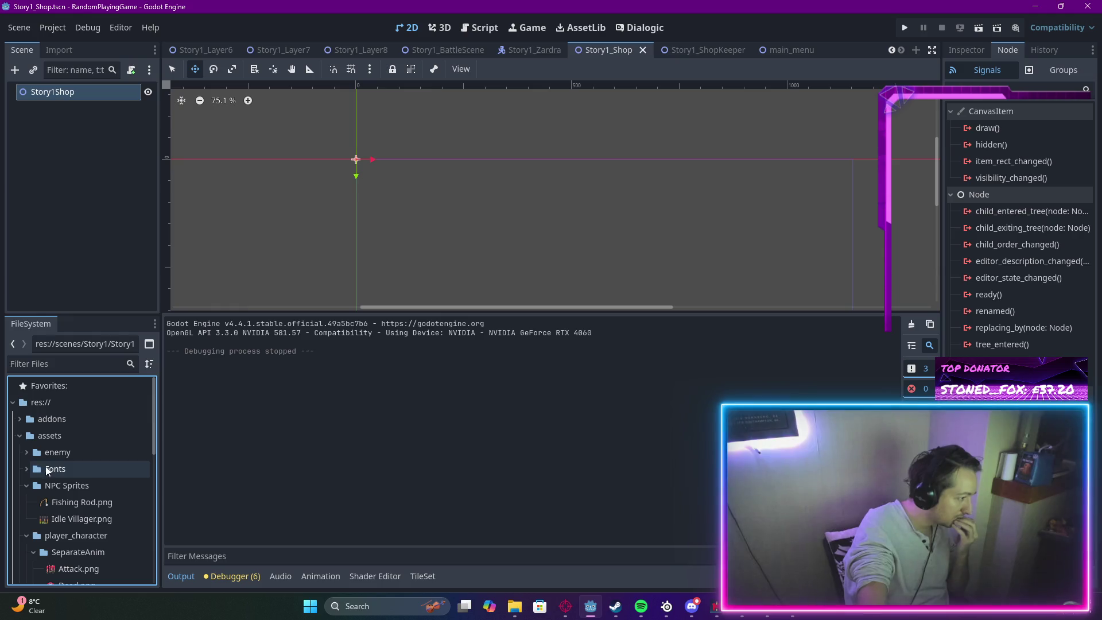
left_click(26, 485)
left_click(28, 501)
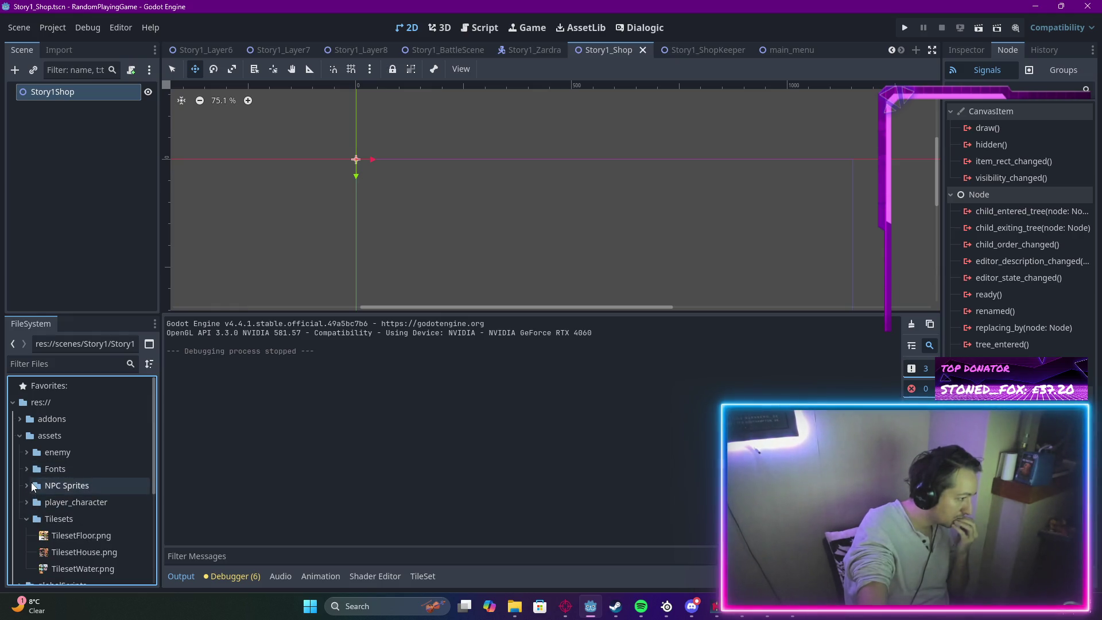
scroll(88, 502, "down", 2)
Step: Copy Dungeon_Tileset.png from the 'character and tileset' folder into assets/Tilesets
left_click(516, 607)
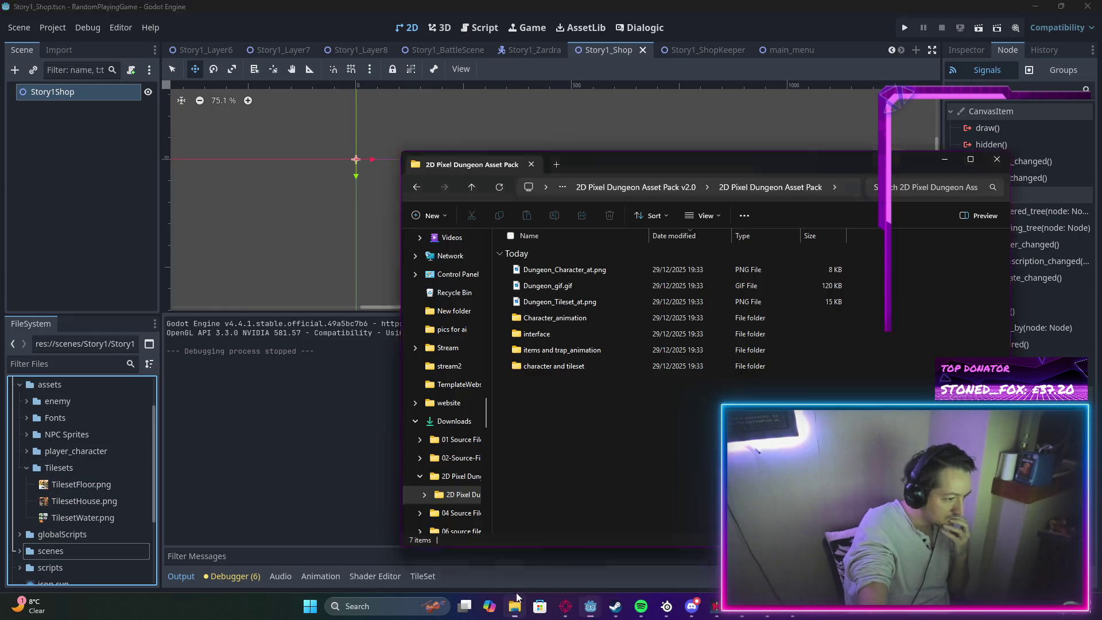
double_click(557, 366)
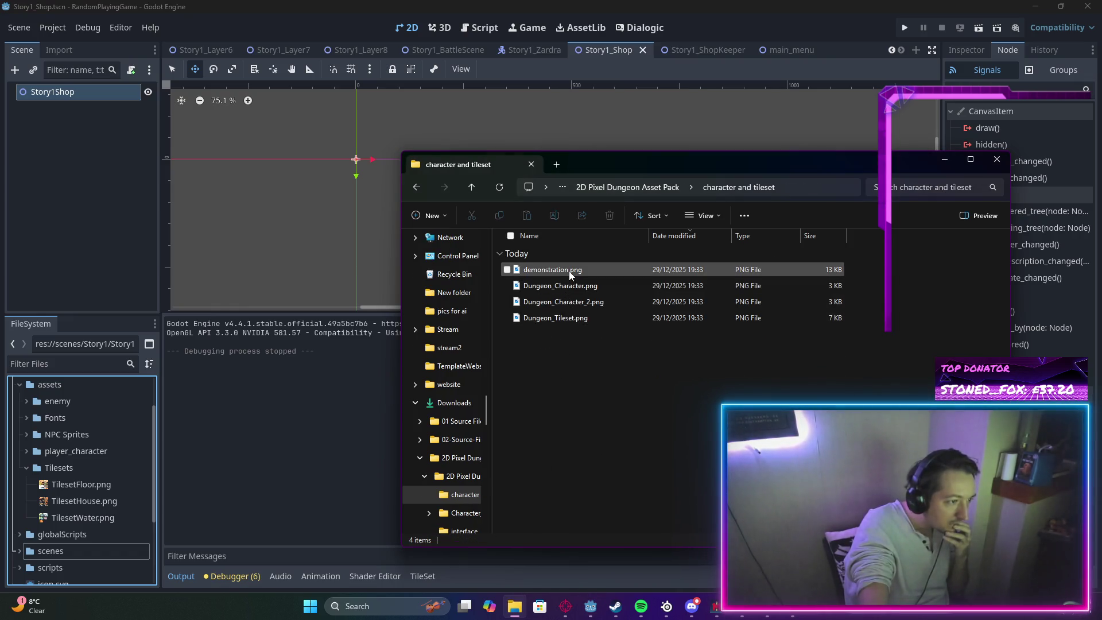
left_click_drag(566, 319, 57, 468)
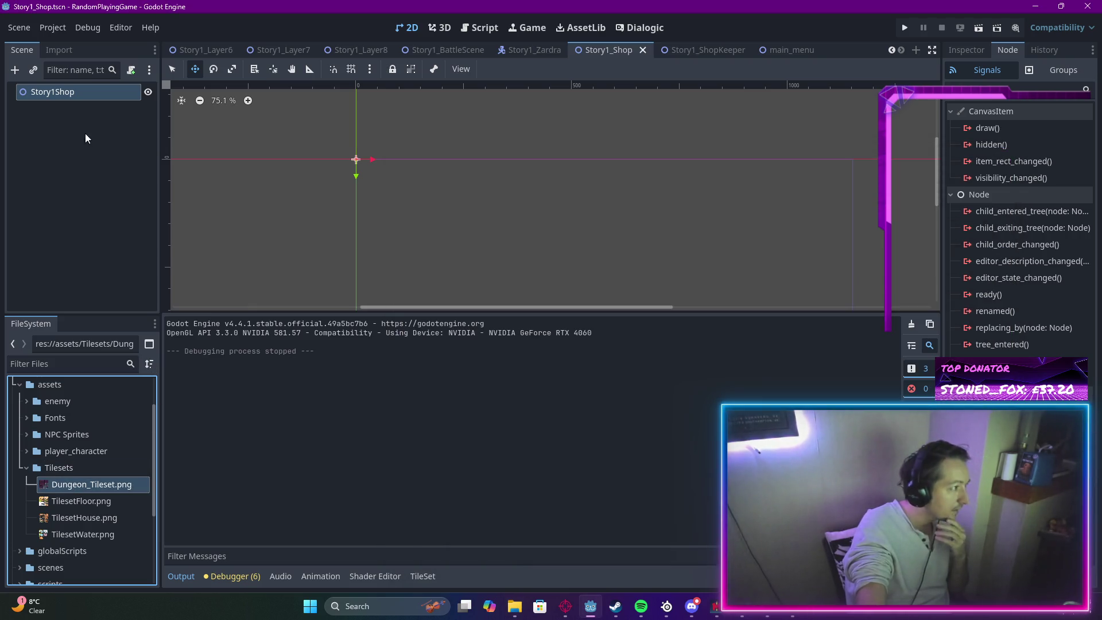
right_click(77, 92)
Step: Add a TileMapLayer child node under Story1Shop
left_click(103, 99)
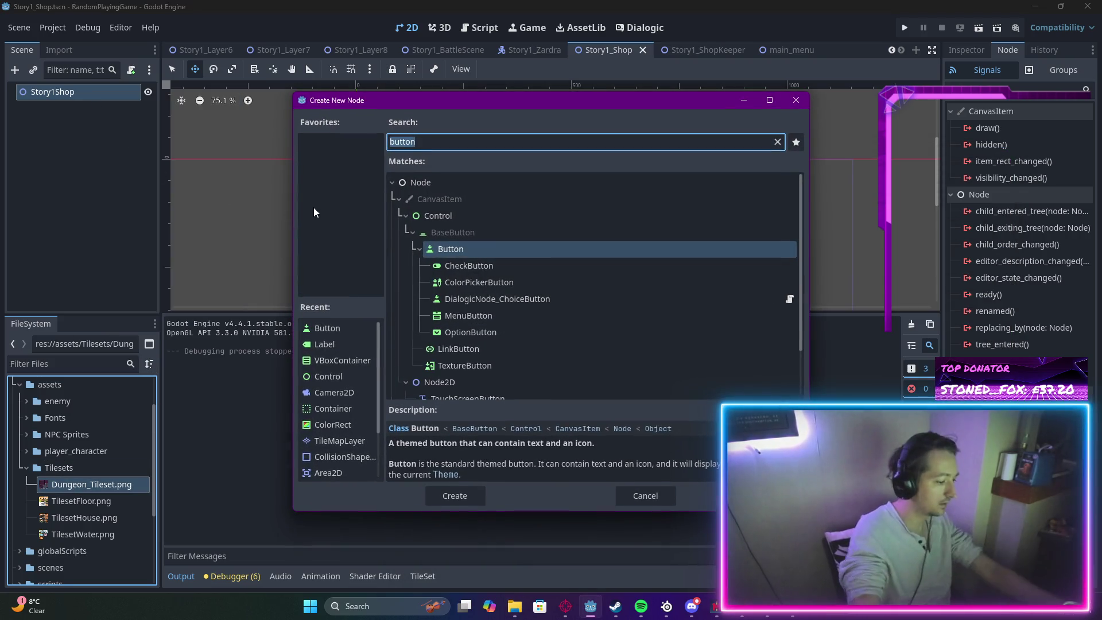
type("tilemap")
key("Down")
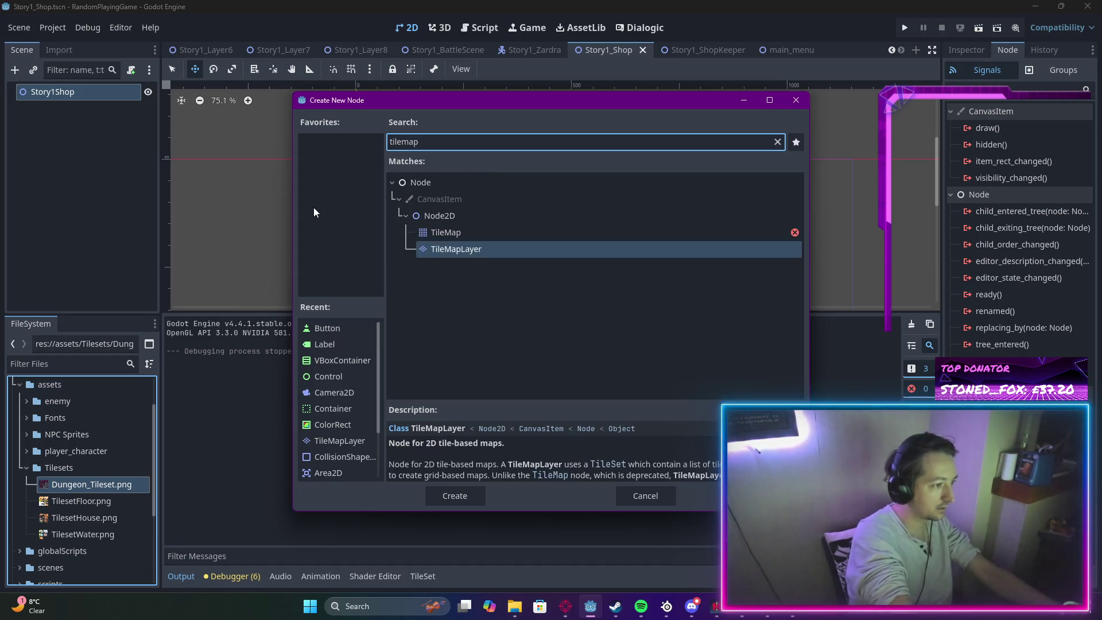
key("Return")
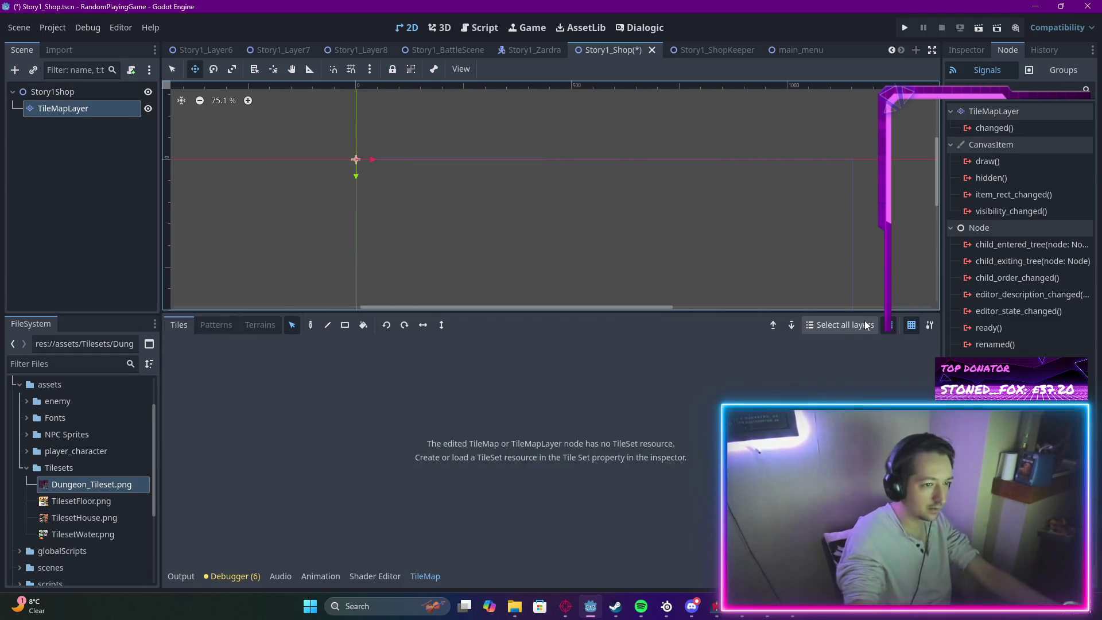
Step: Give the TileMapLayer a new TileSet with a Dungeon_Tileset.png atlas and auto-created tiles
left_click(967, 49)
left_click(1089, 167)
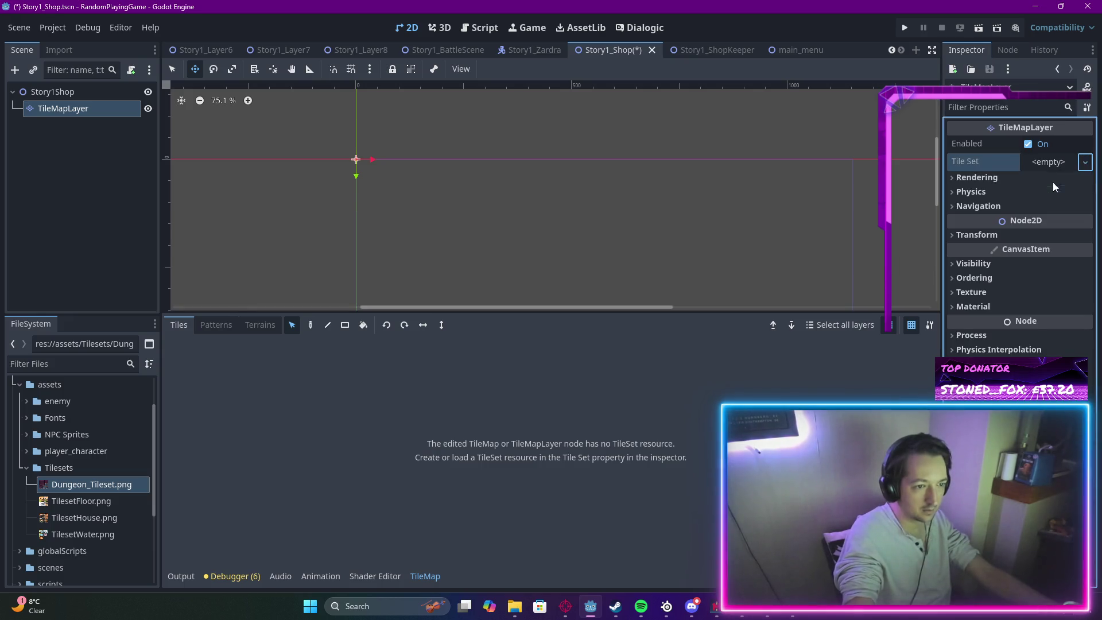
left_click(1053, 182)
left_click(422, 577)
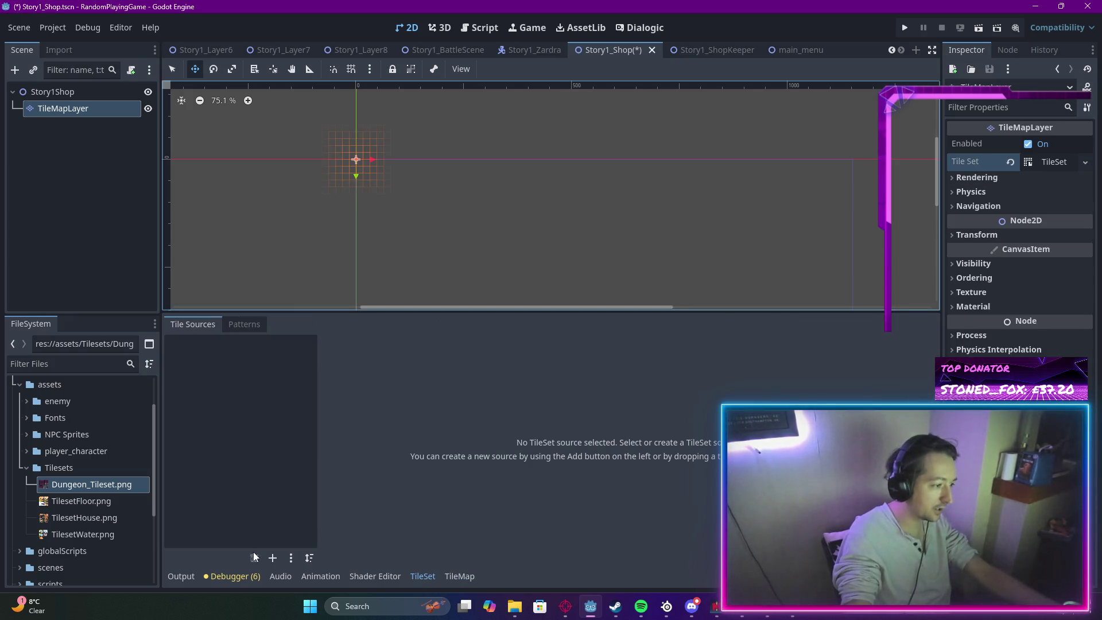
left_click(284, 562)
double_click(385, 198)
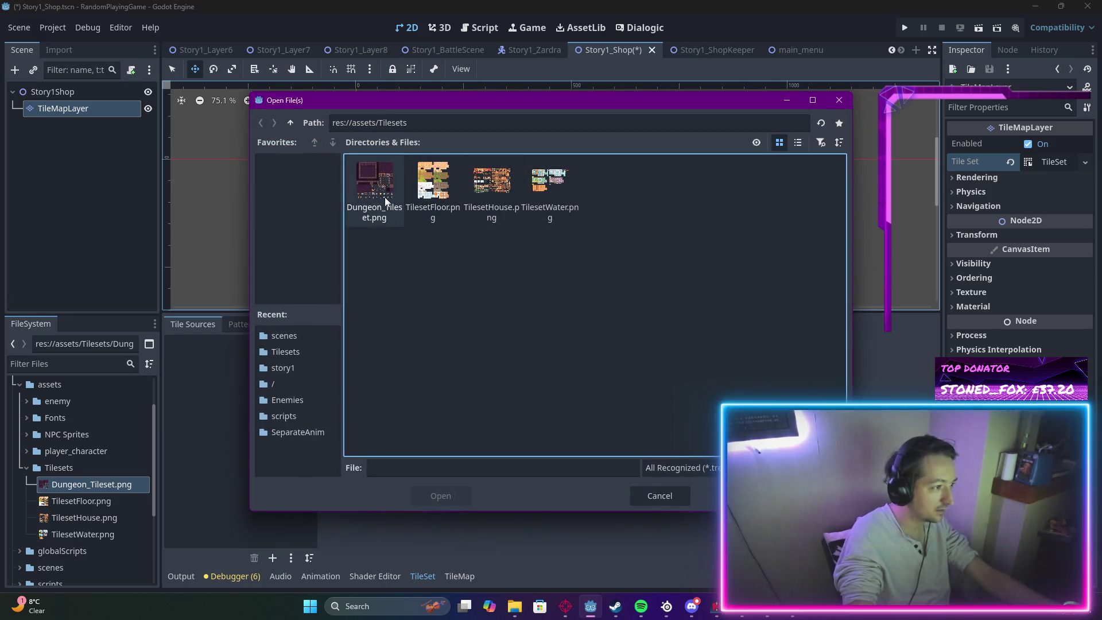
left_click(491, 326)
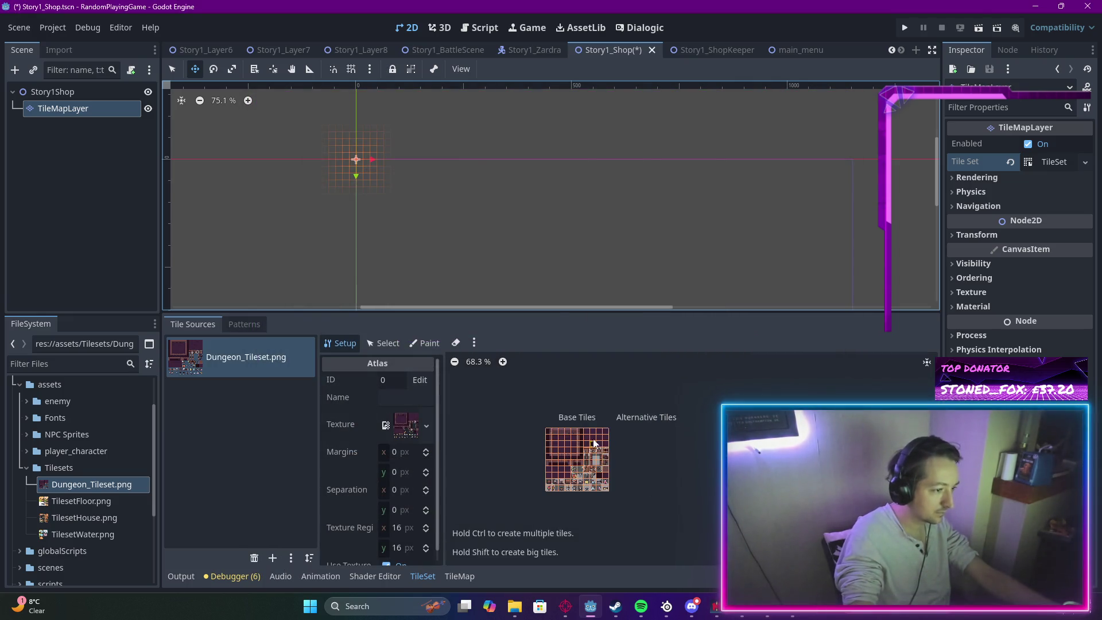
Step: Switch to tile painting with the paint tool, choose an atlas tile, and save the Story1_Shop scene
scroll(587, 441, "up", 3)
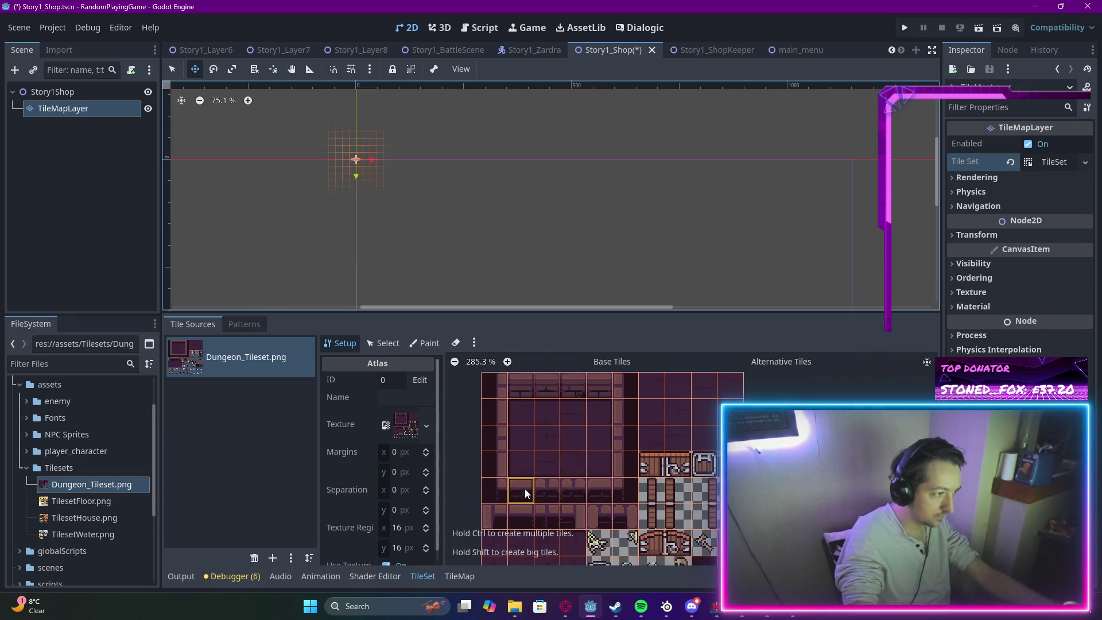
scroll(503, 450, "down", 2)
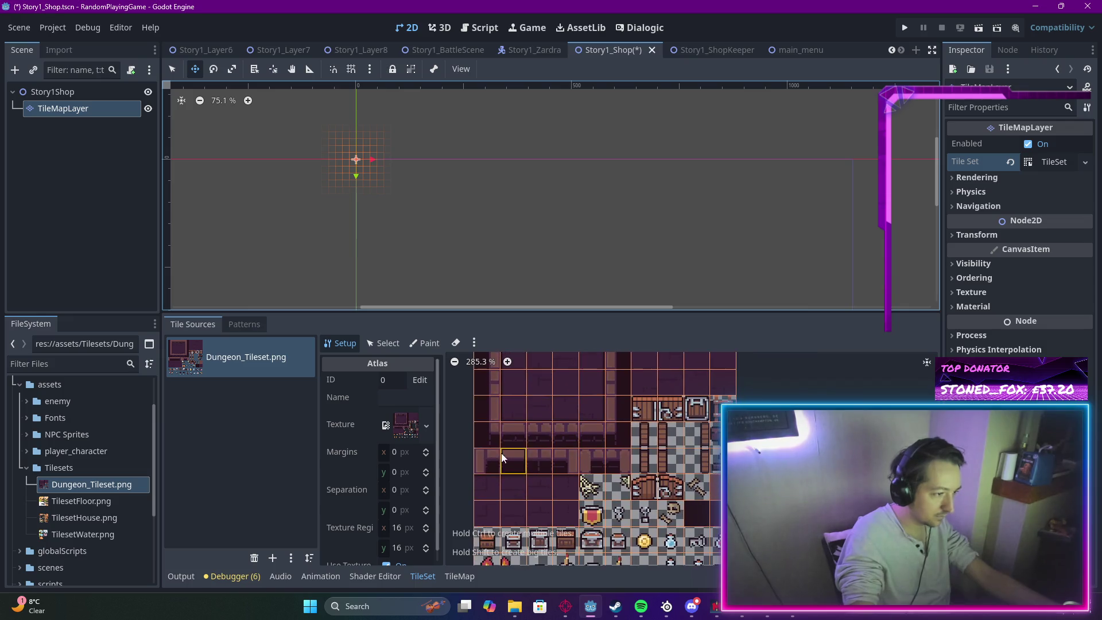
left_click(453, 576)
scroll(362, 166, "up", 5)
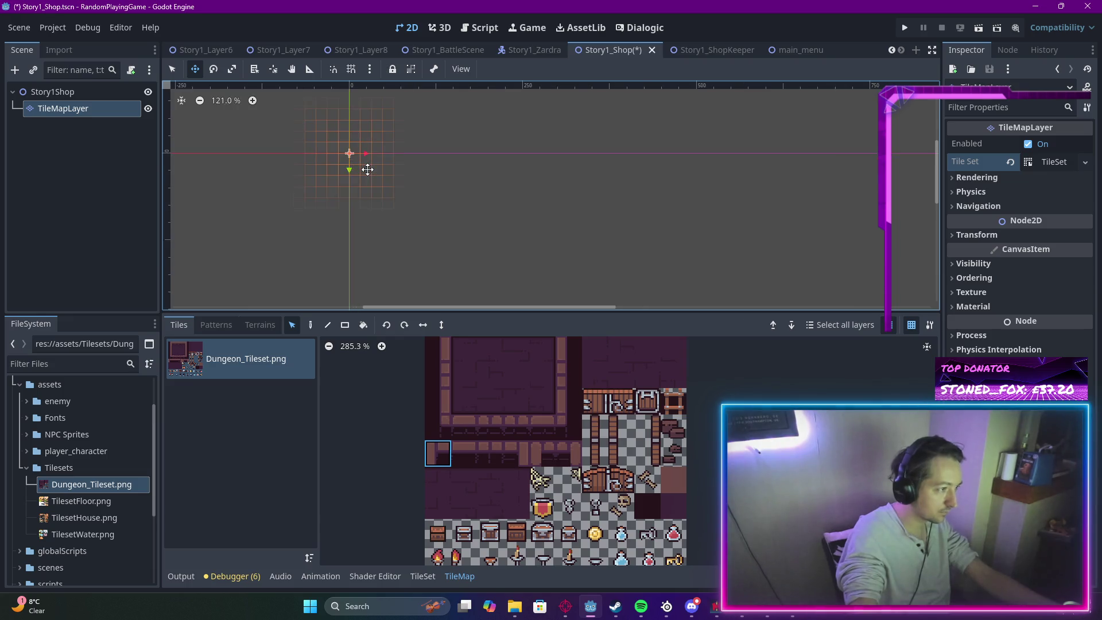
left_click(311, 325)
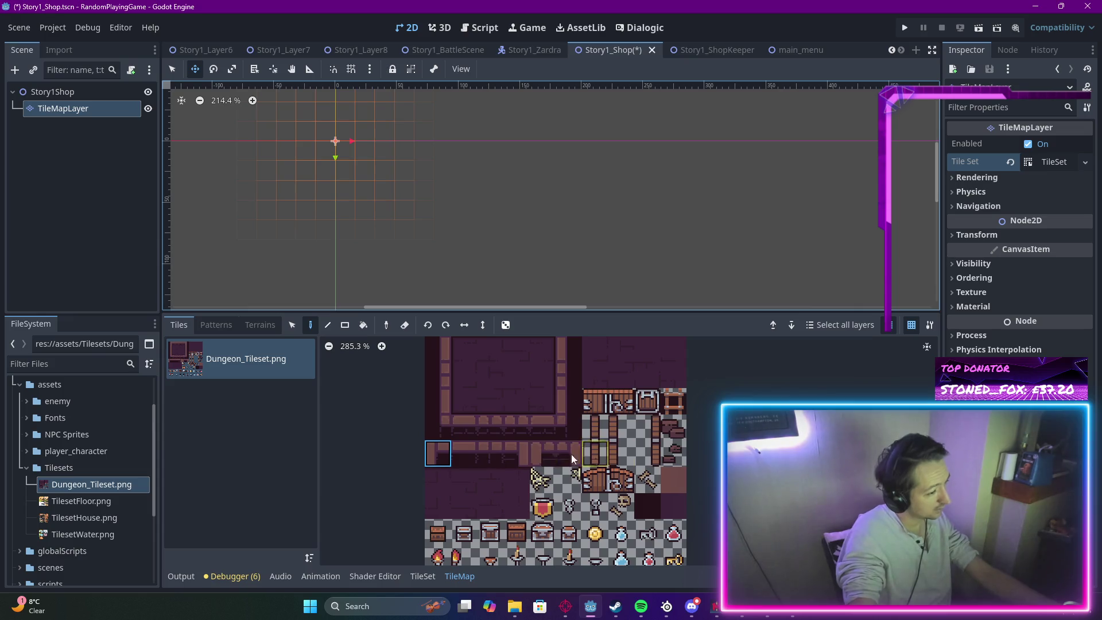
left_click(554, 454)
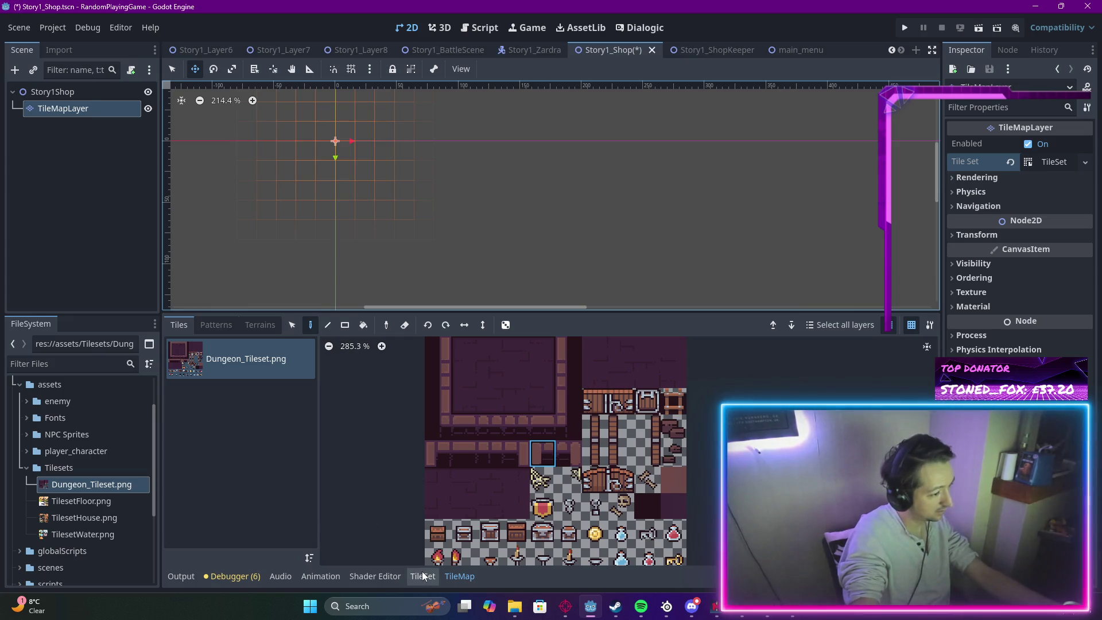
key("ctrl+s")
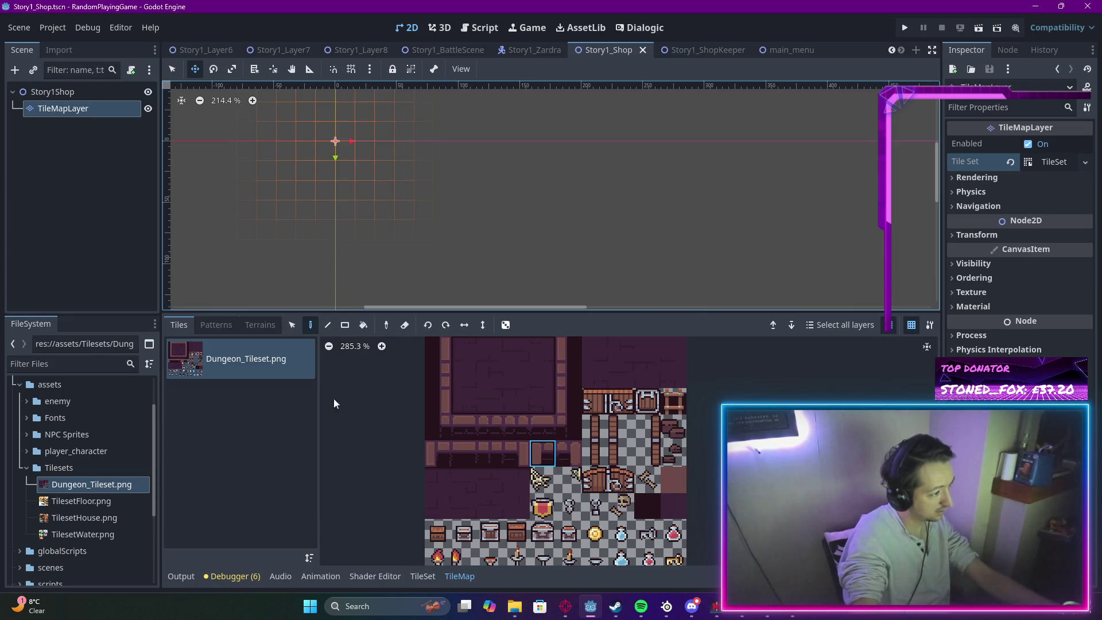
Step: Review the Dungeon_Tileset.png atlas source settings, then pick a left-edge wall tile for painting
left_click(423, 576)
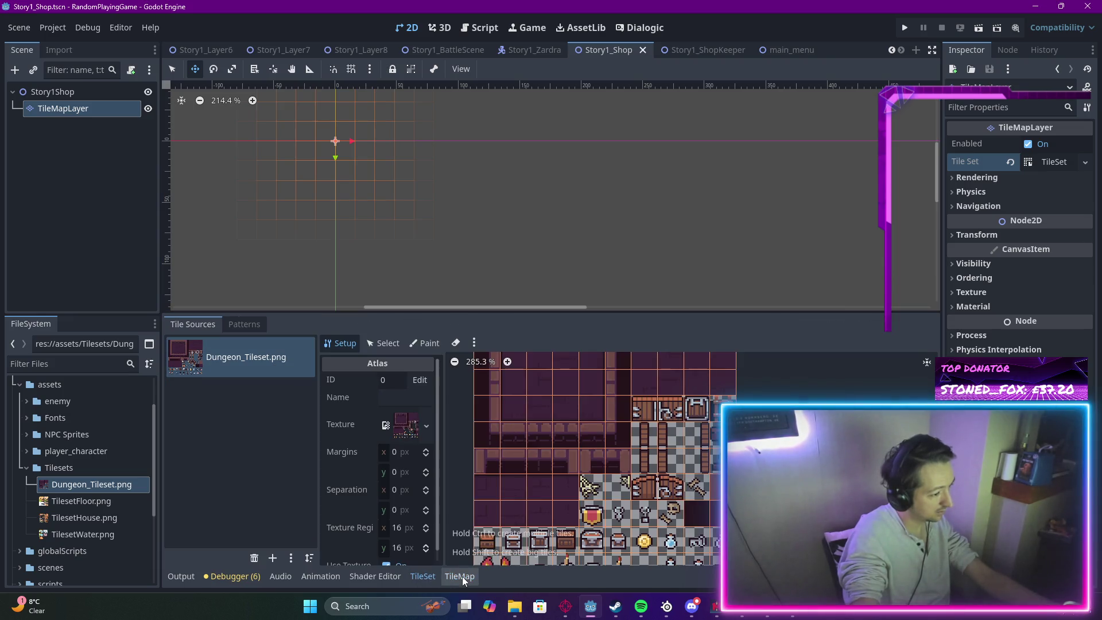
left_click(463, 576)
left_click(268, 359)
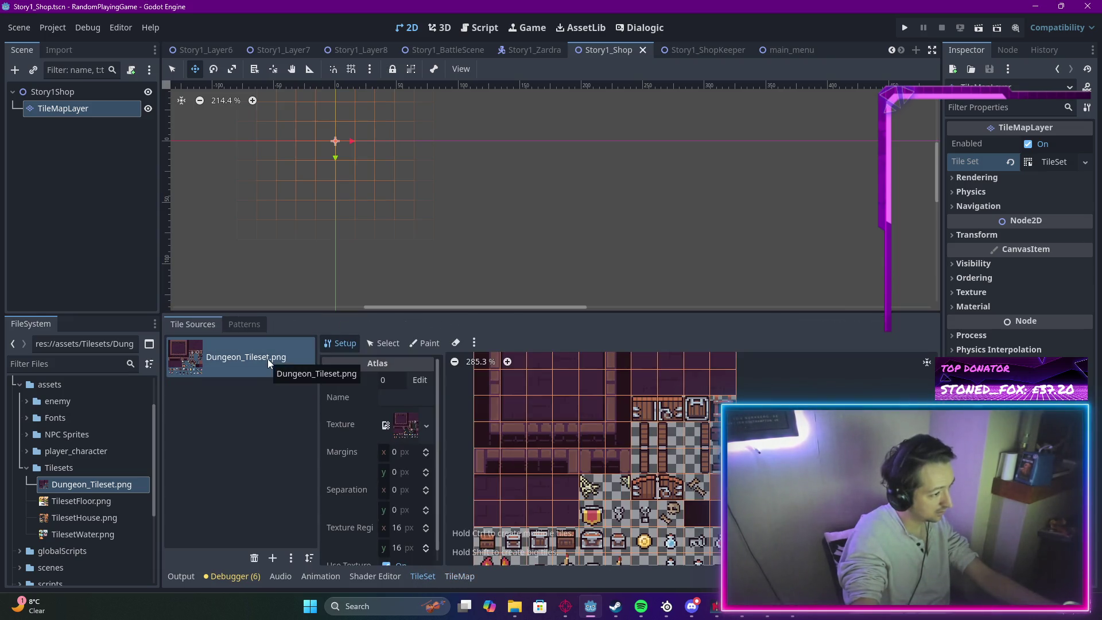
left_click(429, 344)
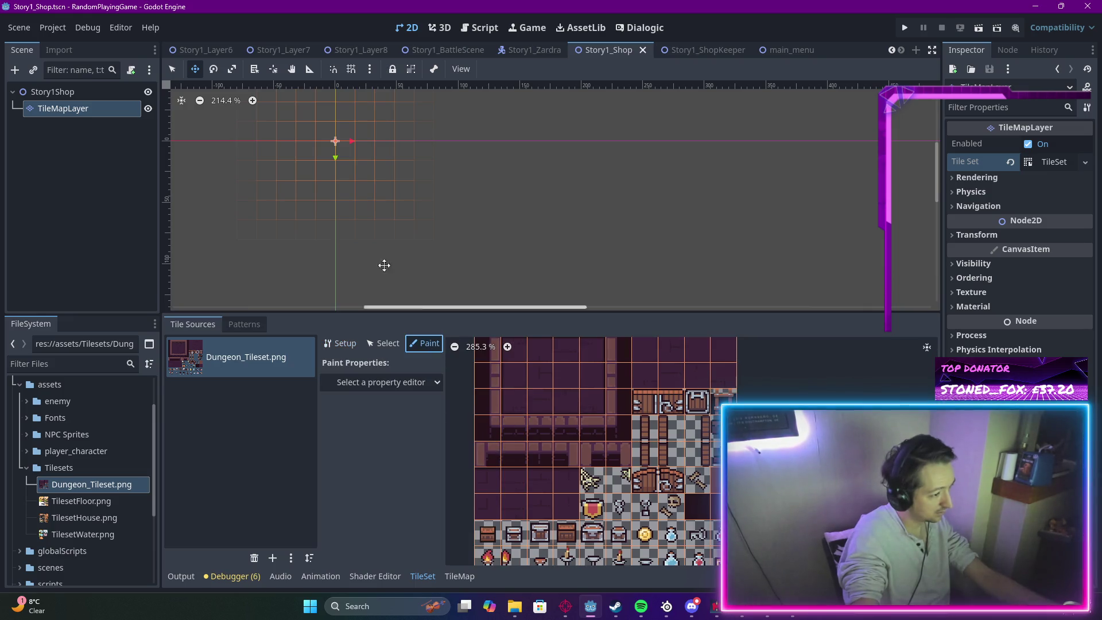
left_click(454, 577)
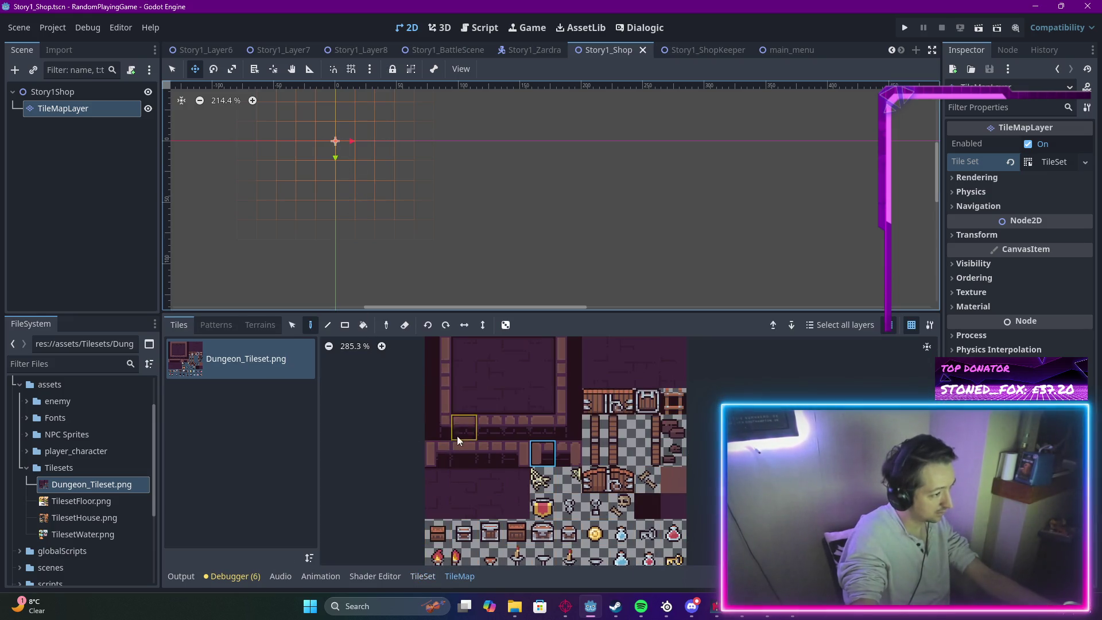
left_click(437, 453)
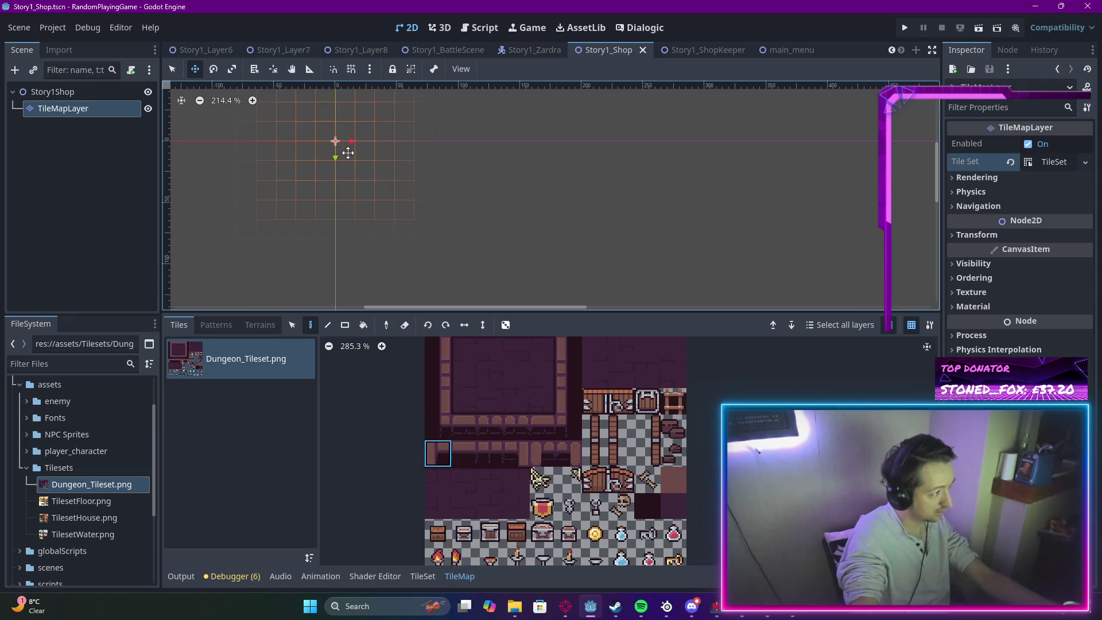
left_click(177, 74)
Step: Paint the top wall along row 0 from the origin, about nine tiles wide
left_click(346, 153)
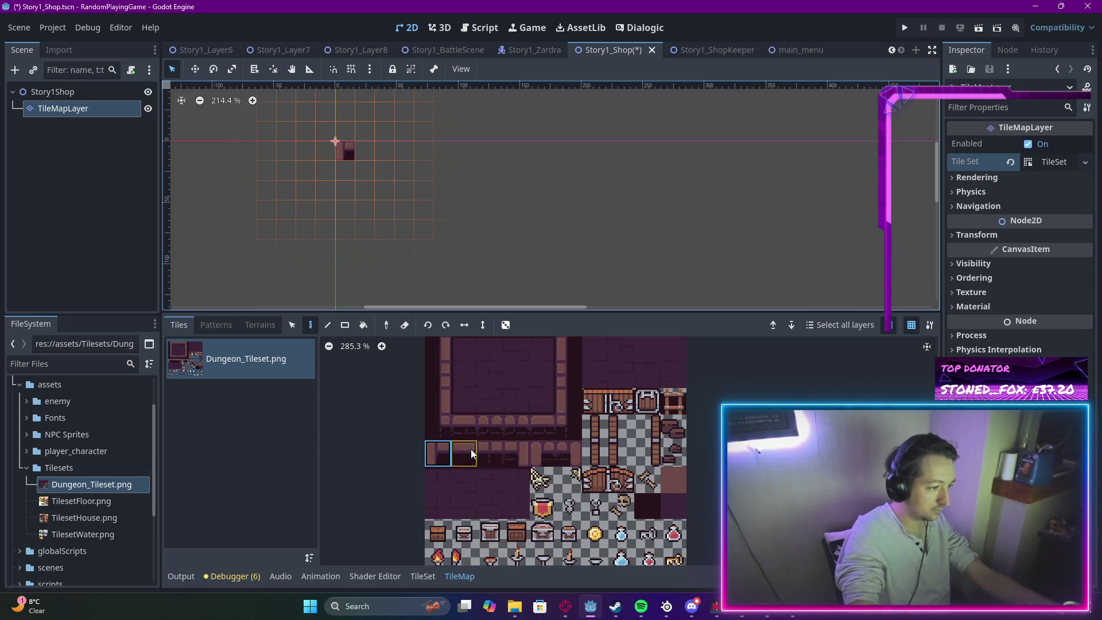
left_click_drag(468, 449, 491, 450)
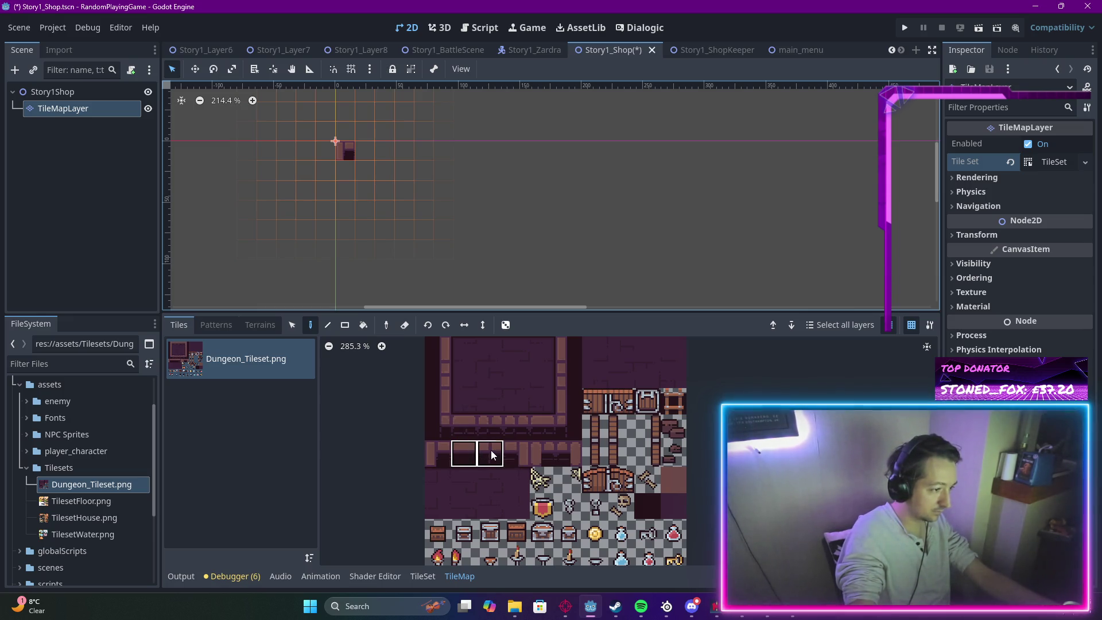
left_click(422, 154)
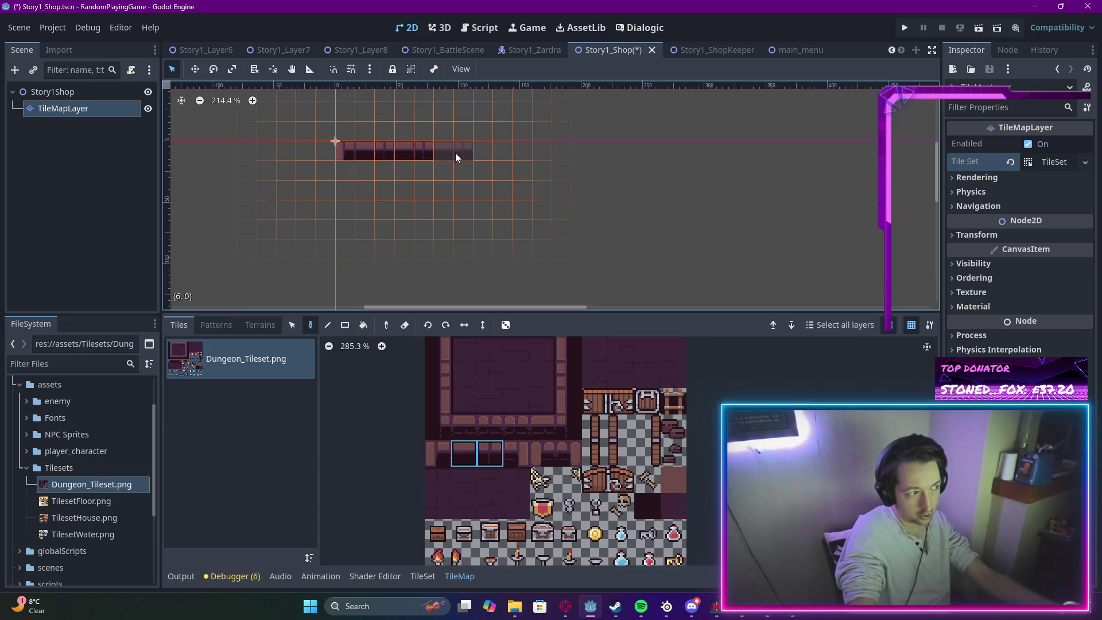
left_click(456, 153)
left_click(497, 152)
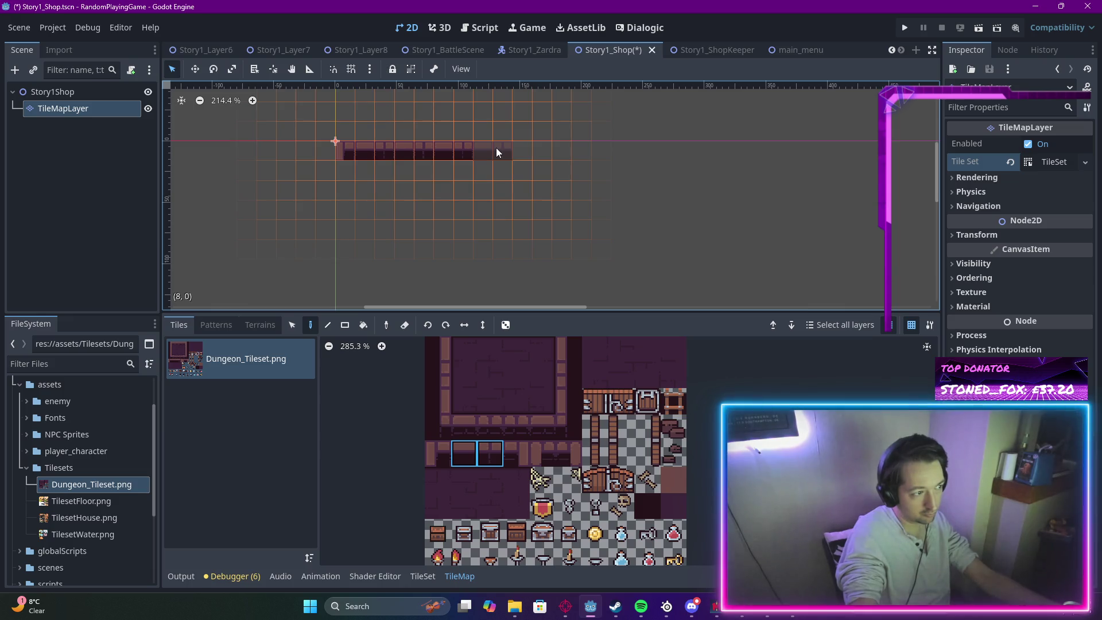
left_click(518, 446)
left_click(524, 154)
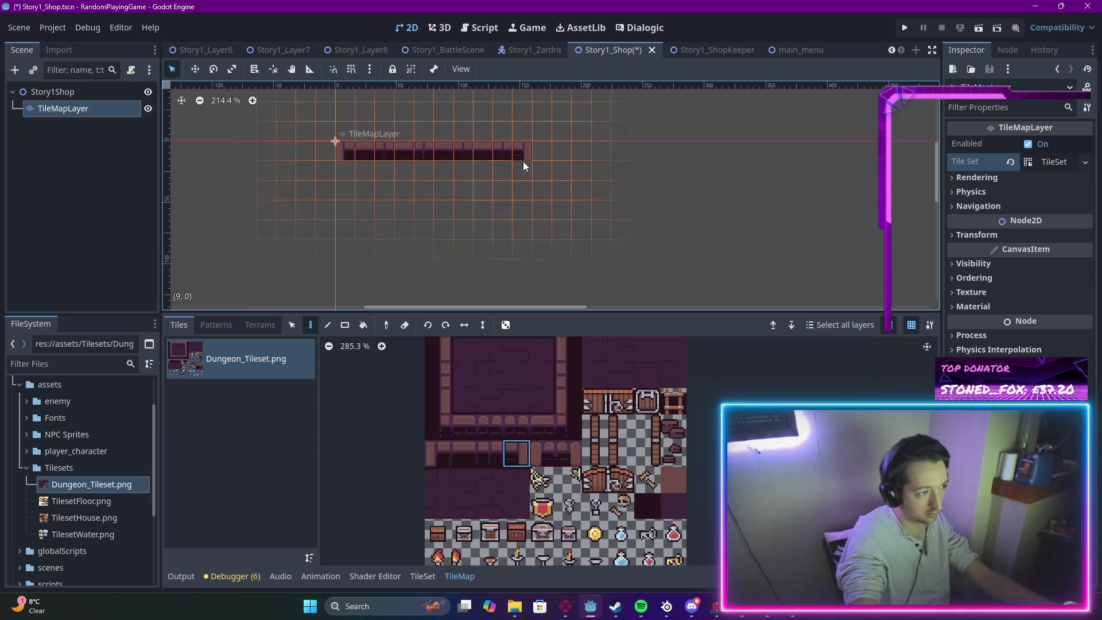
scroll(560, 370, "down", 1)
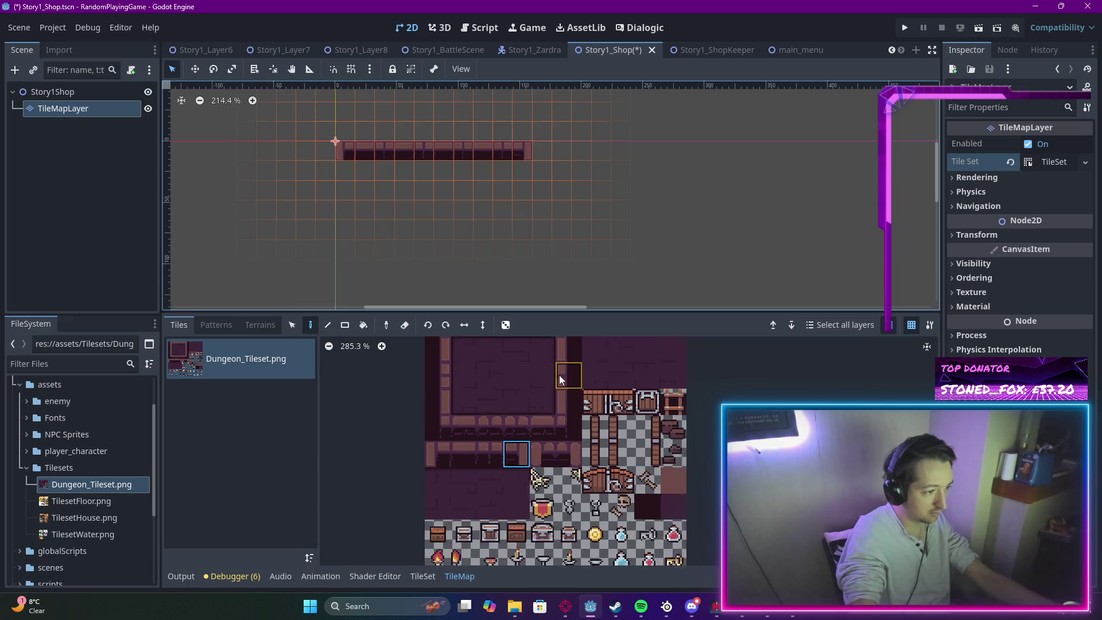
scroll(525, 385, "up", 1)
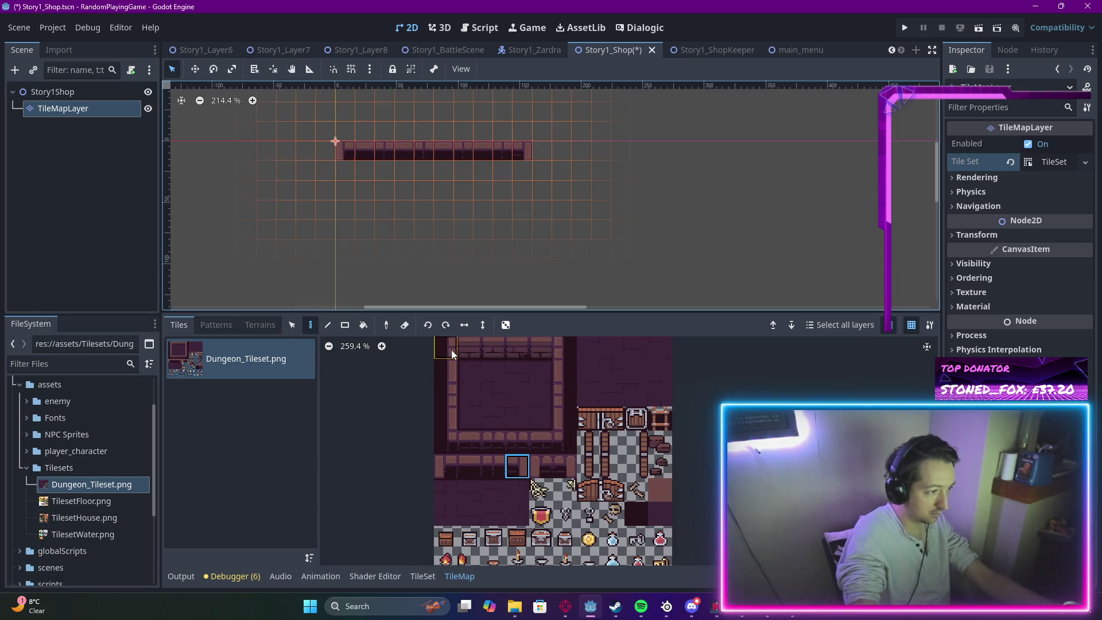
left_click_drag(452, 367, 450, 418)
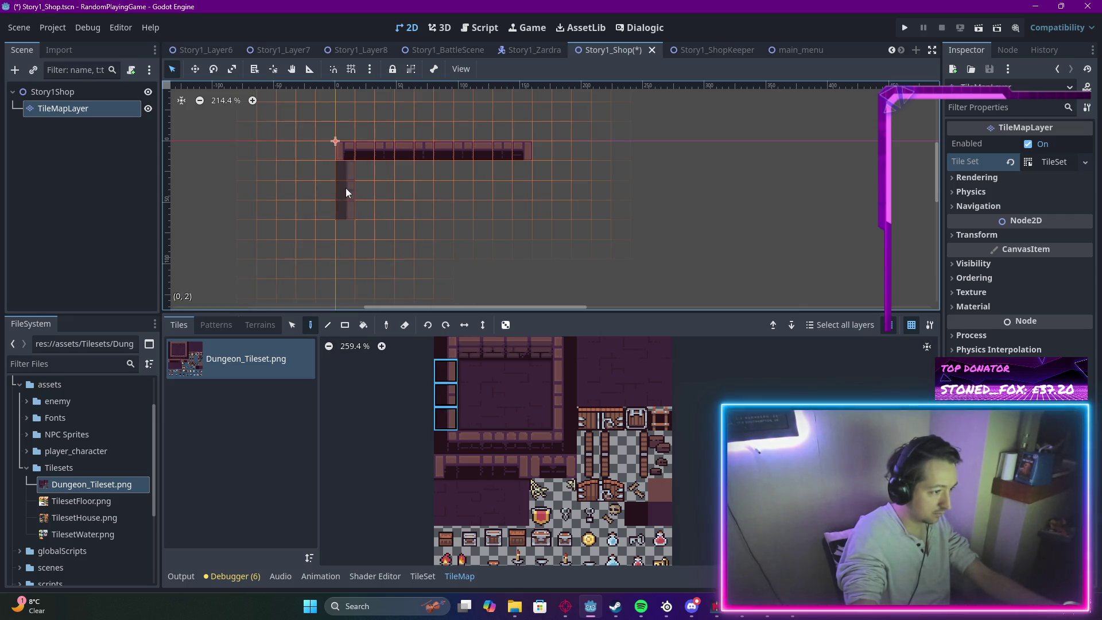
Step: Paint the right wall downward, trying different tiles for its bottom cell
left_click(522, 188)
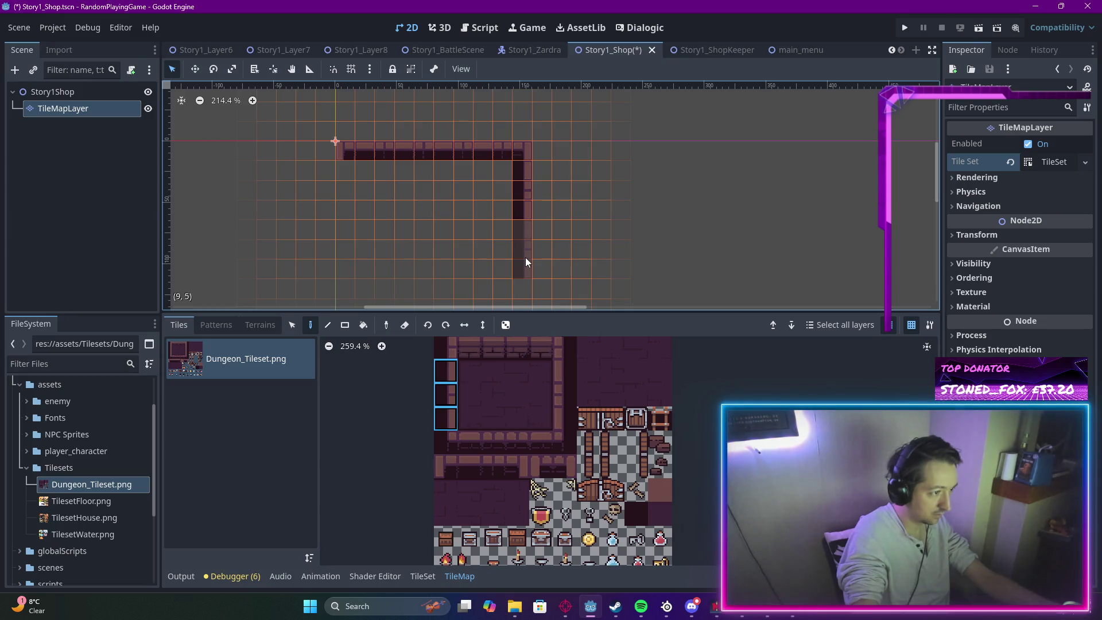
left_click(455, 368)
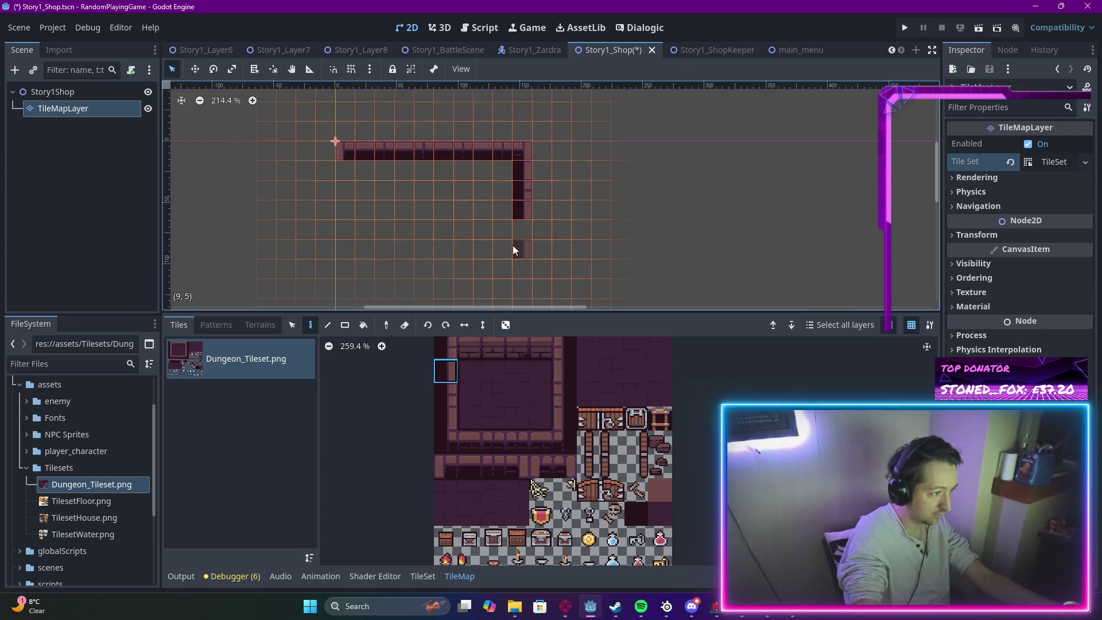
left_click(445, 394)
left_click(523, 230)
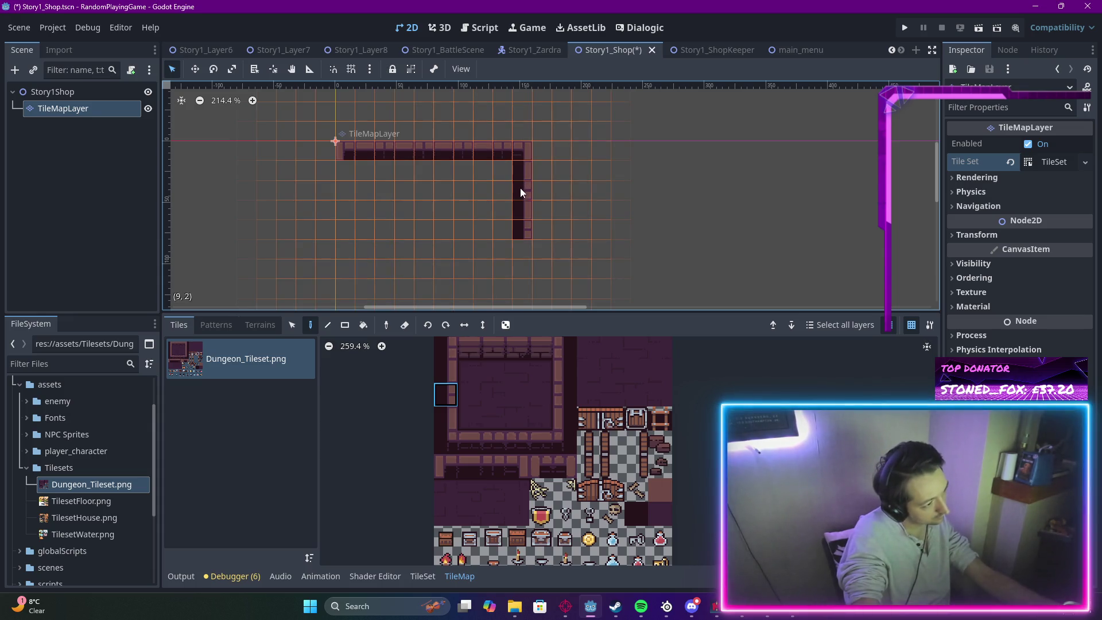
left_click(564, 442)
left_click(521, 231)
left_click(446, 442)
left_click(523, 231)
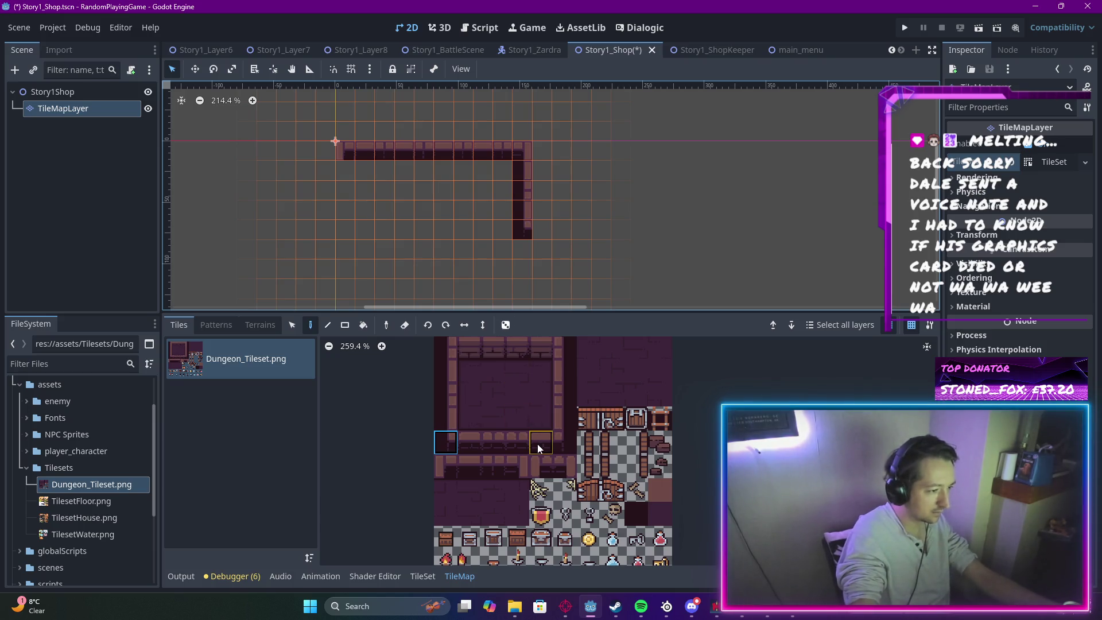
Step: Finish the right wall with a plain wall tile and a corner cap at the bottom
mouse_move(536, 442)
left_mouse_down()
mouse_move(524, 364)
mouse_move(508, 394)
mouse_move(532, 426)
mouse_move(532, 460)
left_mouse_up()
left_click(514, 485)
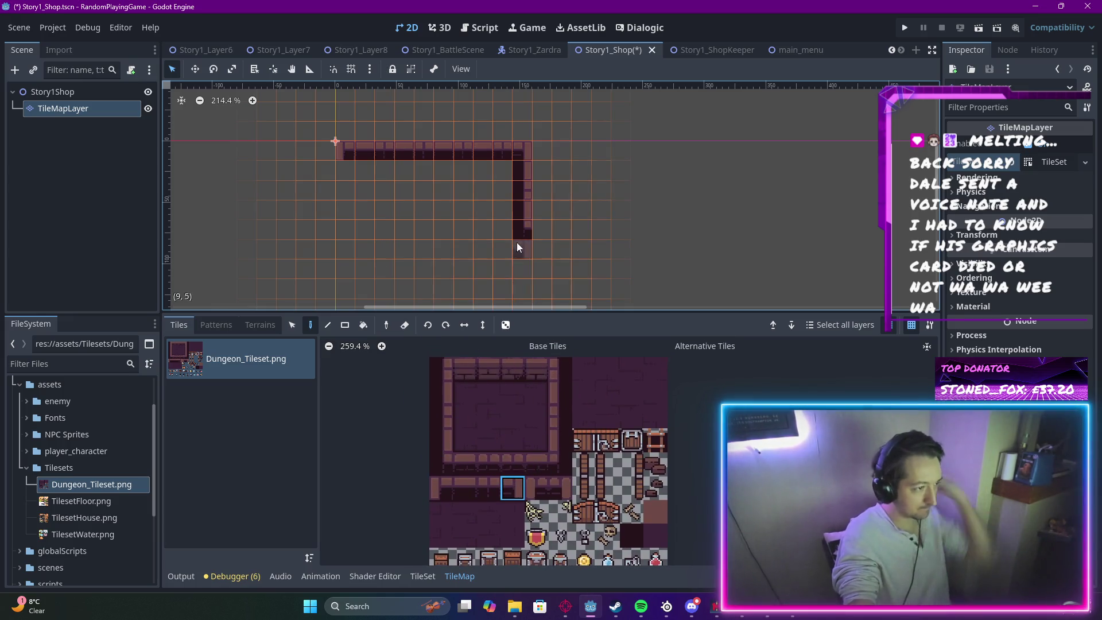
left_click(518, 232)
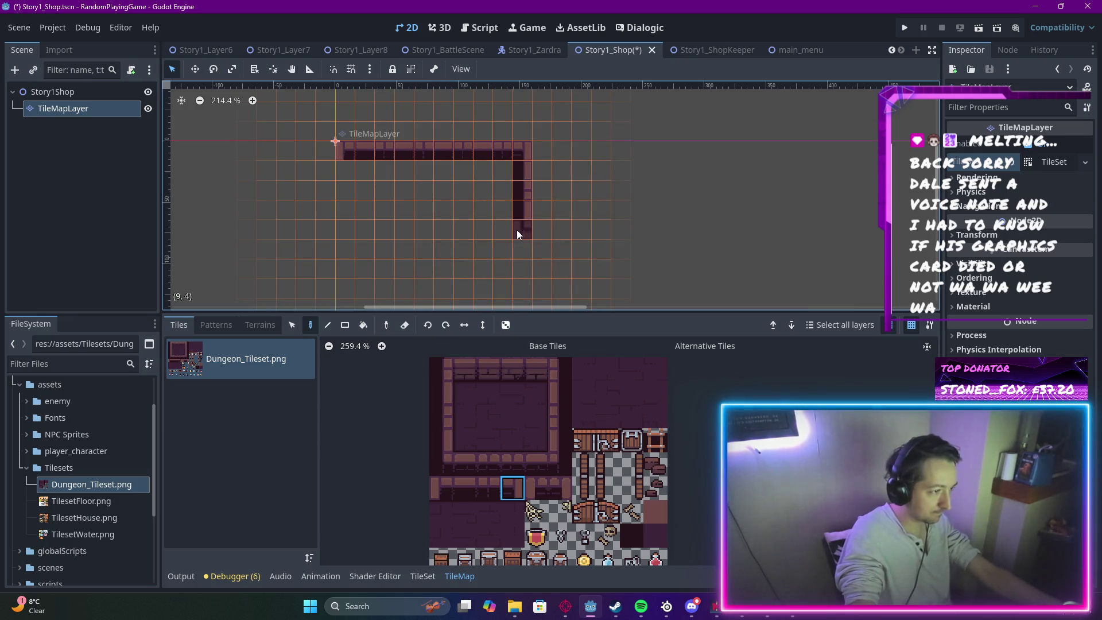
left_click(440, 487)
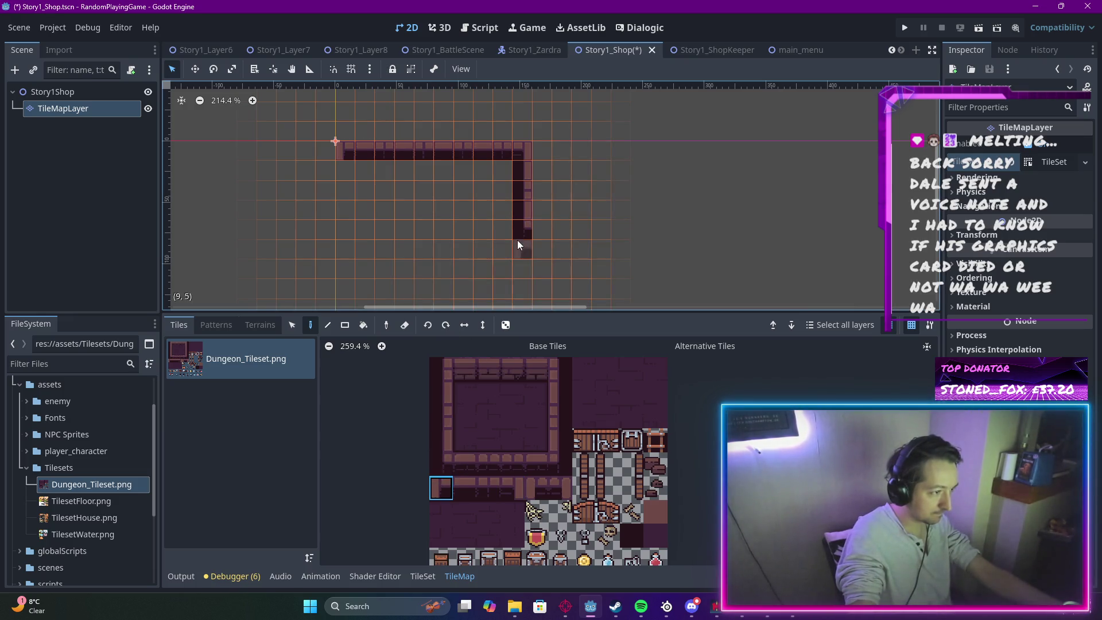
left_click(518, 236)
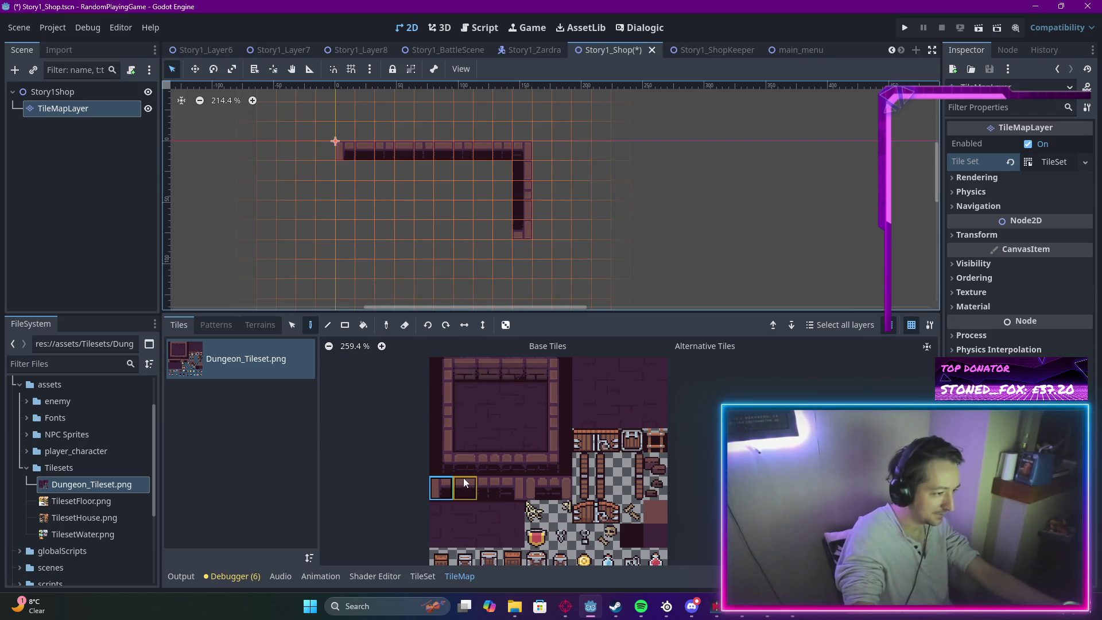
Step: Paint the bottom wall with a four-tile strip, extending it left to the corner
left_click_drag(465, 460, 528, 459)
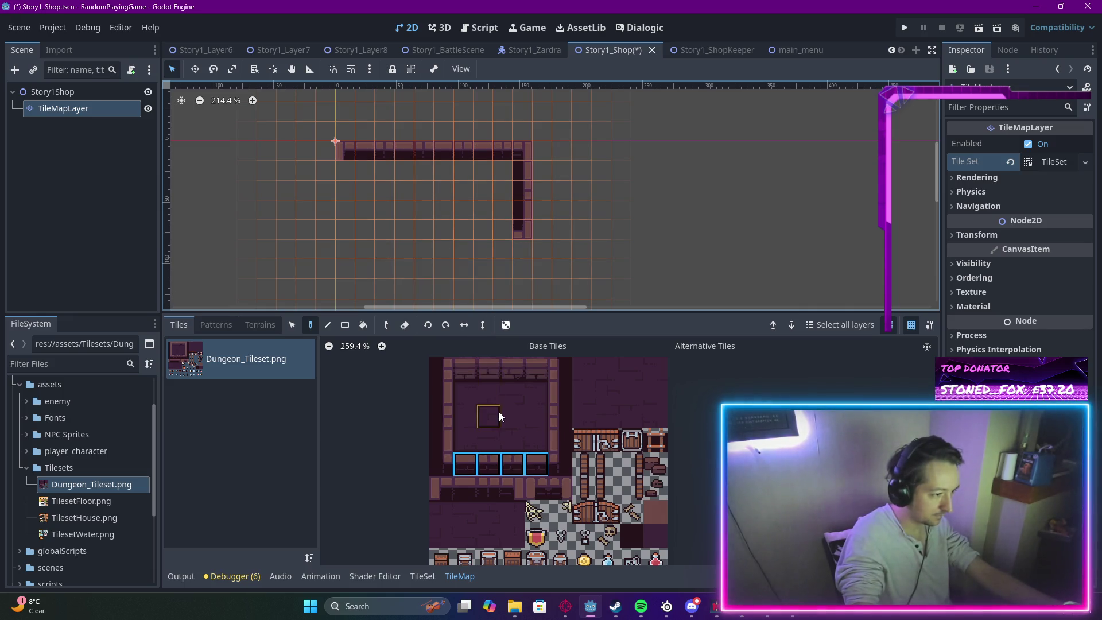
left_click(471, 228)
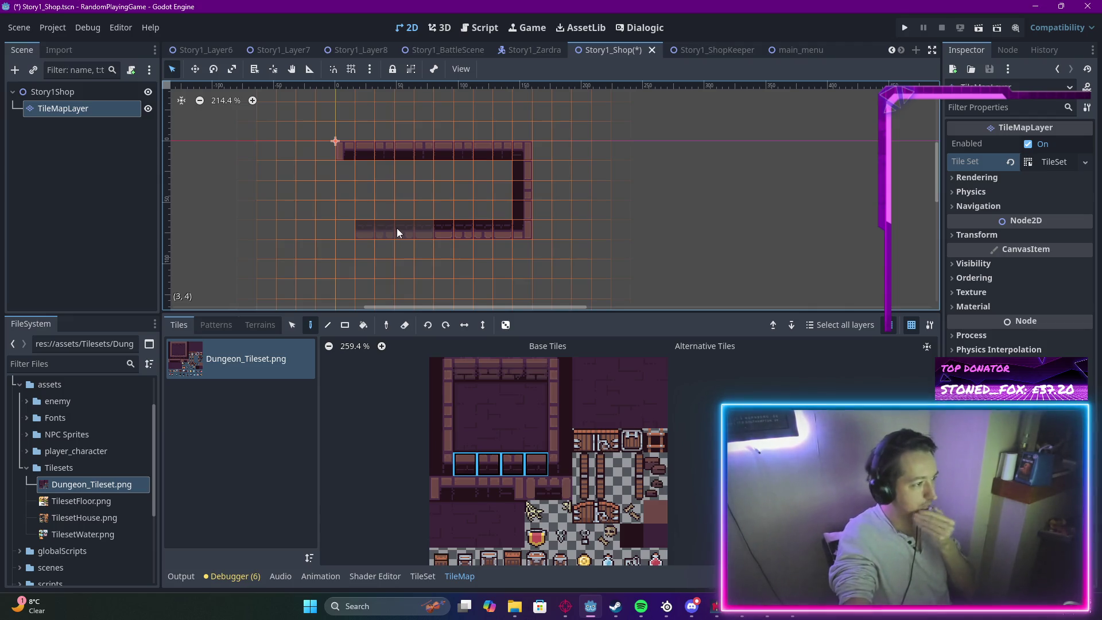
left_click(397, 228)
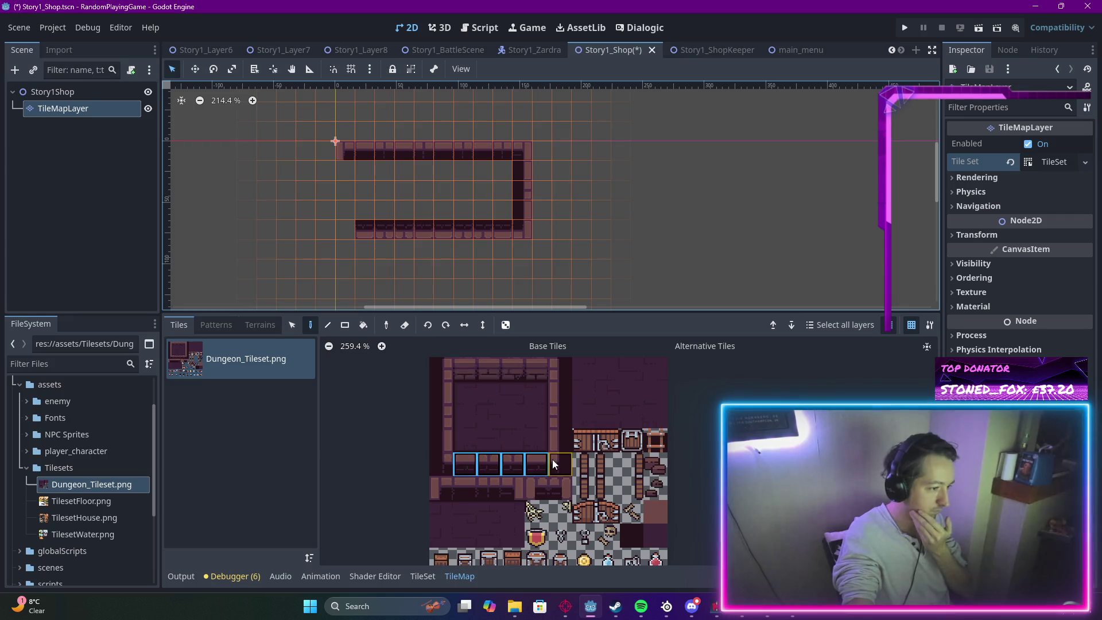
left_click(513, 487)
left_click(346, 232)
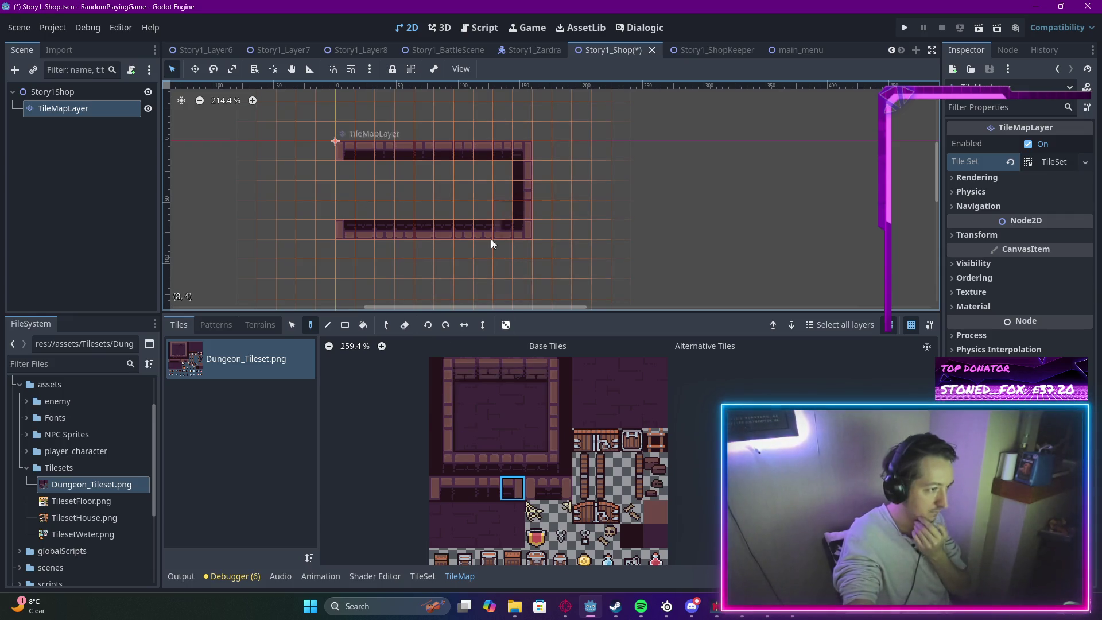
Step: Copy the right wall cells and try rotating the pasted piece, then cancel the paste
left_click(291, 325)
left_click_drag(520, 164, 522, 210)
key("ctrl+c")
key("ctrl+v")
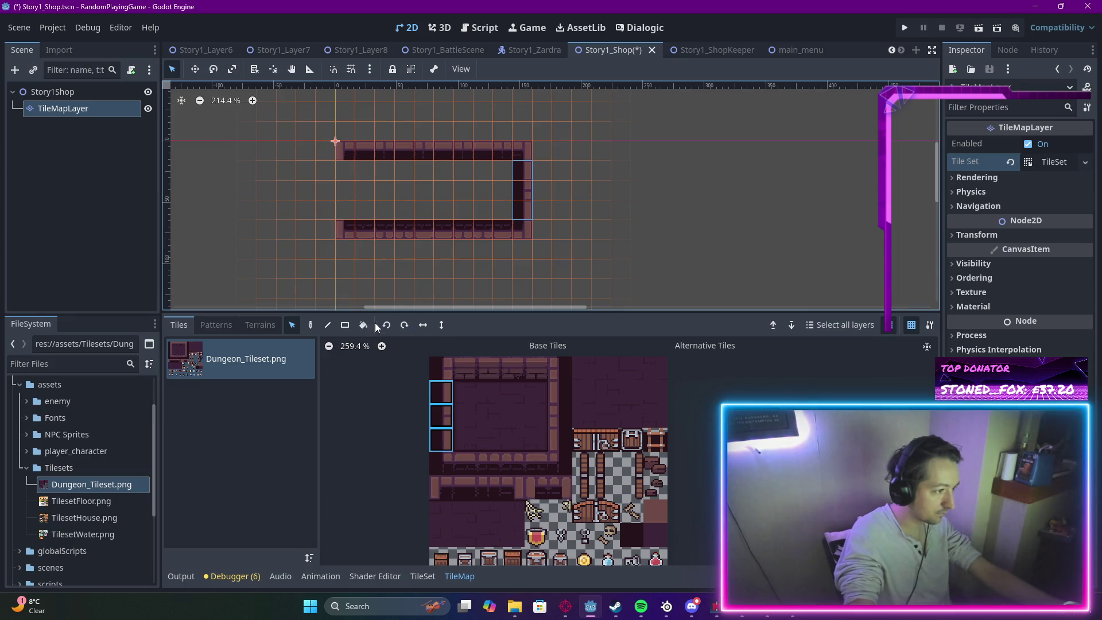
left_click(403, 326)
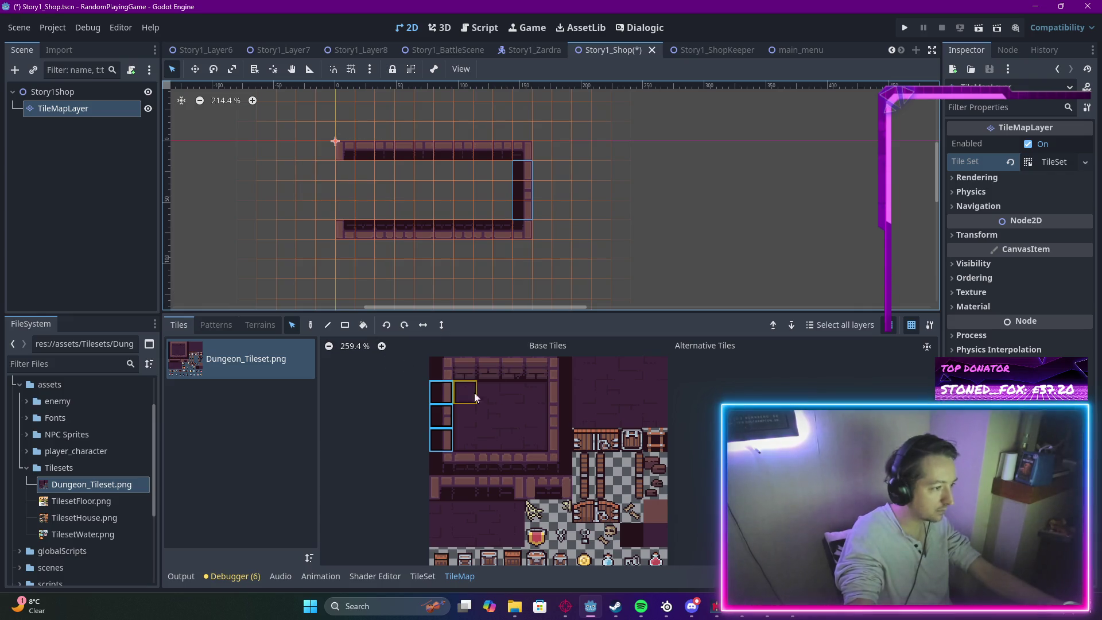
left_click_drag(556, 394, 559, 442)
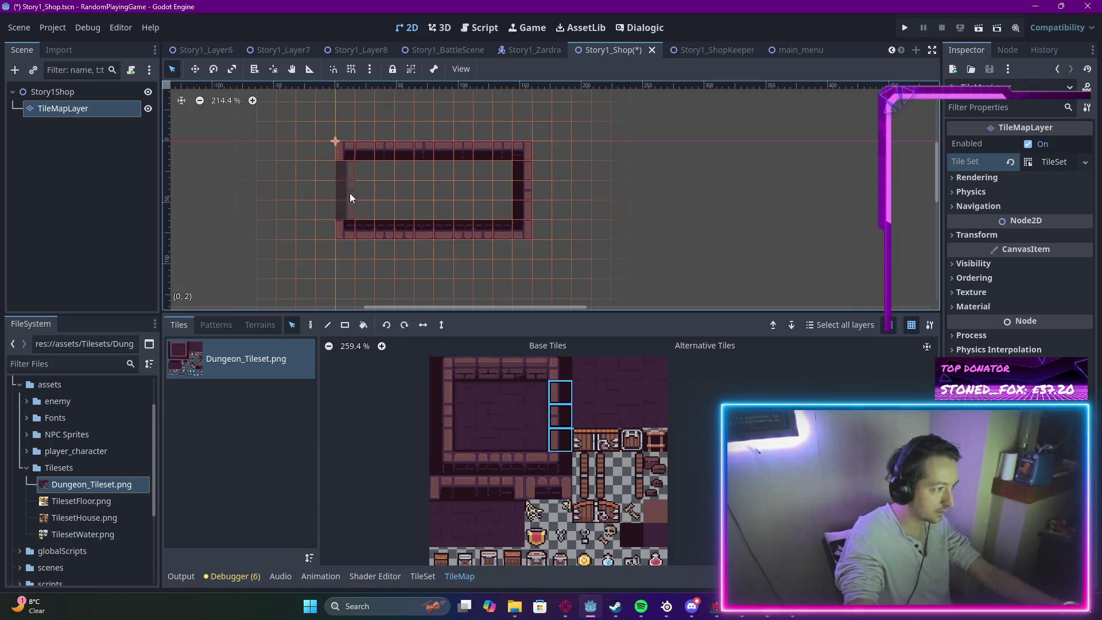
left_click(400, 324)
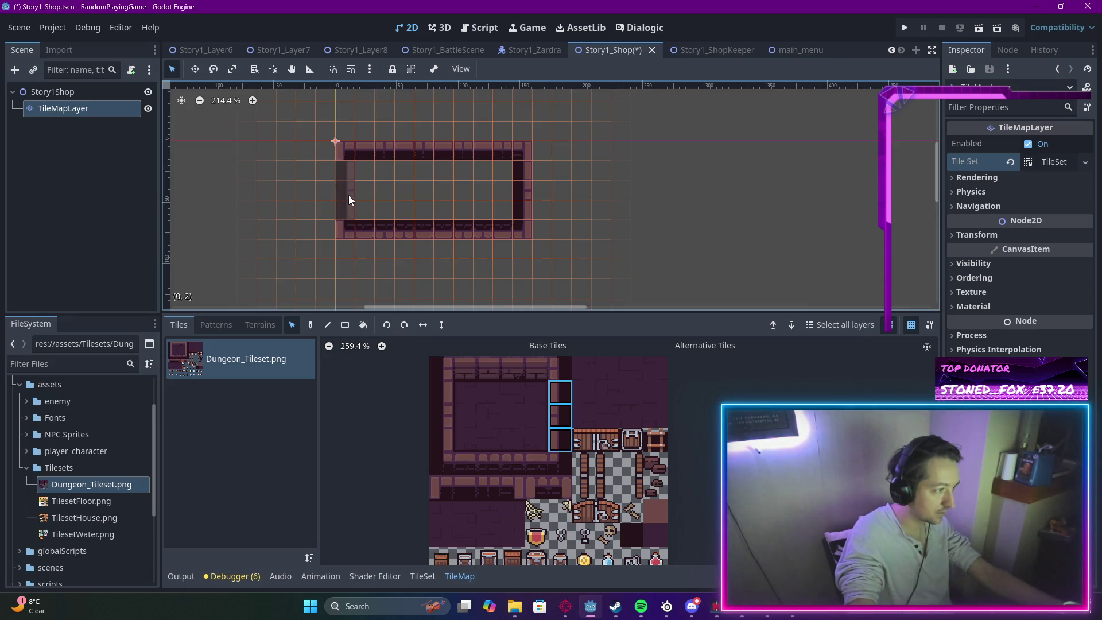
left_click_drag(446, 388, 441, 442)
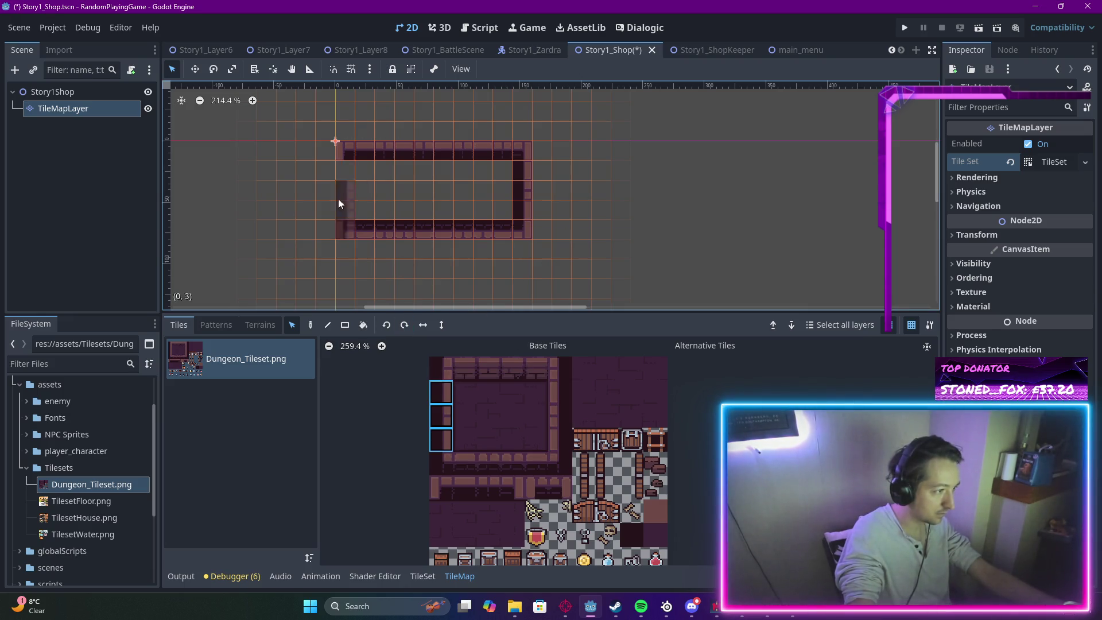
key("Escape")
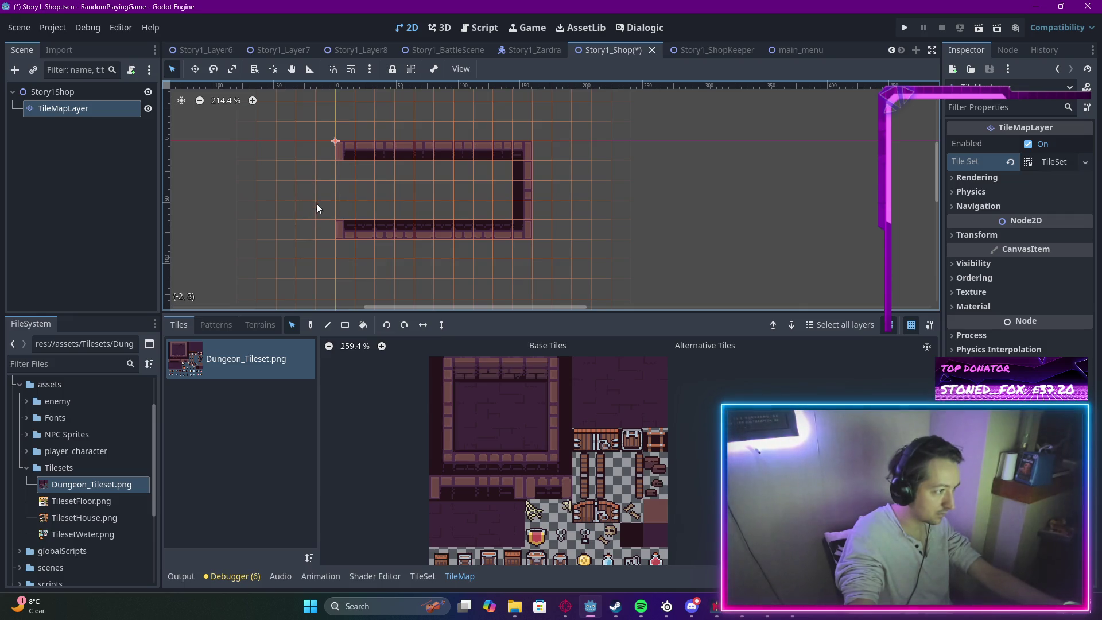
Step: Fill the left-wall gap with a three-tile column and stamp a 4x3 floor block into the left half
left_click_drag(557, 393, 556, 432)
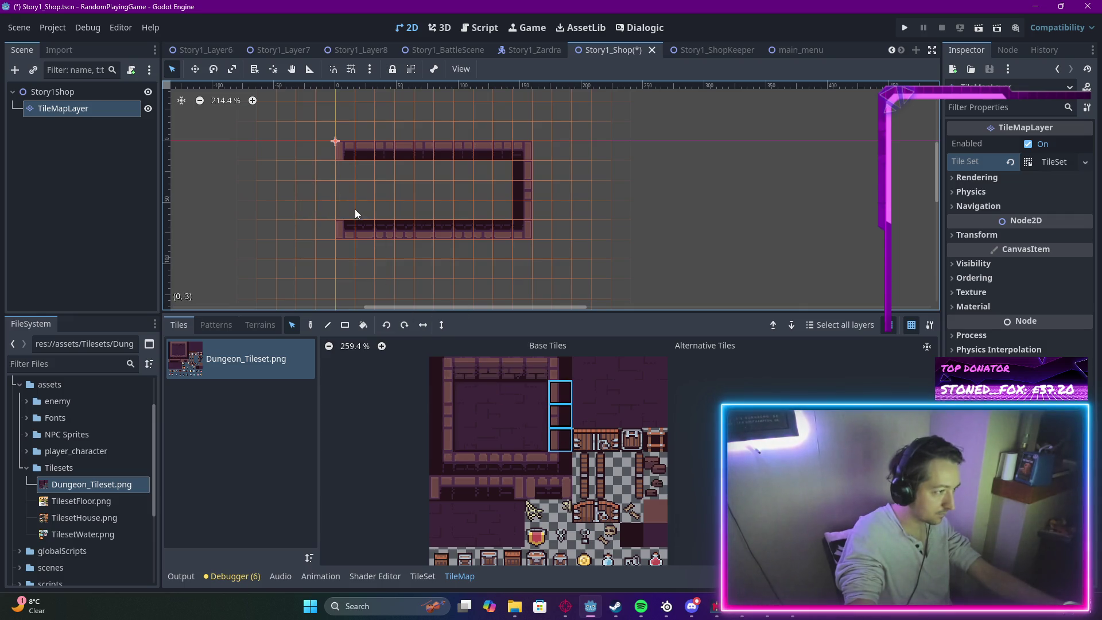
left_click(311, 325)
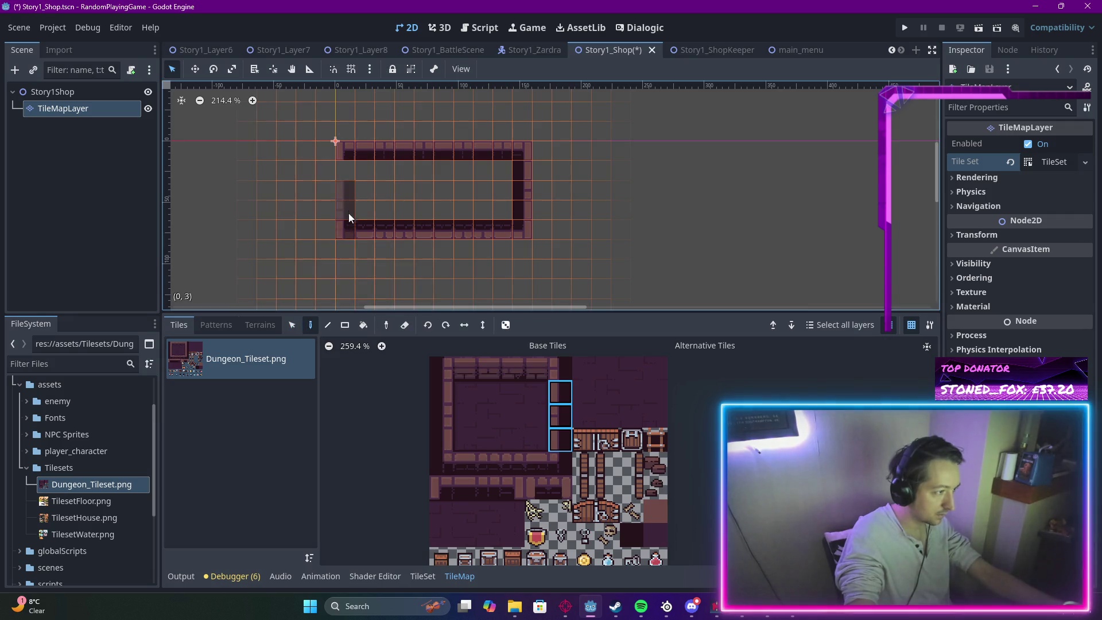
left_click(346, 195)
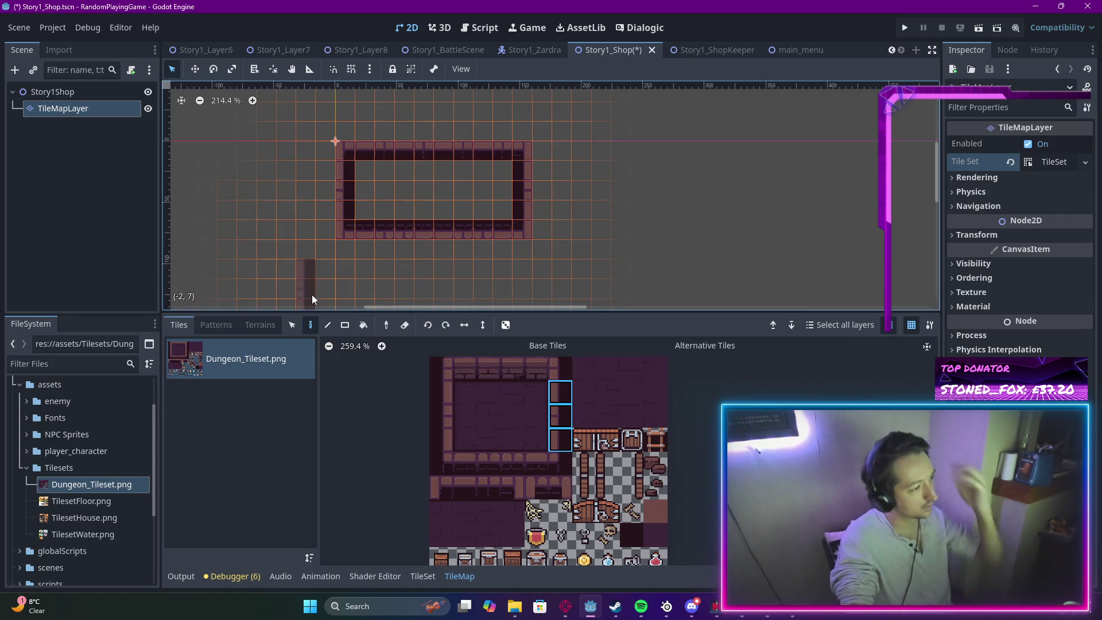
mouse_move(472, 398)
left_mouse_down()
mouse_move(533, 423)
mouse_move(476, 392)
mouse_move(514, 395)
mouse_move(534, 432)
left_mouse_up()
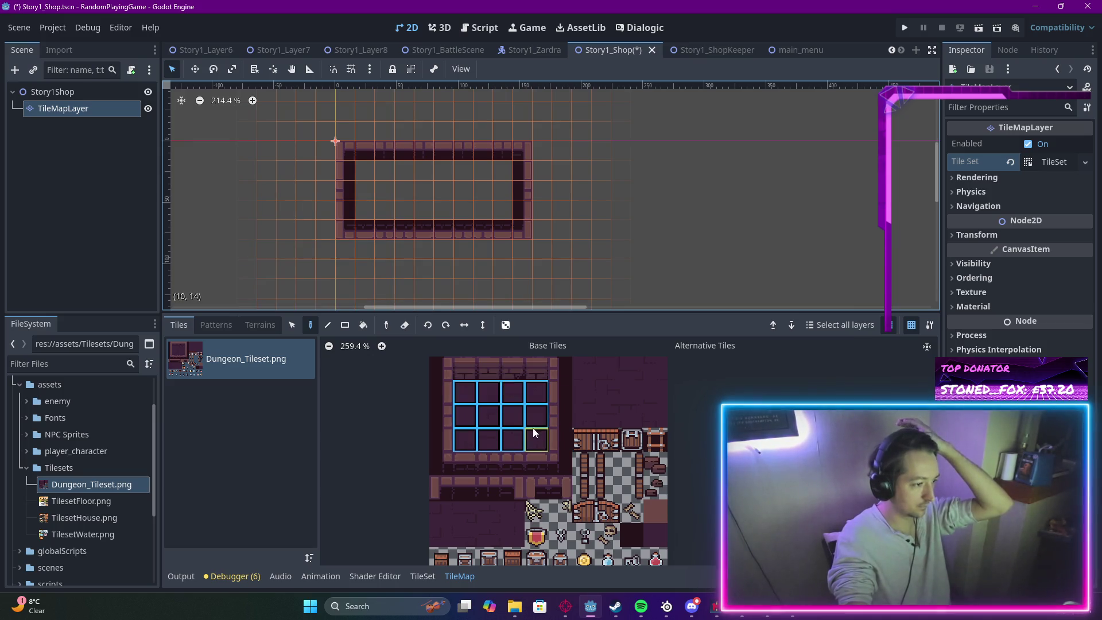
left_click(401, 192)
Step: Stamp the 4x3 dark floor block into the room's right half to complete the floor
left_click(481, 192)
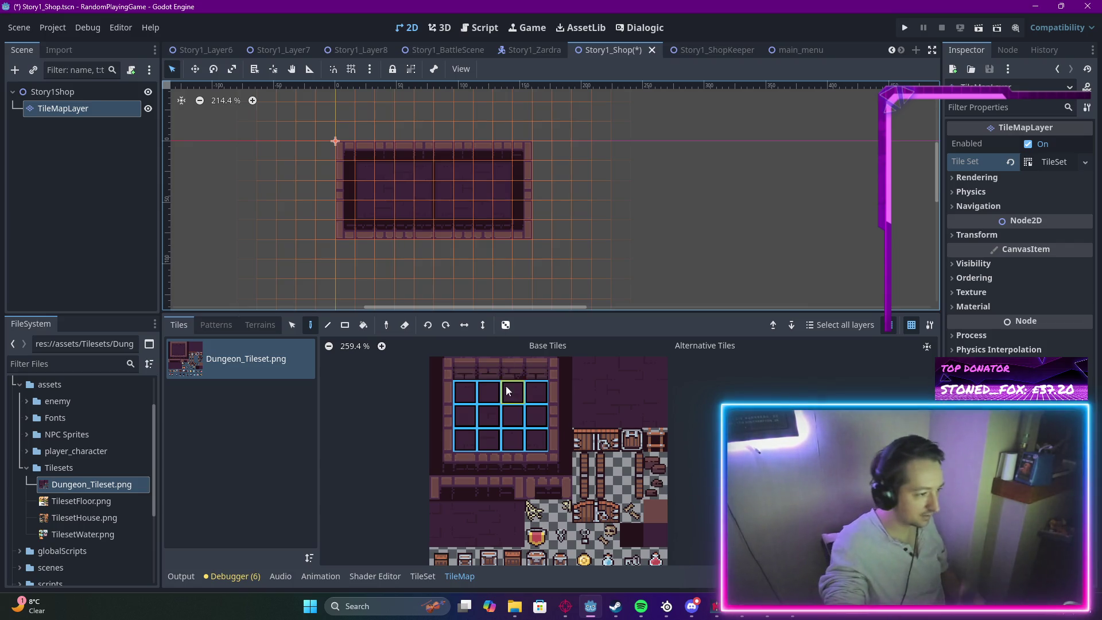
scroll(603, 428, "down", 2)
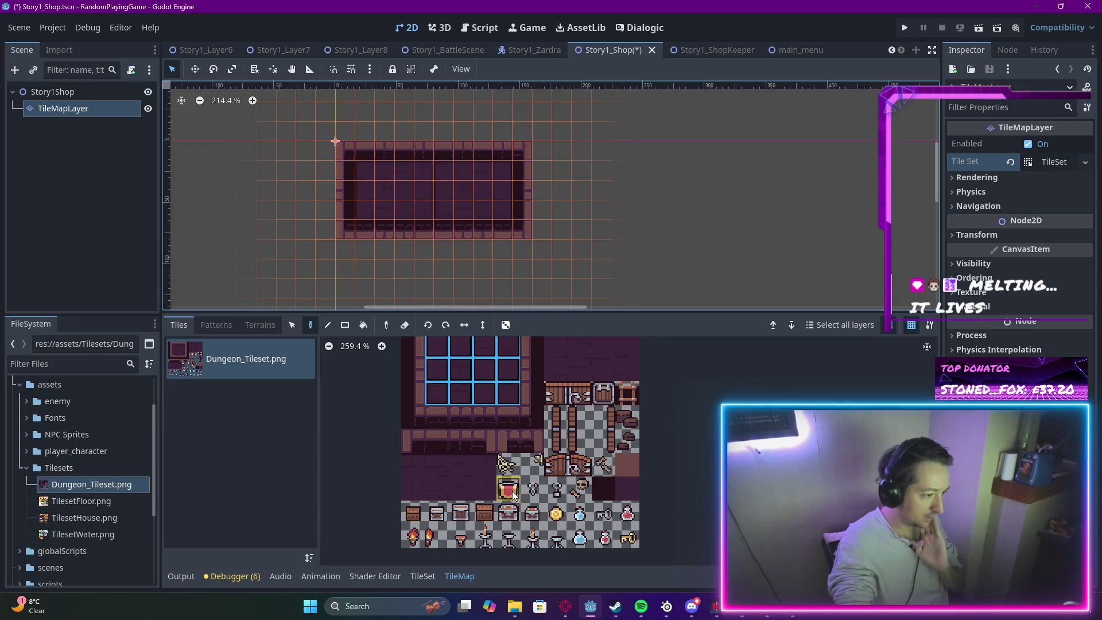
left_click(559, 468)
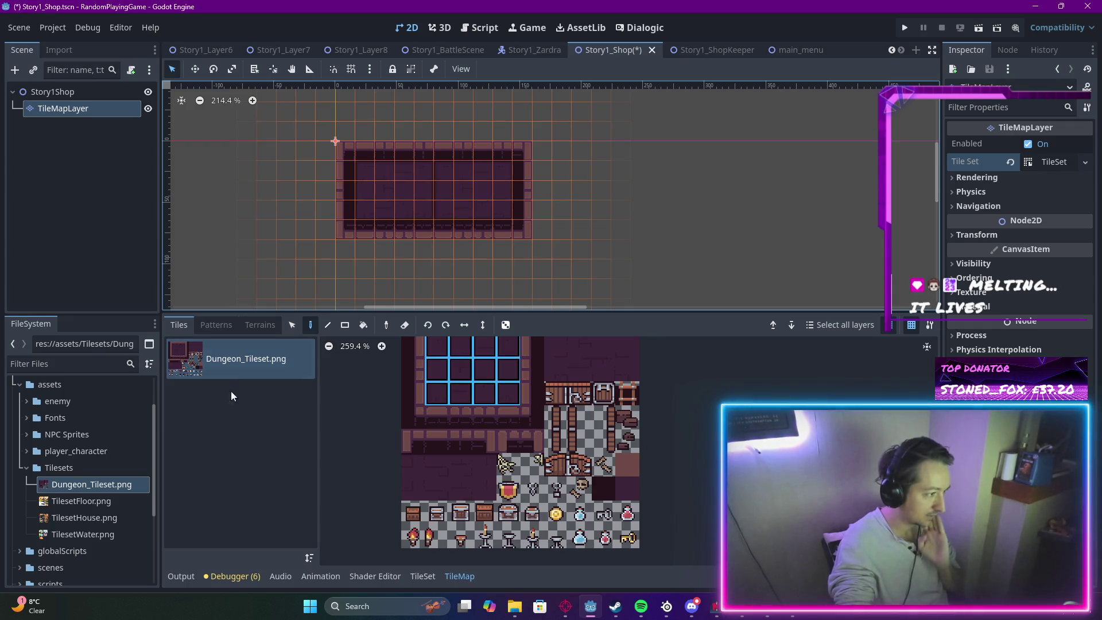
Step: Rename the TileMapLayer node to Background
double_click(78, 108)
type("Background")
key("Return")
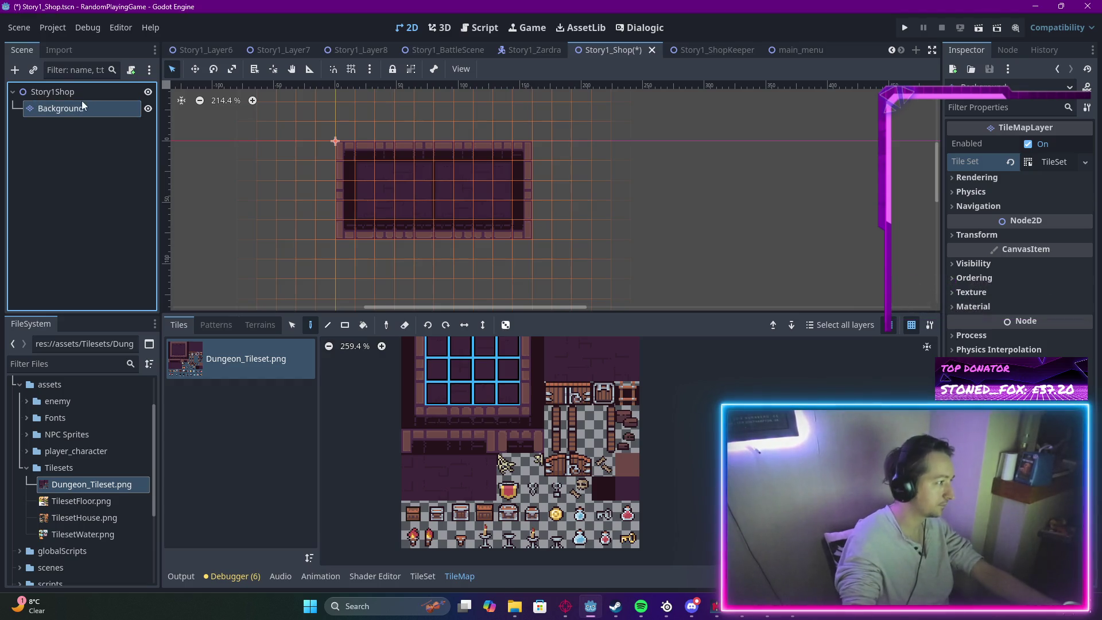
Step: Add a second TileMapLayer under Story1Shop and name it Shop
left_click(66, 92)
key("ctrl+a")
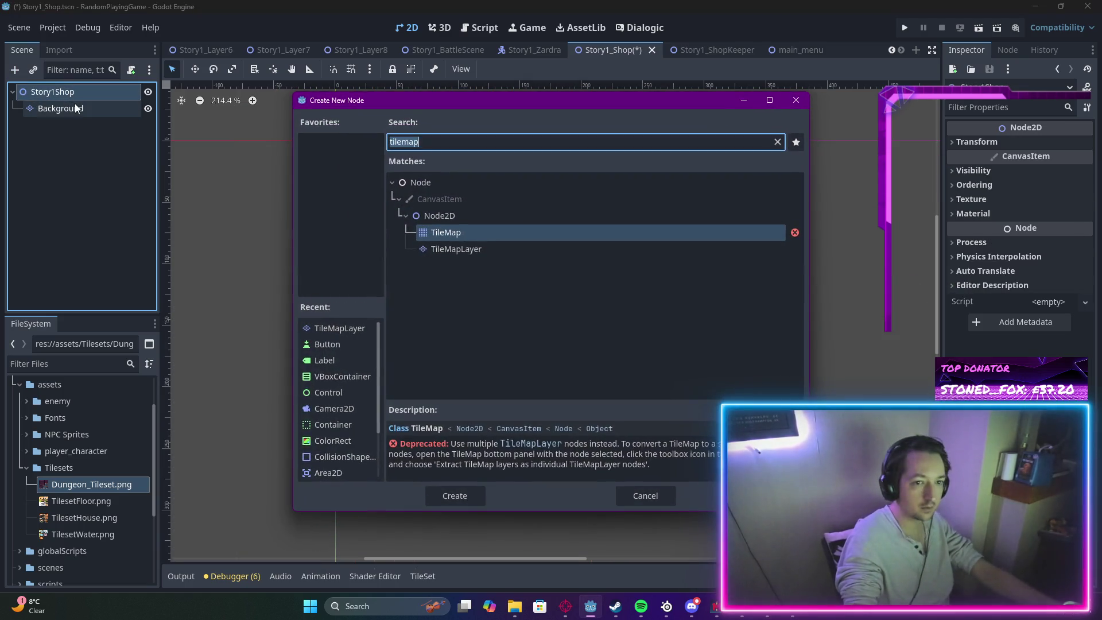
double_click(464, 248)
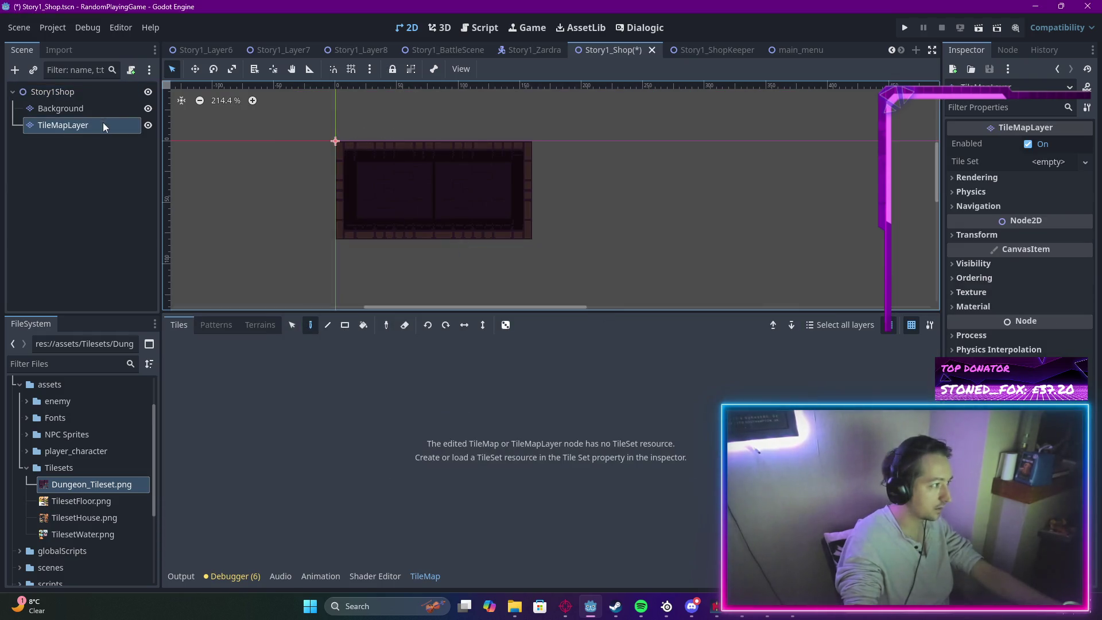
key("F2")
type("Shop")
key("Return")
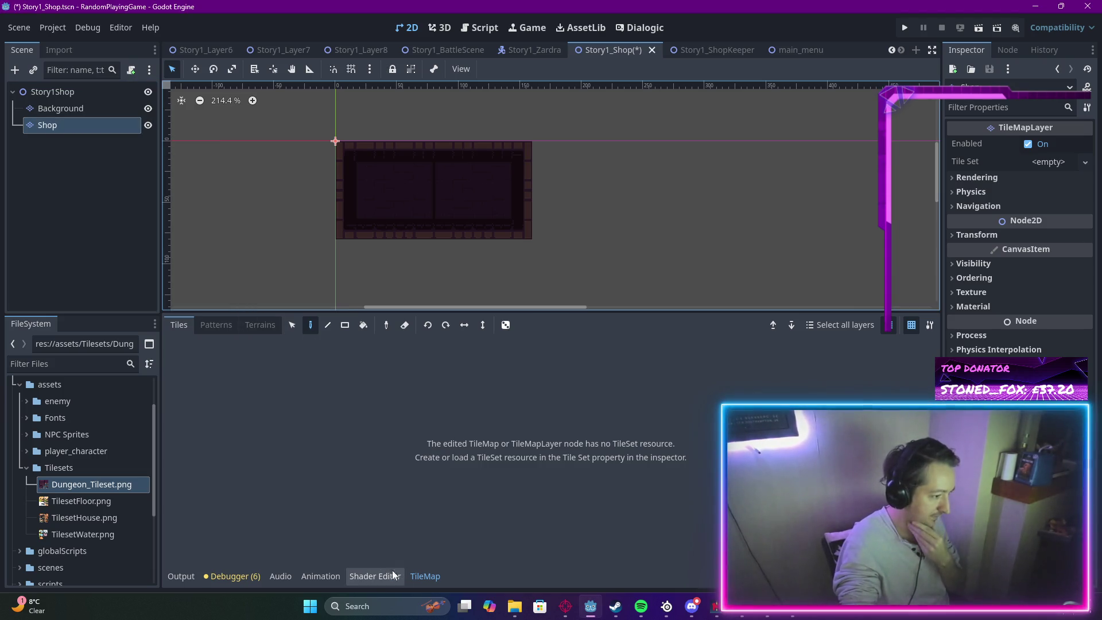
Step: Give Shop a new TileSet with TilesetHouse.png as an atlas source and auto-created tiles
left_click(1083, 164)
left_click(1069, 183)
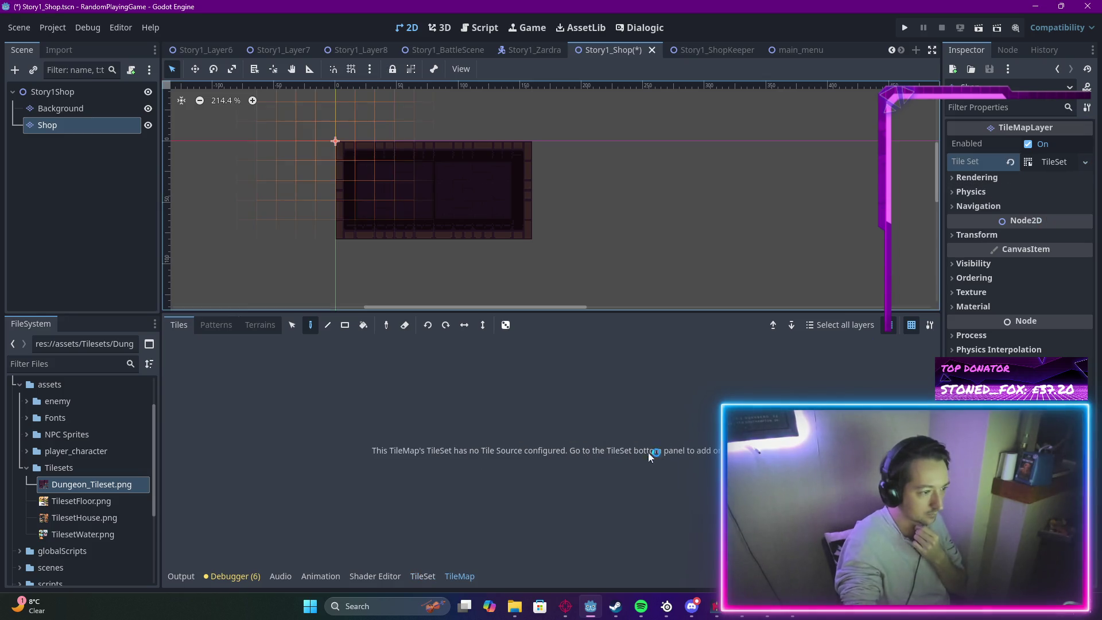
left_click(418, 576)
left_click(272, 557)
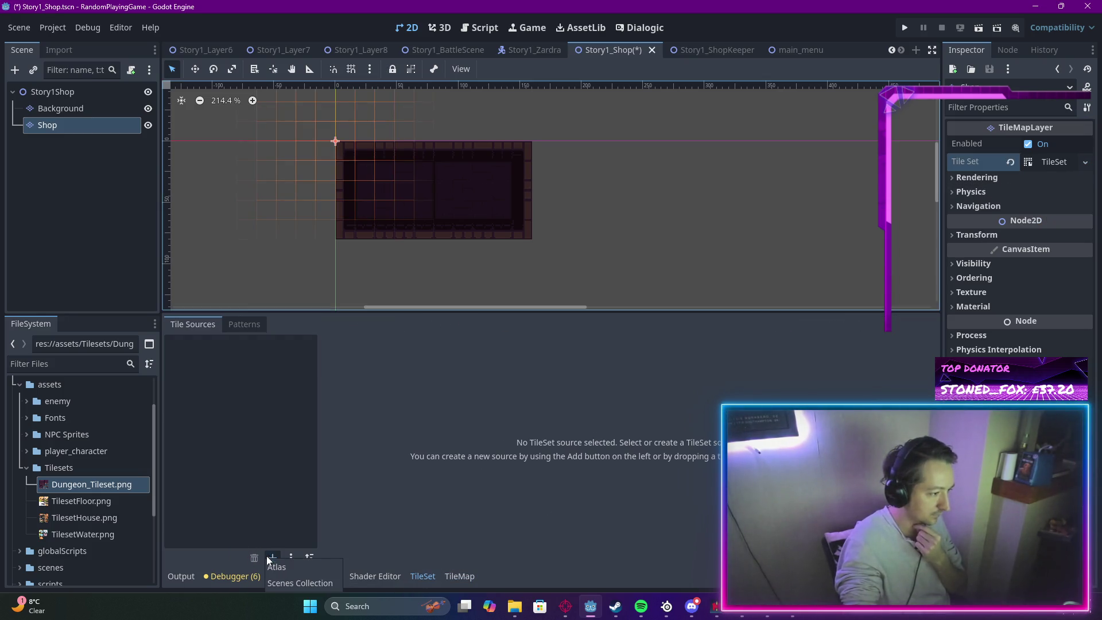
left_click(295, 567)
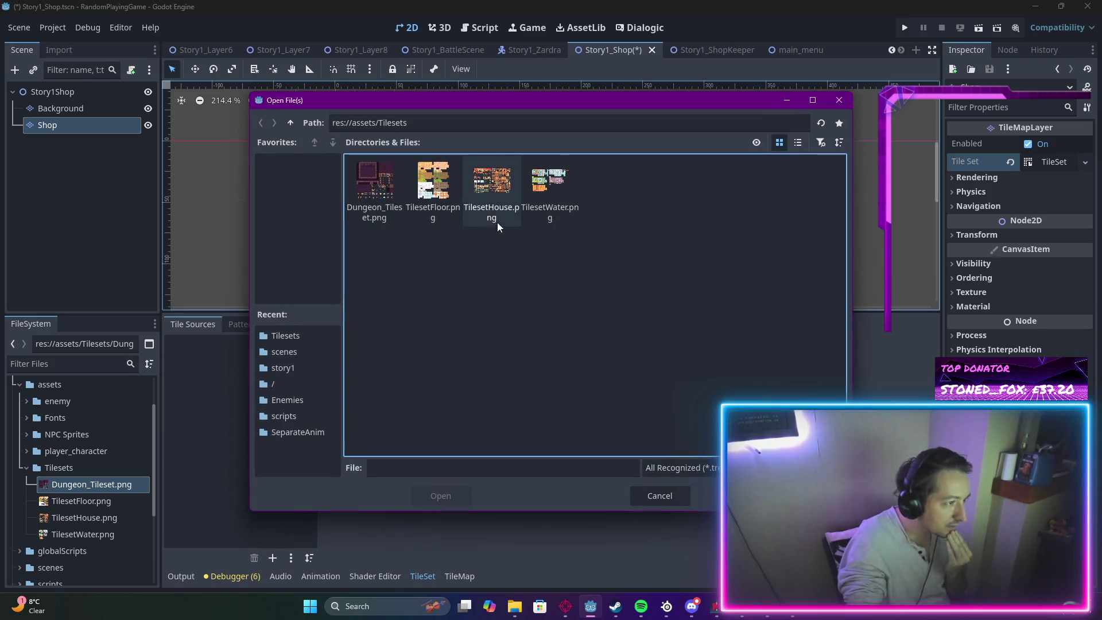
double_click(489, 195)
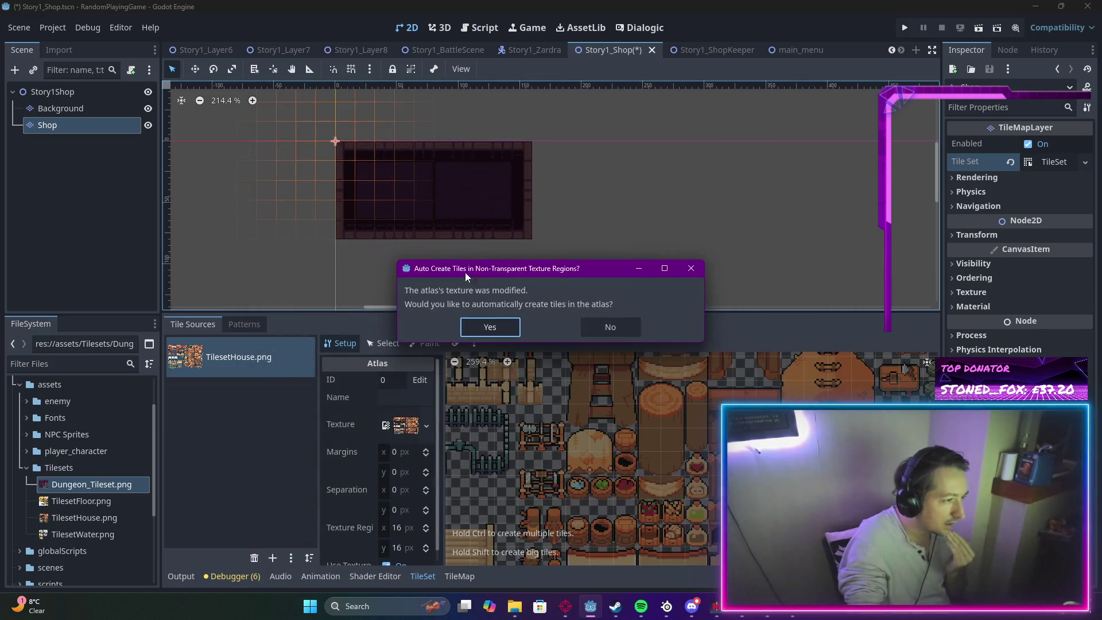
left_click(492, 325)
Step: Browse the TilesetHouse atlas and pick a crate tile for painting
scroll(543, 402, "down", 3)
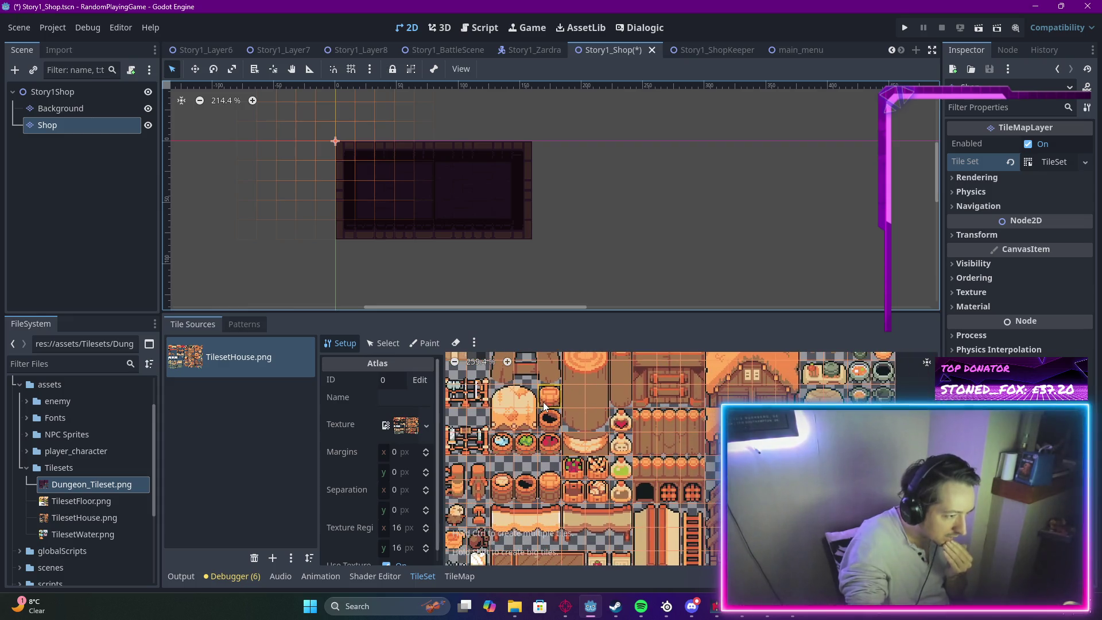
scroll(582, 415, "right", 4)
scroll(582, 414, "down", 3)
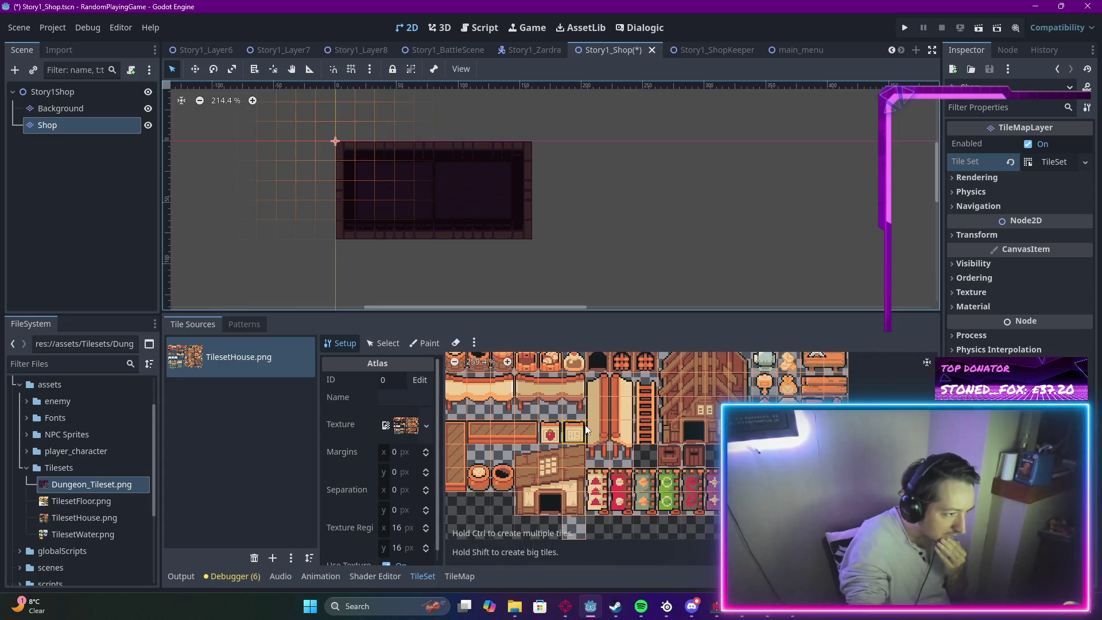
scroll(591, 432, "left", 3)
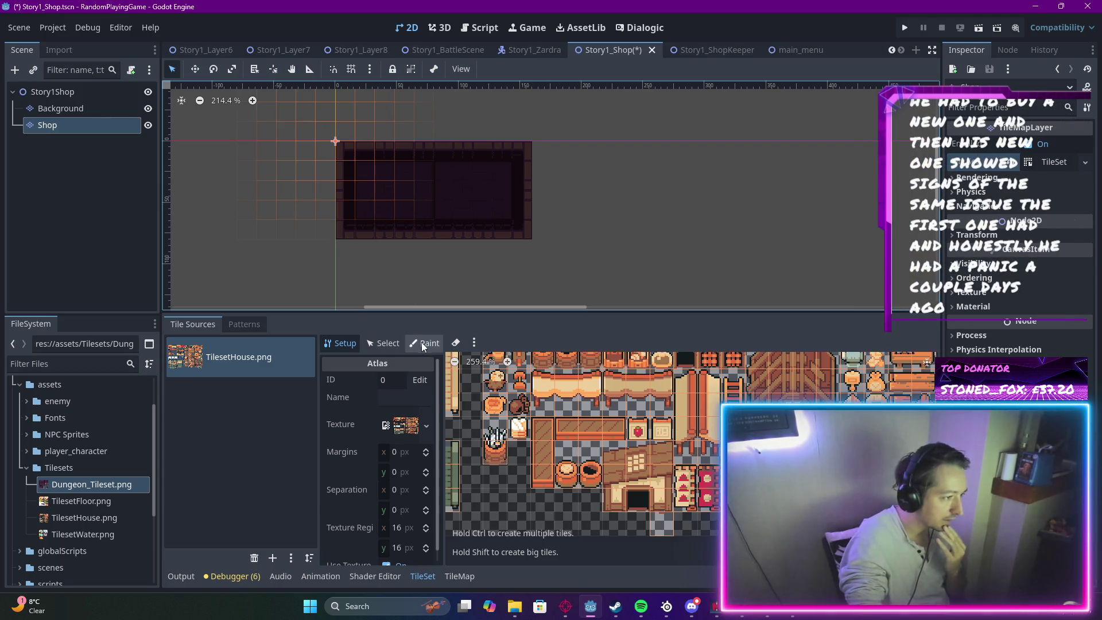
left_click(460, 576)
left_click(516, 420)
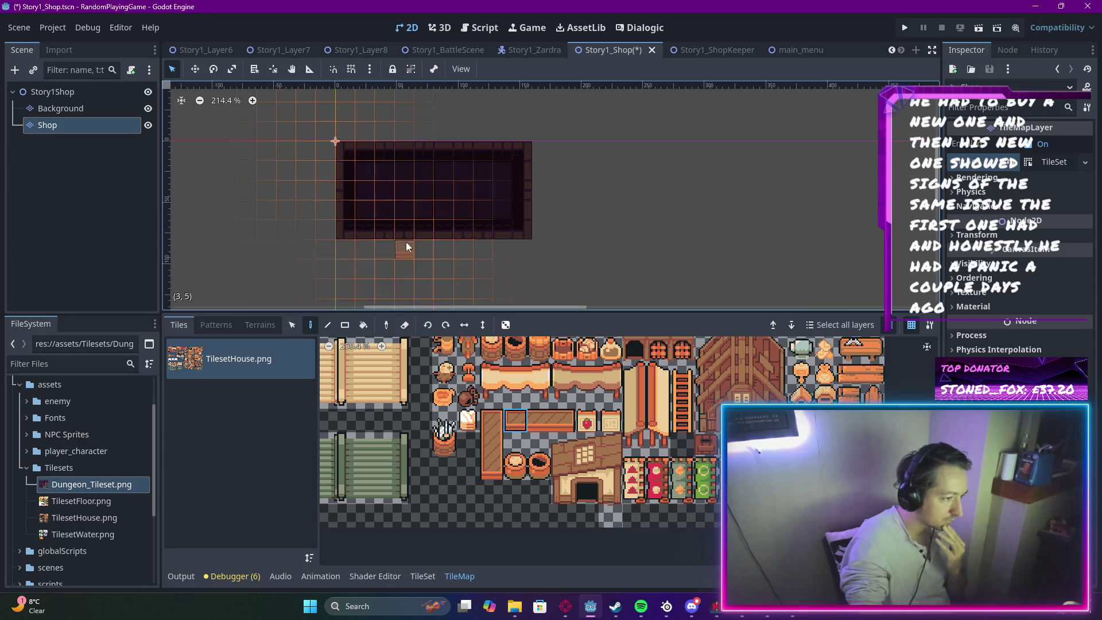
Step: Paint a row of crate tiles across cells (1,2) to (4,2)
scroll(353, 184, "up", 2)
left_click(365, 188)
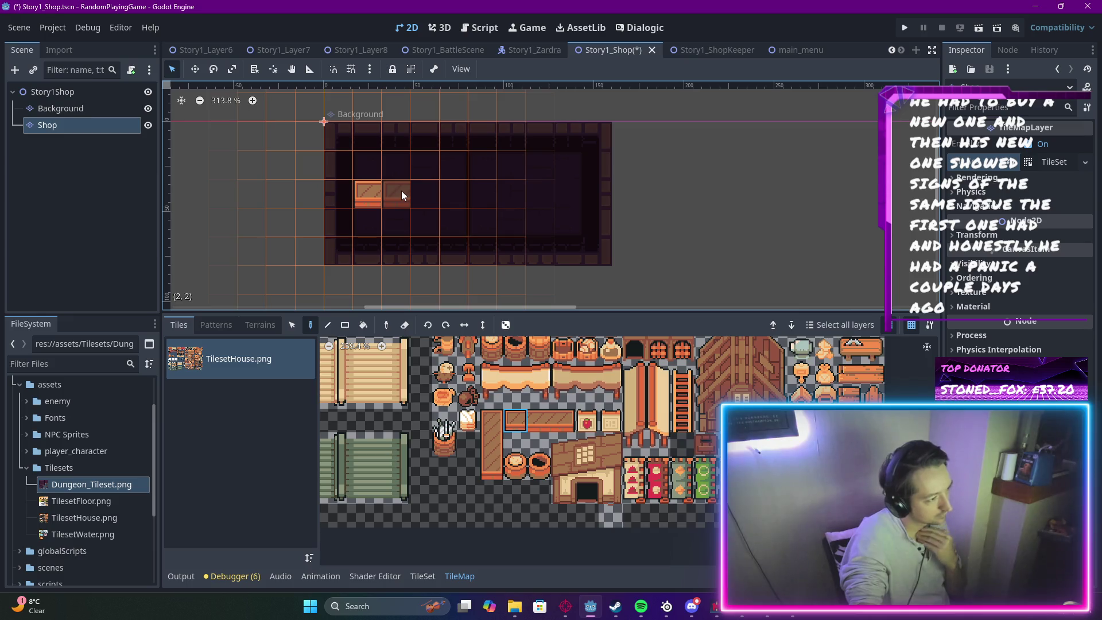
left_click_drag(402, 191, 455, 191)
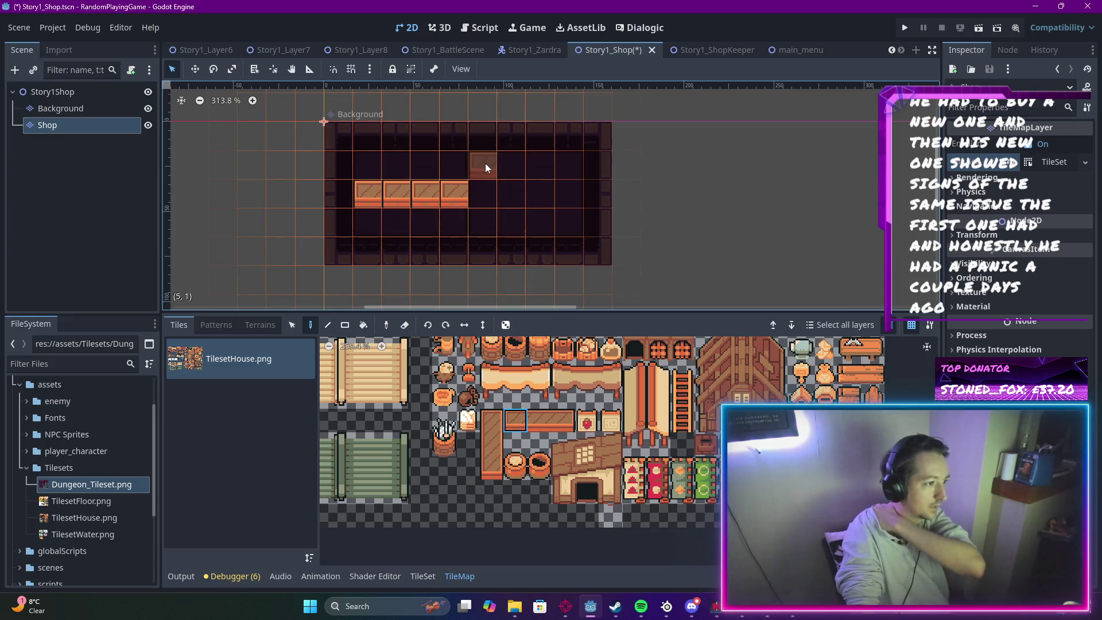
Step: Add a crate top at cell (5,1) and repaint cell (3,2) as the counter middle
left_click(492, 421)
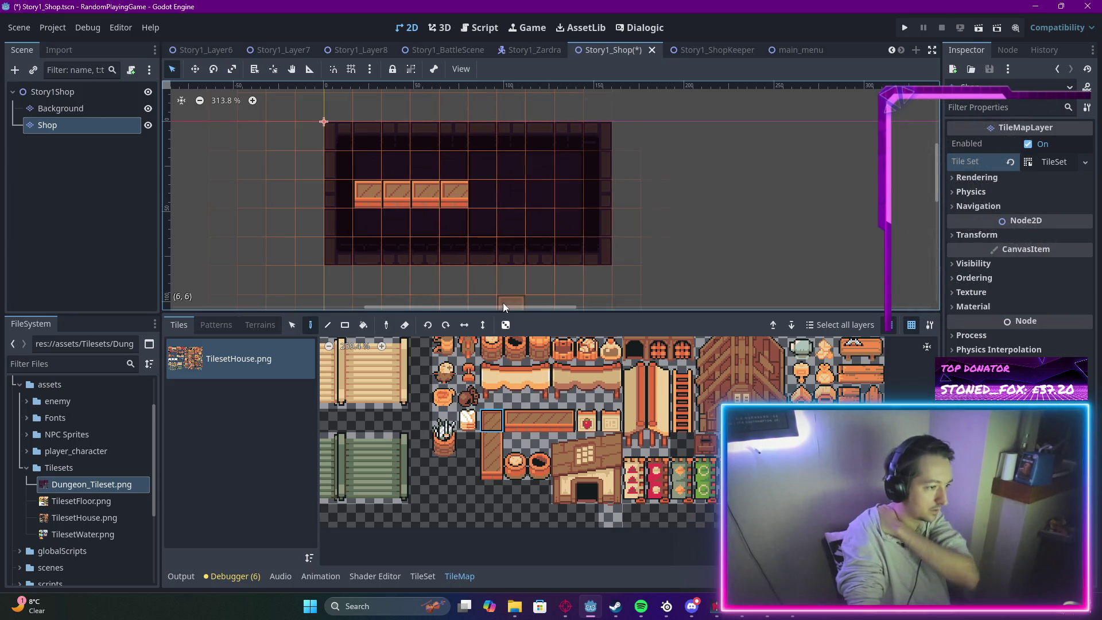
left_click(491, 465)
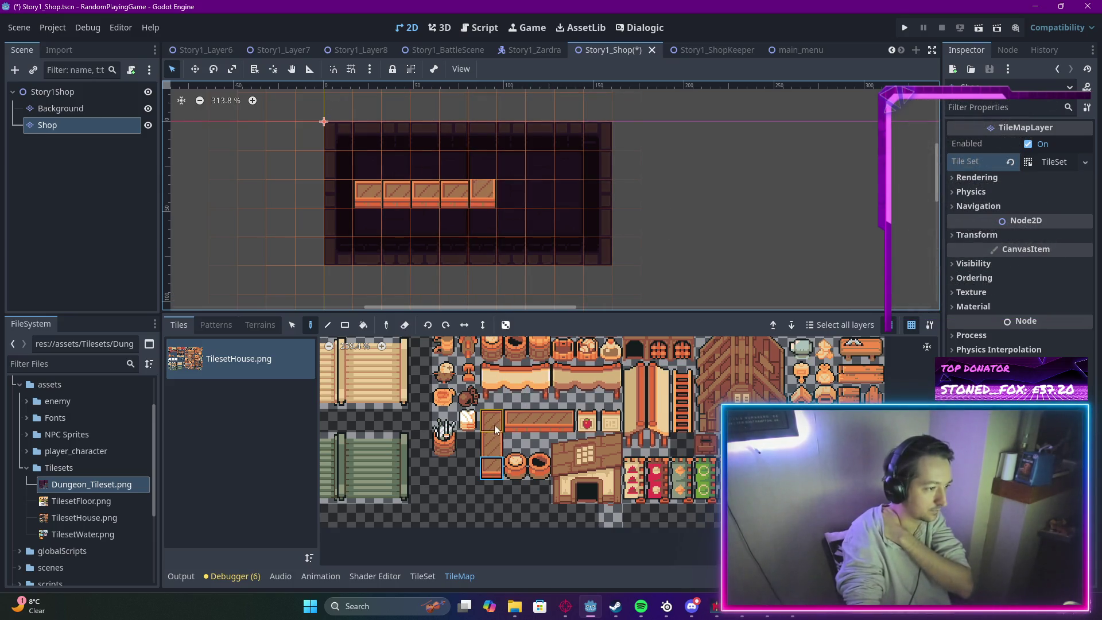
left_click(492, 421)
left_click(493, 165)
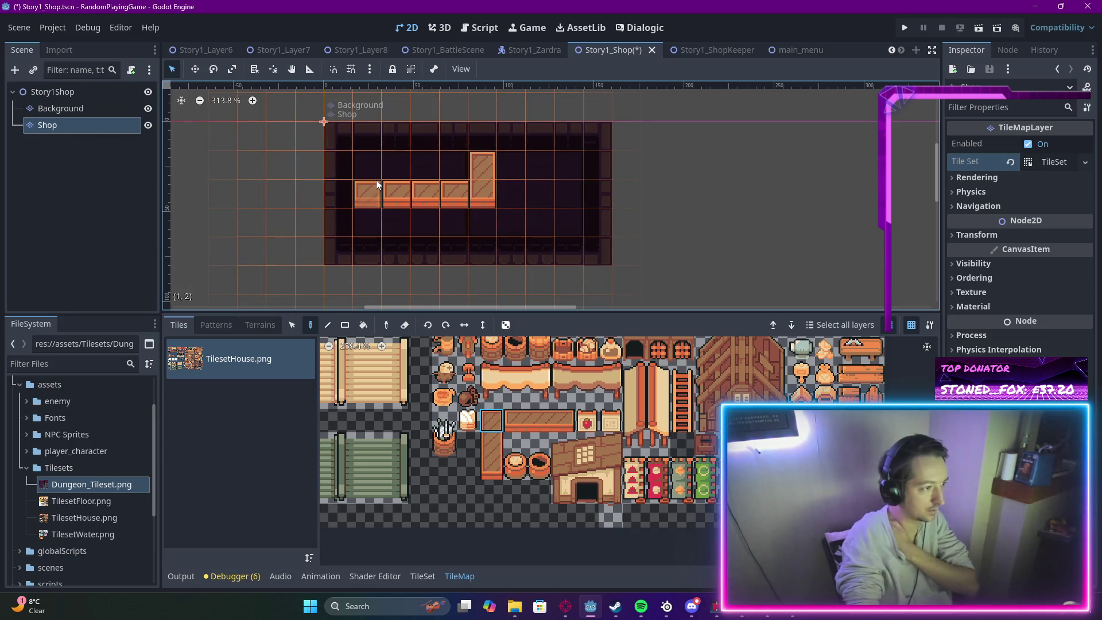
left_click(538, 424)
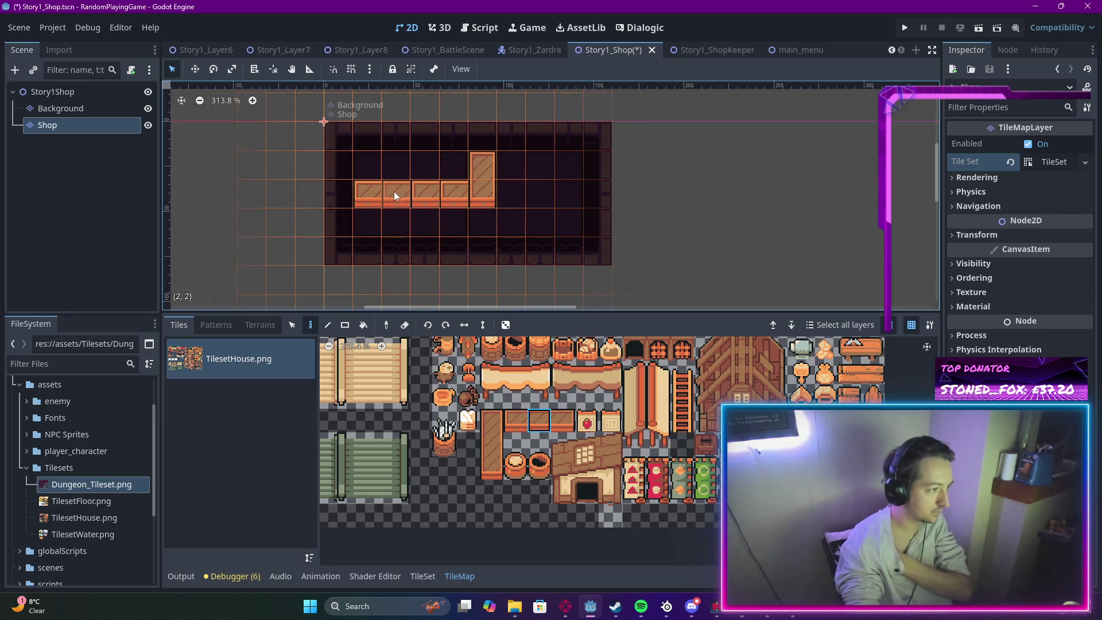
left_click(425, 197)
left_click(559, 416)
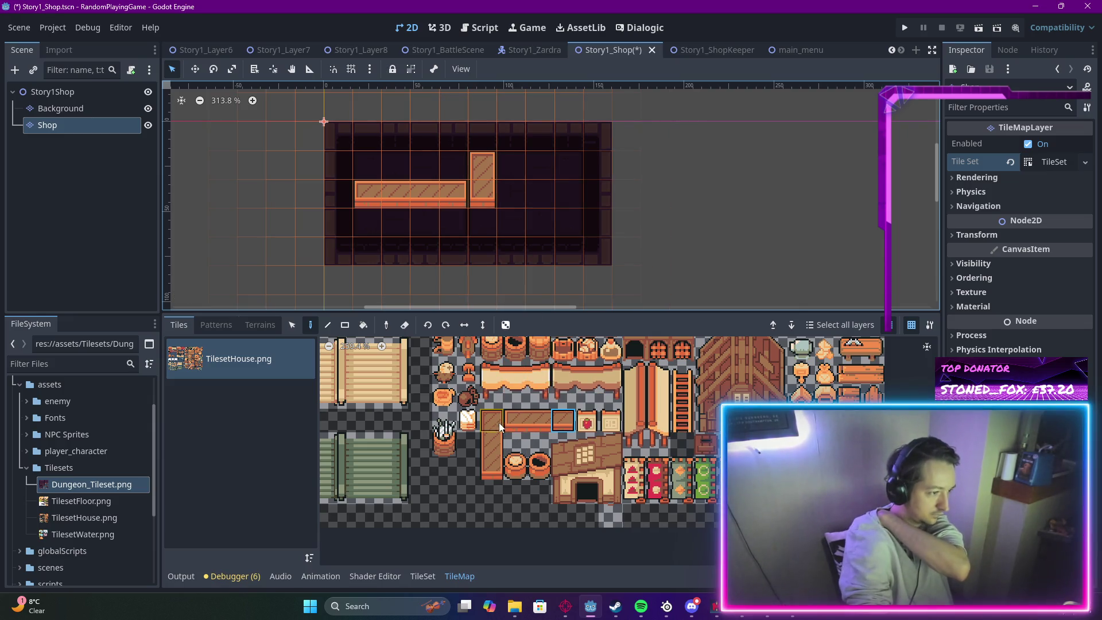
scroll(463, 402, "down", 2)
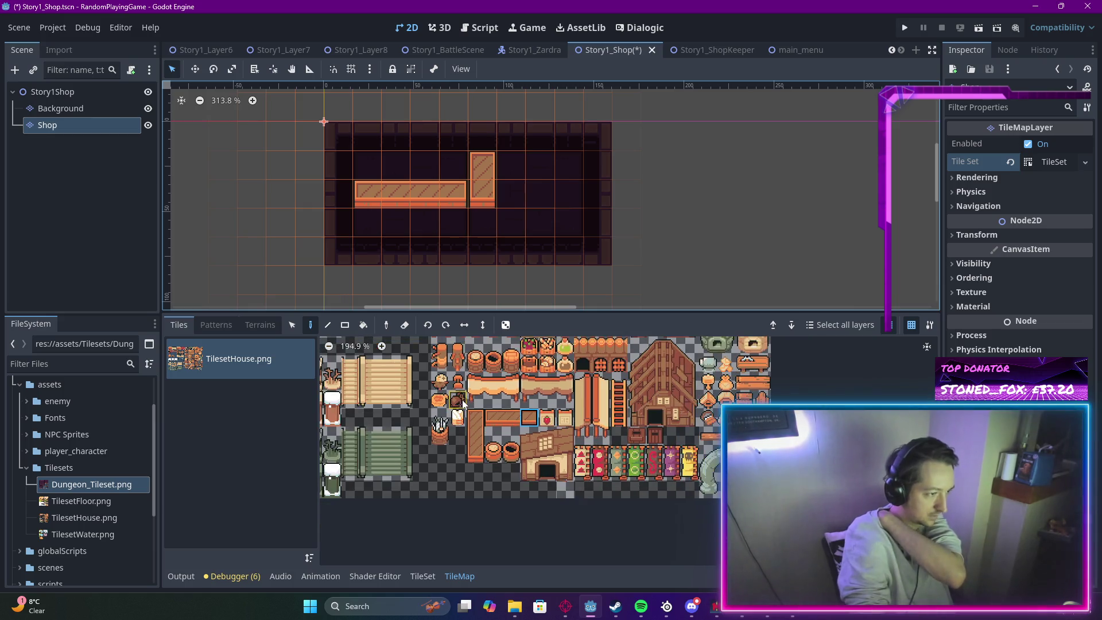
scroll(464, 403, "down", 1)
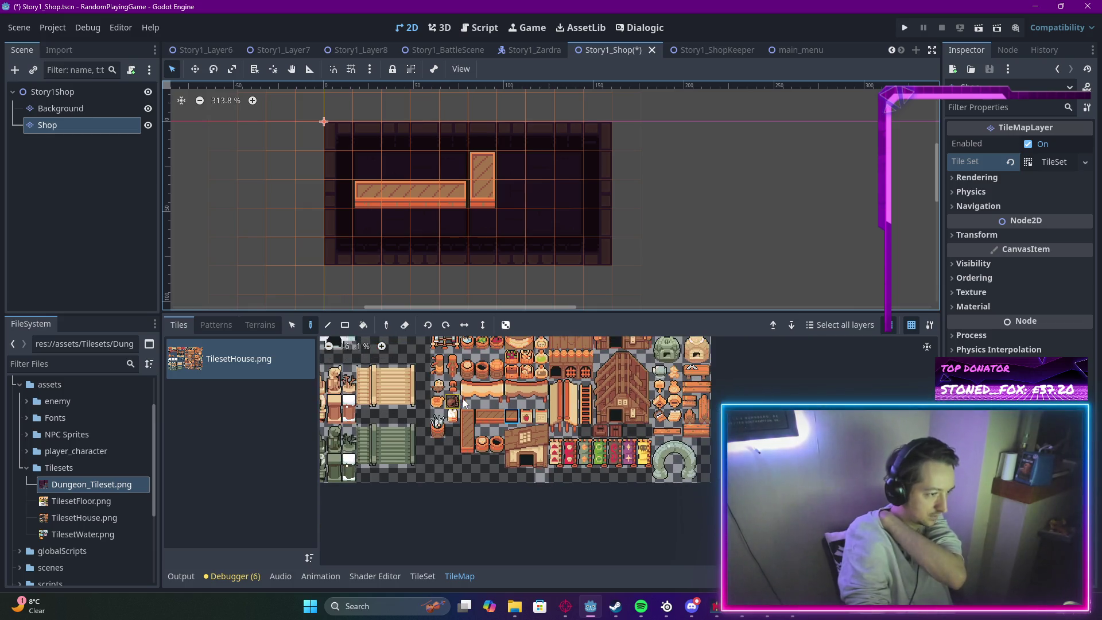
left_click(419, 578)
Step: Add Dungeon_Tileset.png as a second atlas source with tiles created automatically
left_click(271, 559)
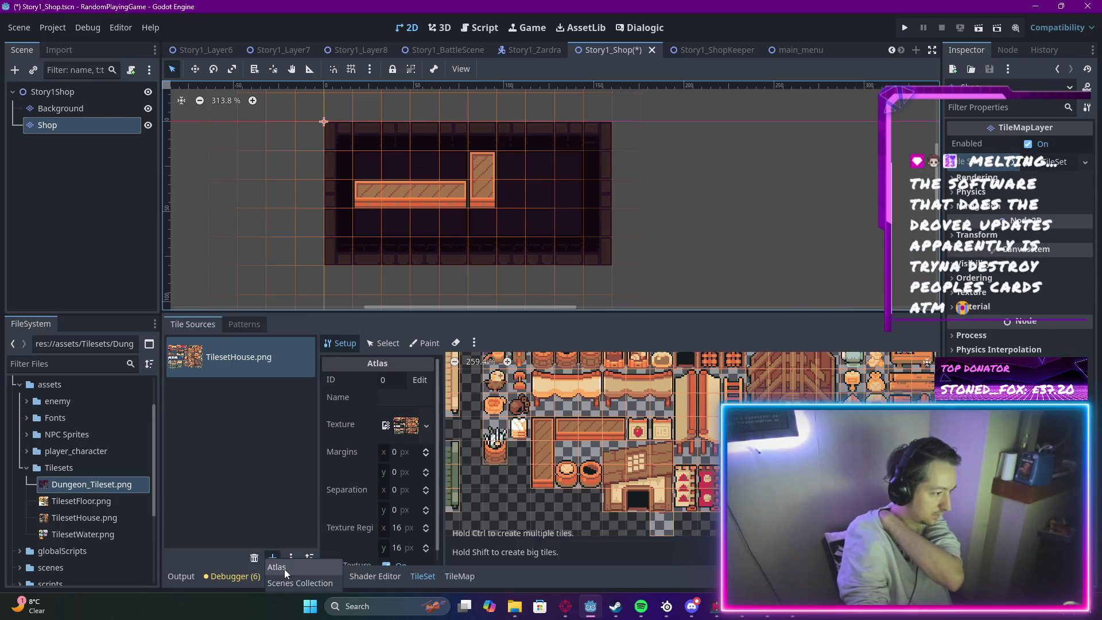
left_click(285, 569)
double_click(378, 187)
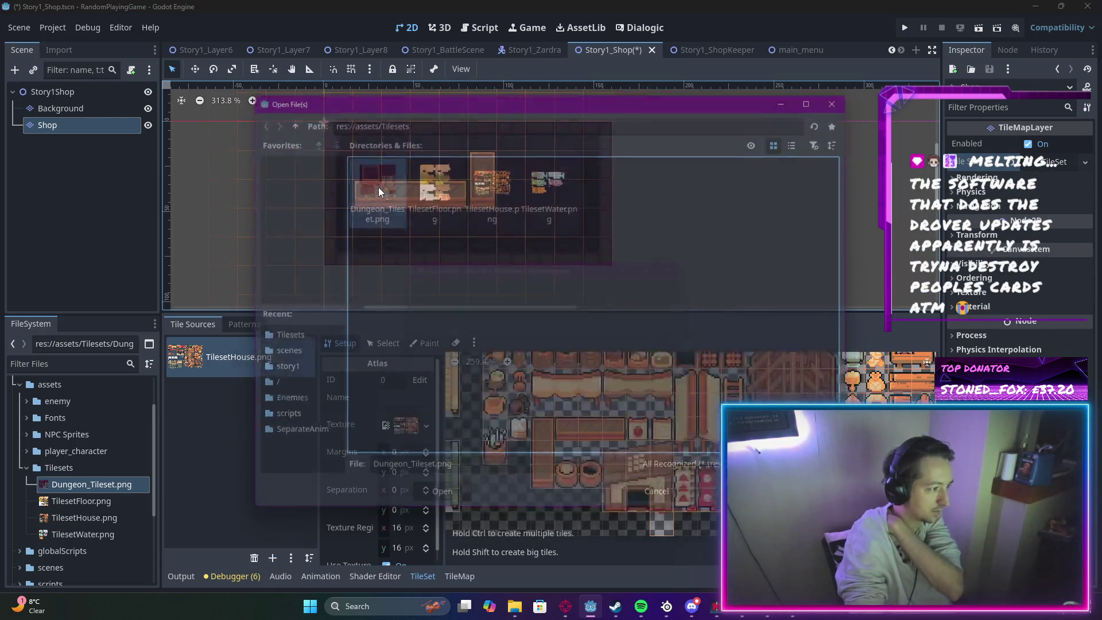
left_click(489, 323)
scroll(491, 395, "up", 3)
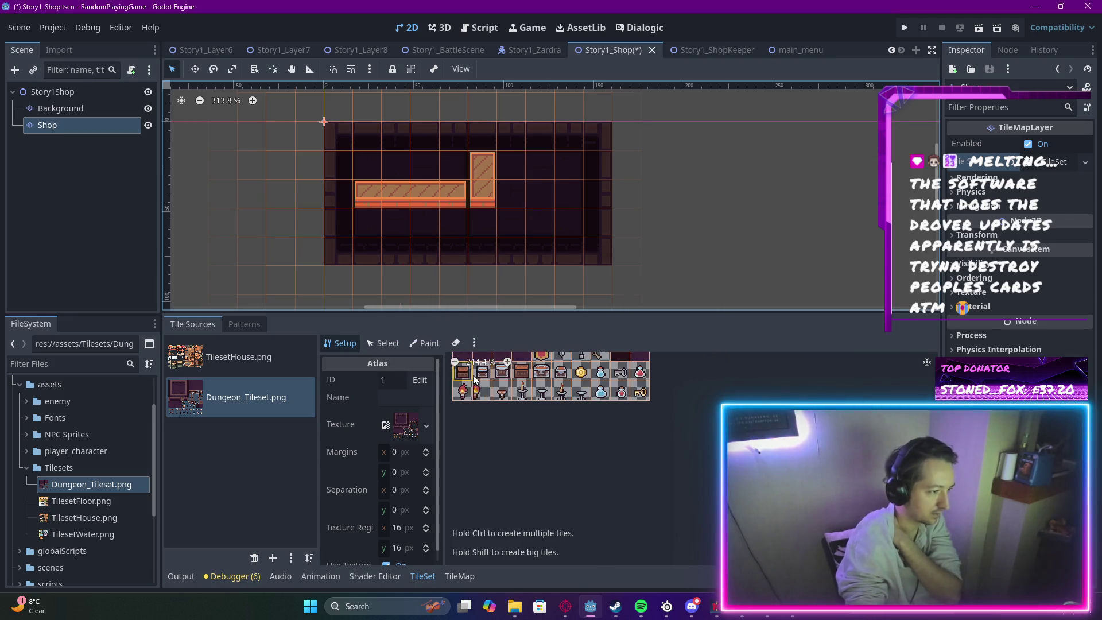
Step: Paint a red shield and cobwebs in the top corners, rotating and mirroring the cobweb
left_click(457, 577)
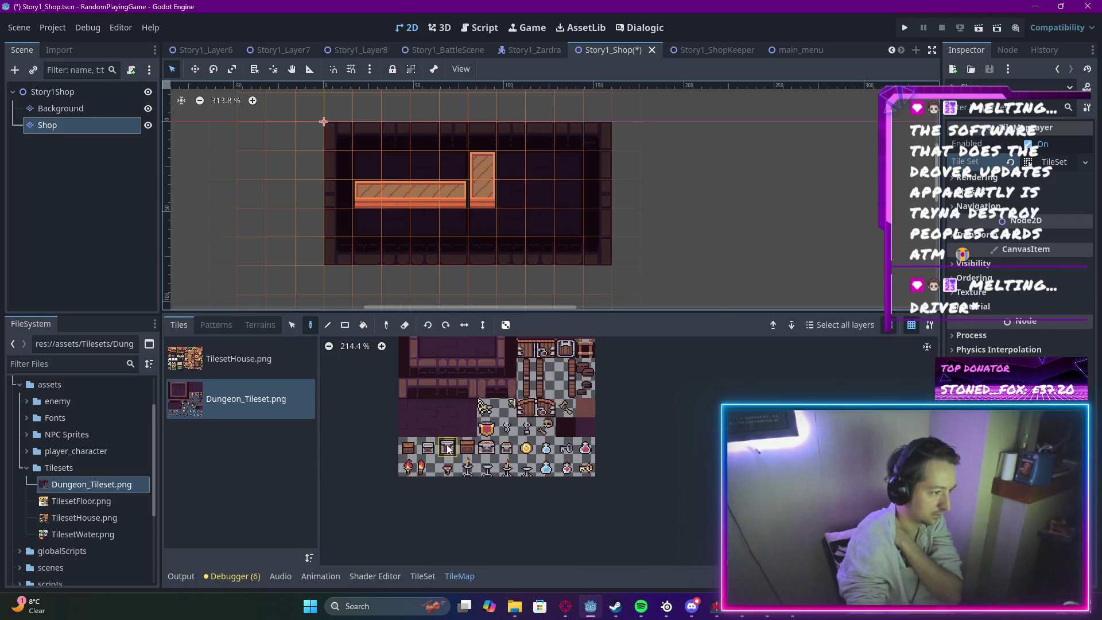
scroll(438, 234, "up", 2)
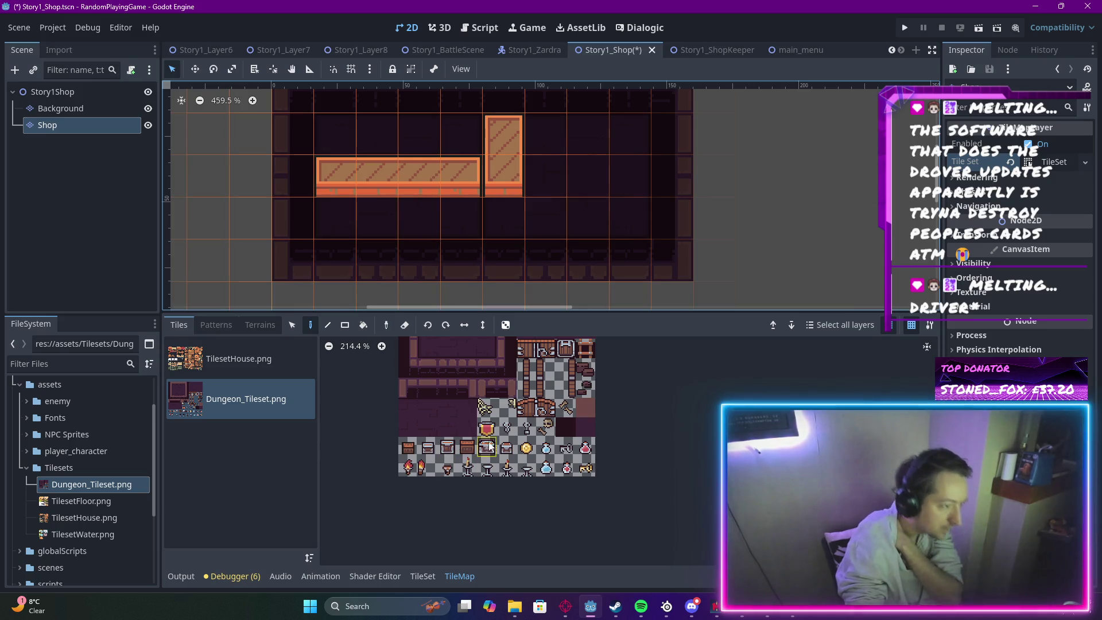
left_click(471, 180)
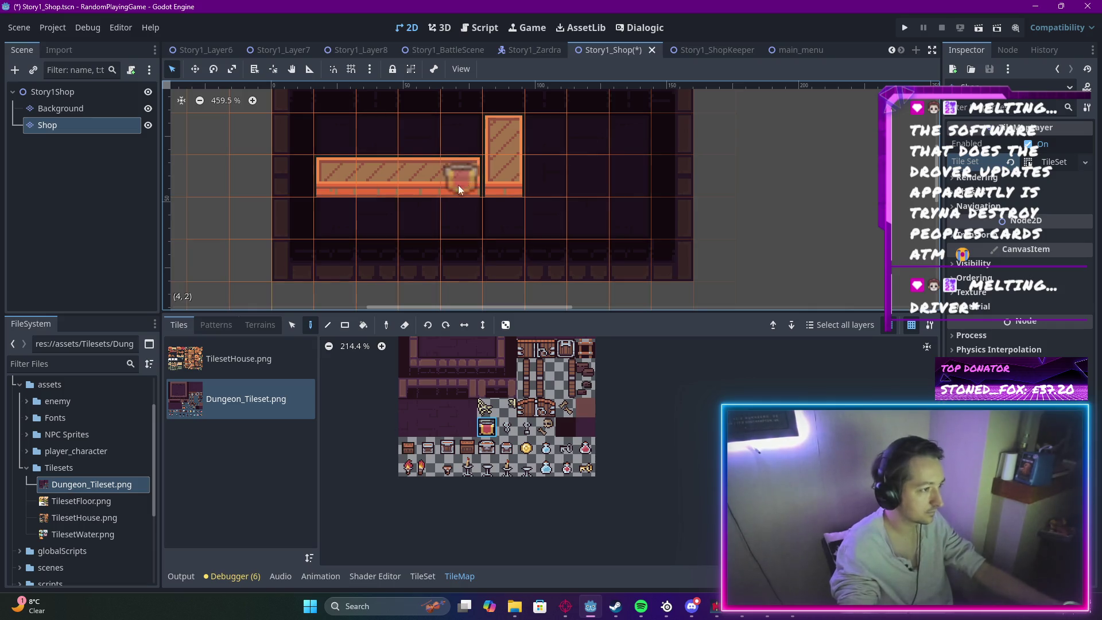
scroll(525, 446, "up", 2)
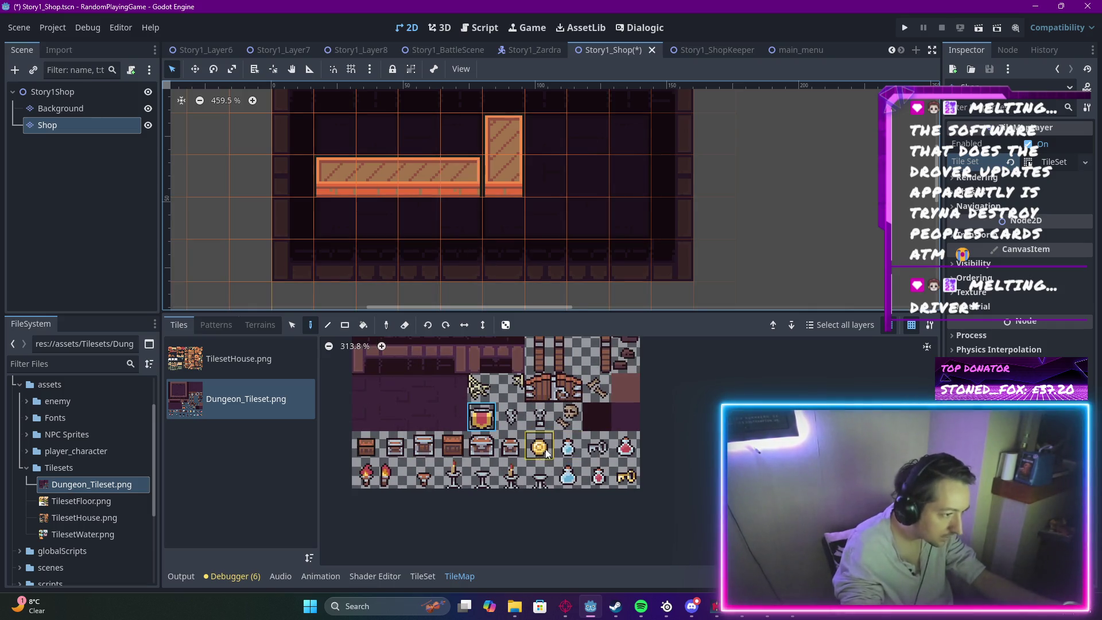
left_click_drag(581, 236, 512, 306)
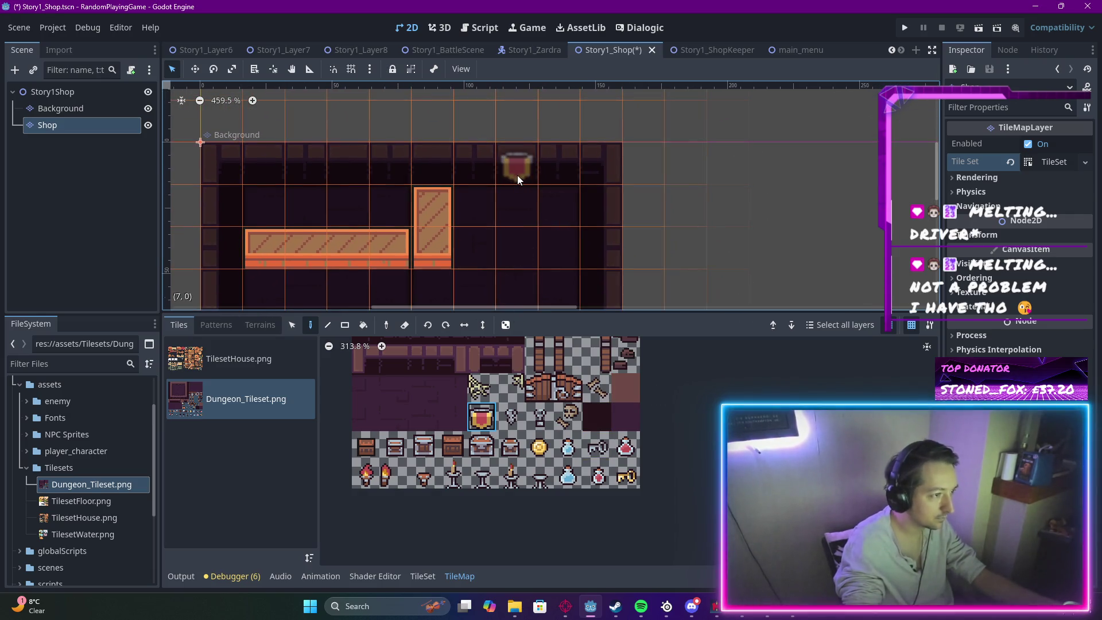
left_click(481, 388)
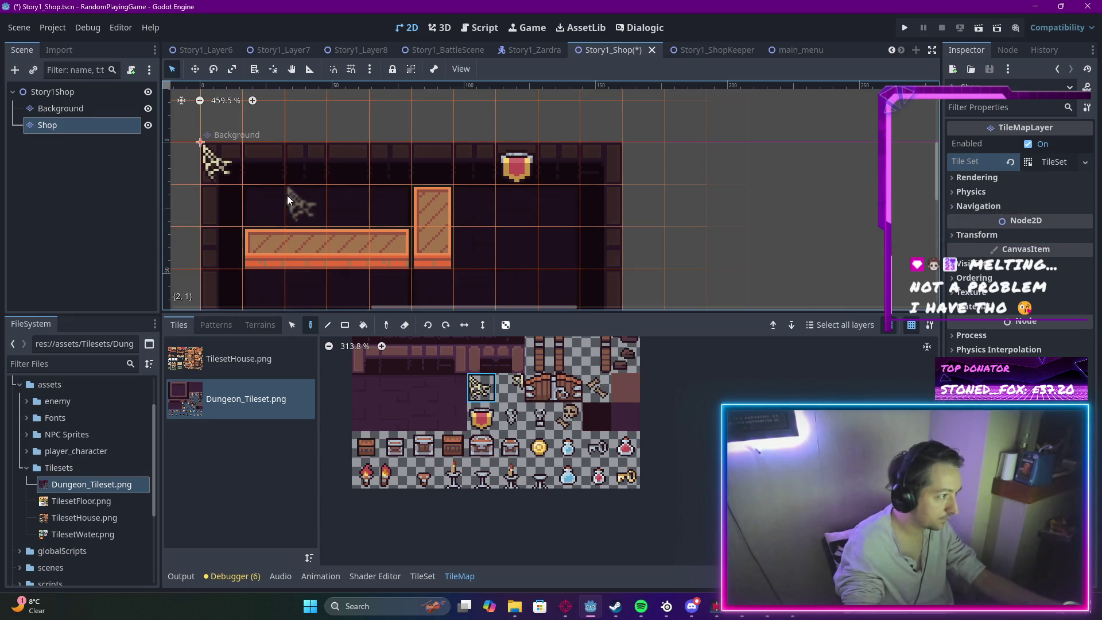
left_click(444, 328)
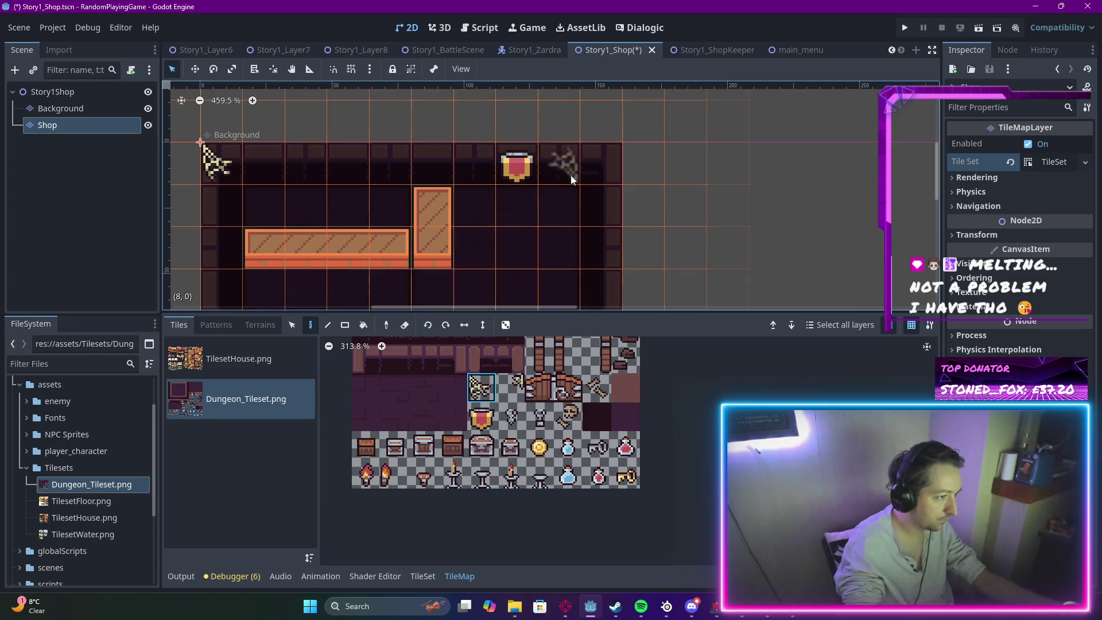
left_click(446, 326)
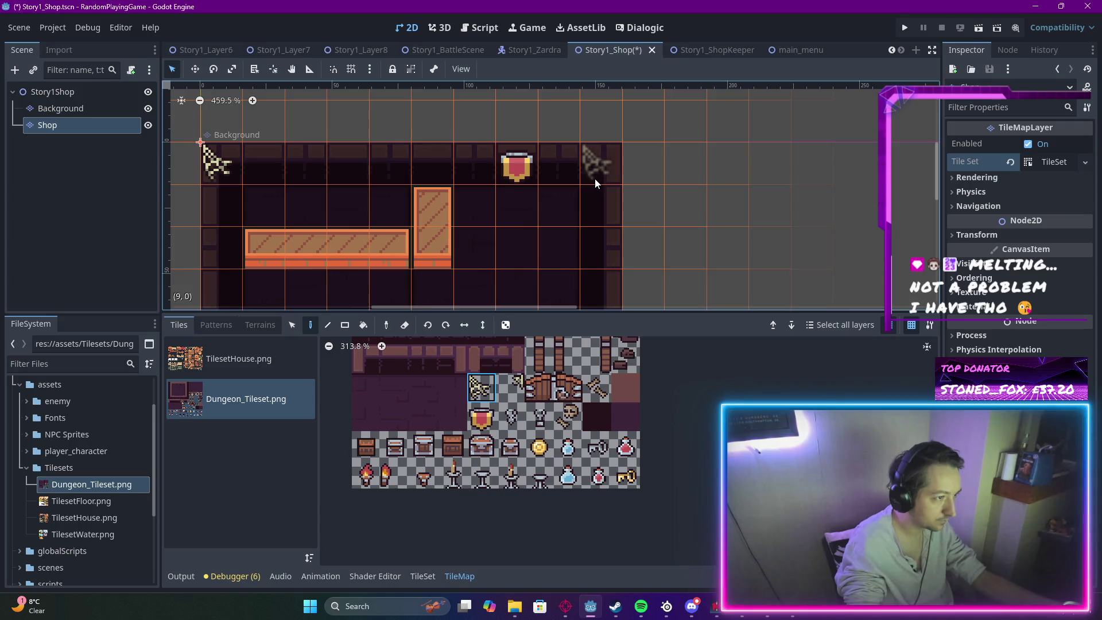
left_click(464, 325)
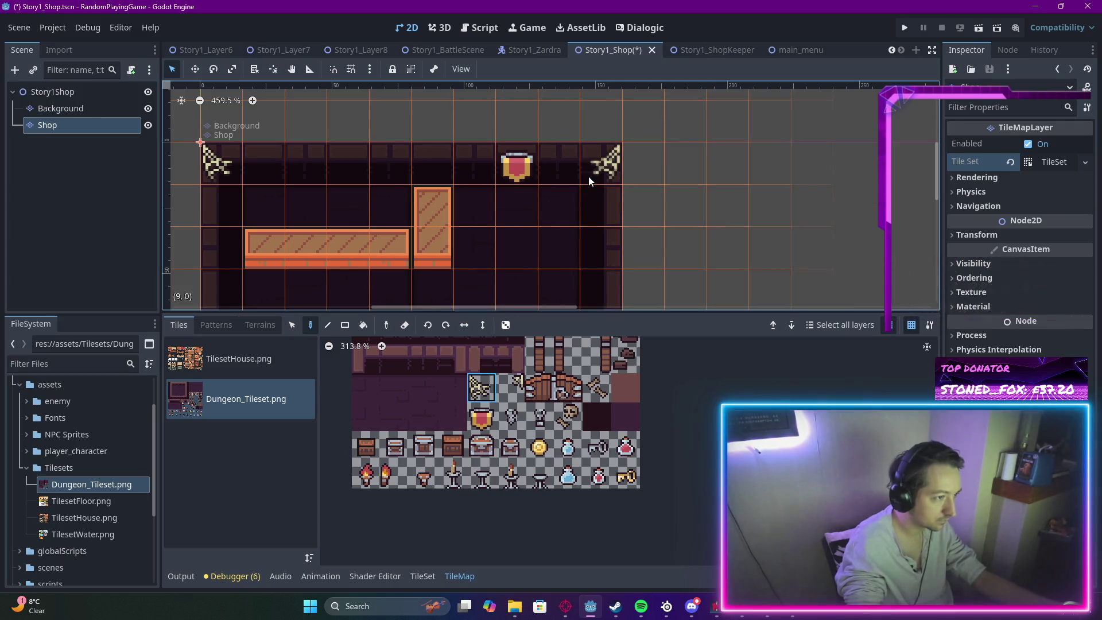
Step: Add another cobweb, a second red shield on the back wall and a small chest
left_click_drag(558, 219, 570, 153)
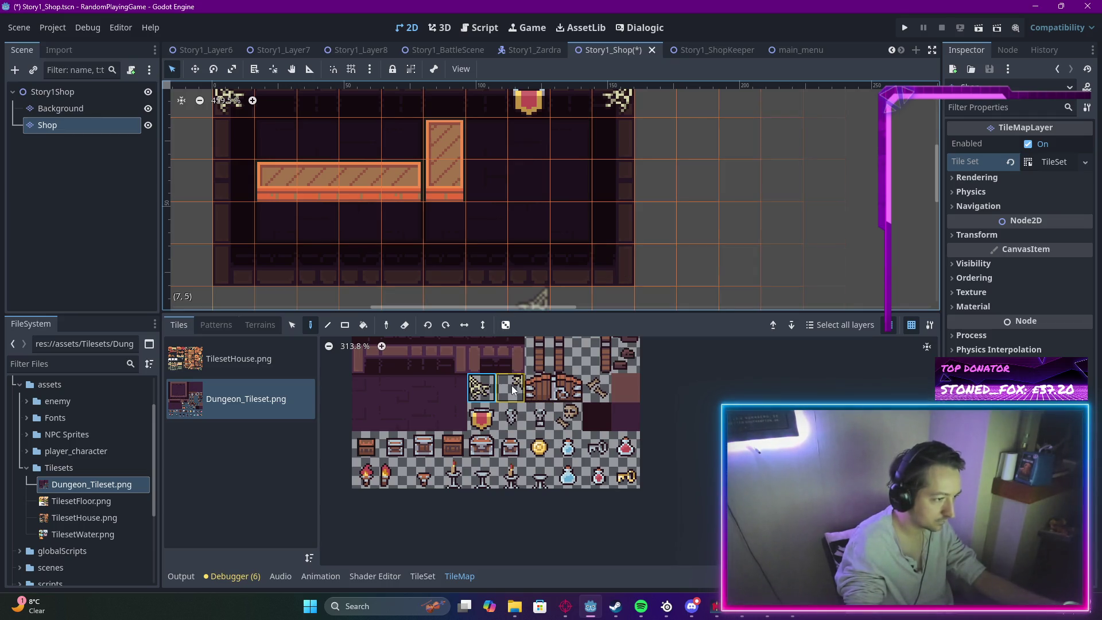
left_click(513, 389)
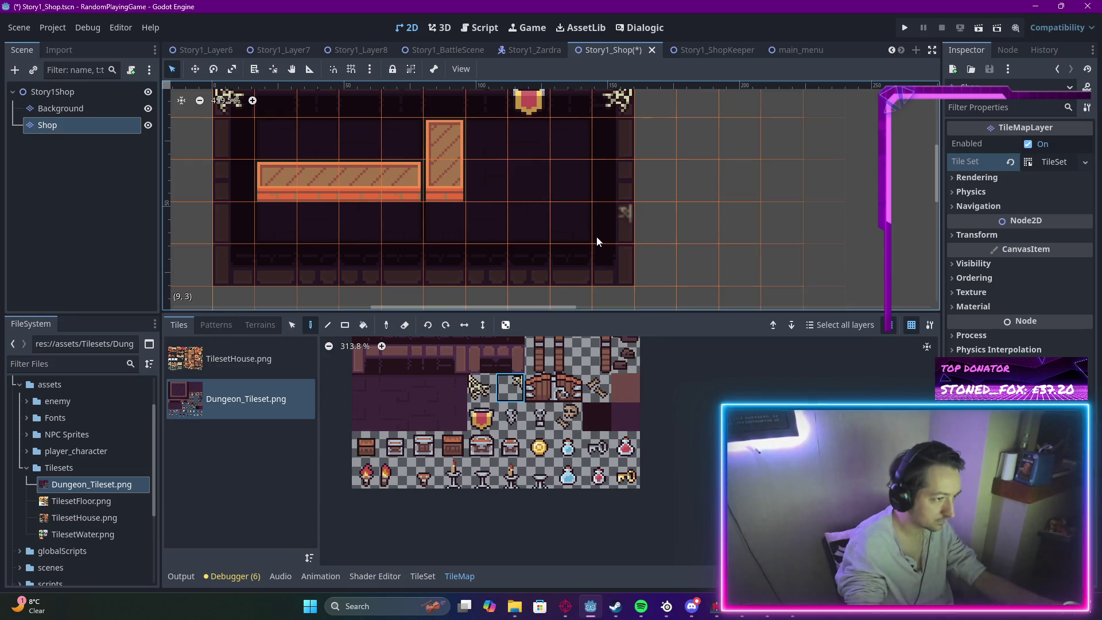
scroll(594, 165, "up", 2)
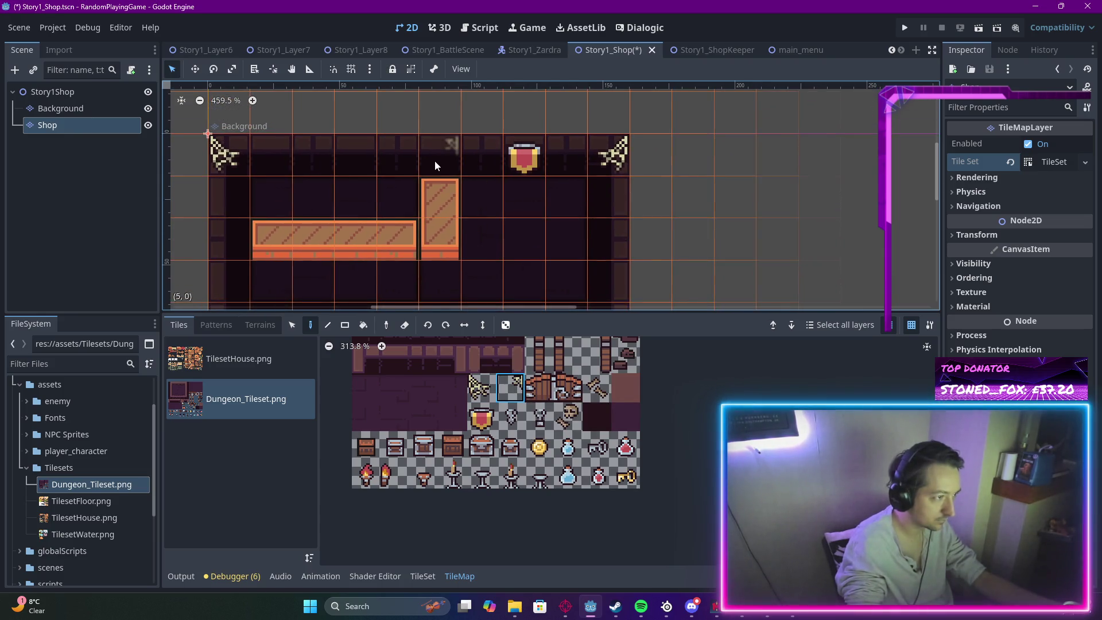
left_click(481, 417)
left_click(387, 157)
left_click(566, 416)
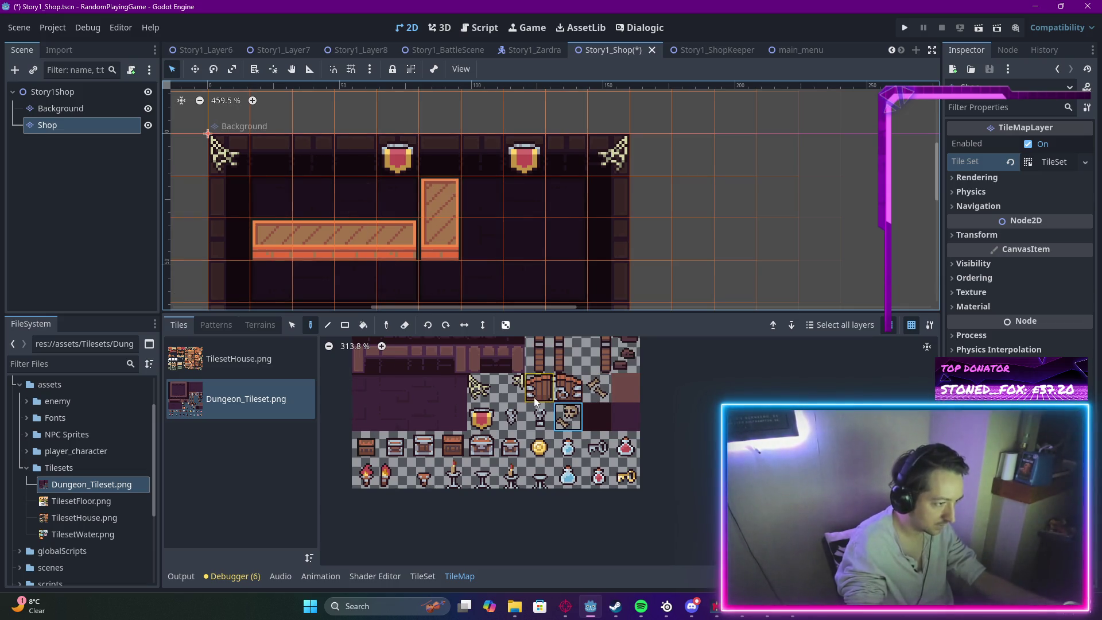
scroll(446, 494, "up", 2)
left_click(417, 484)
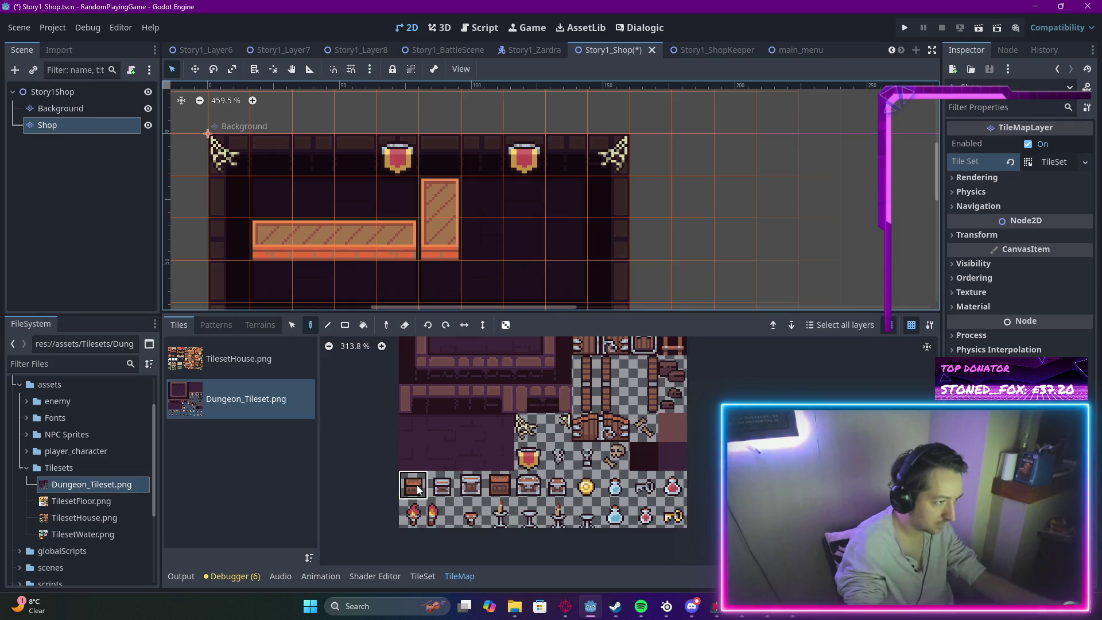
left_click(574, 198)
Step: Place two torches on the shop's back wall
scroll(551, 442, "down", 2, "ctrl")
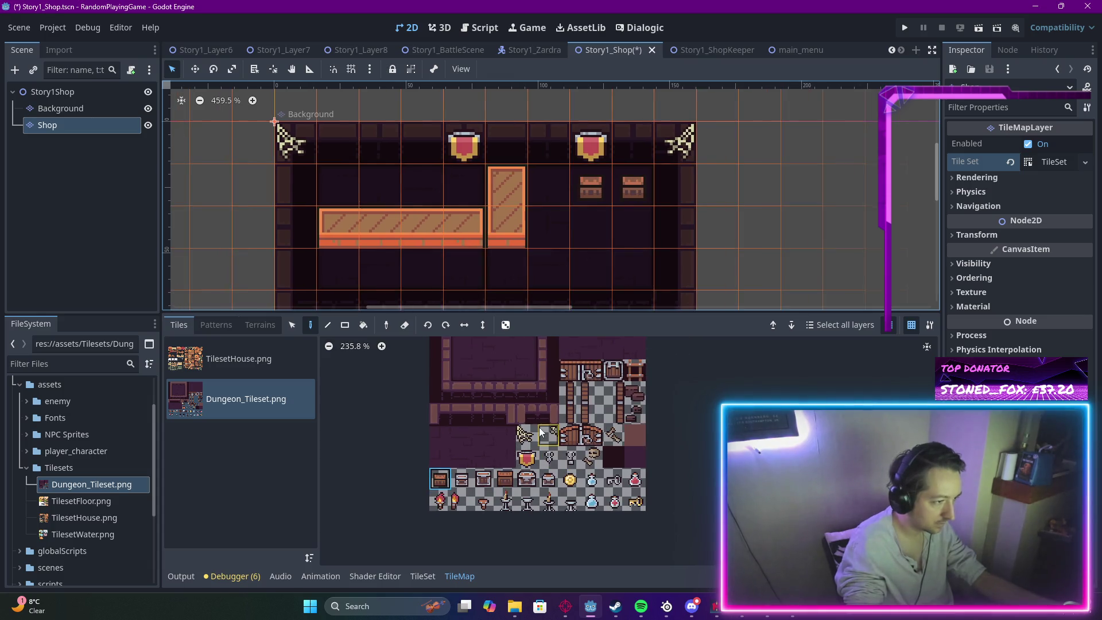
scroll(539, 427, "up", 2)
scroll(530, 434, "down", 1)
left_click_drag(532, 434, 504, 404)
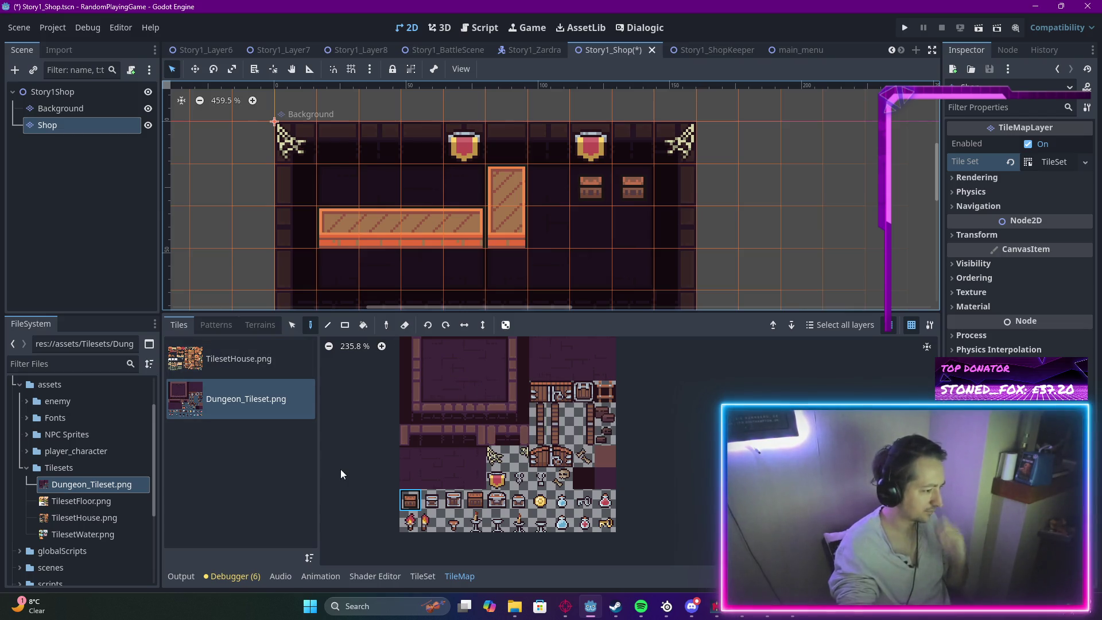
left_click(412, 522)
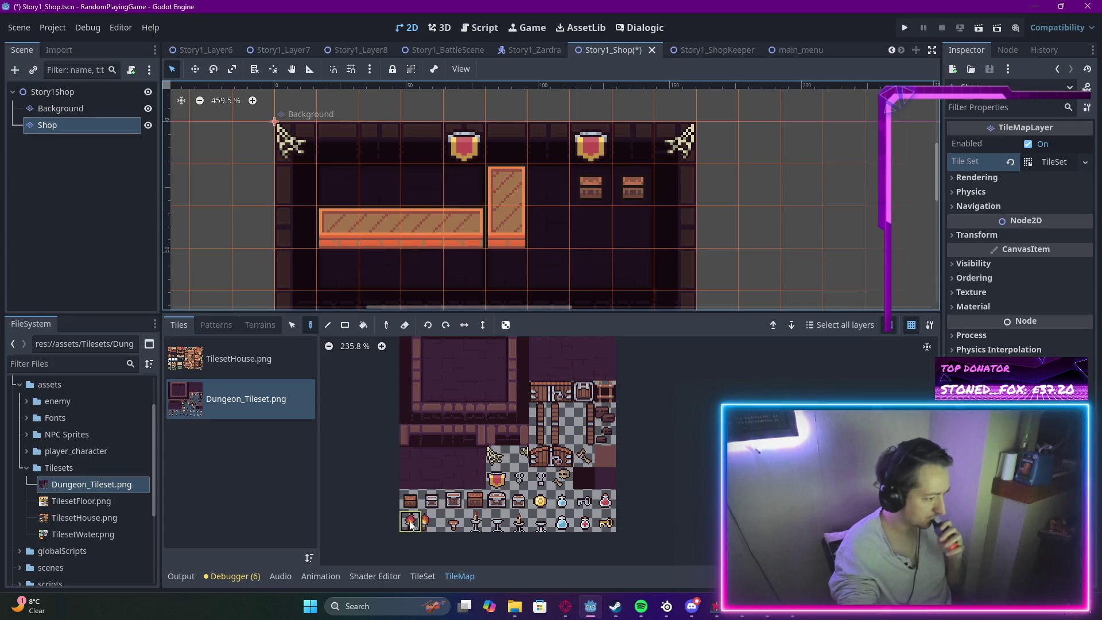
left_click(368, 146)
left_click(542, 147)
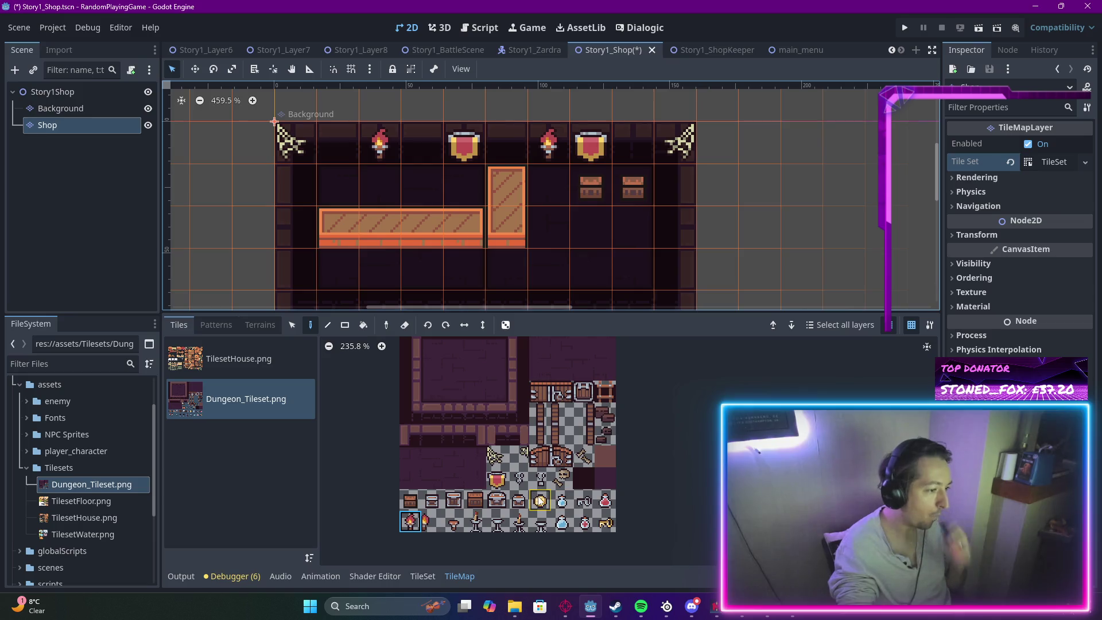
Step: Place two candle stands, one replacing a chest and one lower in the room
left_click(482, 522)
left_click(339, 183)
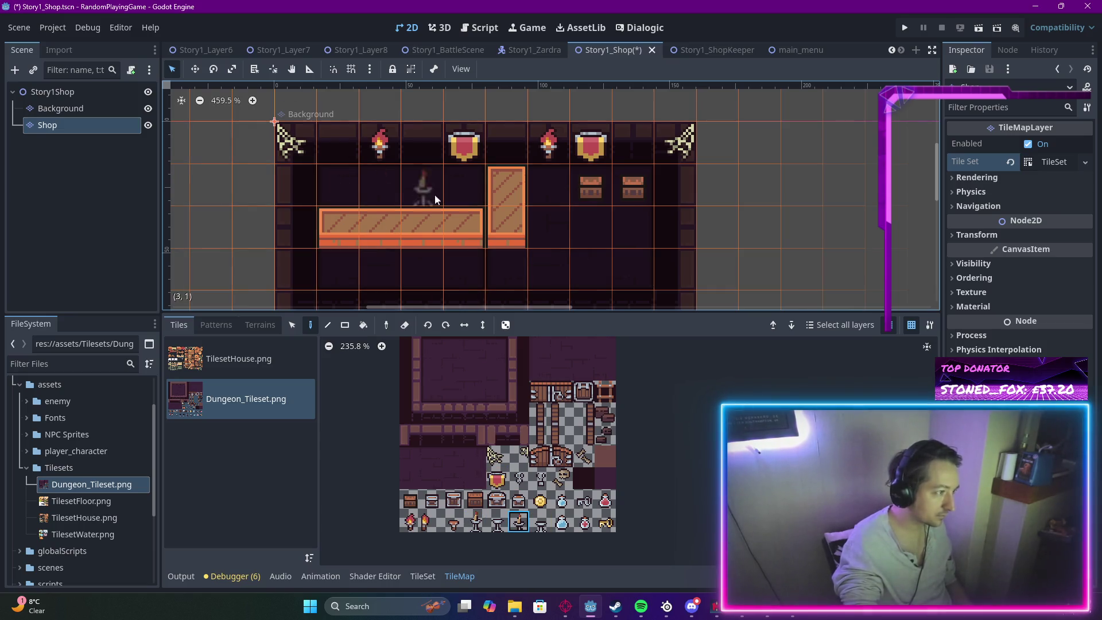
left_click(636, 275)
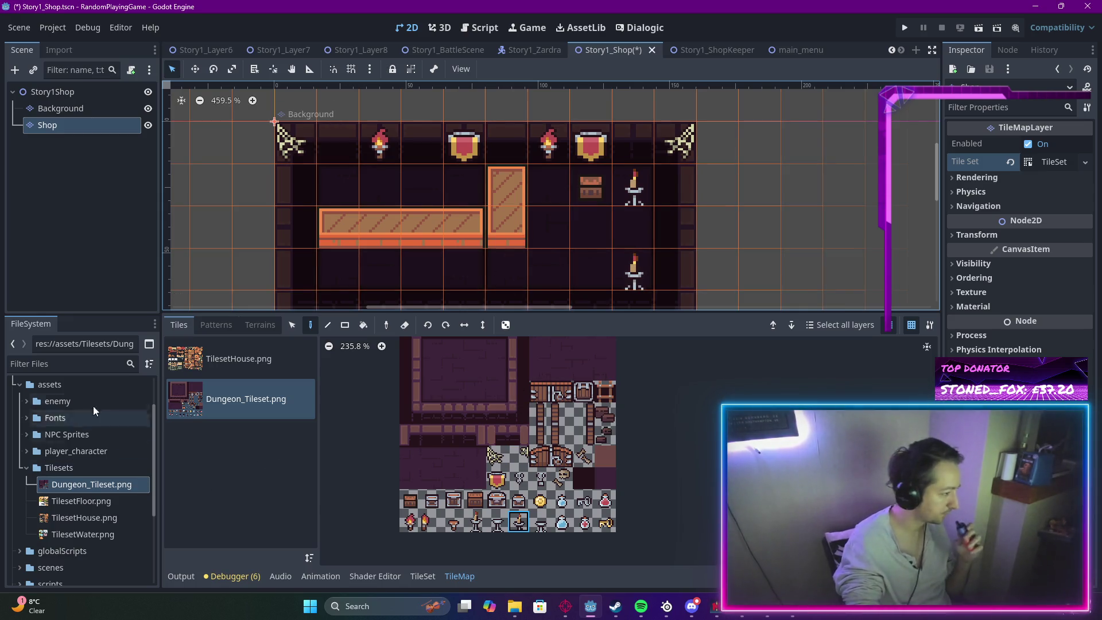
left_click(63, 178)
Step: Create a Sprite2D child under Story1Shop and bring up the character and tileset asset folder
right_click(60, 94)
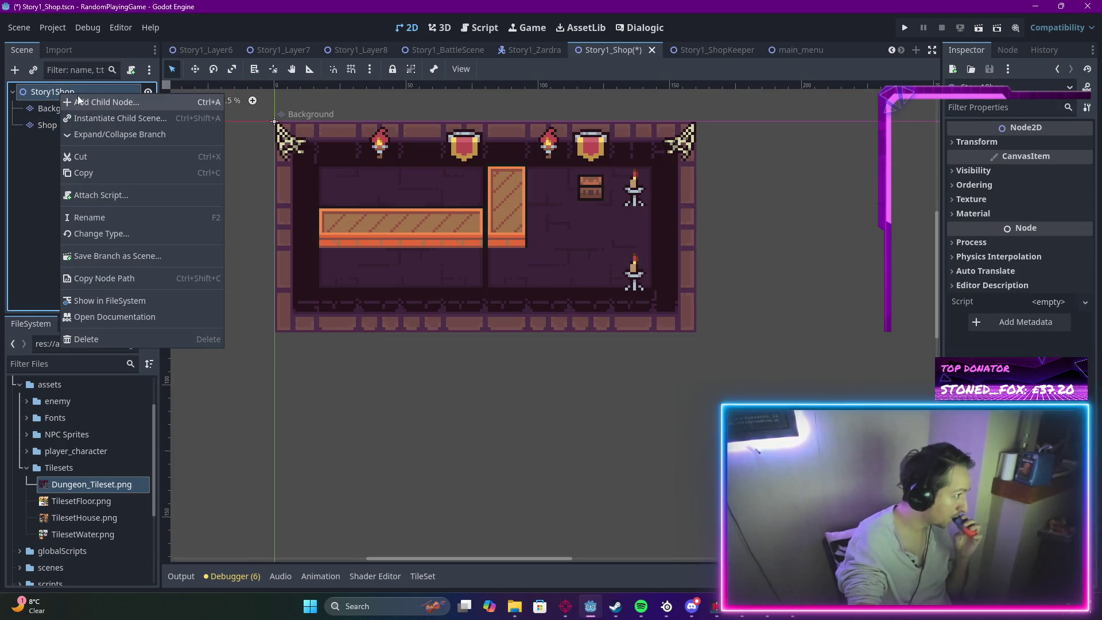
left_click(75, 101)
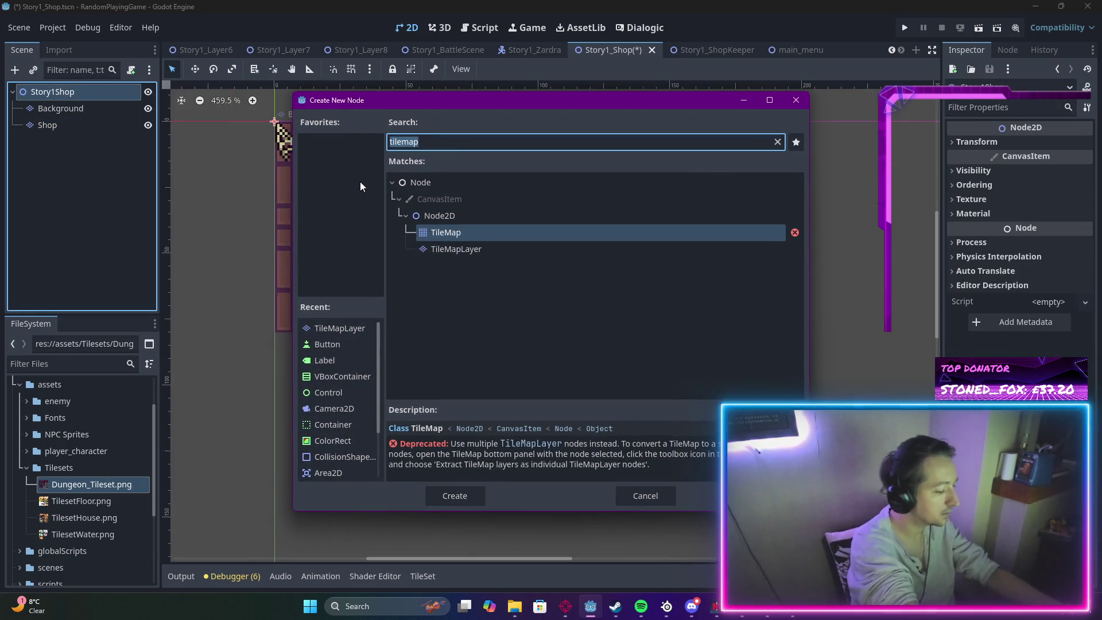
type("spir")
key("BackSpace")
key("BackSpace")
type("rite2d")
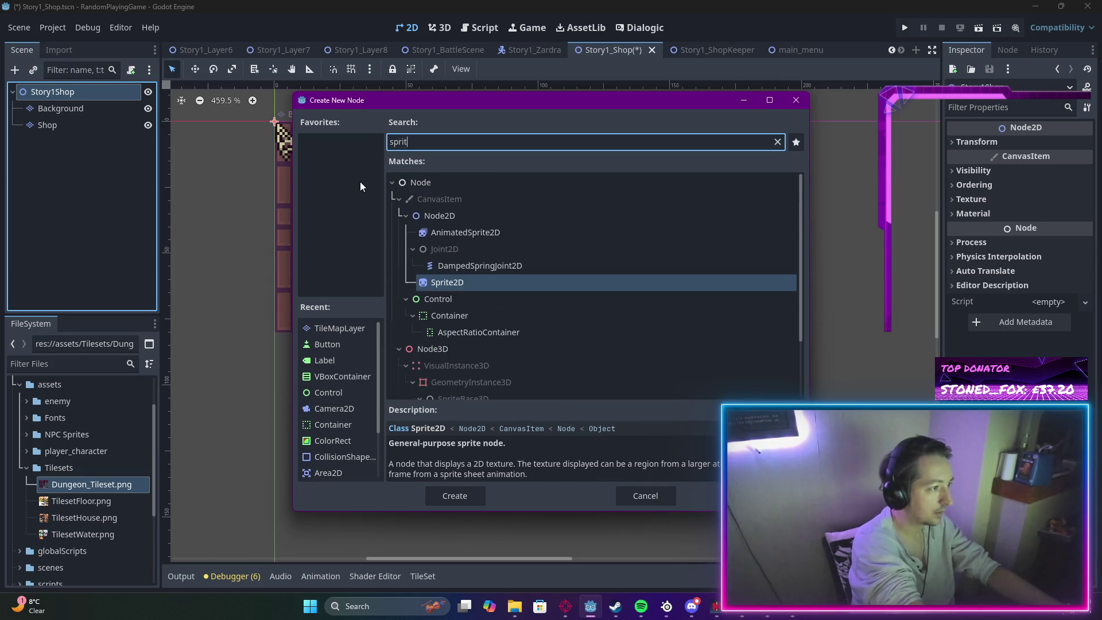
key("Return")
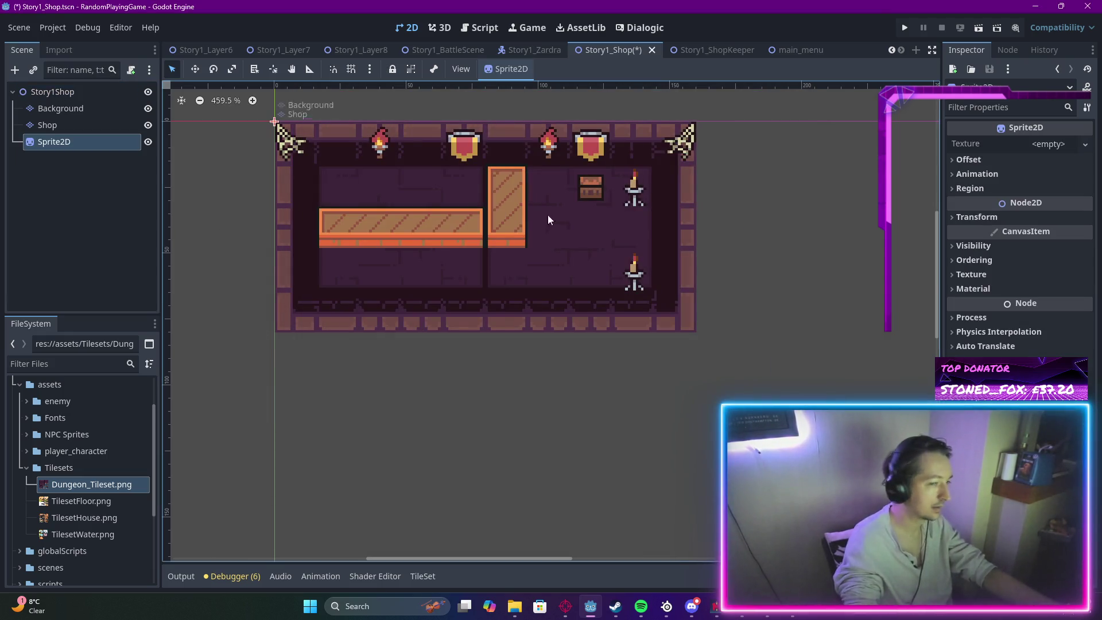
left_click(514, 606)
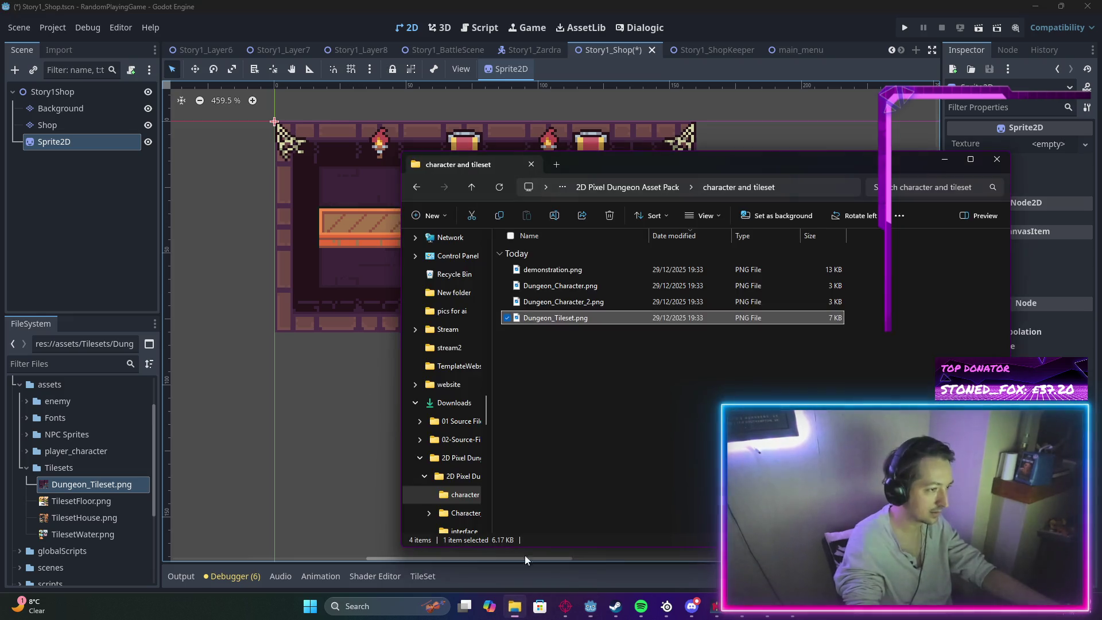
Step: Preview the Dungeon_Character.png and Dungeon_Character_2.png sprite sheets in Photos, then close it
double_click(570, 288)
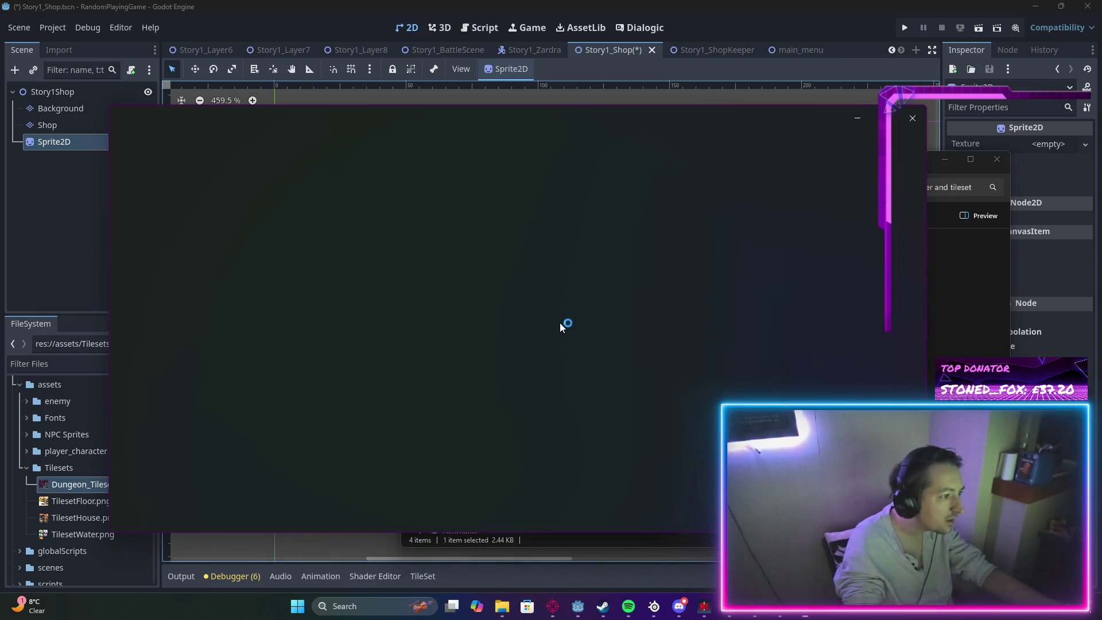
scroll(522, 311, "up", 5)
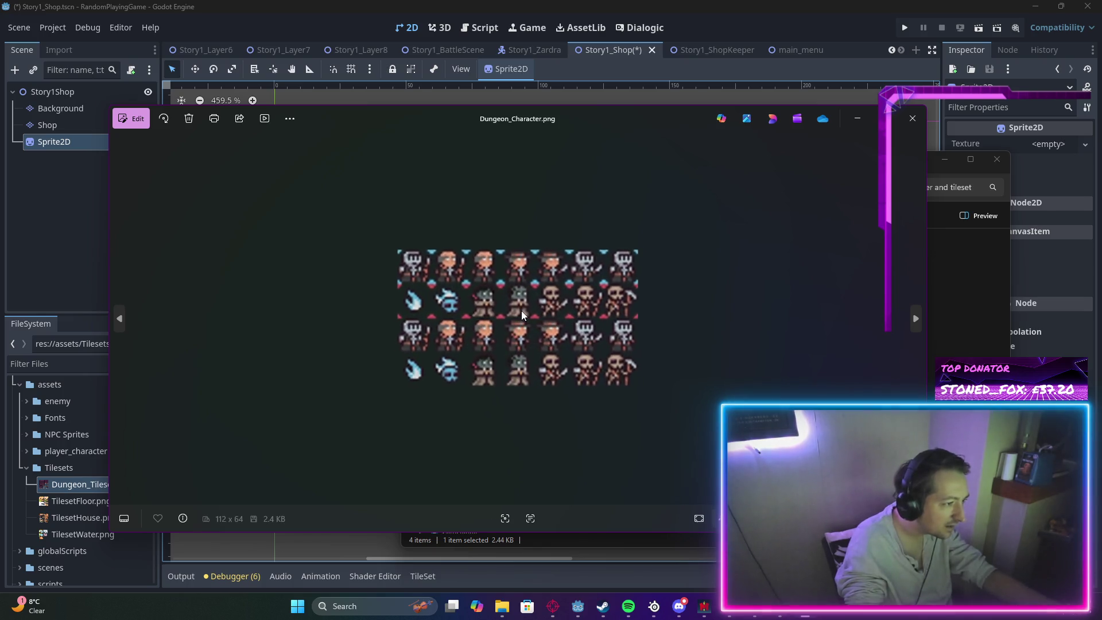
scroll(522, 312, "up", 3)
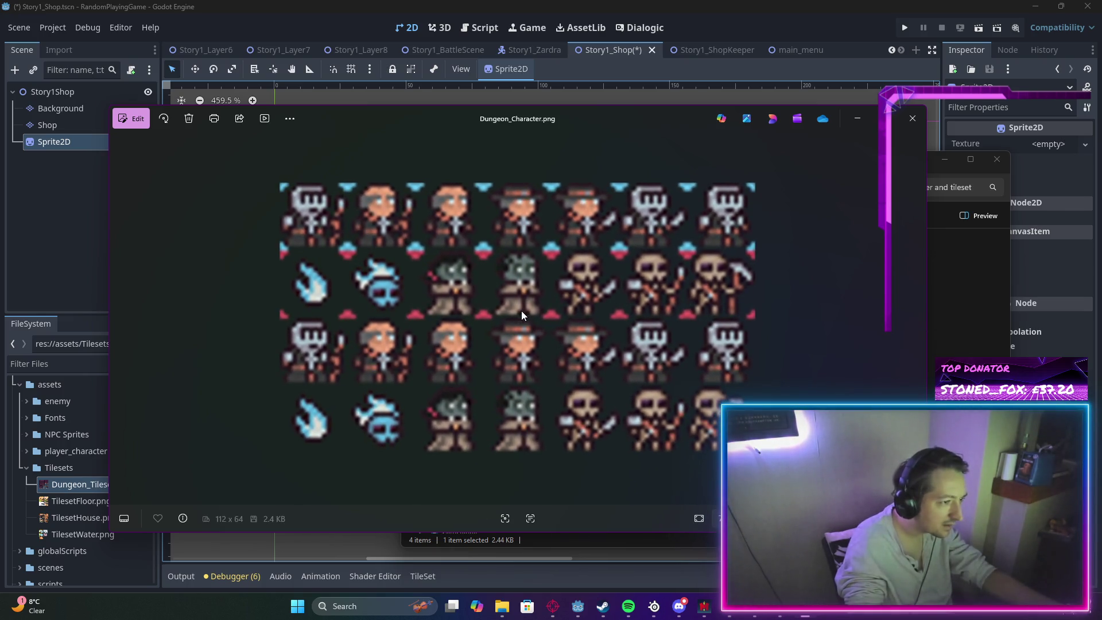
scroll(521, 311, "down", 4)
scroll(520, 313, "up", 2)
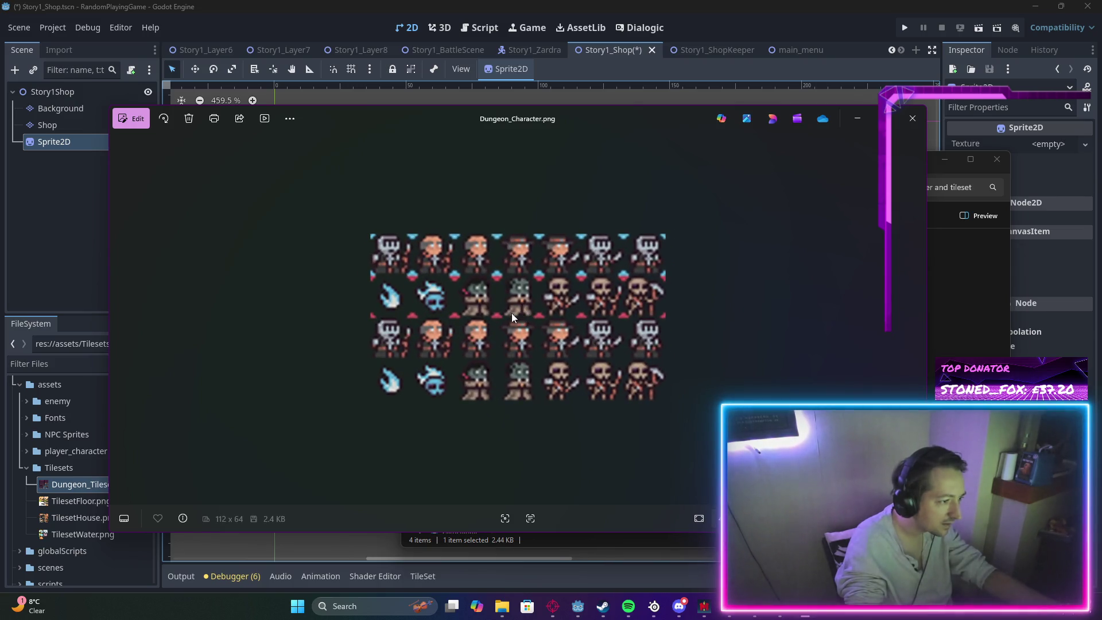
left_click(912, 118)
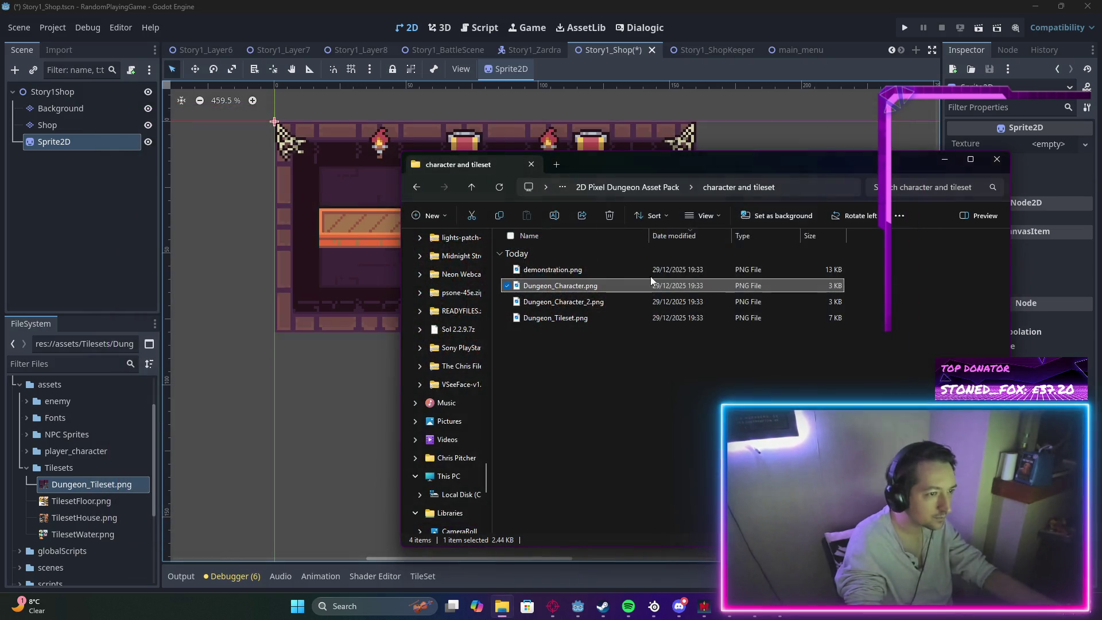
left_click(577, 305)
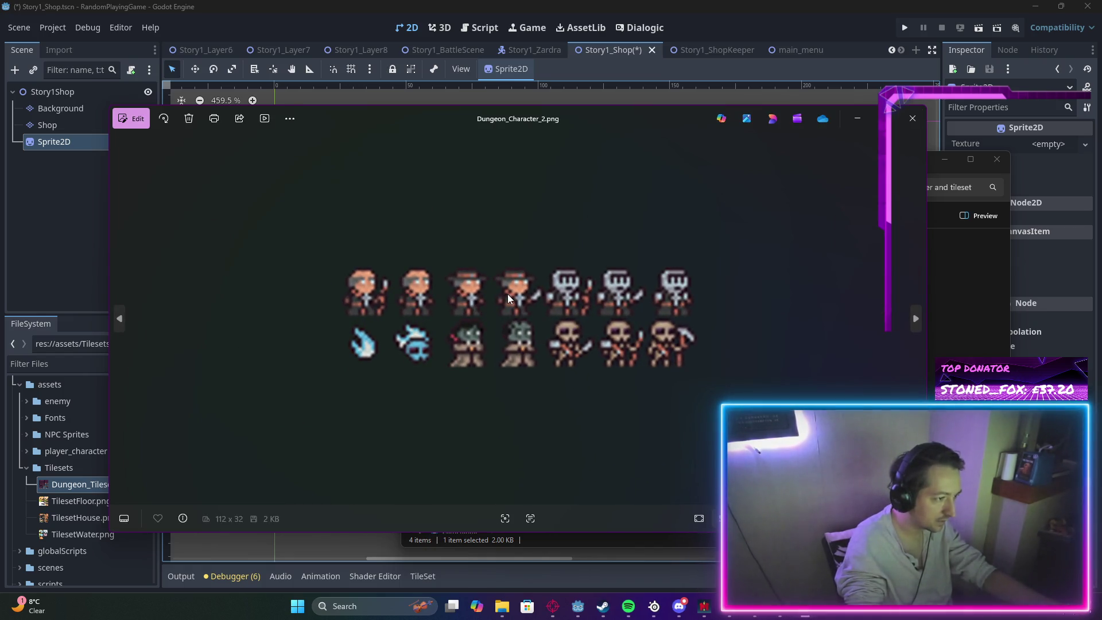
left_click(912, 120)
Step: Expand the NPC Sprites folder in Godot's FileSystem dock
left_click(23, 467)
left_click(25, 435)
left_click(57, 435)
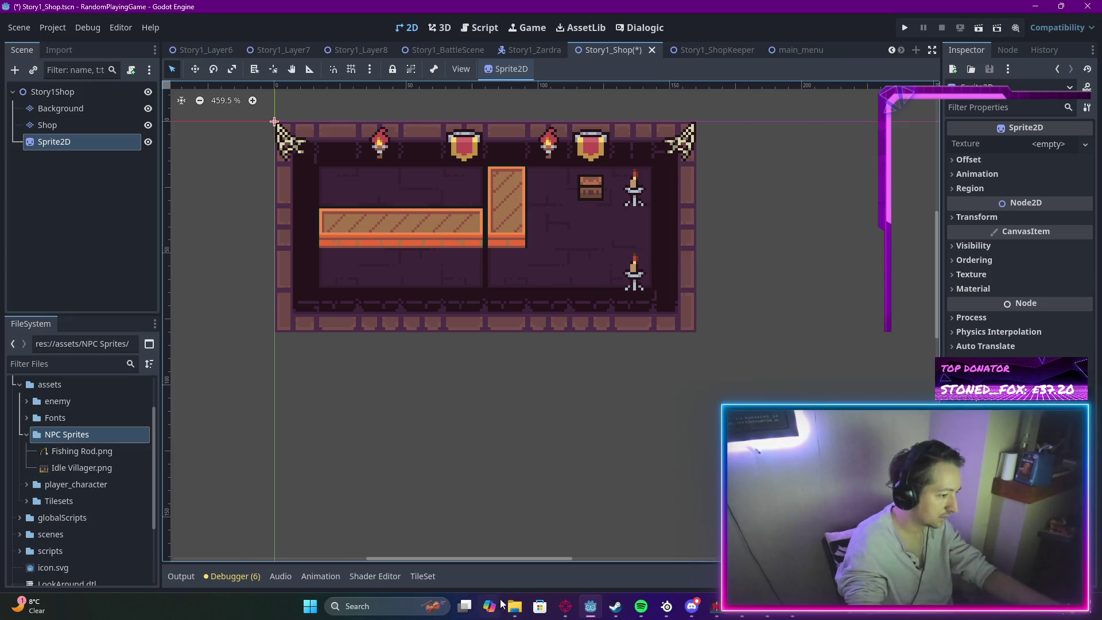
Step: Import Dungeon_Character.png into NPC Sprites and assign it as the Sprite2D's texture
left_click(515, 606)
left_click(553, 288)
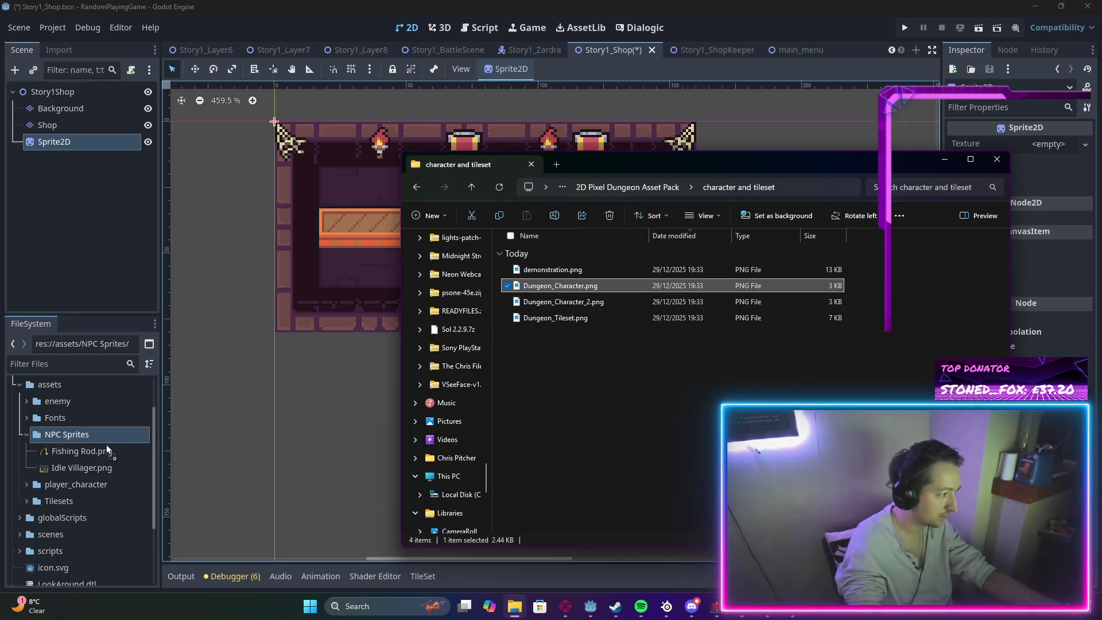
left_click_drag(81, 436, 80, 332)
left_click_drag(56, 148, 55, 143)
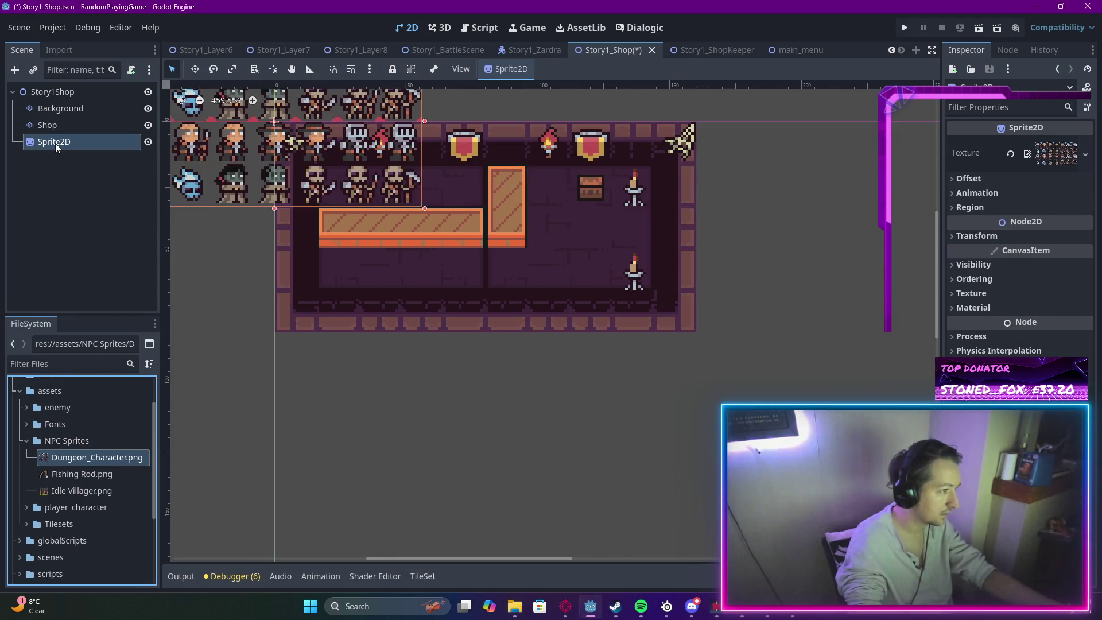
mouse_move(301, 260)
left_mouse_down()
mouse_move(592, 424)
mouse_move(577, 458)
left_mouse_up()
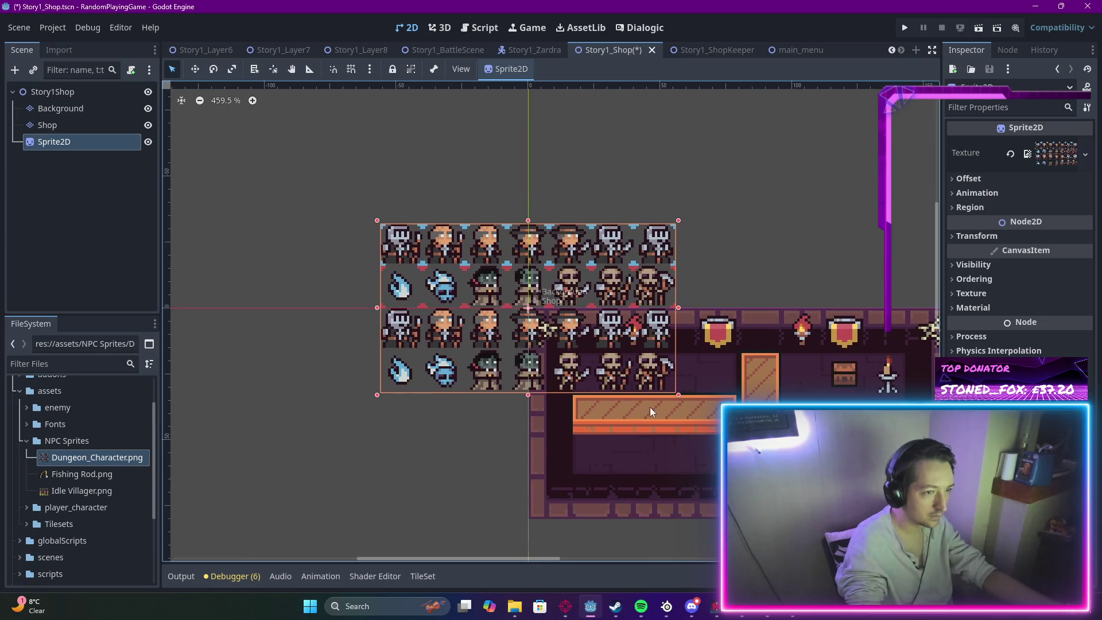
Step: Turn off Centered and split the sheet into columns and rows of frames
left_click(1056, 154)
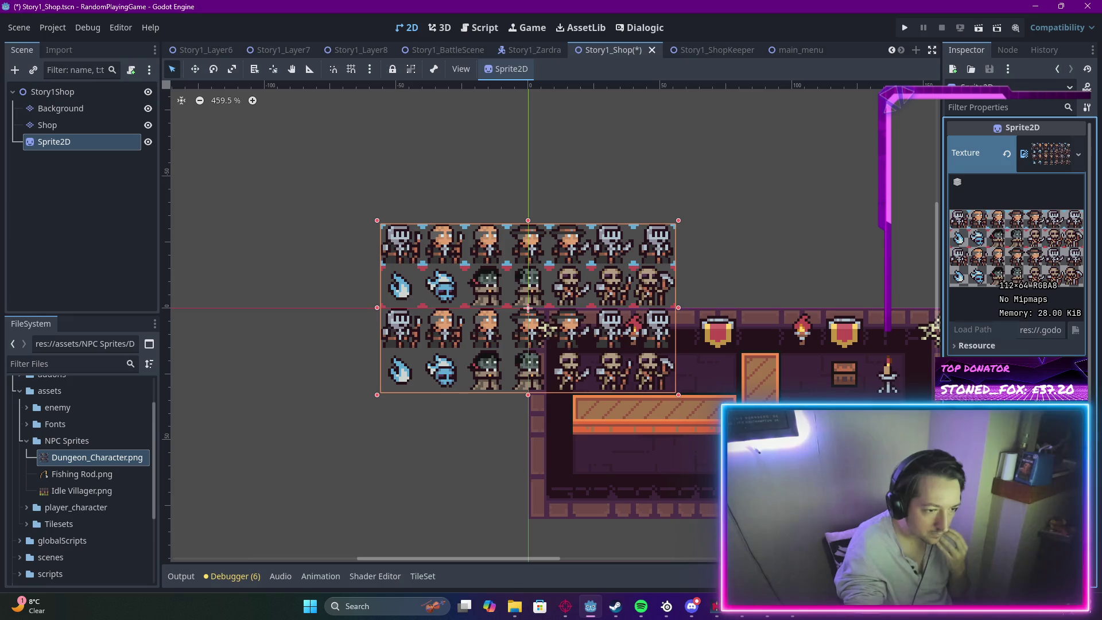
scroll(1016, 235, "down", 3)
key("ctrl+z")
key("ctrl+z")
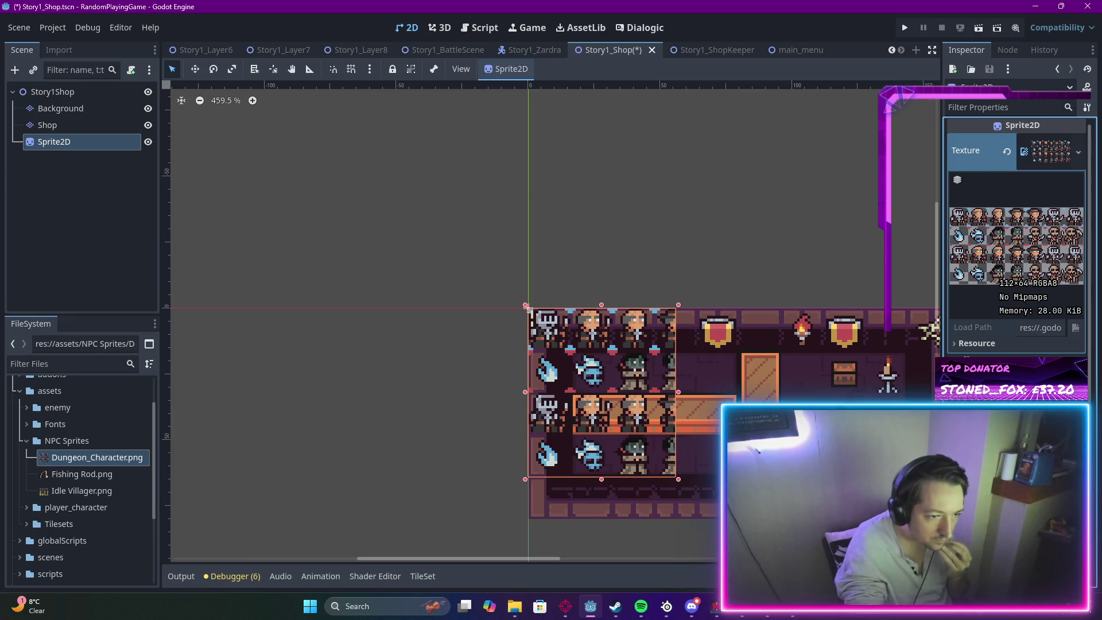
key("ctrl+z")
key("ctrl+z")
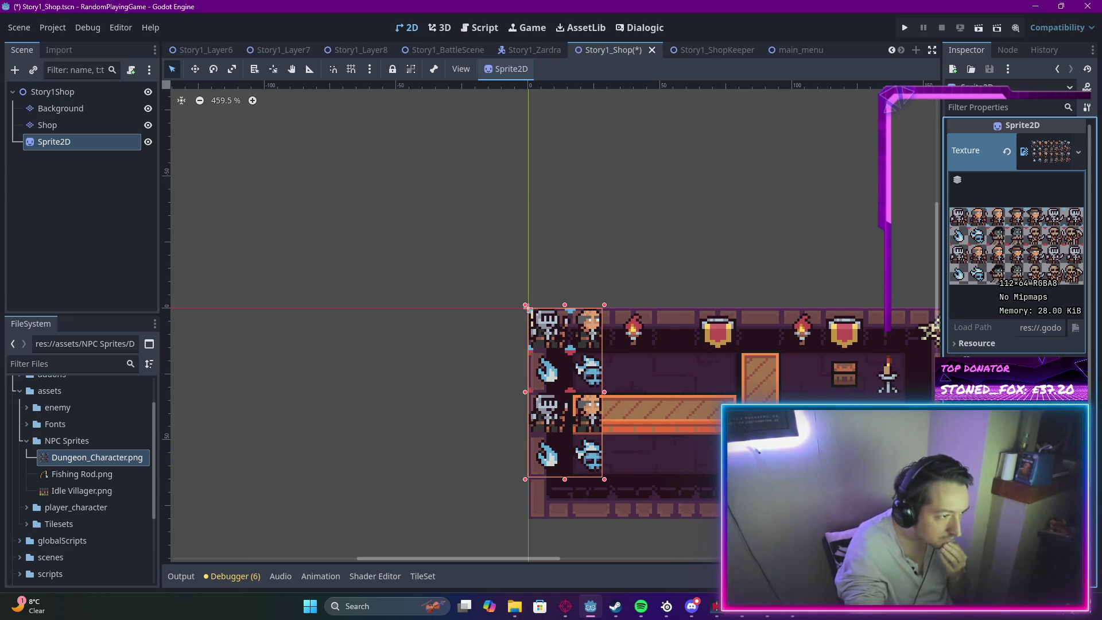
key("ctrl+z")
key("ctrl+z")
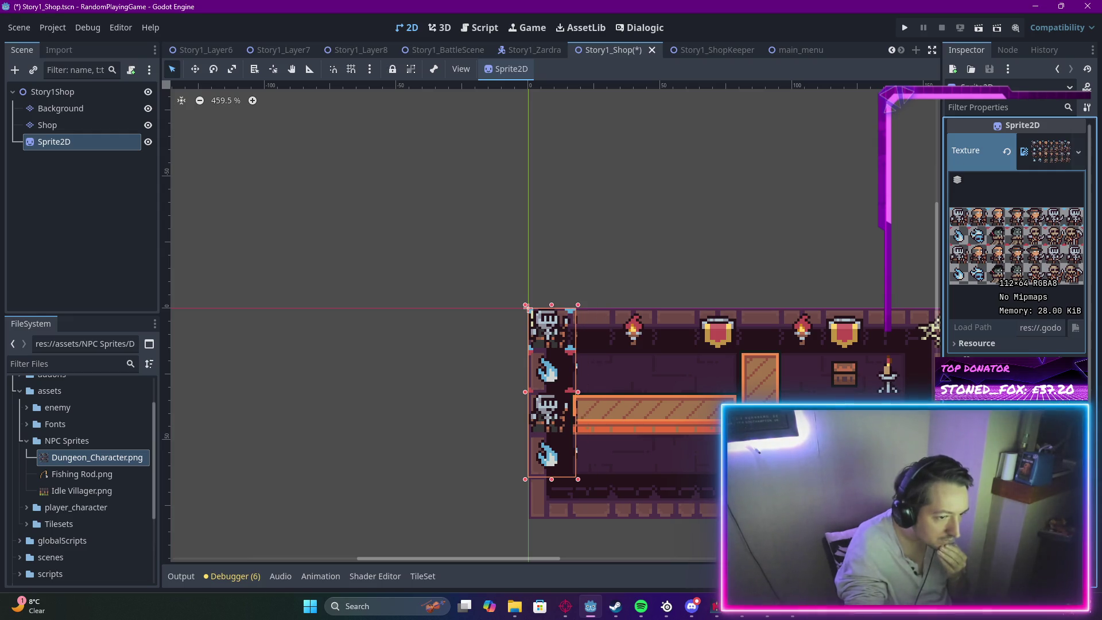
key("ctrl+z")
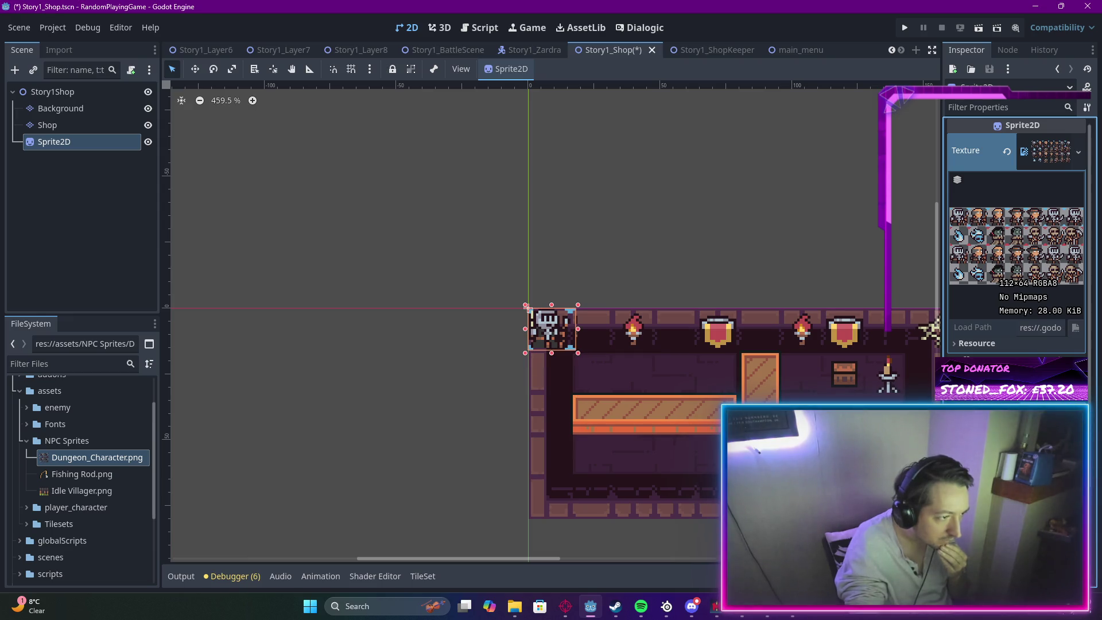
Step: Pick a character frame and position the sprite behind the shop counter
key("ctrl+z")
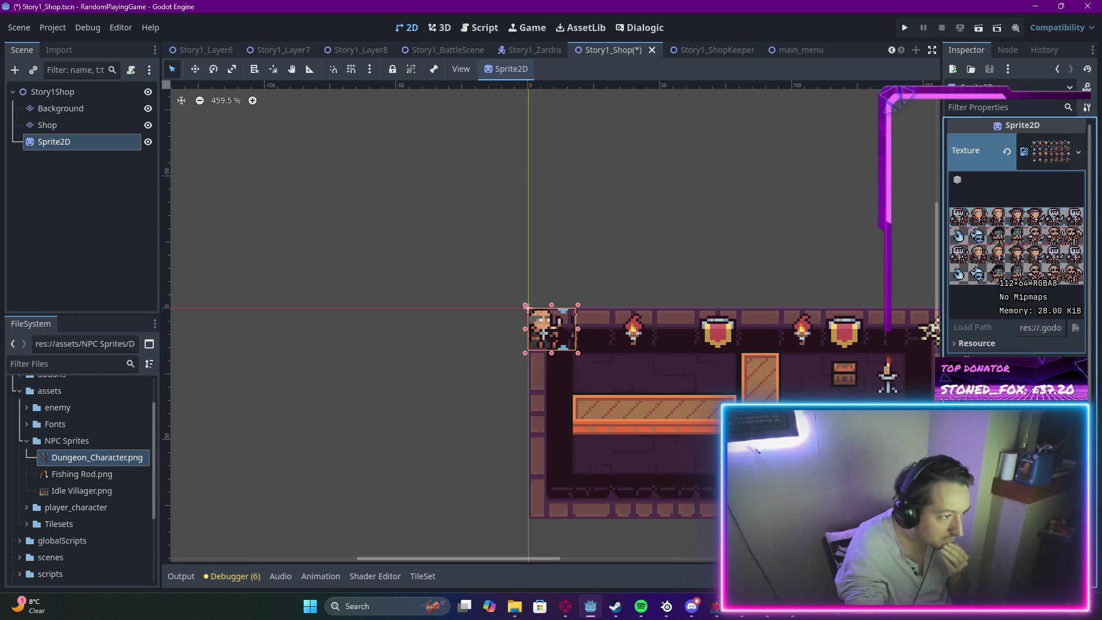
key("ctrl+z")
key("ctrl+z")
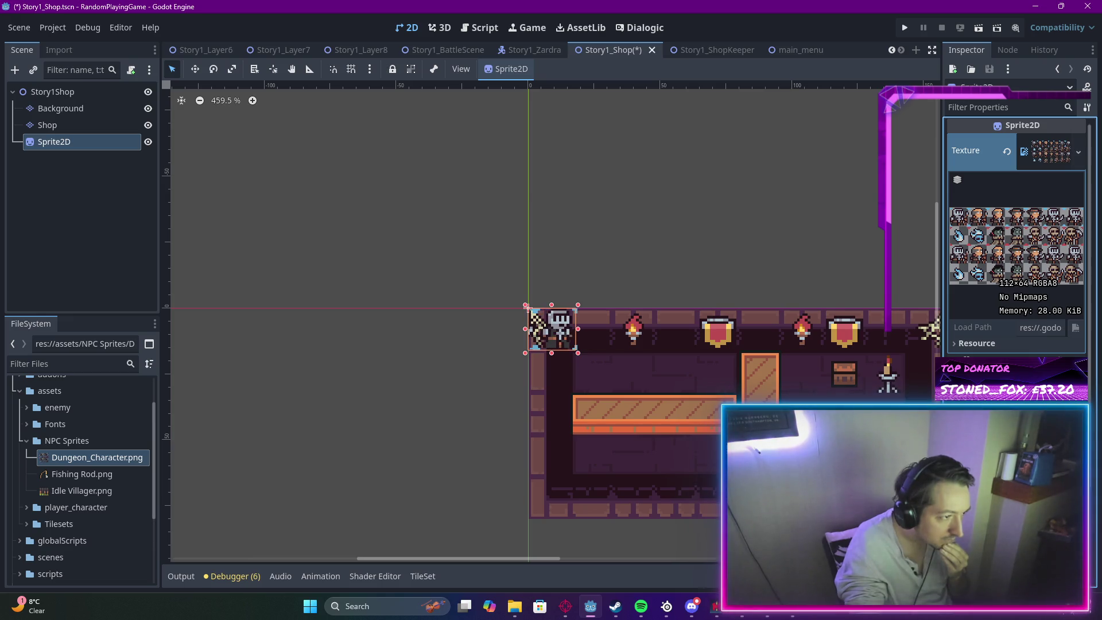
key("ctrl+z")
key("ctrl+z")
key("ctrl+z")
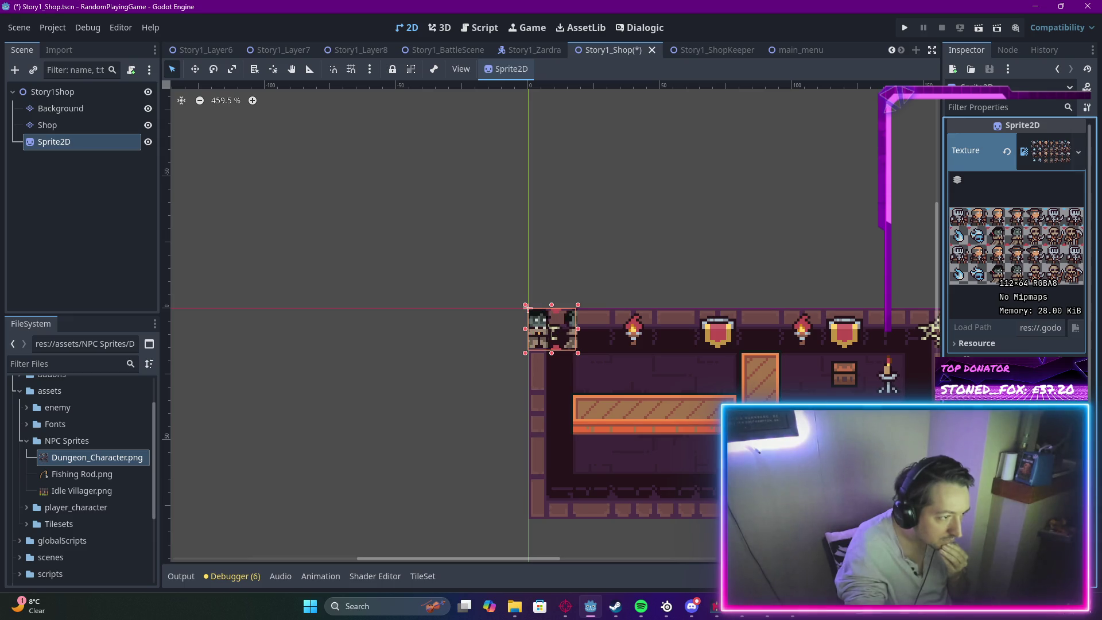
key("ctrl+z")
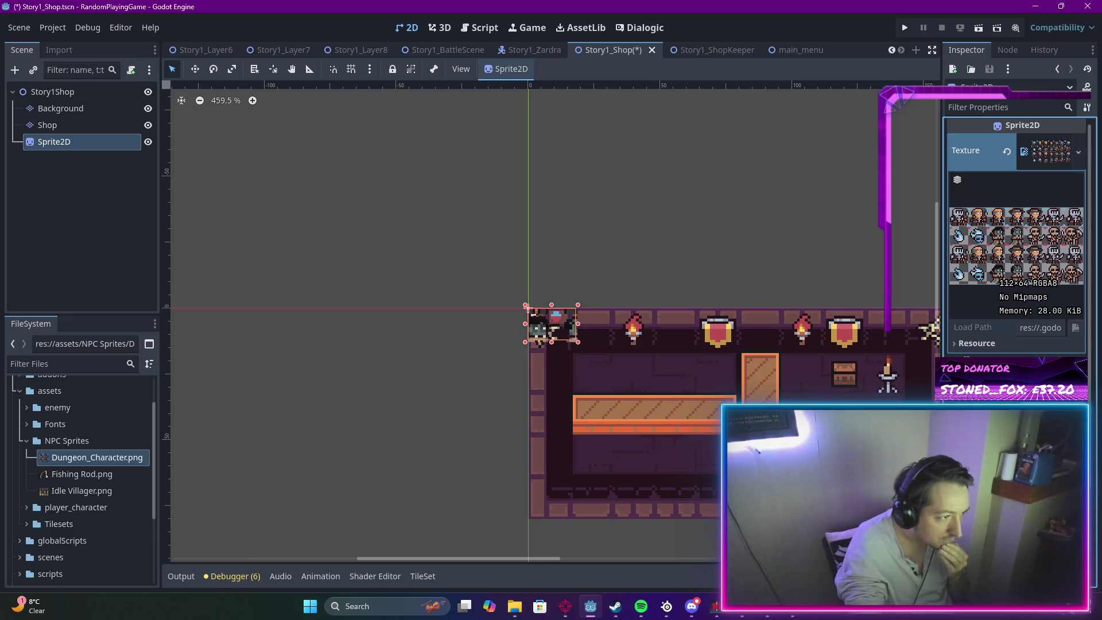
key("ctrl+z")
key("ctrl+z")
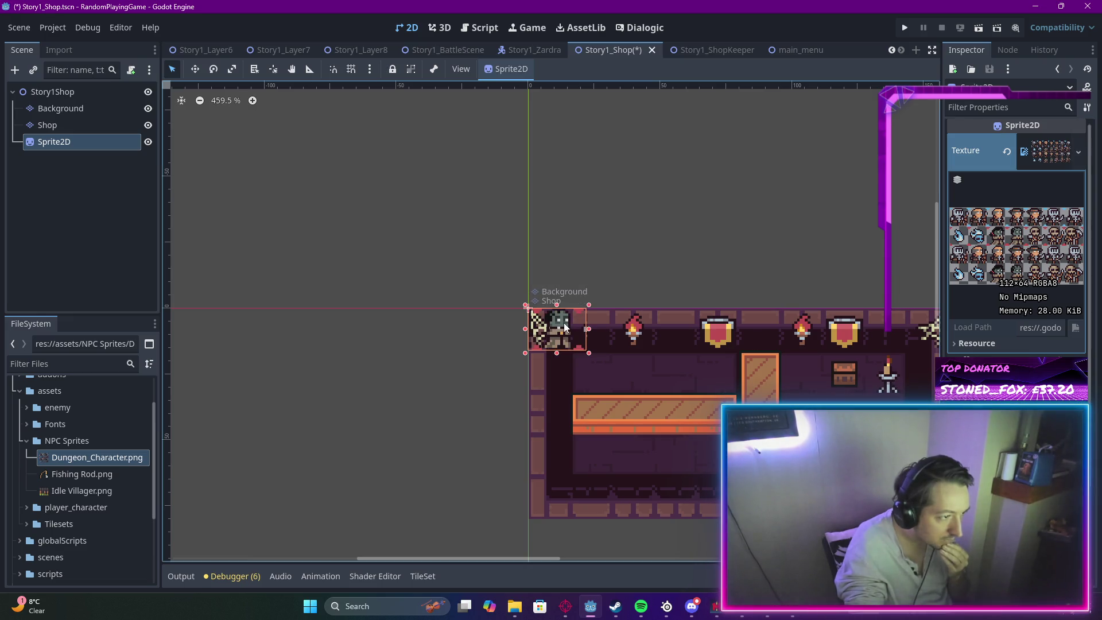
mouse_move(573, 329)
left_mouse_down()
mouse_move(650, 369)
mouse_move(668, 363)
left_mouse_up()
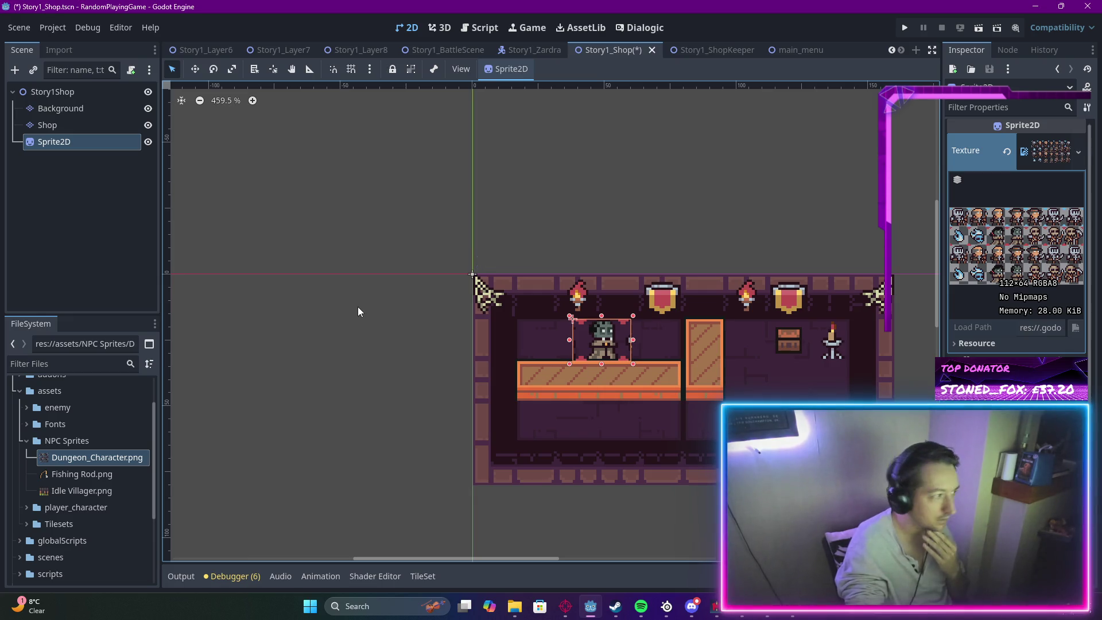
right_click(71, 141)
Step: Add an Area2D under the sprite with a rectangle CollisionShape2D child
left_click(109, 171)
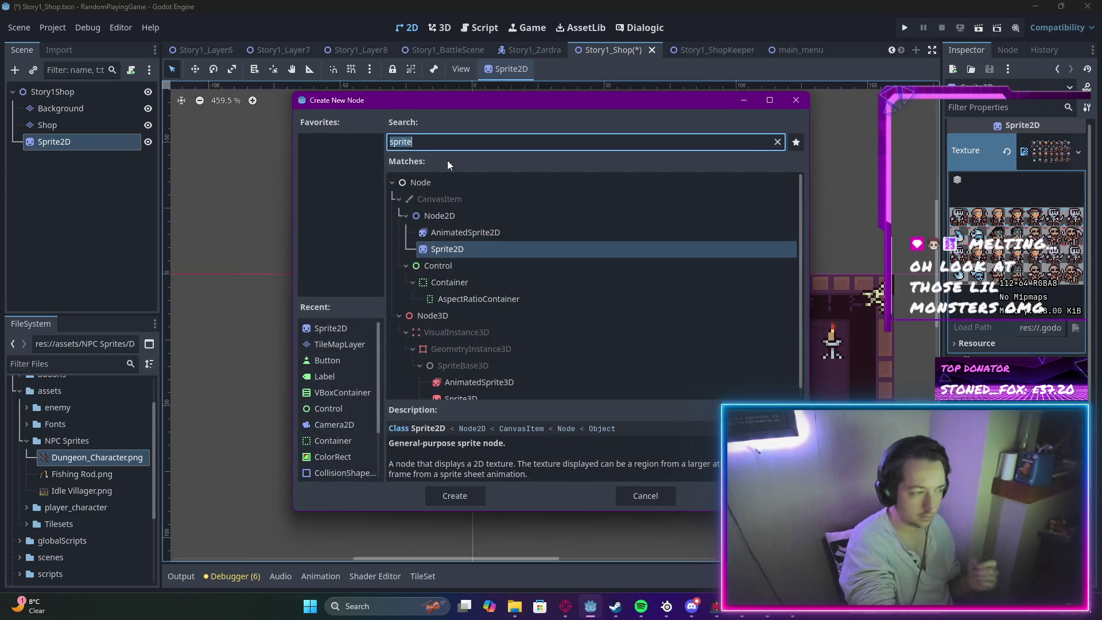
type("area")
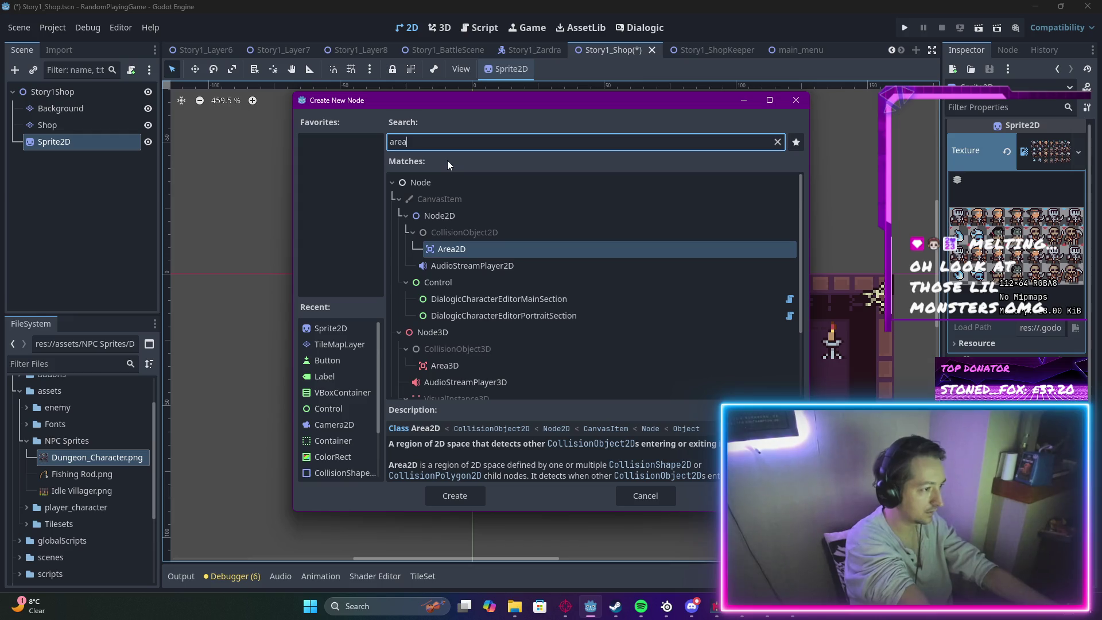
key("Return")
right_click(100, 162)
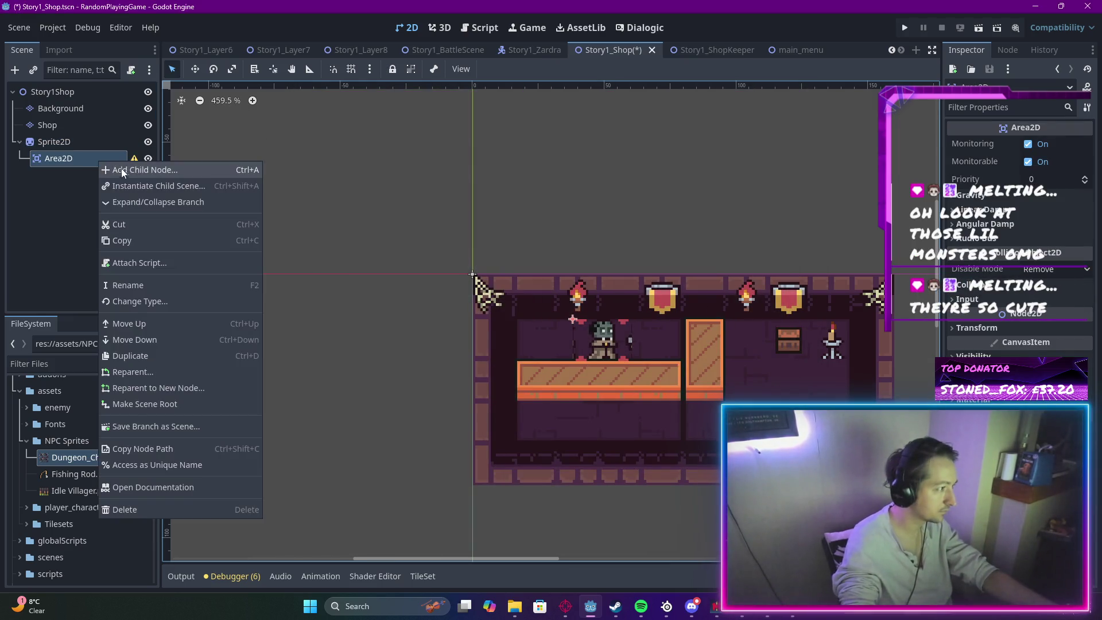
left_click(116, 170)
type("coll")
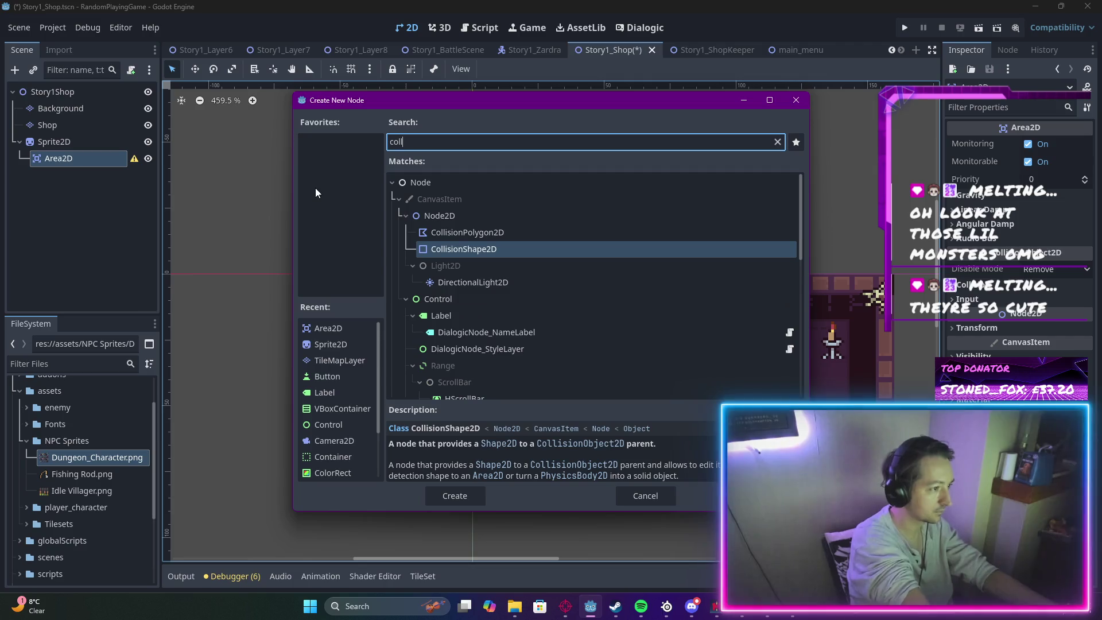
key("Return")
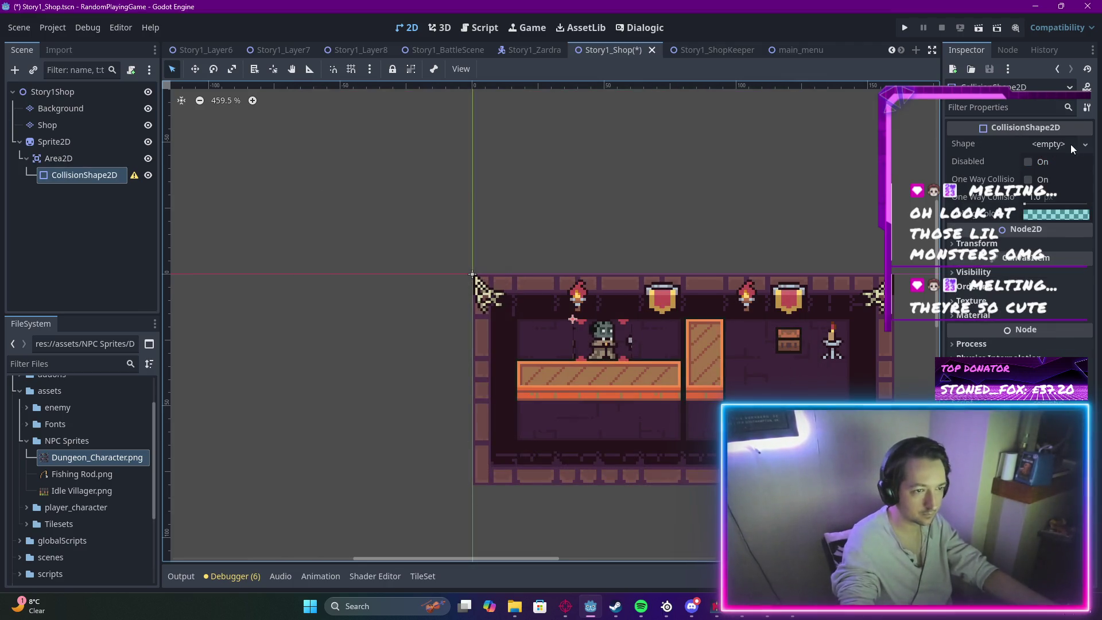
left_click(1065, 144)
left_click(1011, 227)
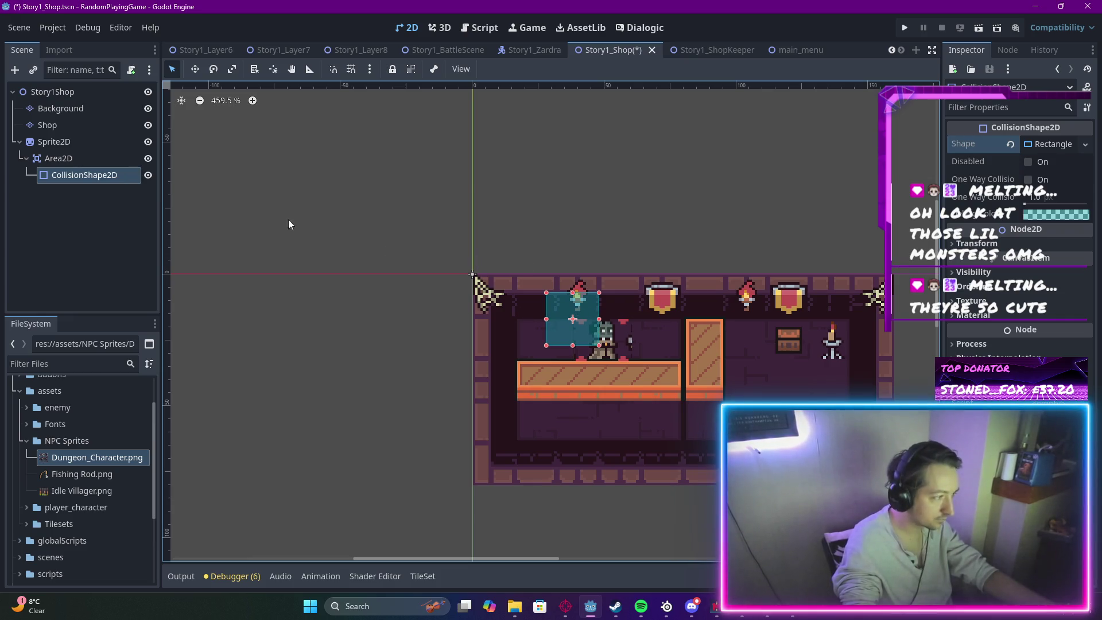
Step: Reset the collision shape's position to zero so it sits over the character
left_click(58, 158)
left_click_drag(560, 321, 594, 342)
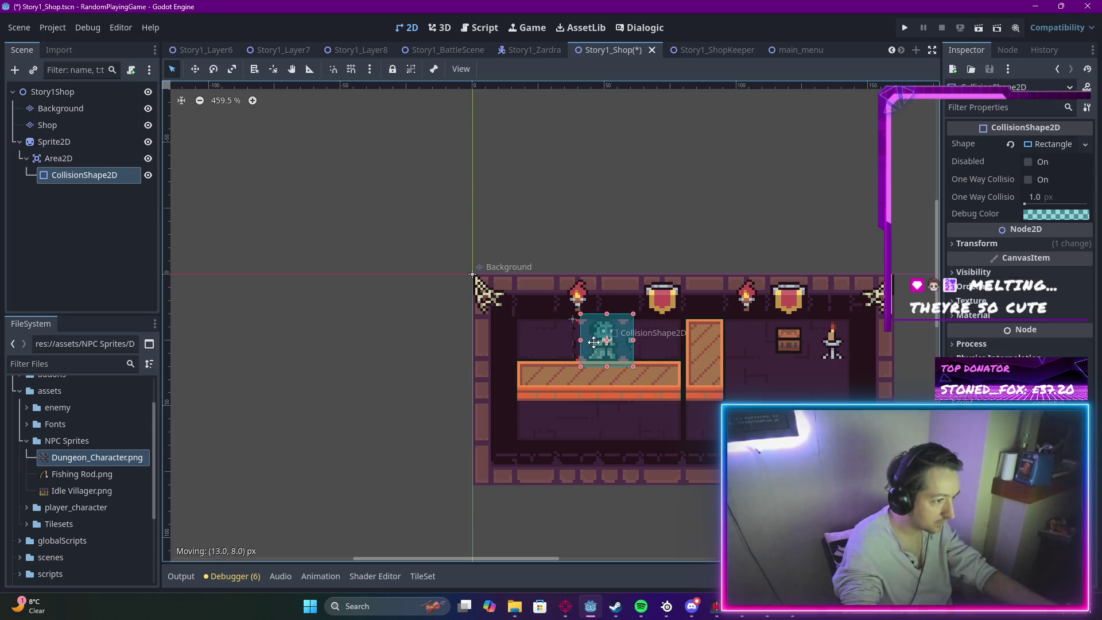
left_click(78, 162)
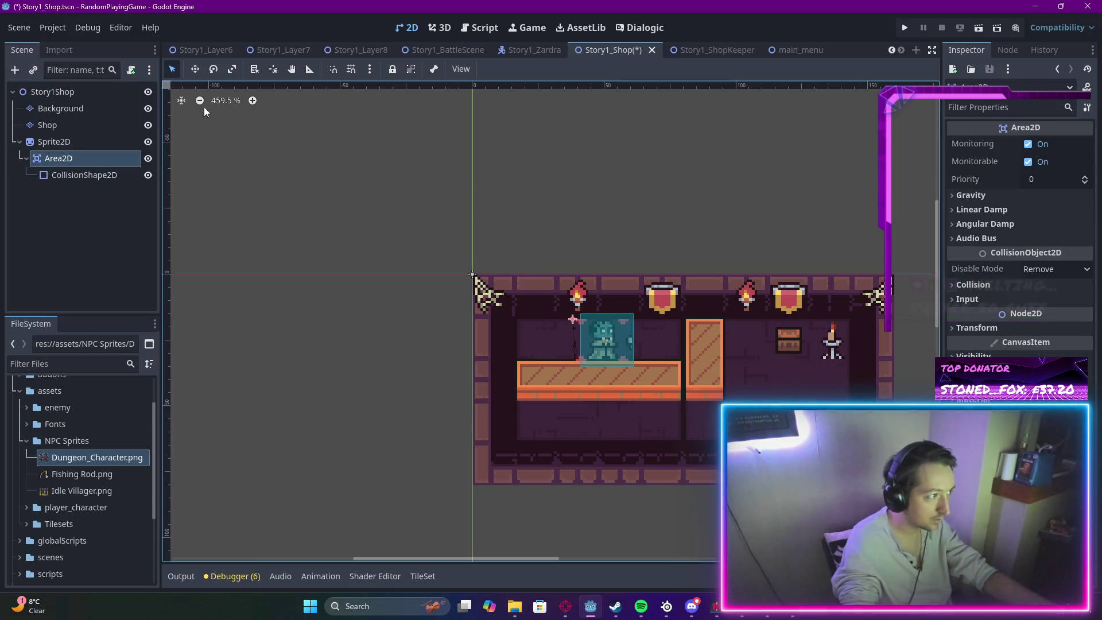
left_click(192, 69)
left_click(86, 175)
left_click(962, 245)
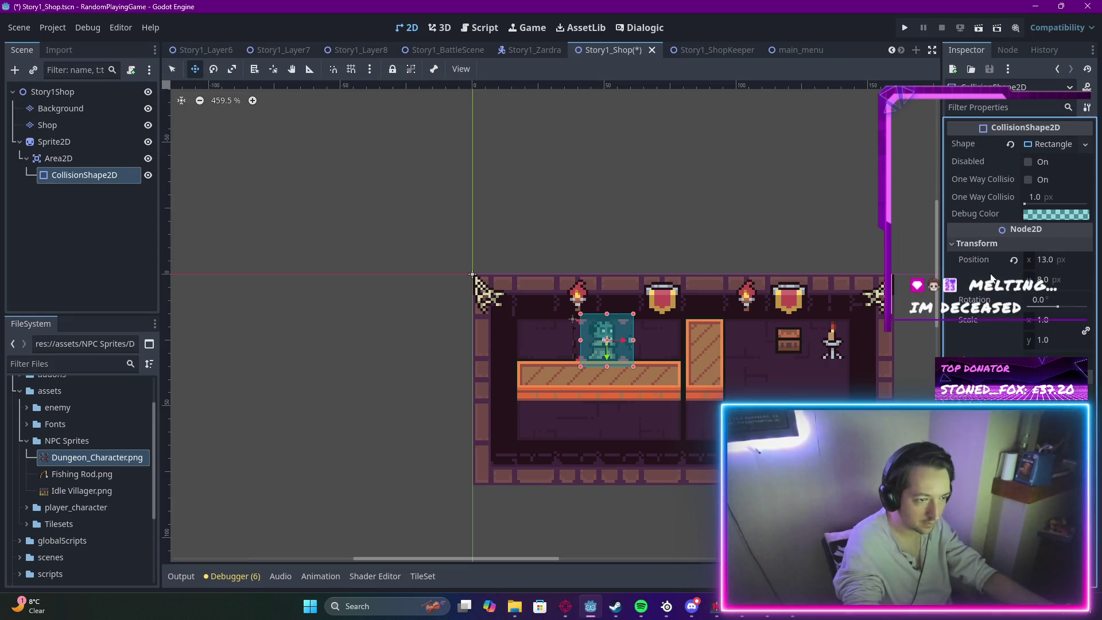
left_click(1014, 261)
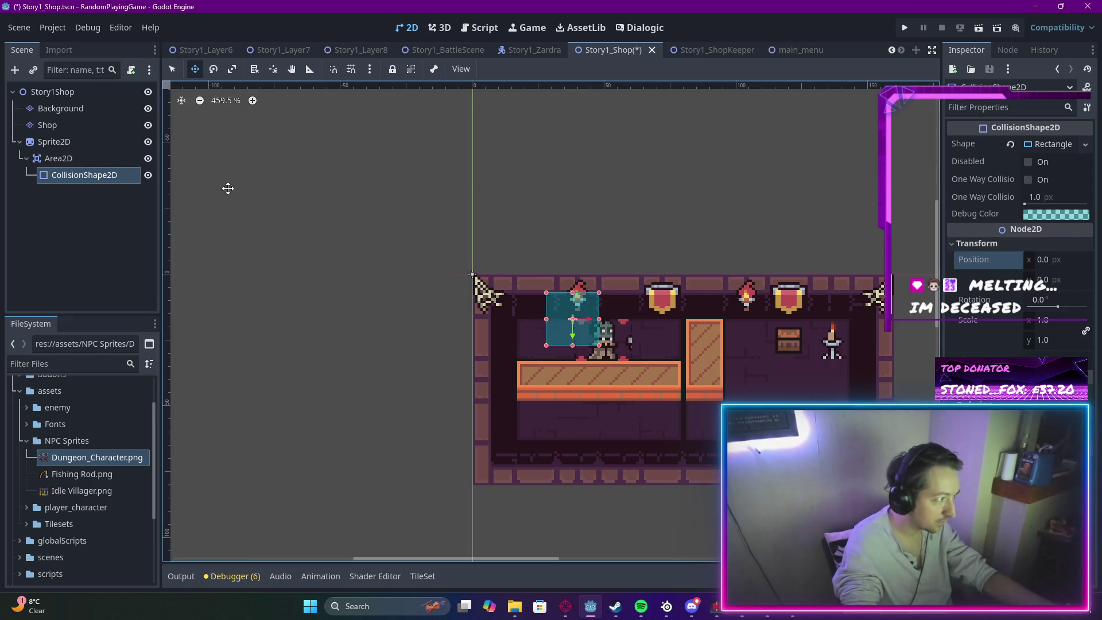
left_click(79, 165)
Step: Move the Area2D down over the counter and save Story1_Shop
mouse_move(572, 319)
left_mouse_down()
mouse_move(600, 334)
mouse_move(603, 378)
left_mouse_up()
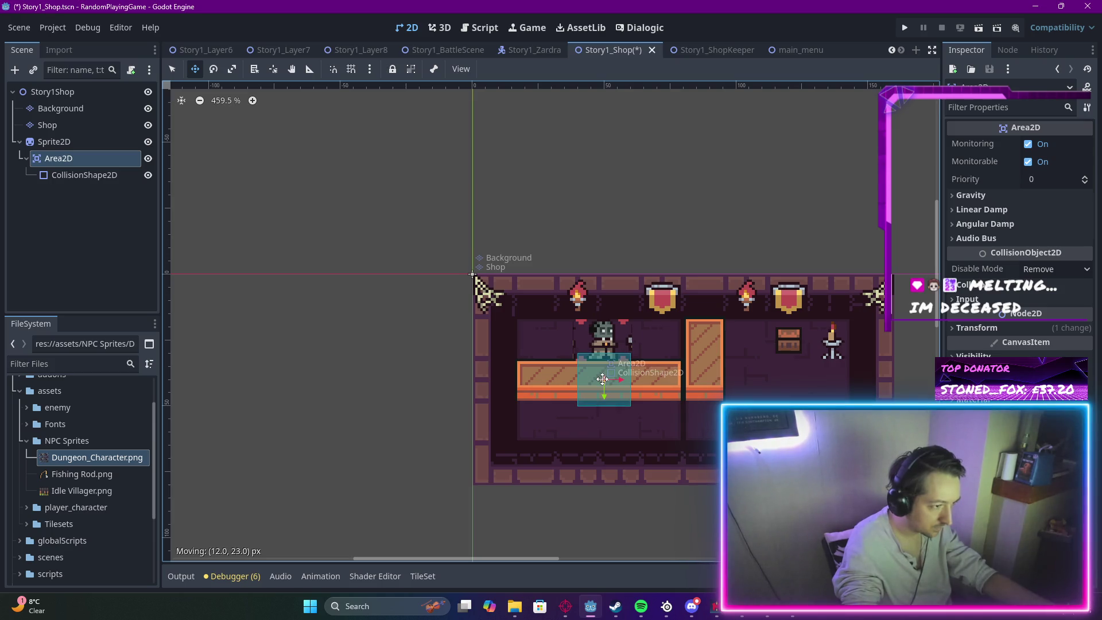
scroll(574, 356, "down", 1)
scroll(574, 356, "right", 2)
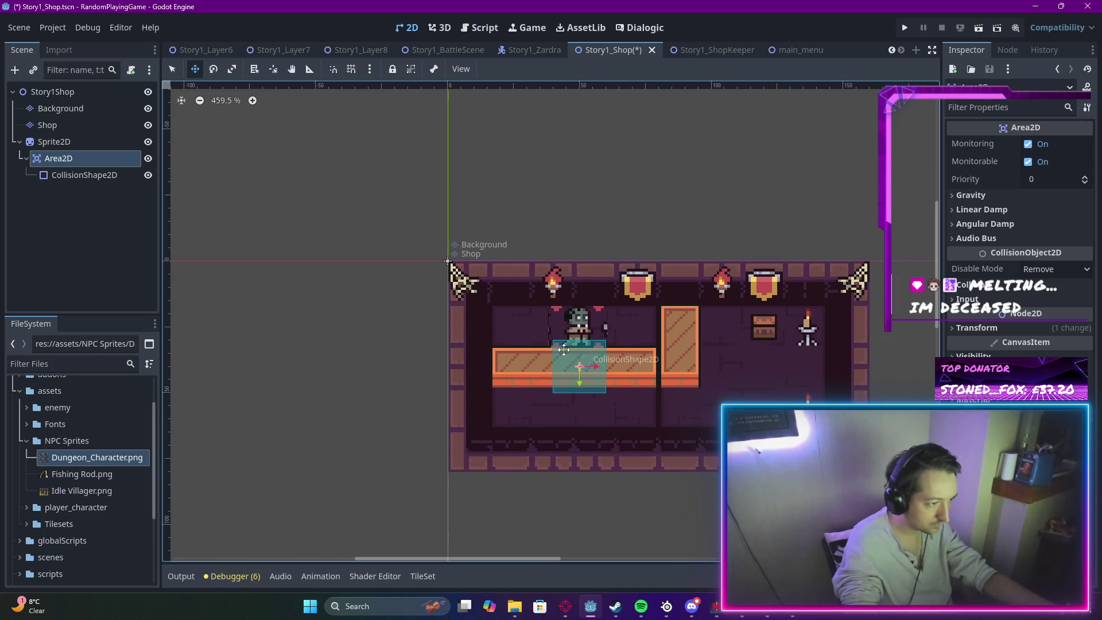
left_click_drag(579, 370, 578, 370)
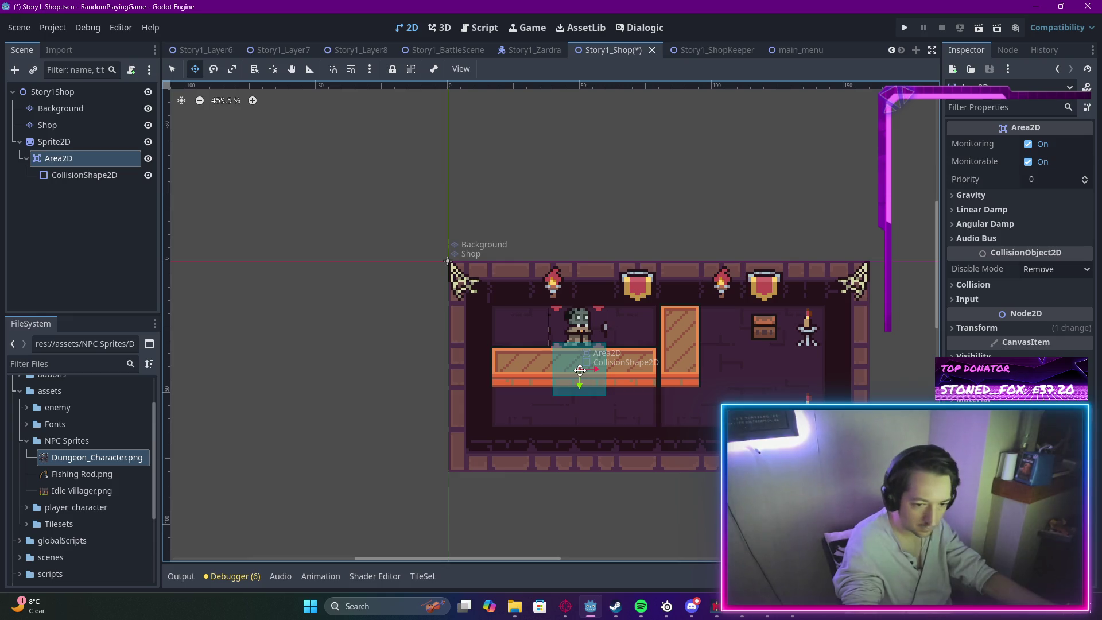
left_click_drag(580, 371, 581, 373)
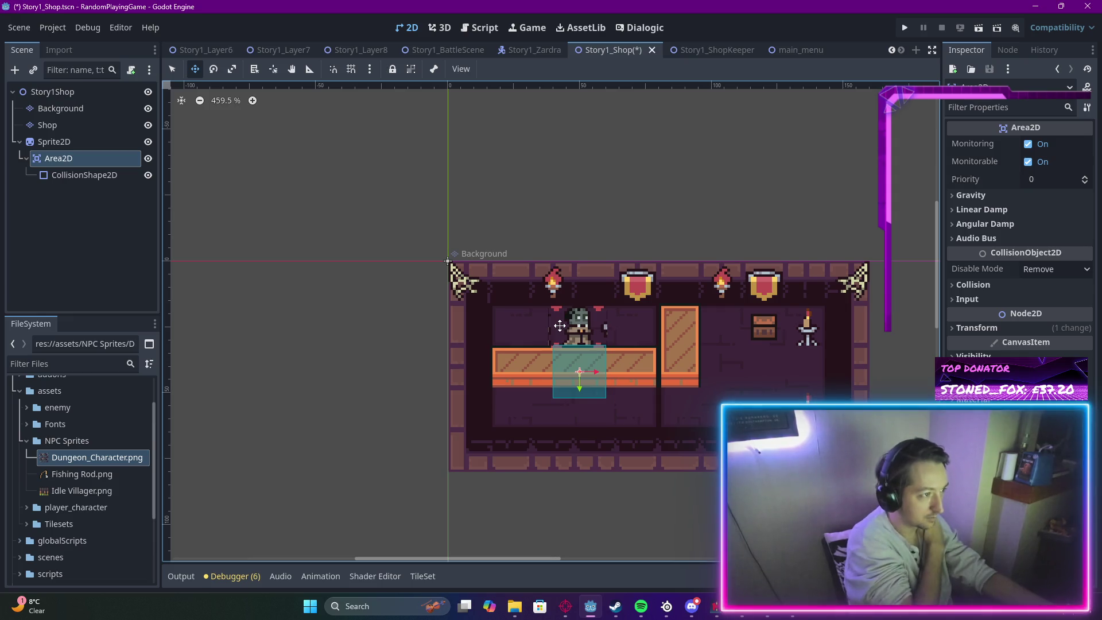
key("ctrl+s")
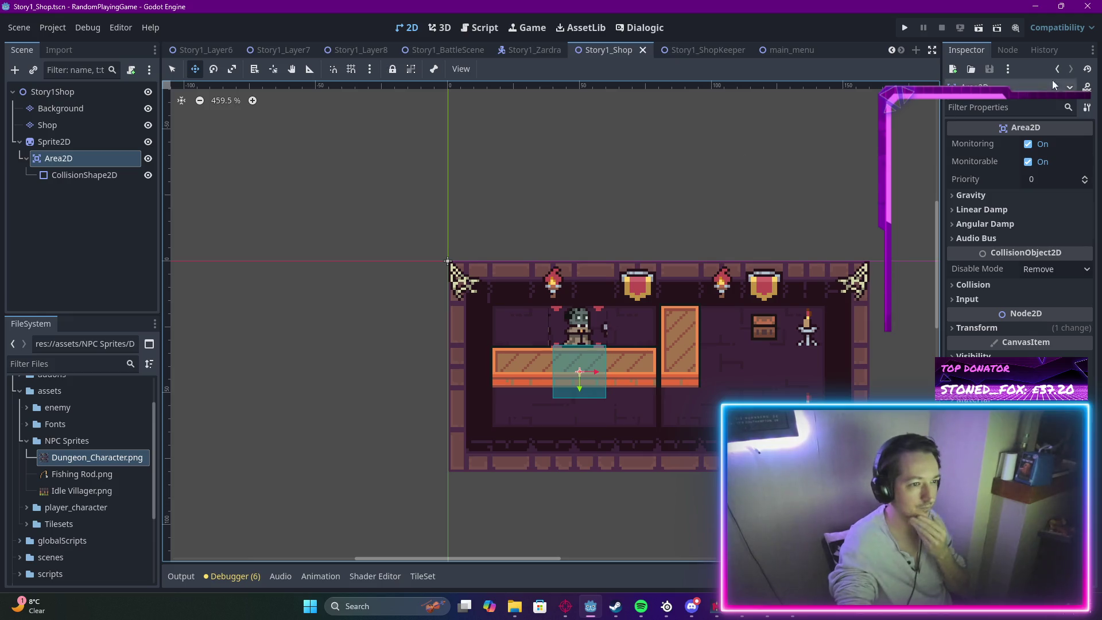
Step: Check the Area2D's signals, starting and cancelling a body_entered connection
left_click(1008, 50)
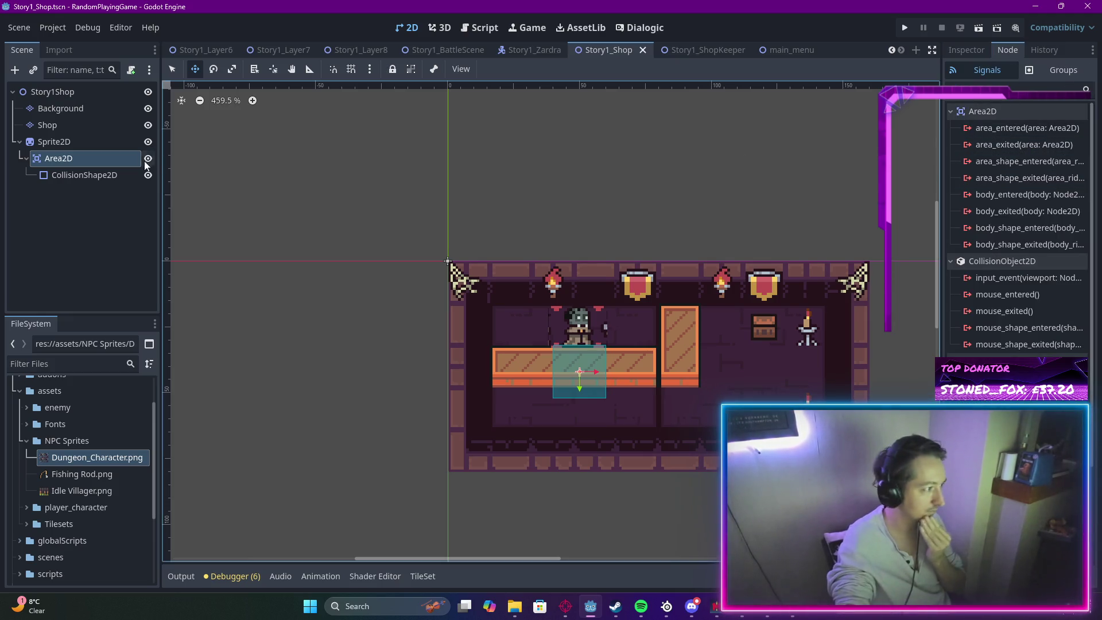
left_click(88, 175)
left_click(92, 157)
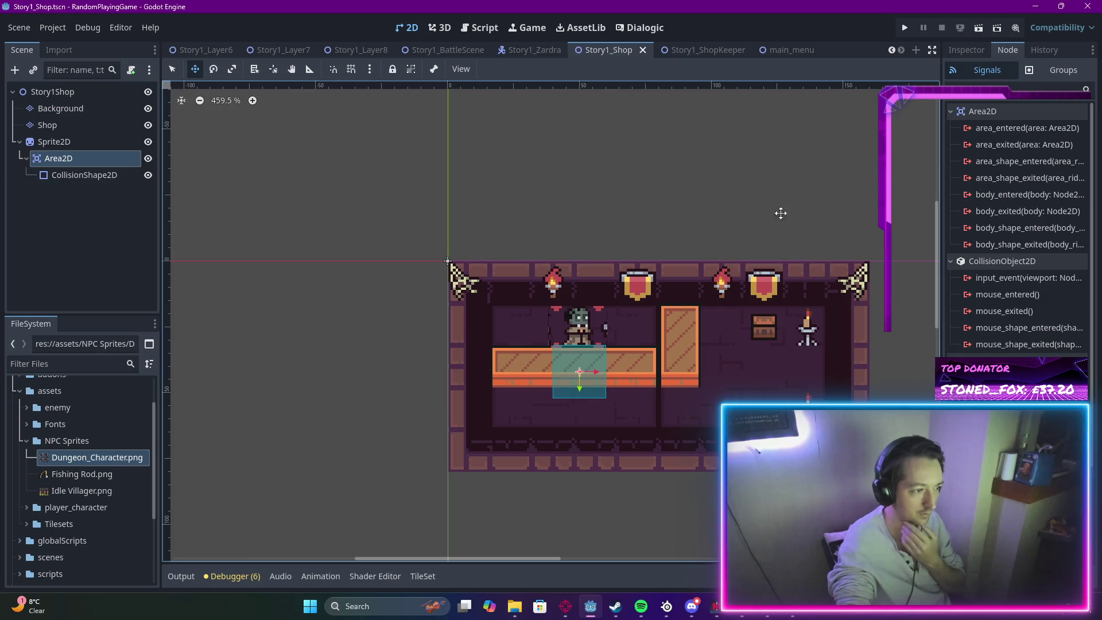
double_click(991, 196)
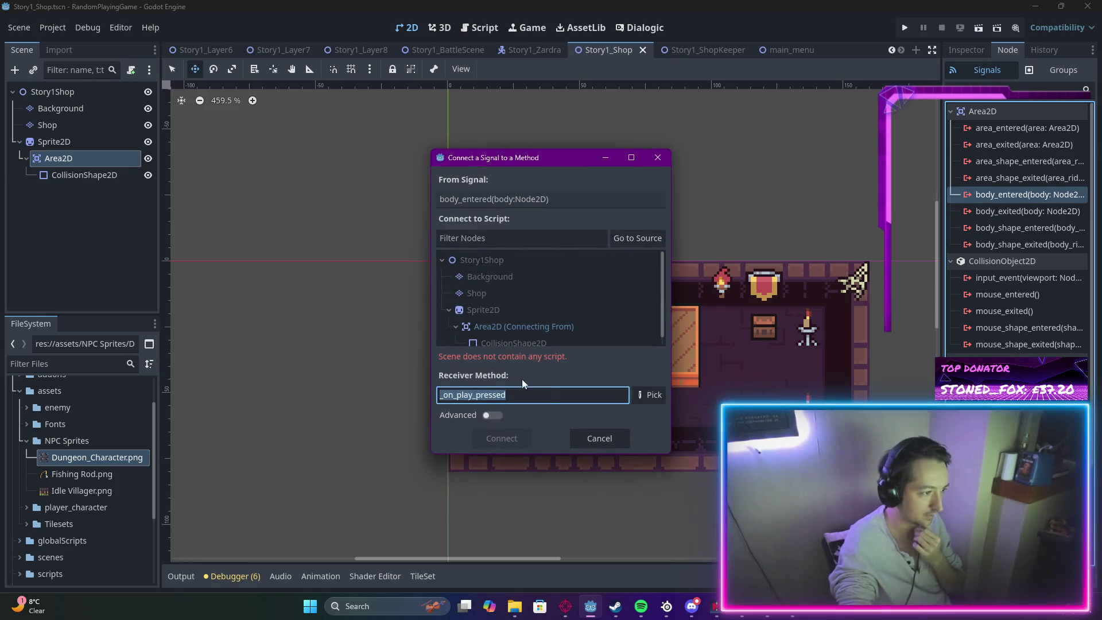
left_click(599, 438)
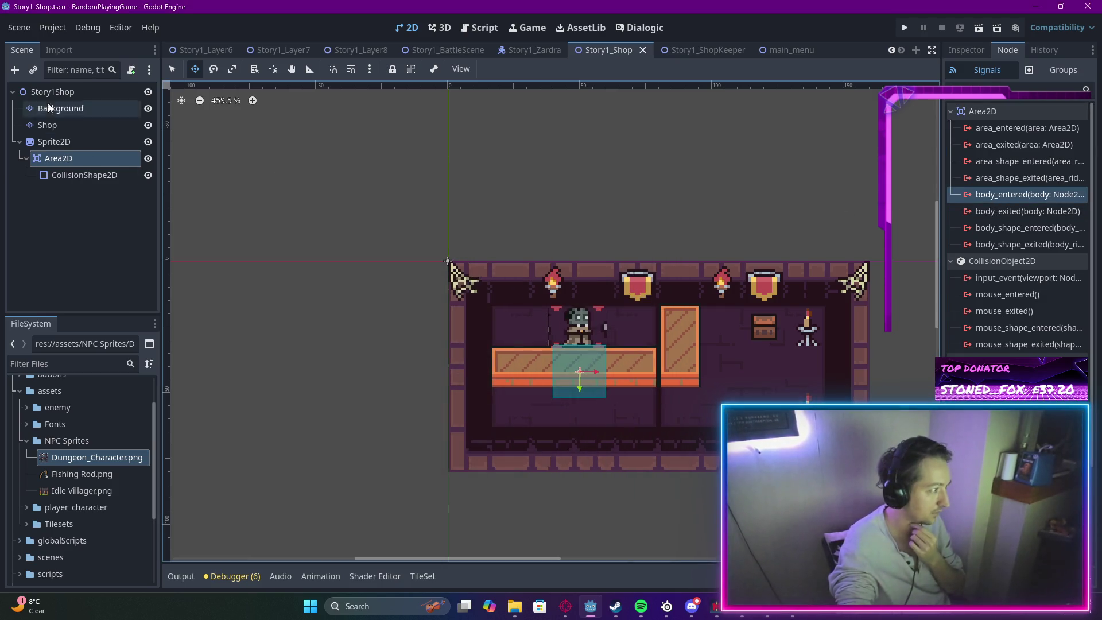
Step: Attach story_1_shop.gd in res://Scripts/Story1 to Story1Shop and begin connecting body_entered
left_click(136, 92)
left_click(127, 70)
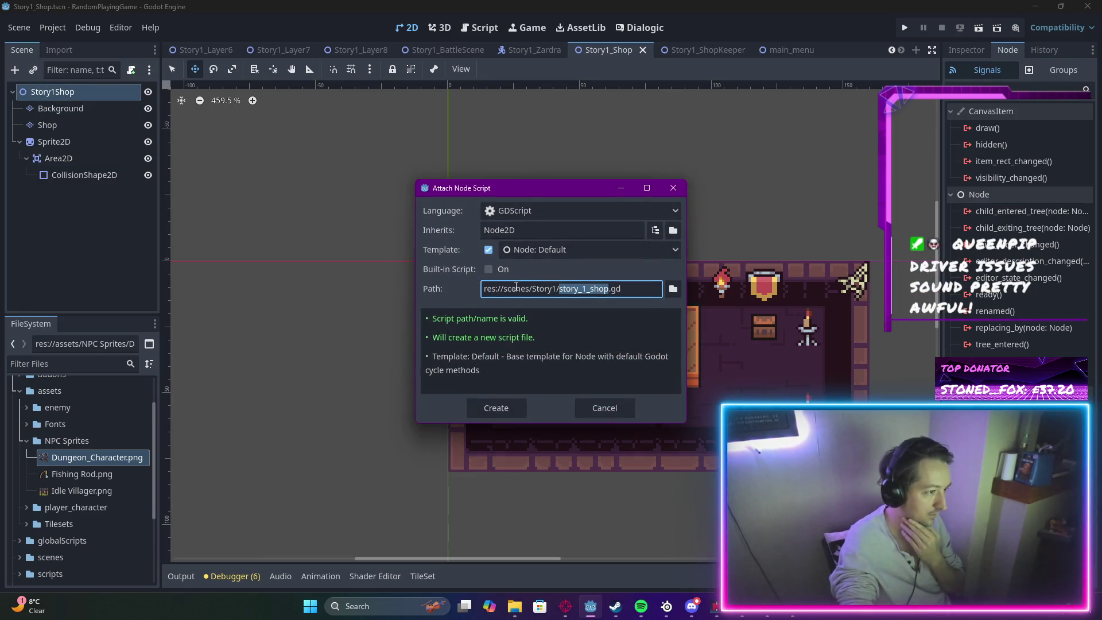
type("Script")
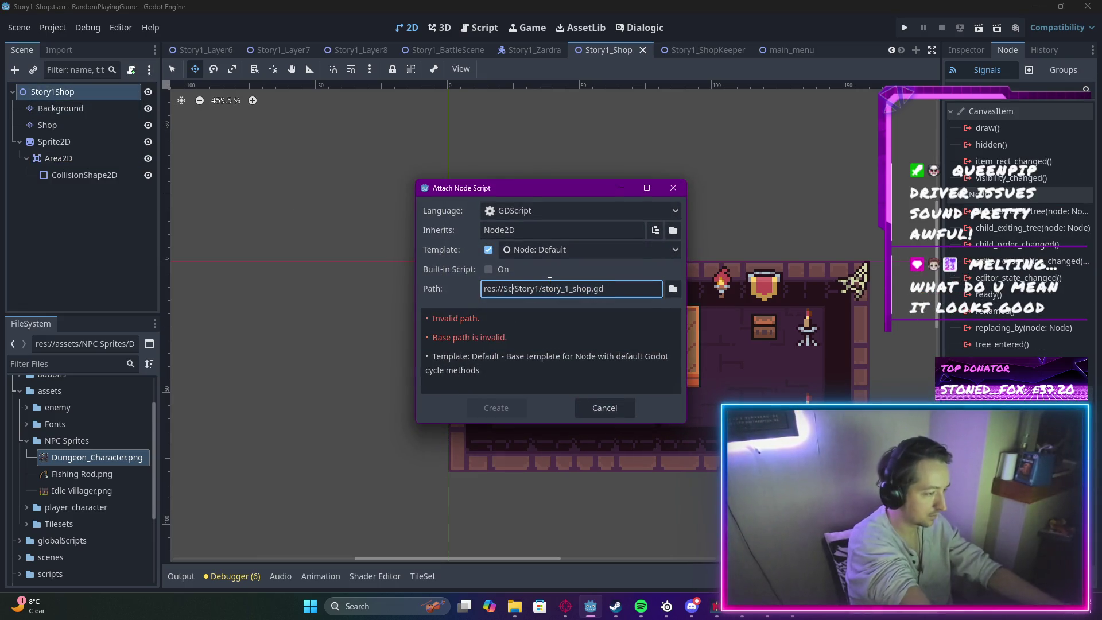
type("s/")
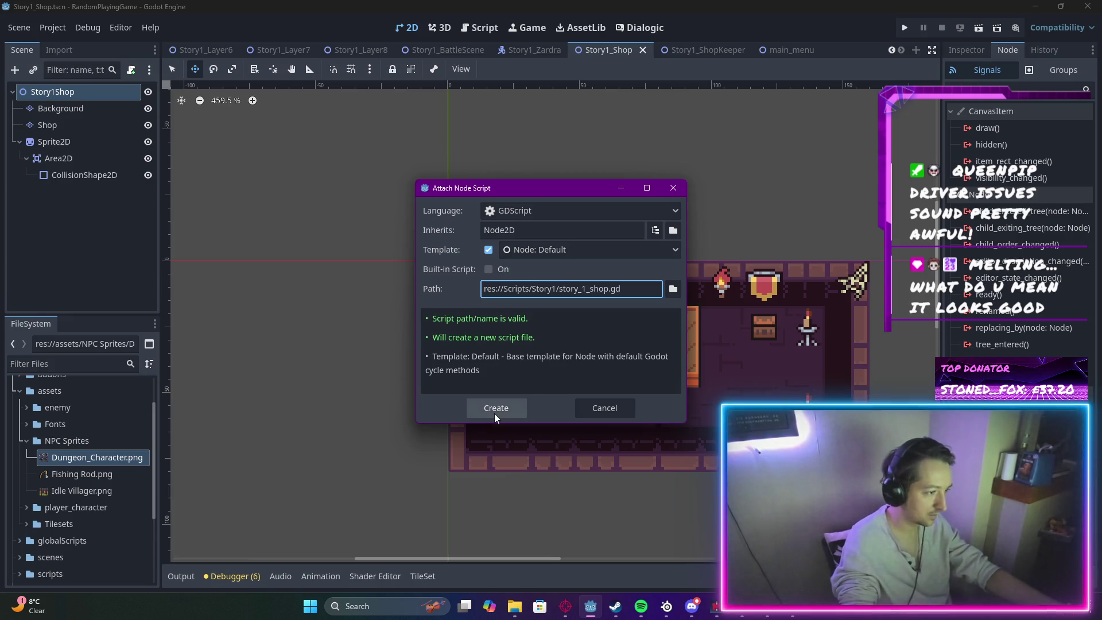
left_click(495, 409)
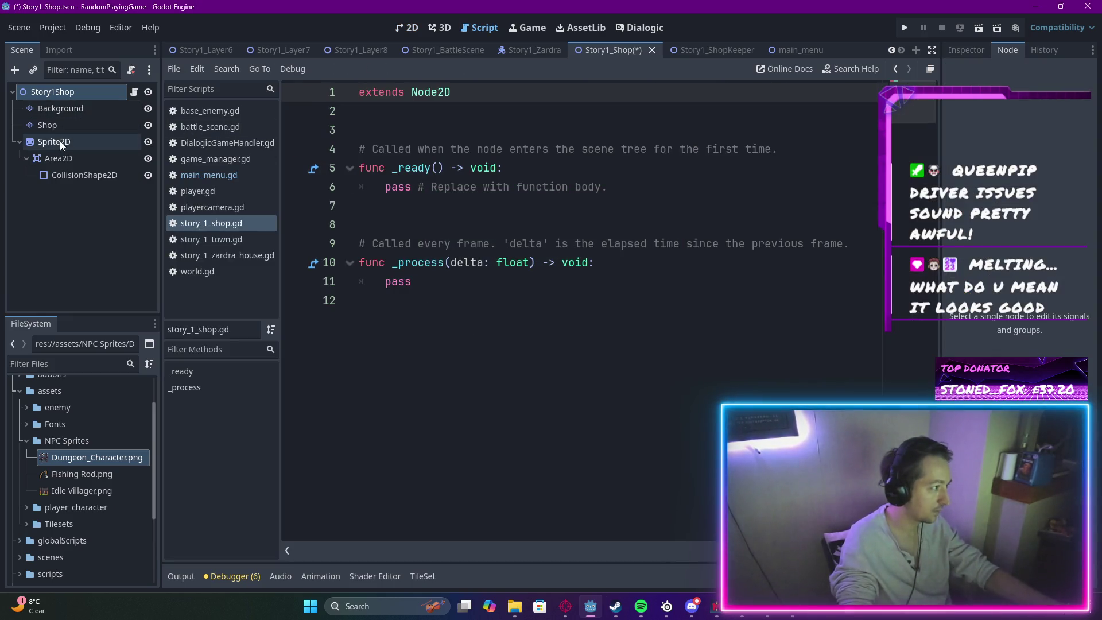
left_click(59, 158)
double_click(1014, 197)
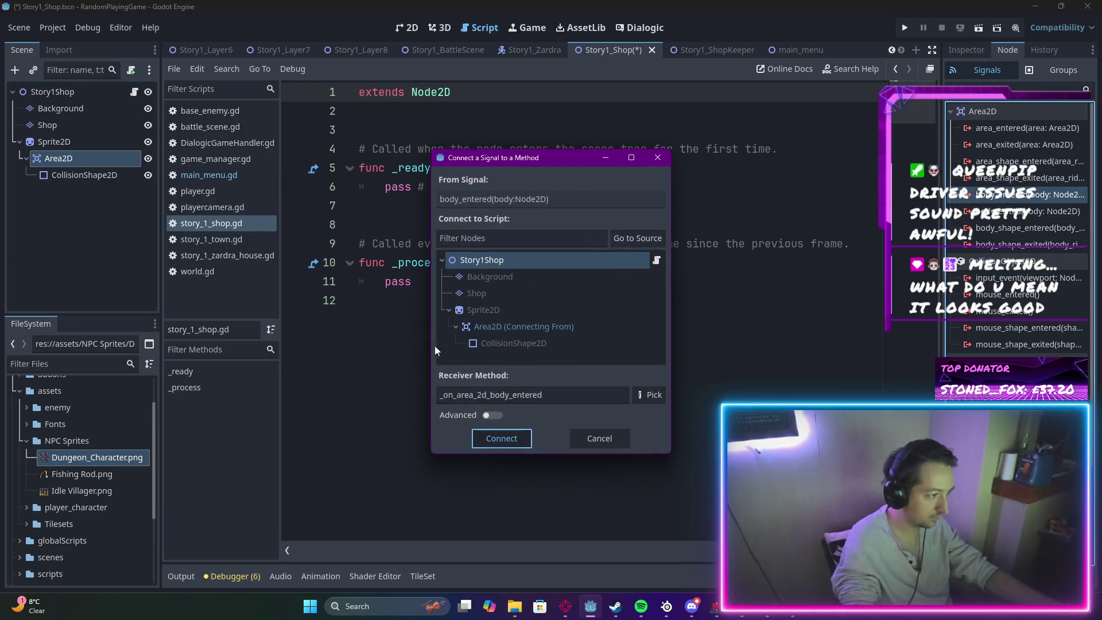
Step: Connect body_entered to _on_area_2d_body_entered and write if body.is_in_group("Player"):
key("Return")
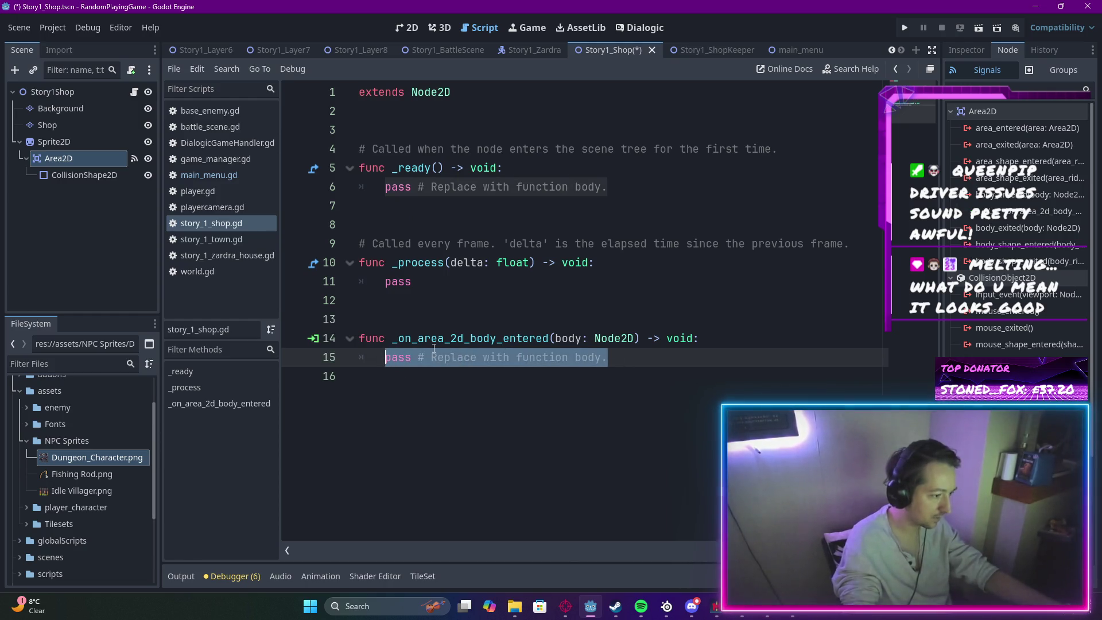
type("if body.is_in_g")
key("Return")
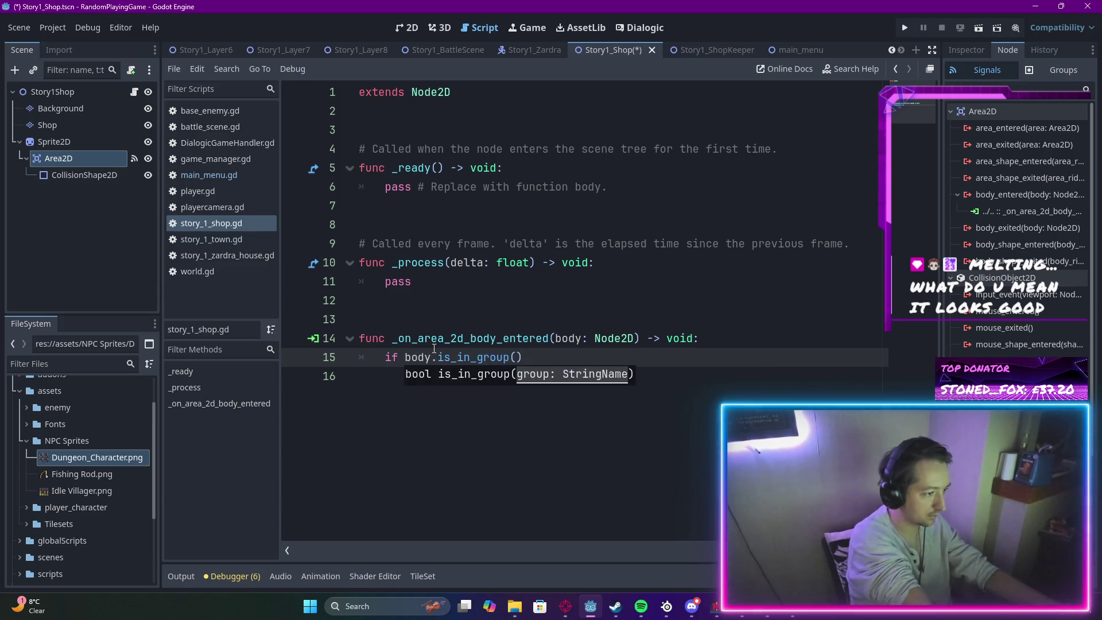
type("\"Player")
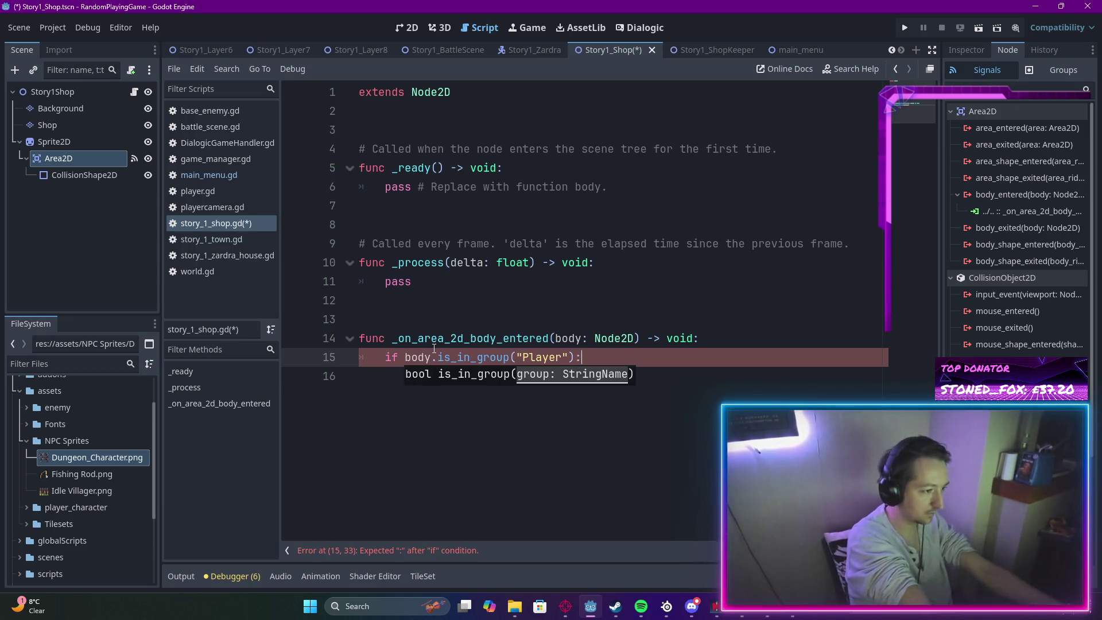
type(":")
key("Return")
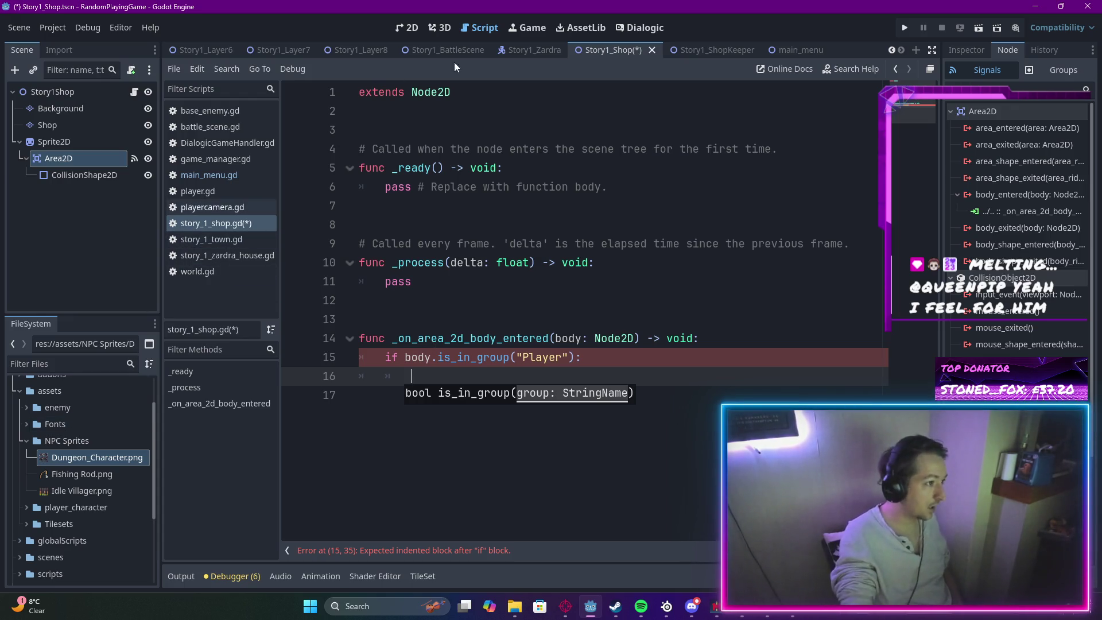
Step: Open scripts/world.gd and copy its Dialogic.current_timeline check and Dialogic.start("ShopKeeper") lines
double_click(50, 436)
double_click(50, 436)
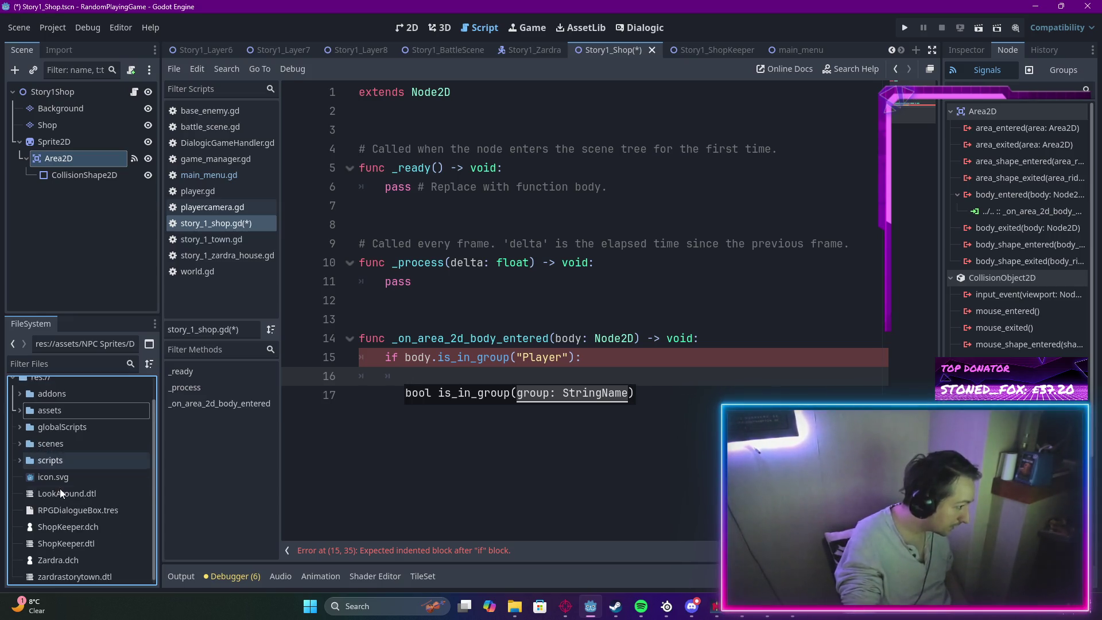
left_click(20, 456)
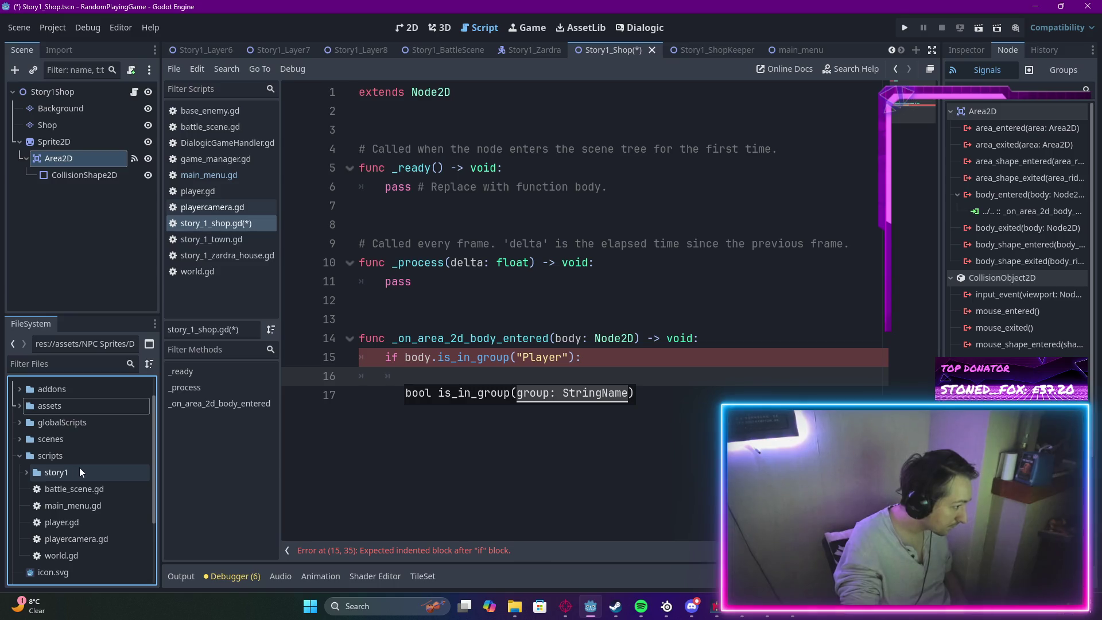
left_click(68, 555)
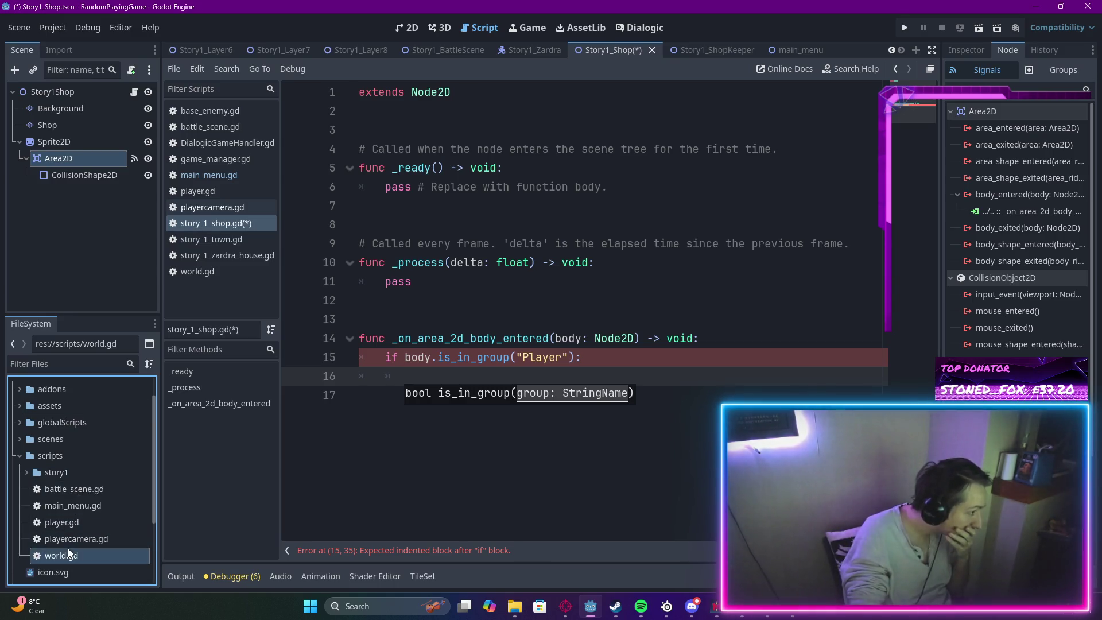
left_click(204, 273)
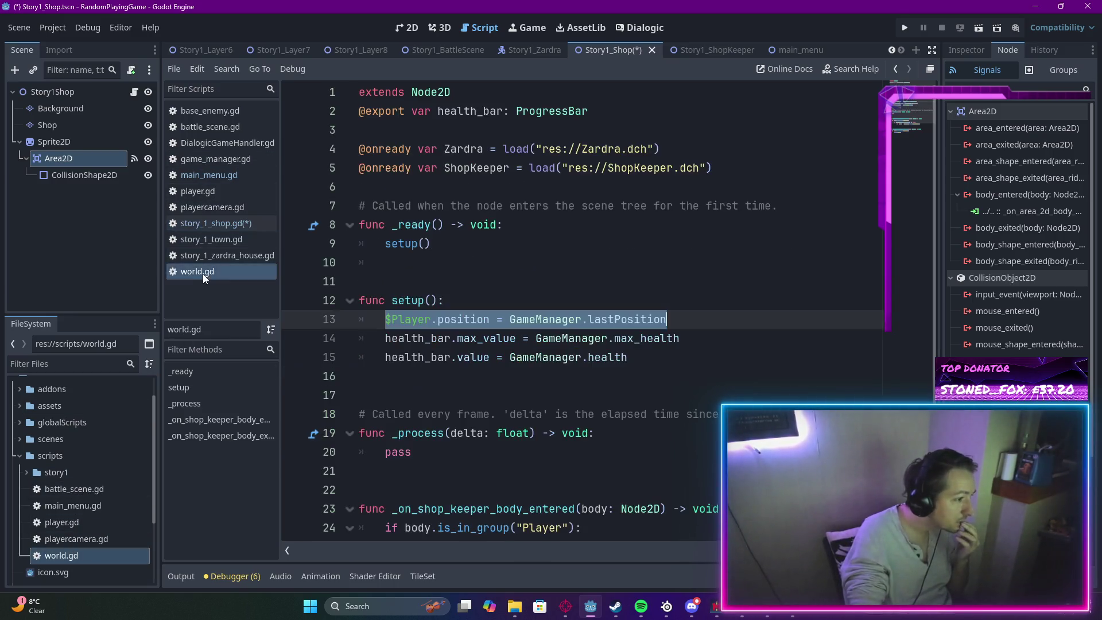
scroll(513, 362, "down", 3)
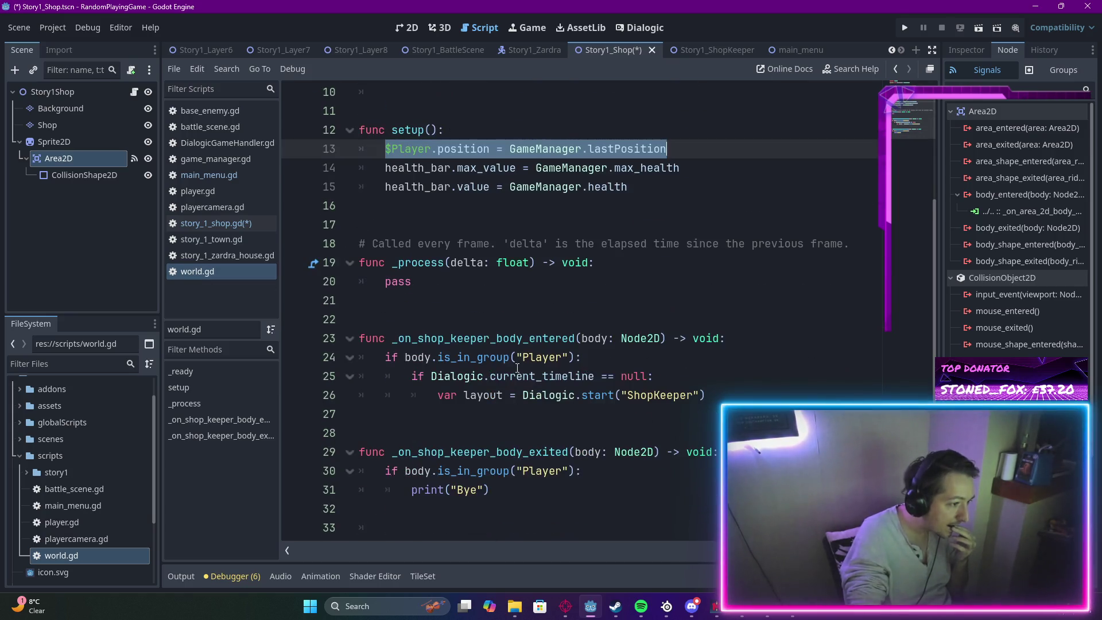
mouse_move(411, 357)
left_mouse_down()
mouse_move(582, 358)
mouse_move(717, 375)
left_mouse_up()
key("ctrl+c")
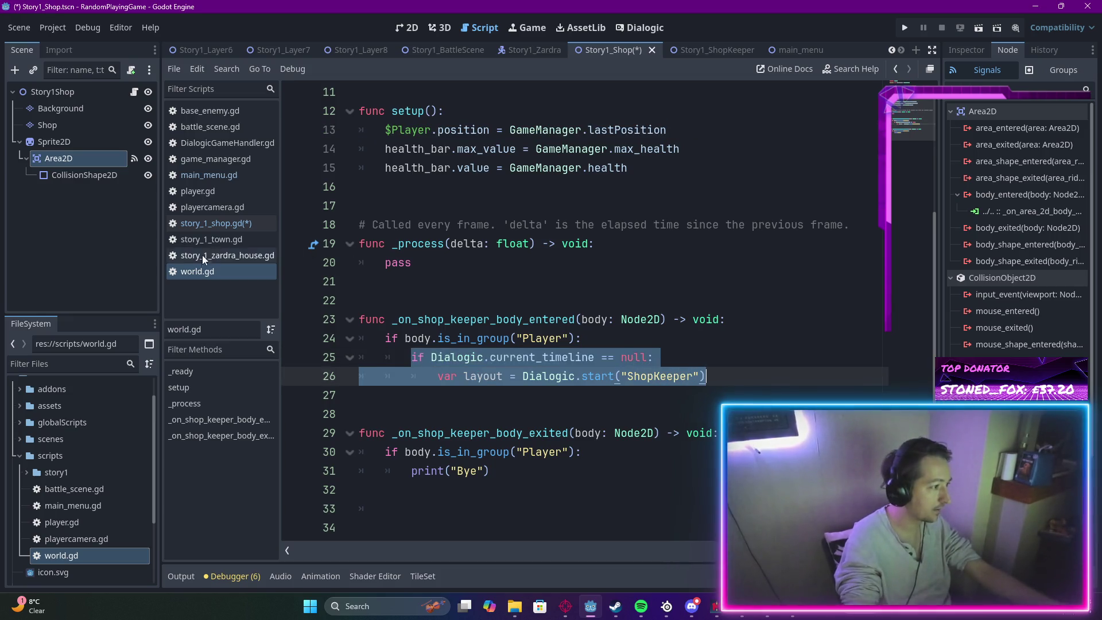
Step: Paste the Dialogic lines into story_1_shop.gd's handler and save
left_click(217, 229)
key("ctrl+v")
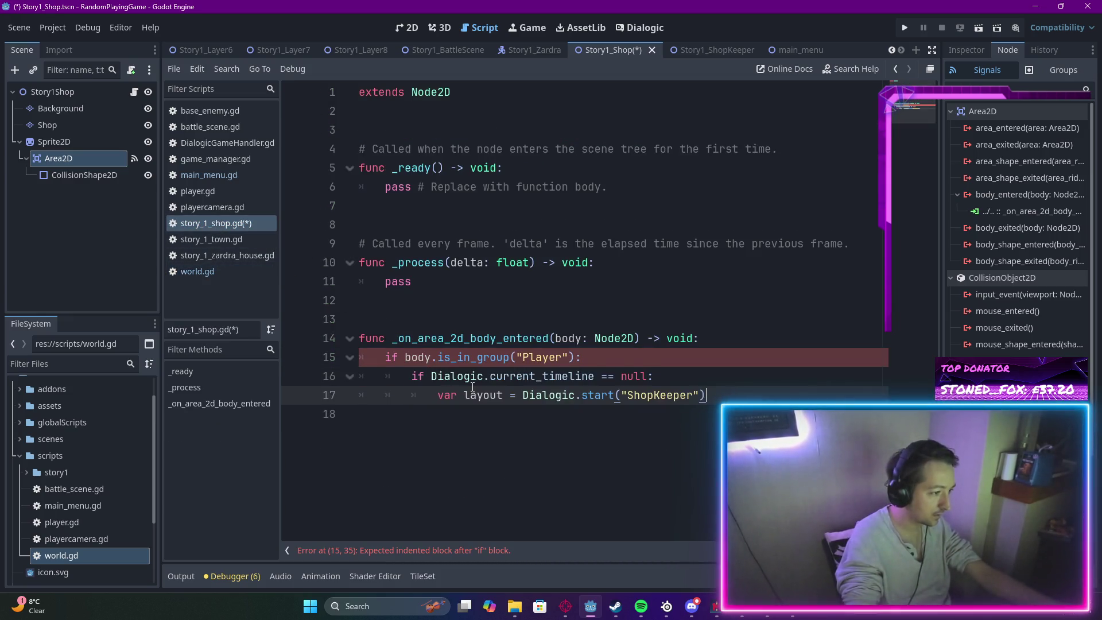
key("ctrl+s")
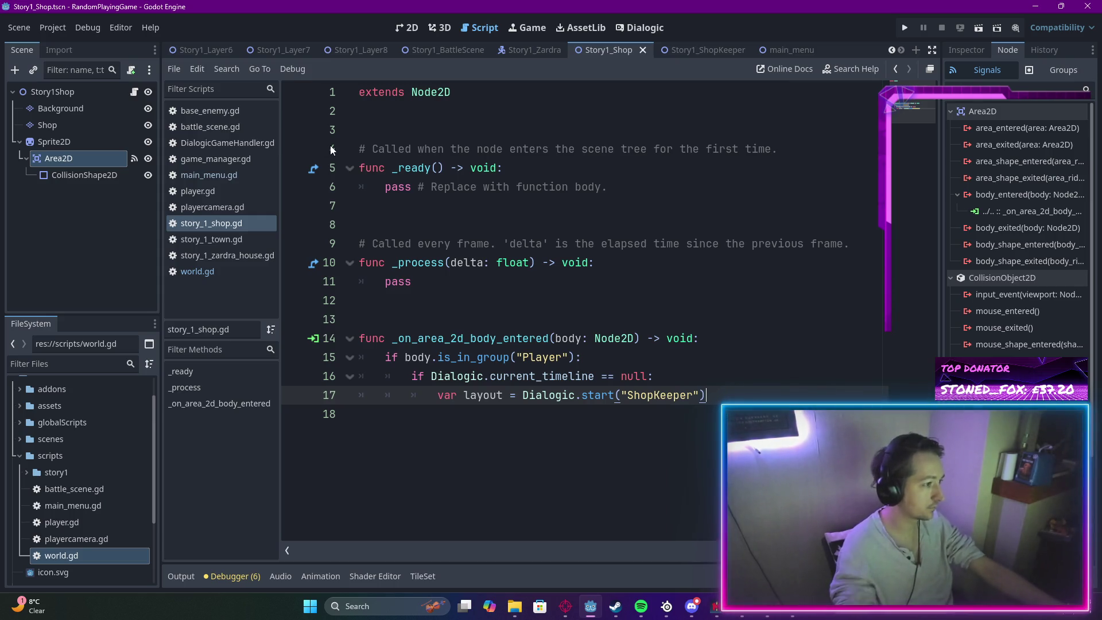
Step: Test-run the shop scene, close it, then run the game from main_menu with F6
key("ctrl+s")
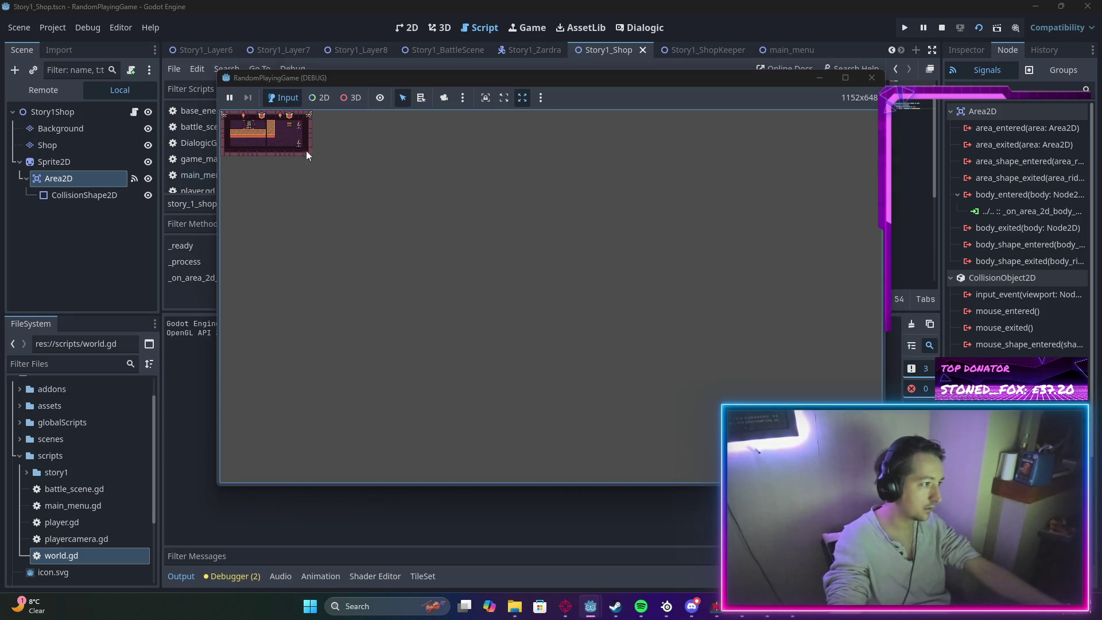
left_click(870, 78)
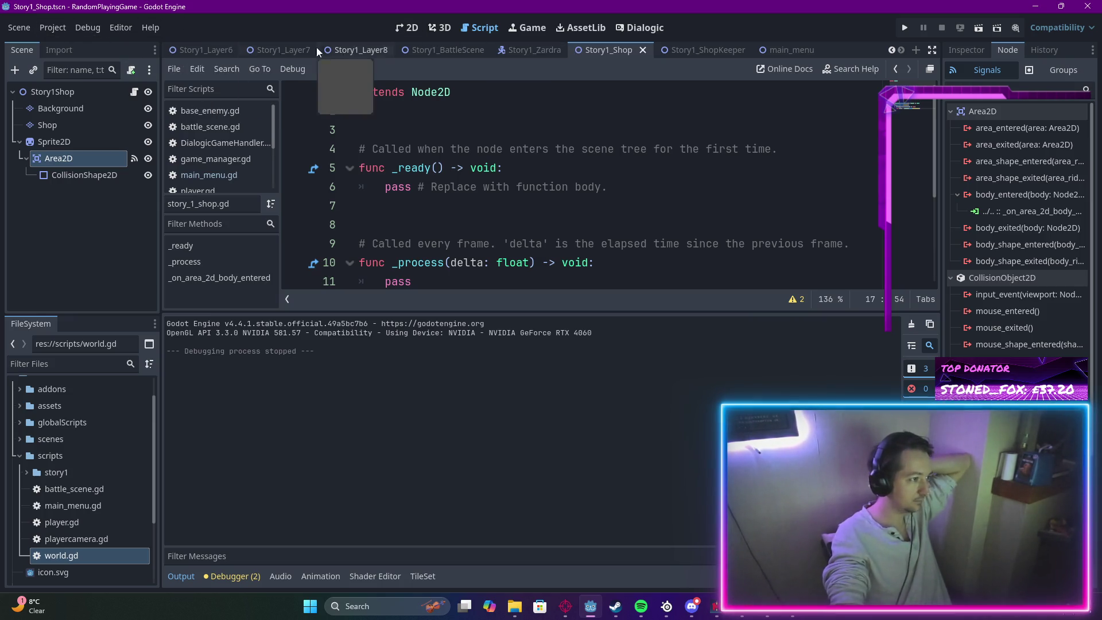
left_click(784, 51)
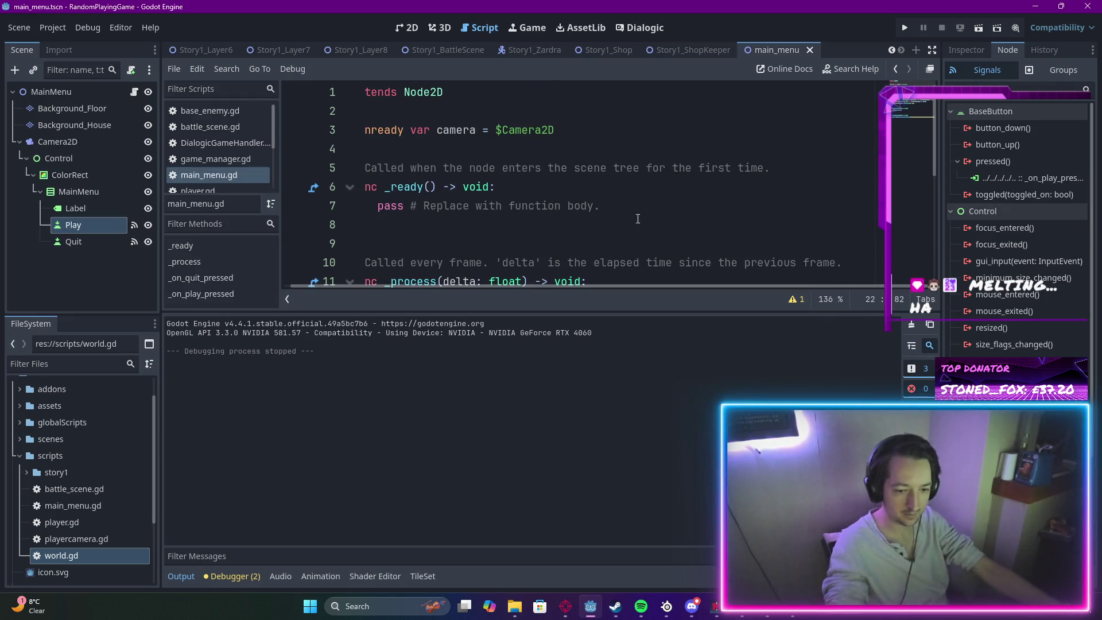
key("F6")
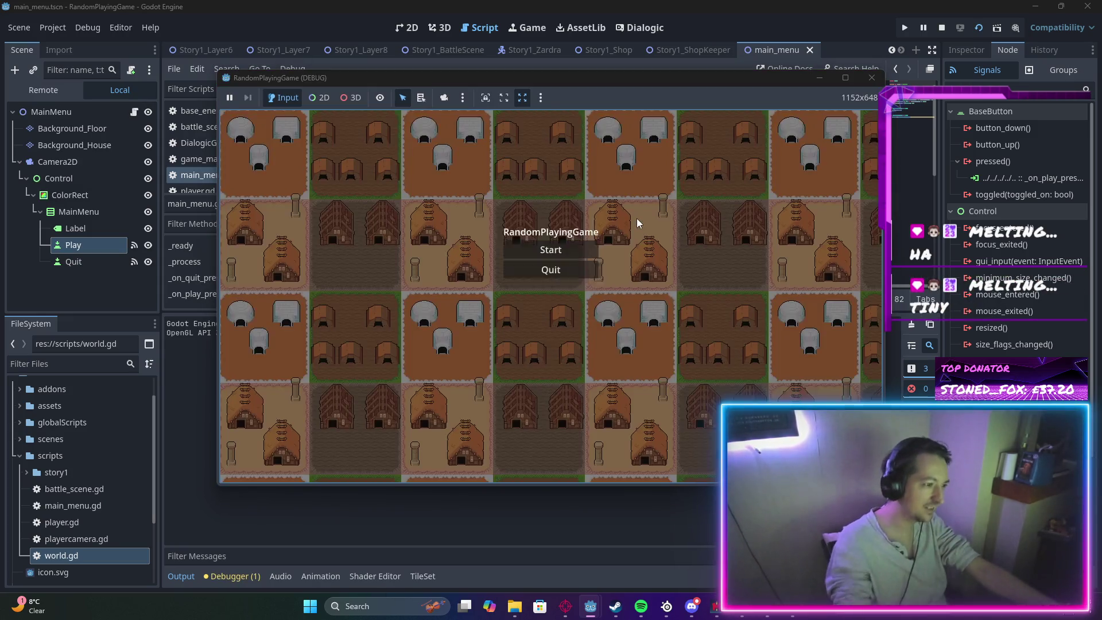
Step: Start a new game, walk the player through the house door, and stop the game
left_click(568, 250)
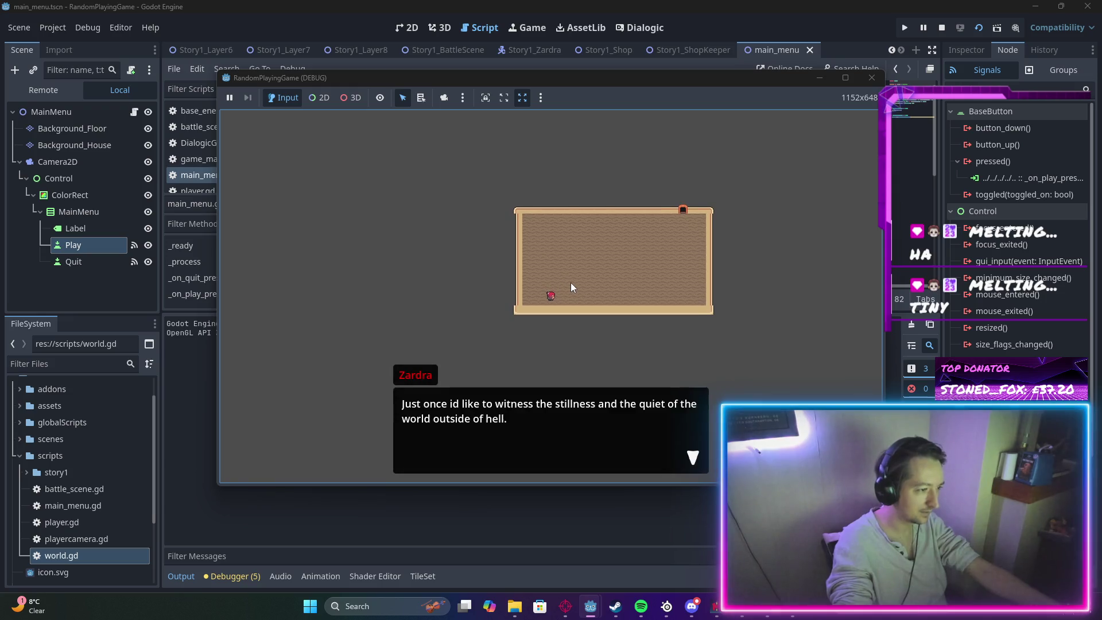
key("Up")
key("Right")
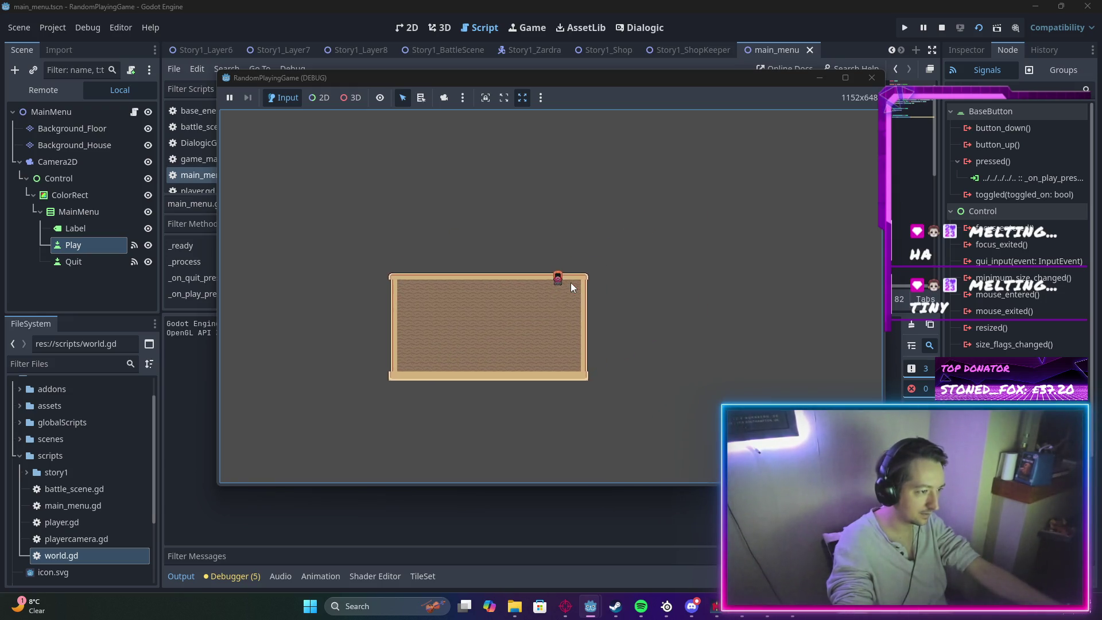
key("Up")
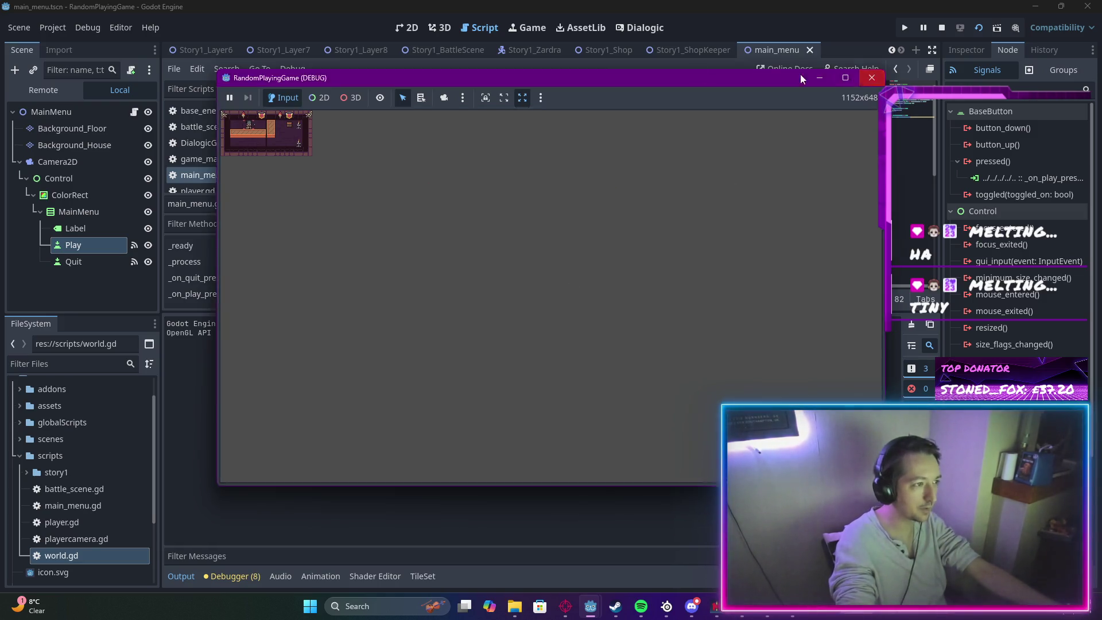
left_click(873, 78)
Step: Instance the Player scene into the main menu by mistake, then undo that addition
left_click(51, 91)
left_click(15, 70)
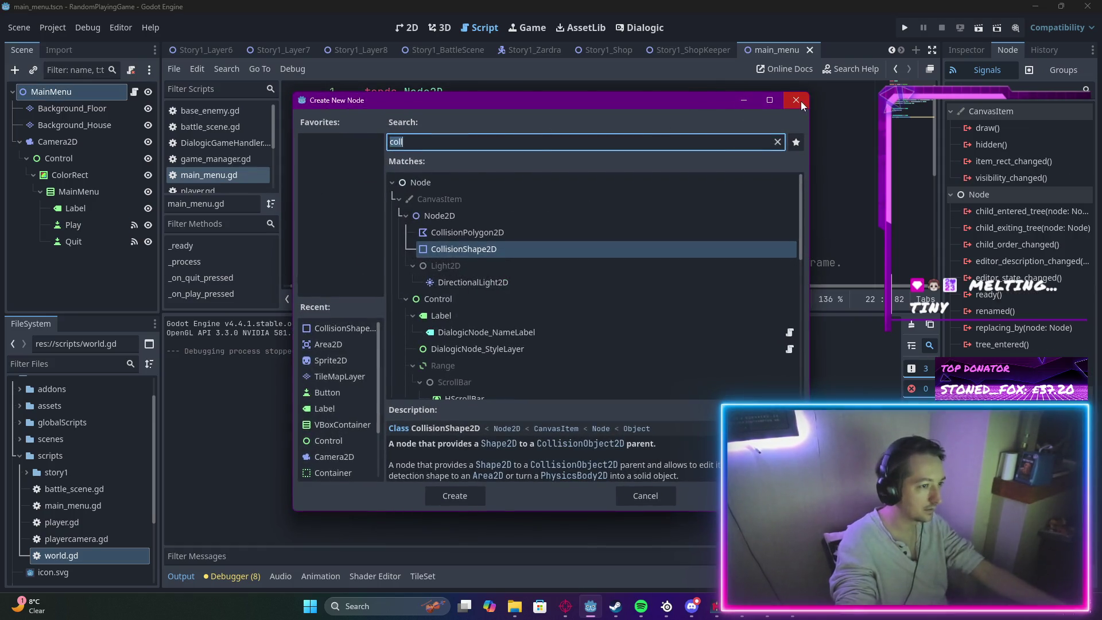
key("Escape")
left_click(33, 69)
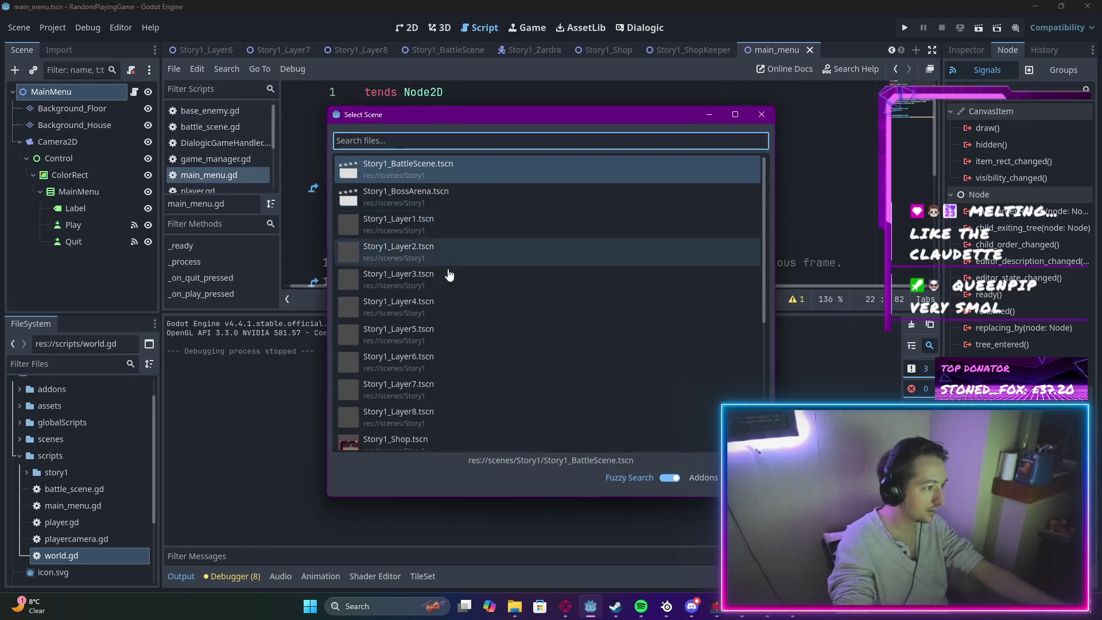
scroll(435, 301, "down", 3)
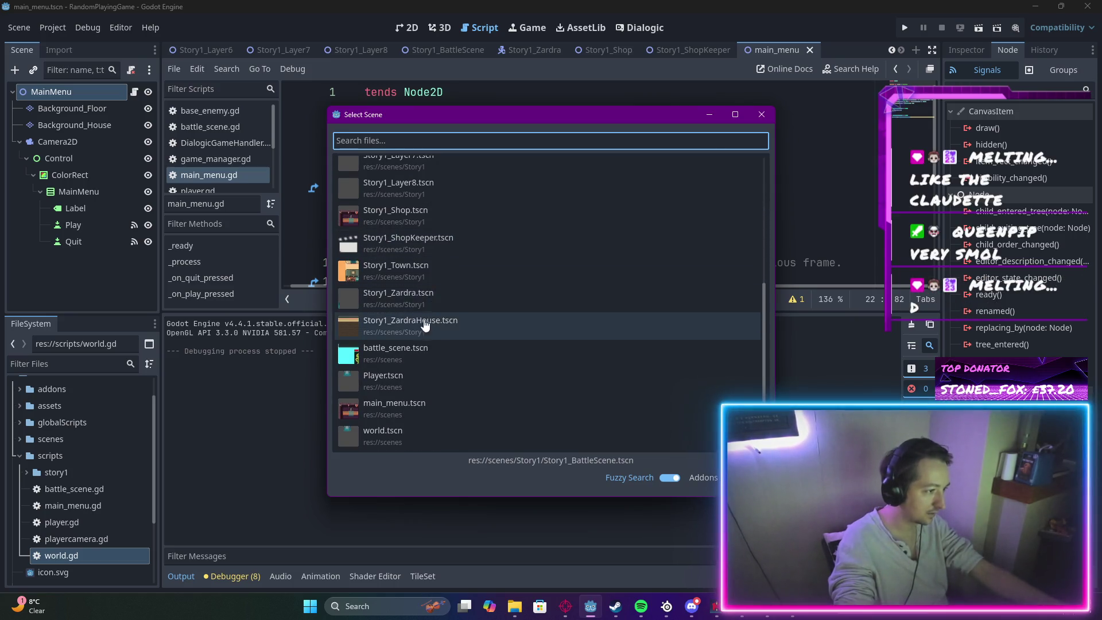
double_click(431, 305)
key("ctrl+F1")
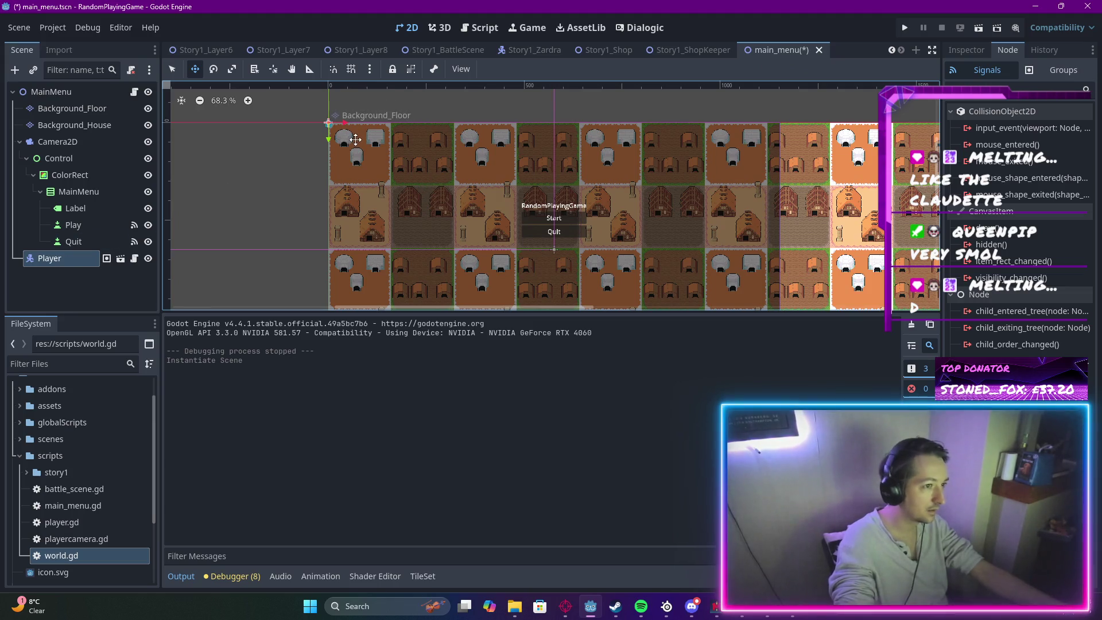
key("ctrl+z")
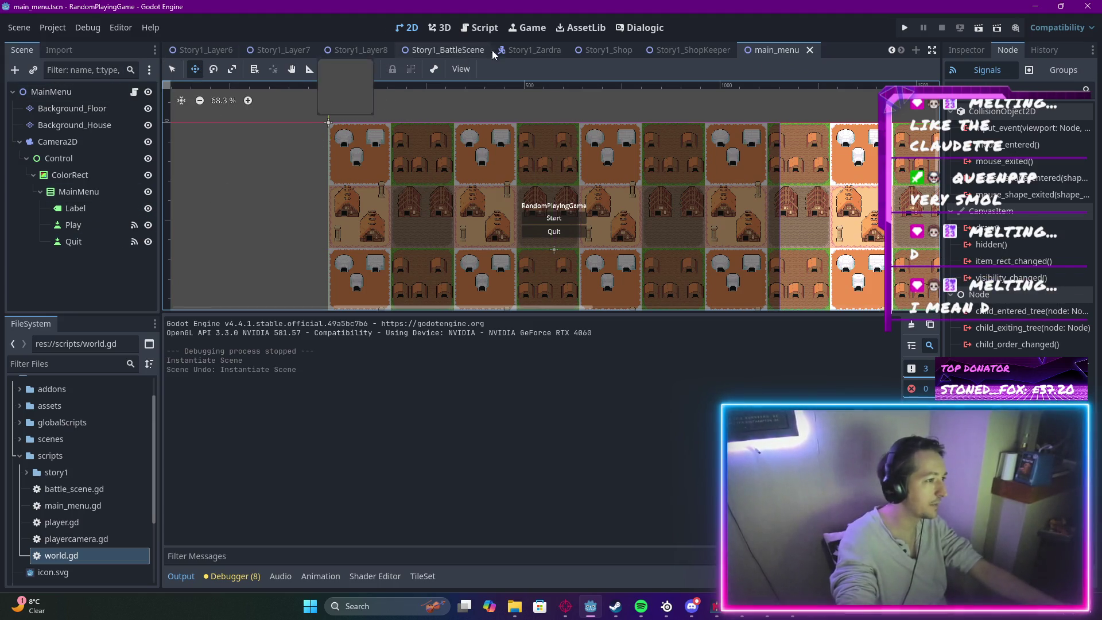
Step: Switch to the Story1_Shop scene and instance Player.tscn into it
left_click(670, 50)
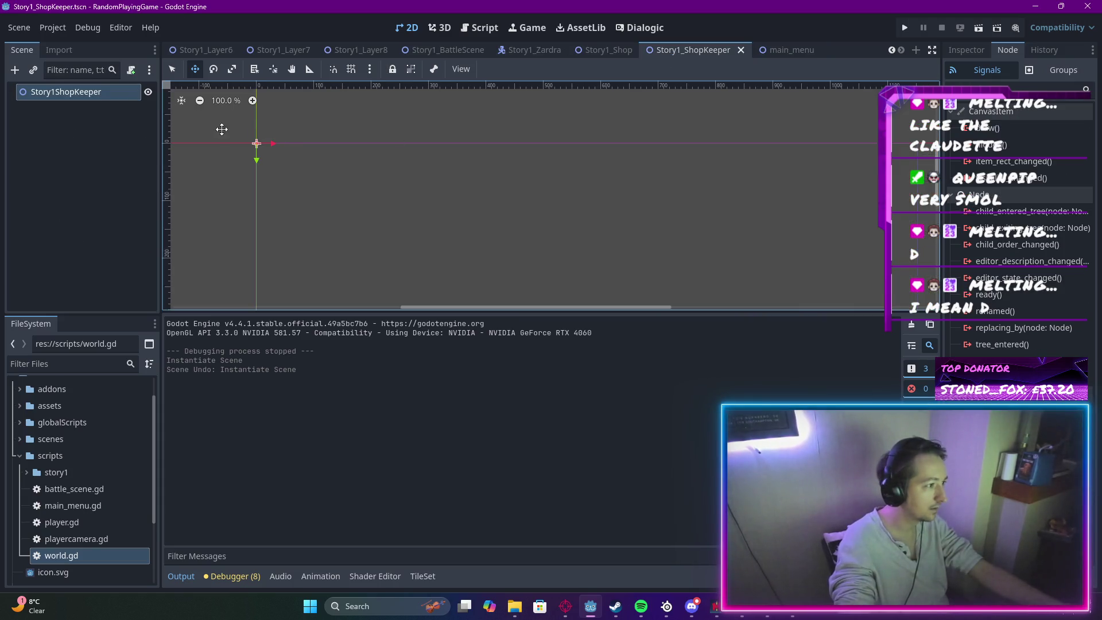
left_click(608, 50)
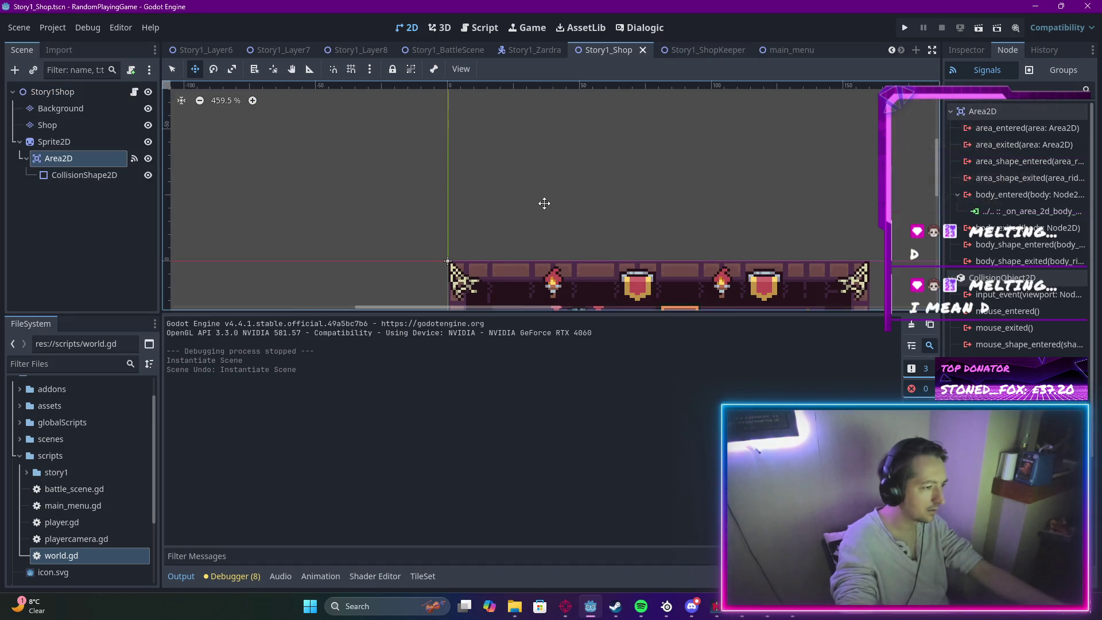
scroll(454, 155, "down", 3)
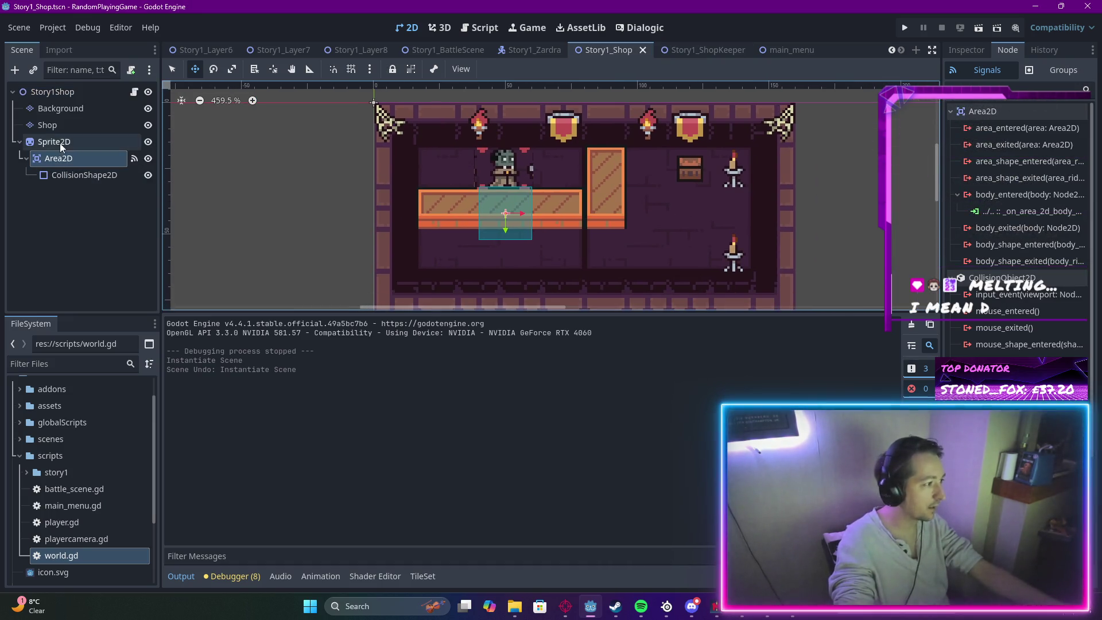
left_click(33, 69)
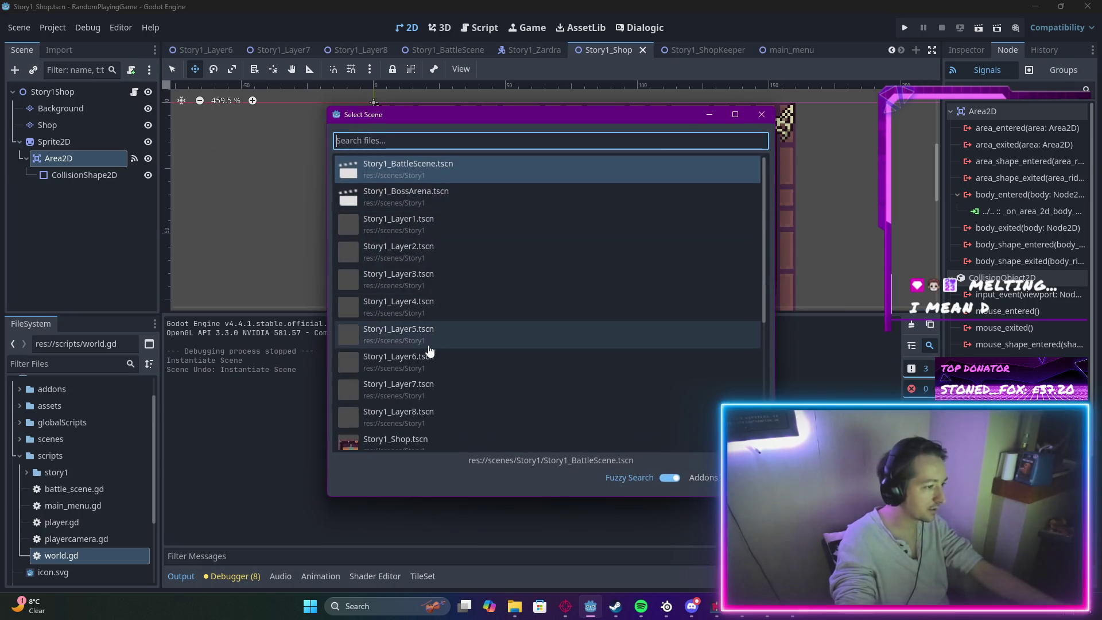
scroll(425, 349, "down", 3)
scroll(426, 350, "down", 3)
double_click(422, 381)
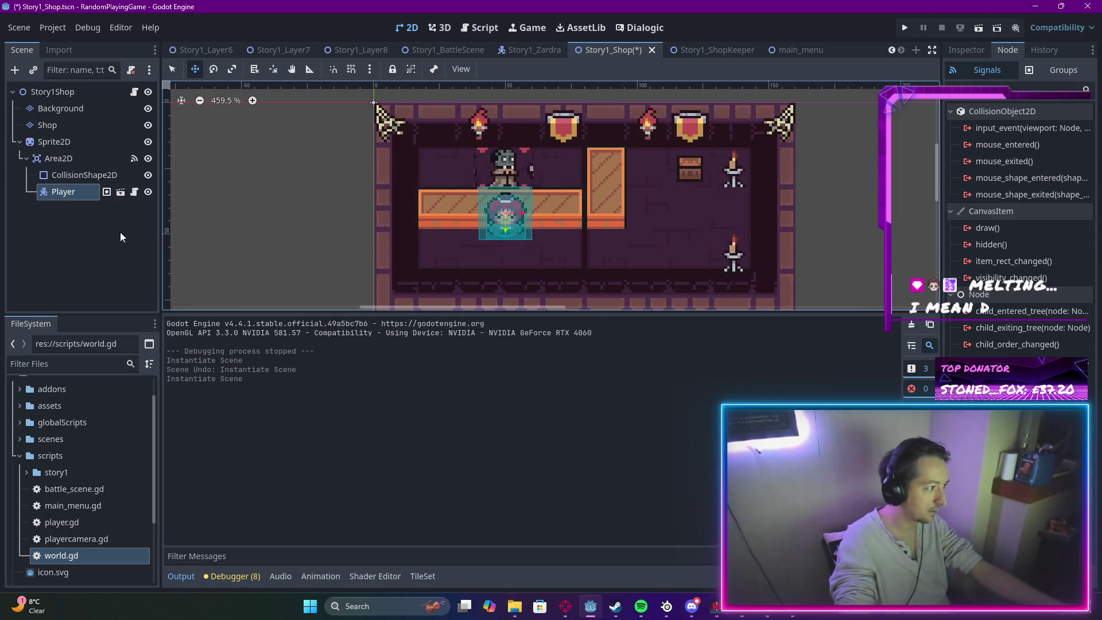
Step: Move Player directly under Story1Shop, place it at (25, 53) on the lower-left floor, and save
left_click_drag(66, 191, 49, 136)
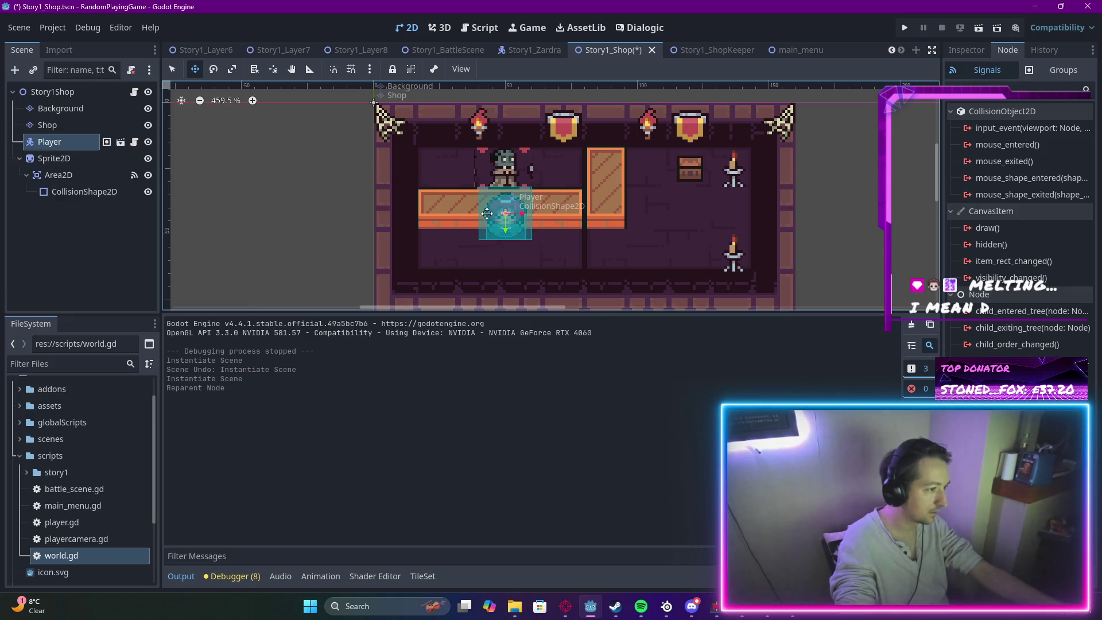
left_click_drag(499, 207, 438, 236)
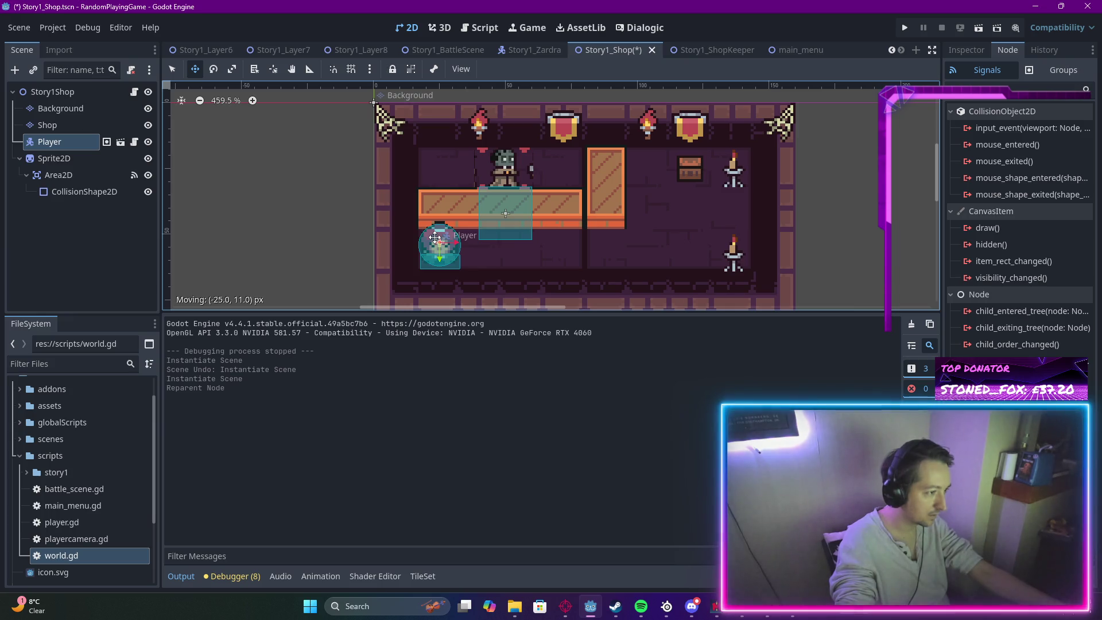
left_click_drag(434, 237, 435, 237)
key("ctrl+s")
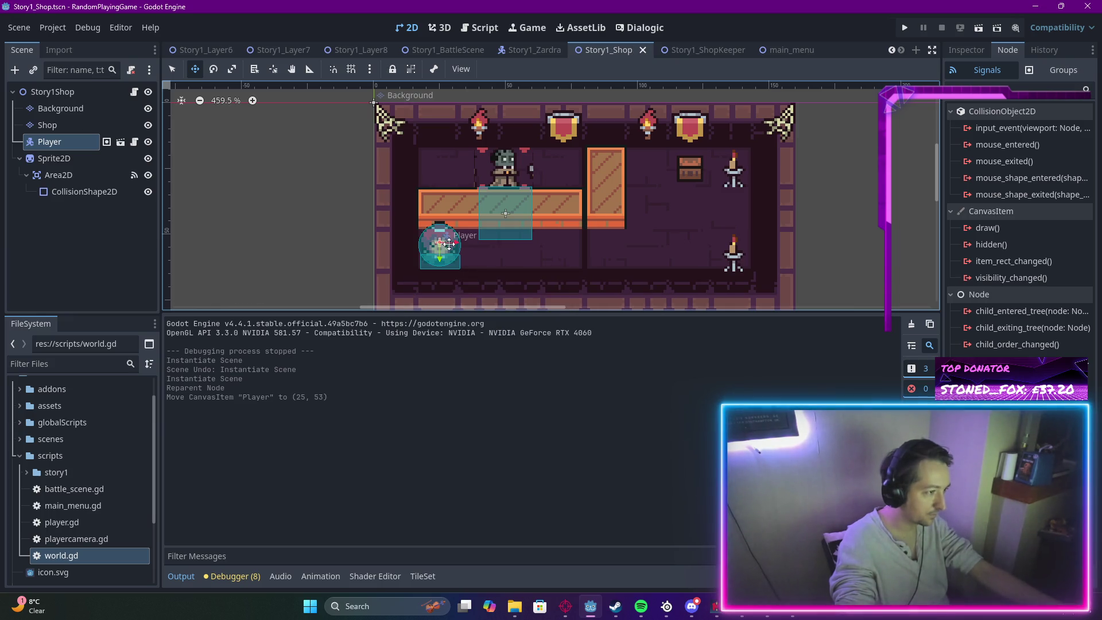
key("F5")
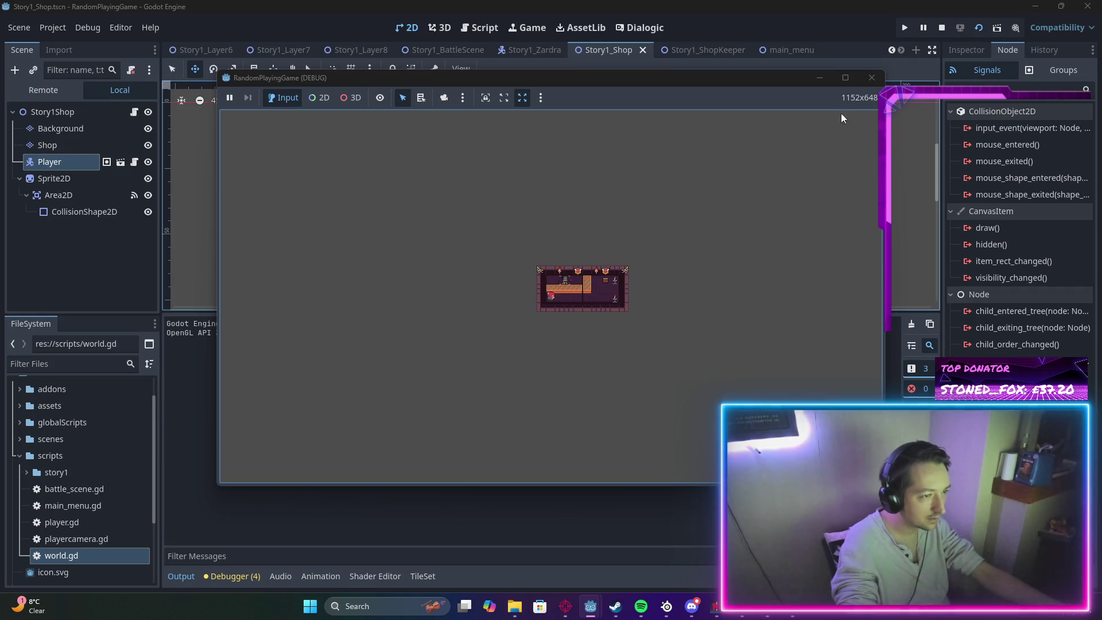
left_click(874, 81)
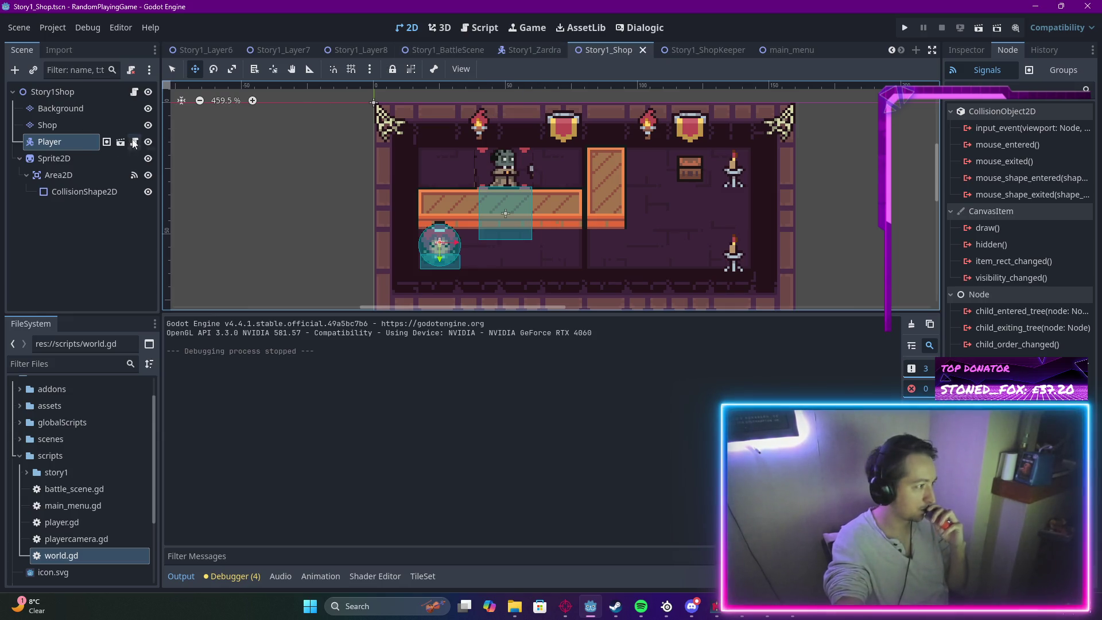
mouse_move(71, 143)
left_mouse_down()
mouse_move(75, 101)
mouse_move(57, 148)
left_mouse_up()
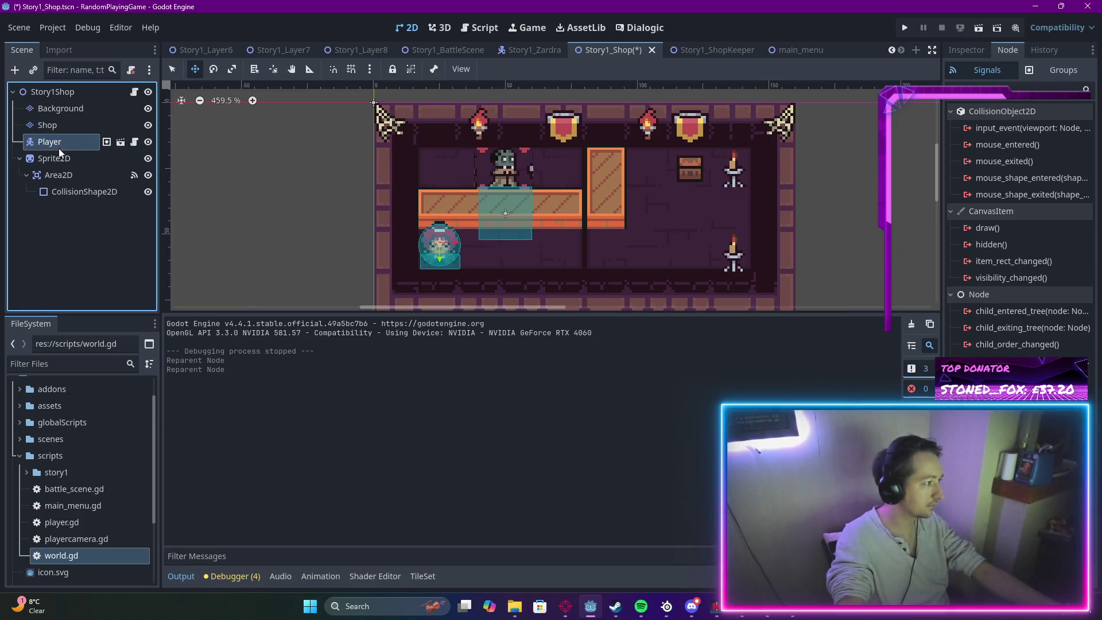
Step: Nudge the Player's position to (25, 54), save the scene, and open story_1_shop.gd
key("ctrl+s")
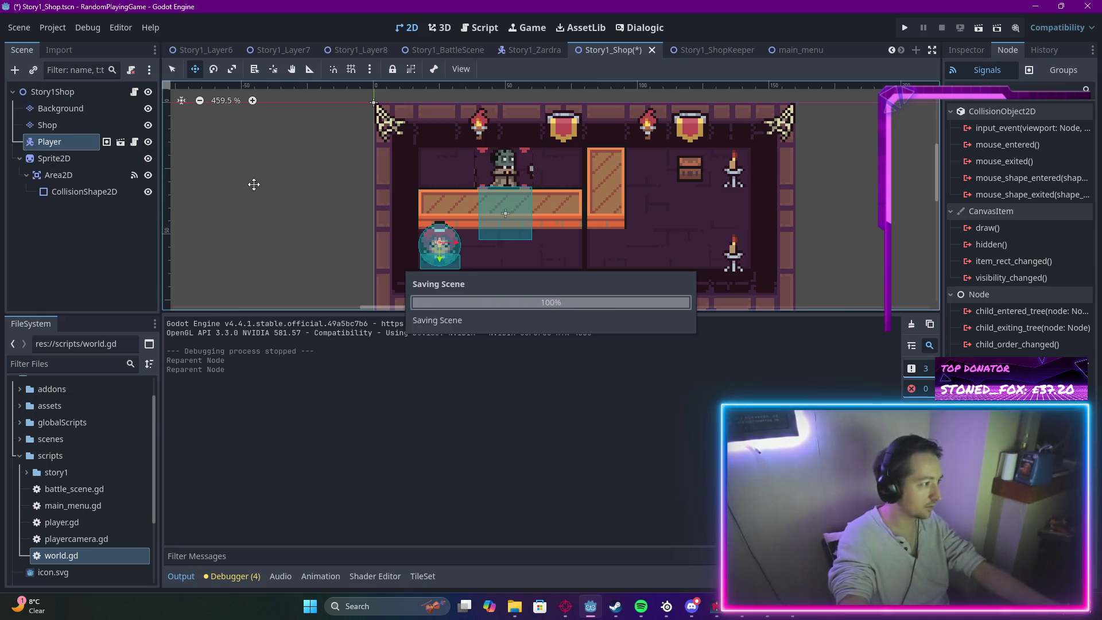
left_click(967, 50)
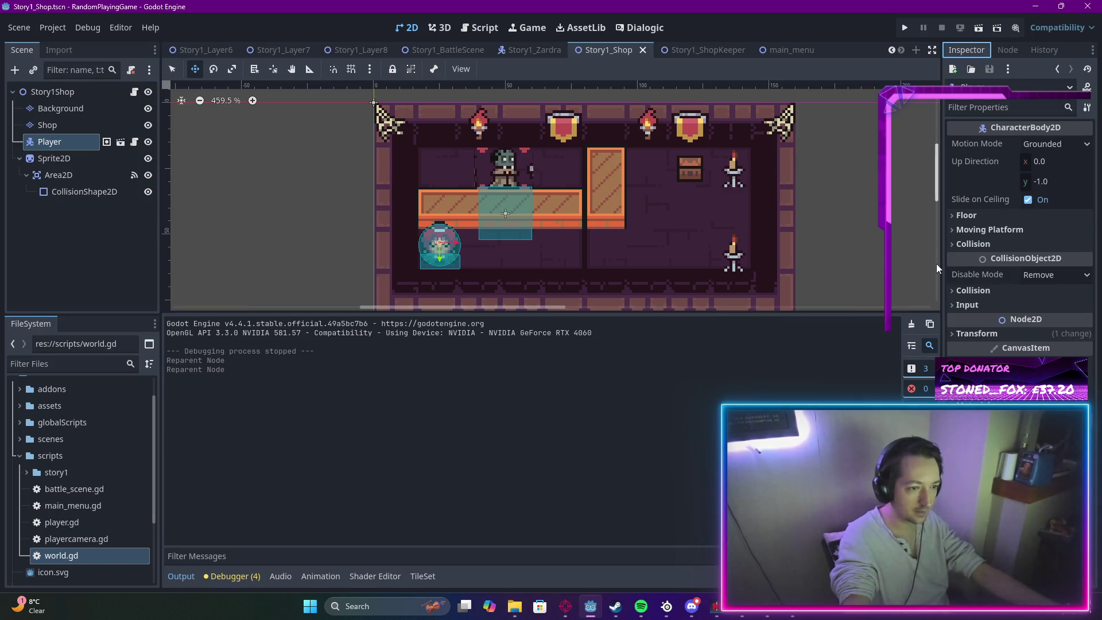
left_click(977, 334)
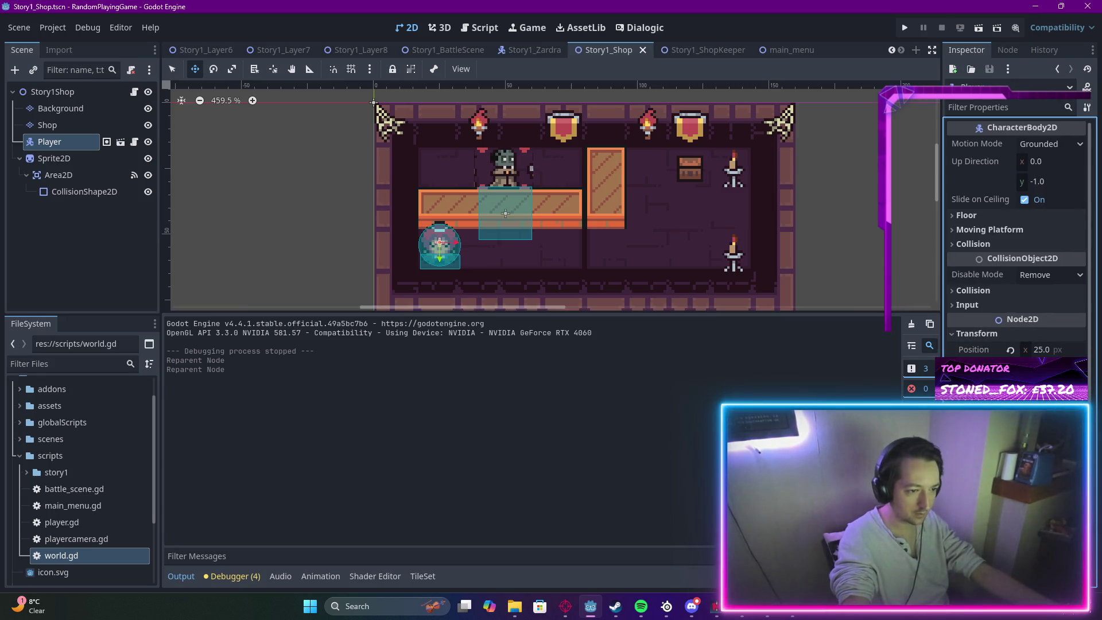
left_click_drag(440, 241, 439, 244)
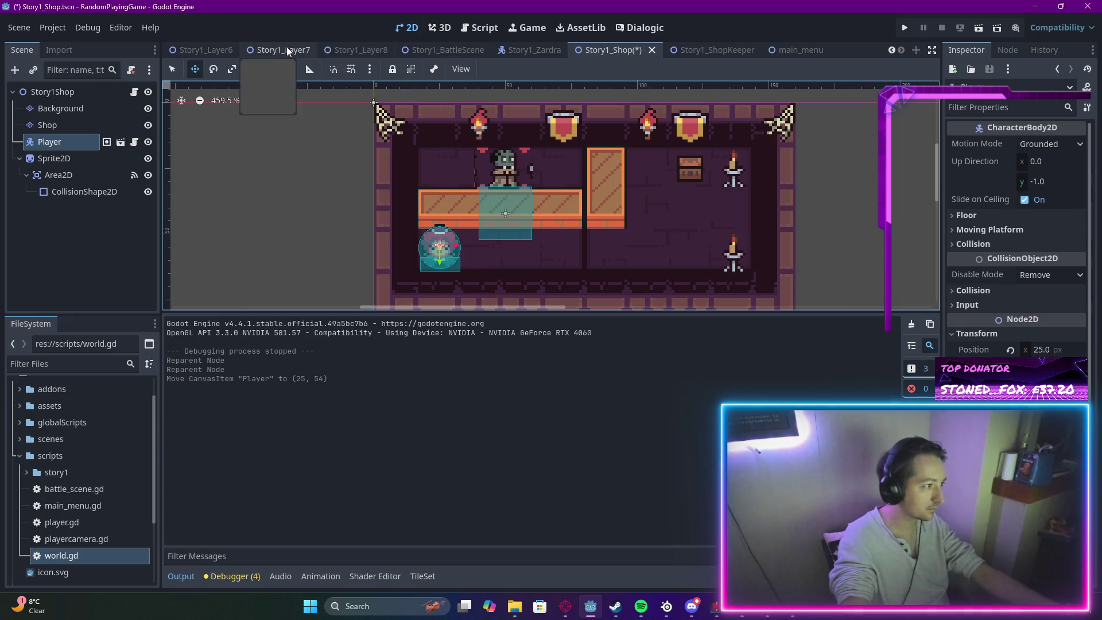
key("ctrl+s")
left_click(75, 93)
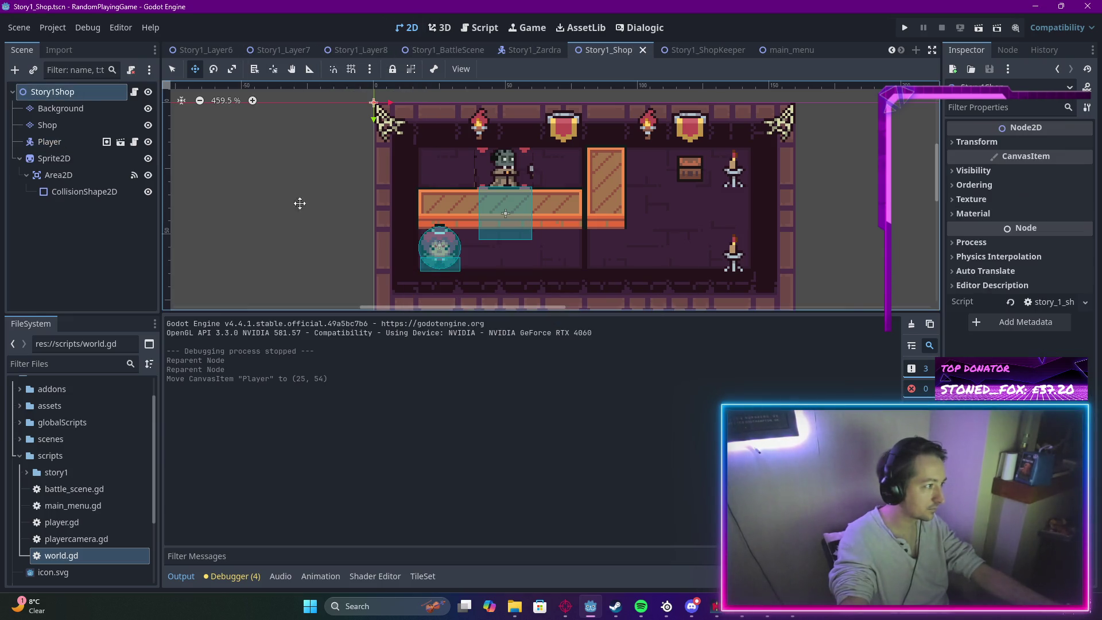
left_click(474, 29)
Step: Replace the _ready body with $Player.position = Vector2(25, 54) and save the script
left_click_drag(608, 187, 384, 187)
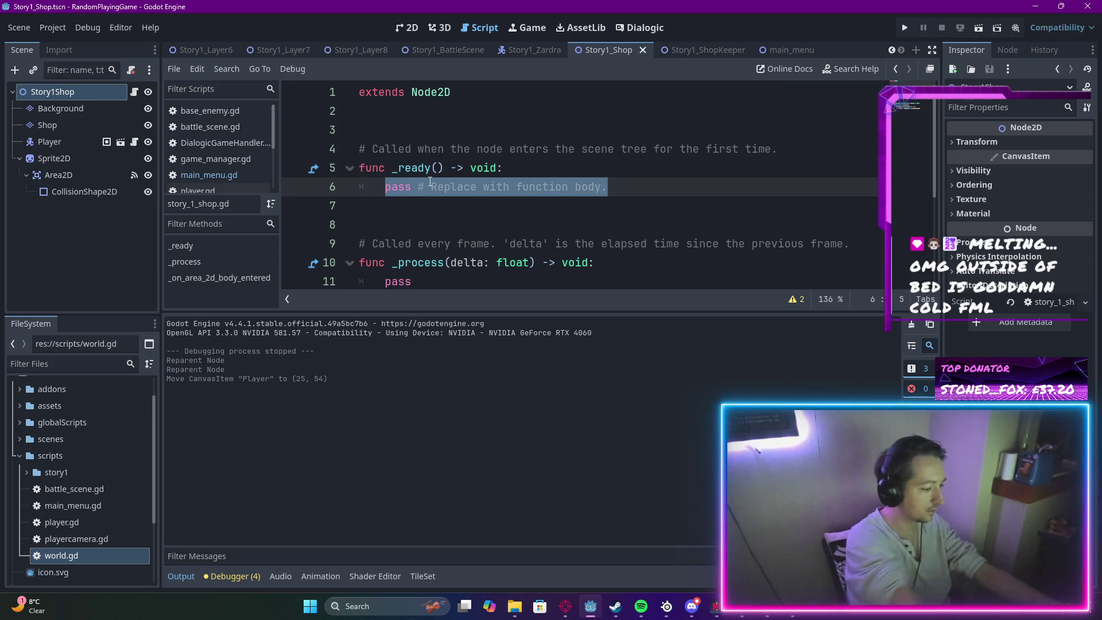
type("$P")
key("Return")
type(".position = be")
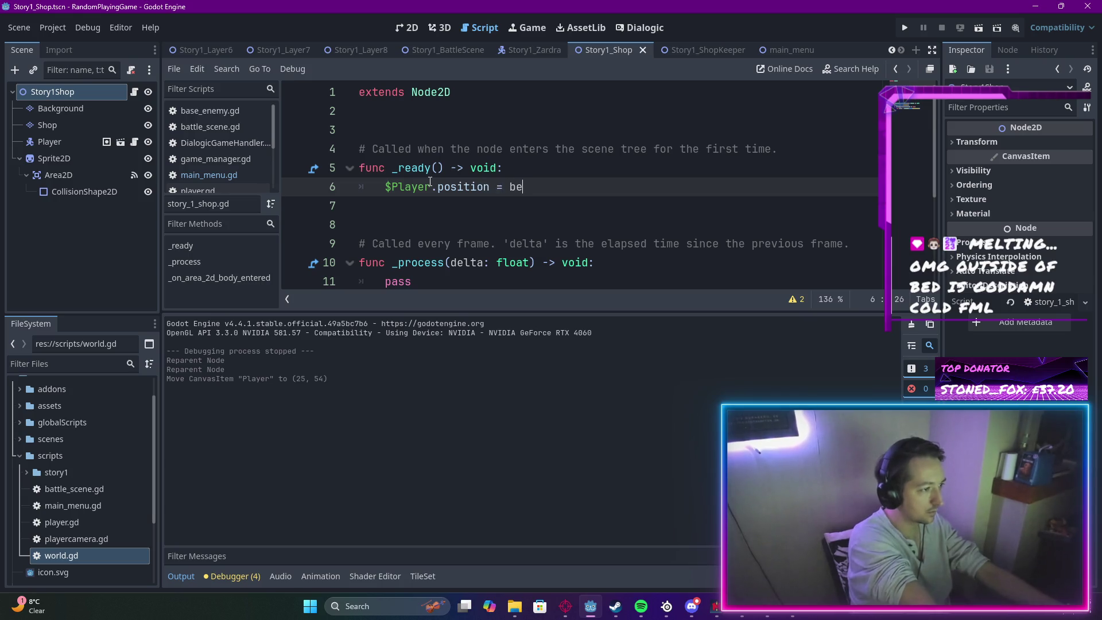
key("BackSpace")
key("BackSpace")
type("Vector2")
type("(2")
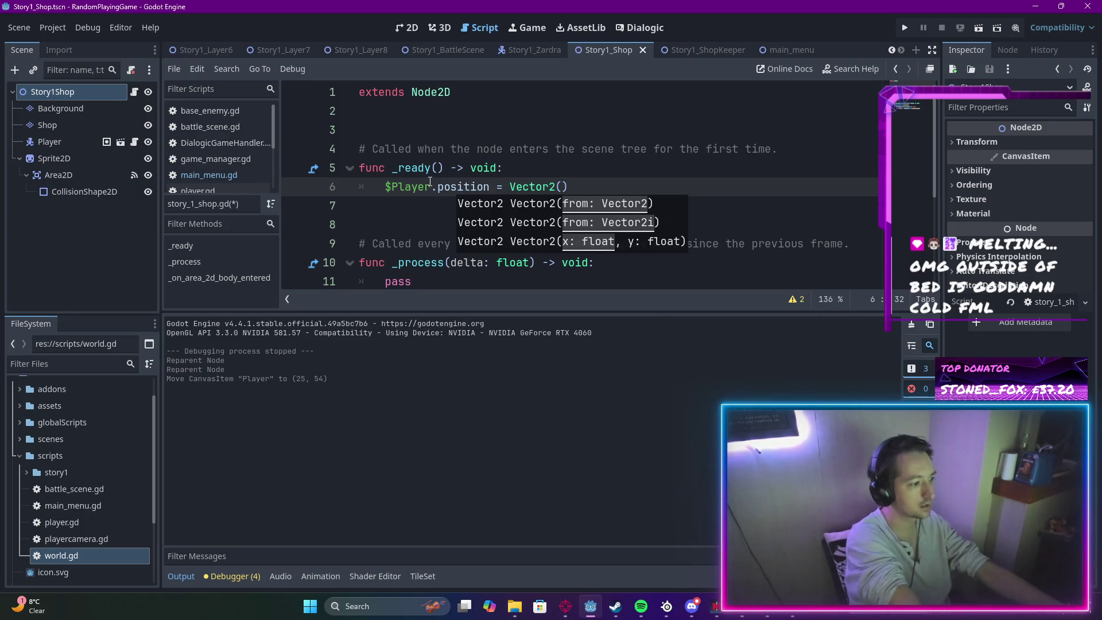
type("5, ")
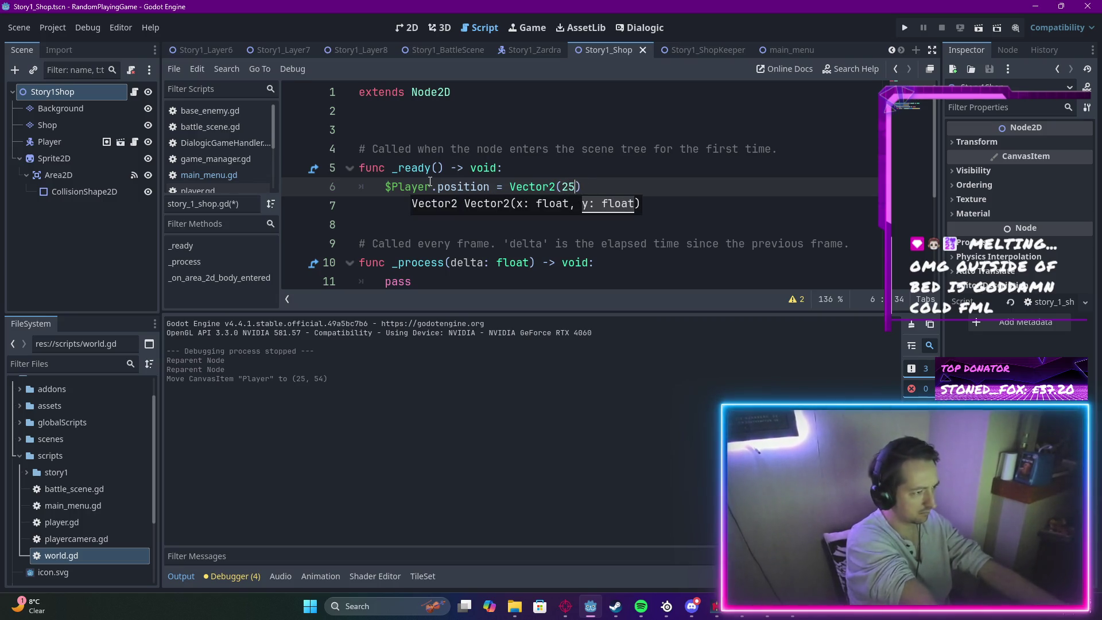
type("54")
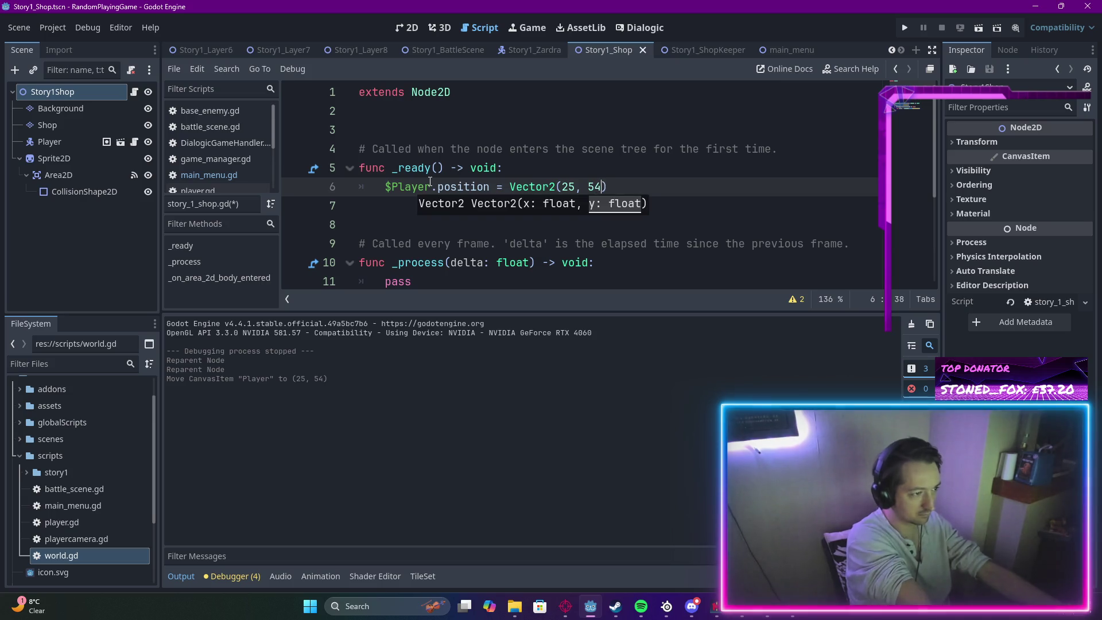
key("ctrl+s")
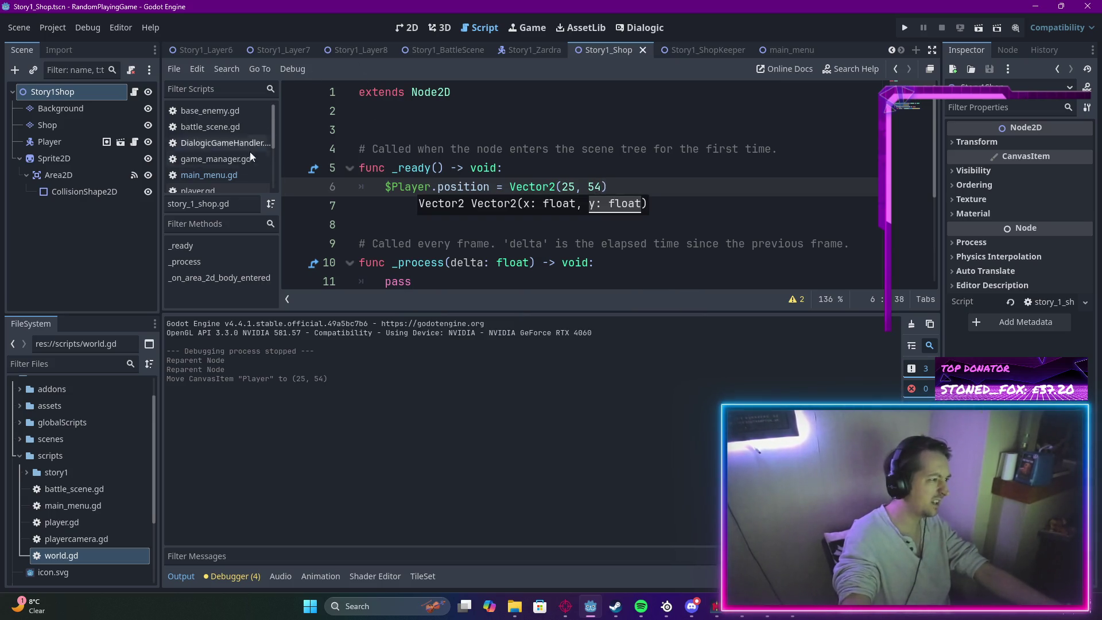
left_click(51, 143)
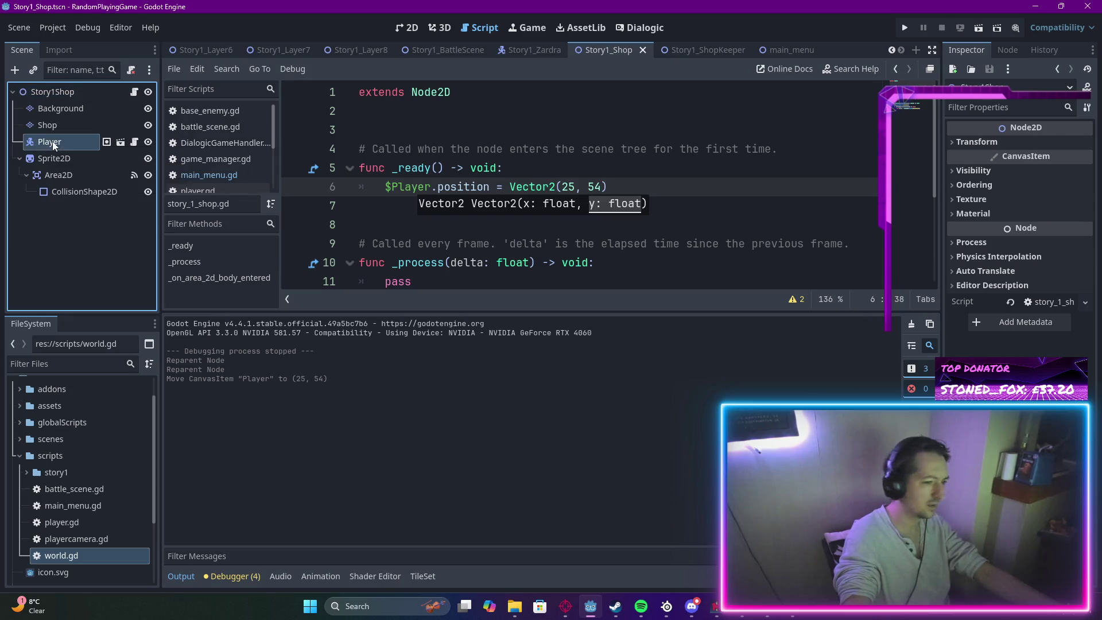
left_click(652, 181)
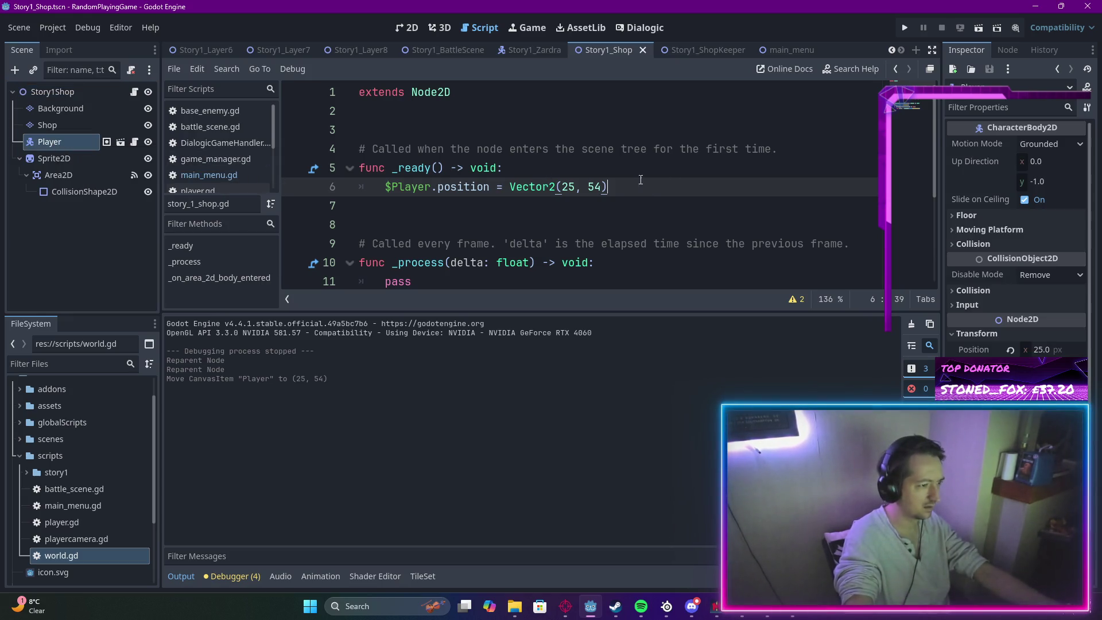
Step: Open story_1_town.gd and review its building-entrance handlers, including _on_general_shop_body_entered
scroll(573, 178, "down", 2)
scroll(573, 177, "up", 2)
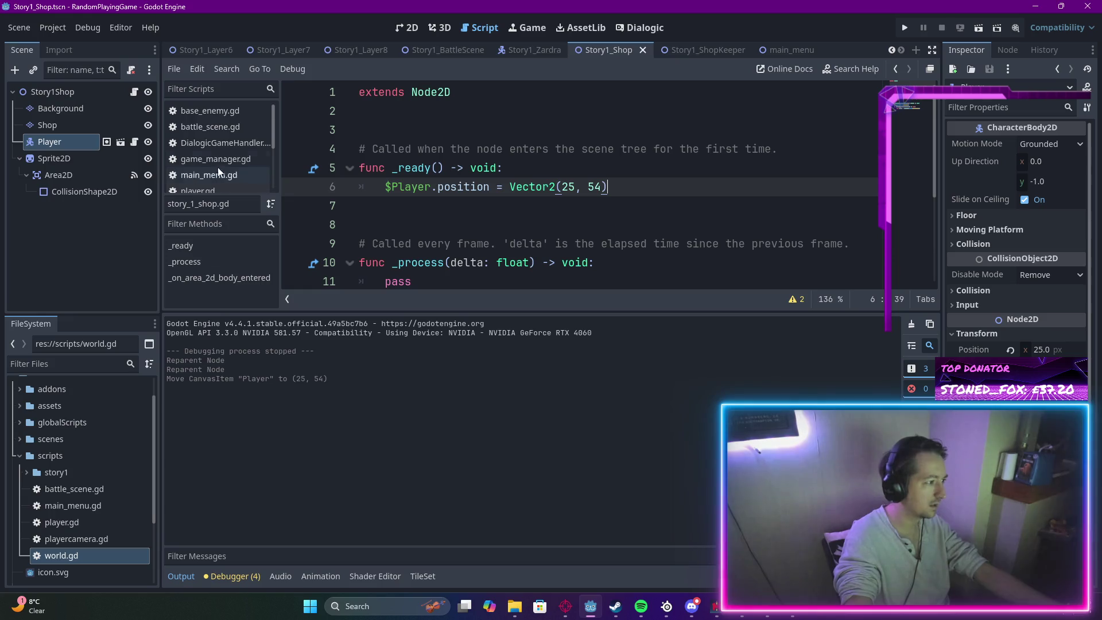
scroll(204, 149, "down", 5)
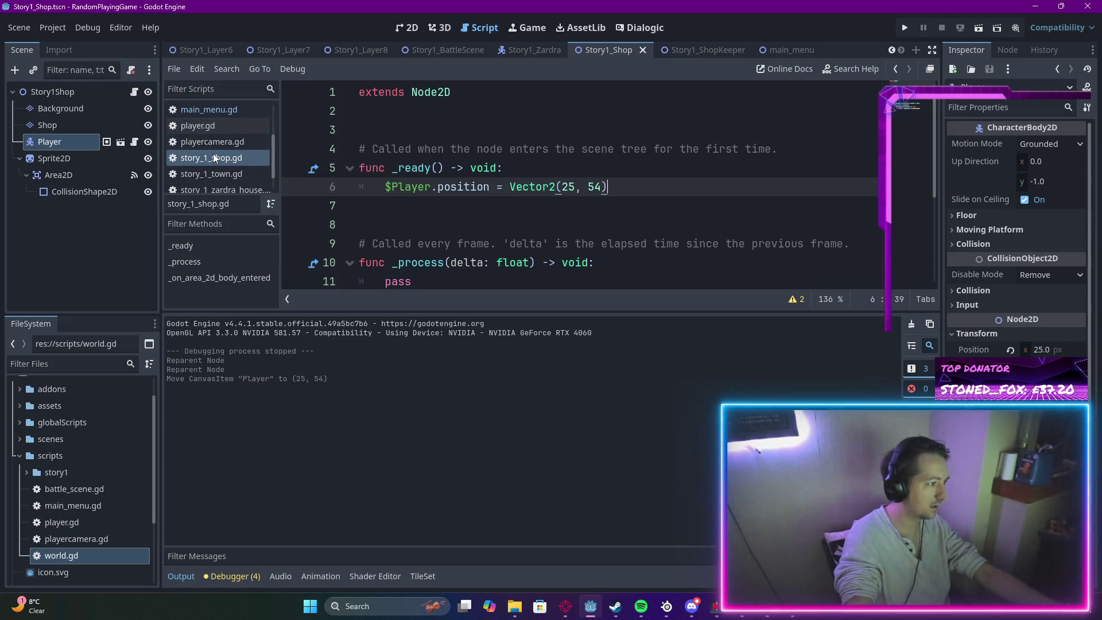
left_click(213, 162)
scroll(460, 181, "down", 3)
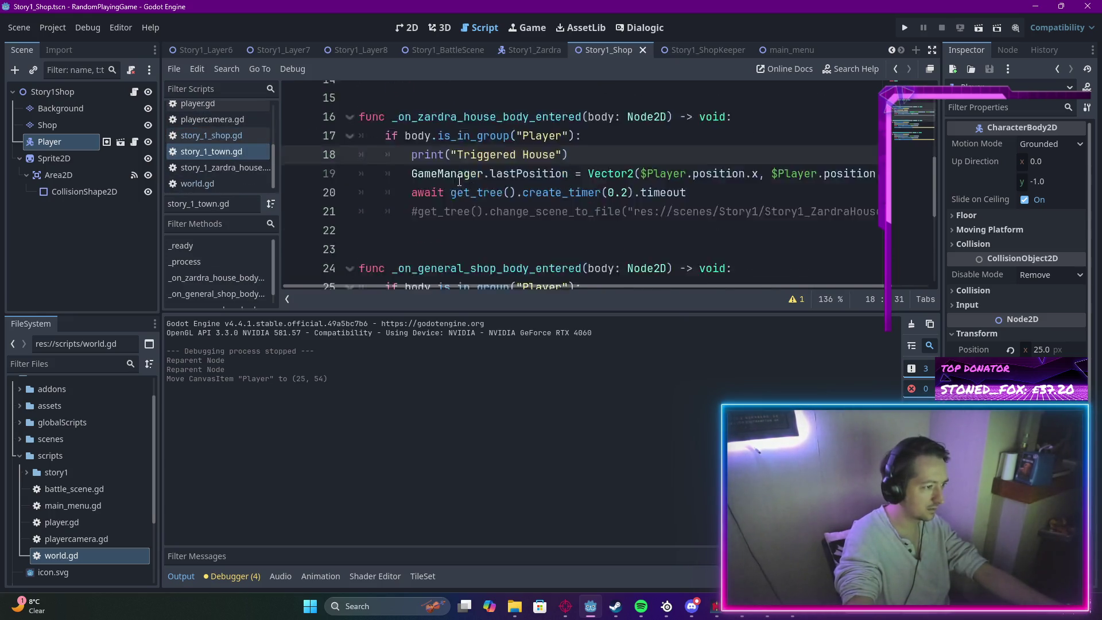
scroll(459, 181, "up", 2)
scroll(460, 182, "down", 3)
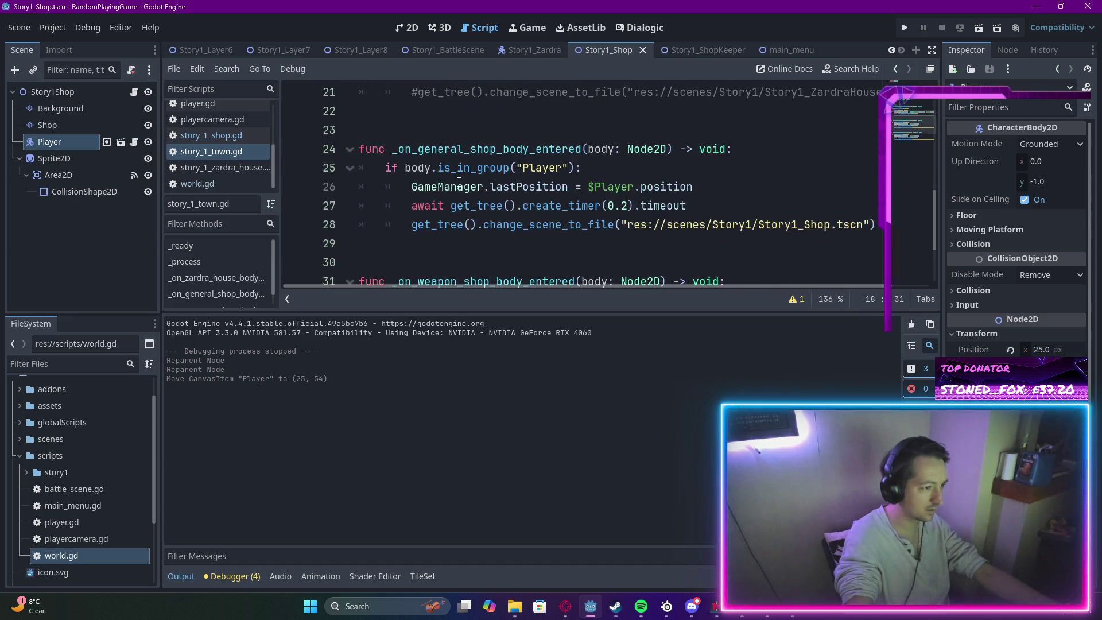
scroll(459, 182, "up", 1)
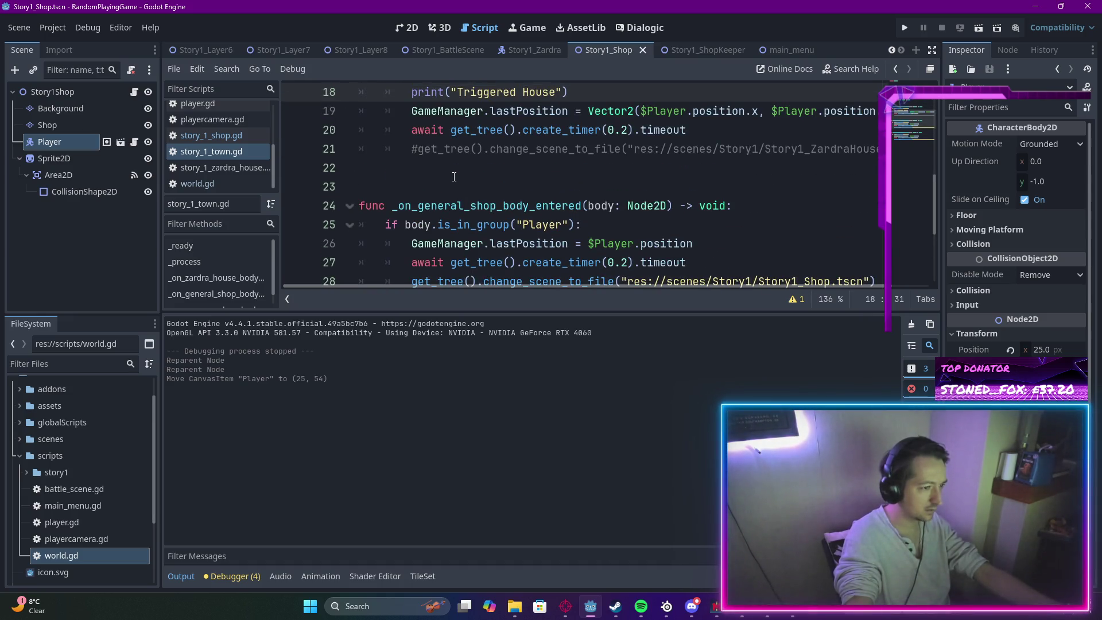
scroll(454, 177, "up", 2)
scroll(454, 177, "down", 5)
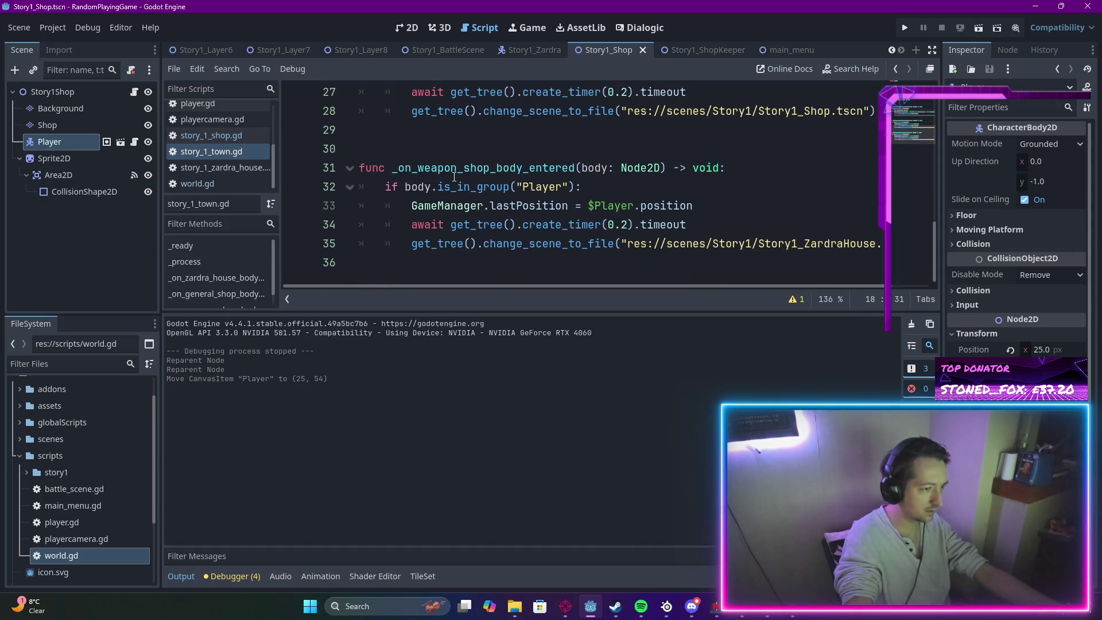
scroll(453, 173, "up", 2)
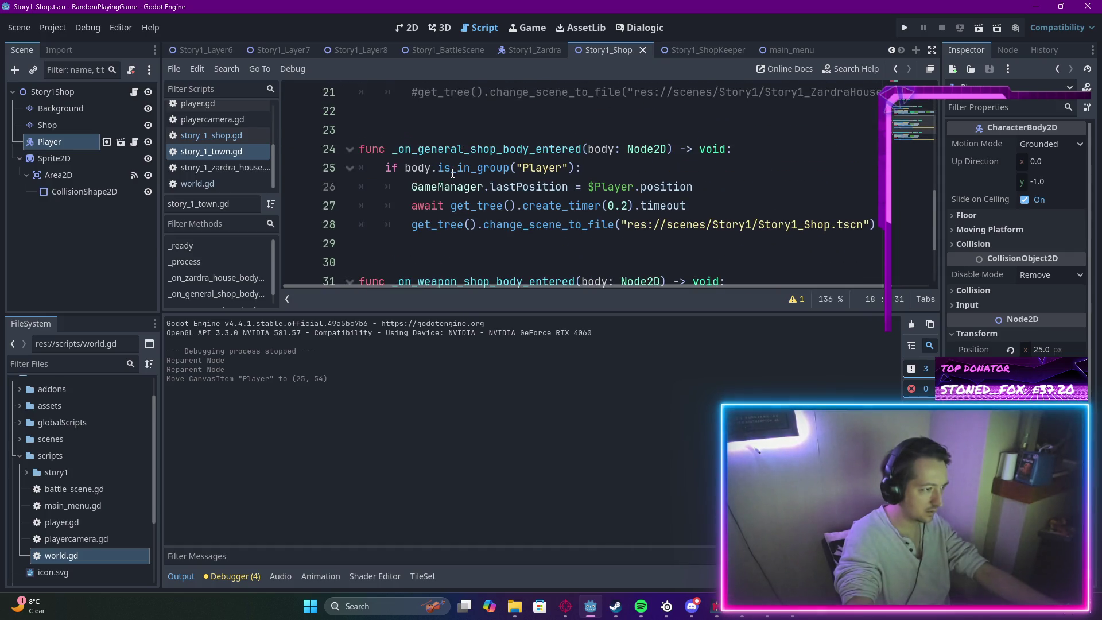
scroll(453, 173, "down", 2)
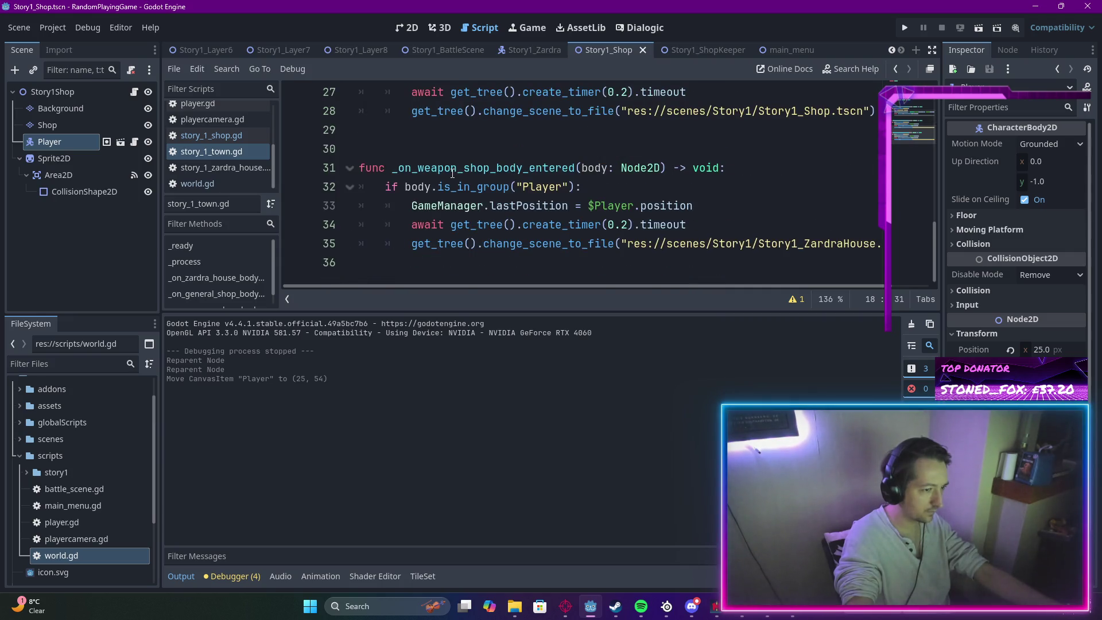
scroll(453, 174, "up", 3)
scroll(452, 173, "up", 1)
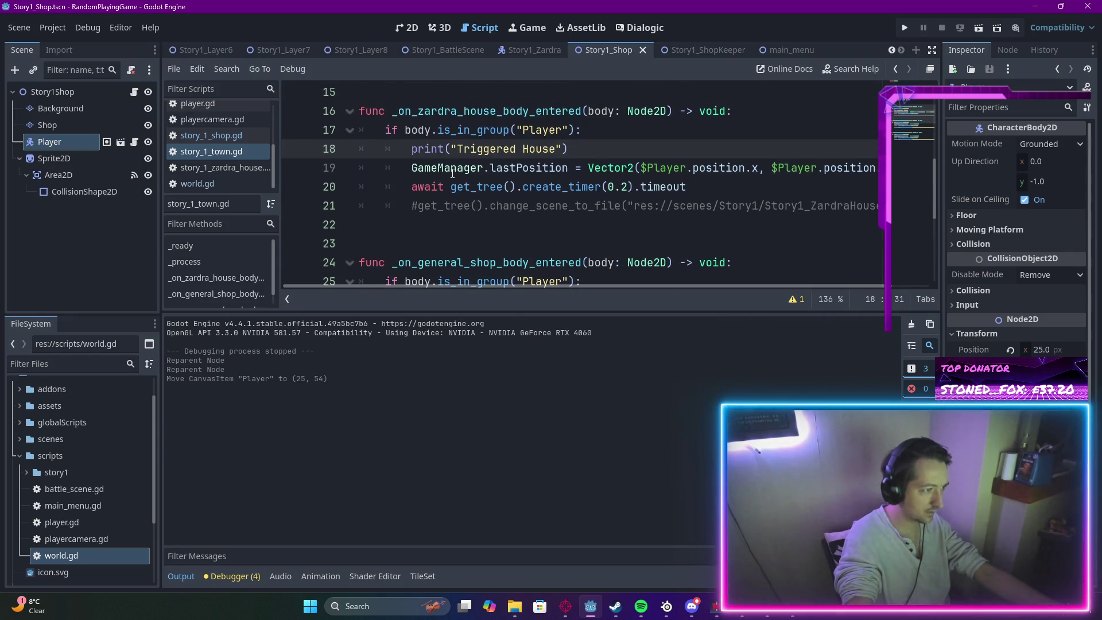
scroll(453, 174, "down", 4)
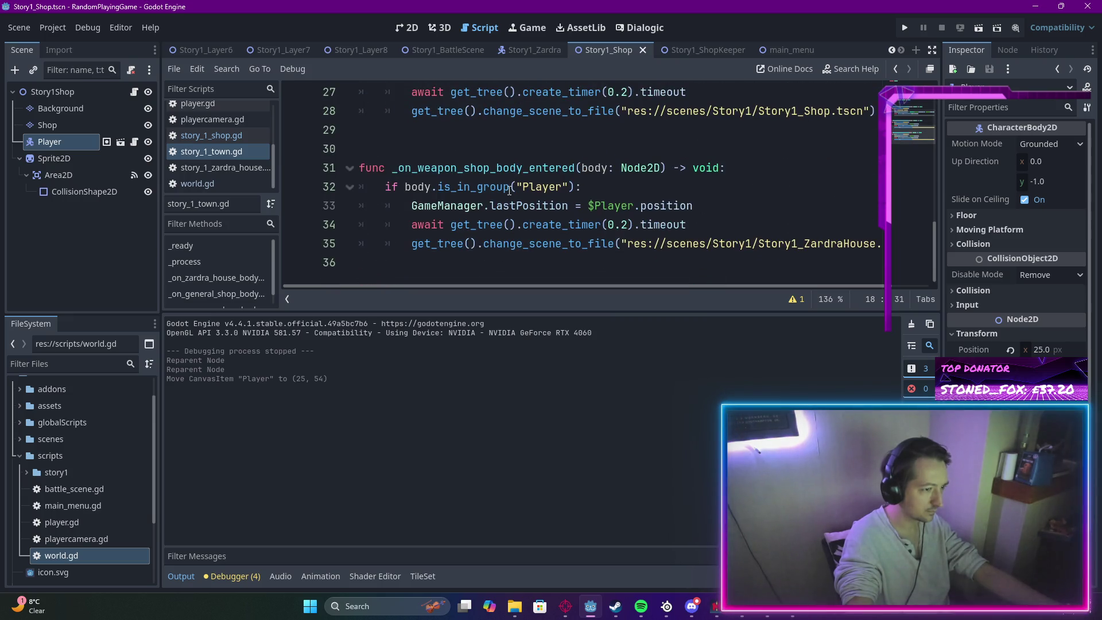
double_click(827, 245)
scroll(545, 230, "up", 5)
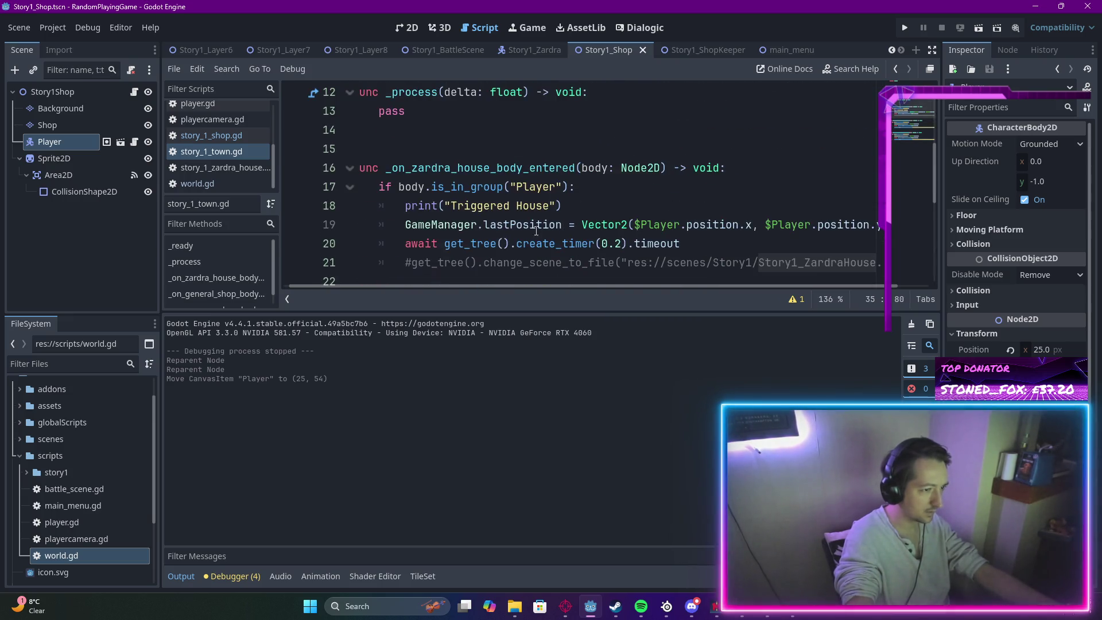
left_click(414, 263)
scroll(530, 226, "down", 5)
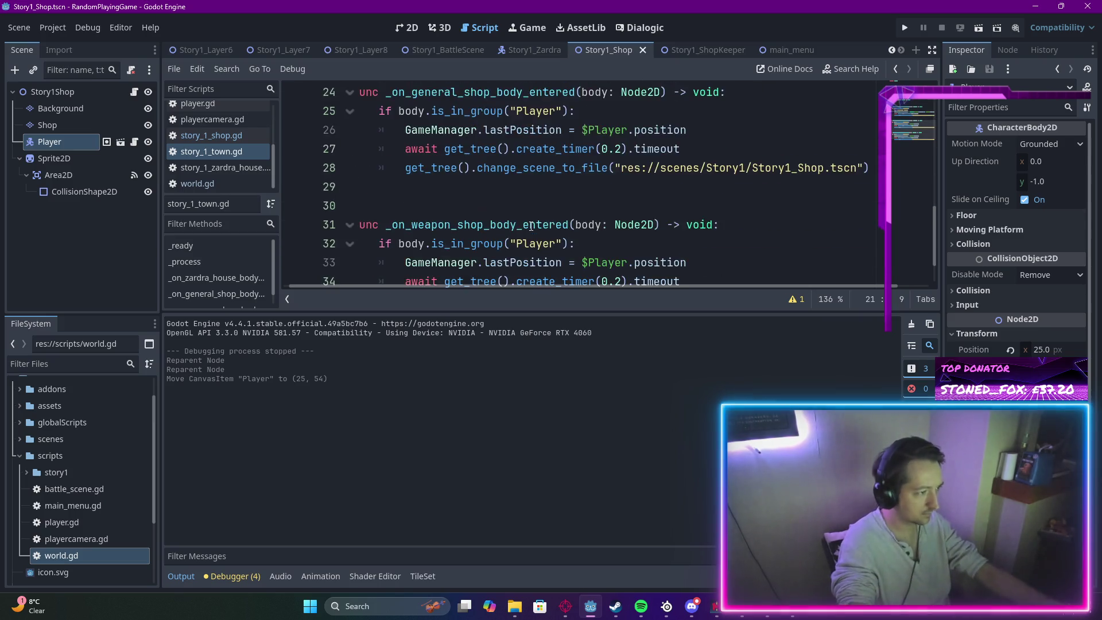
Step: Revert a stray edit so the general shop path stays Story1_Shop.tscn, and save the town script
key("ctrl+s")
left_click(872, 244)
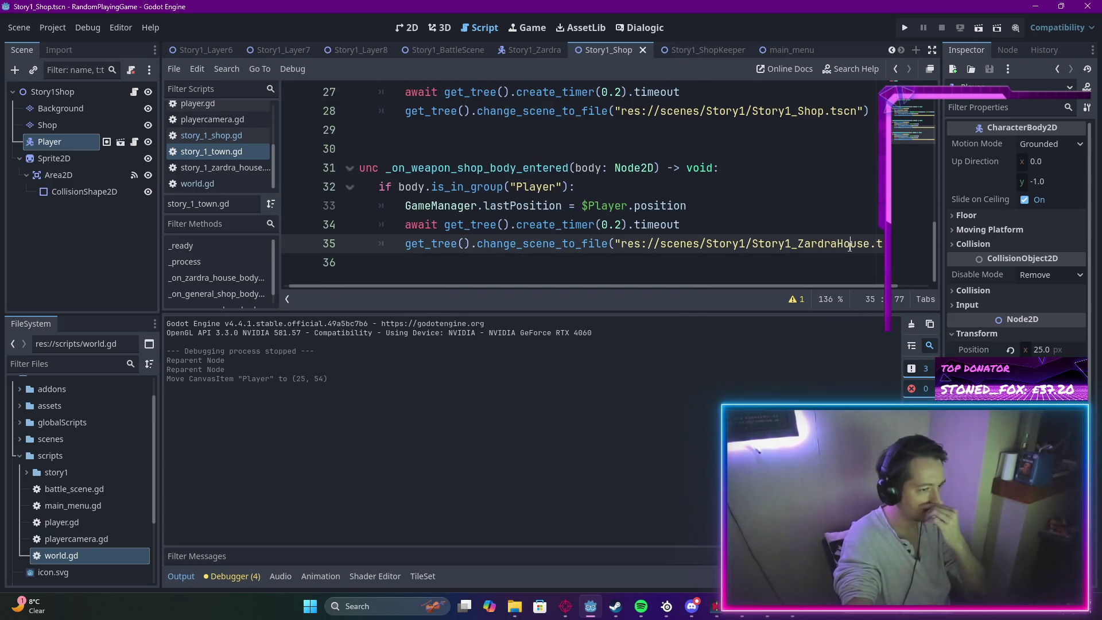
left_click(825, 110)
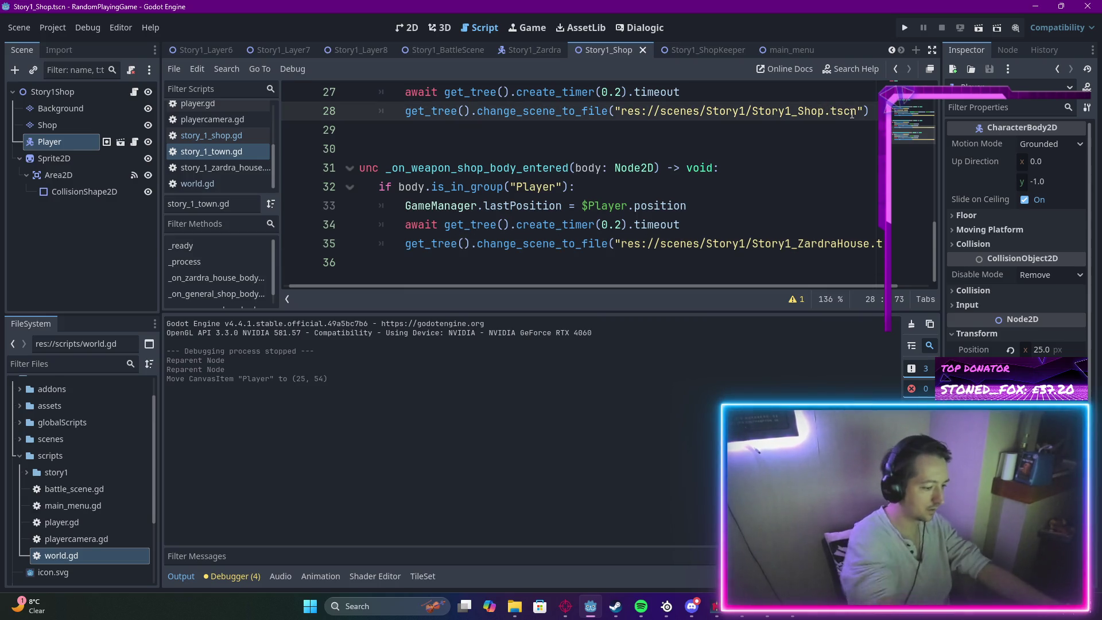
type("Keeper")
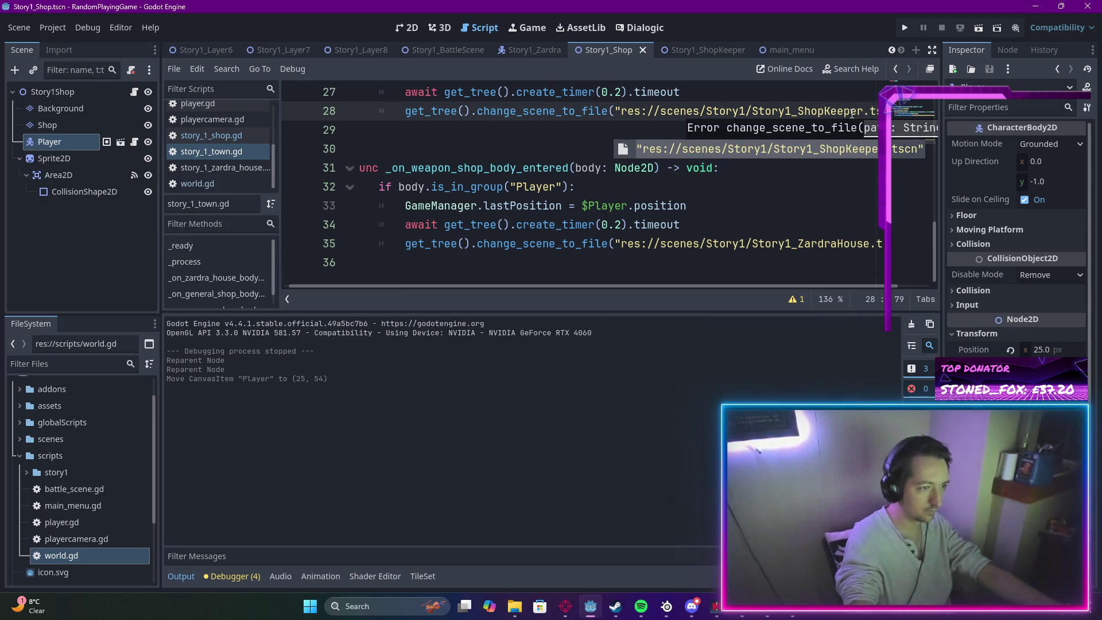
key("BackSpace")
key("BackSpace")
key("BackSpace")
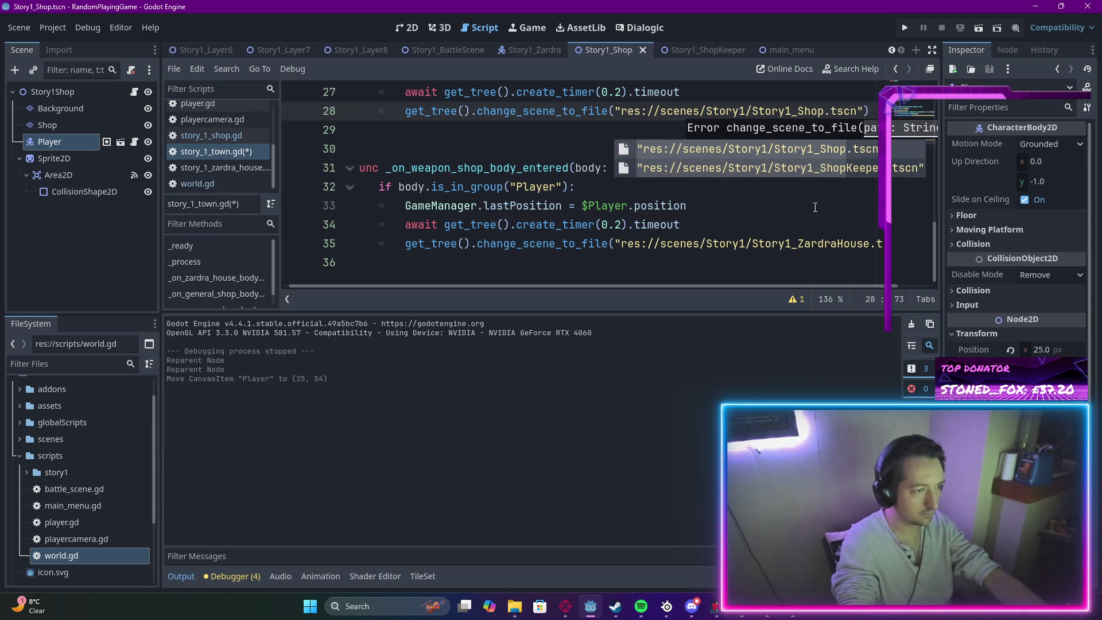
key("Escape")
key("Down")
key("Down")
key("Down")
key("ctrl+s")
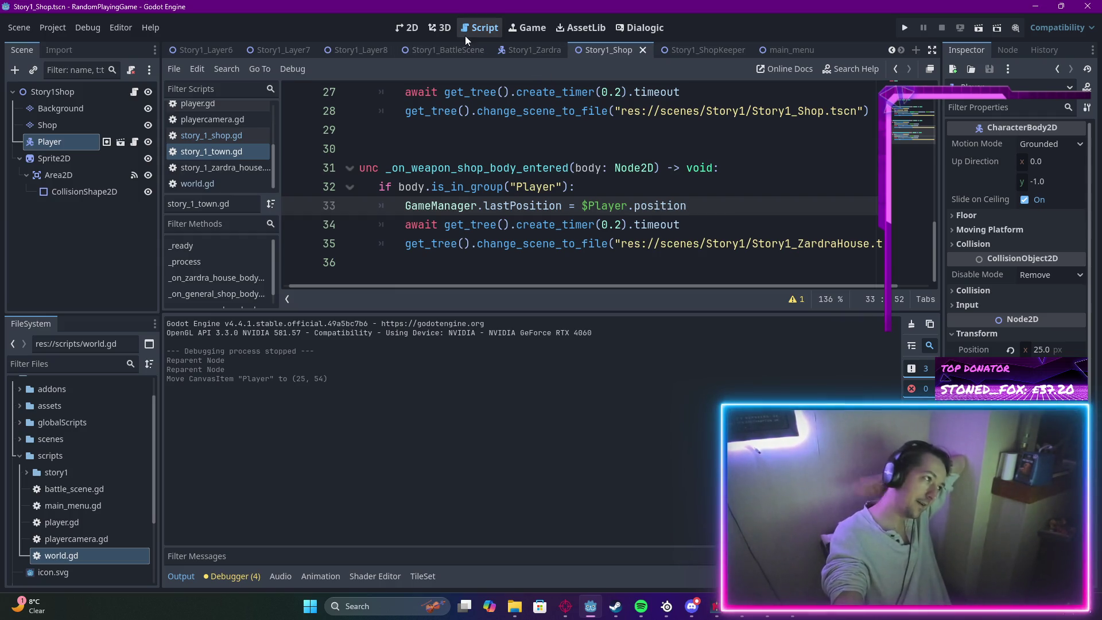
left_click(764, 51)
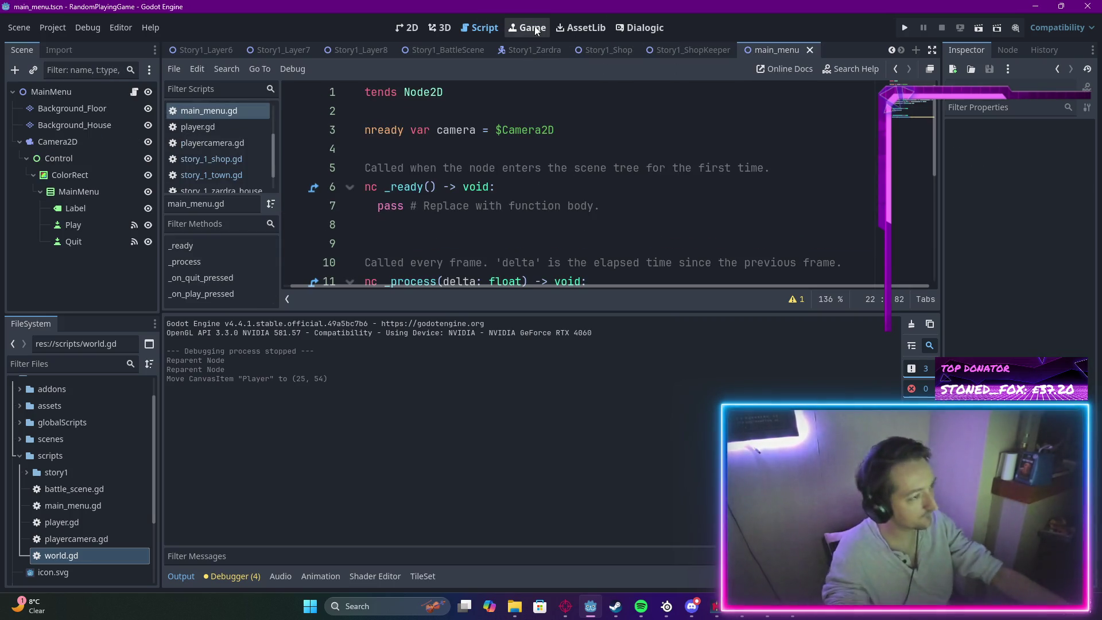
Step: Playtest from the main menu into the general shop, choose Chat with the ShopKeeper, then stop
key("F6")
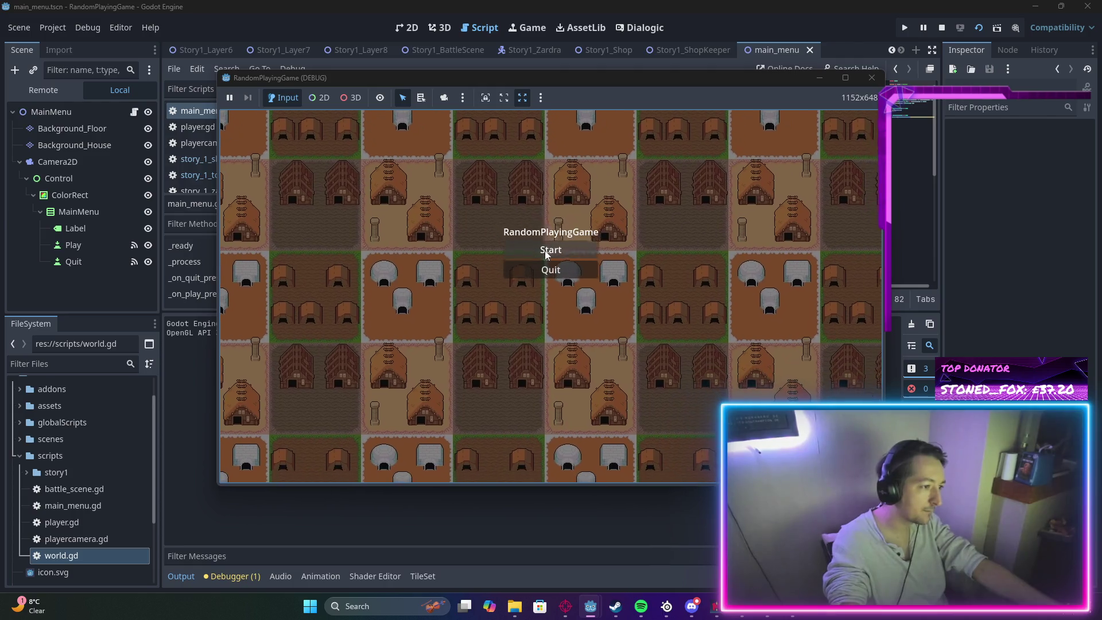
left_click(550, 249)
key("d")
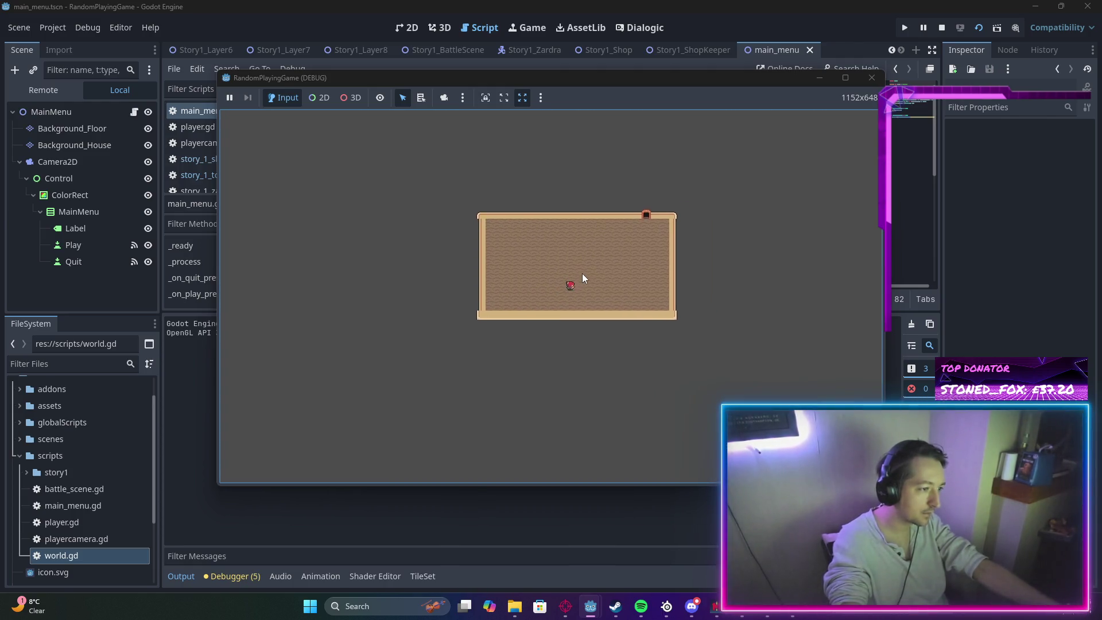
key("w")
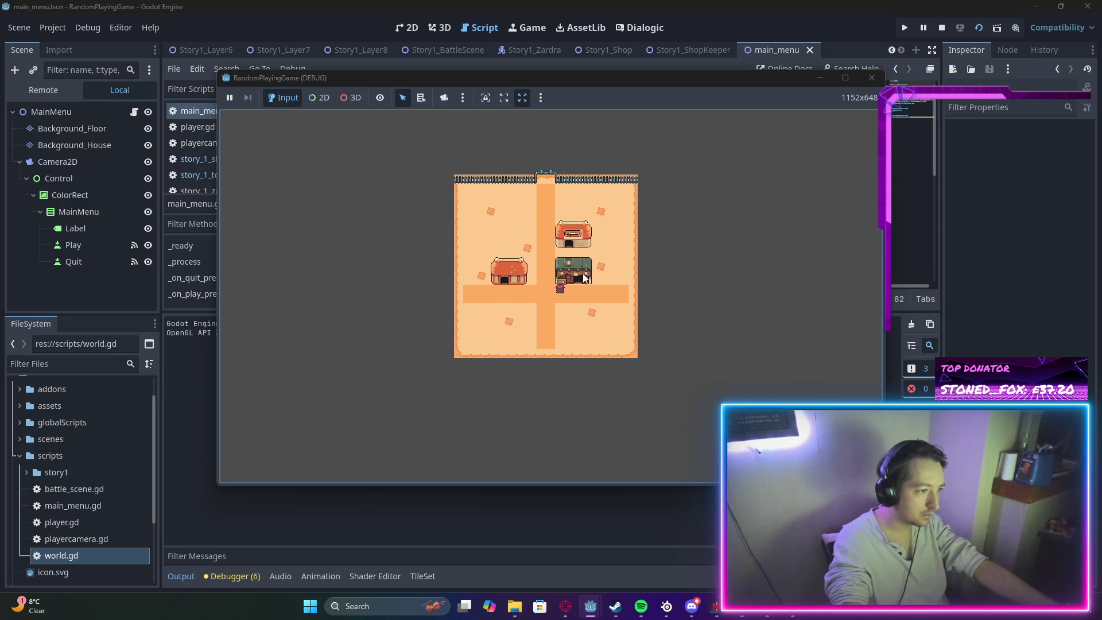
key("w")
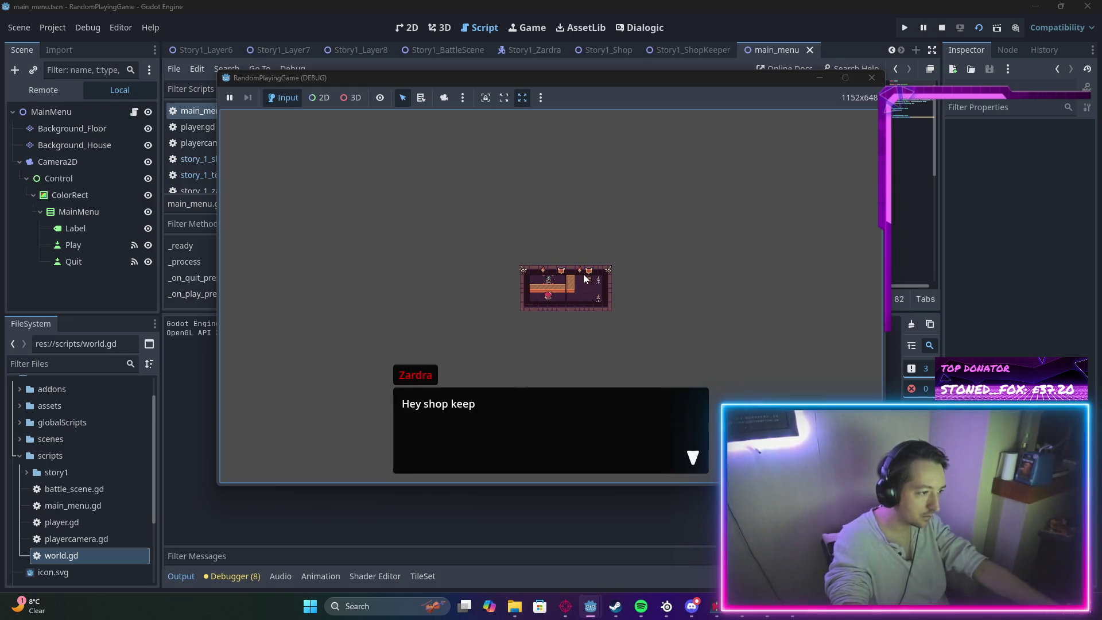
left_click(583, 397)
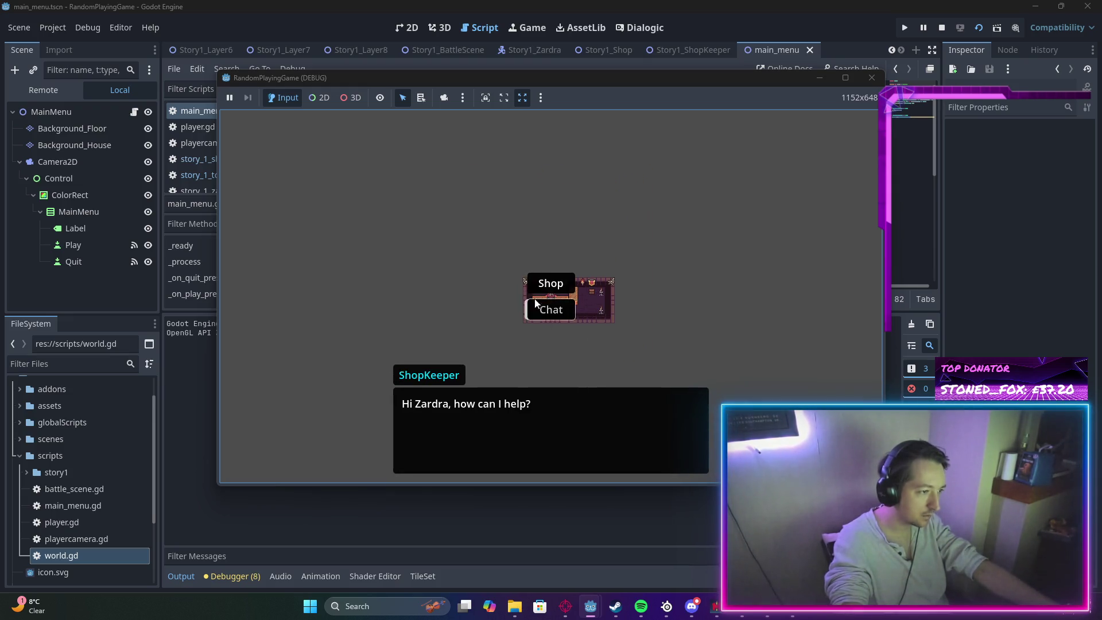
left_click(549, 311)
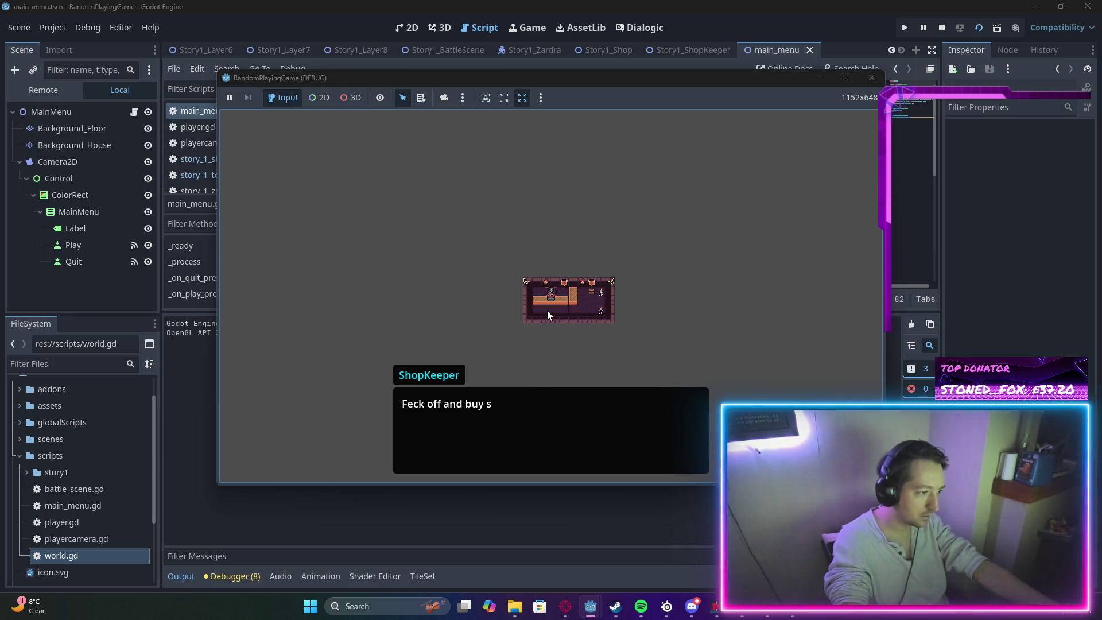
left_click(576, 414)
left_click(873, 77)
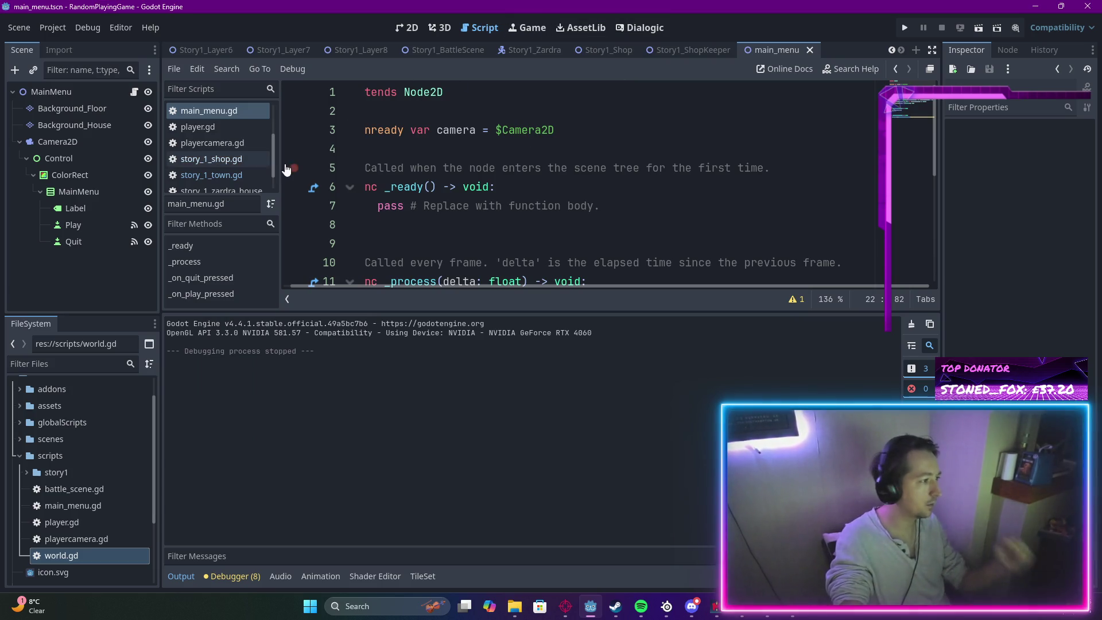
Step: Open player.gd, then show the Dialogic ShopKeeper timeline with its Shop and Chat choices
scroll(228, 153, "down", 1)
left_click(209, 125)
scroll(446, 167, "up", 10)
key("ctrl+F6")
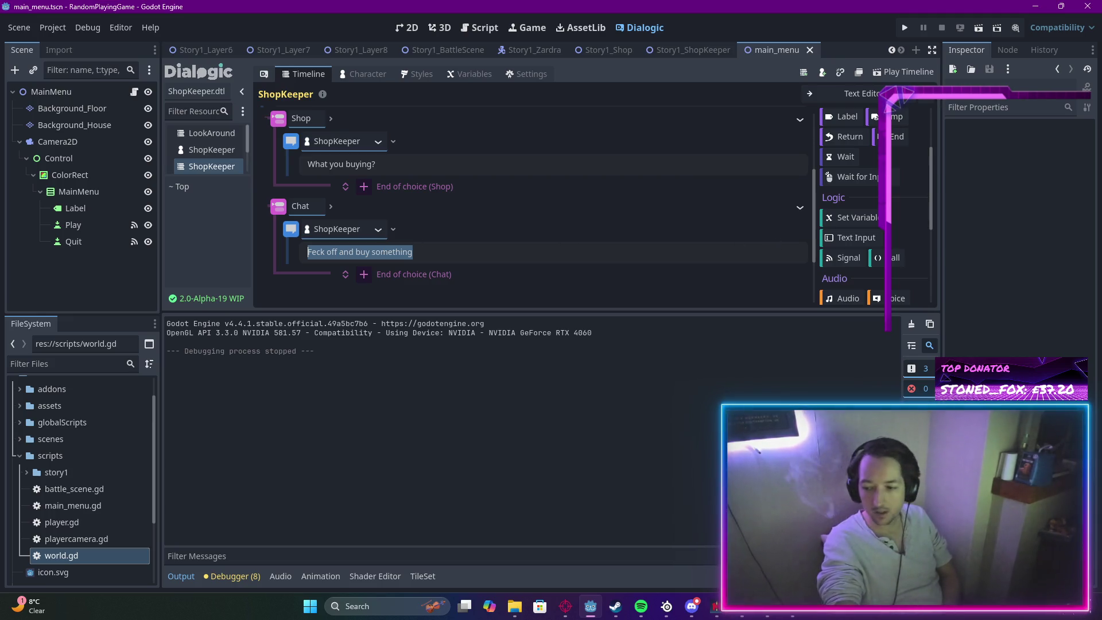
key("alt+Tab")
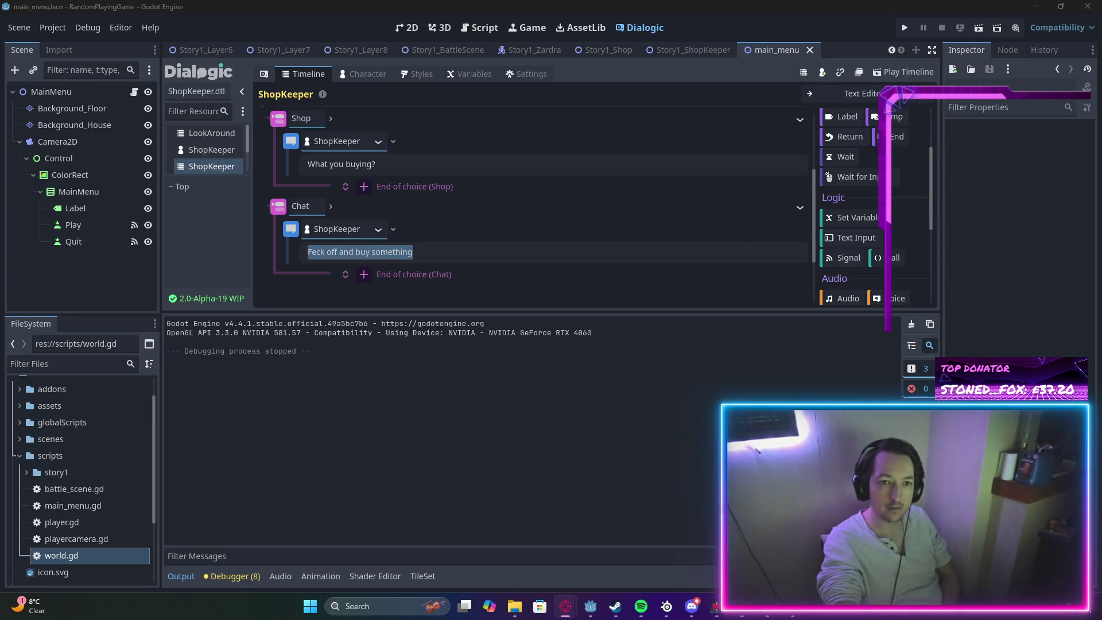
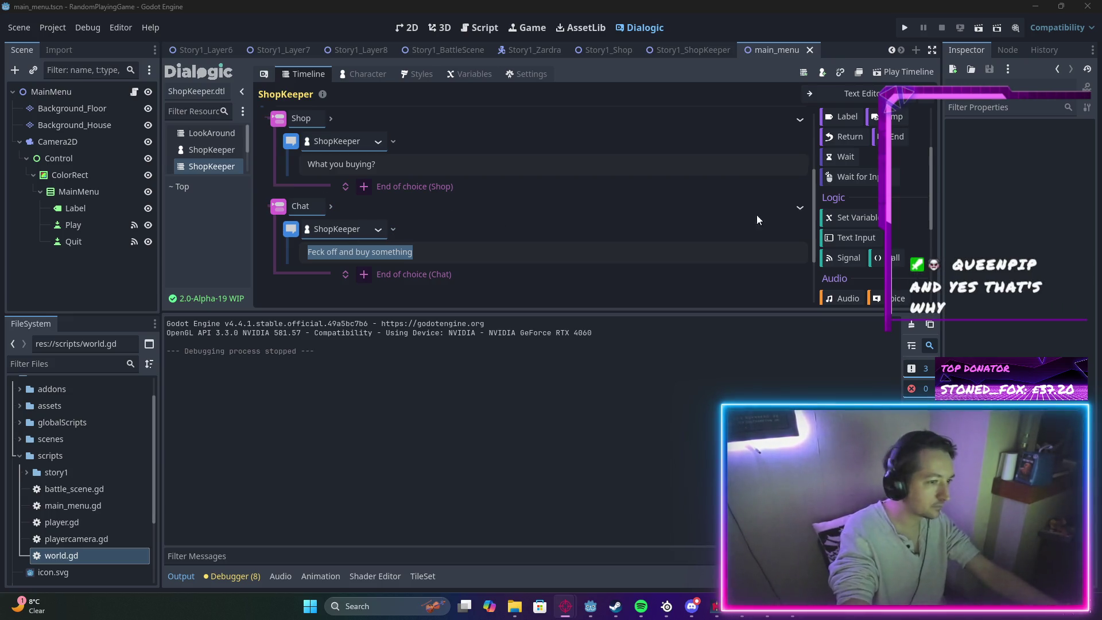
Step: Delete Zardra's 'Hey shop keep' line and the ShopKeeper's 'Hi Zardra' greeting
scroll(850, 163, "up", 2)
scroll(850, 162, "up", 1)
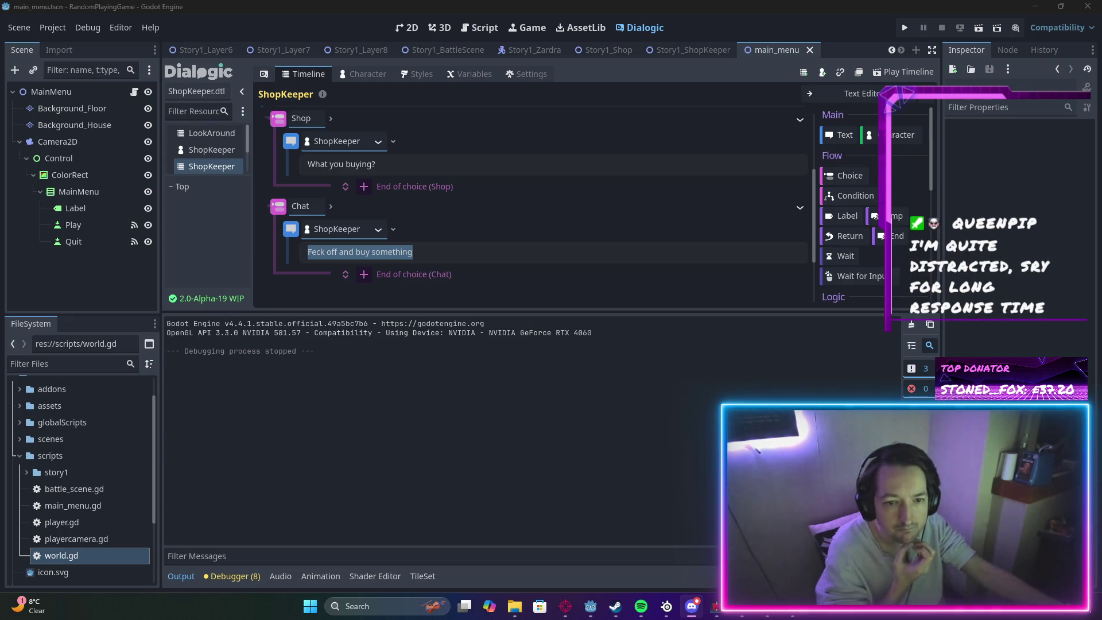
scroll(618, 219, "up", 4)
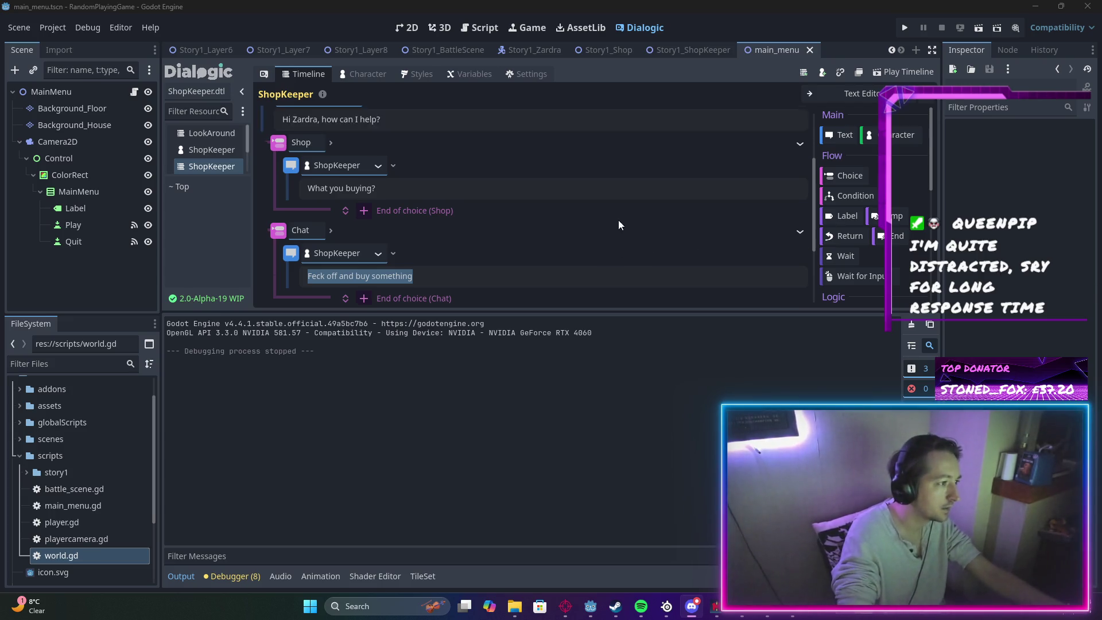
left_click_drag(410, 219, 320, 213)
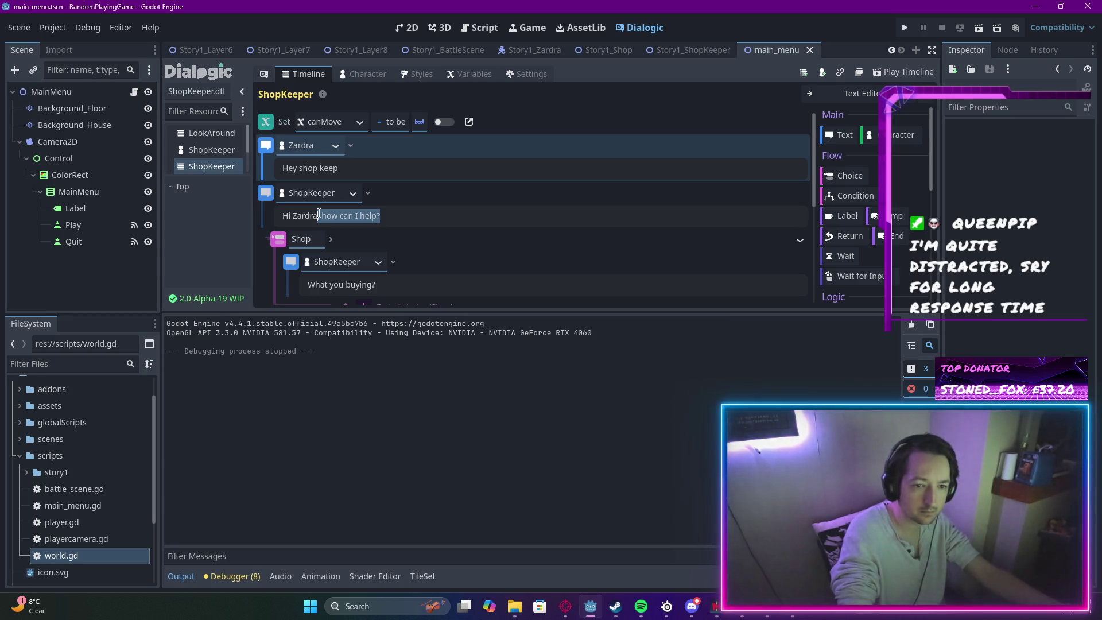
triple_click(348, 172)
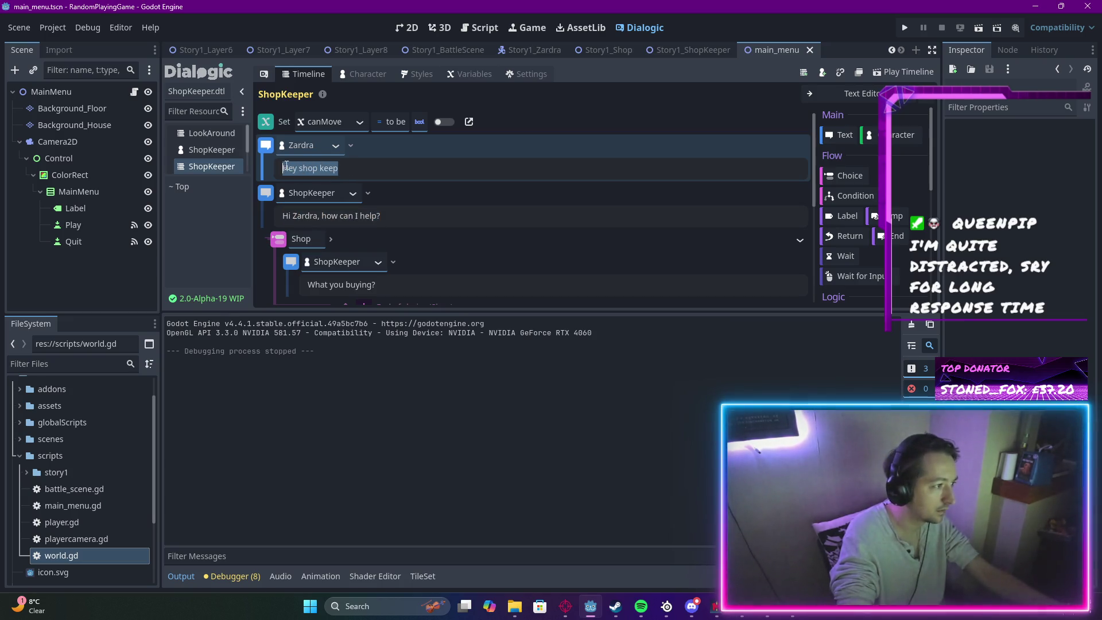
right_click(404, 149)
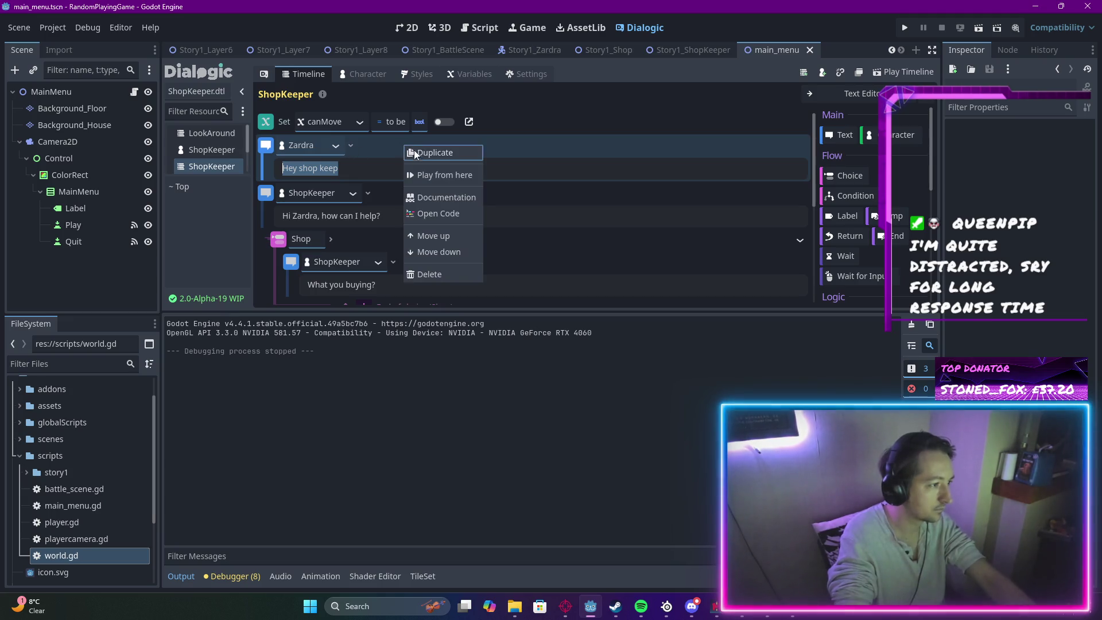
left_click(438, 270)
right_click(410, 145)
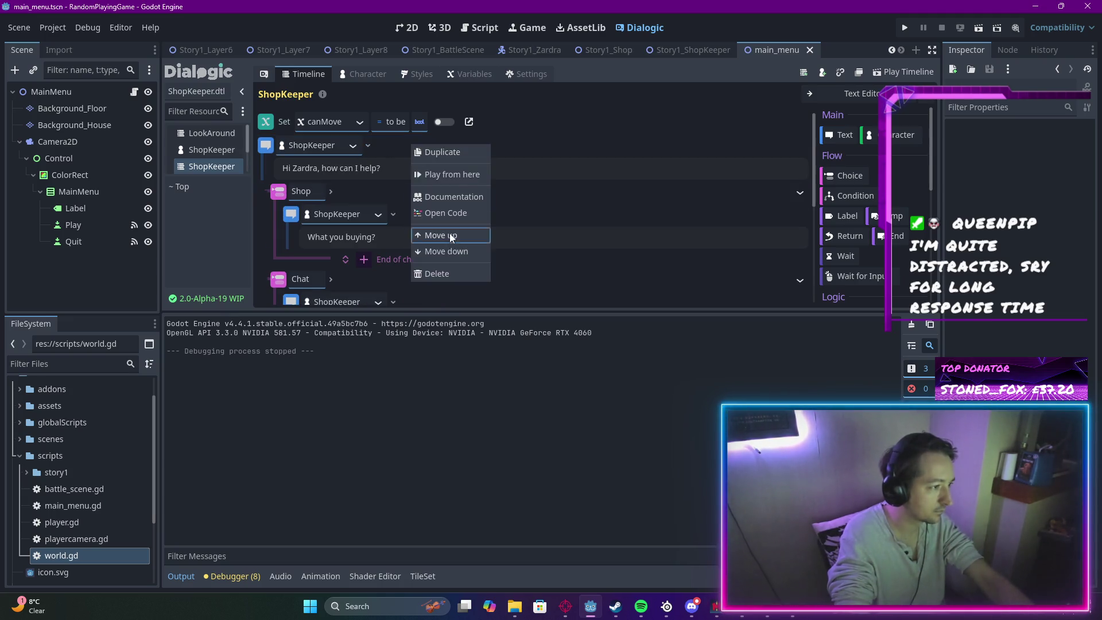
left_click(442, 272)
Step: Delete the Shop choice with its 'What you buying?' line, and the Chat choice
right_click(398, 140)
left_click(440, 267)
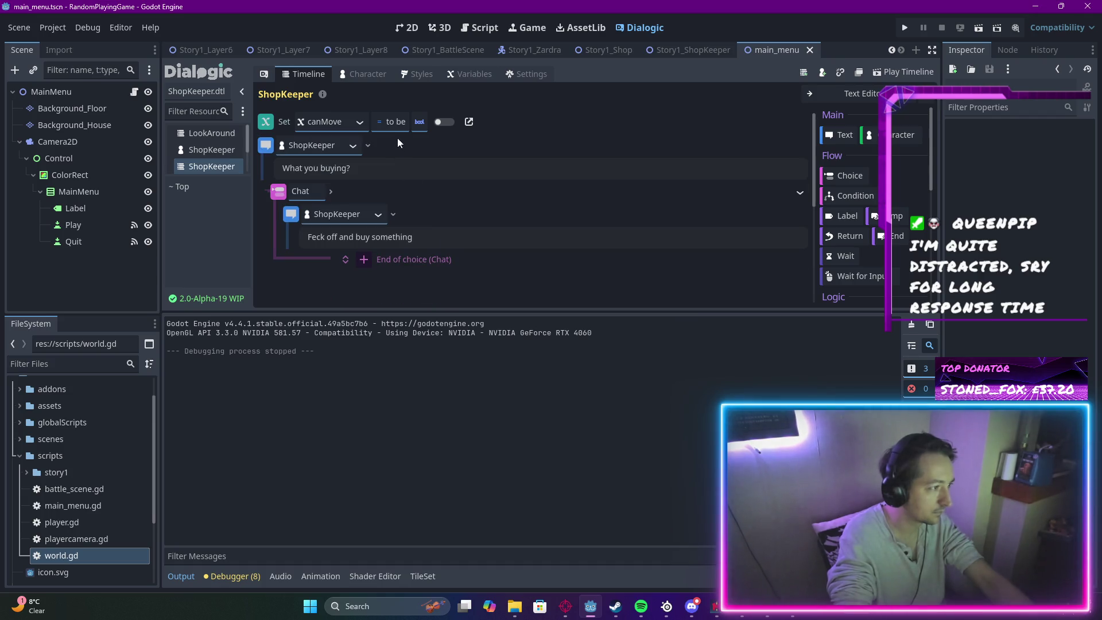
right_click(402, 143)
left_click(441, 270)
right_click(405, 144)
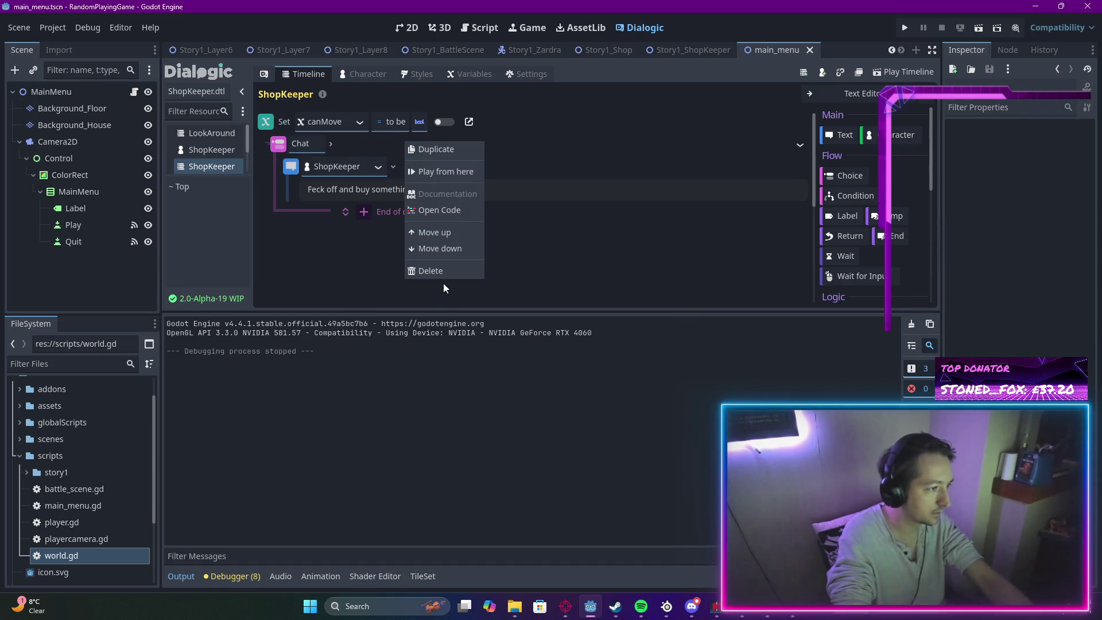
left_click(442, 269)
right_click(408, 144)
left_click(356, 220)
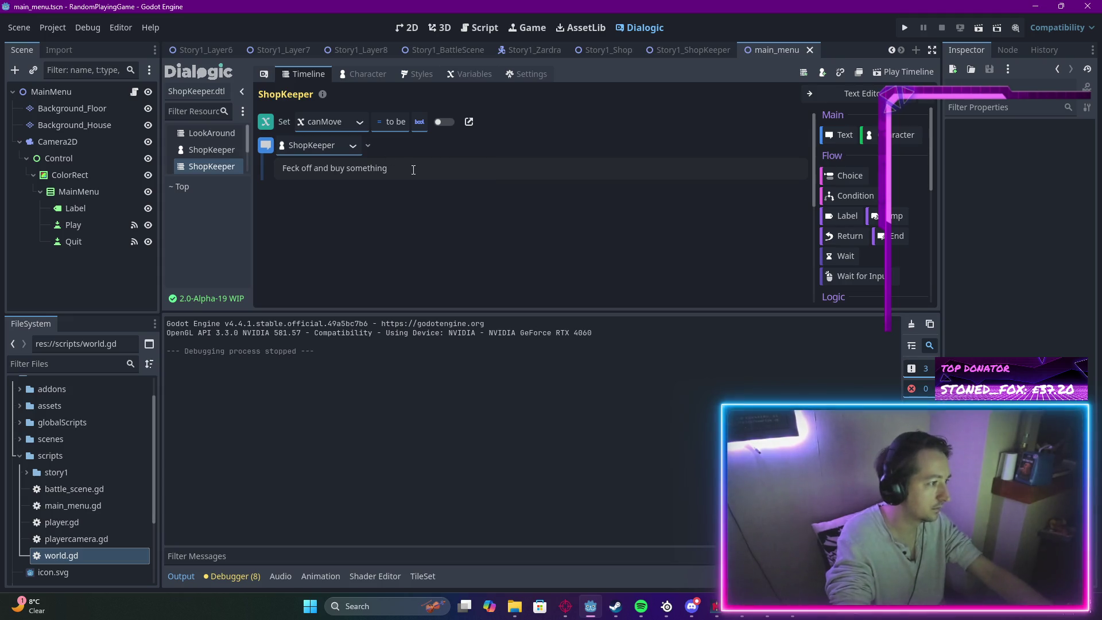
Step: Replace 'Feck off and buy something' with 'Zardra, a pleasure to see you as always, what can I do for you?' and add a choice
left_click_drag(390, 167, 287, 166)
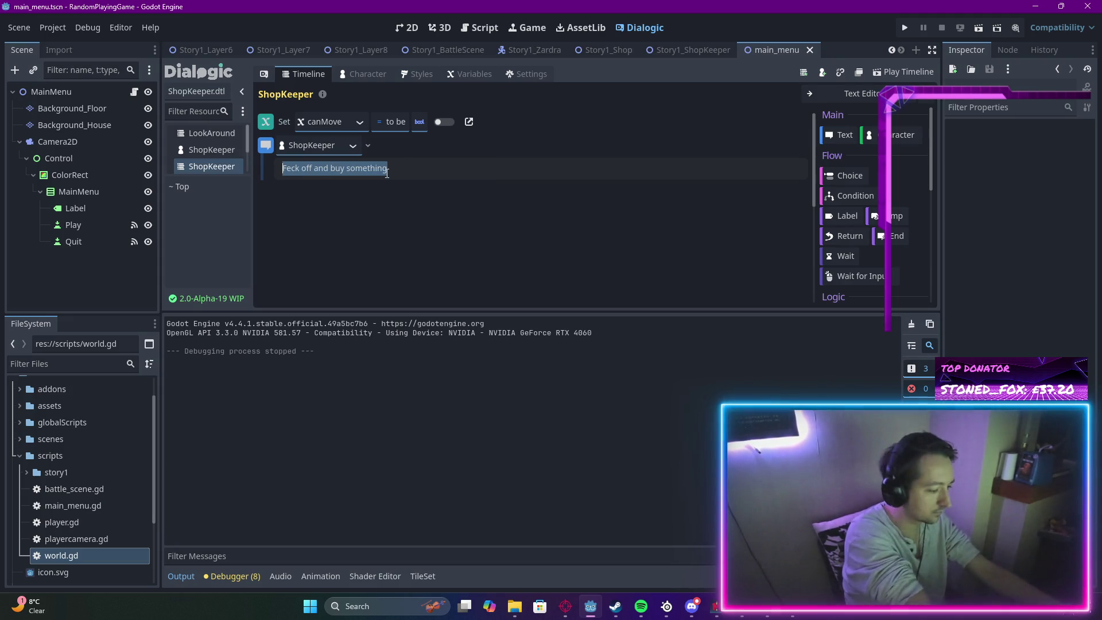
type("Zardra,")
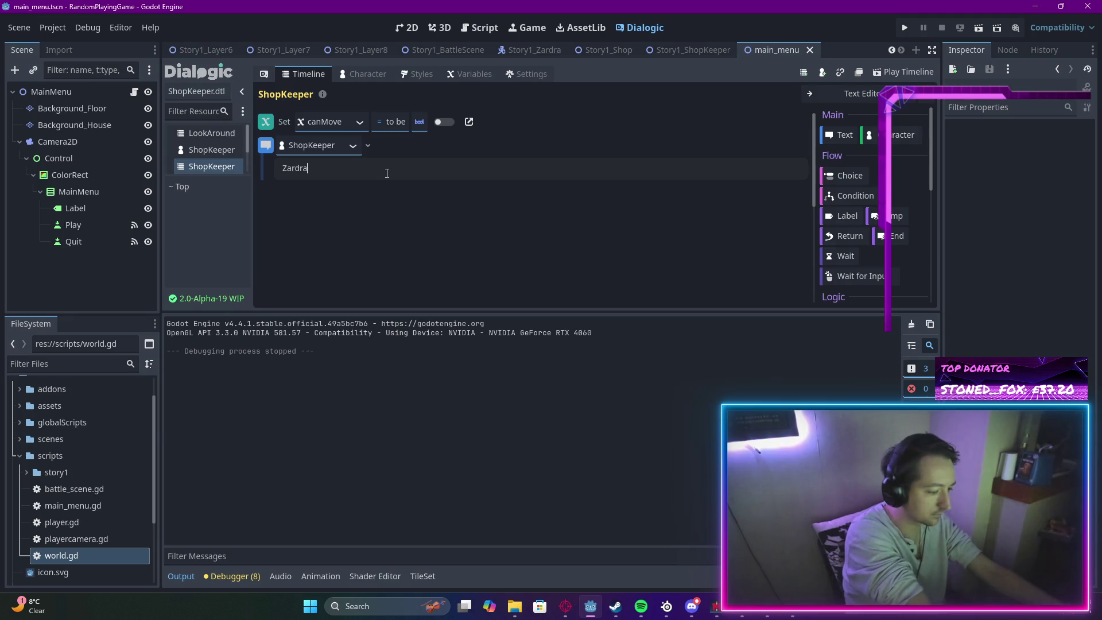
type(" a pleas")
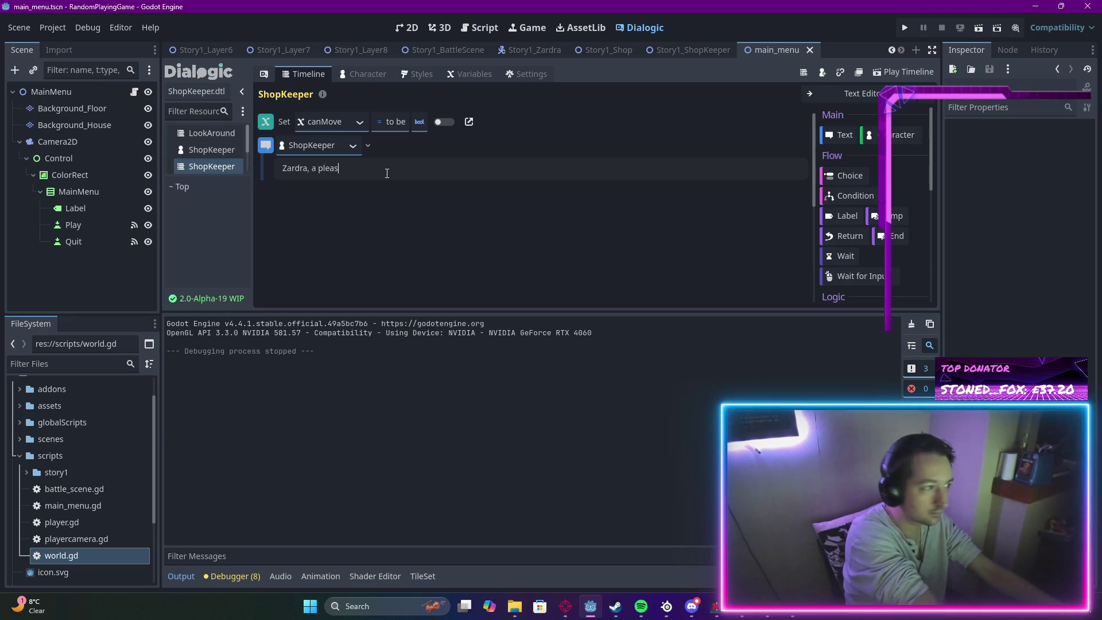
key("BackSpace")
key("BackSpace")
key("BackSpace")
type("re")
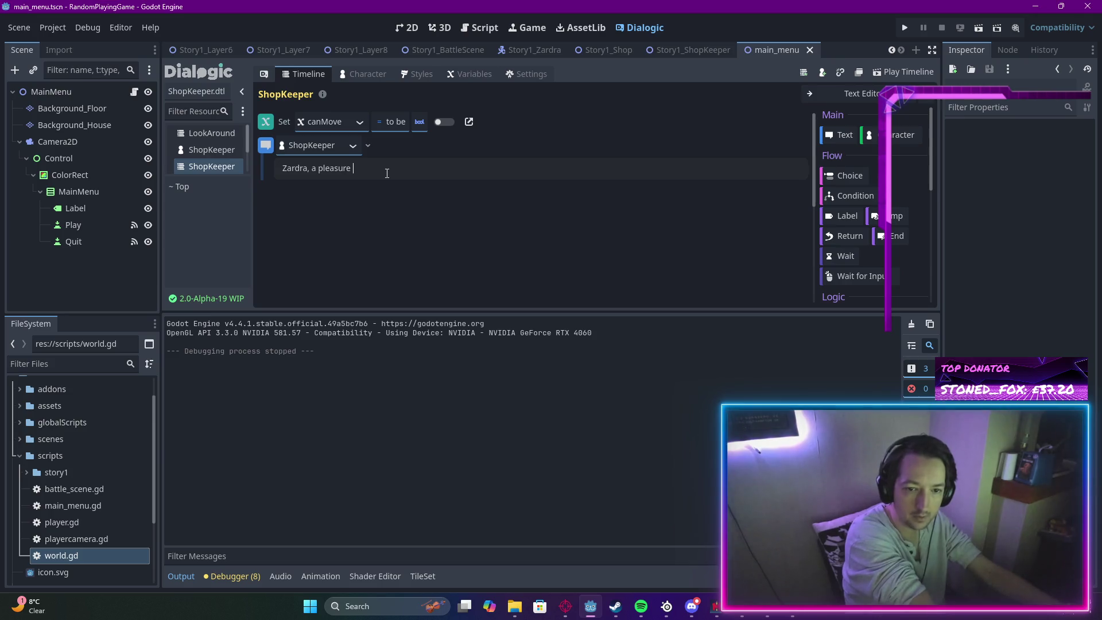
type("see yo")
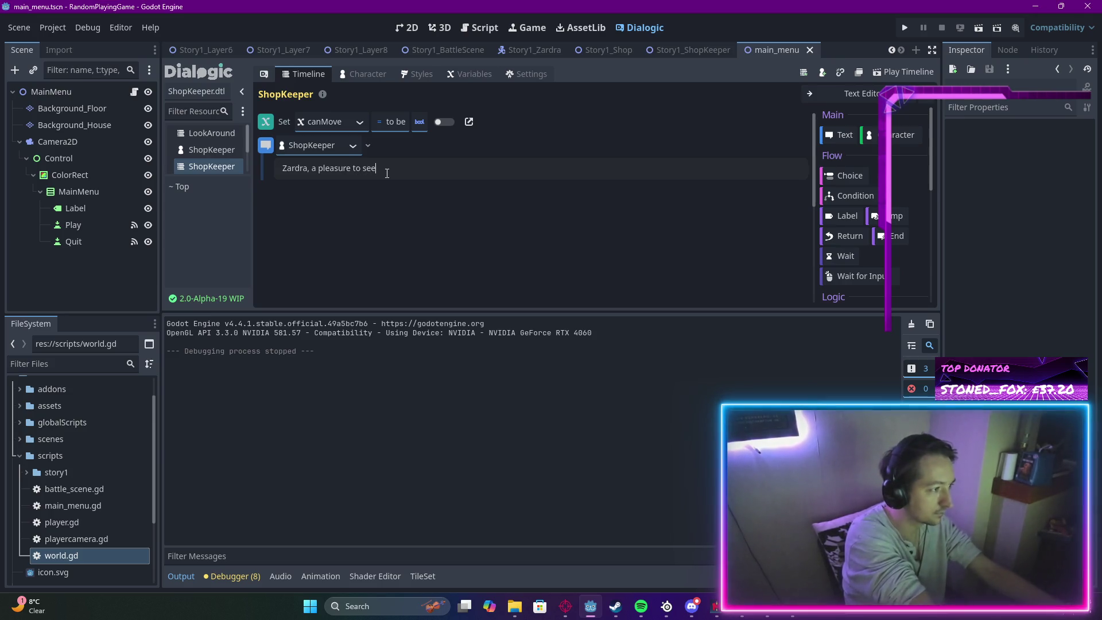
type("lways, what")
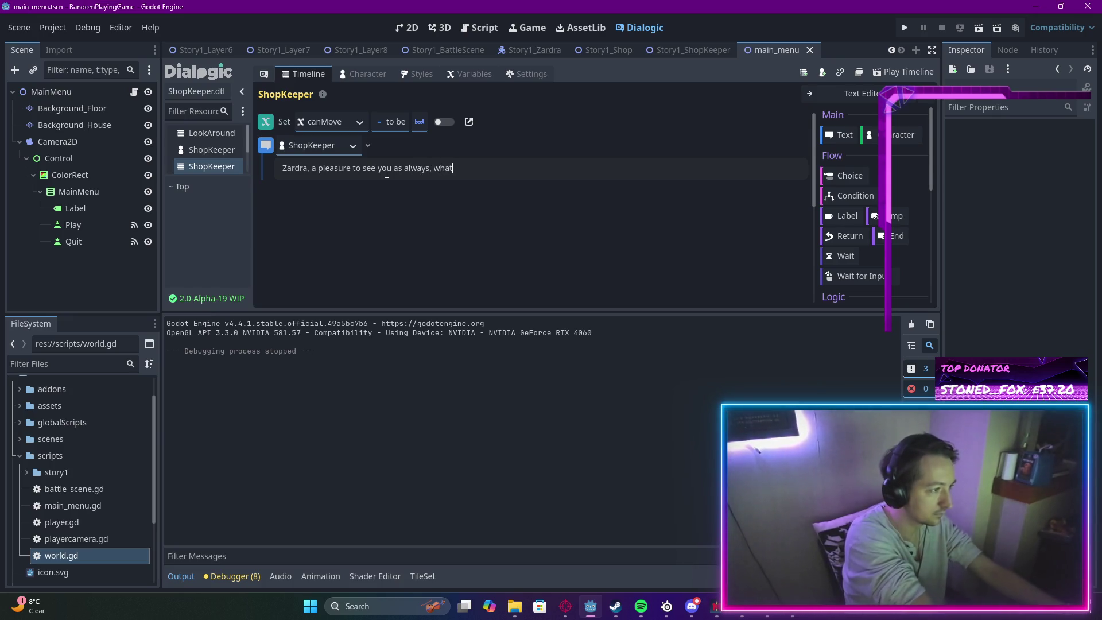
type(" can i do")
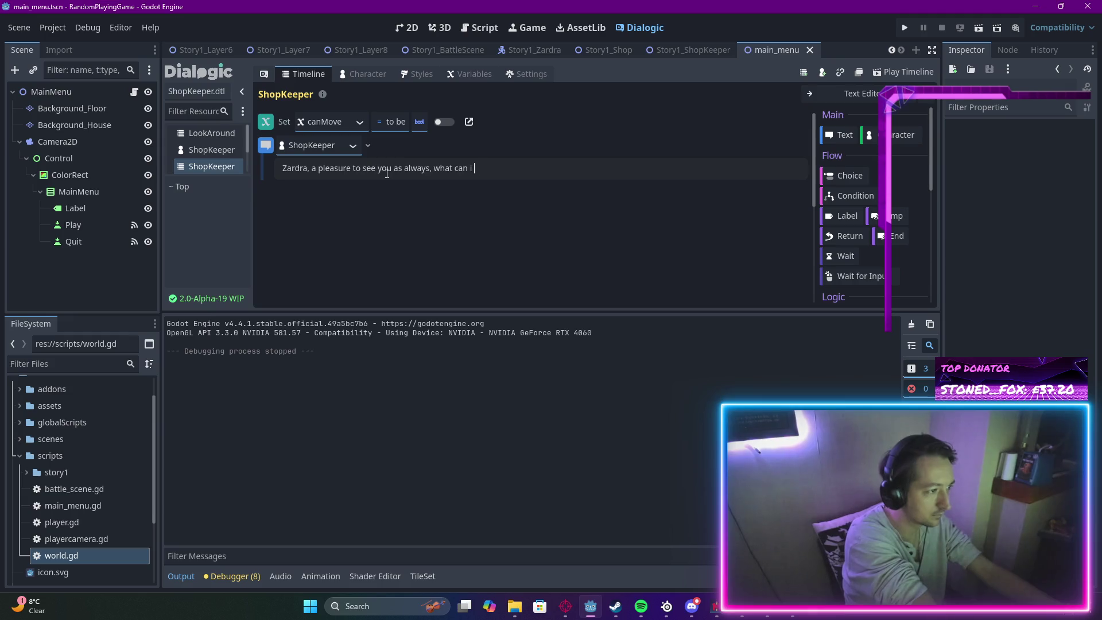
type("I do for you/")
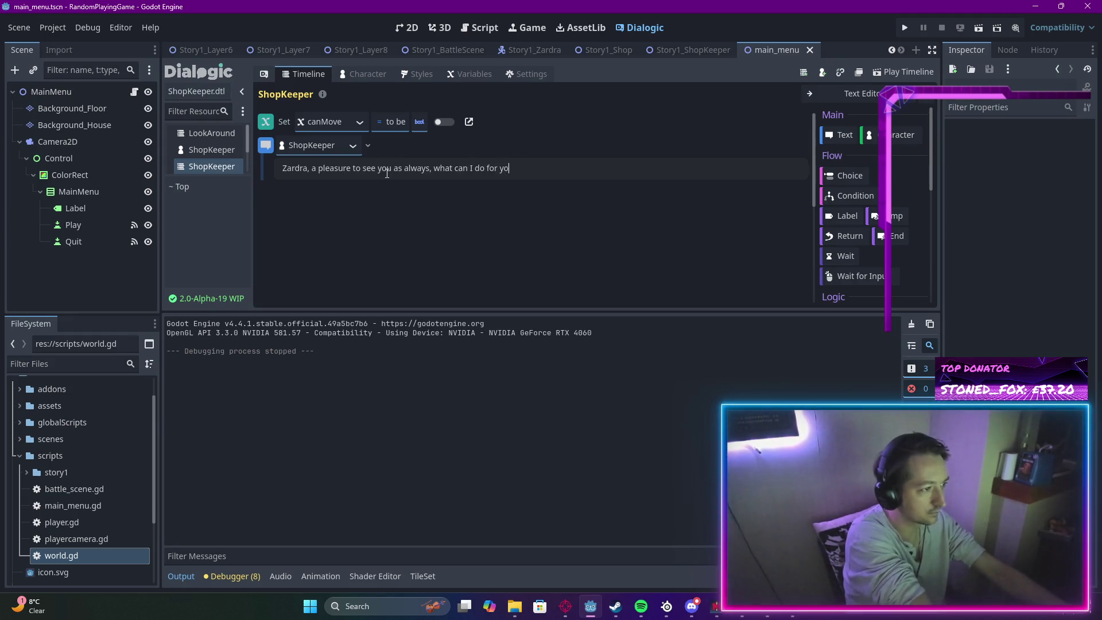
type("?")
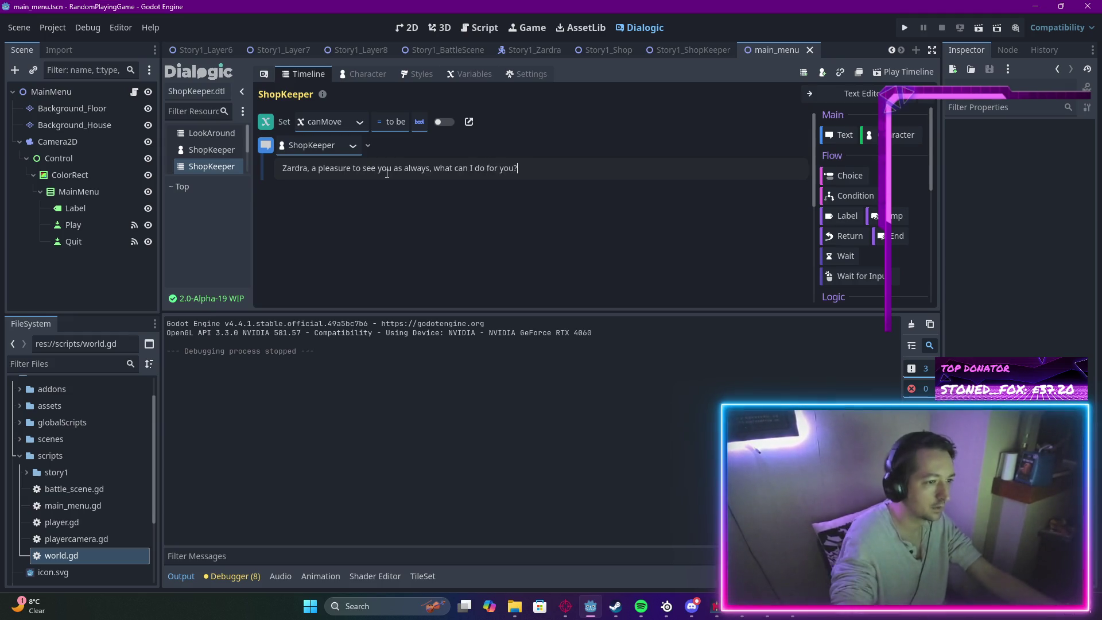
left_click(837, 181)
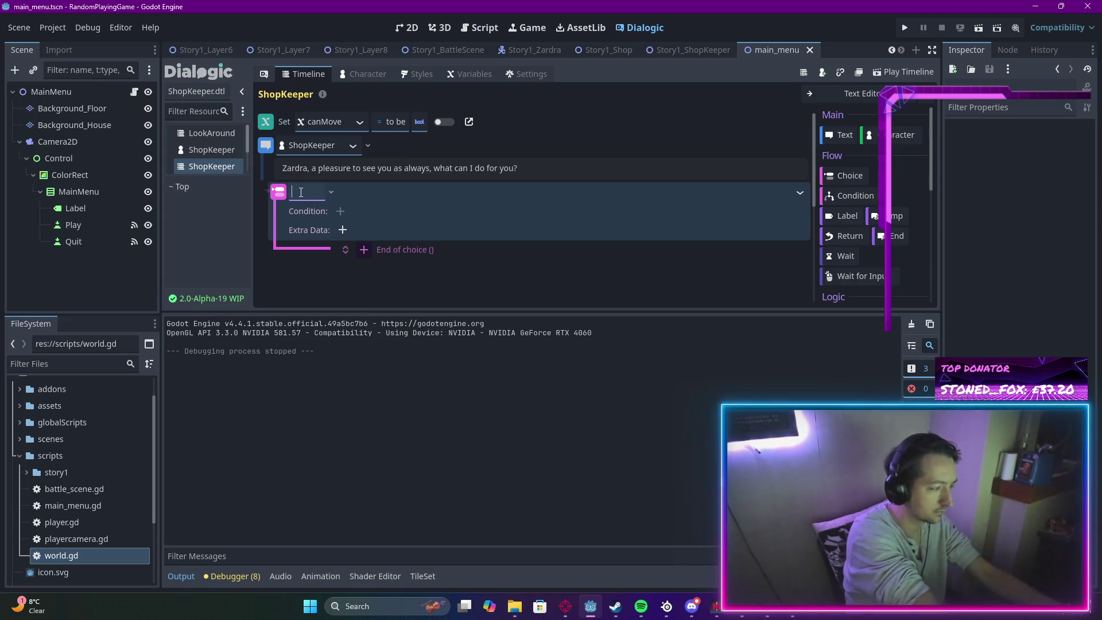
Step: Name the choice Chat, add a Shop choice above it, and insert a text line under Chat
type("I wonder")
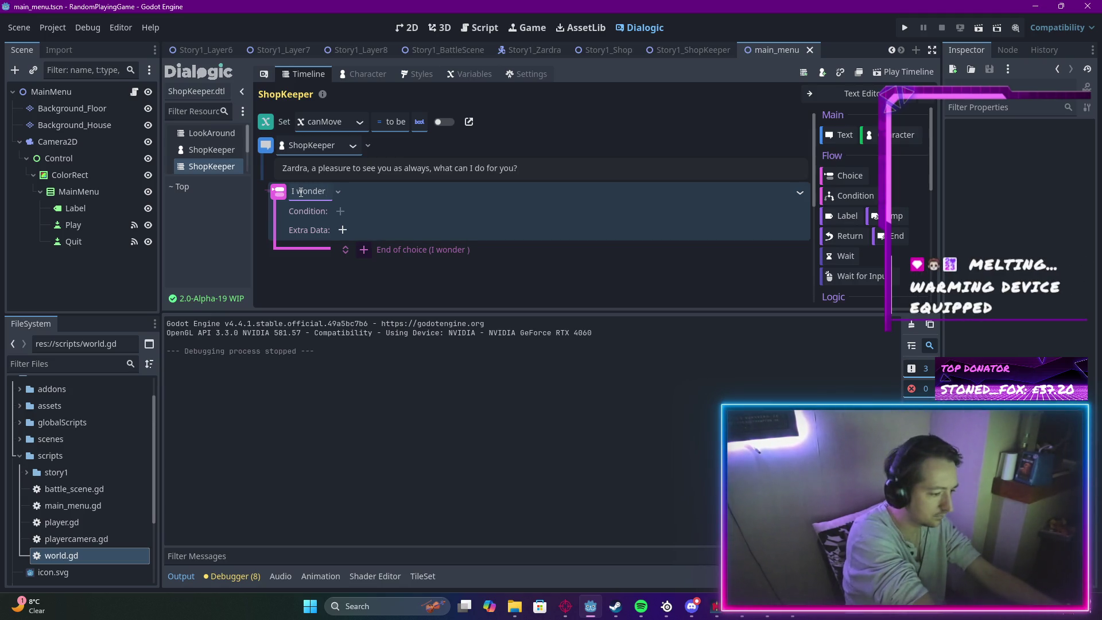
key("BackSpace")
key("BackSpace")
key("BackSpace")
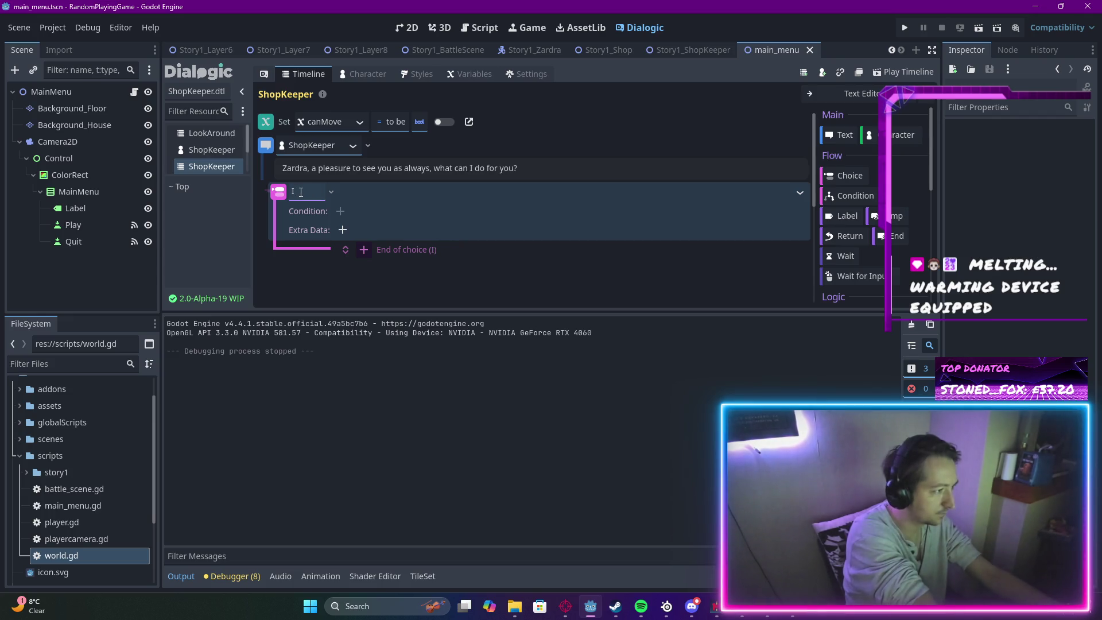
type("Chat")
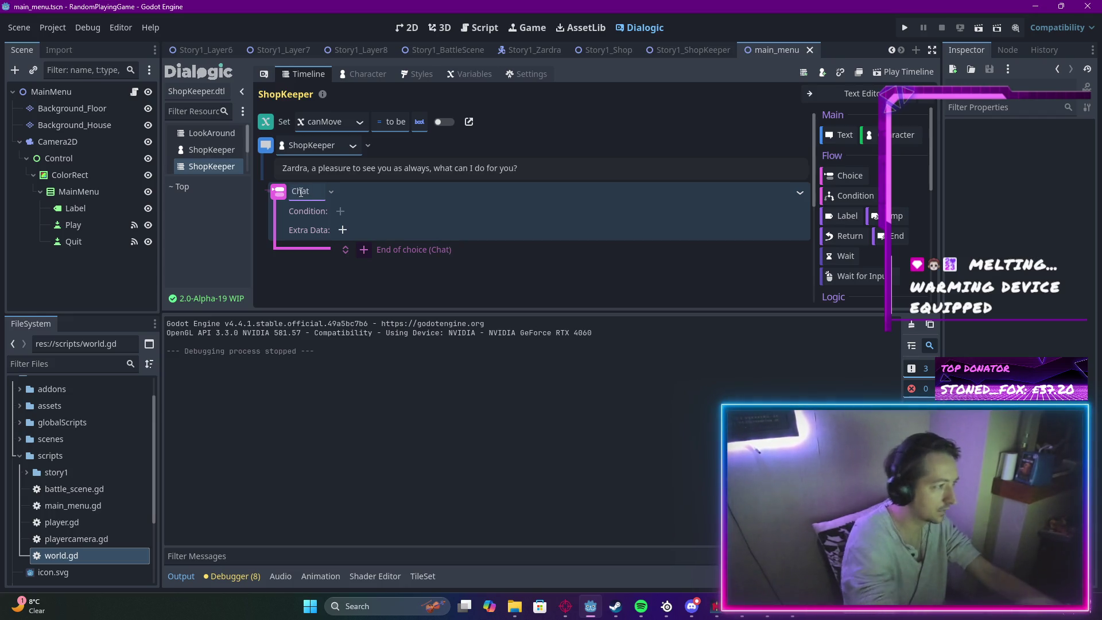
left_click(856, 178)
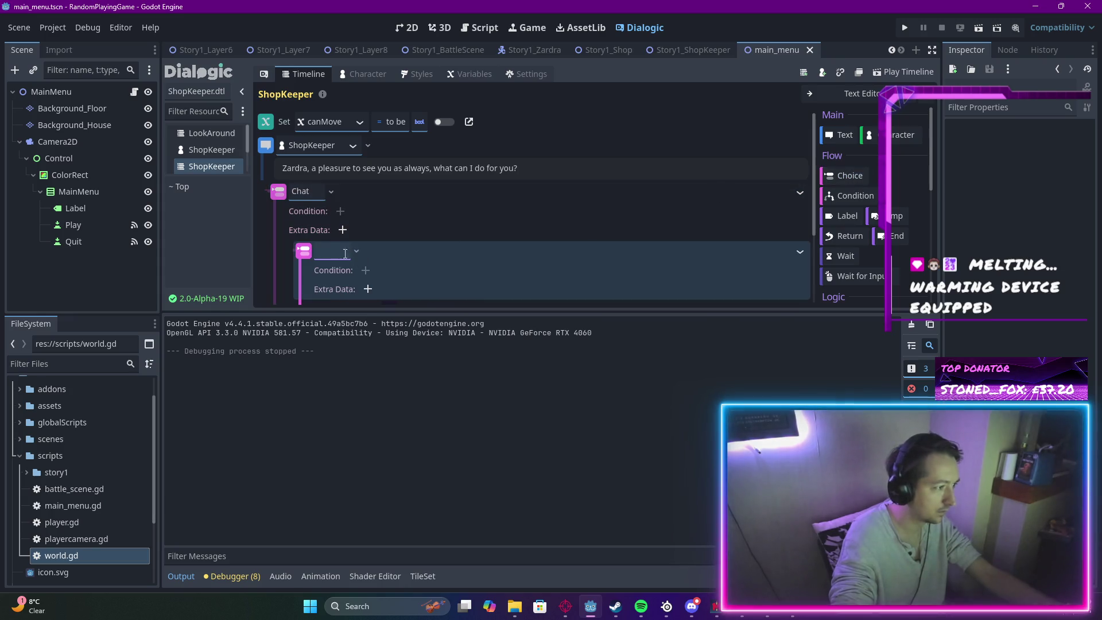
mouse_move(302, 248)
left_mouse_down()
mouse_move(284, 248)
mouse_move(293, 193)
left_mouse_up()
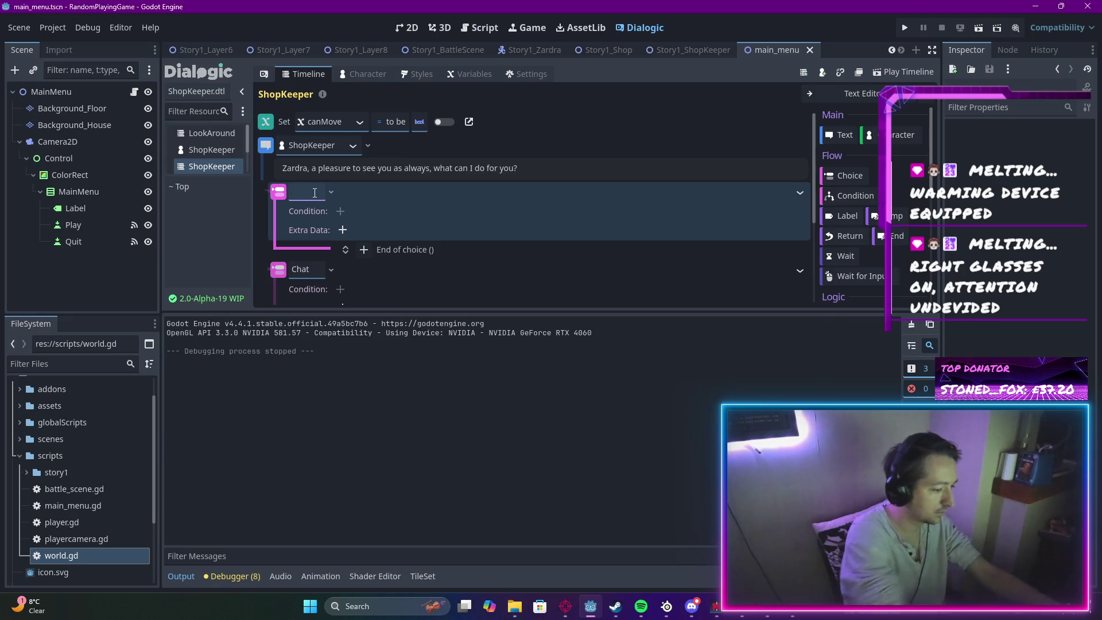
type("Shop")
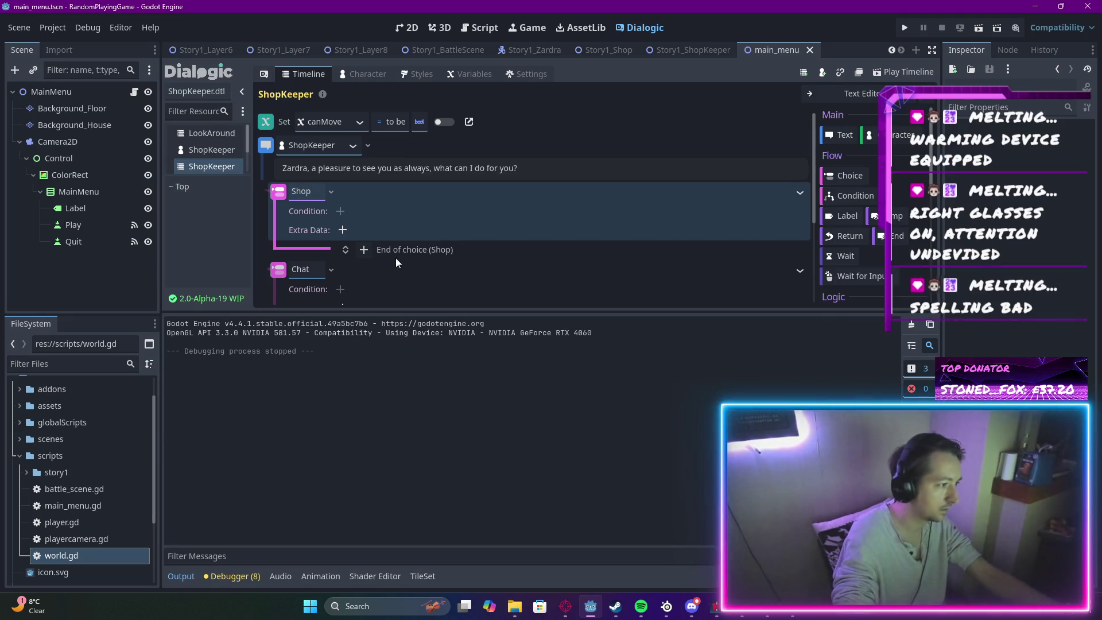
scroll(317, 215, "down", 2)
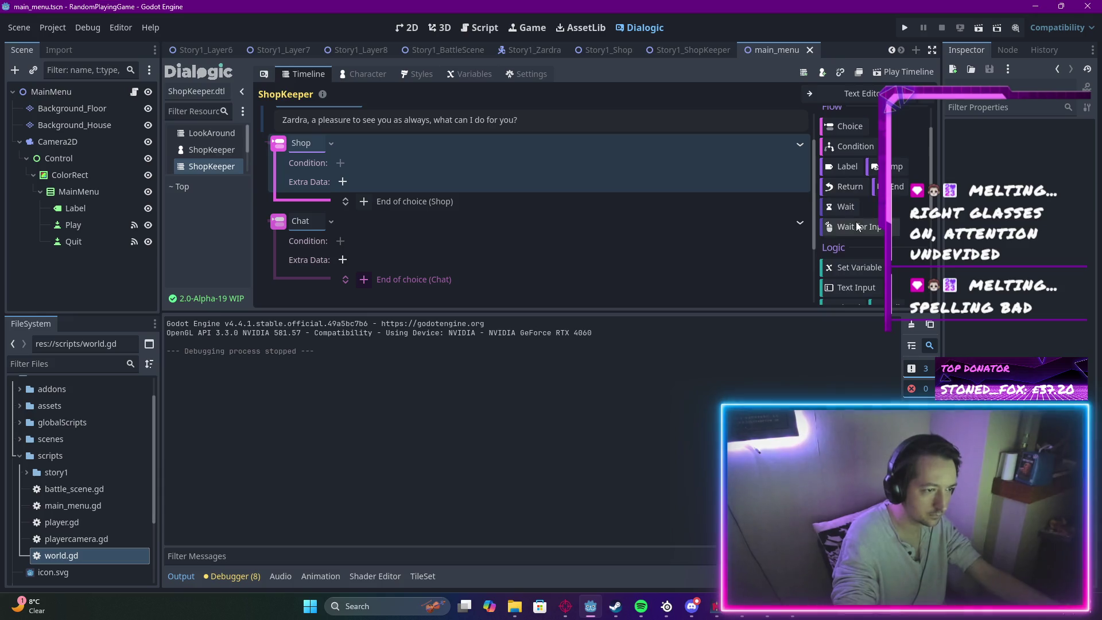
mouse_move(844, 138)
left_mouse_down()
mouse_move(437, 207)
mouse_move(411, 259)
mouse_move(372, 274)
left_mouse_up()
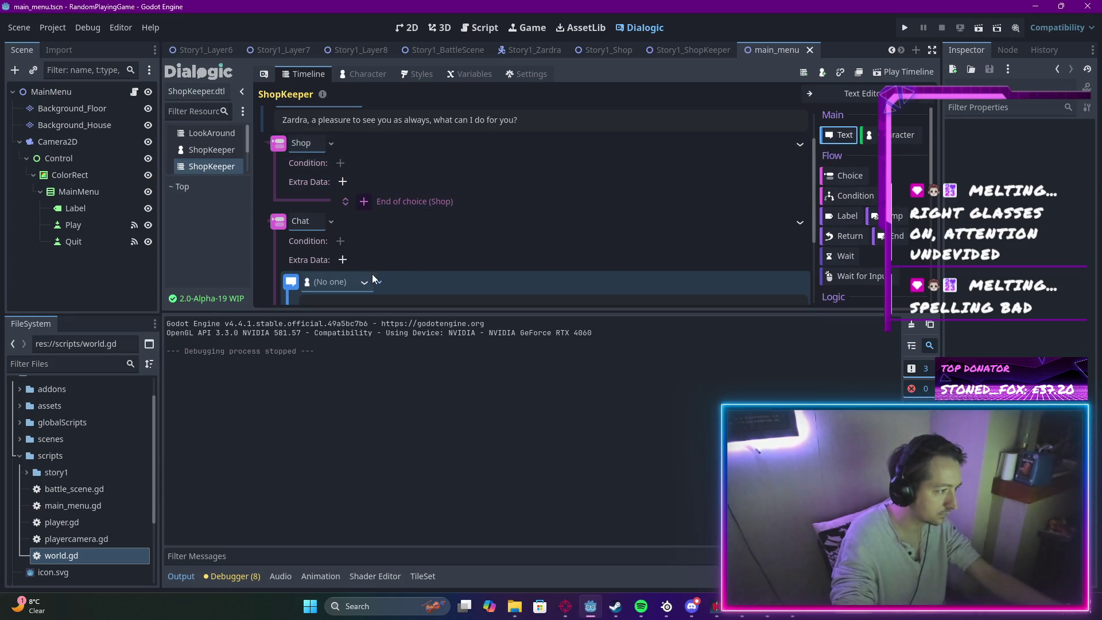
Step: Finish Zardra's plea to escape and breathe the outside air, then add the ShopKeeper's whispered reply: he can help, but not for free
scroll(375, 235, "down", 2)
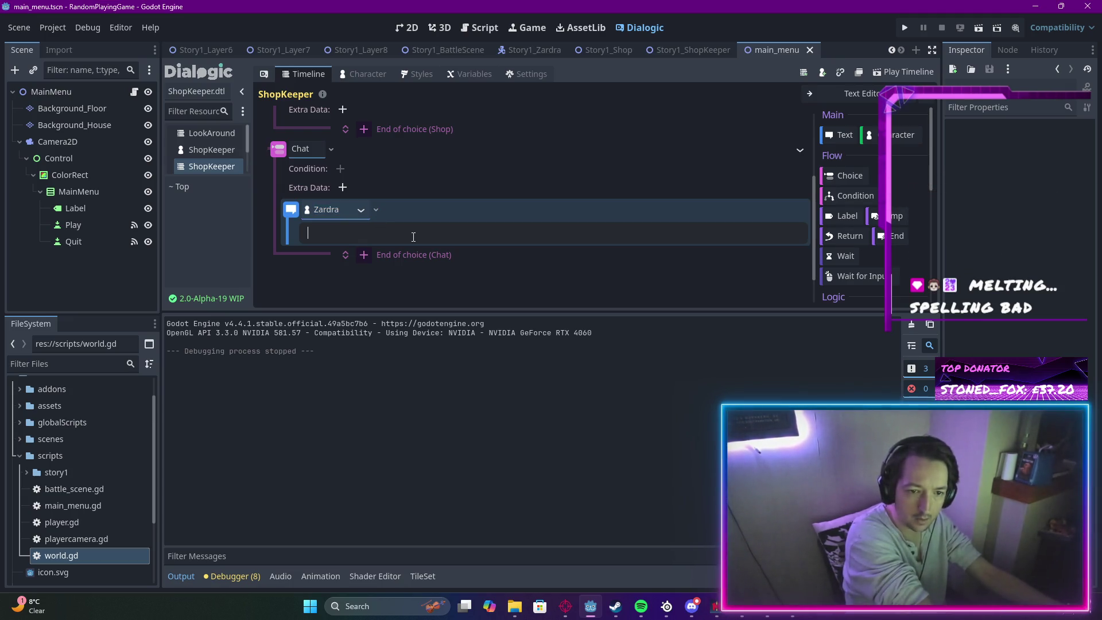
type("I wonder if you could h")
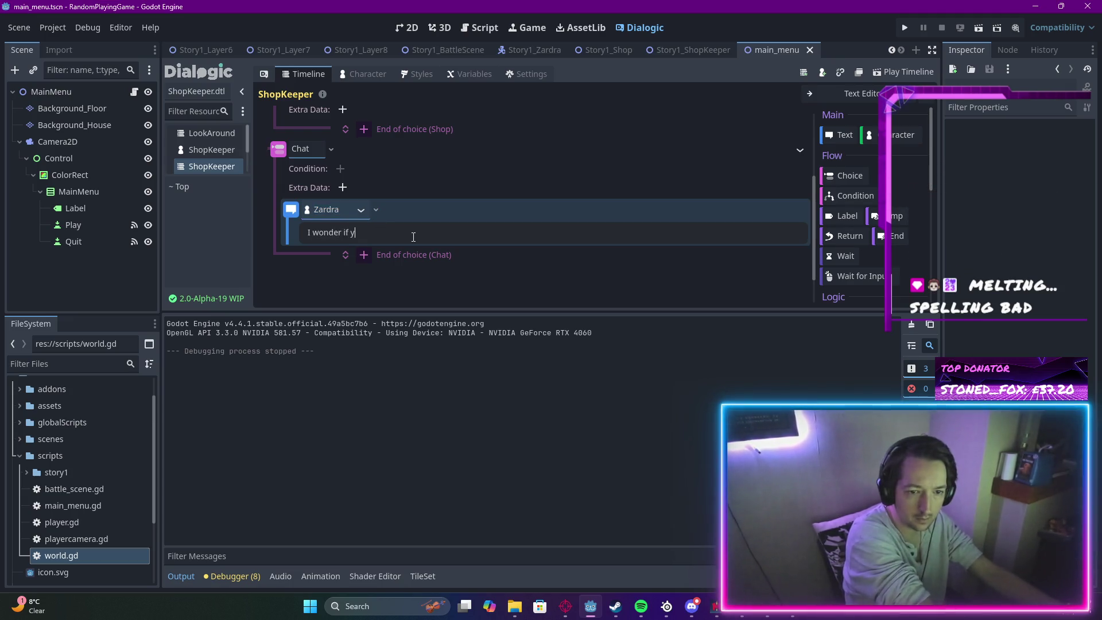
type("elp me,")
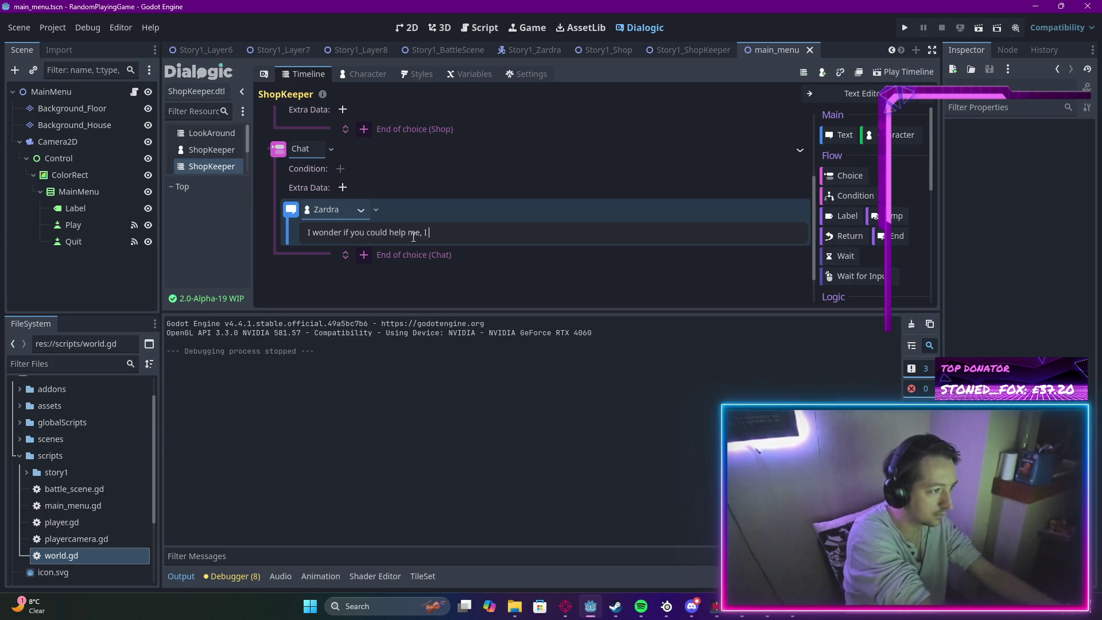
type(" I want to escape thi")
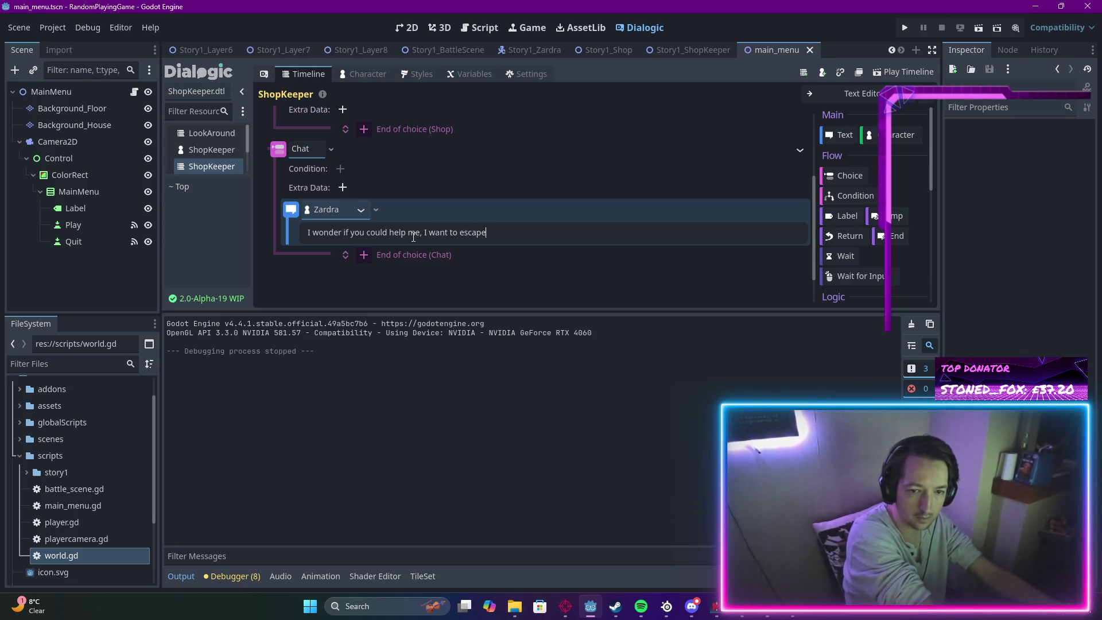
type("s place. B")
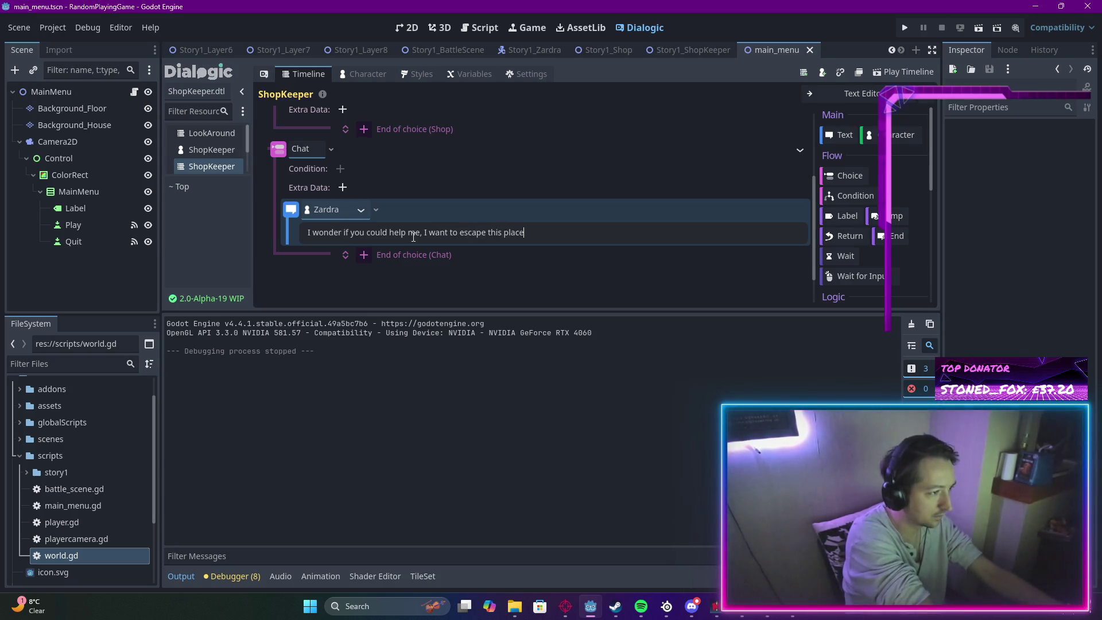
type("reathe the ai")
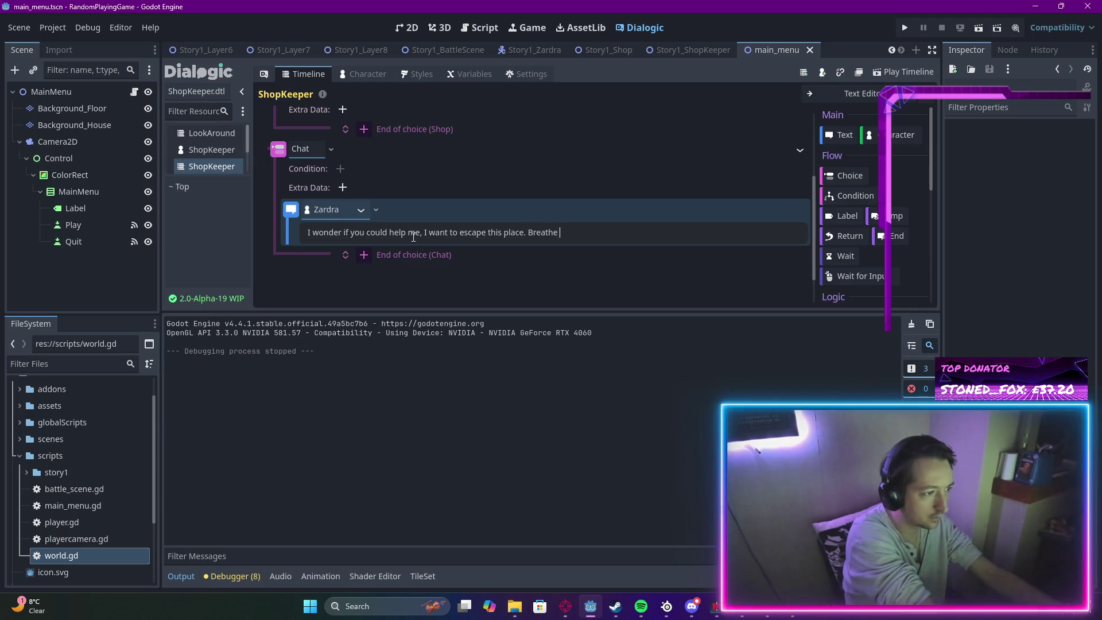
type("r outsid")
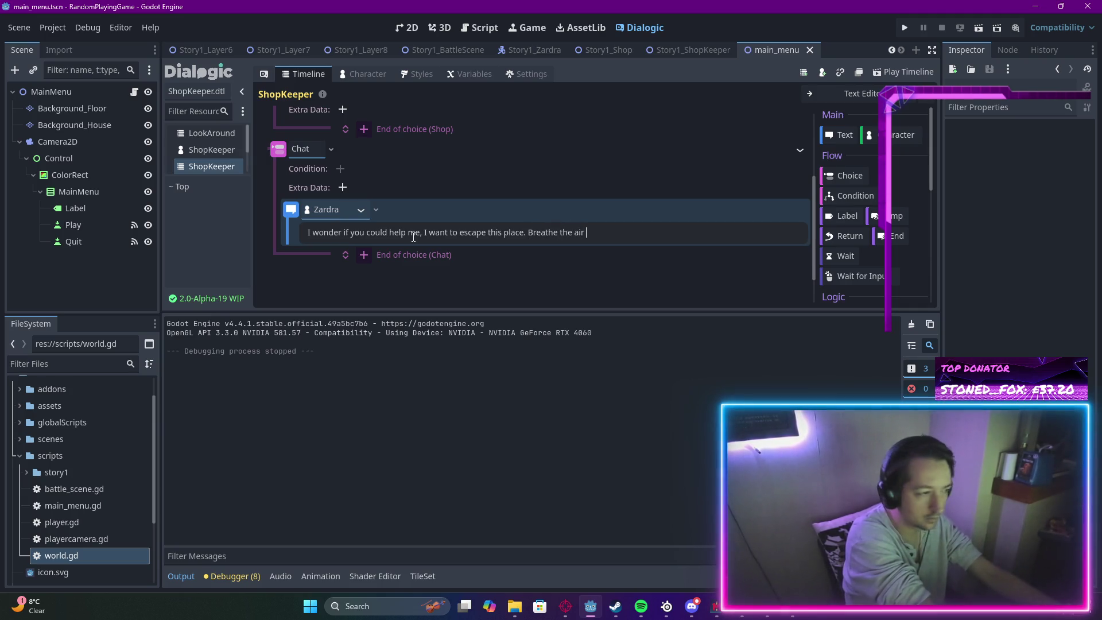
type("e")
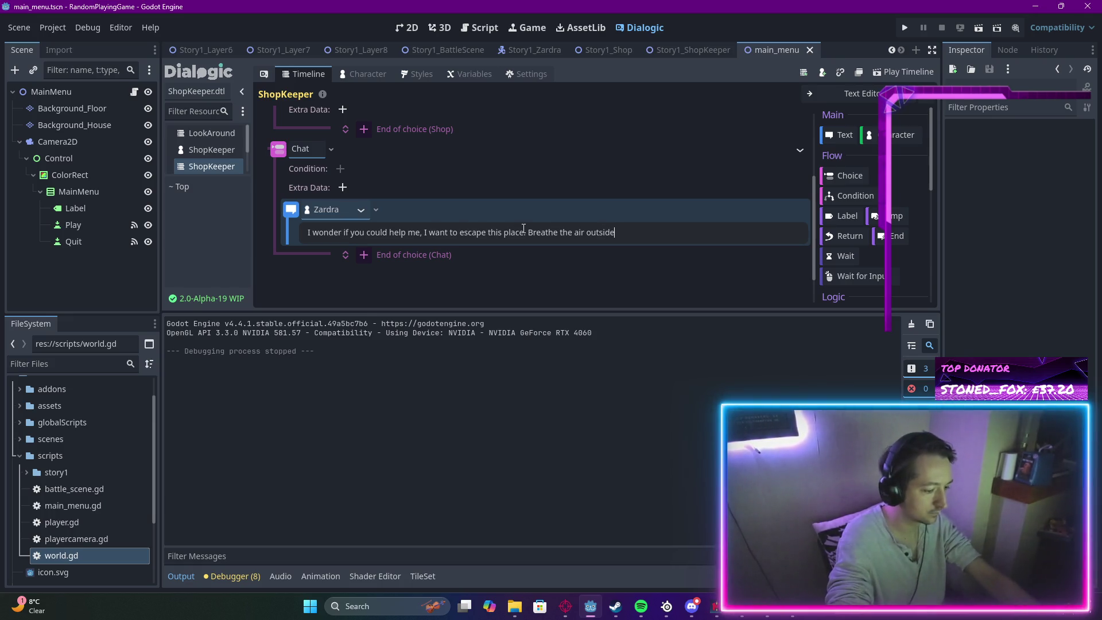
type(".")
left_click(840, 134)
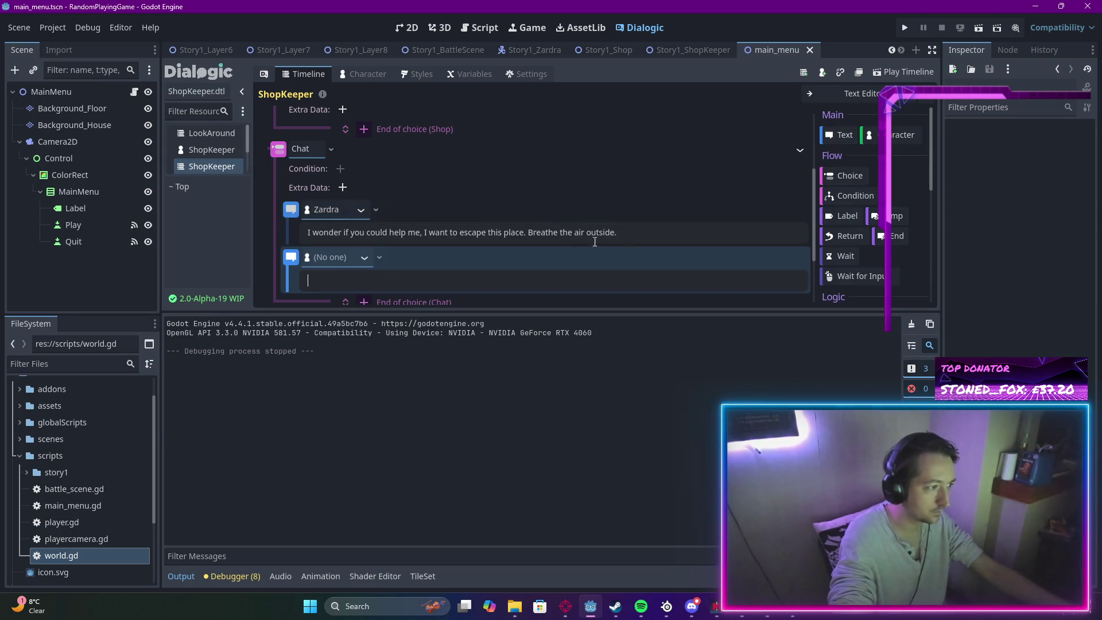
left_click(345, 258)
left_click(339, 294)
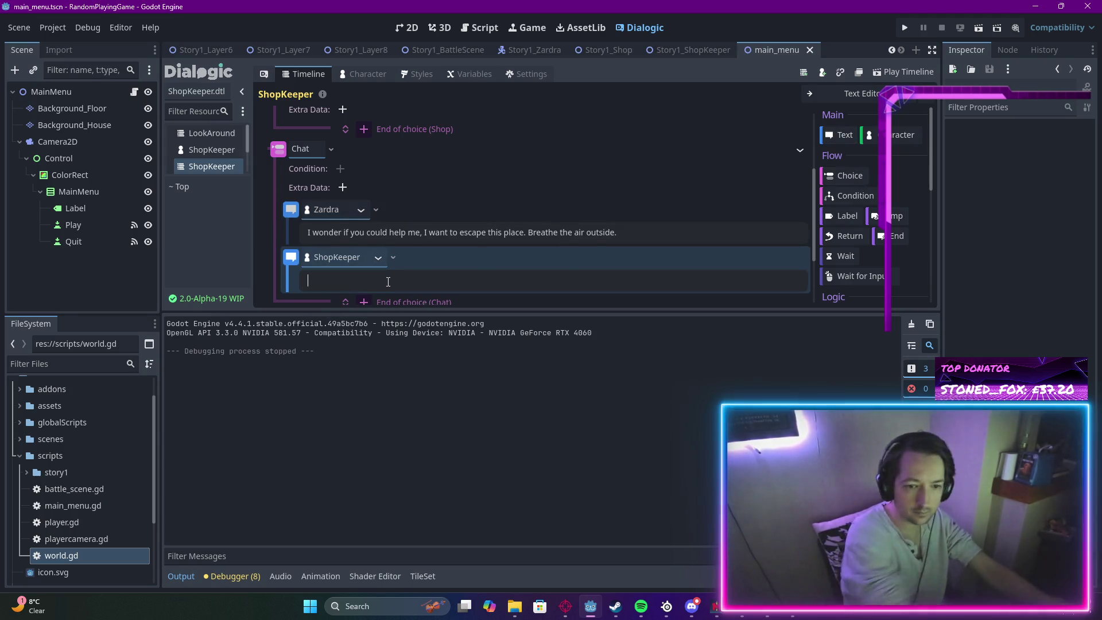
type("Shush, not")
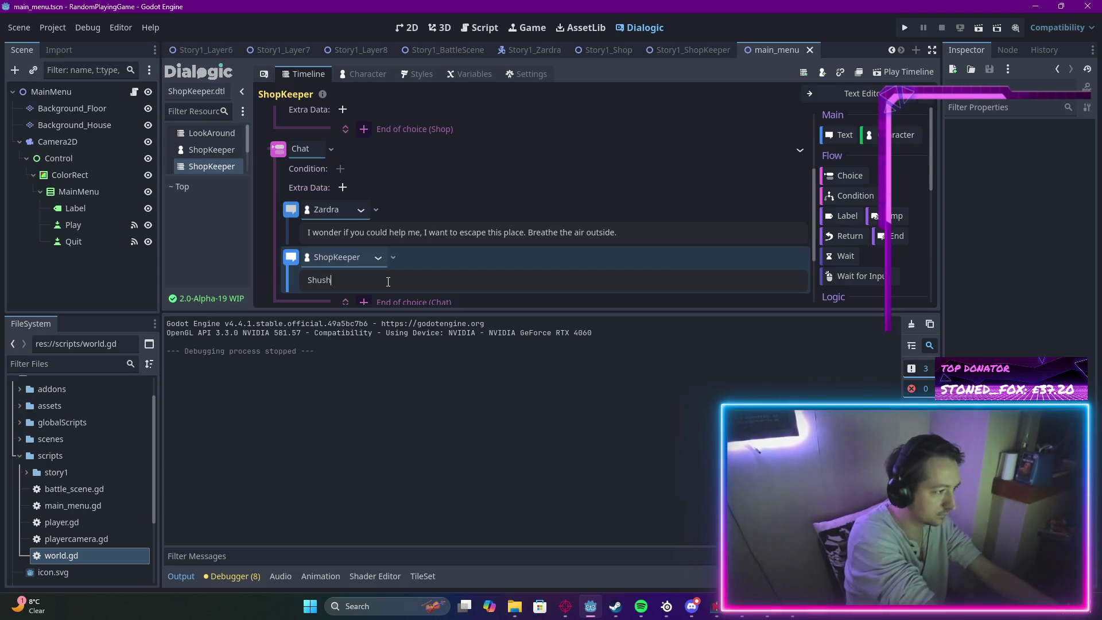
key("BackSpace")
key("BackSpace")
type("do not speak")
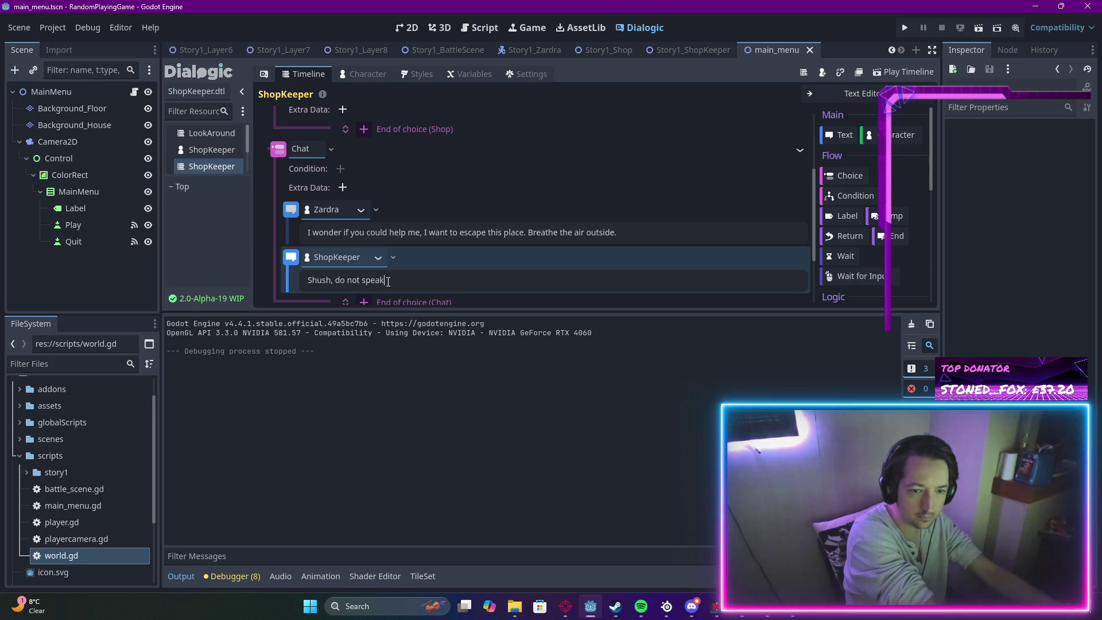
type(" to loudly, n")
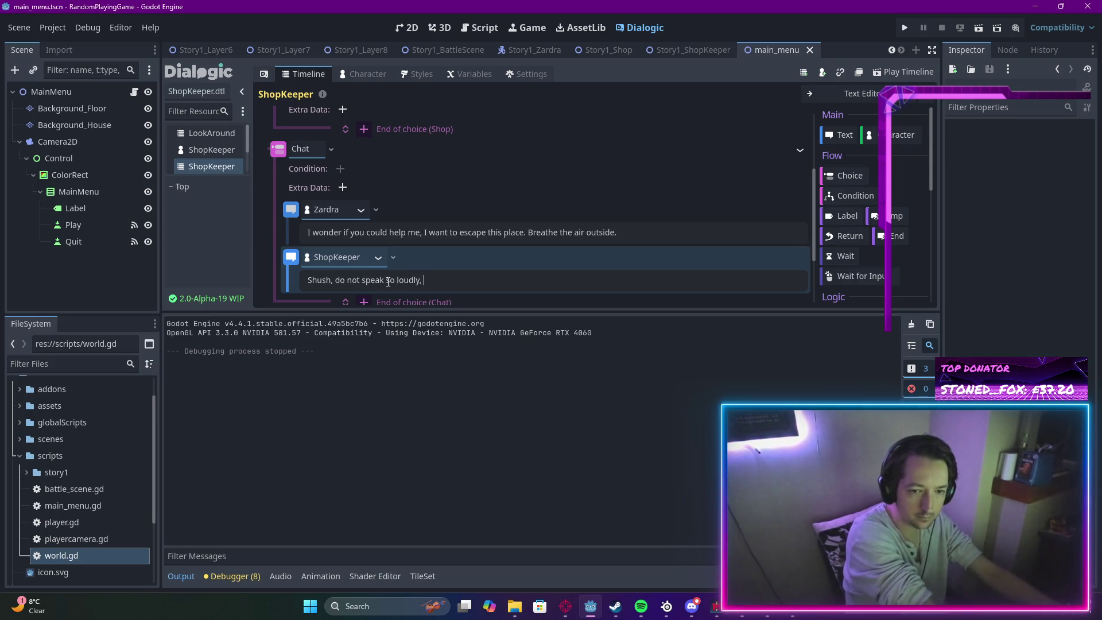
type("o one can know, I")
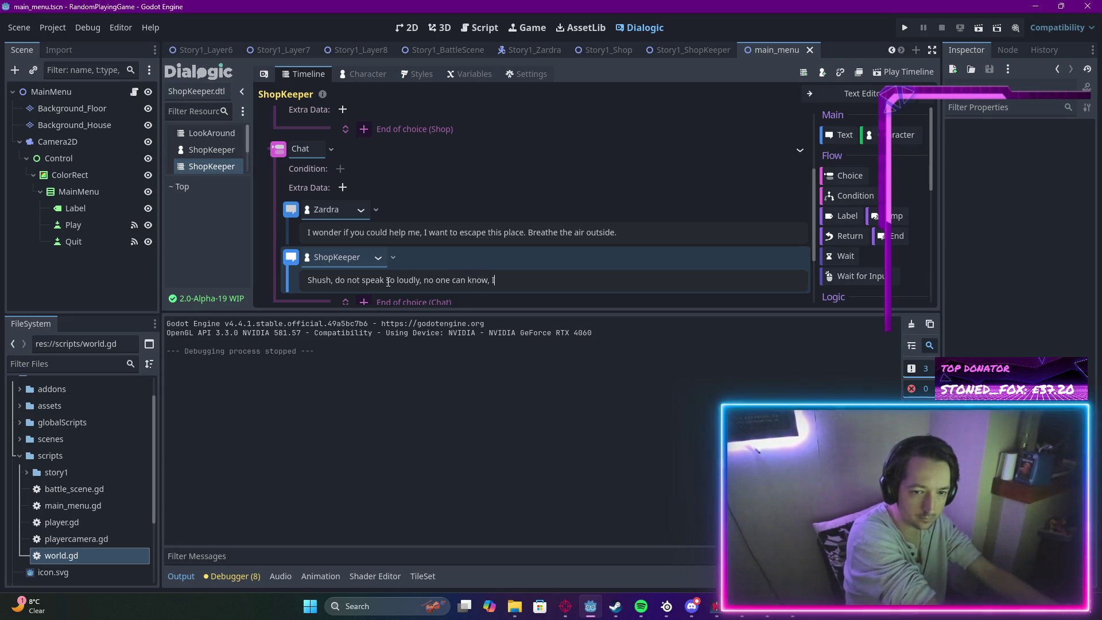
key("BackSpace")
key("BackSpace")
type("can help.")
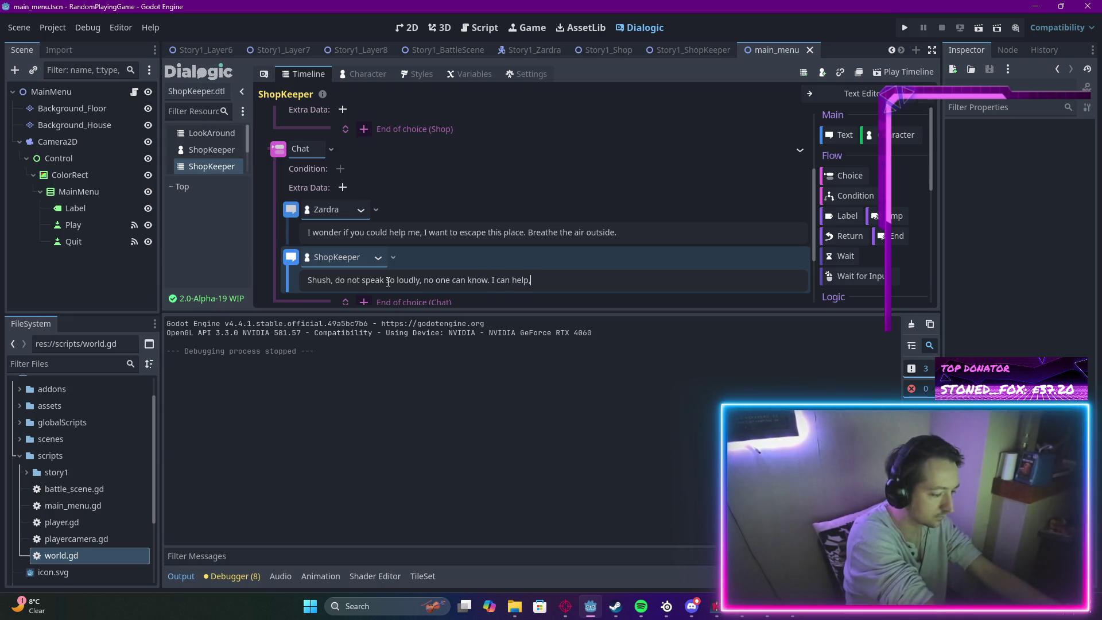
key("BackSpace")
type(", but I can't j")
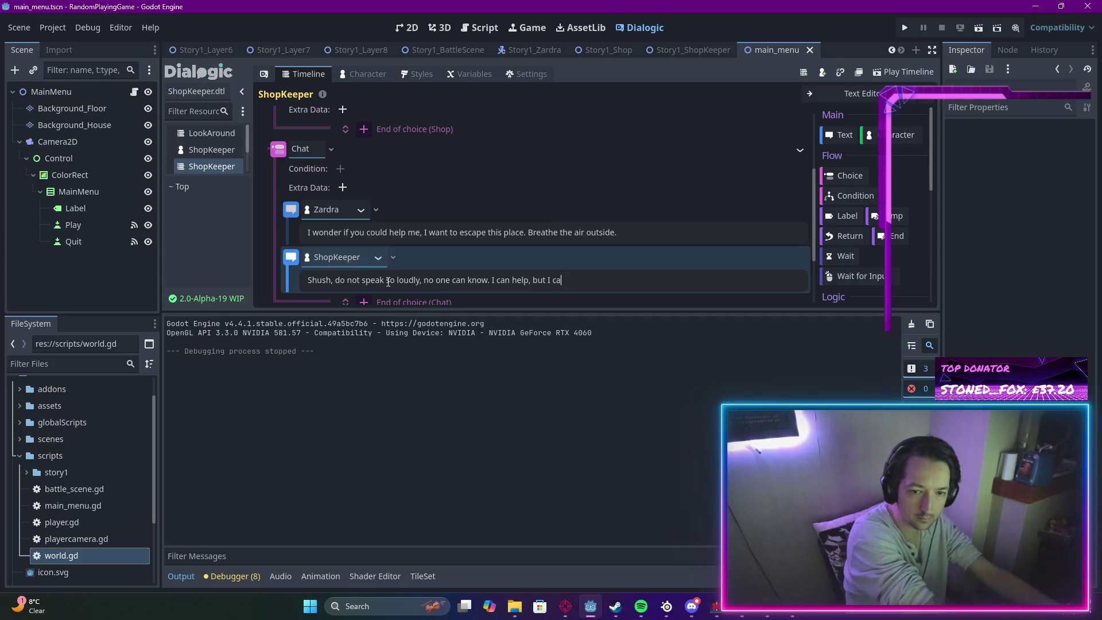
type("ust give you stu")
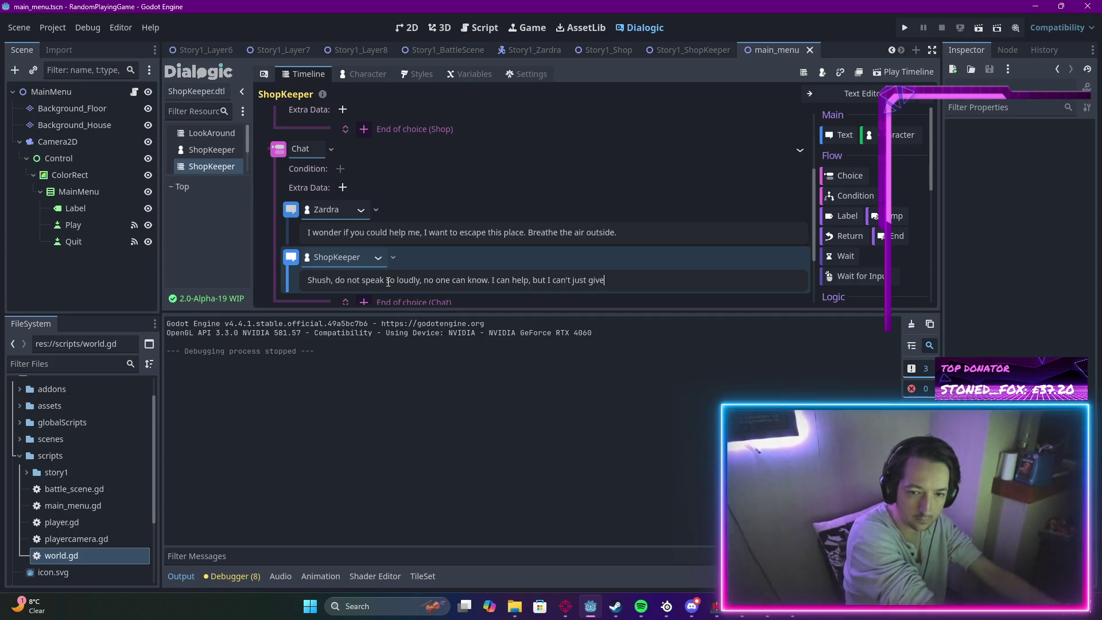
type("ff for free. T")
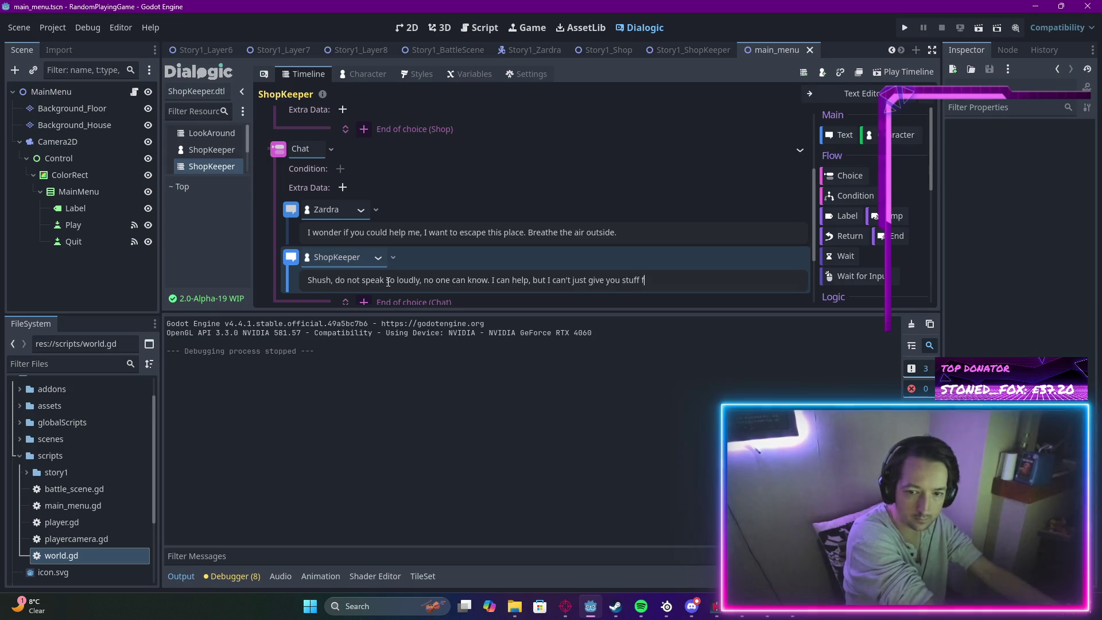
type("hey will send")
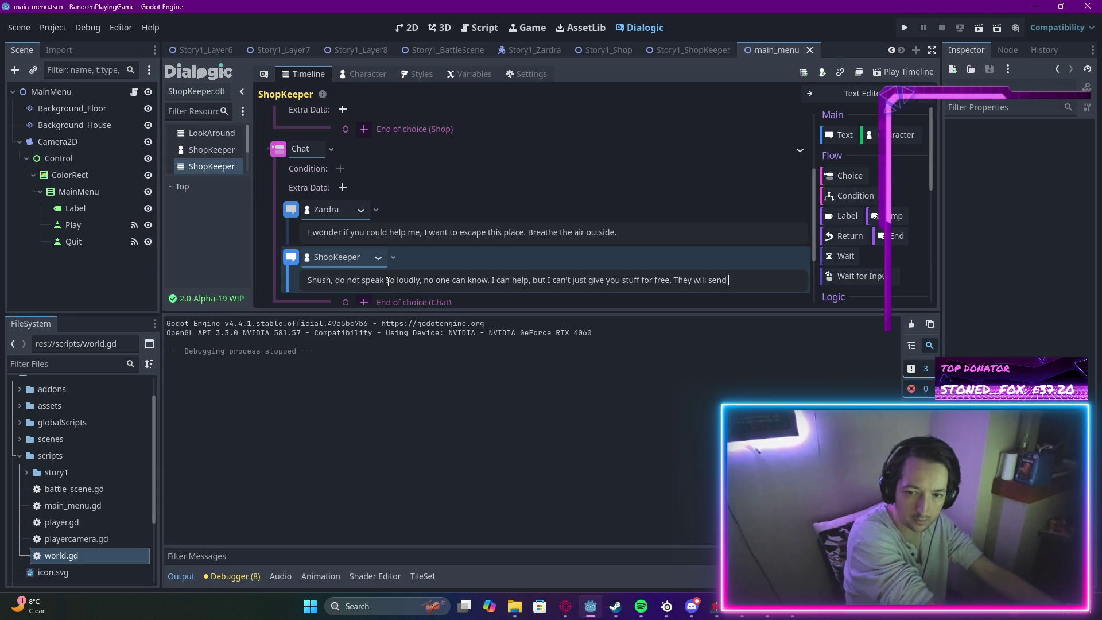
type(" me to the seventh")
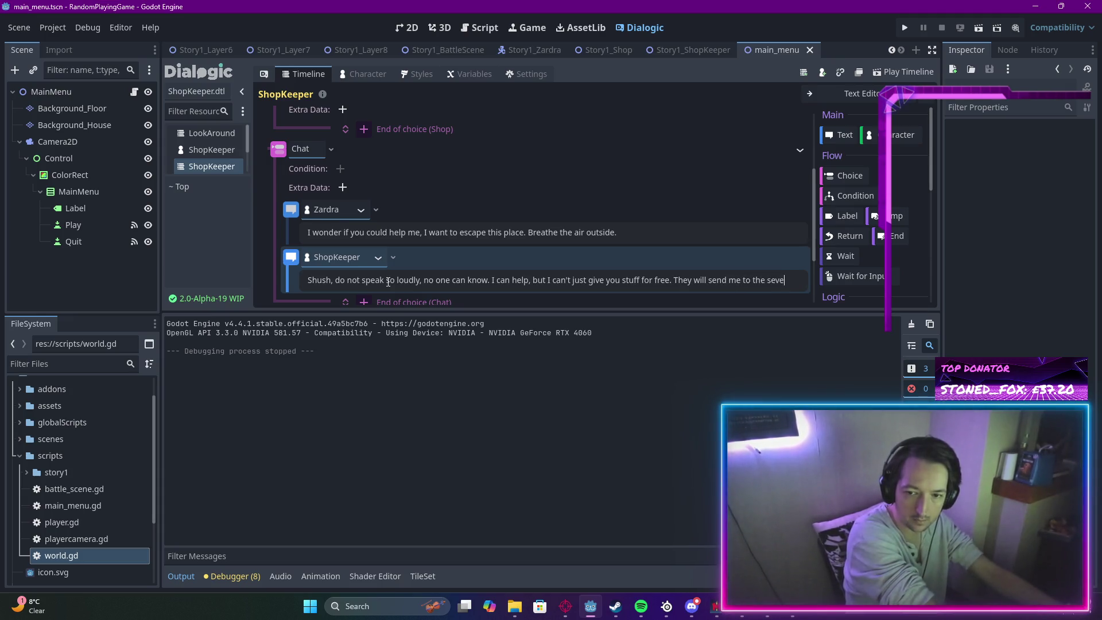
type(" pit of hell if ")
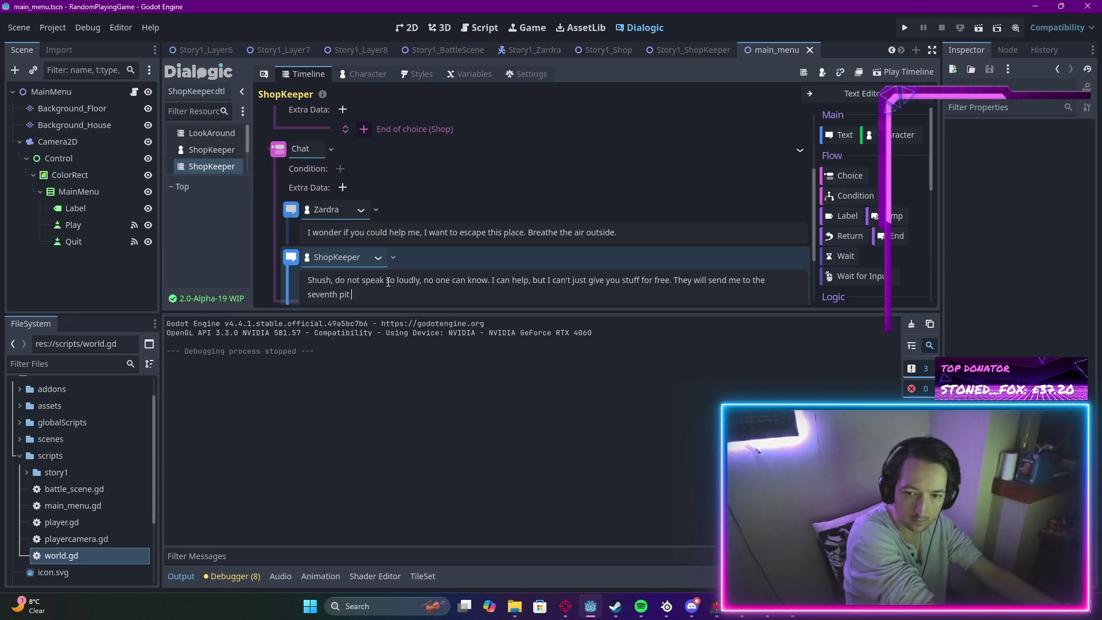
type("they found out")
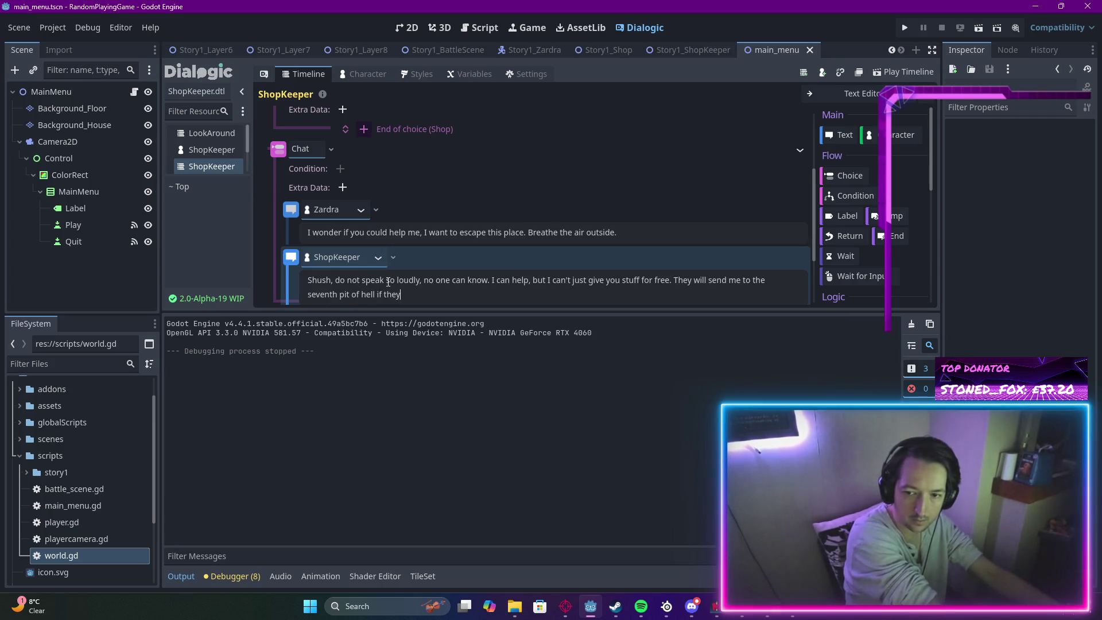
type(". Check out")
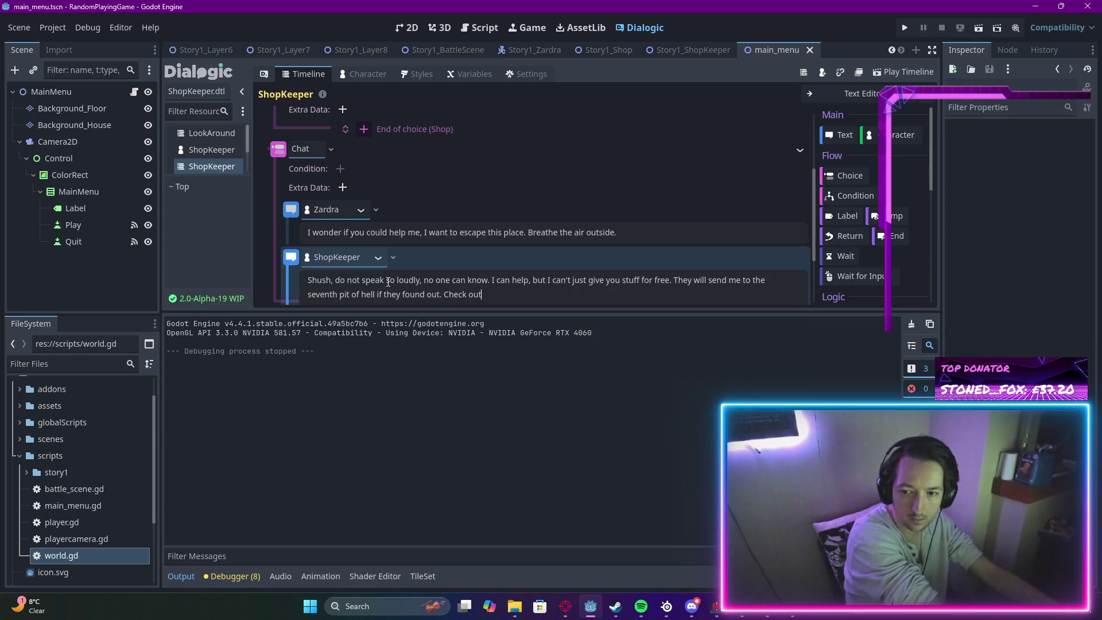
type(" what I ")
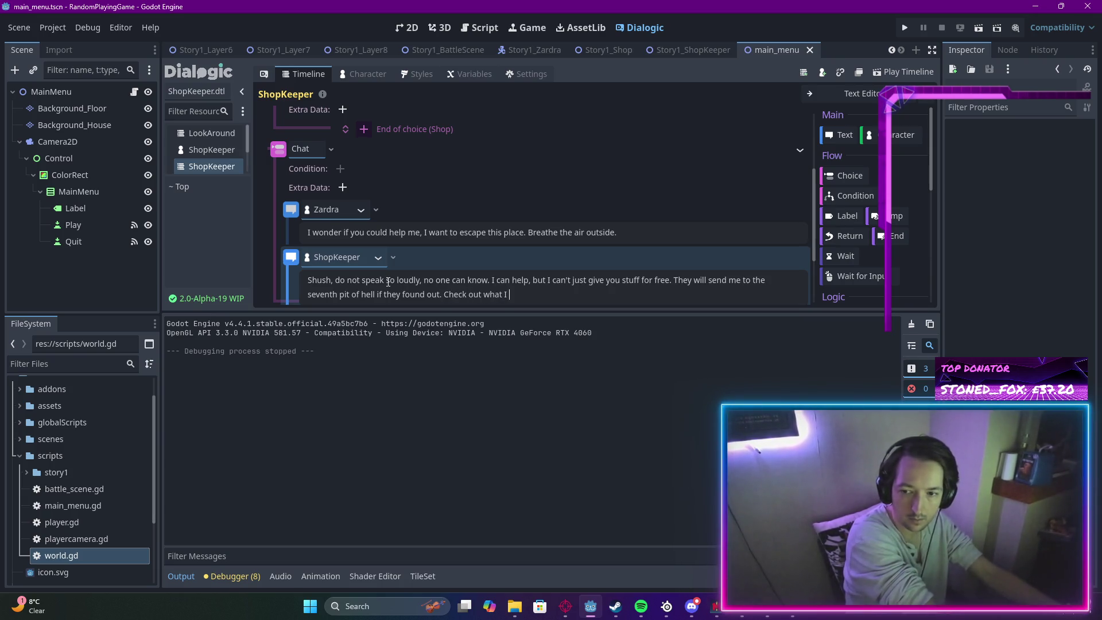
type("have")
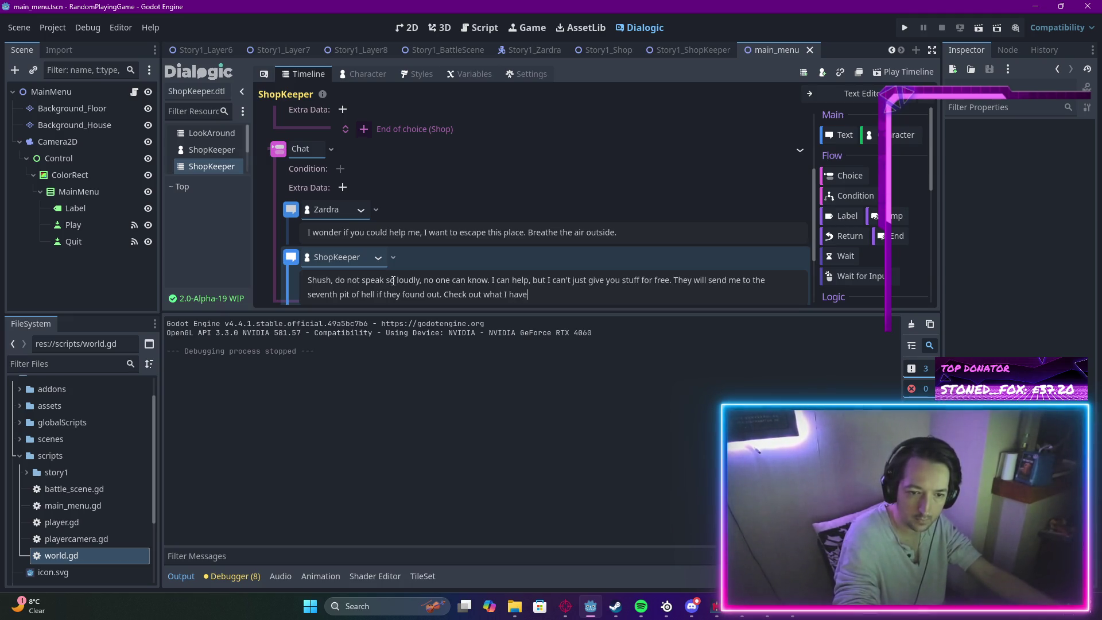
scroll(501, 267, "down", 2)
scroll(482, 260, "up", 5)
scroll(482, 258, "down", 2)
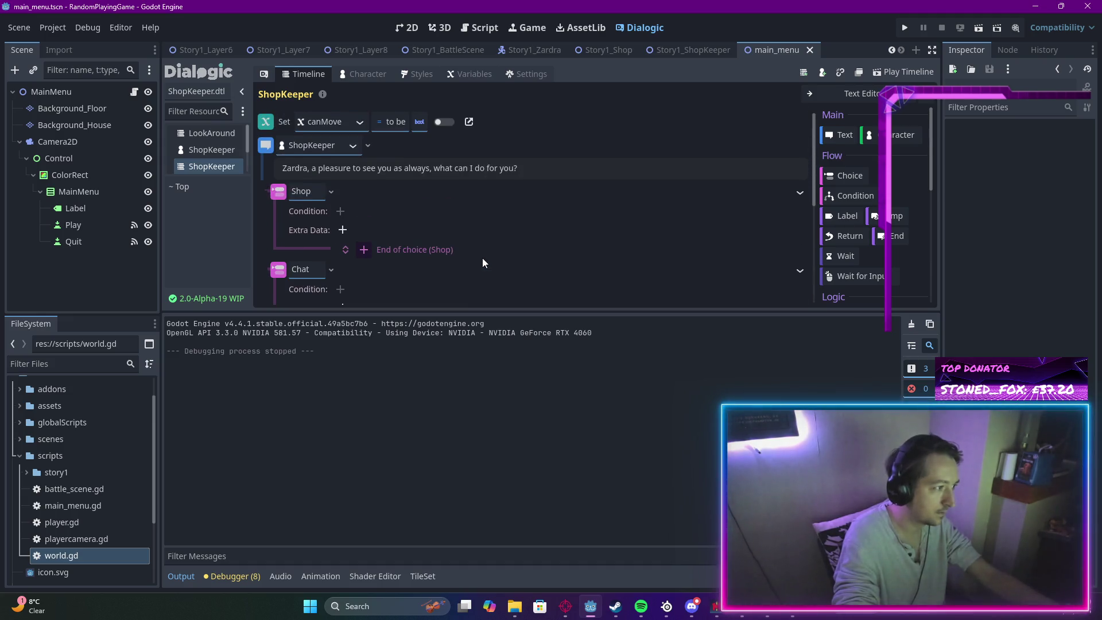
scroll(482, 263, "down", 2)
scroll(483, 259, "down", 4)
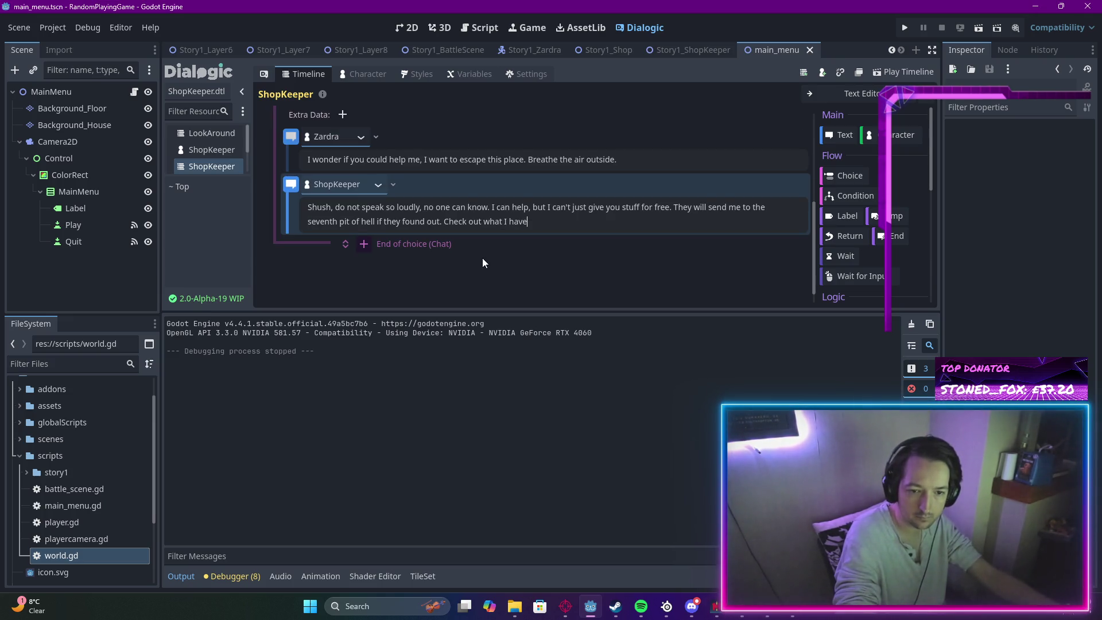
scroll(482, 261, "up", 4)
scroll(466, 253, "down", 3)
scroll(849, 229, "down", 5)
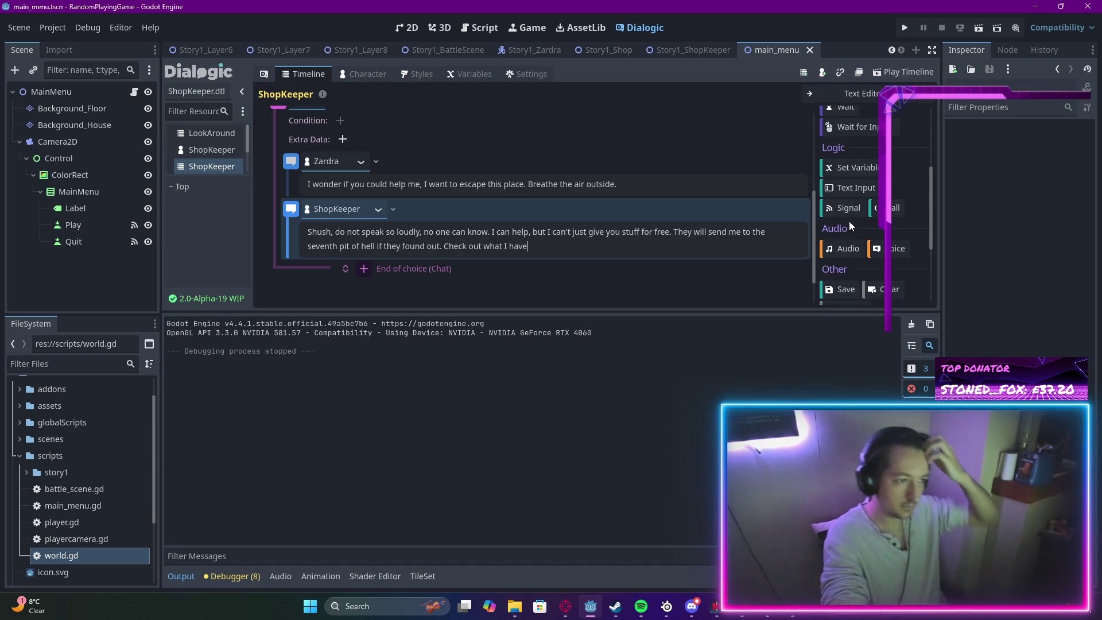
scroll(850, 221, "down", 5)
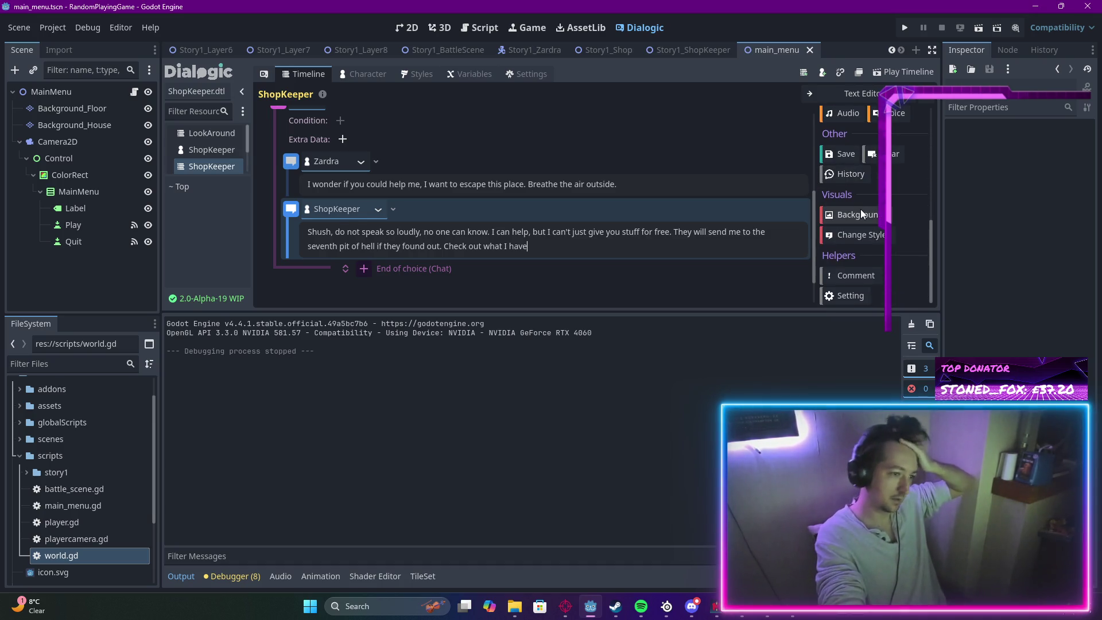
scroll(861, 209, "up", 6)
scroll(860, 202, "up", 2)
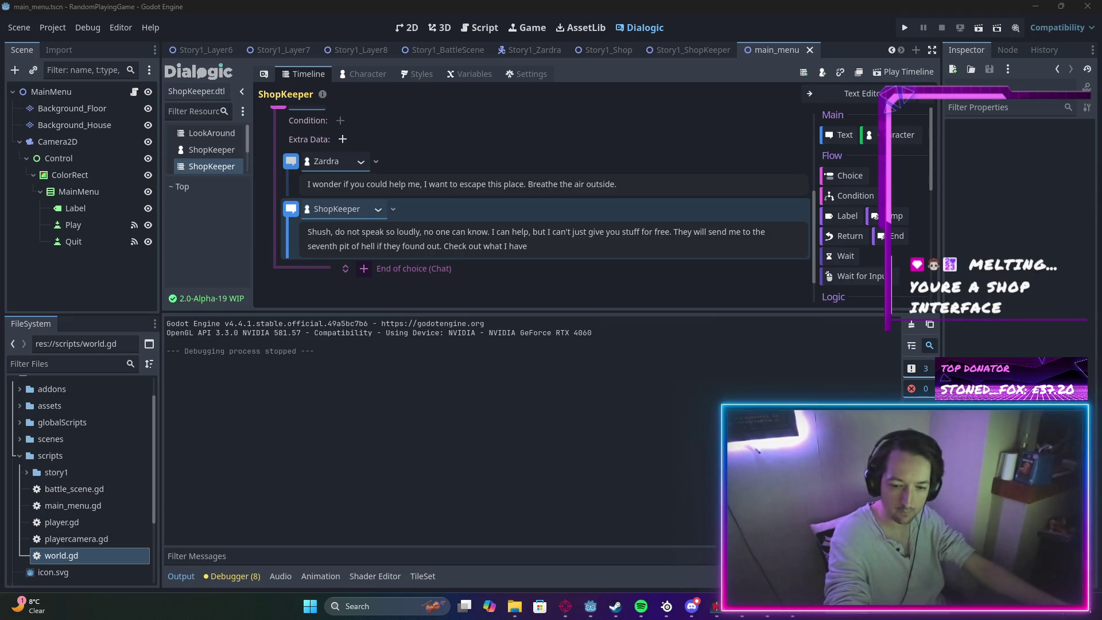
key("super+d")
key("super+d")
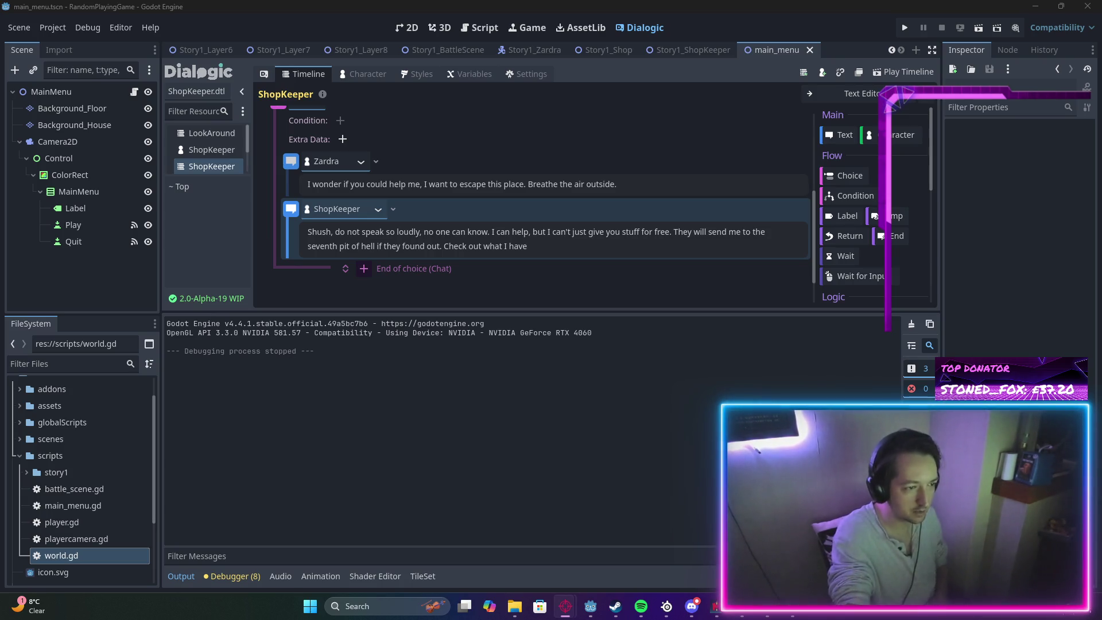
scroll(848, 197, "down", 1)
scroll(848, 196, "down", 4)
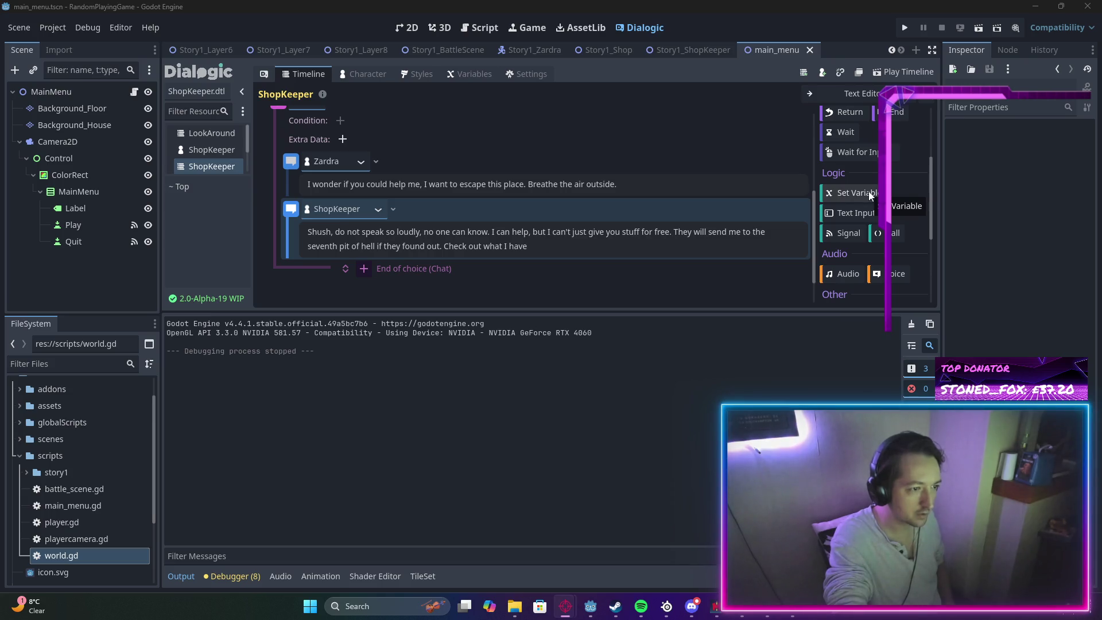
Step: Delete the signal event at the end of the Chat choice
left_click(842, 232)
scroll(474, 270, "down", 1)
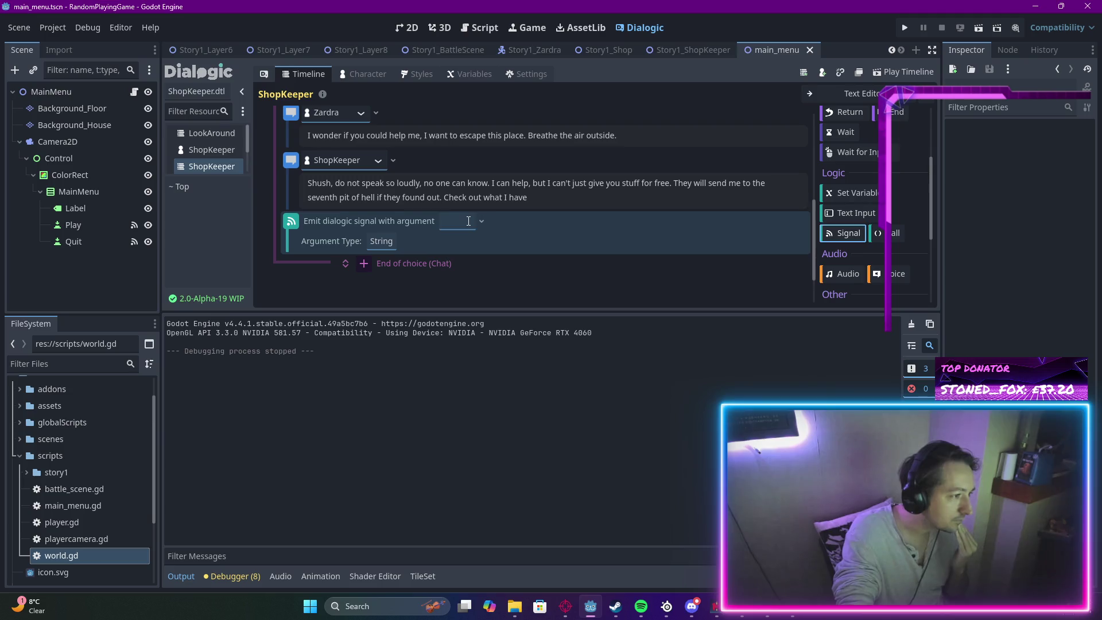
right_click(412, 220)
left_click(449, 346)
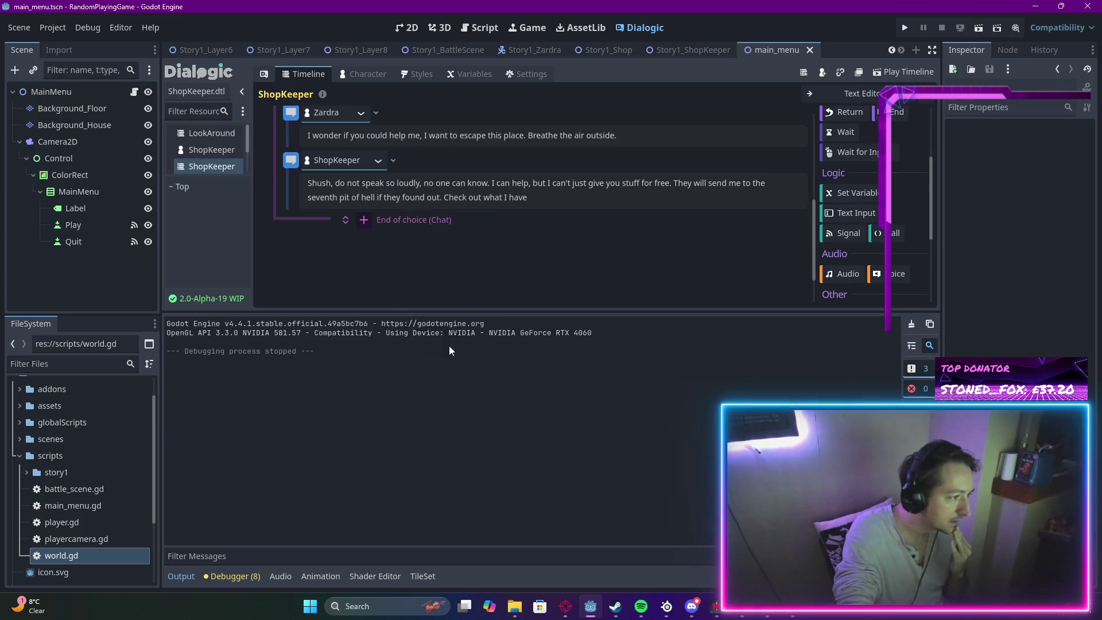
Step: Add a Call event in Chat targeting the GameManager autoload, then delete it again
left_click(889, 233)
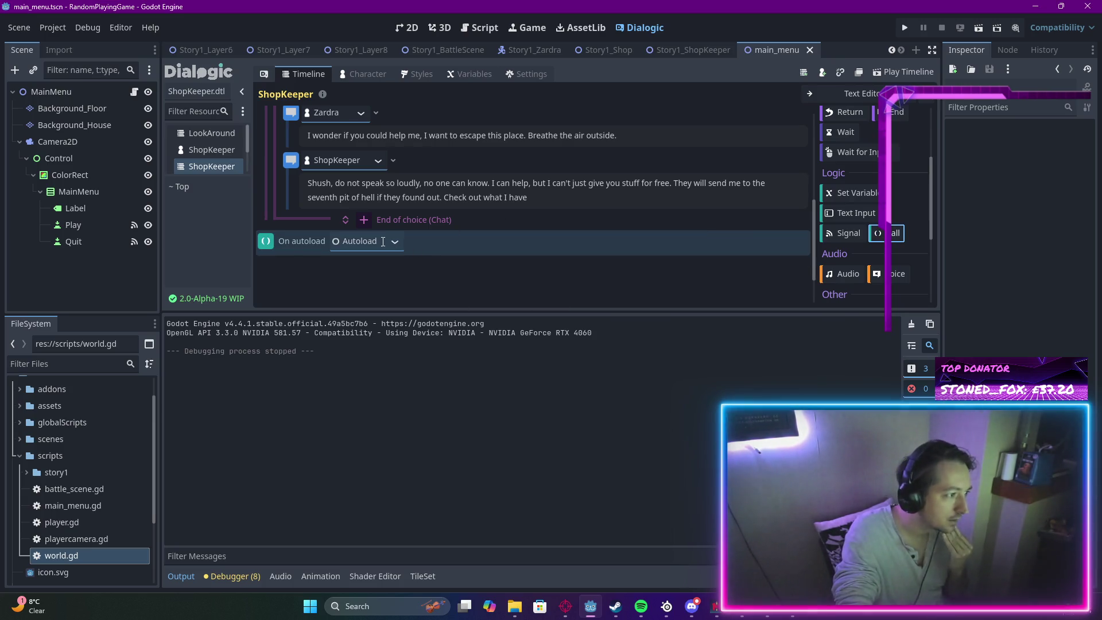
left_click_drag(290, 237, 329, 212)
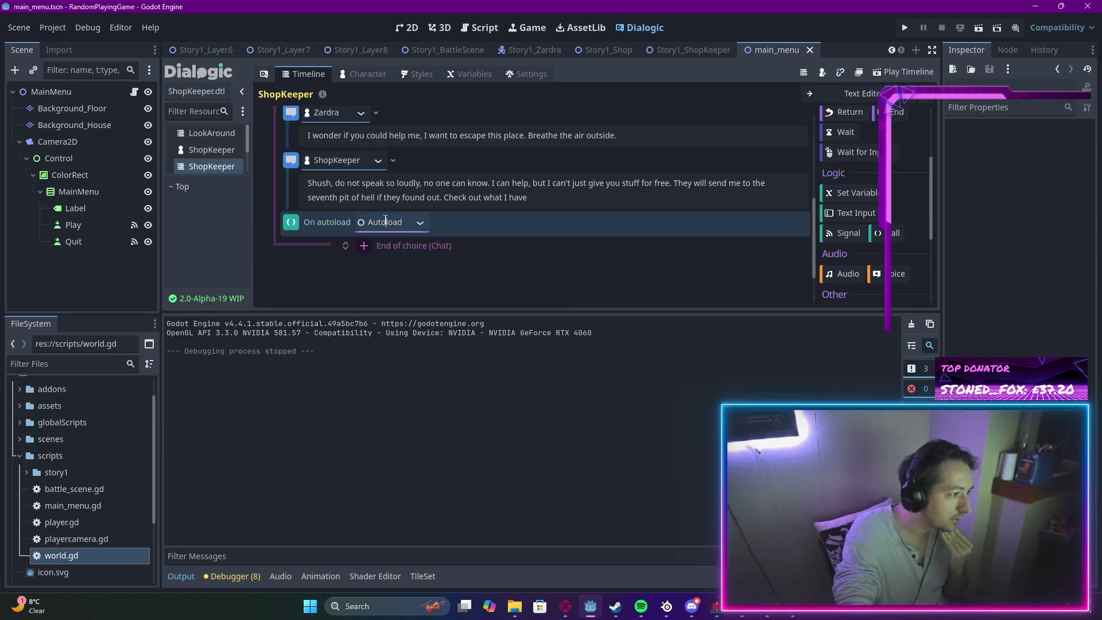
left_click(420, 226)
left_click(403, 243)
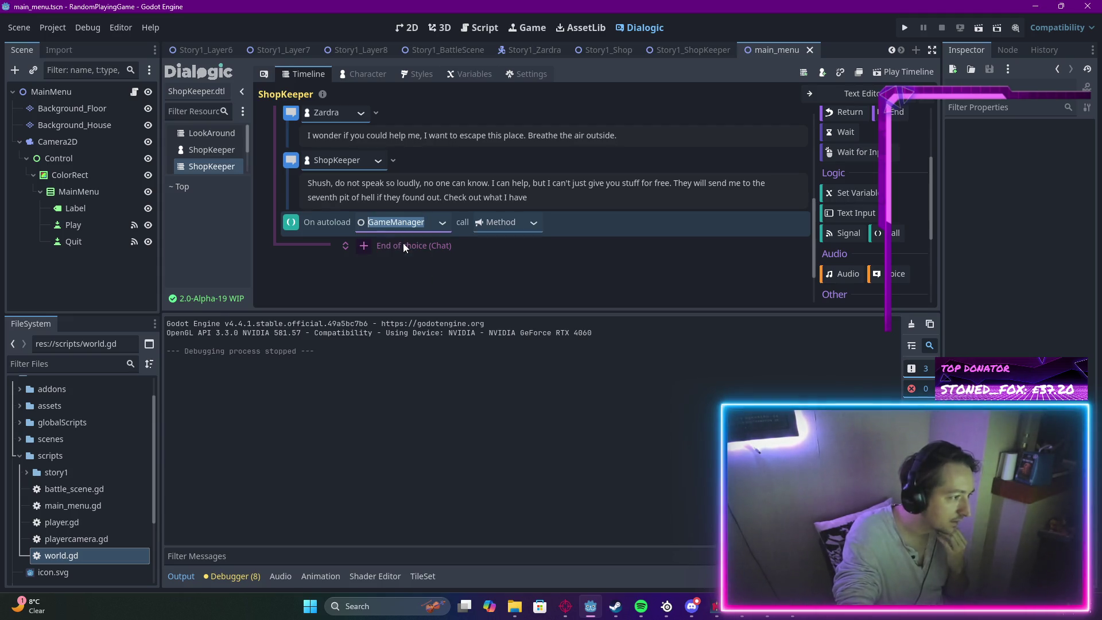
left_click(534, 223)
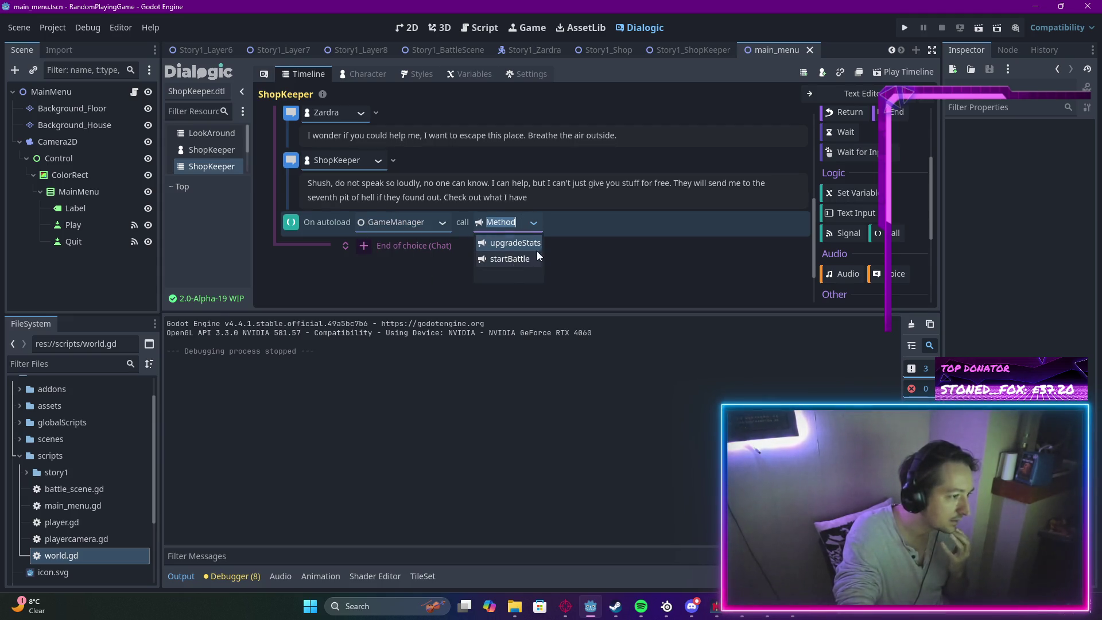
left_click(595, 254)
left_click(566, 222)
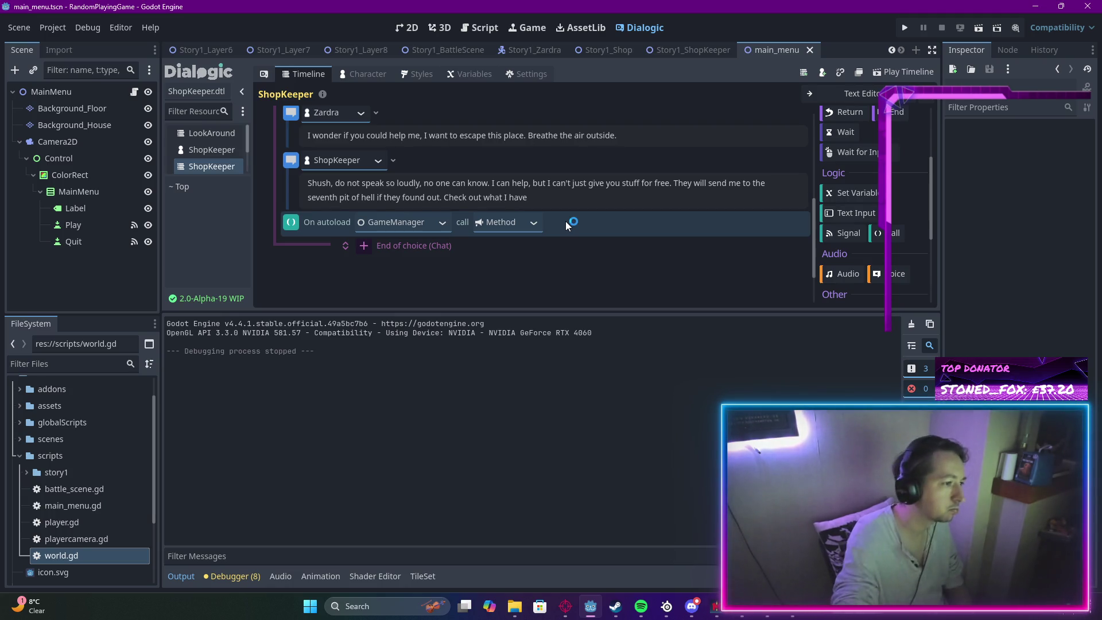
right_click(564, 222)
left_click(600, 350)
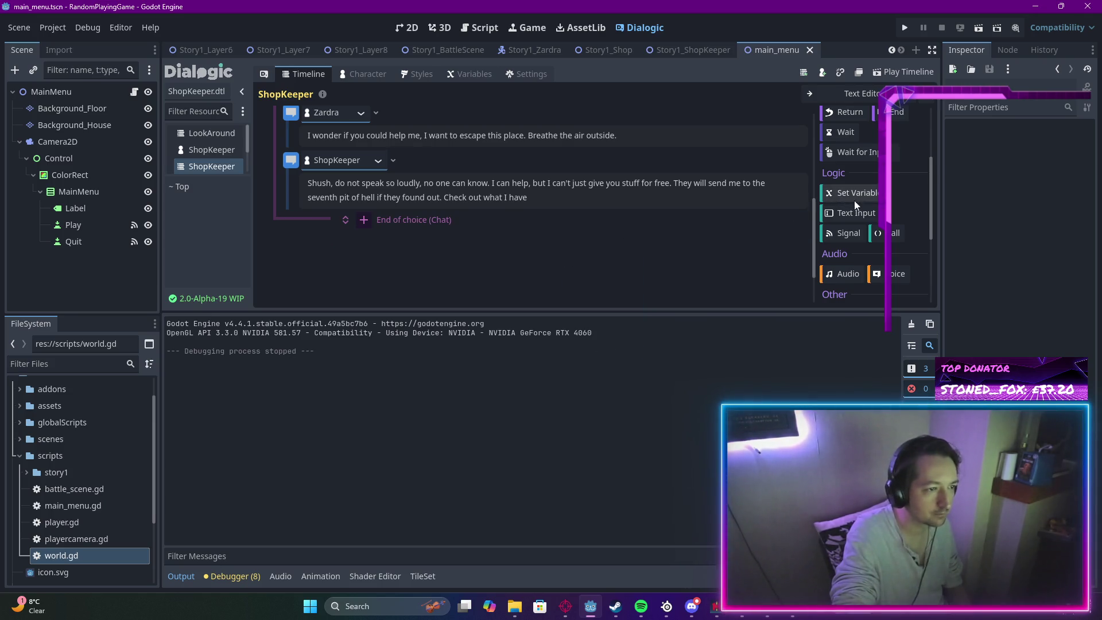
key("alt+Tab")
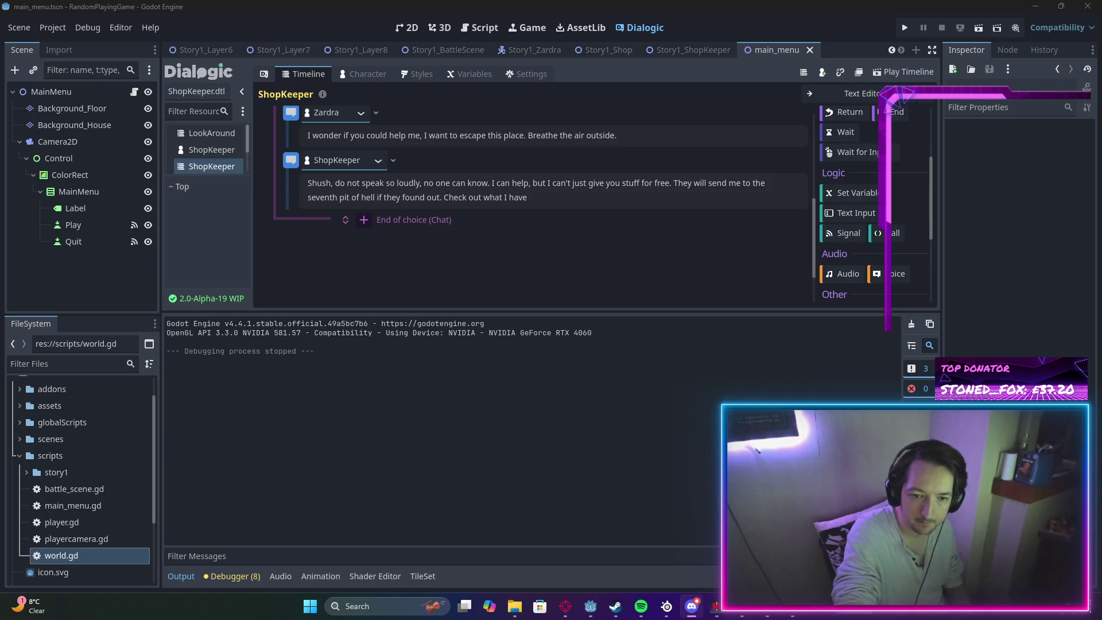
Step: Add an empty choice below Chat, then delete it again
scroll(575, 259, "up", 3)
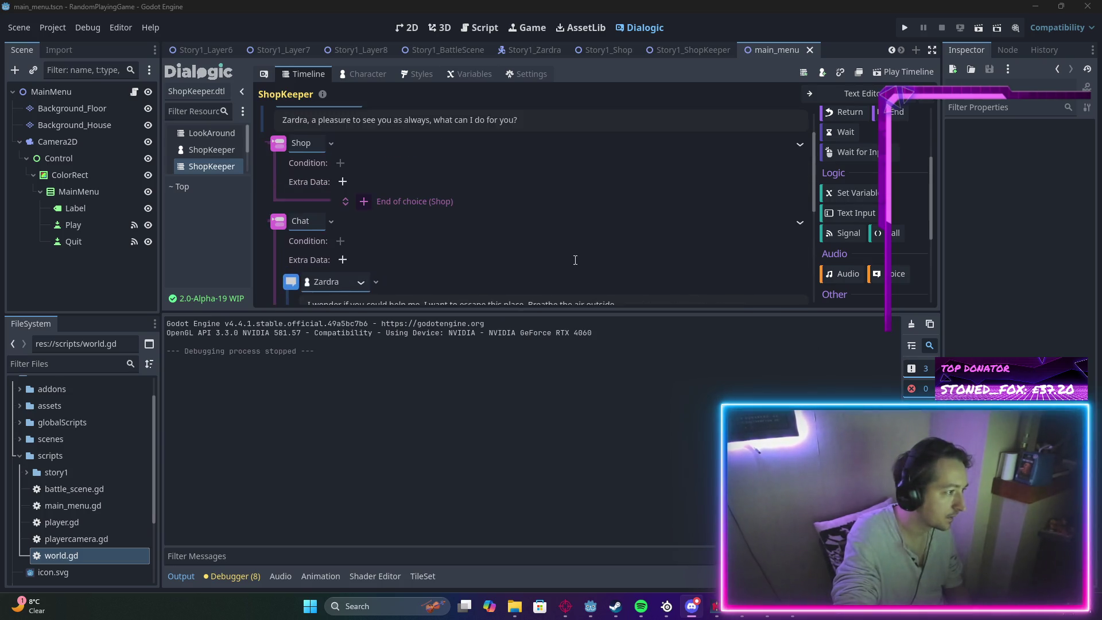
scroll(576, 260, "down", 2)
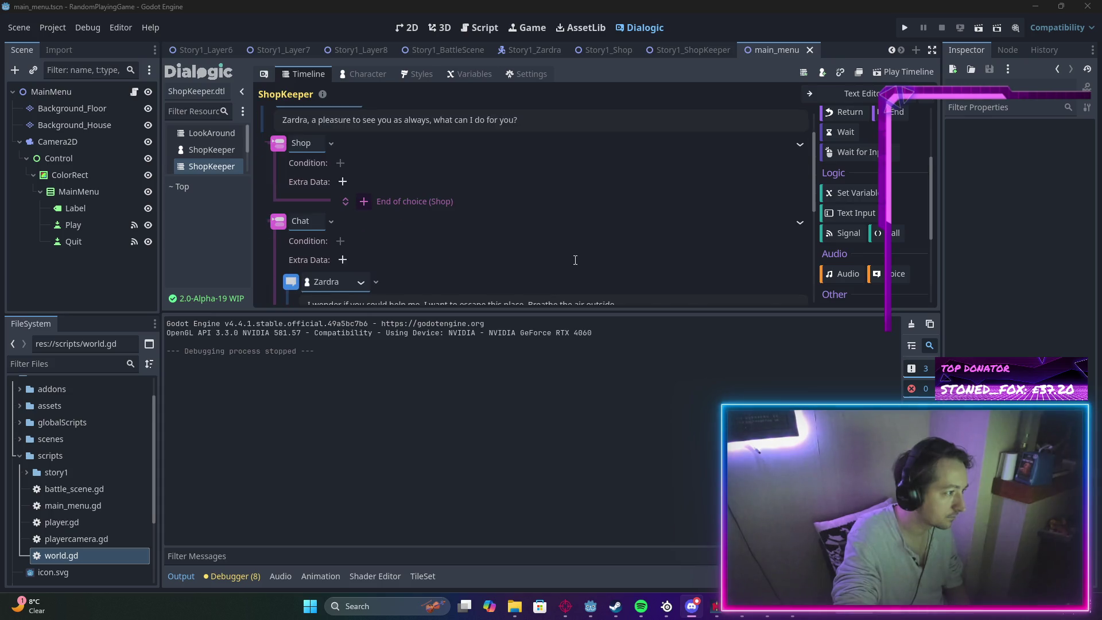
scroll(575, 260, "down", 5)
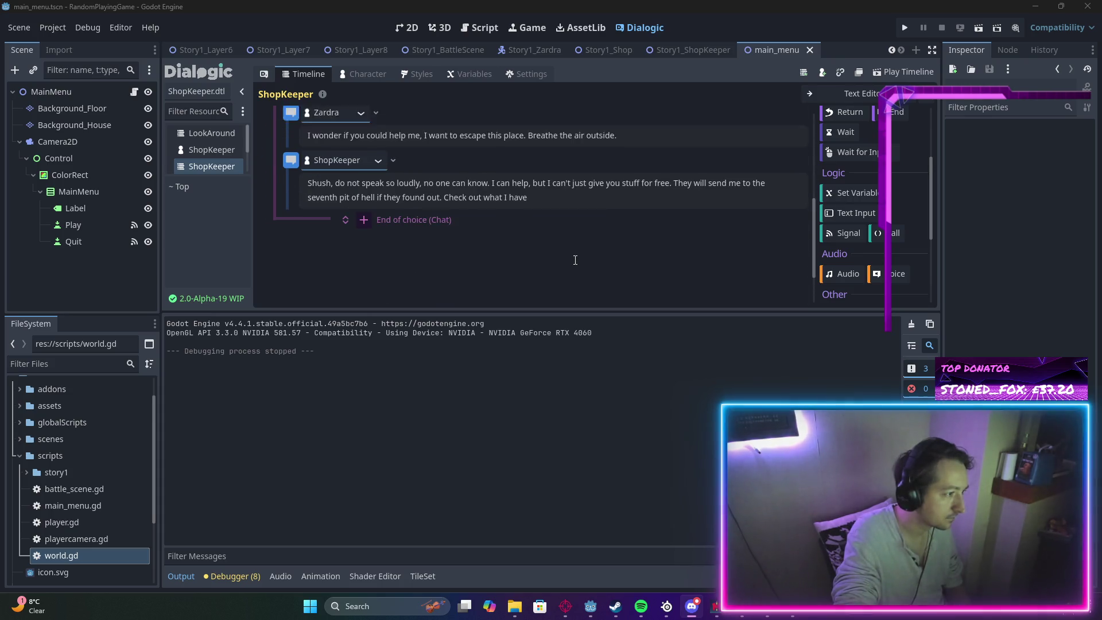
scroll(574, 259, "up", 2)
left_click(367, 269)
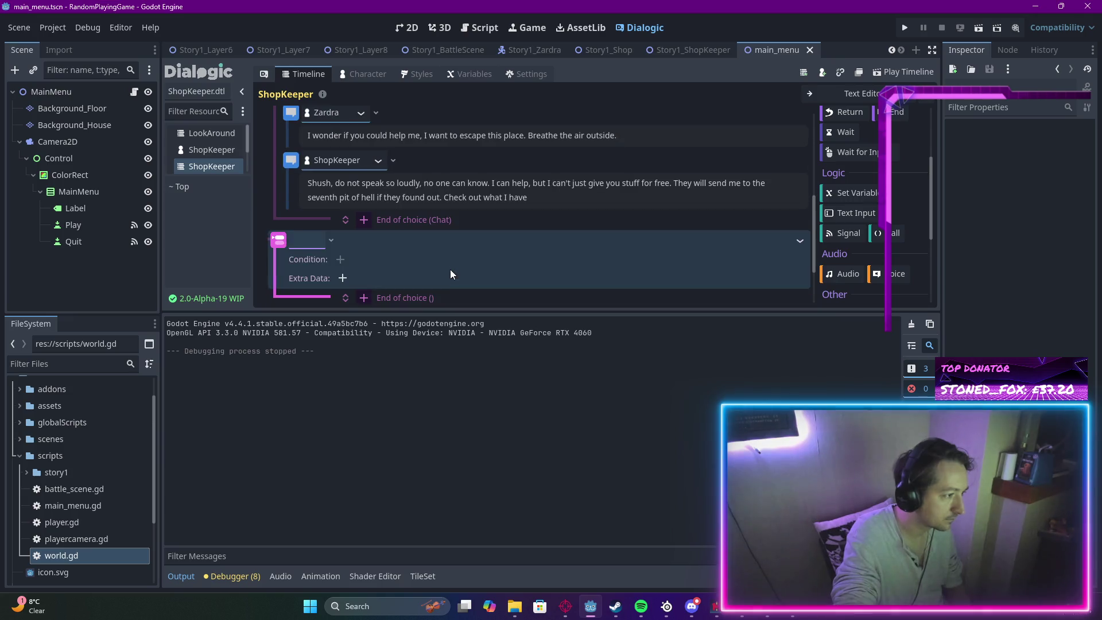
scroll(583, 215, "down", 2)
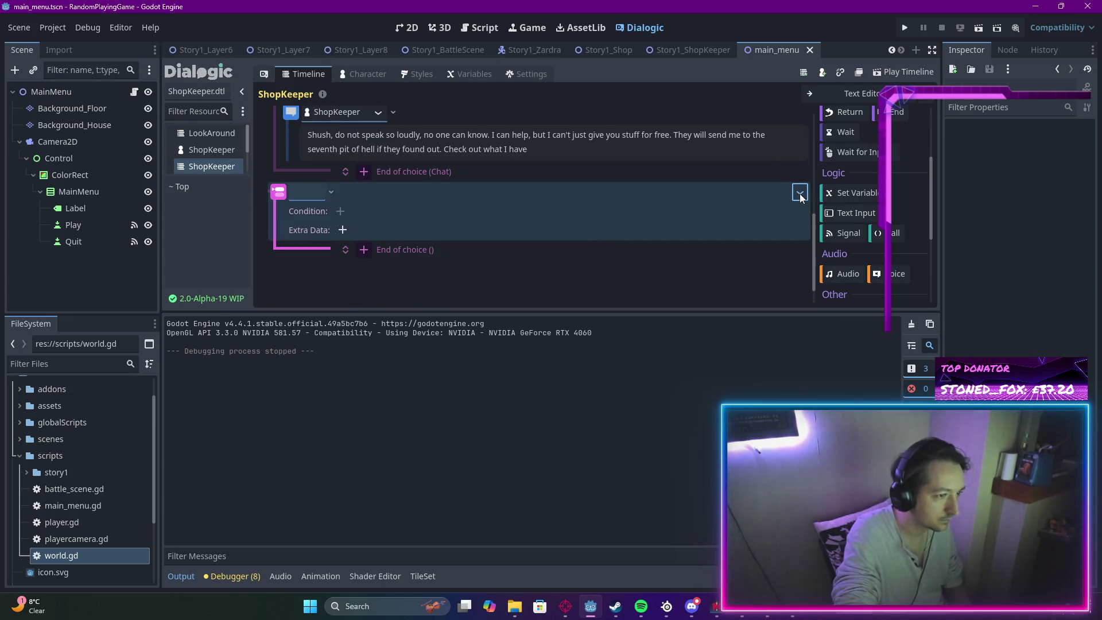
right_click(706, 191)
left_click(725, 317)
Step: Add Zardra's line: 'Well, I guess I had better go prepare to take on Cerberus, thank you for your help'
scroll(844, 172, "up", 3)
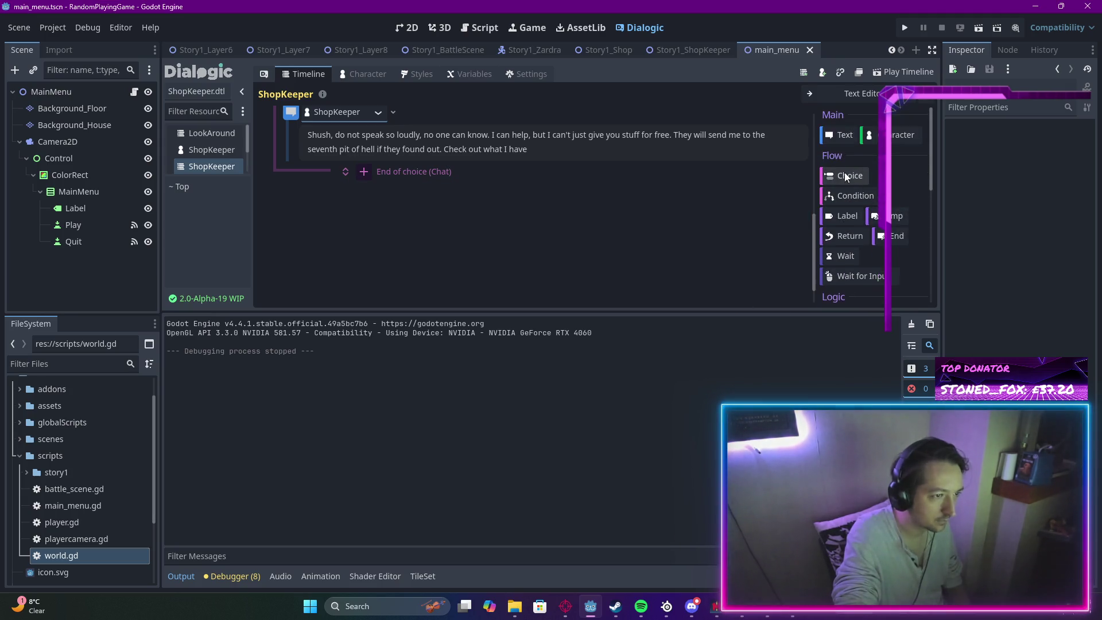
left_click_drag(843, 138, 489, 201)
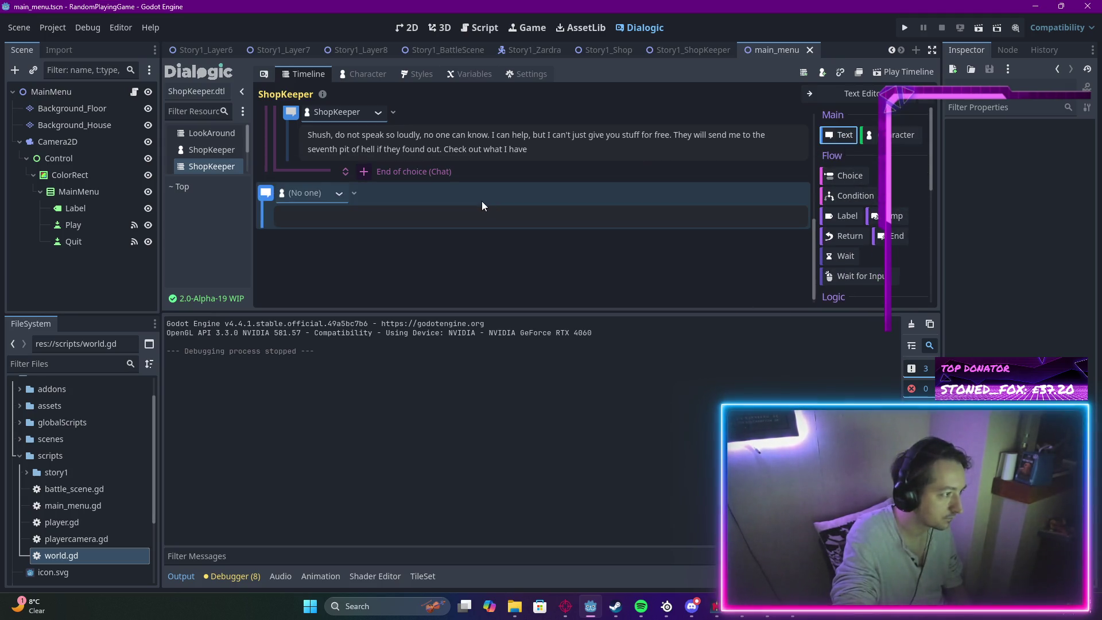
left_click(304, 193)
left_click(335, 218)
type("We")
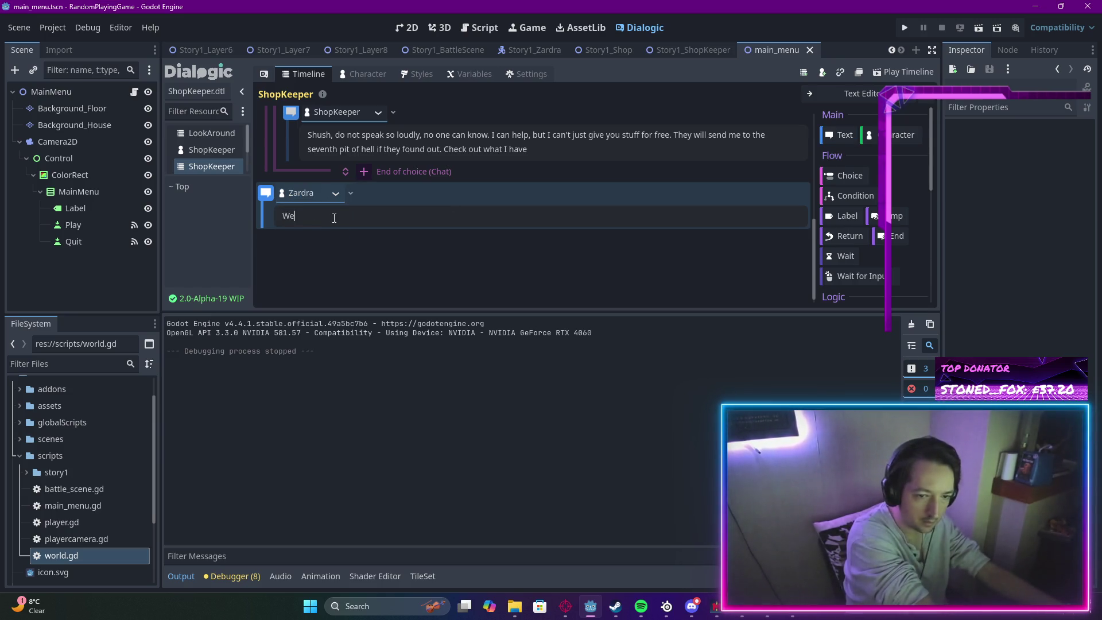
type("ll, I guess ")
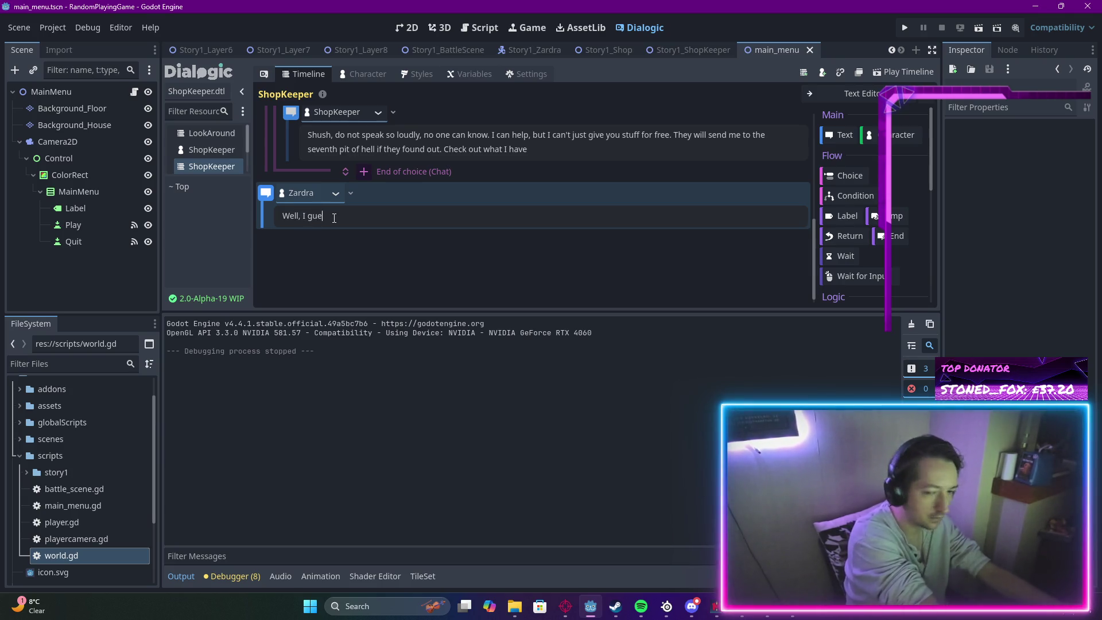
type("I had better go ")
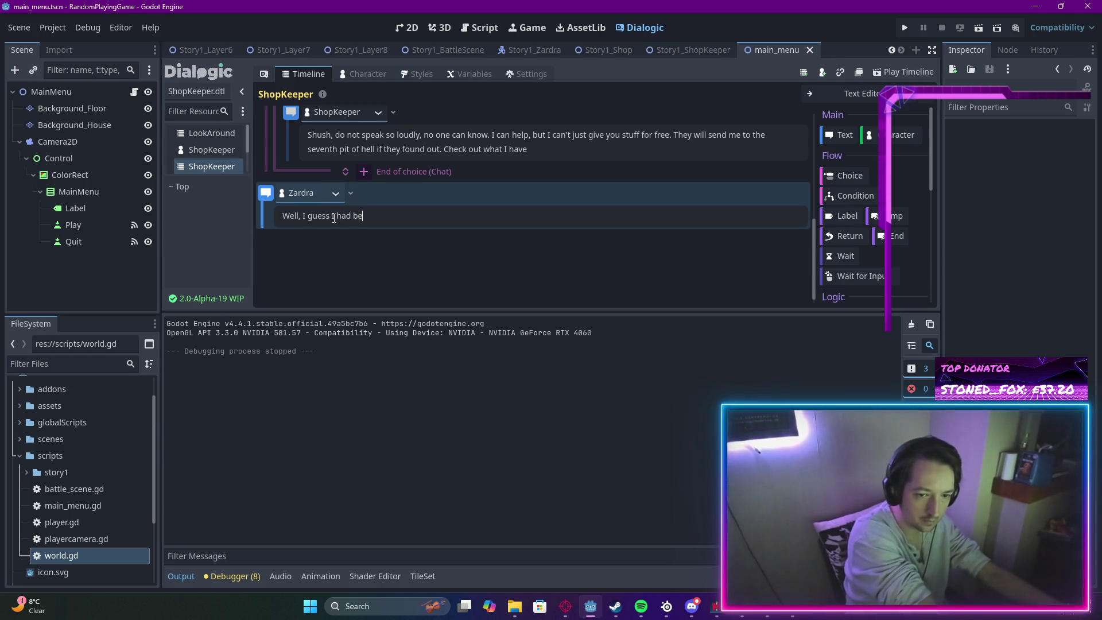
type("prepare to")
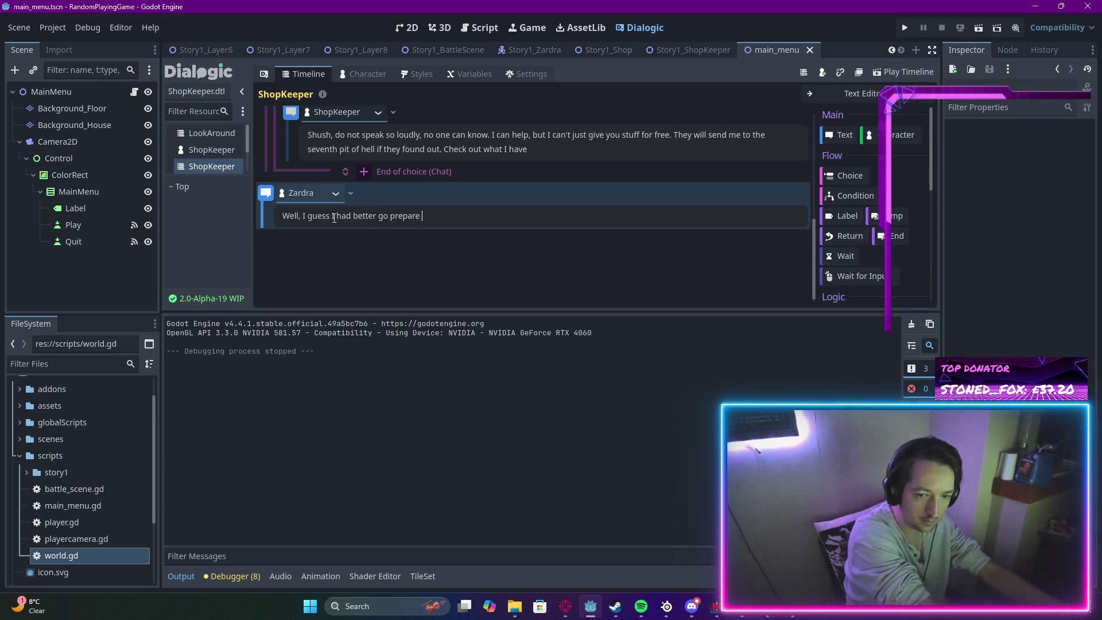
type(" take on Cer")
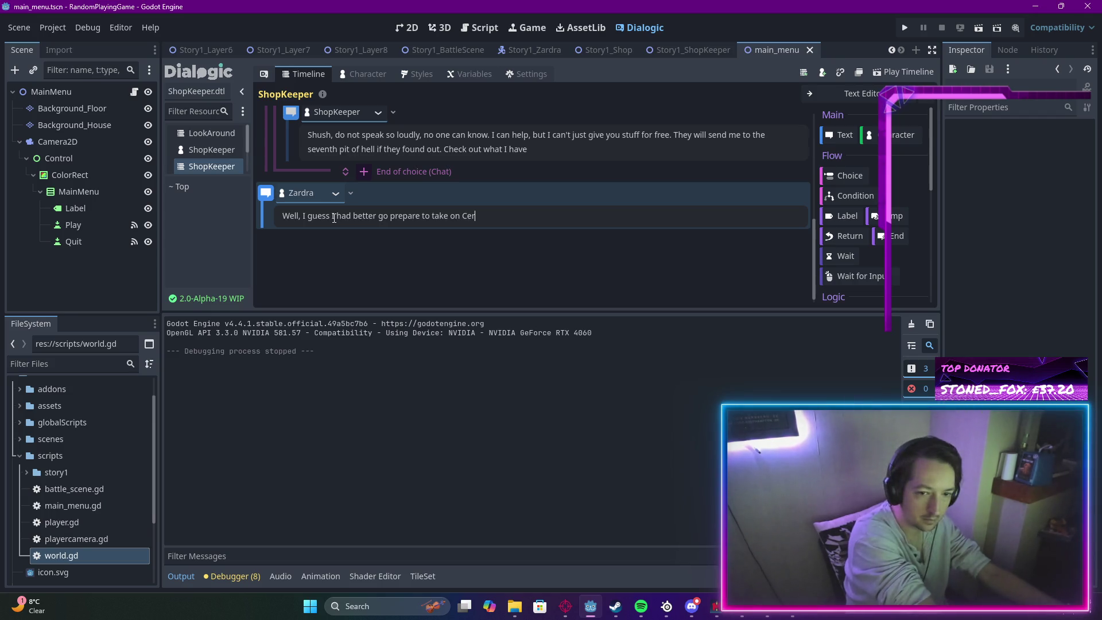
type("berus, ")
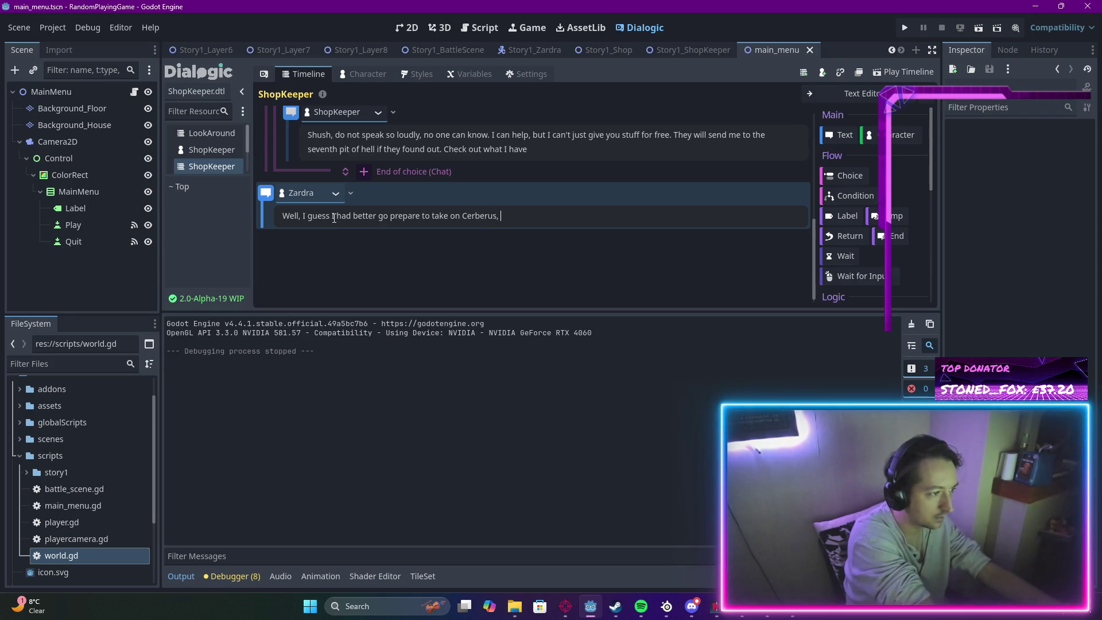
type("thank you for your h")
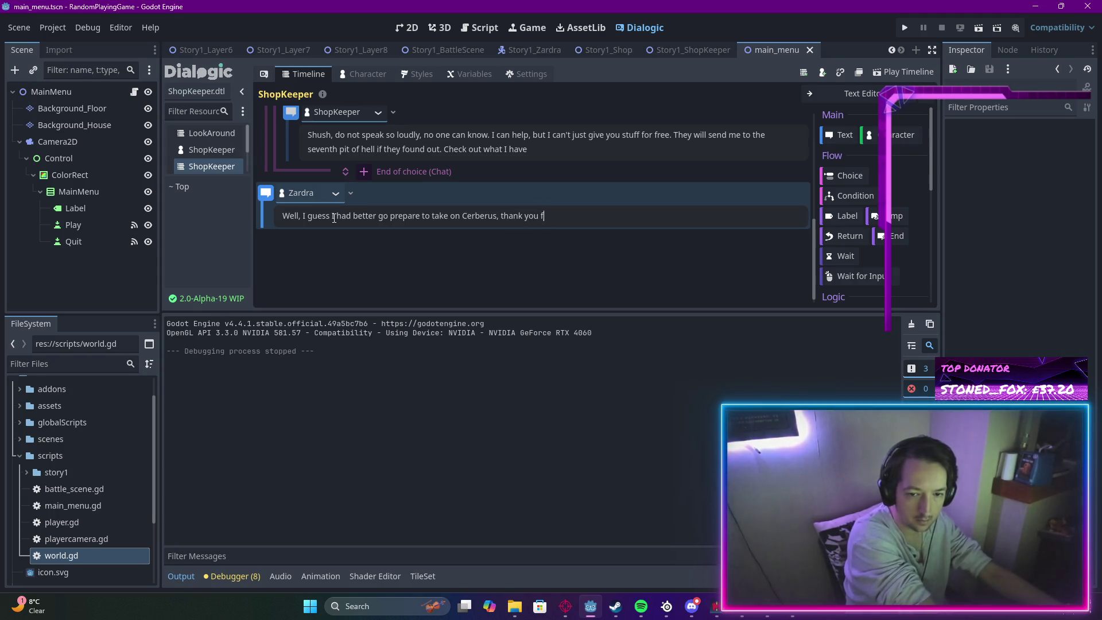
type("elp.")
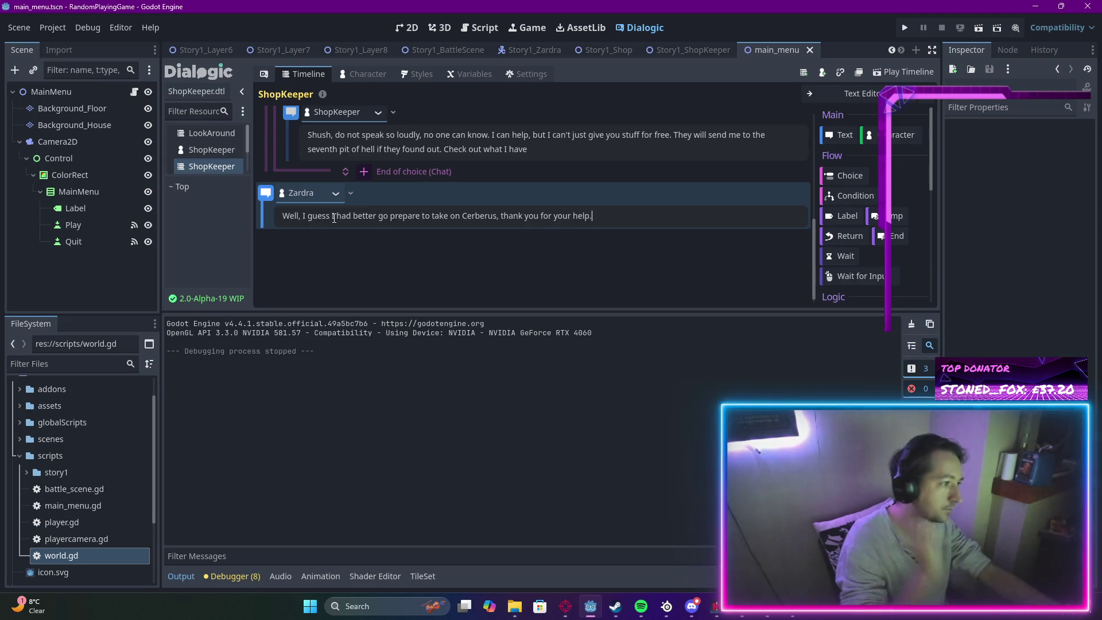
Step: Add a Set event and create a bool variable ShopKeeperTalkedTo in the VAR folder, saving it
scroll(861, 218, "down", 3)
left_click(862, 195)
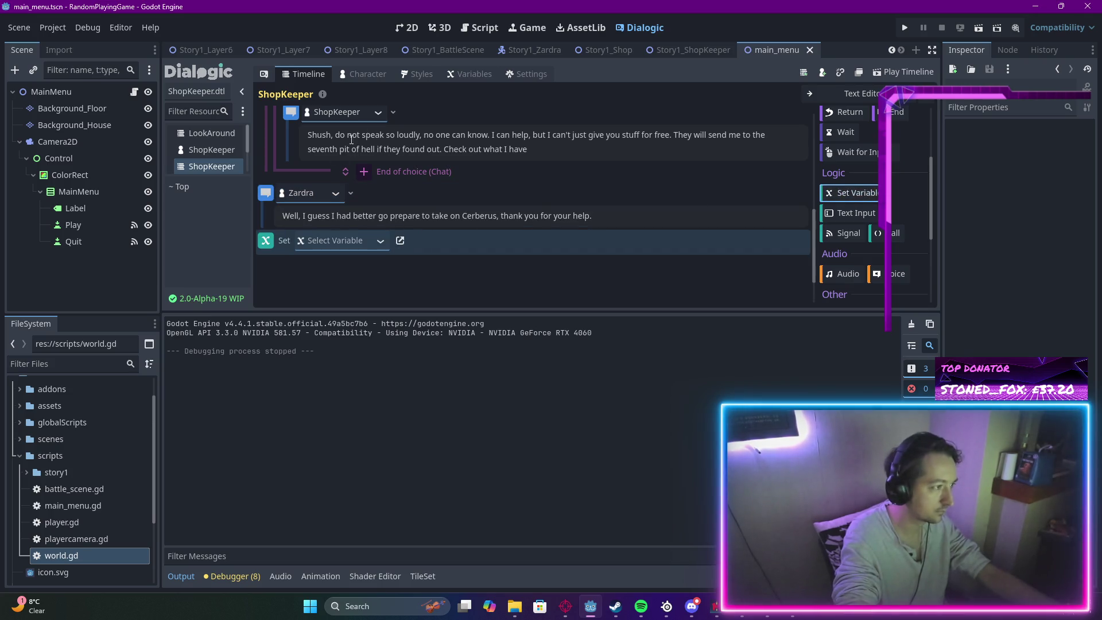
left_click(468, 74)
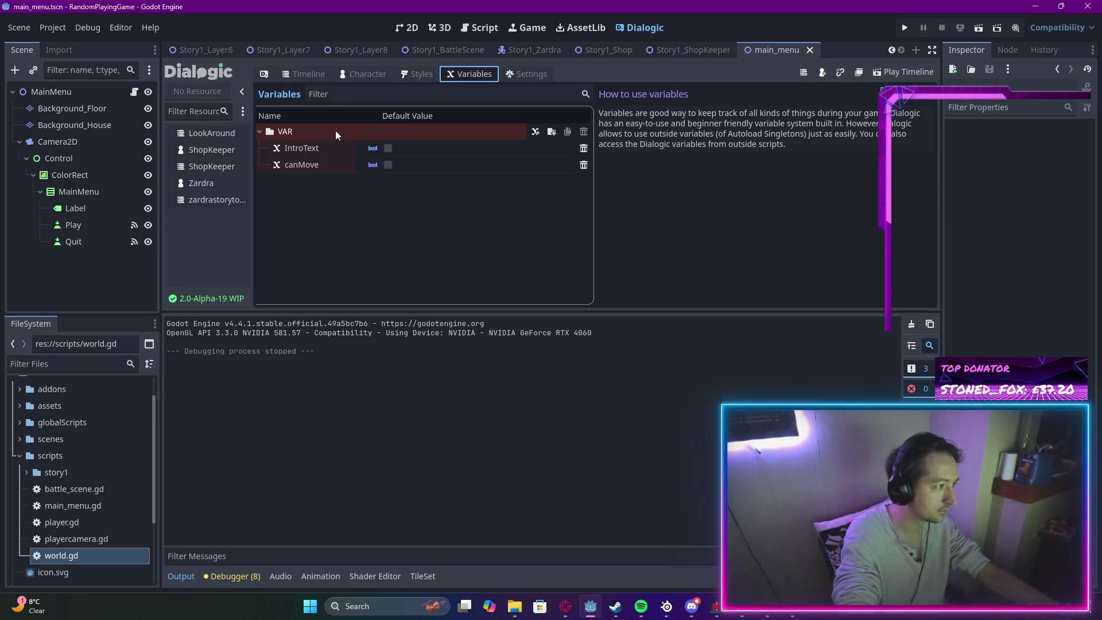
left_click(536, 132)
key("BackSpace")
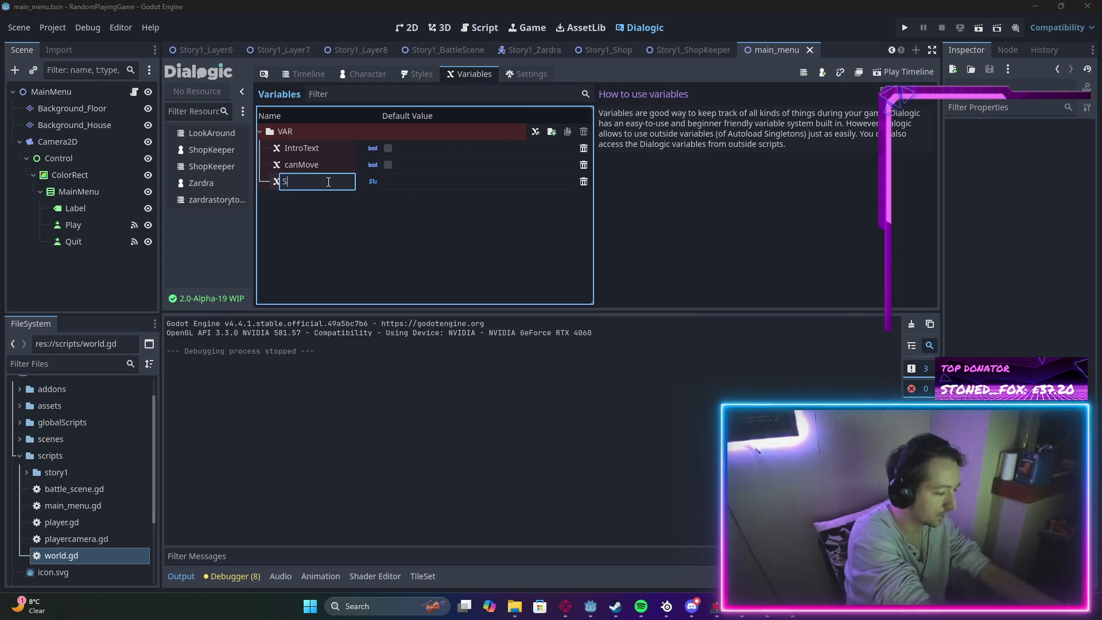
type("ShopKeeper")
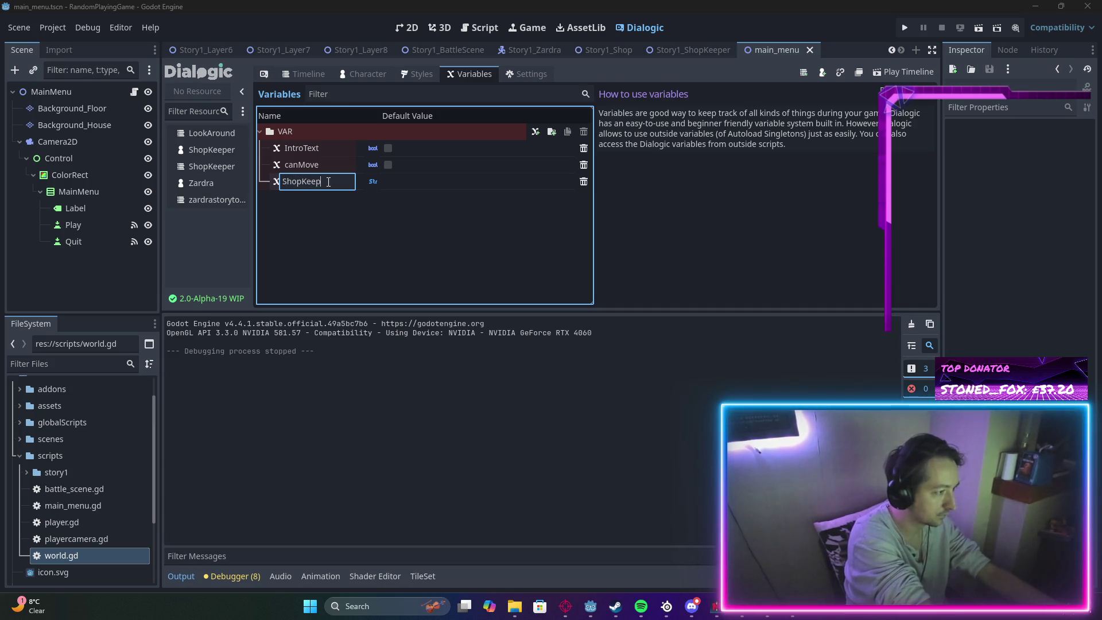
type("Tale")
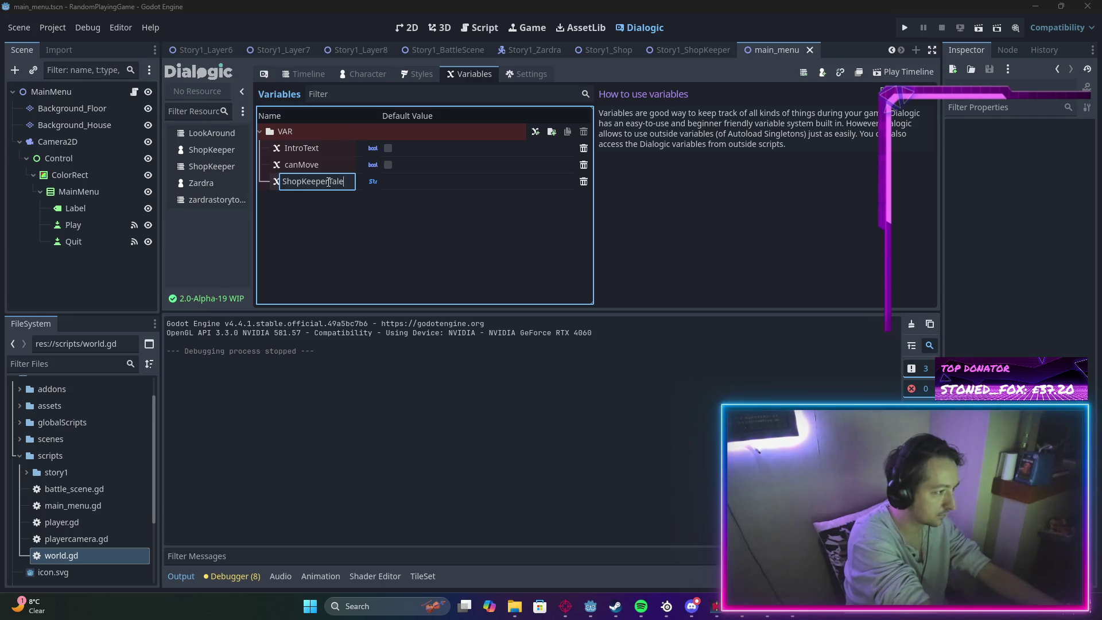
key("BackSpace")
key("BackSpace")
key("BackSpace")
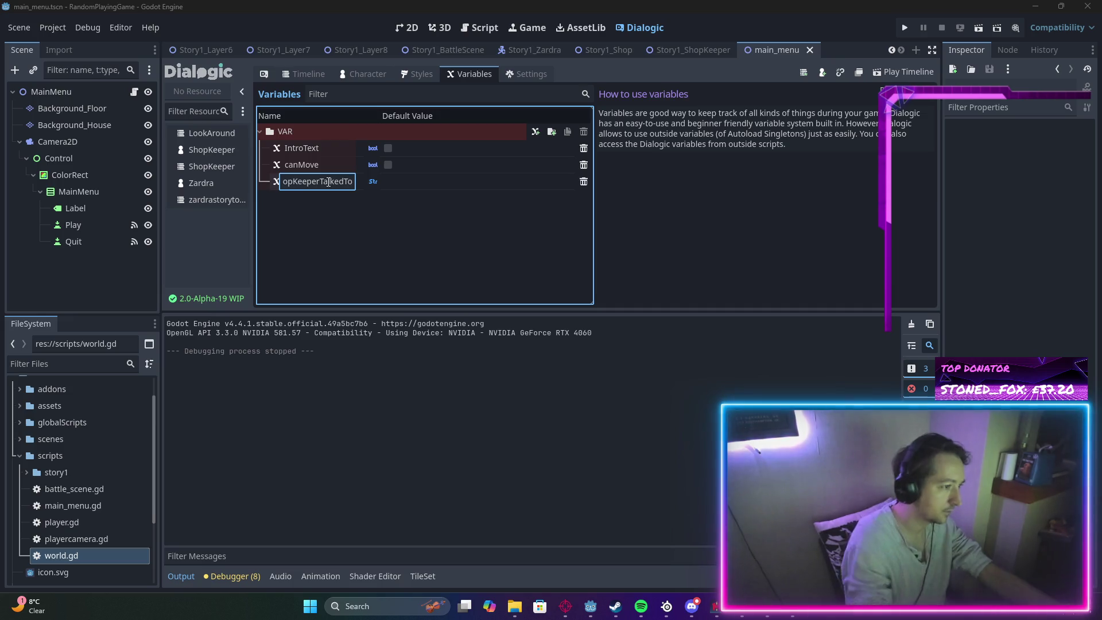
left_click(374, 181)
left_click(374, 182)
left_click(418, 205)
key("ctrl+s")
Step: Make the Set event set ShopKeeperTalkedTo to true and save
left_click(286, 77)
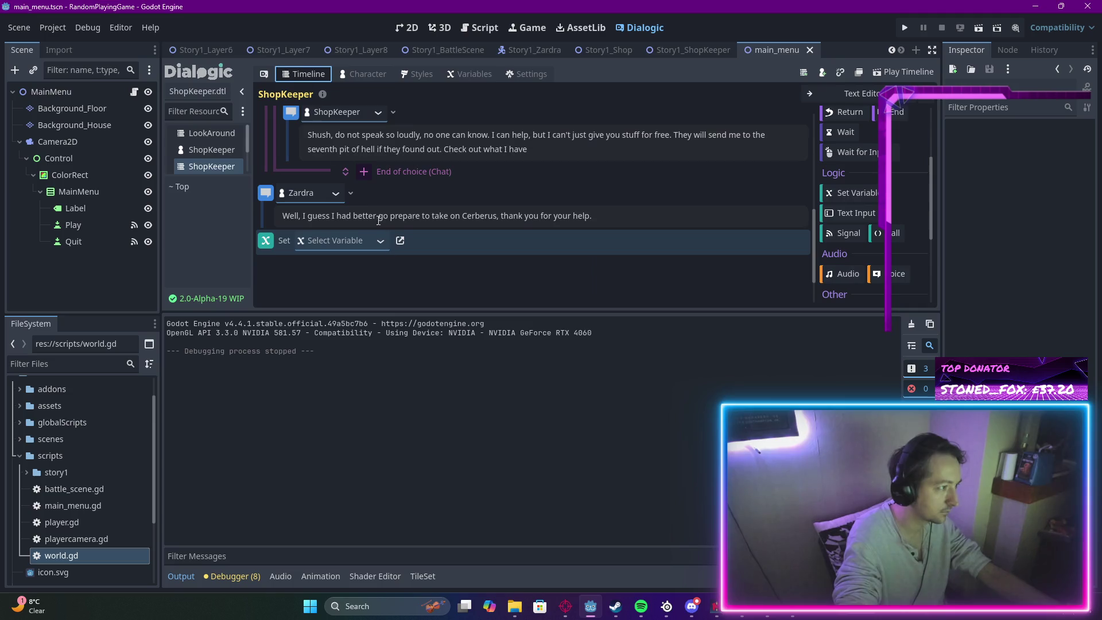
left_click(374, 242)
left_click(350, 288)
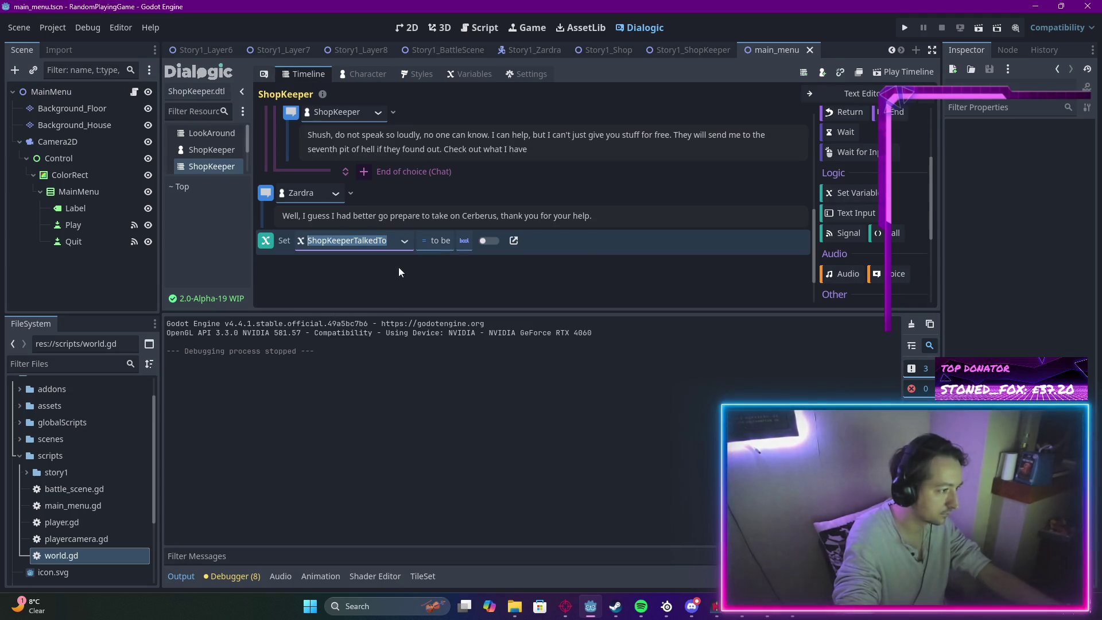
left_click(495, 241)
key("ctrl+s")
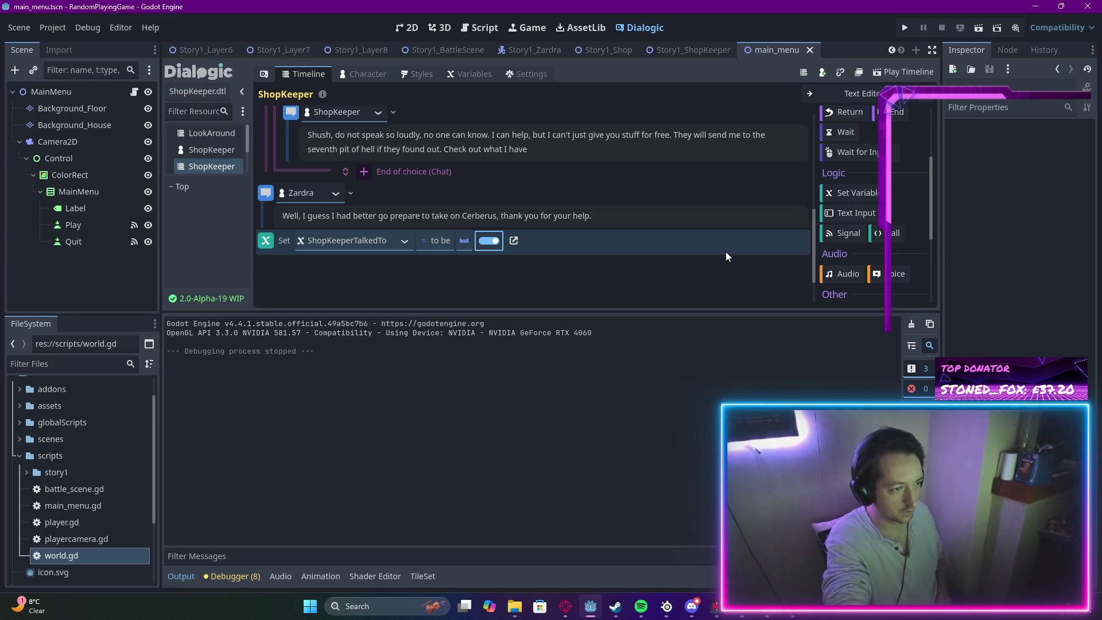
scroll(884, 260, "down", 3)
scroll(885, 259, "down", 2)
scroll(884, 258, "up", 6)
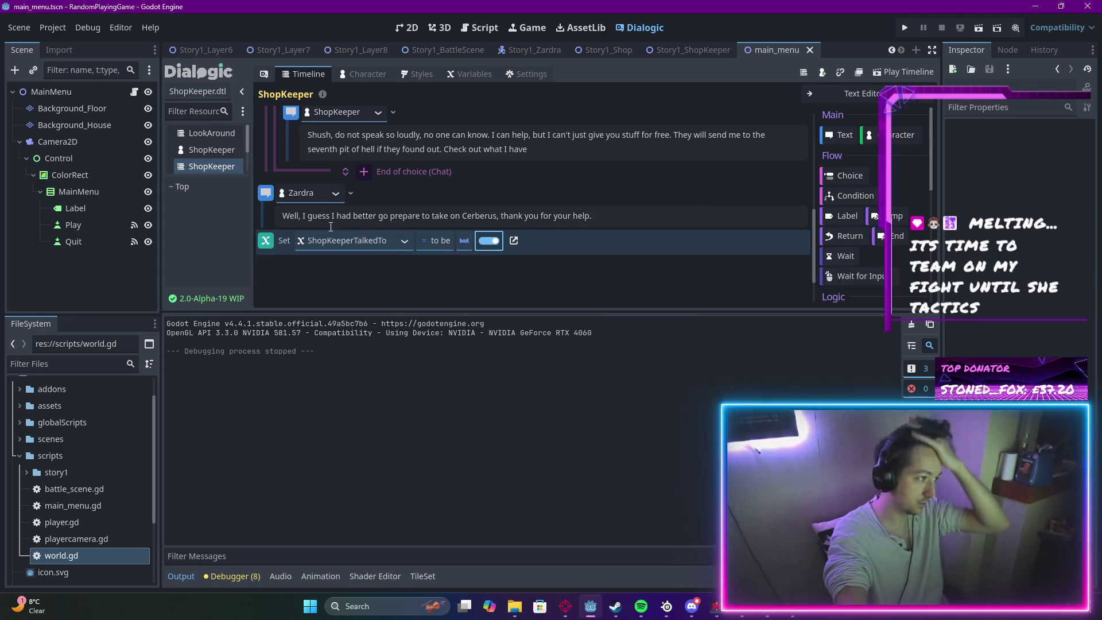
scroll(213, 149, "down", 2)
left_click(213, 147)
Step: Open the LookAround timeline and delete its IF, Zardra line, ELSE and autoload call events
left_click(208, 158)
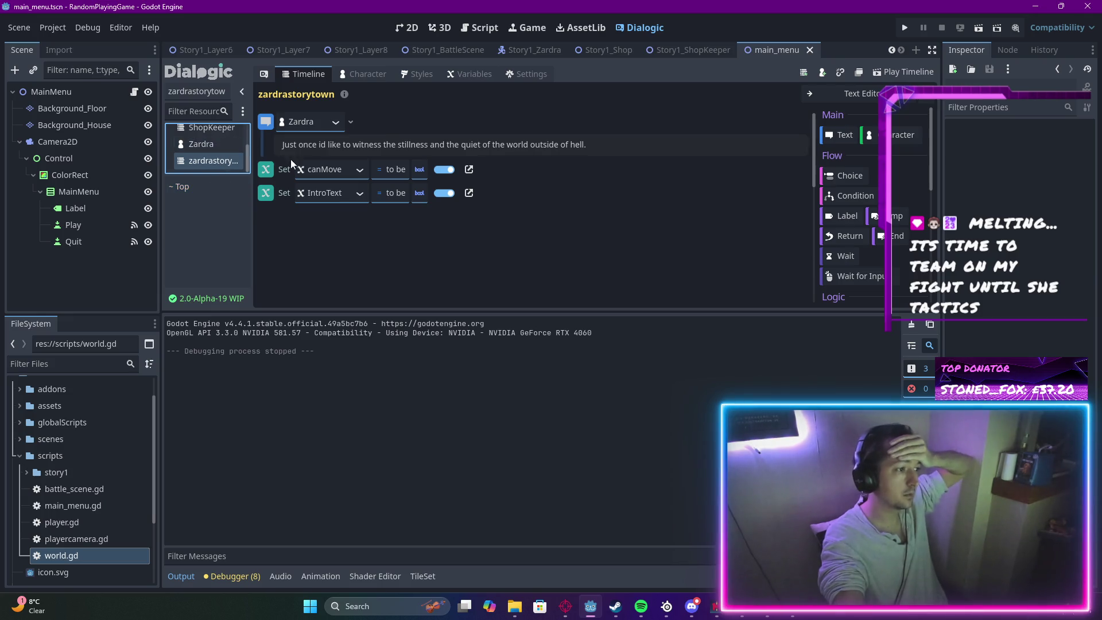
scroll(228, 141, "up", 2)
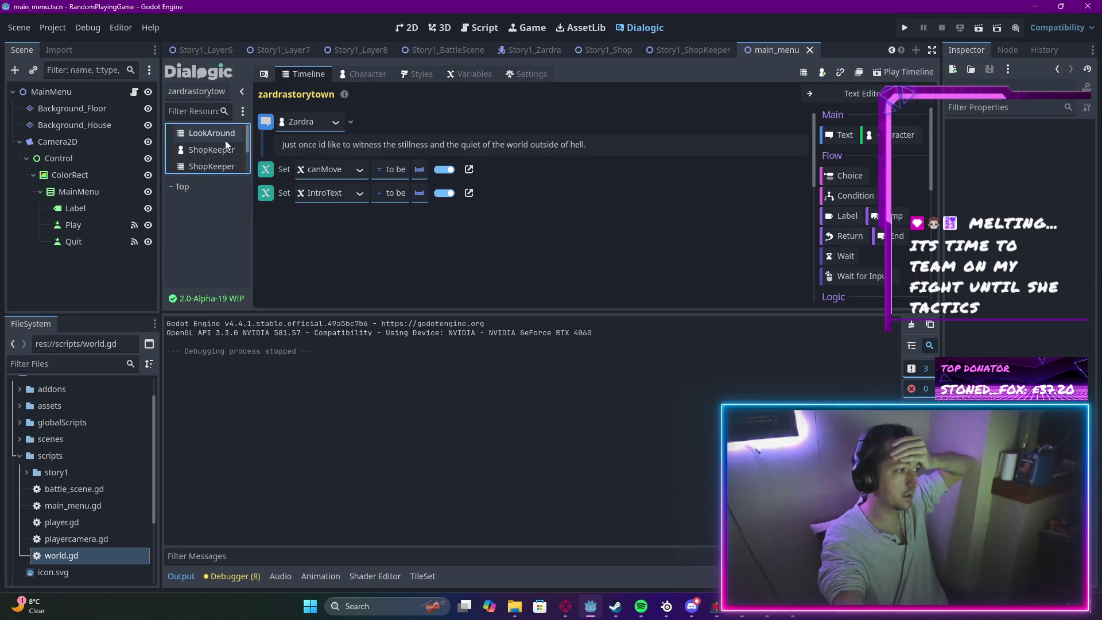
left_click(225, 138)
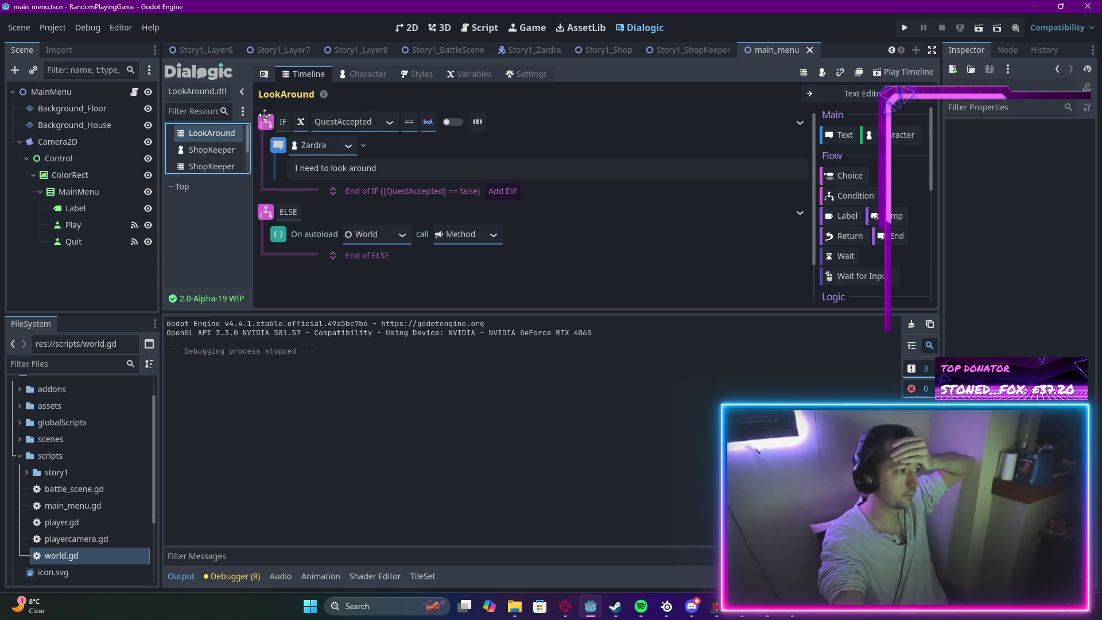
right_click(503, 120)
left_click(536, 245)
right_click(516, 118)
left_click(540, 246)
right_click(445, 120)
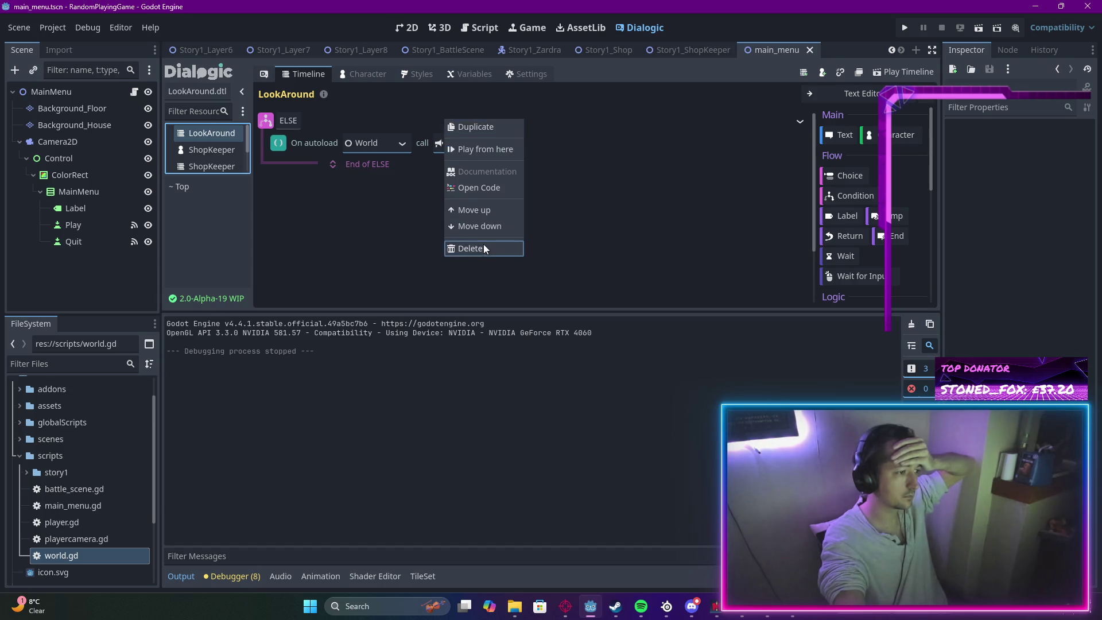
left_click(483, 243)
right_click(527, 120)
left_click(560, 252)
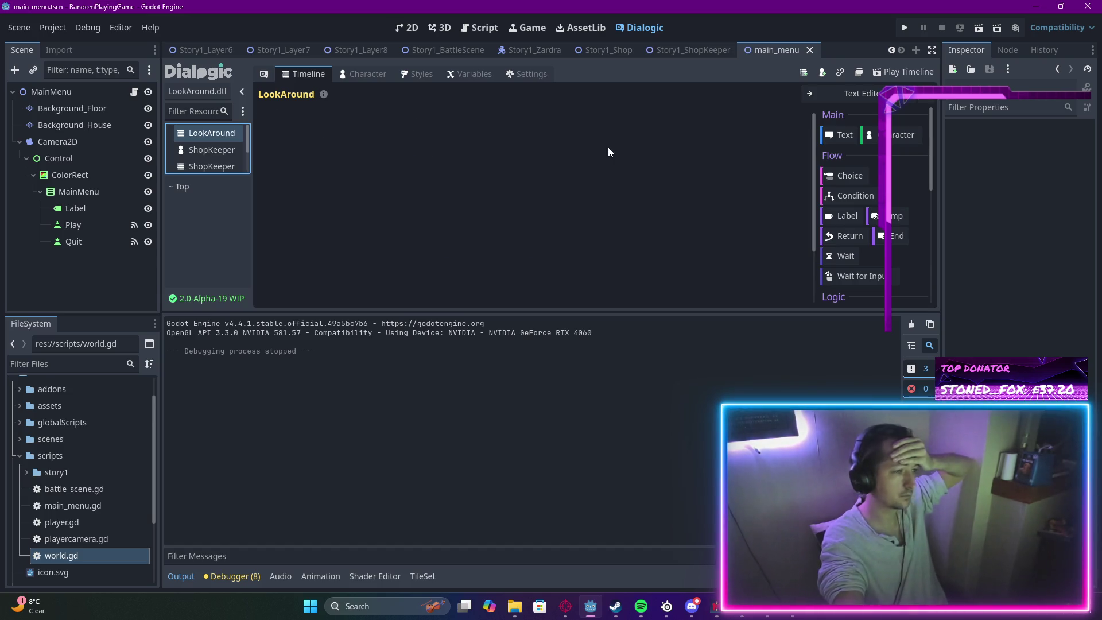
Step: Add a condition ShopKeeperTalkedTo == false with an else branch, and a text line inside the IF
left_click(845, 195)
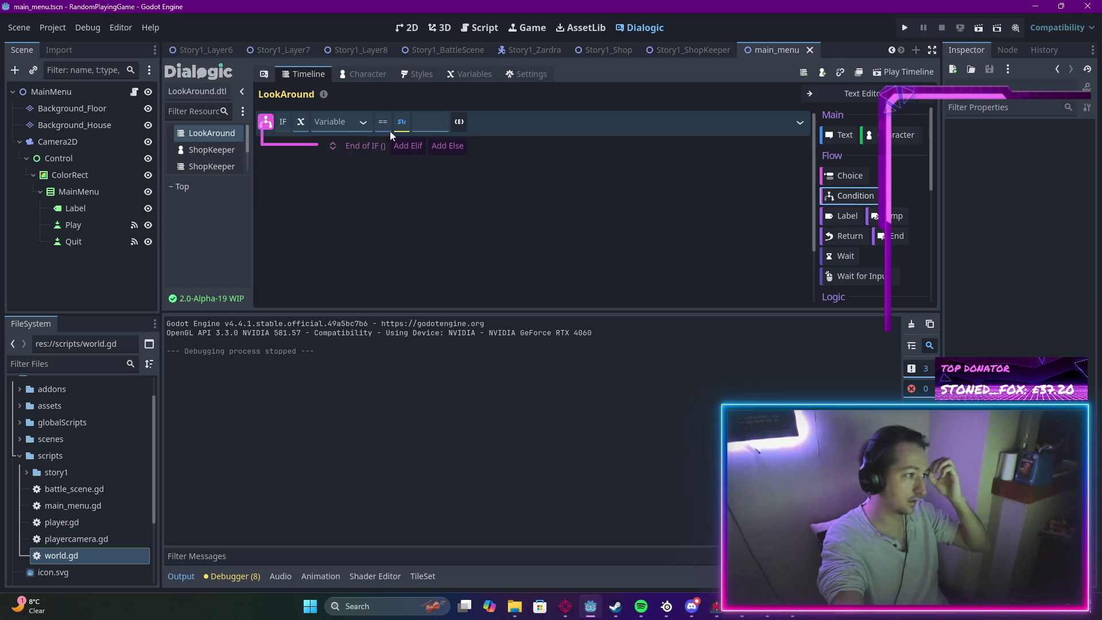
left_click(356, 122)
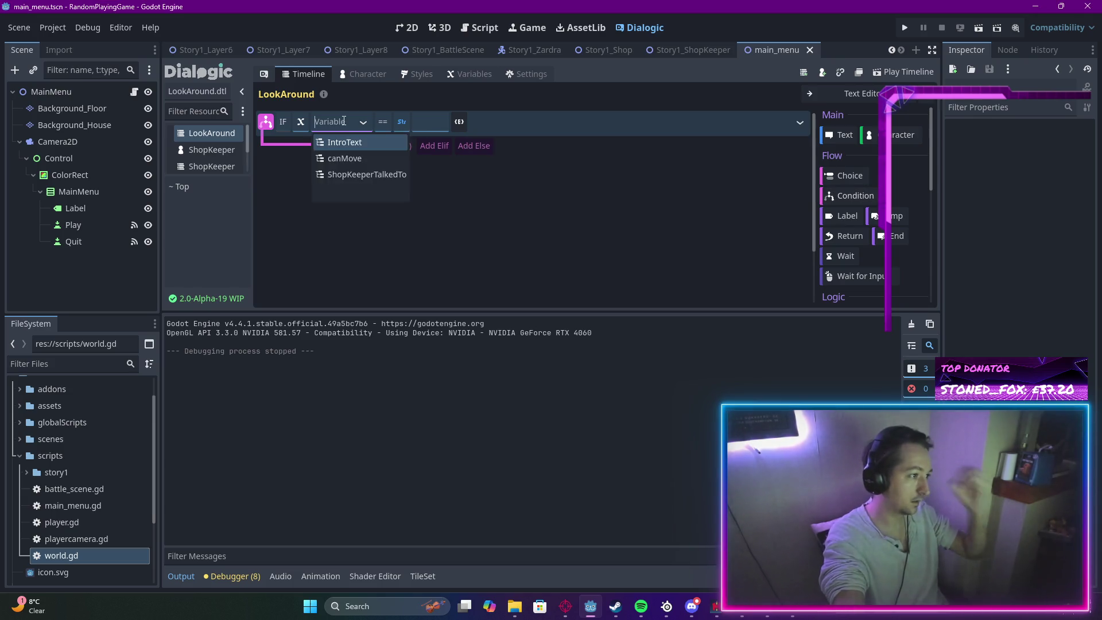
left_click(355, 175)
left_click(471, 122)
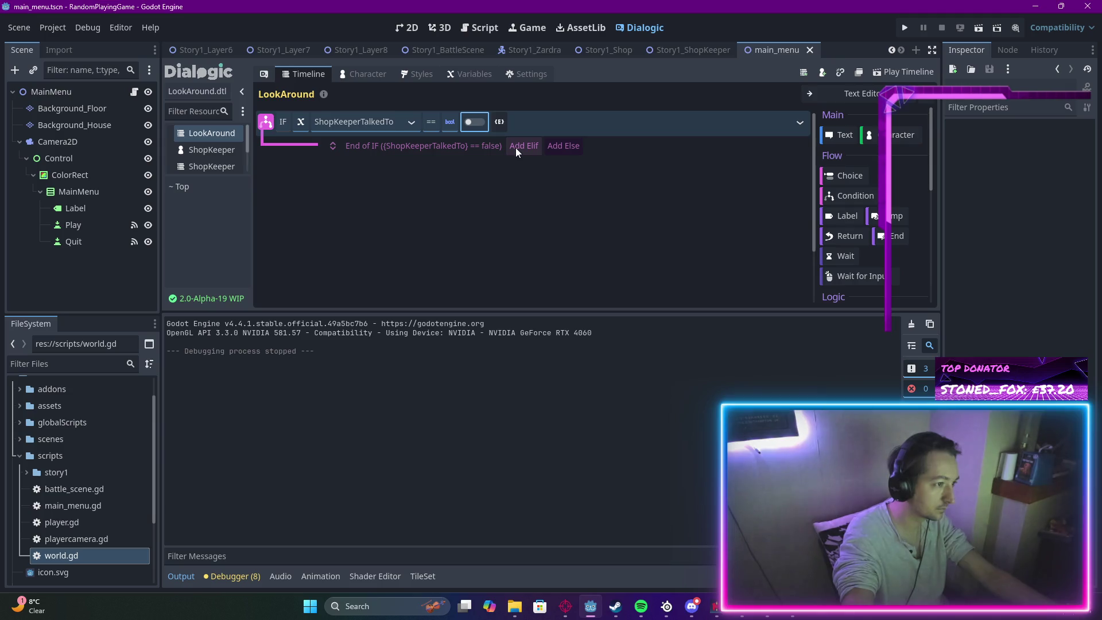
left_click(566, 145)
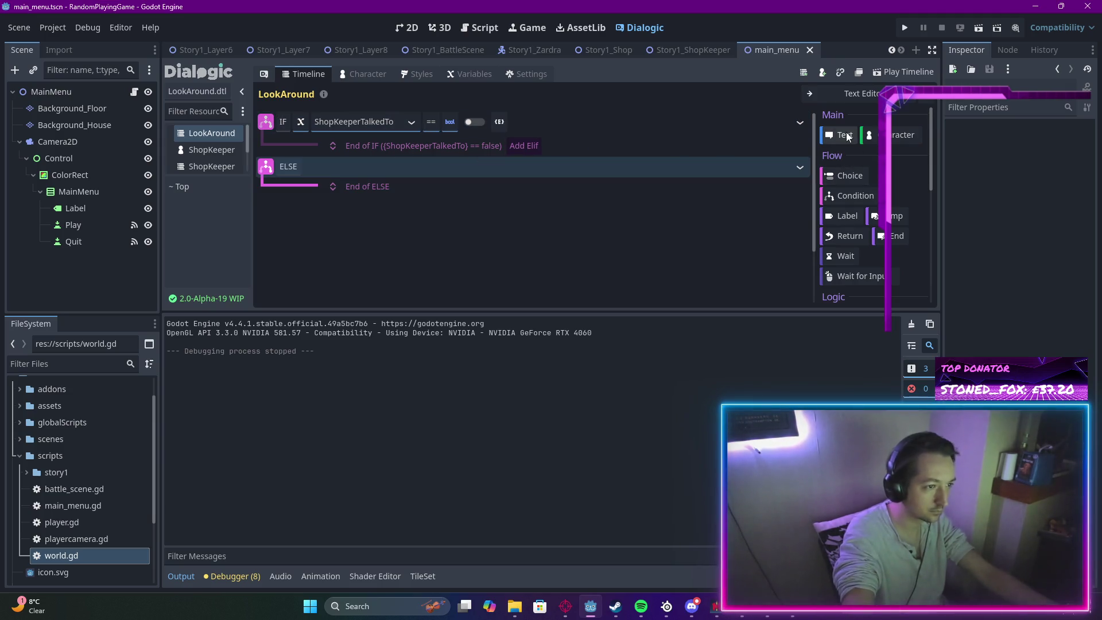
left_click_drag(545, 138, 403, 140)
Step: Give Zardra the IF line 'Cerberus is guarding the gate, I can't sneak past the guardian...'
left_click(322, 147)
left_click(319, 183)
left_click(365, 169)
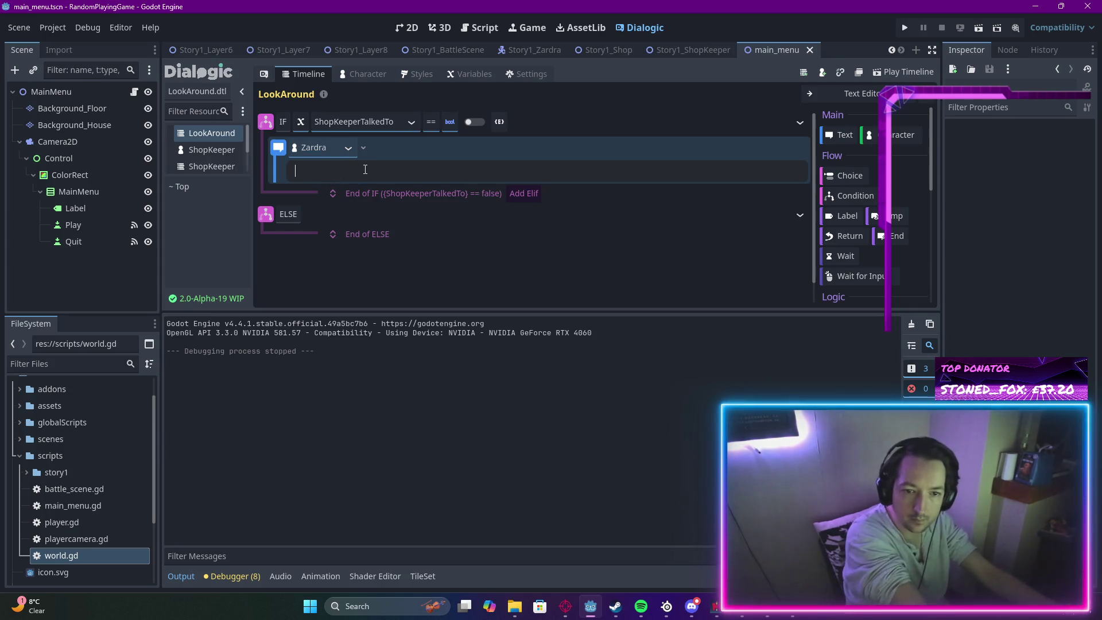
type("Cerberus is guarding")
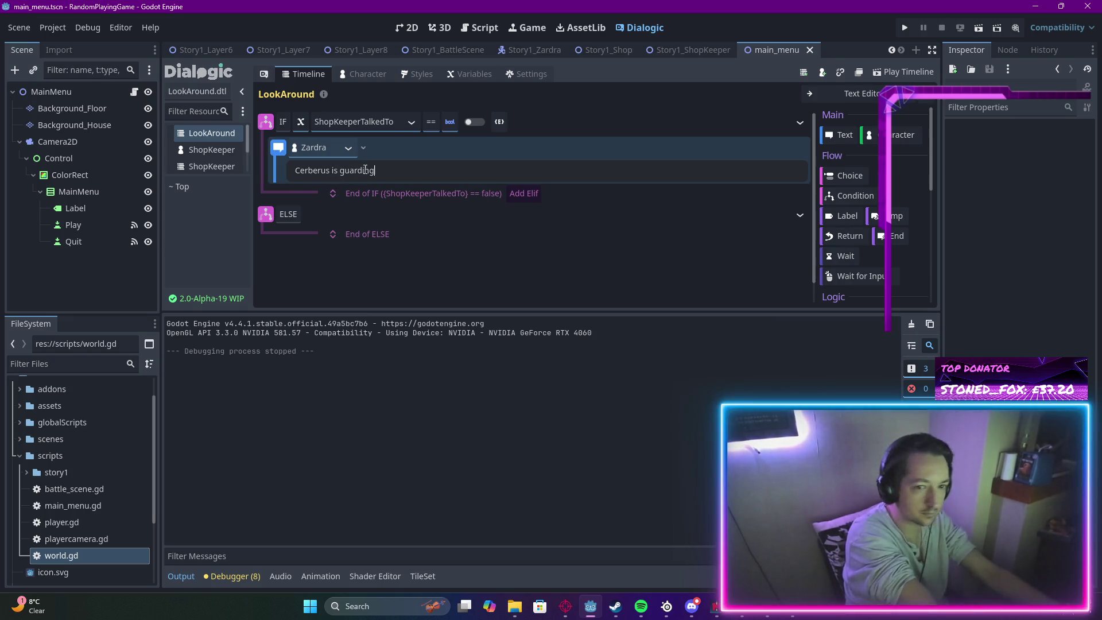
type(" the gate, I can't ")
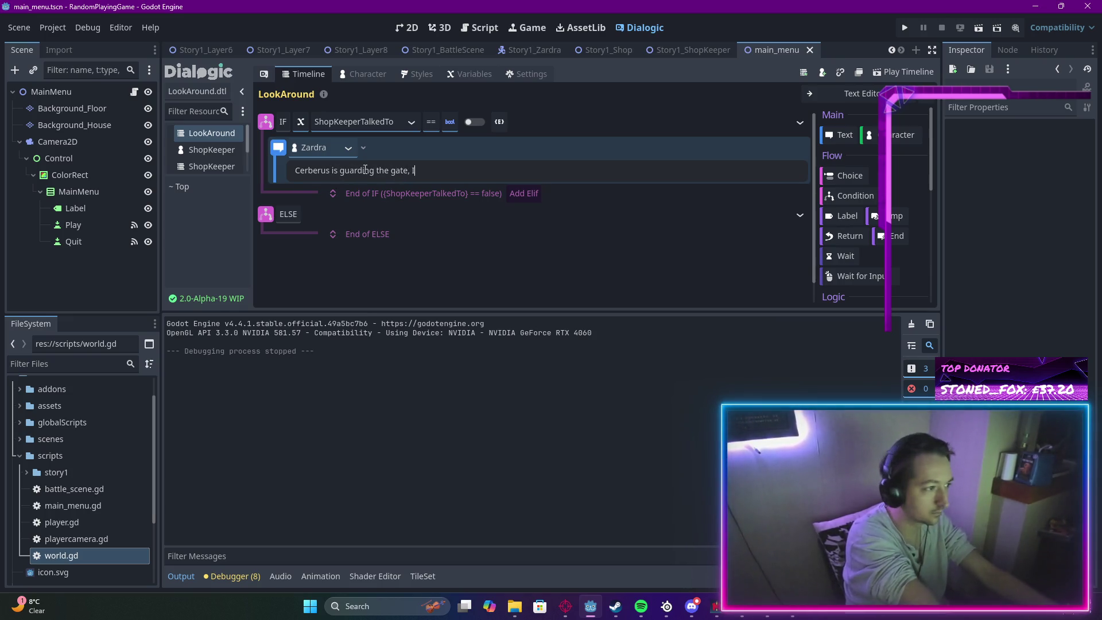
type("sneak pas")
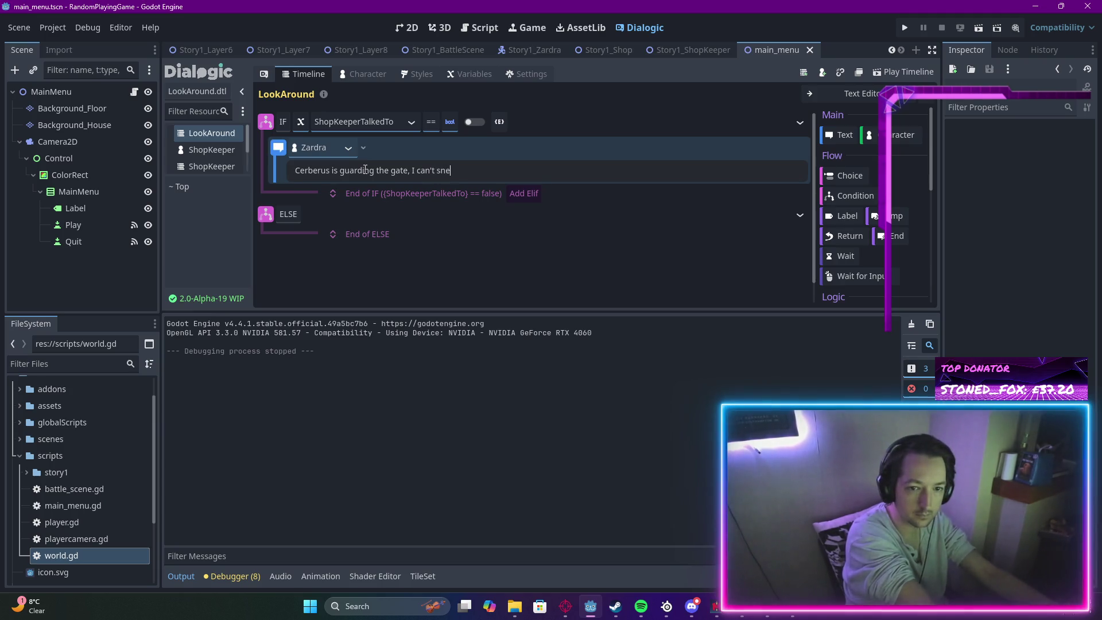
type("t the guardian")
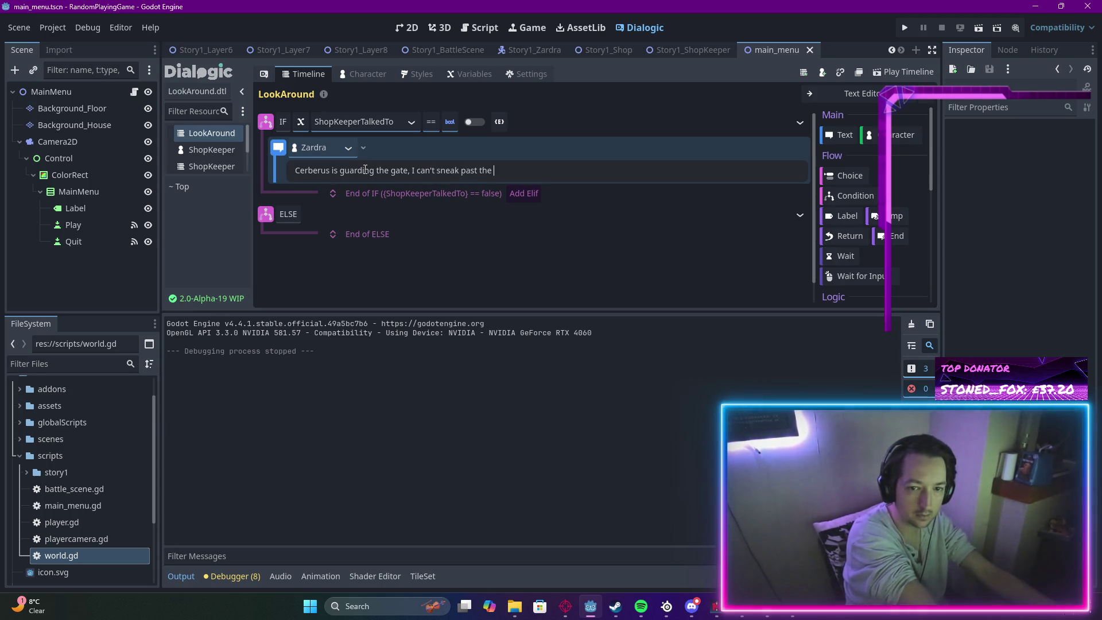
type(", and I'm n")
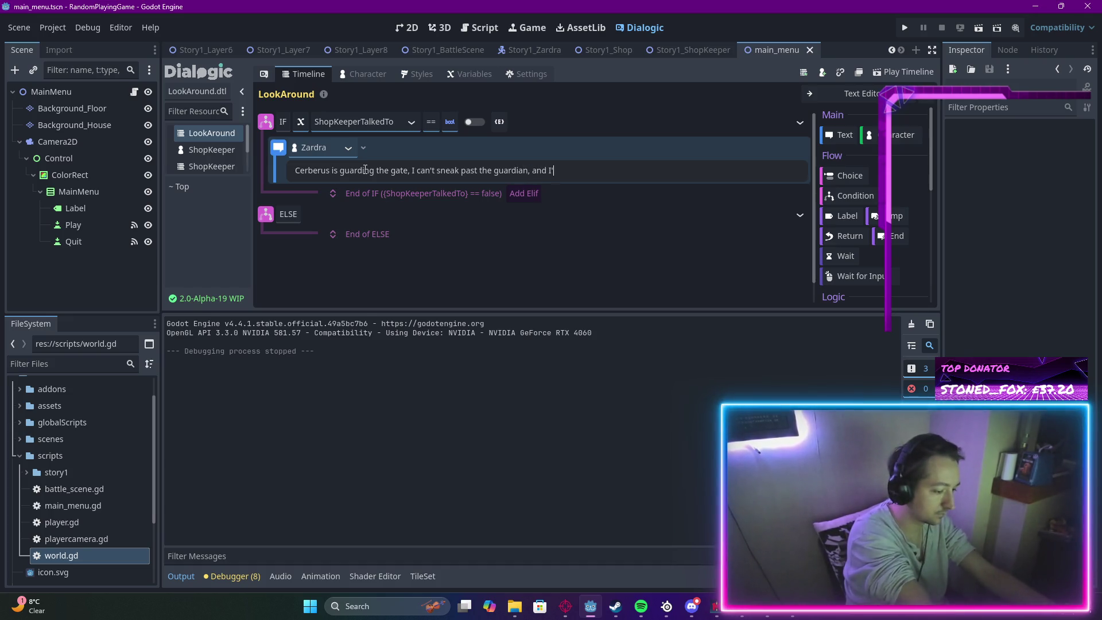
type("ot strong enoug")
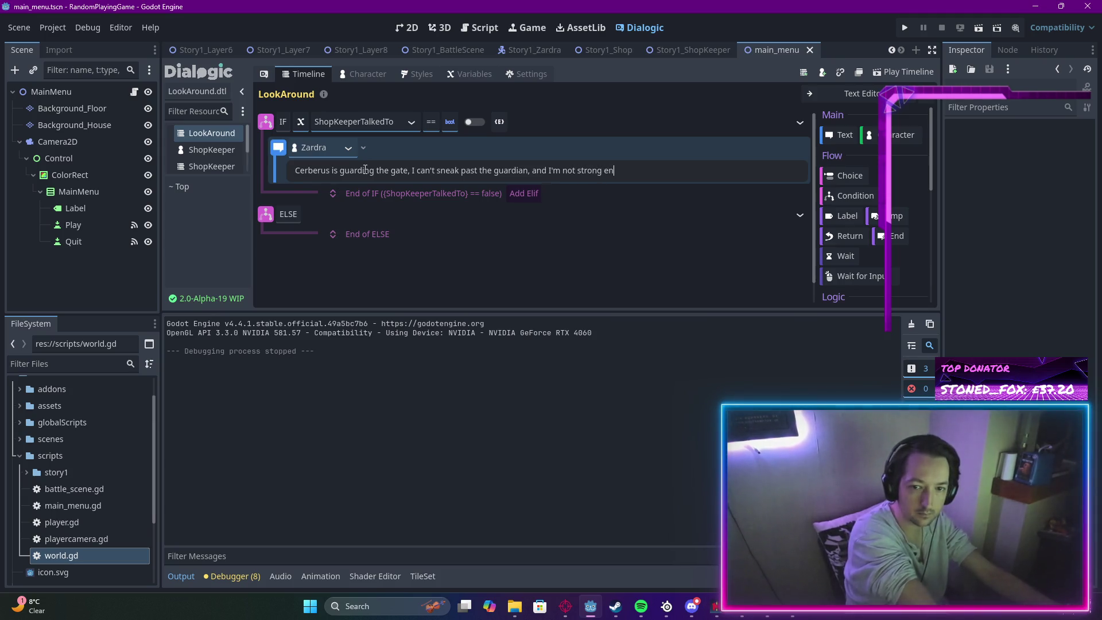
type("h right now to fight hi")
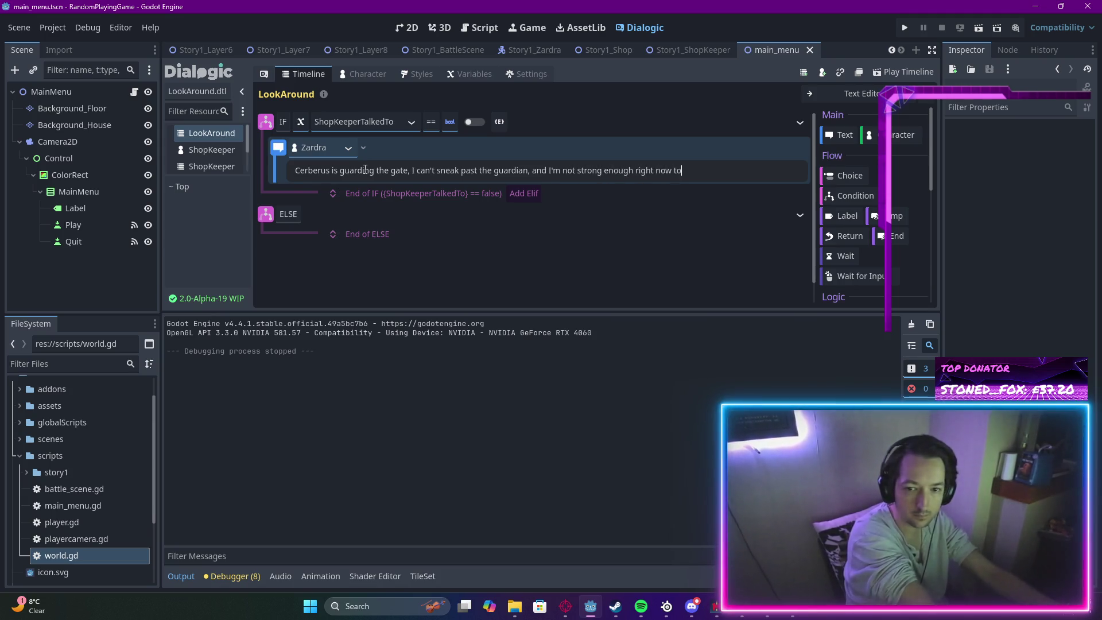
type("m.")
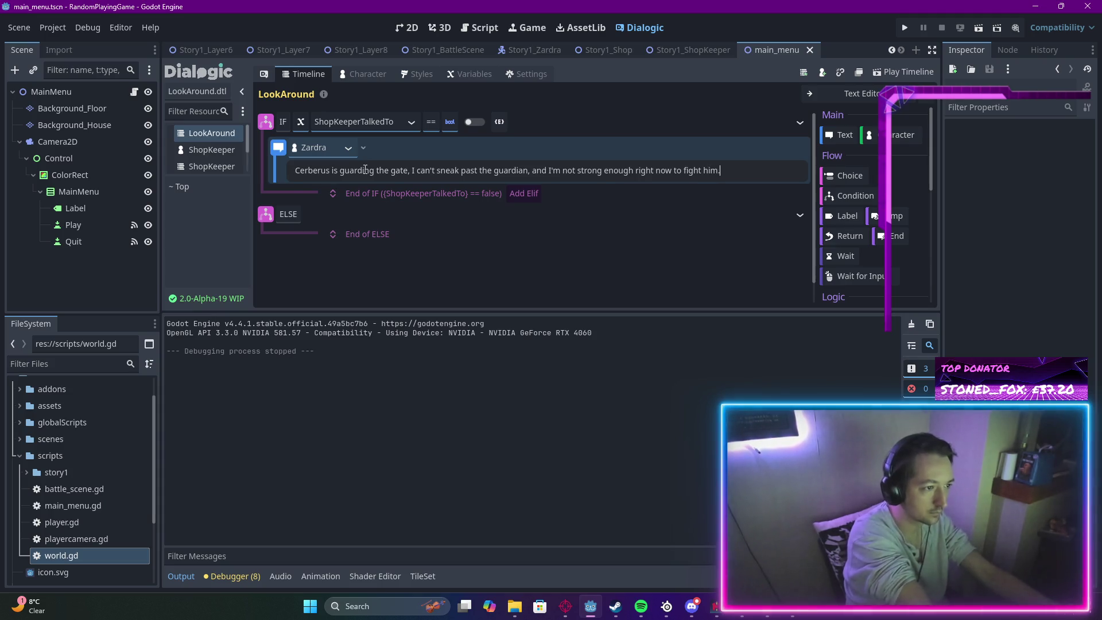
Step: Add Zardra's ELSE line about needing souls from the first pit of hell, and save
left_click_drag(844, 136, 495, 223)
left_click(349, 242)
left_click(318, 260)
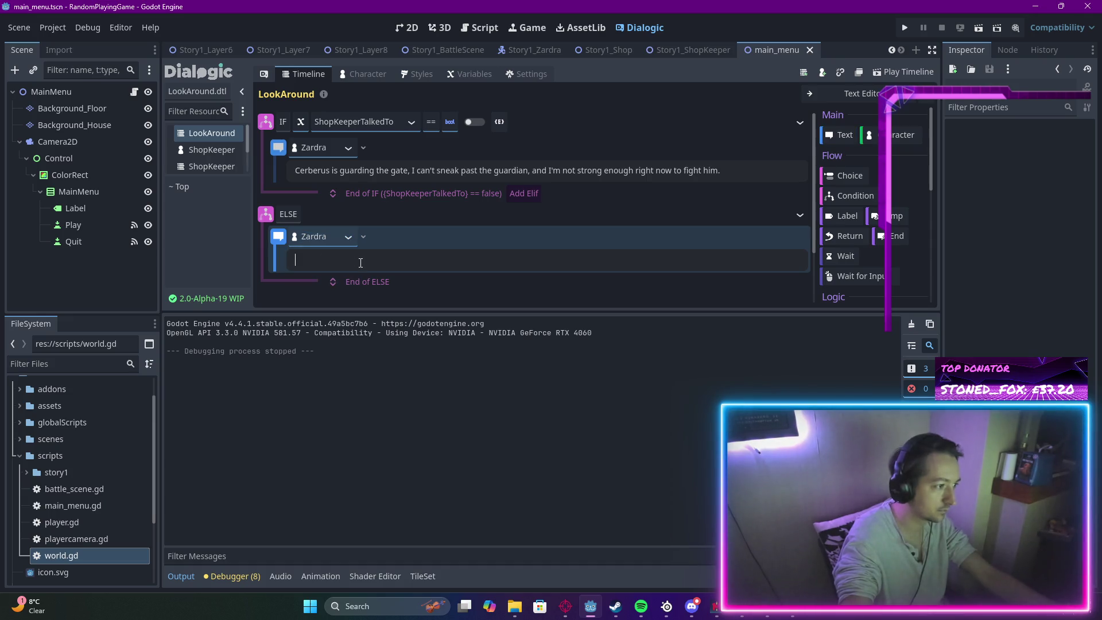
type("Well ")
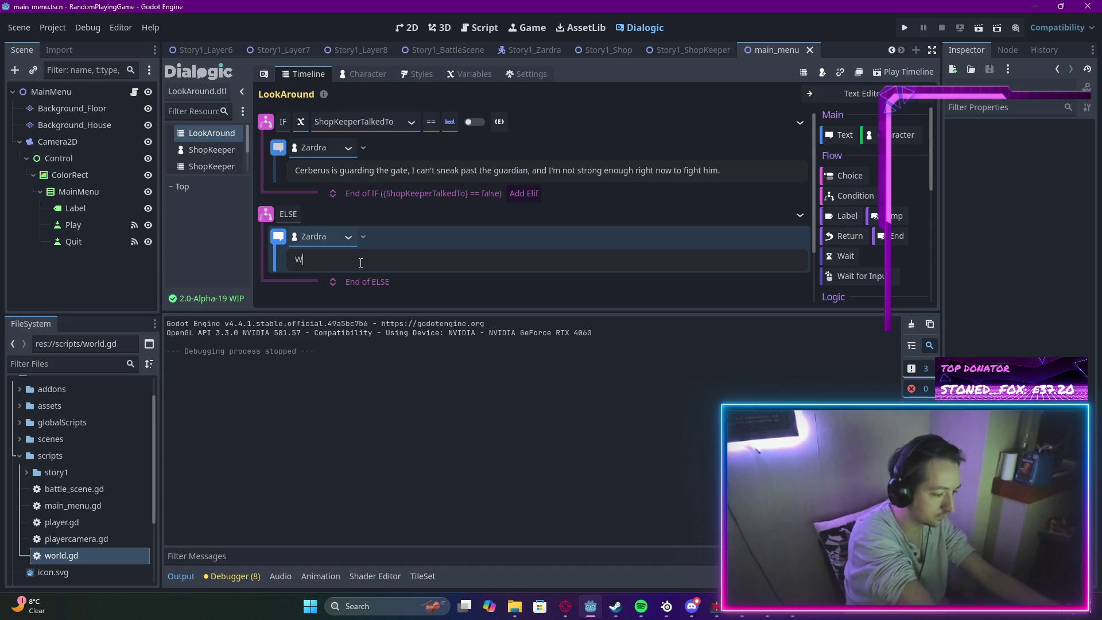
type("I need souls, ")
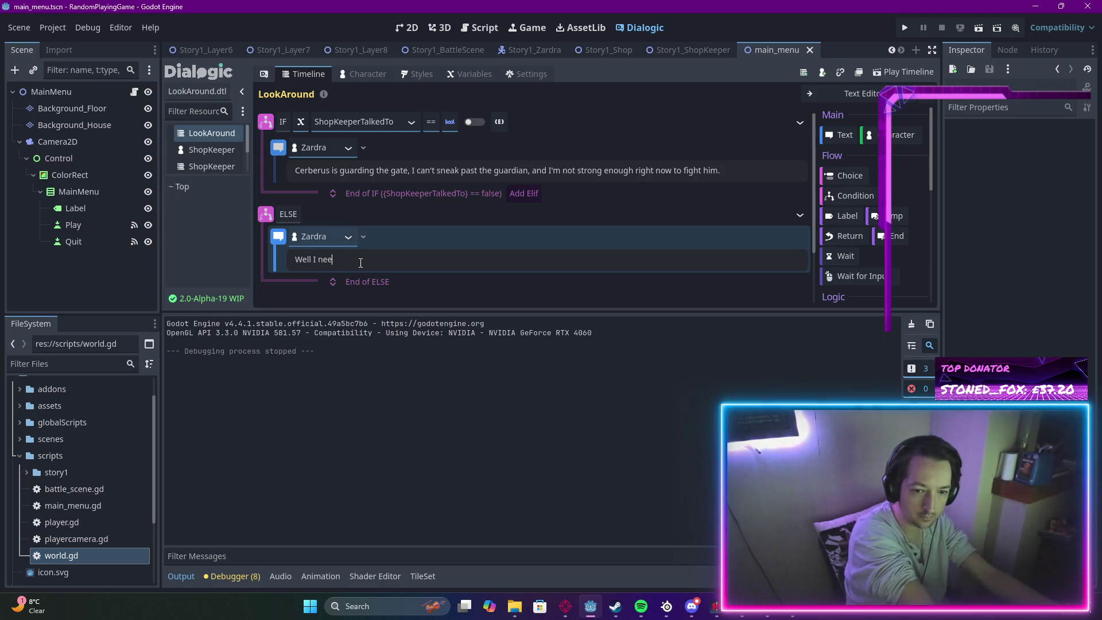
type("I guess the first ")
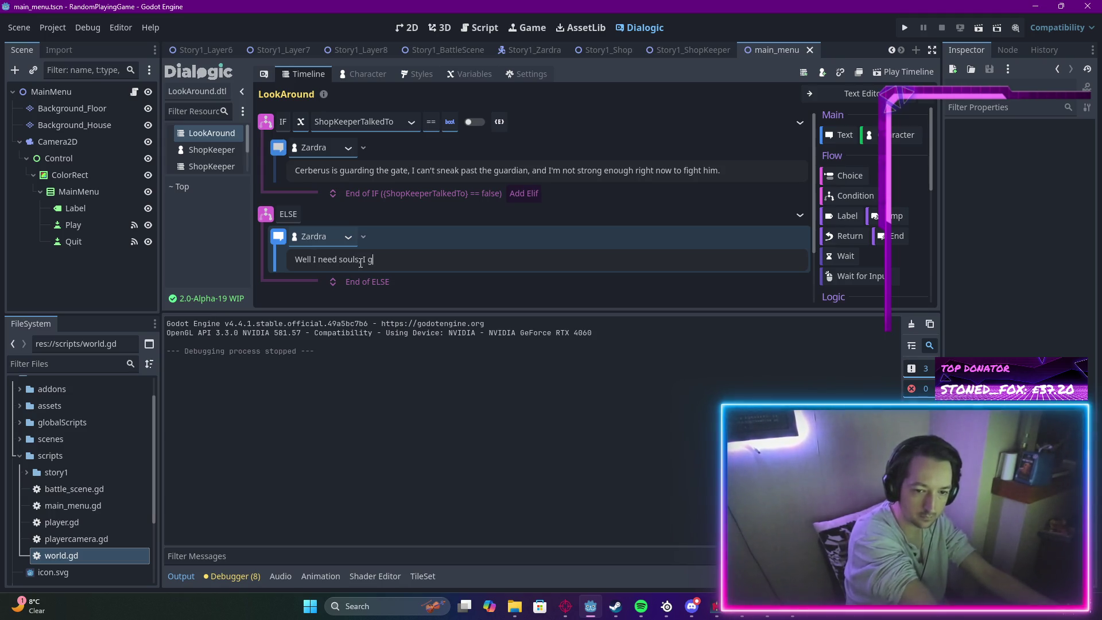
type("pit of hell")
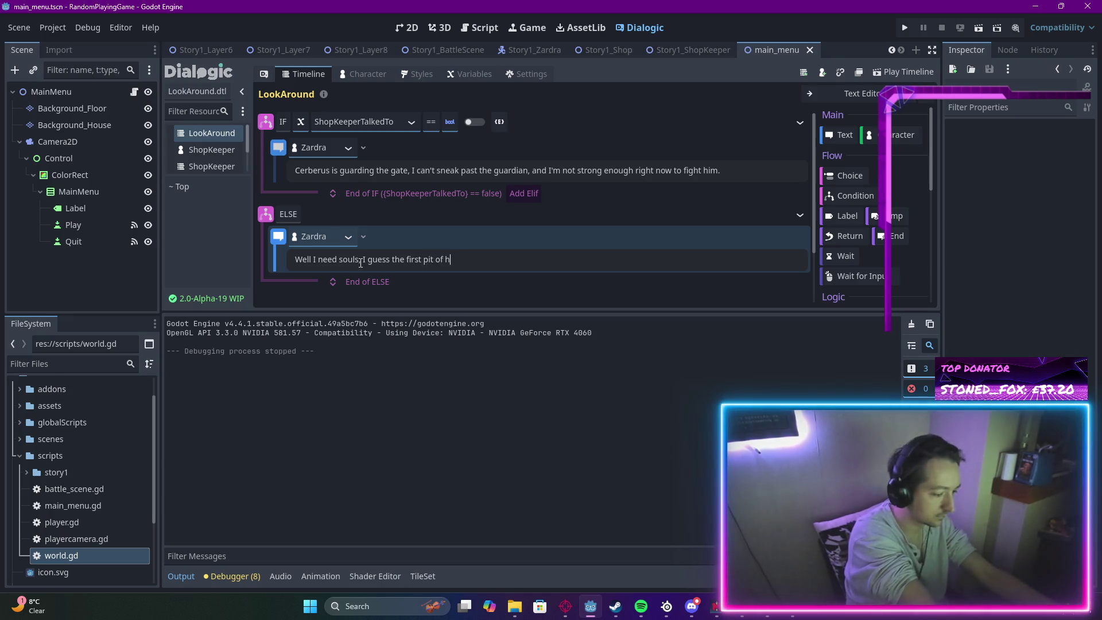
type(" is where I go")
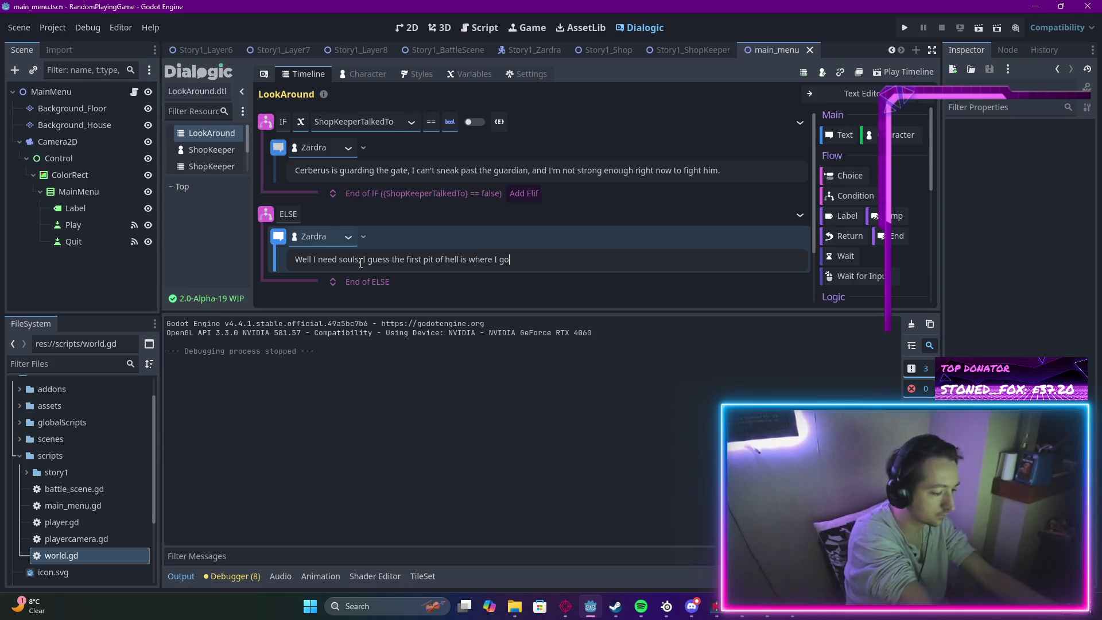
type("'ll grow stronger")
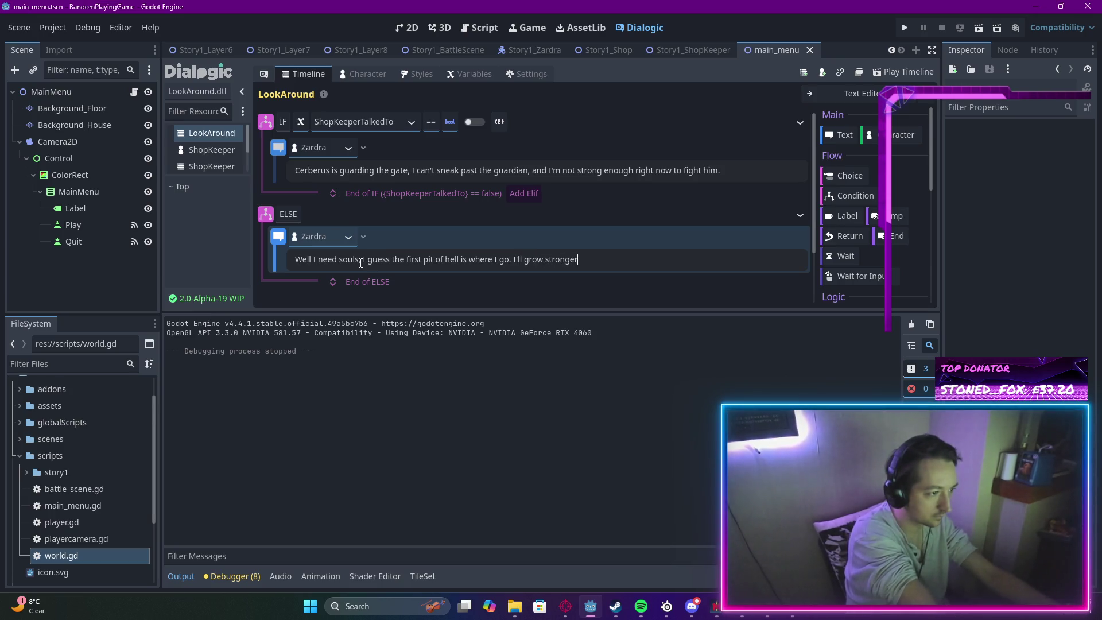
type("oo.")
key("ctrl+s")
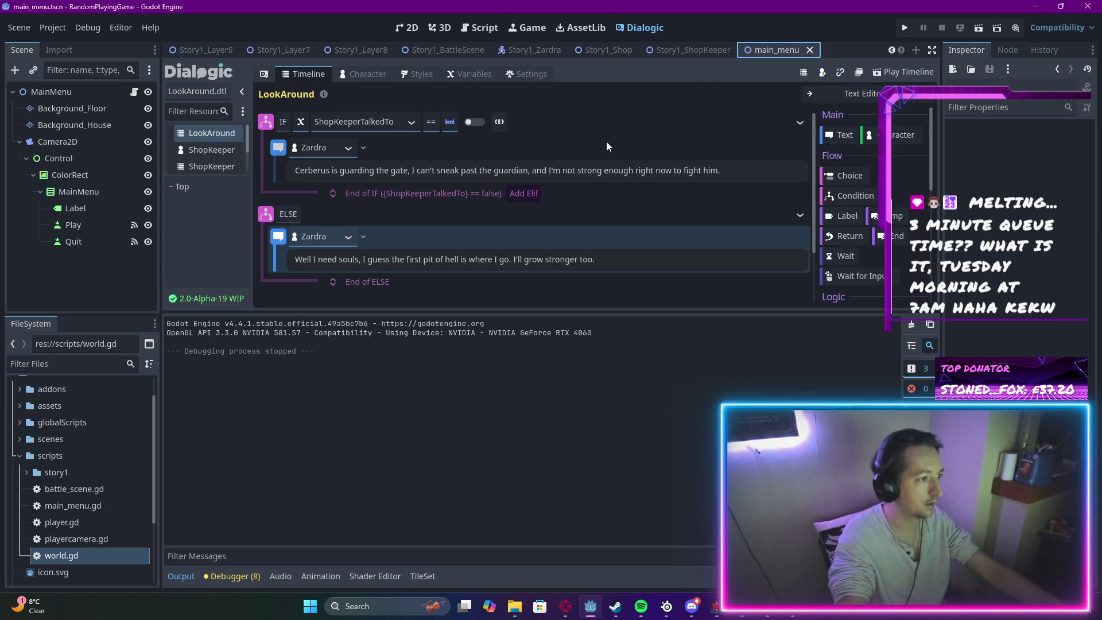
Step: Run the RandomPlayingGame project with F5, reaching its Start/Quit main menu
key("F5")
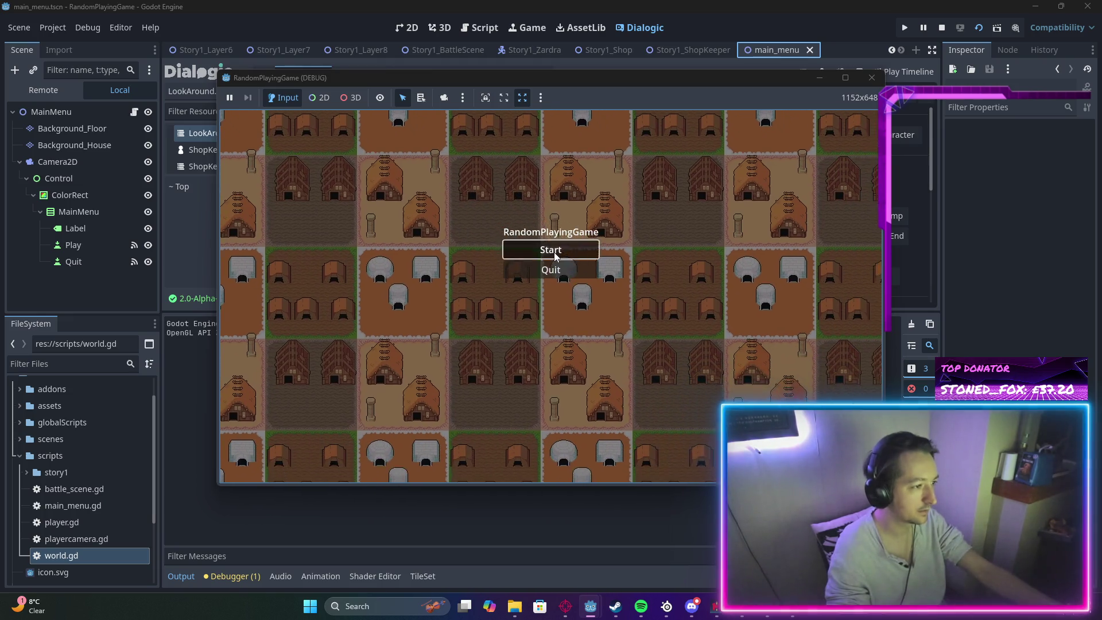
Step: Start the game, get past Zardra's line, walk out the top door into town, and stop the run
left_click(553, 251)
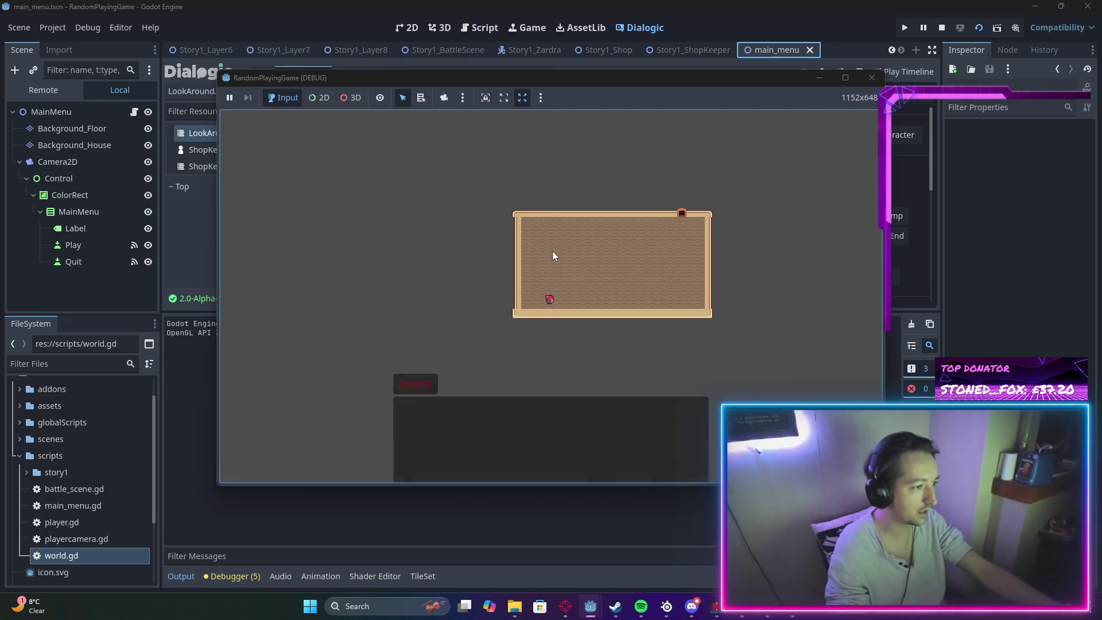
left_click(597, 356)
key("Right")
key("Up")
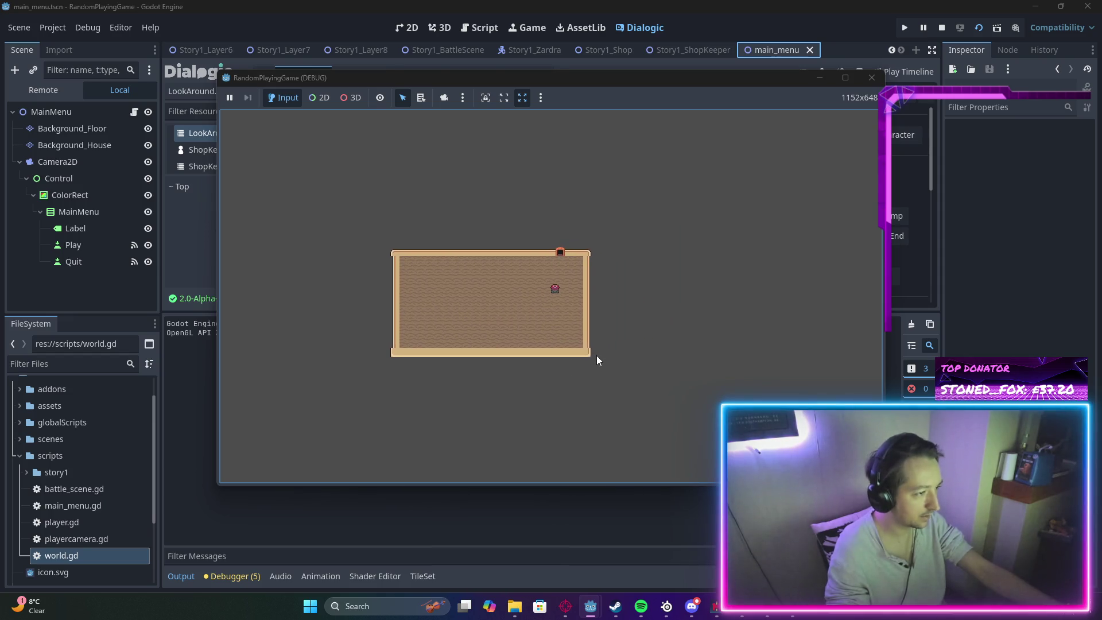
key("Up")
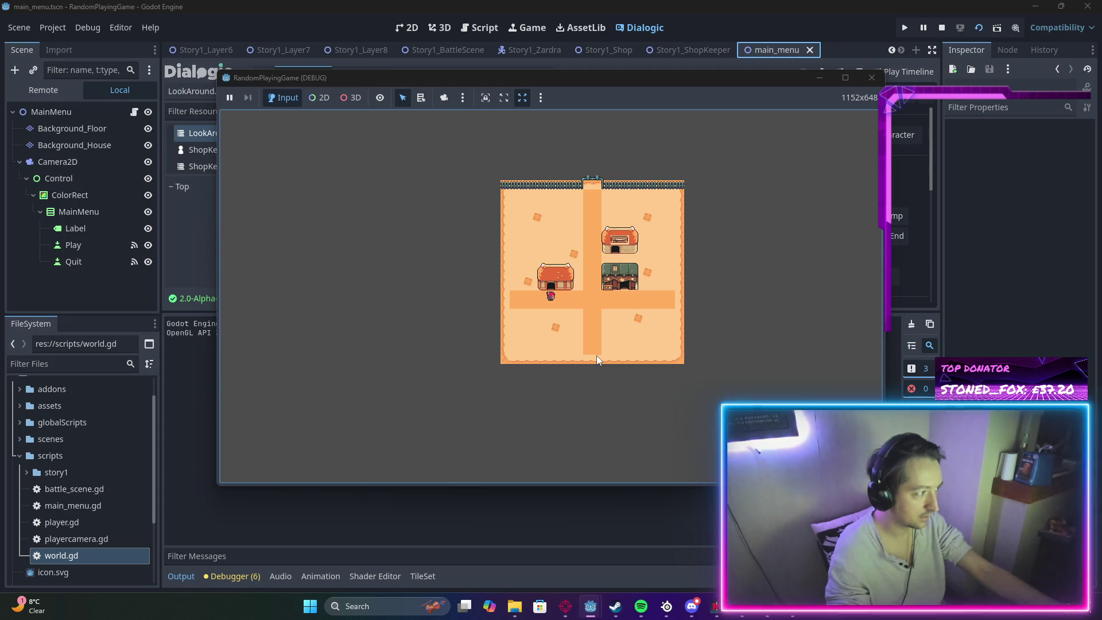
left_click(874, 78)
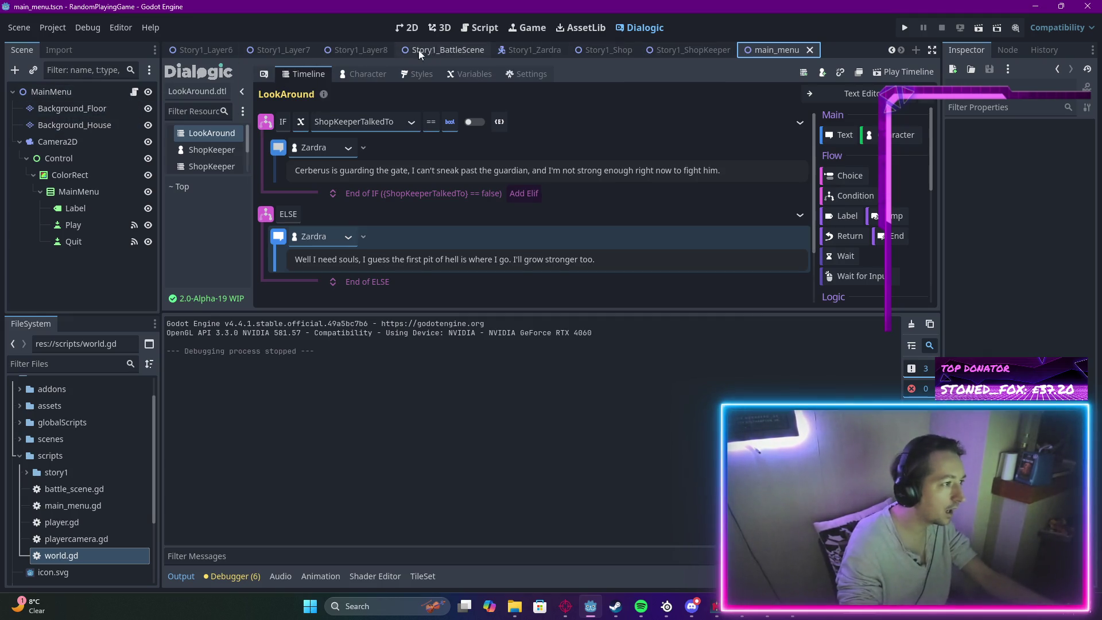
Step: Open the Story1_Town scene from the scenes folder and open its attached script
left_click(19, 455)
left_click(19, 439)
scroll(46, 468, "down", 2)
scroll(69, 469, "down", 3)
double_click(103, 493)
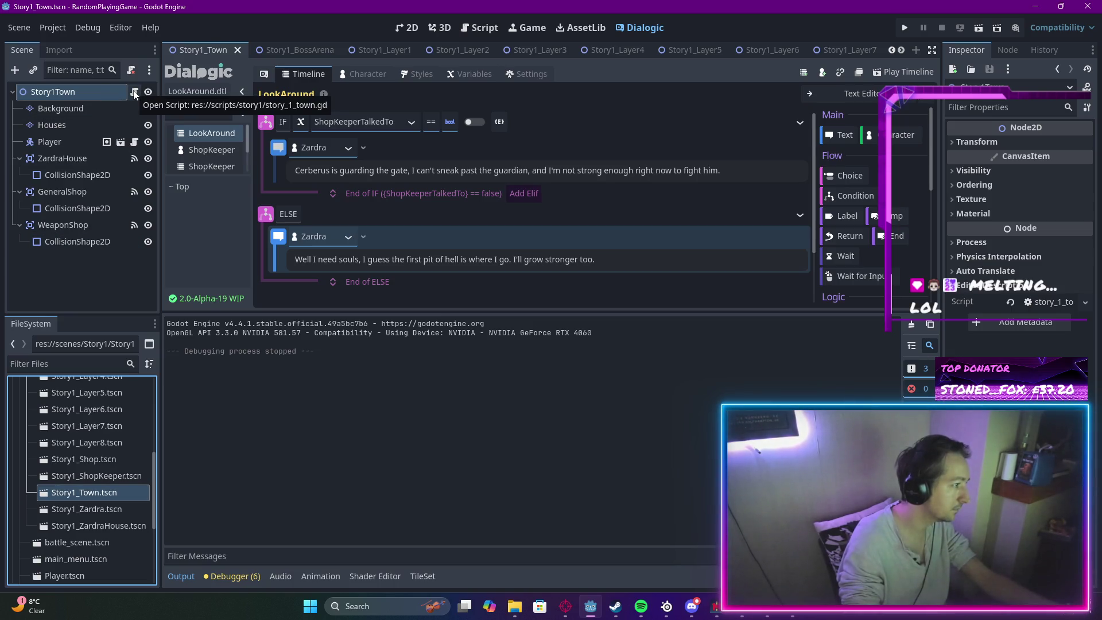
left_click(134, 93)
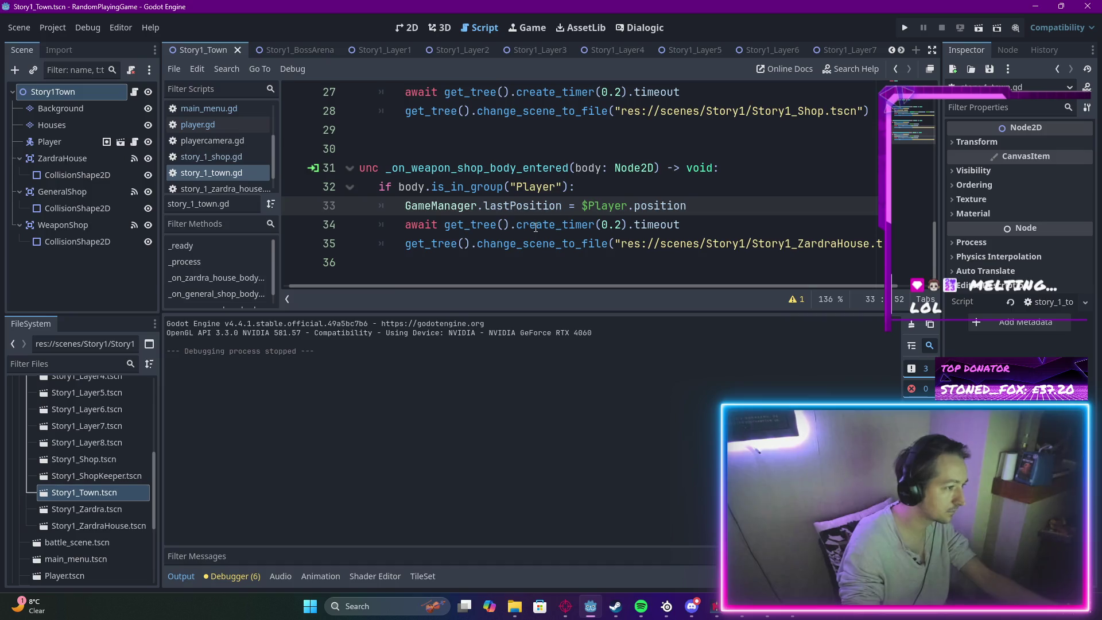
scroll(536, 227, "up", 5)
scroll(525, 228, "down", 4)
scroll(525, 228, "up", 5)
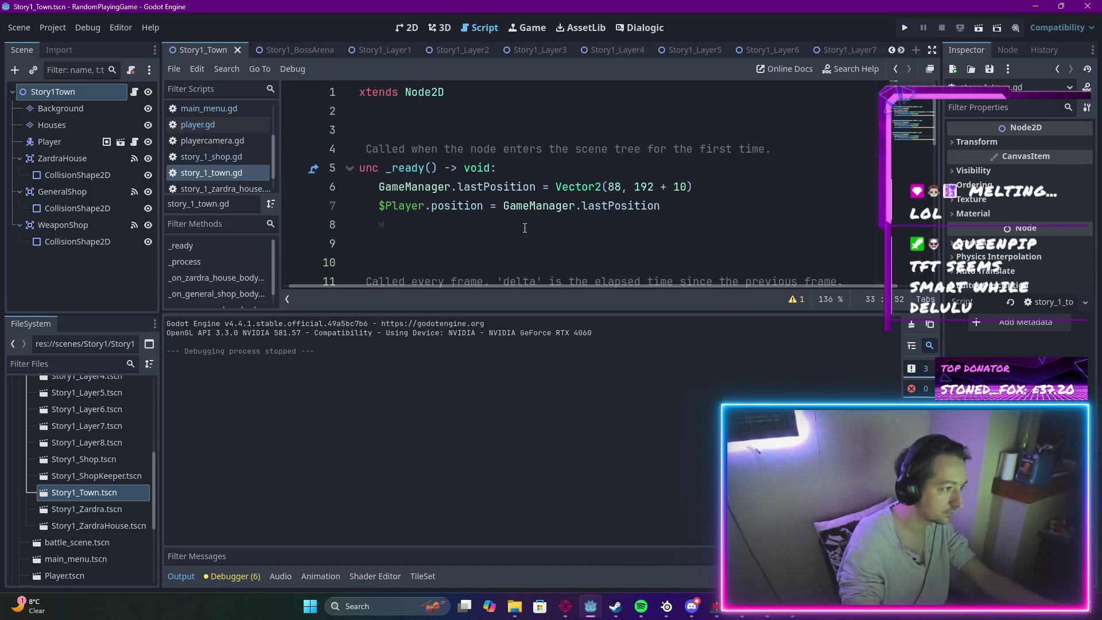
Step: In _ready, add 'if Dialogic.current_timeline == null:' with a layout = Dialogic.start_timeline("L...") line, and save
left_click(584, 223)
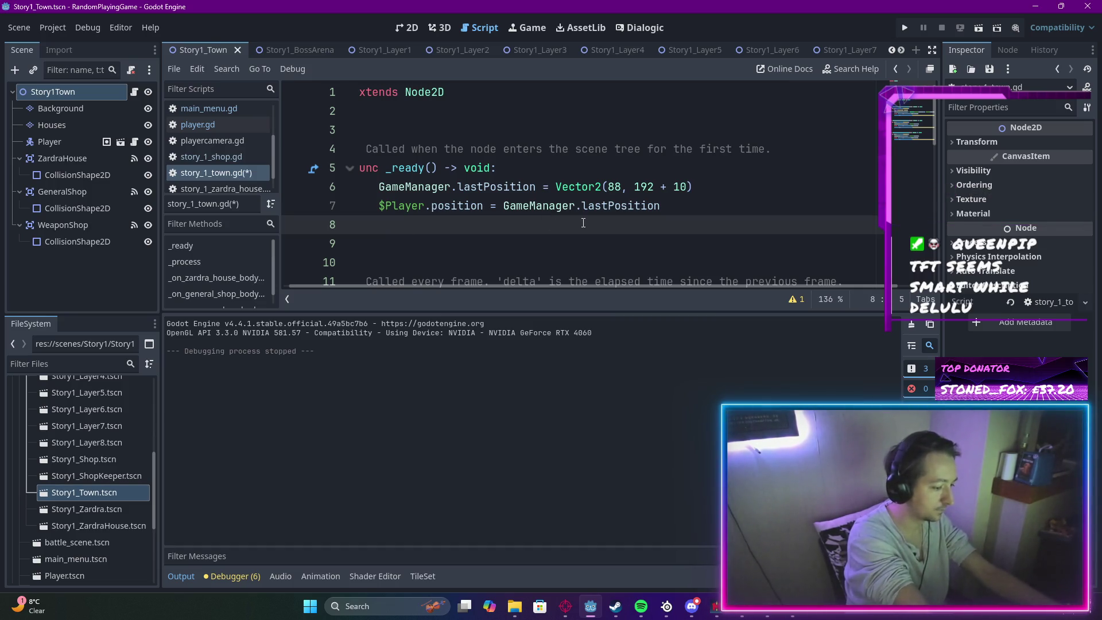
type("if Dialogi")
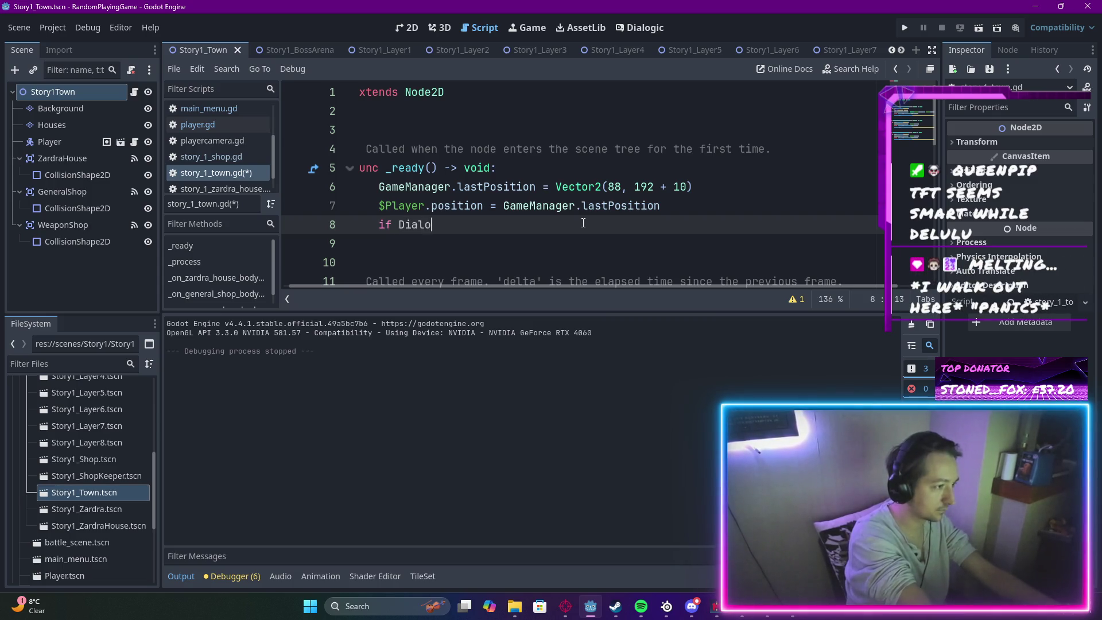
type("c.current")
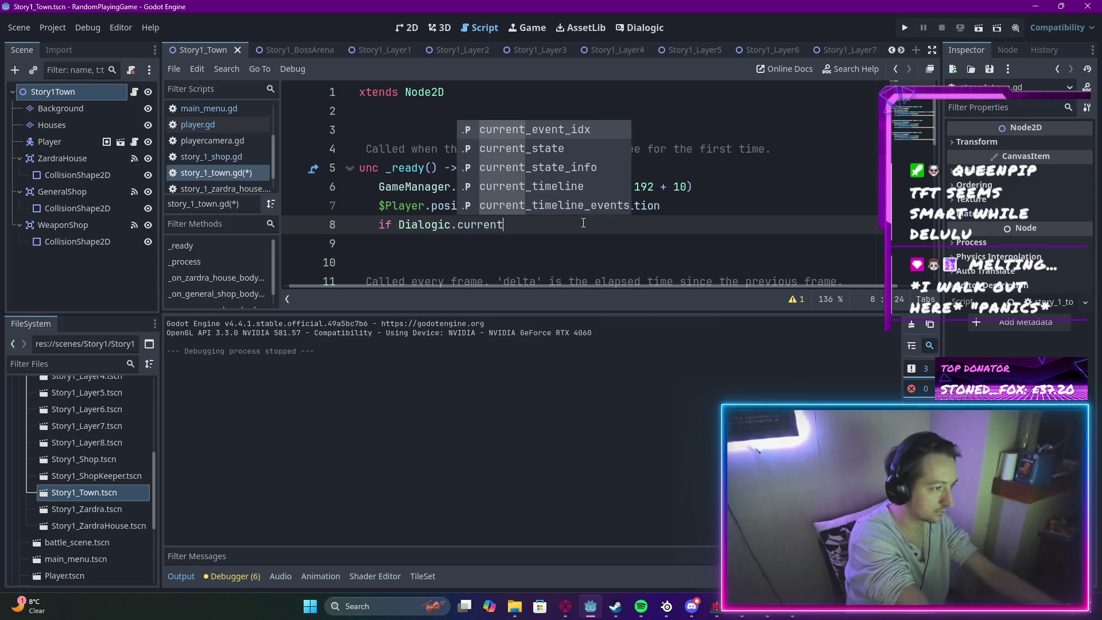
key("Down")
key("Down")
key("Down")
key("Return")
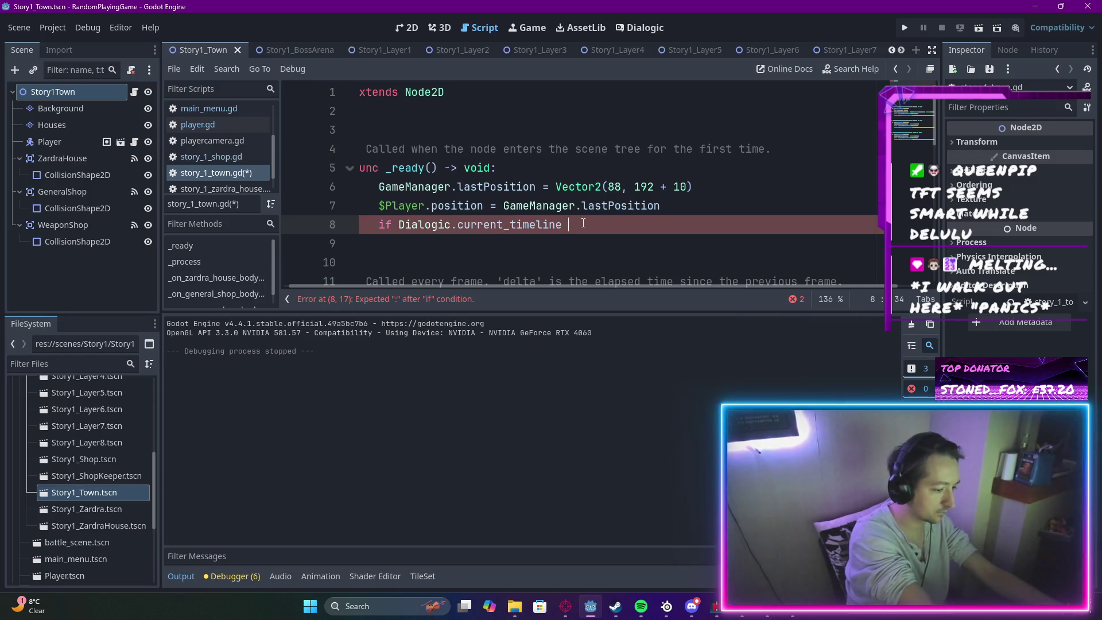
type("null:")
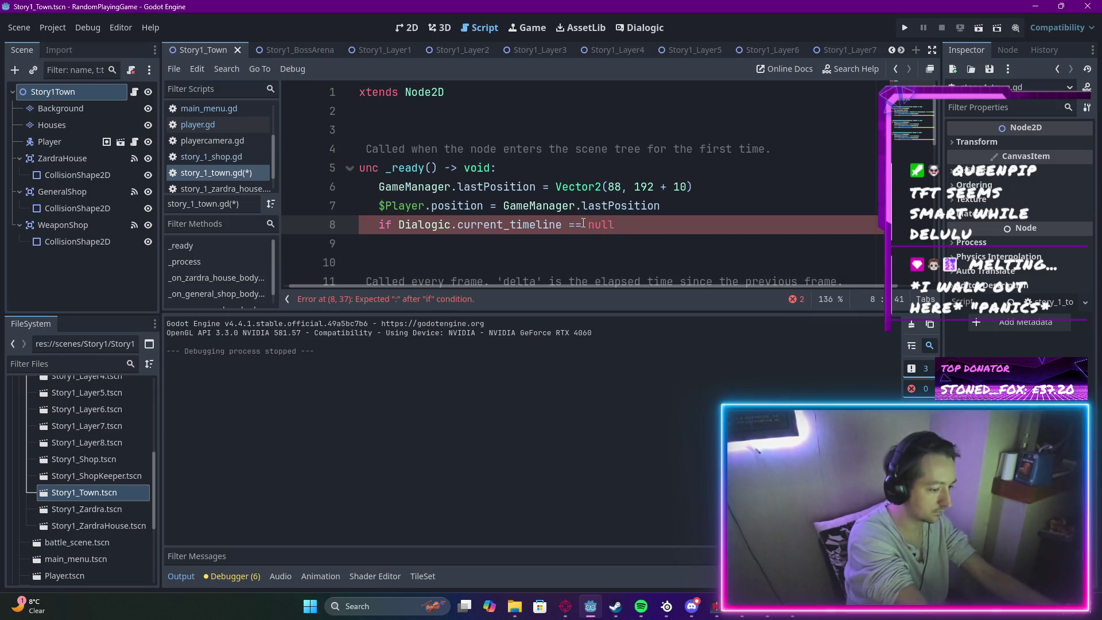
key("Return")
type("var")
type("yout")
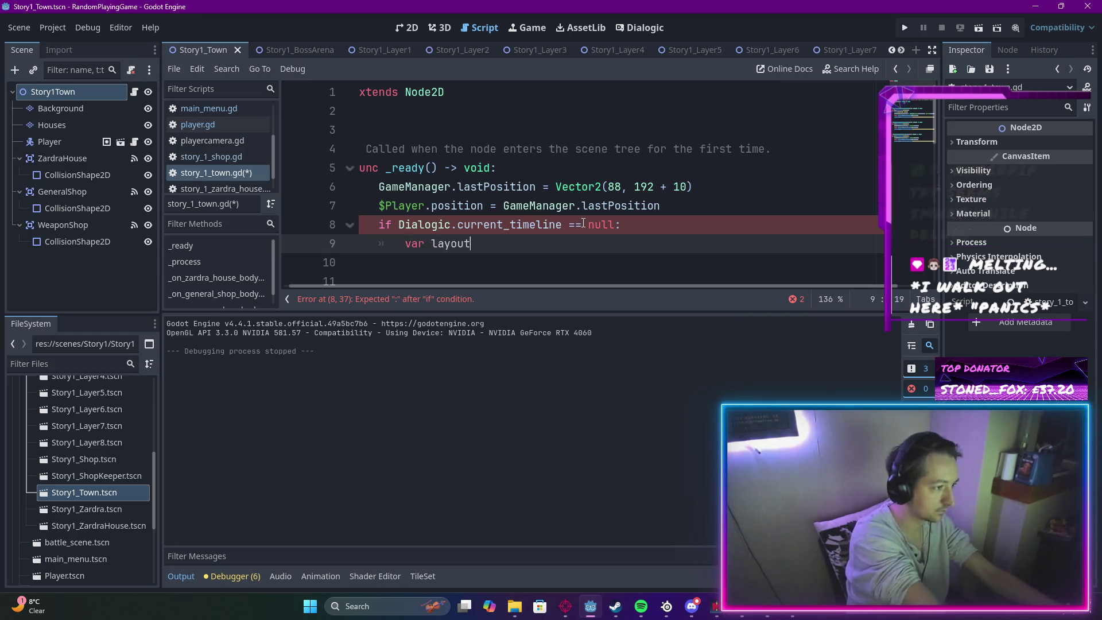
type("= Dialo")
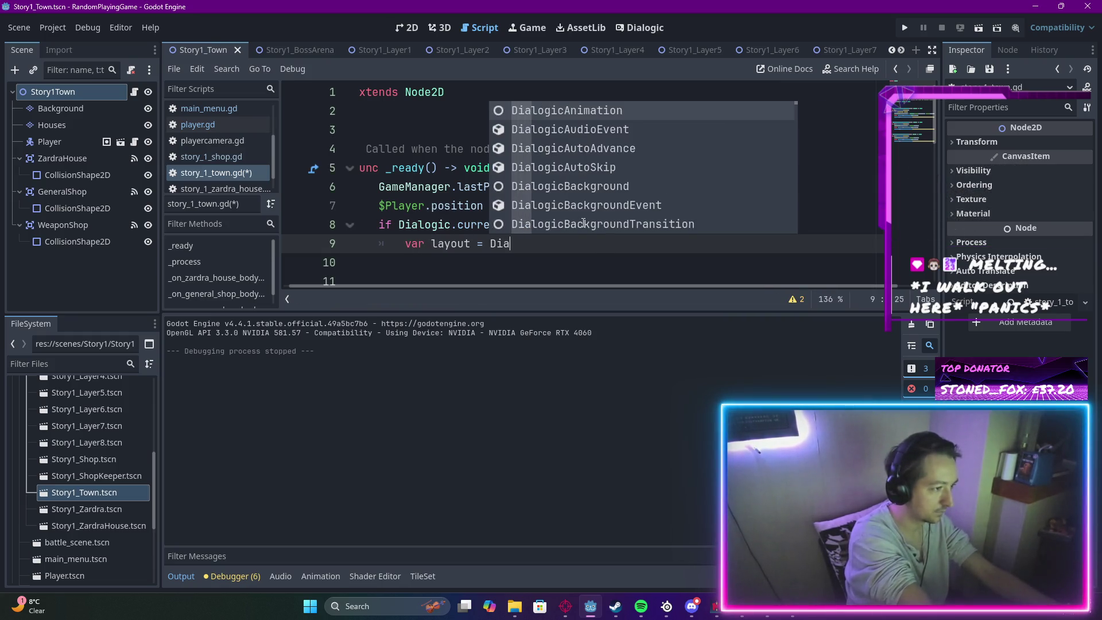
type("gic.St")
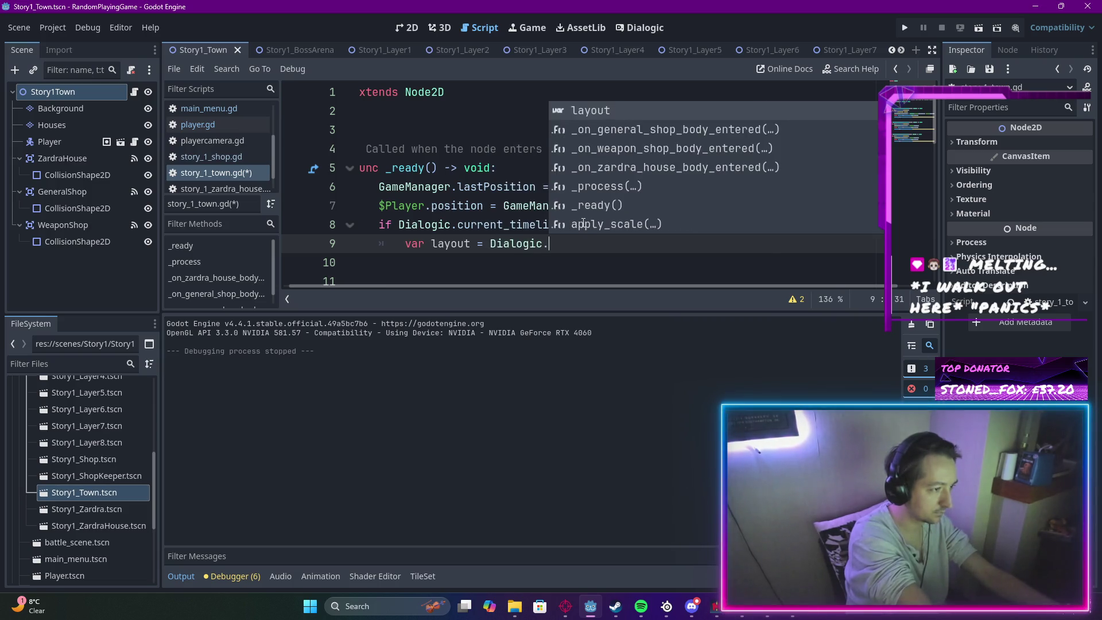
type("ar")
key("Down")
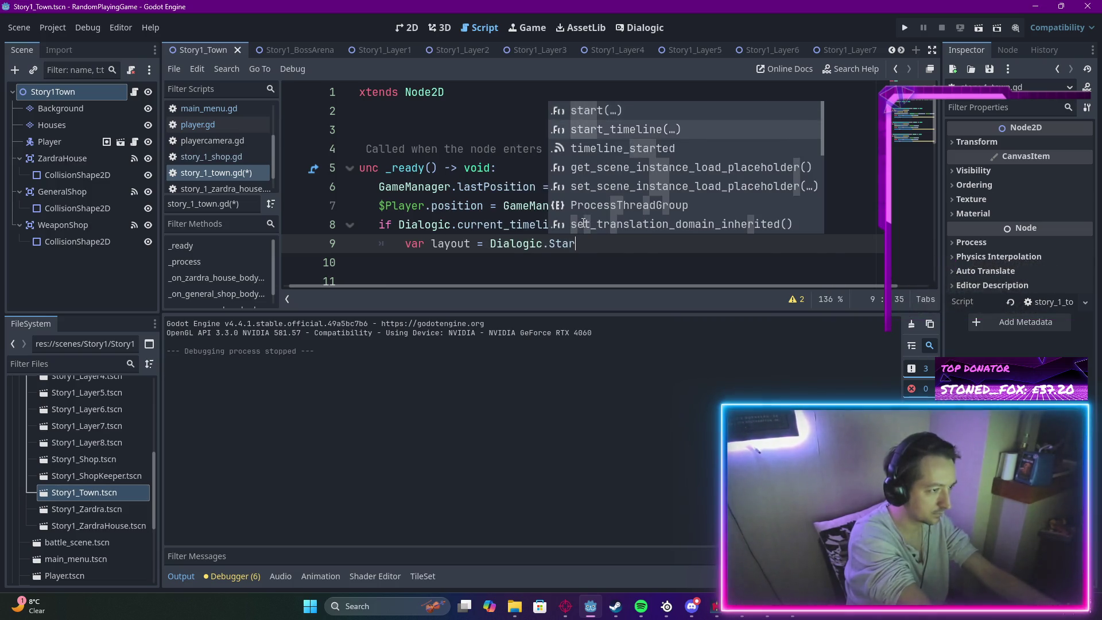
key("Return")
type("\"LookAround\")")
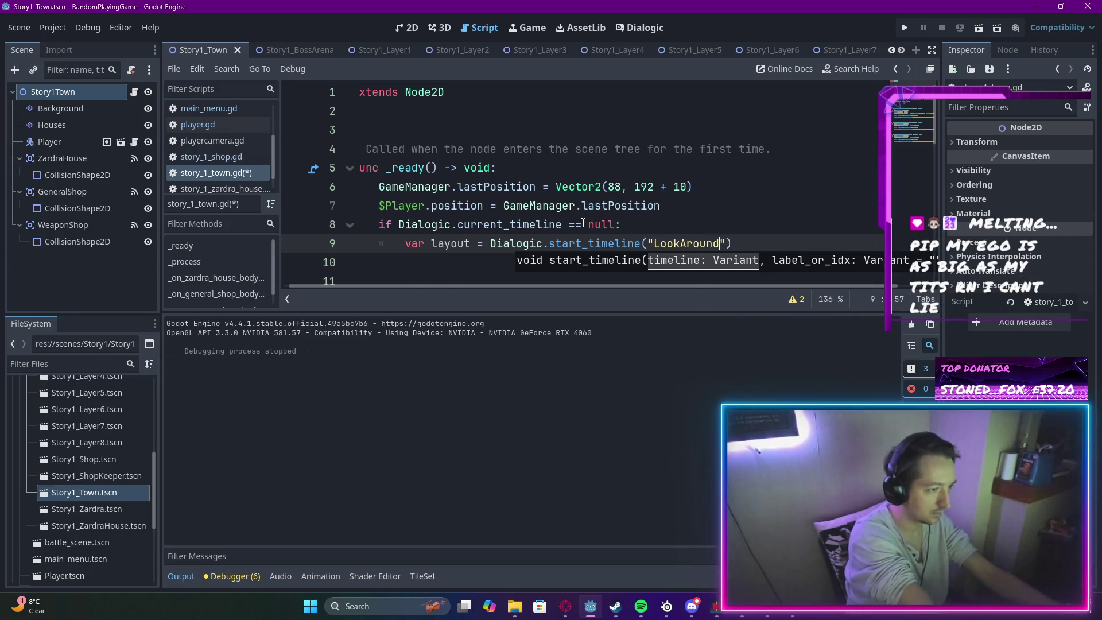
key("ctrl+s")
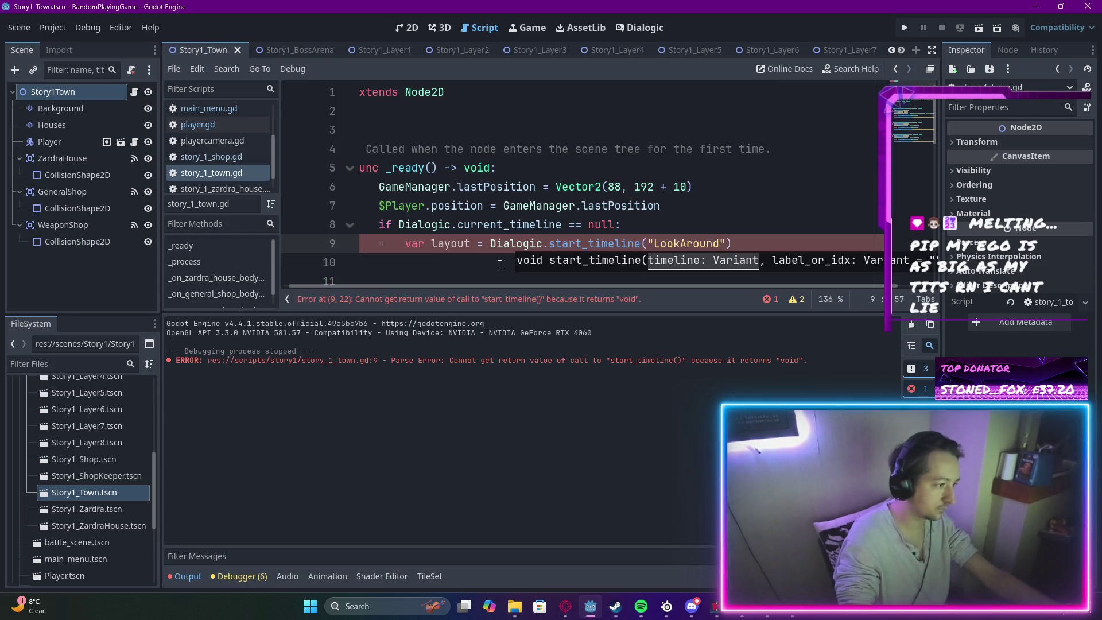
Step: Replace start_timeline with start, copied from the zardra house script, and save the town script
left_click(601, 244)
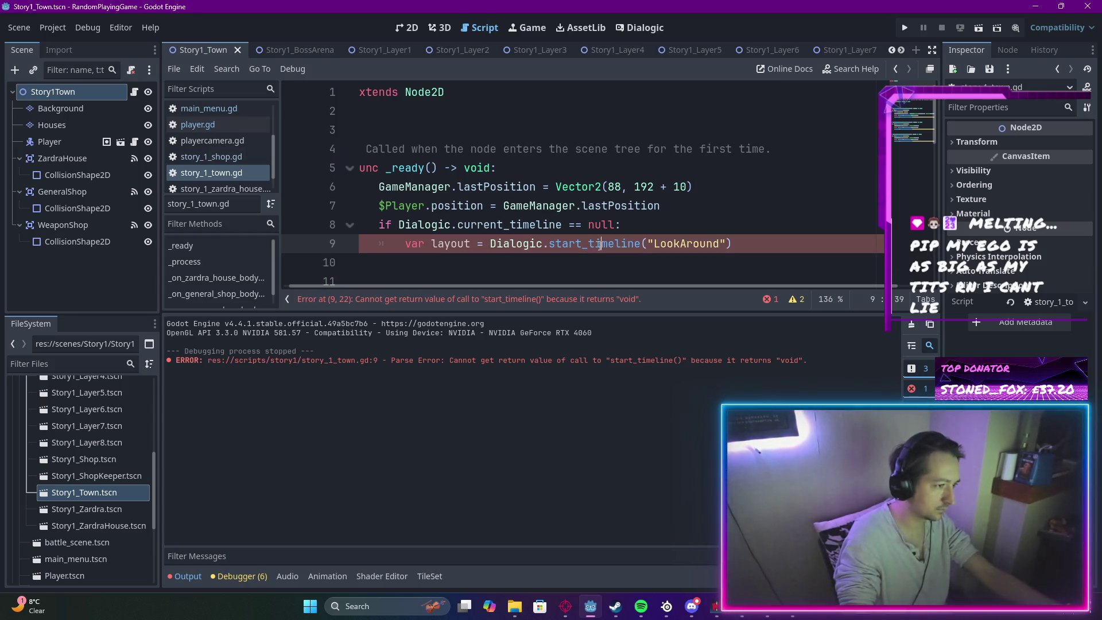
scroll(415, 189, "down", 4)
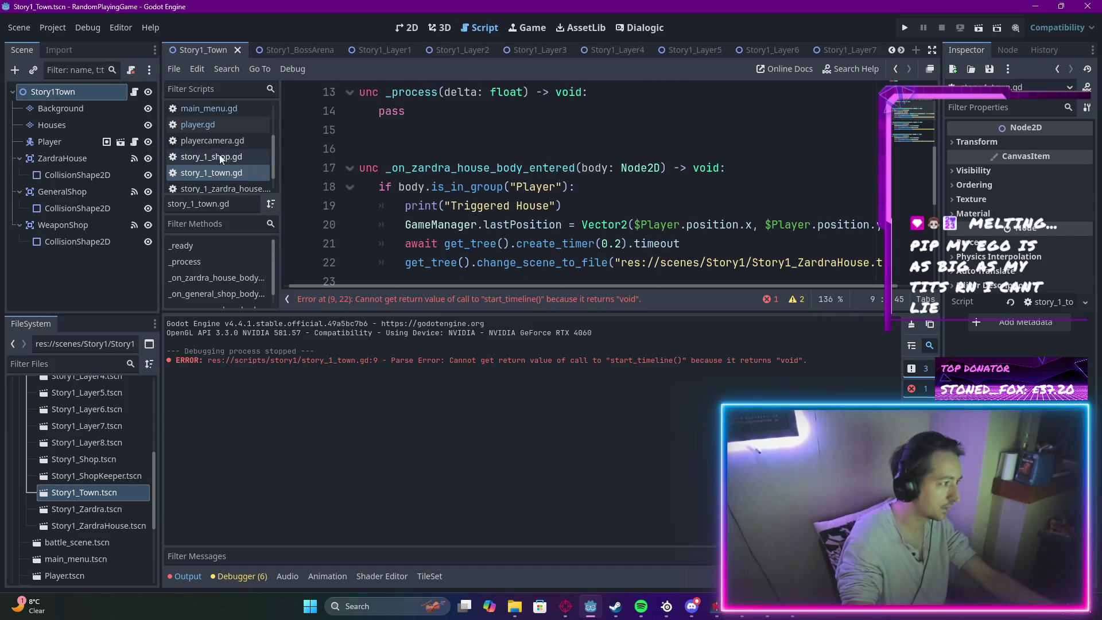
left_click(227, 190)
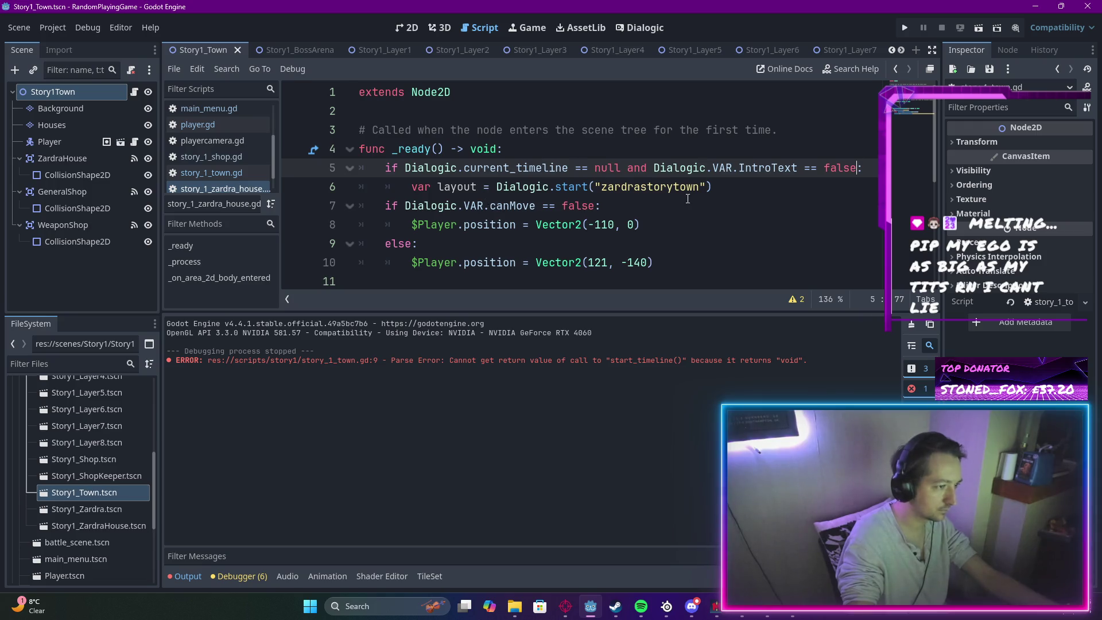
double_click(580, 187)
key("ctrl+c")
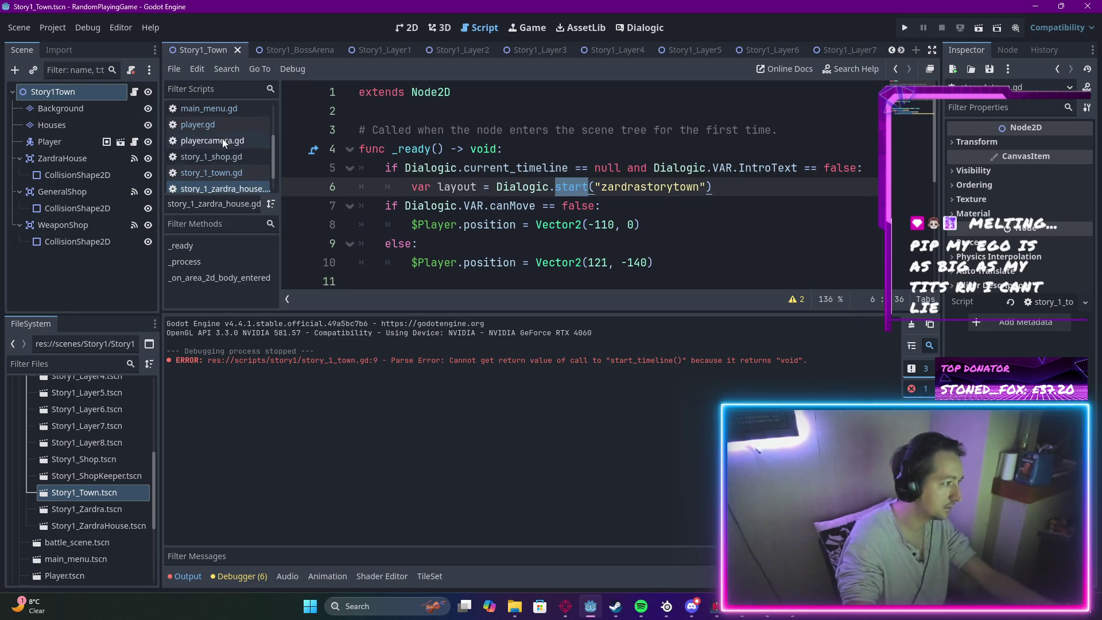
left_click(213, 173)
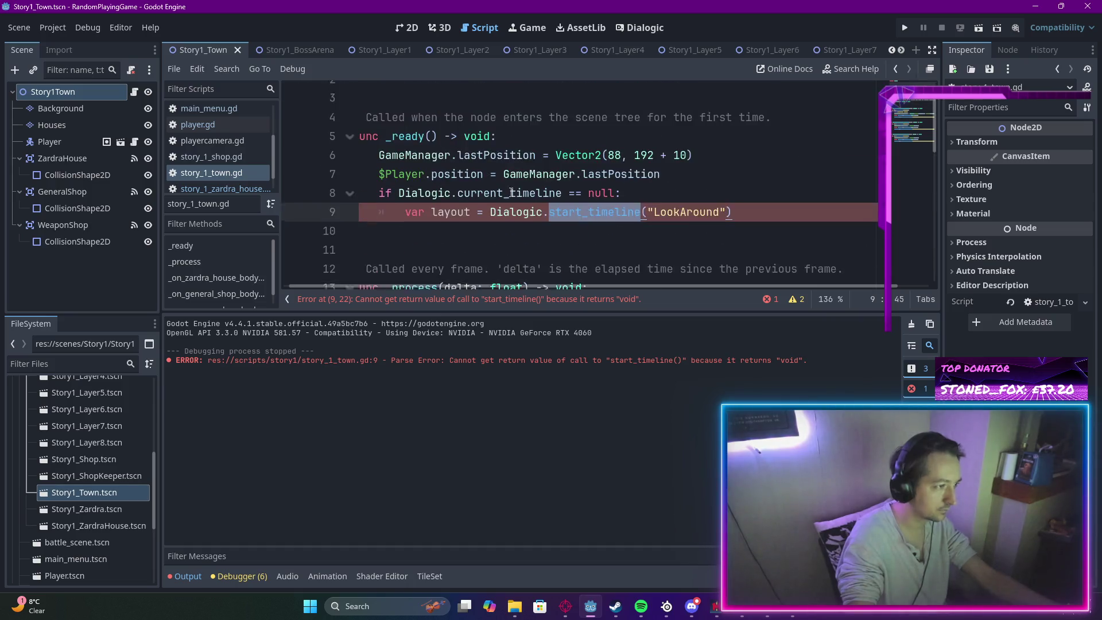
scroll(512, 193, "up", 1)
key("ctrl+v")
key("ctrl+s")
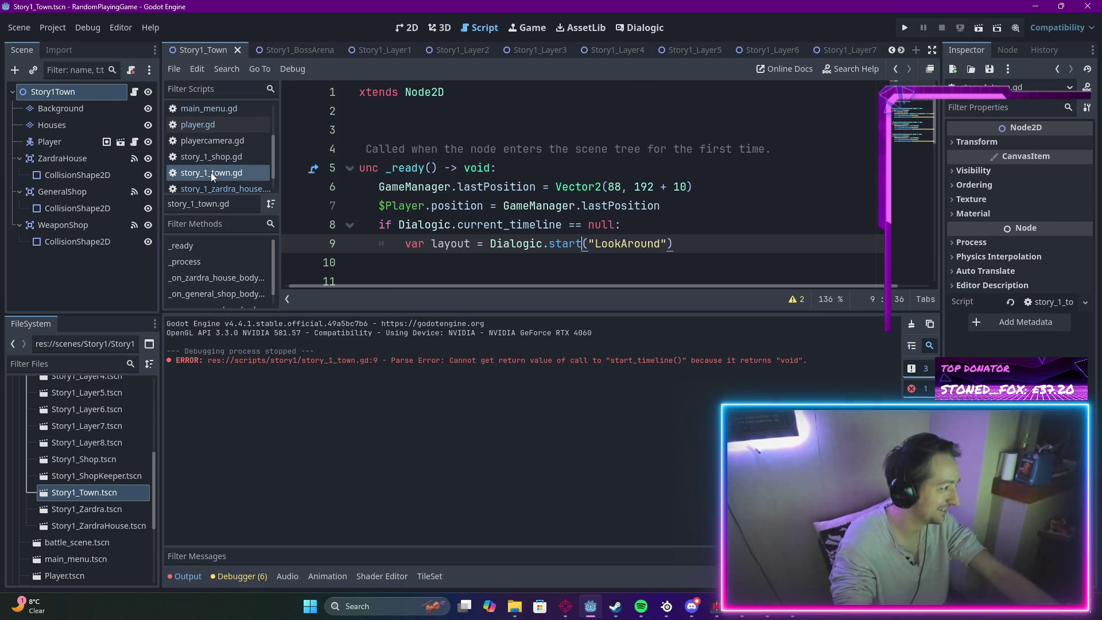
Step: Open the main_menu scene and launch the game with F5
left_click(315, 48)
left_click(385, 51)
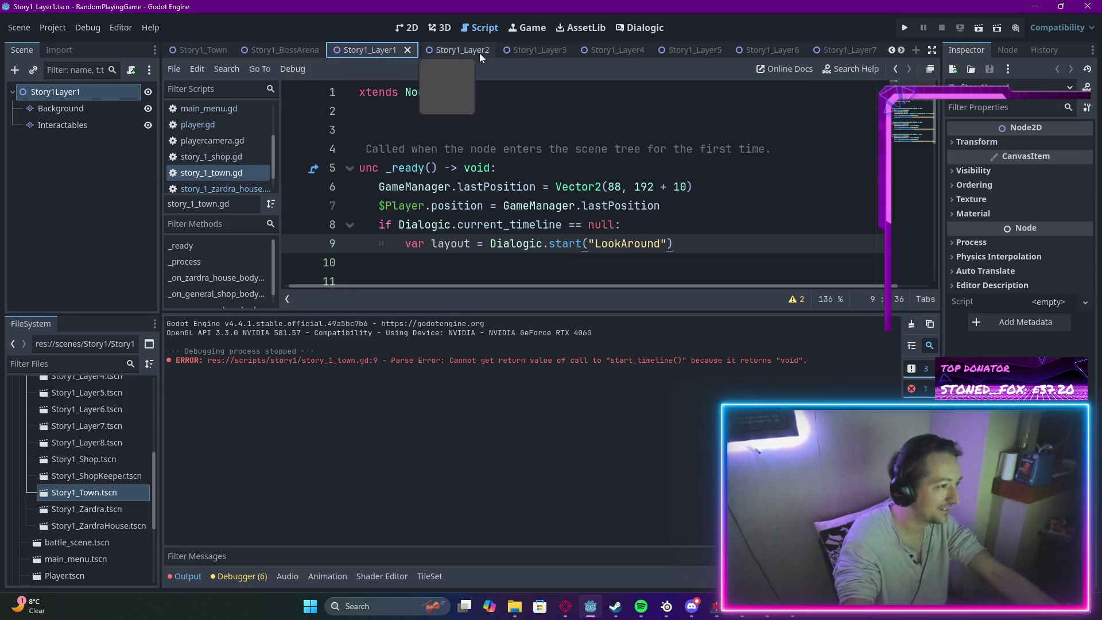
left_click(901, 51)
left_click(898, 51)
left_click(898, 51)
left_click(898, 51)
left_click(898, 51)
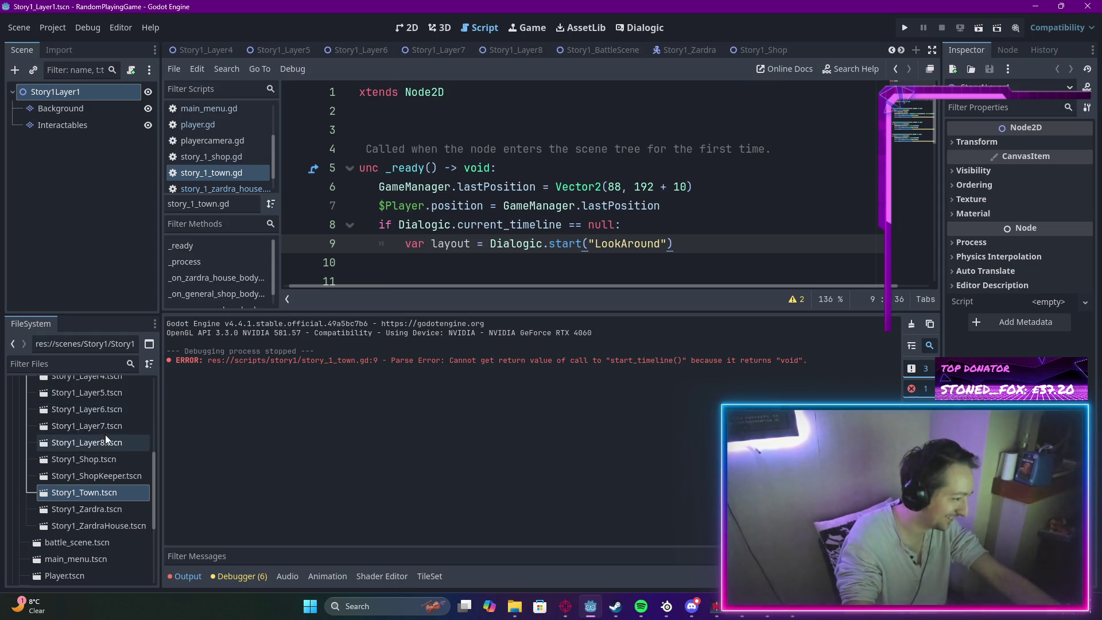
scroll(86, 506, "down", 2)
double_click(75, 507)
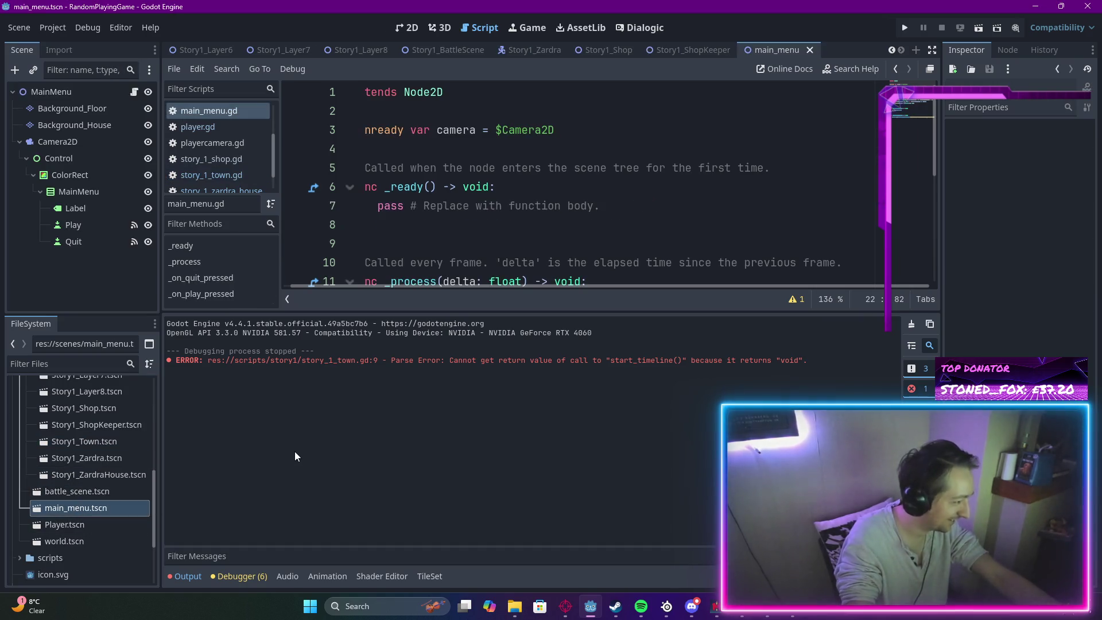
key("F5")
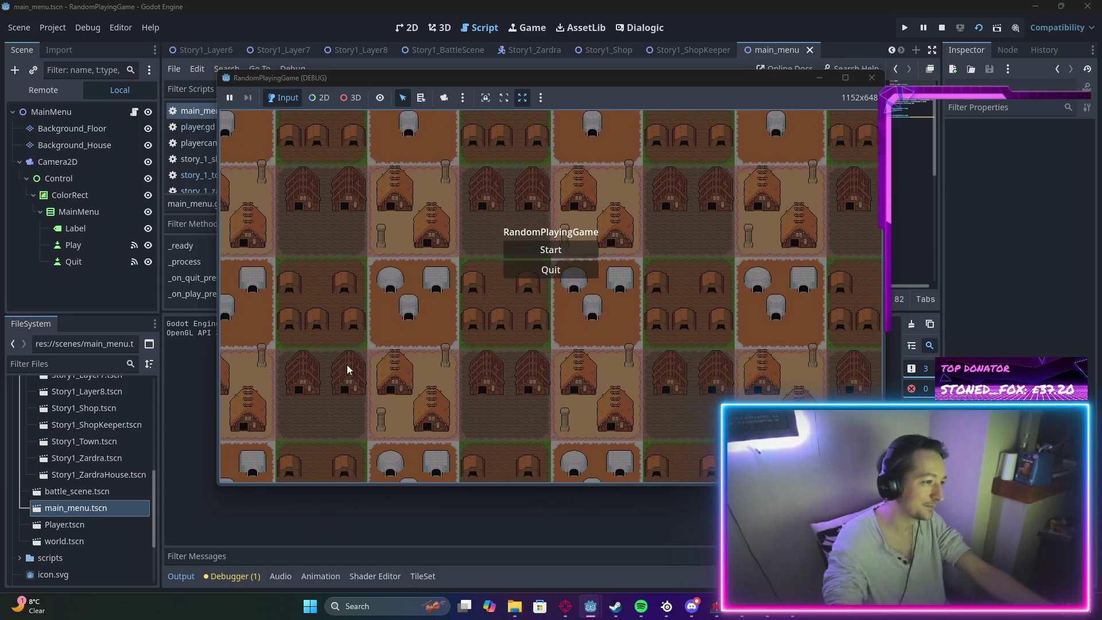
Step: Start the game, get through Zardra's dialogue, and walk the player into the shop door
left_click(552, 251)
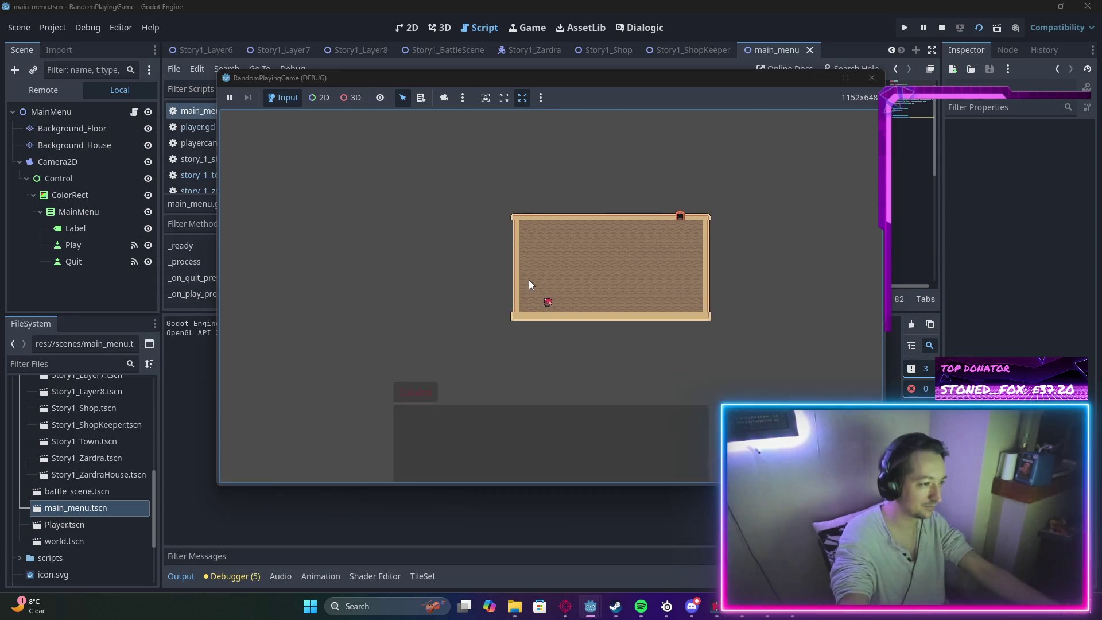
left_click(577, 284)
key("Up")
key("Right")
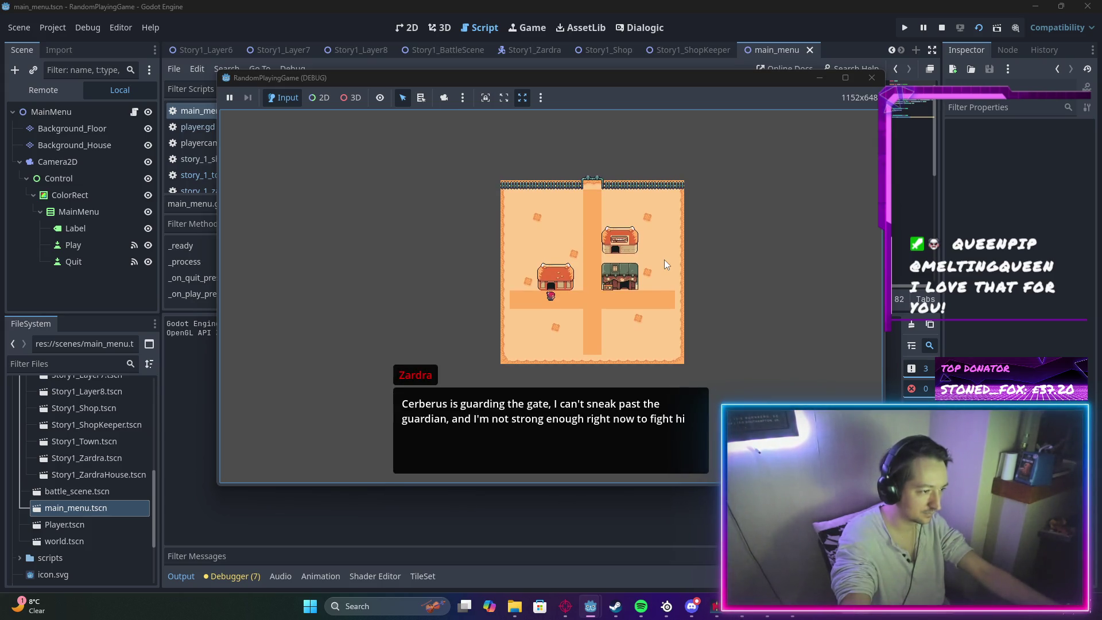
left_click(664, 259)
key("Right")
key("Up")
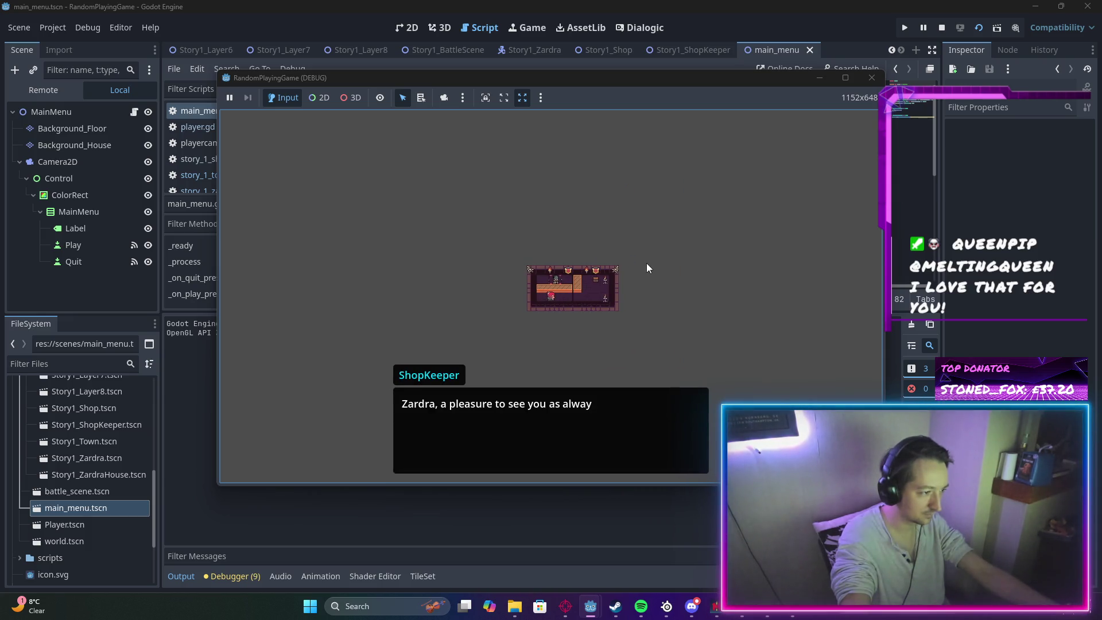
Step: Choose Chat with the ShopKeeper, click through to Zardra's closing line, and stop the game
left_click(553, 308)
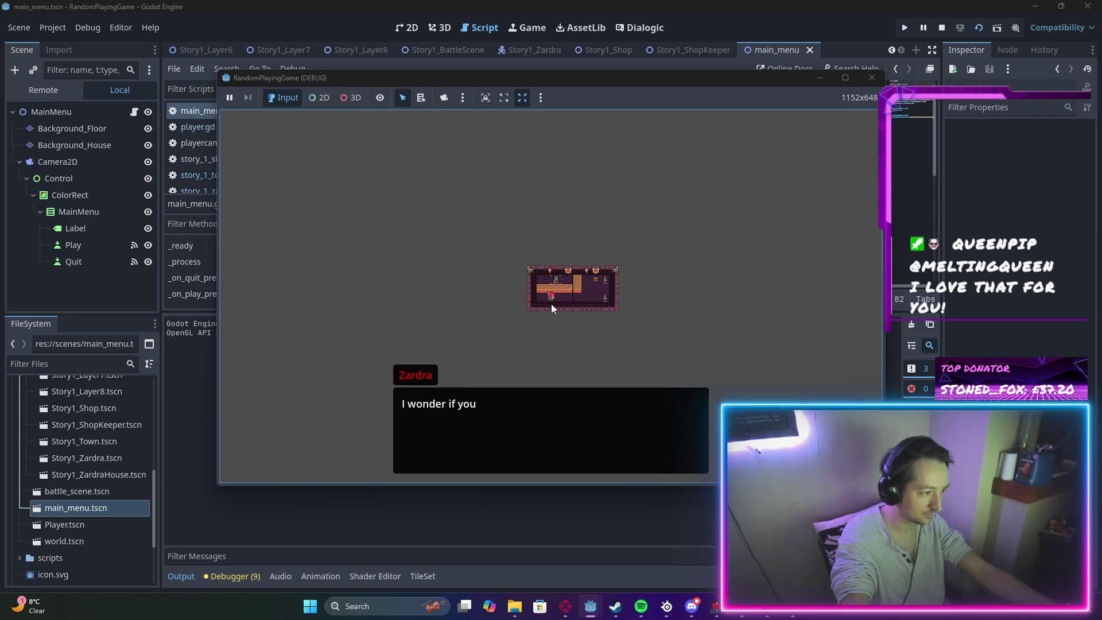
left_click(672, 336)
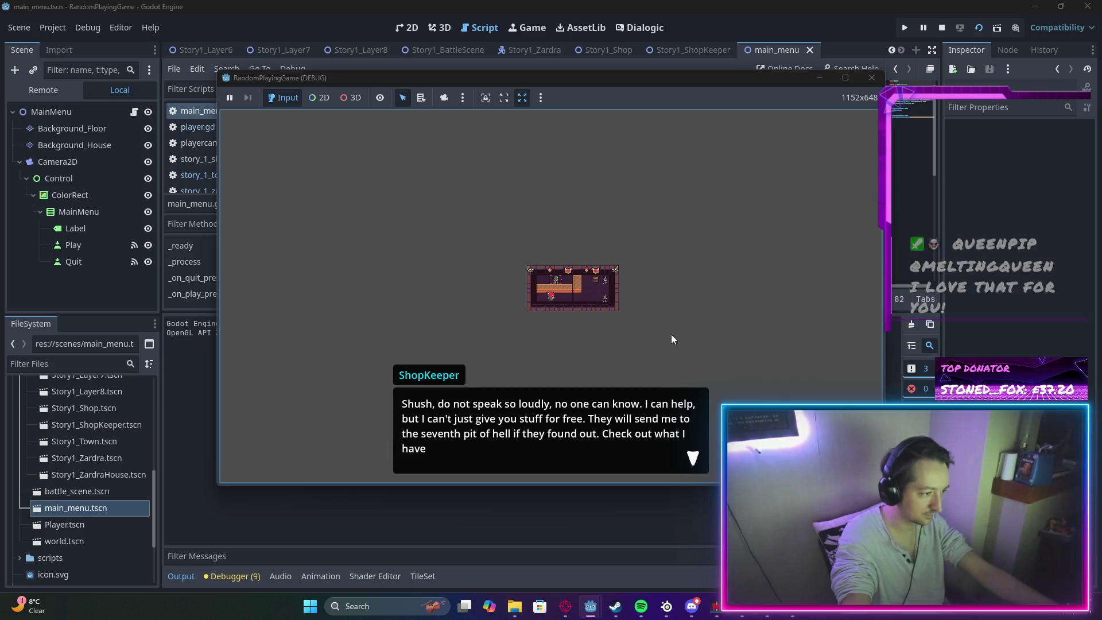
left_click(671, 335)
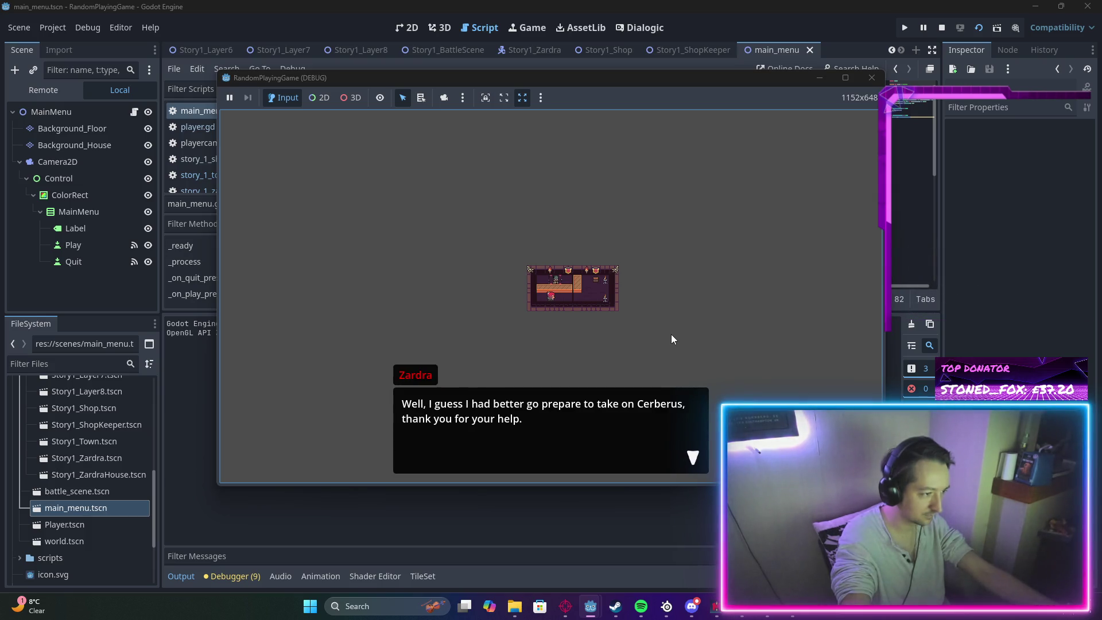
left_click(671, 336)
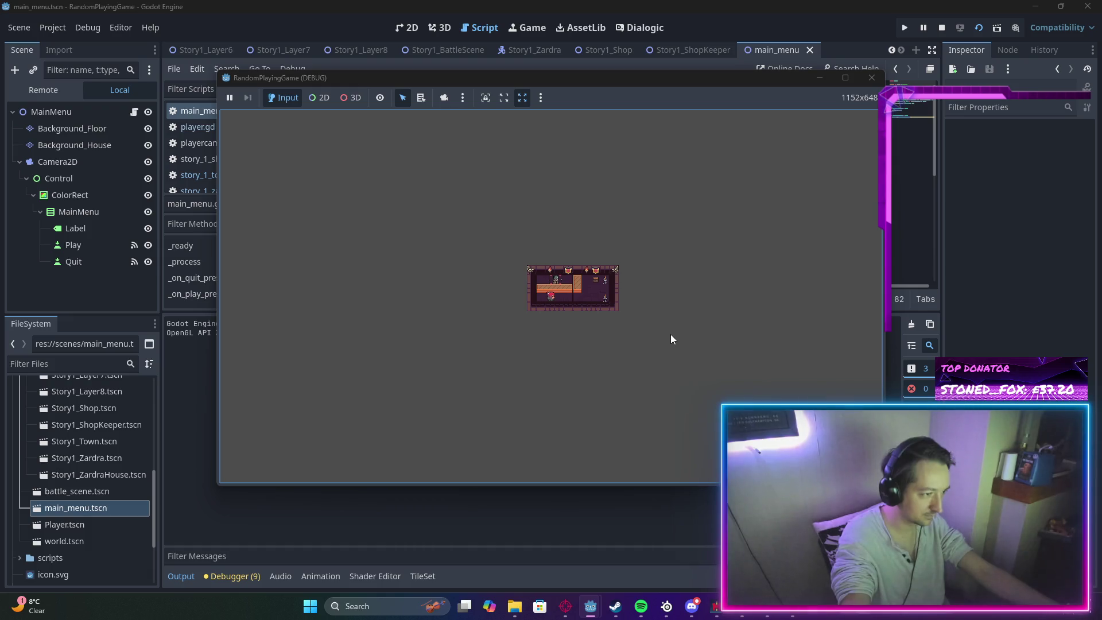
left_click(872, 78)
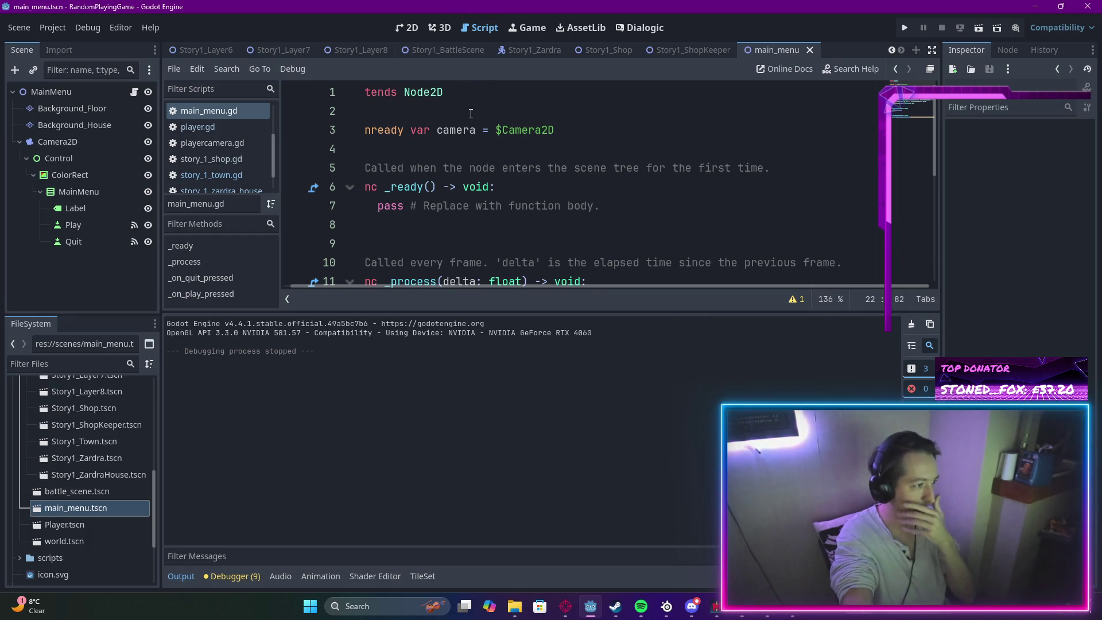
Step: Scroll through the story_1_shop.gd script, then switch to the Dialogic editor
left_click(230, 162)
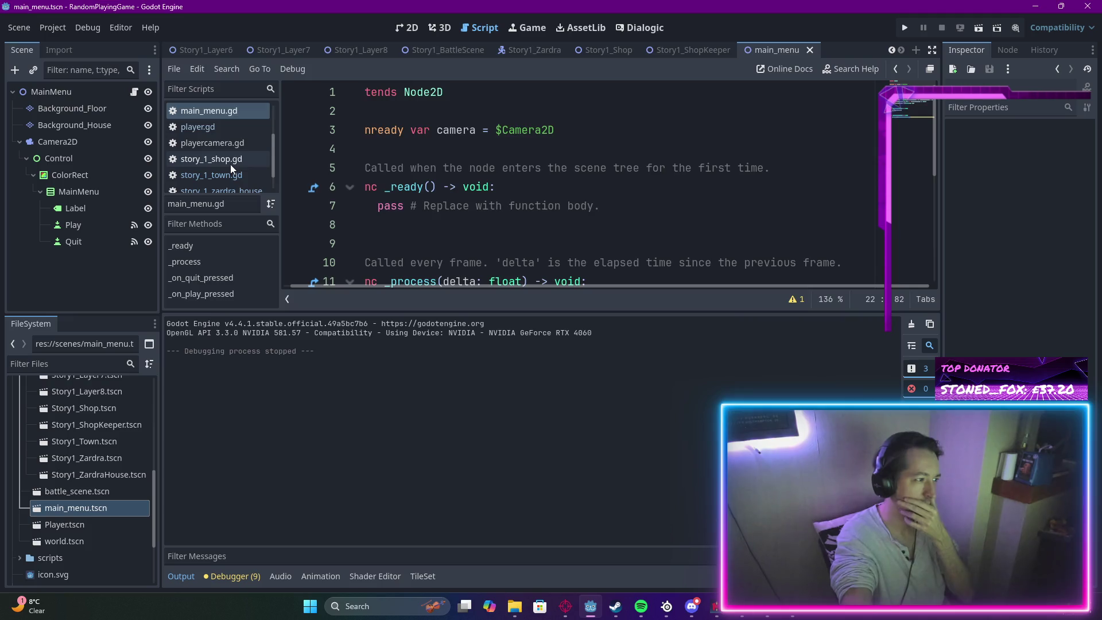
scroll(419, 158, "down", 3)
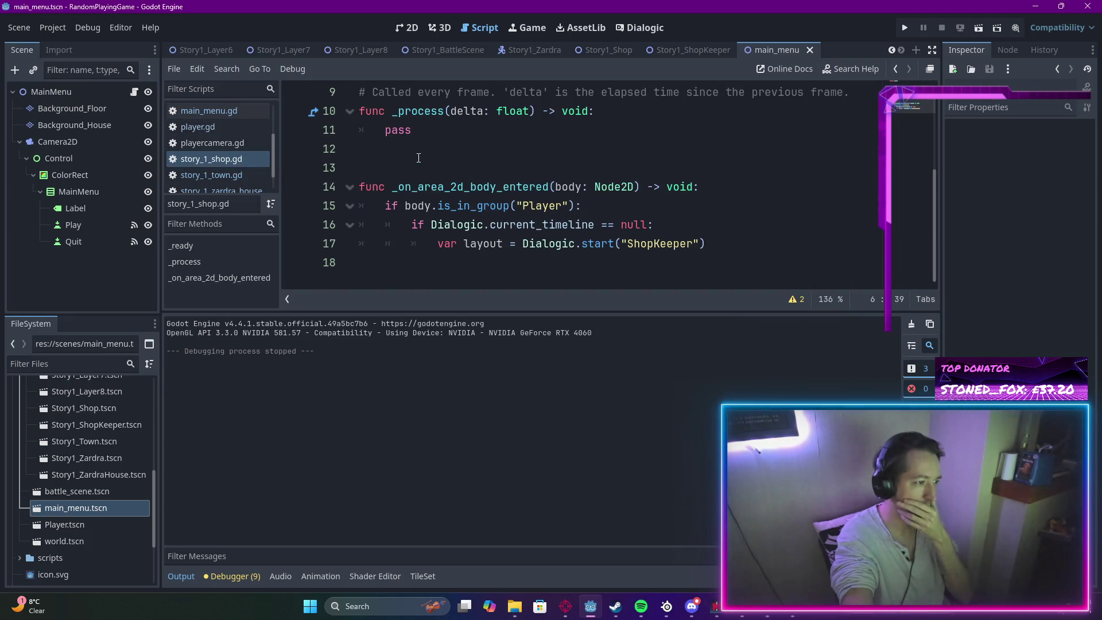
scroll(419, 158, "up", 3)
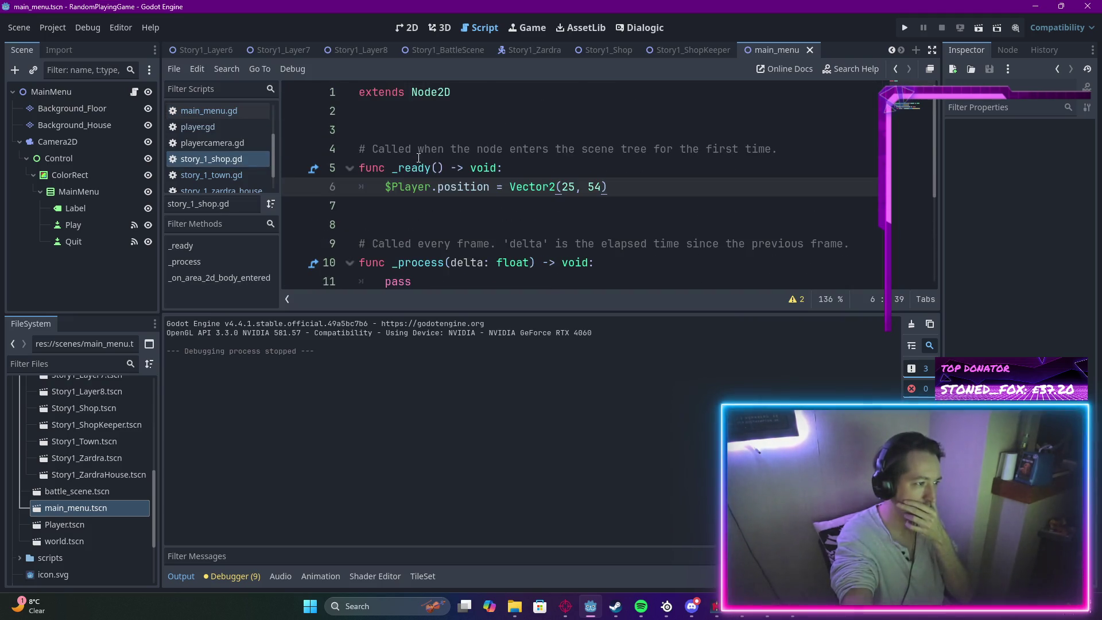
scroll(418, 158, "down", 3)
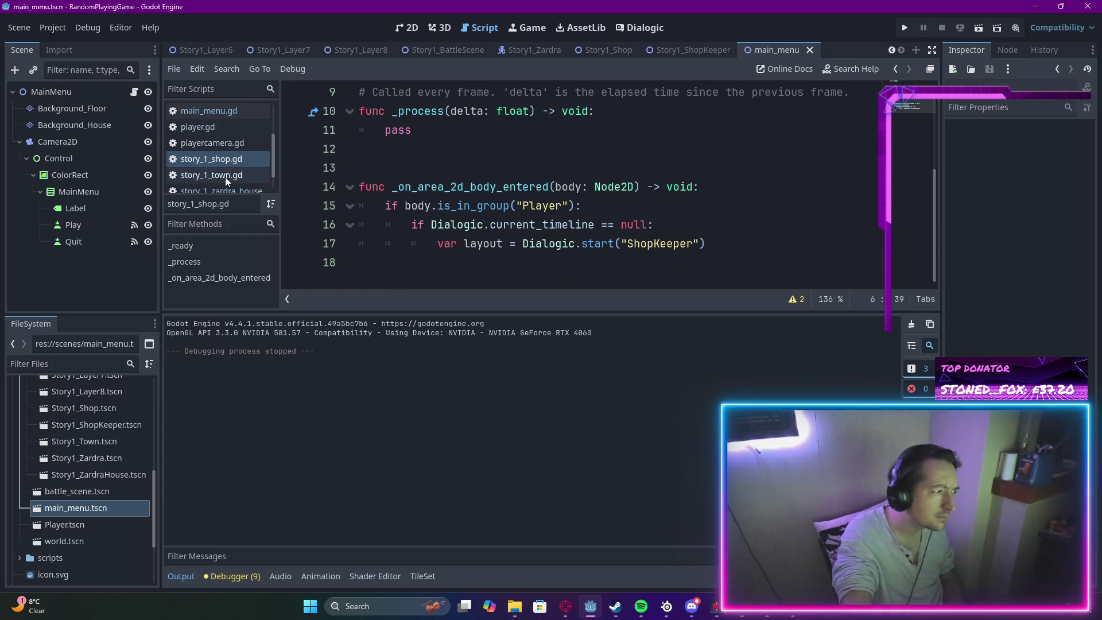
scroll(225, 179, "down", 1)
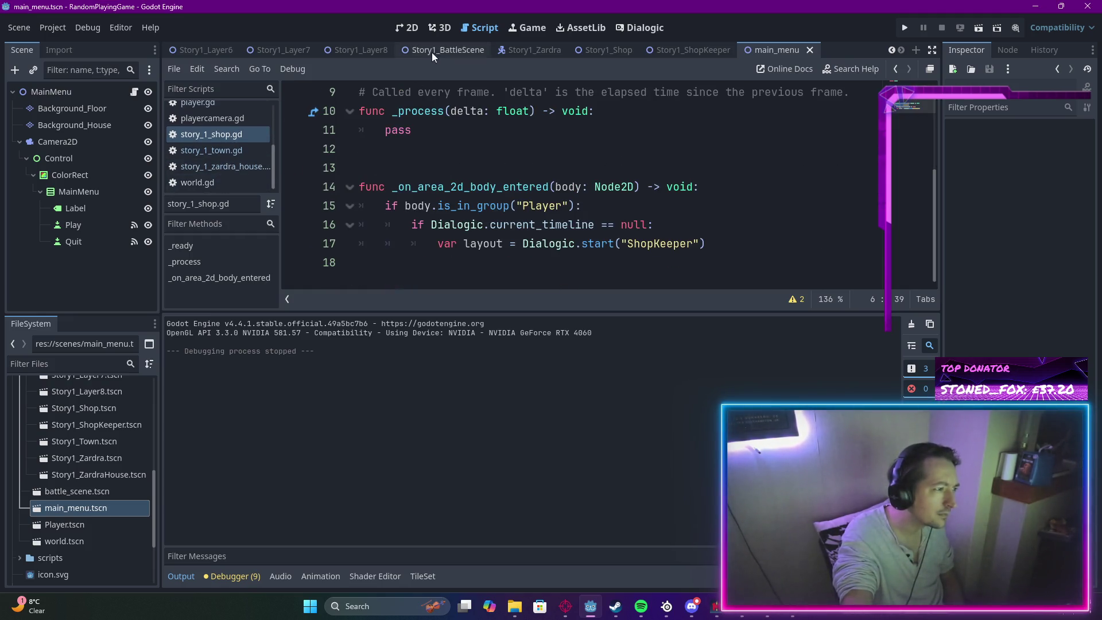
left_click(639, 28)
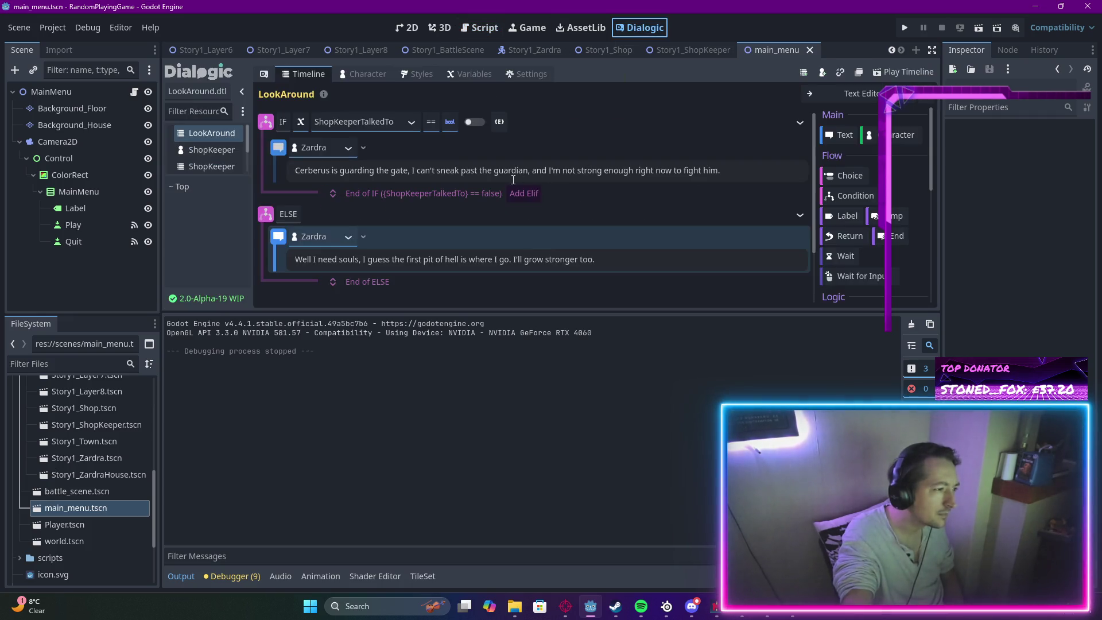
Step: Append a Set Variable event to the ShopKeeper timeline that sets canMove to true
left_click(213, 165)
scroll(373, 182, "down", 5)
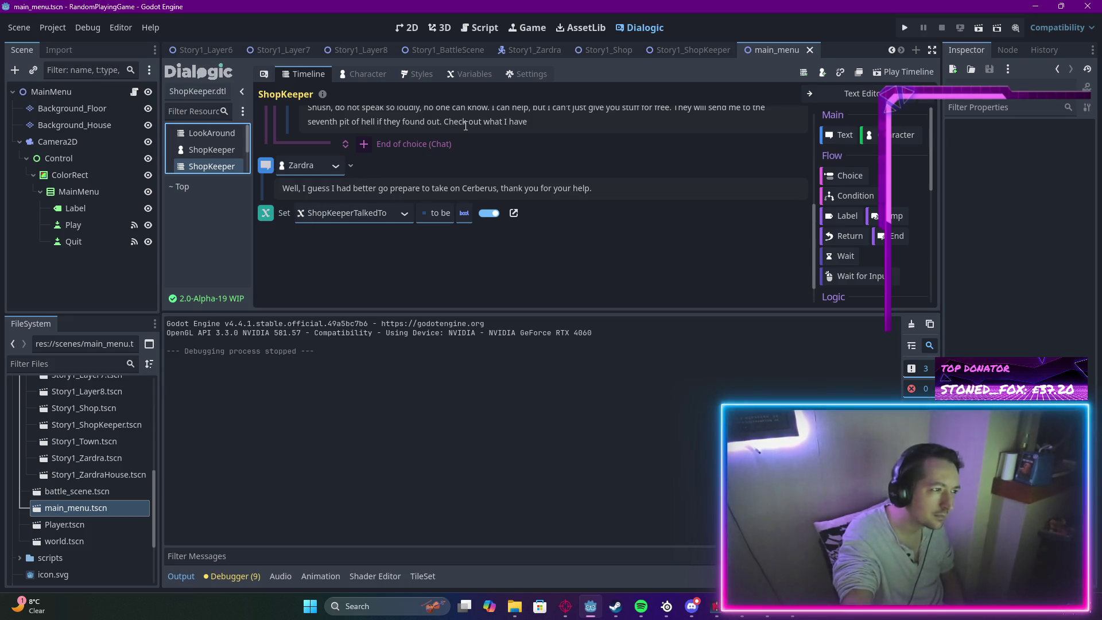
left_click(472, 75)
left_click(291, 76)
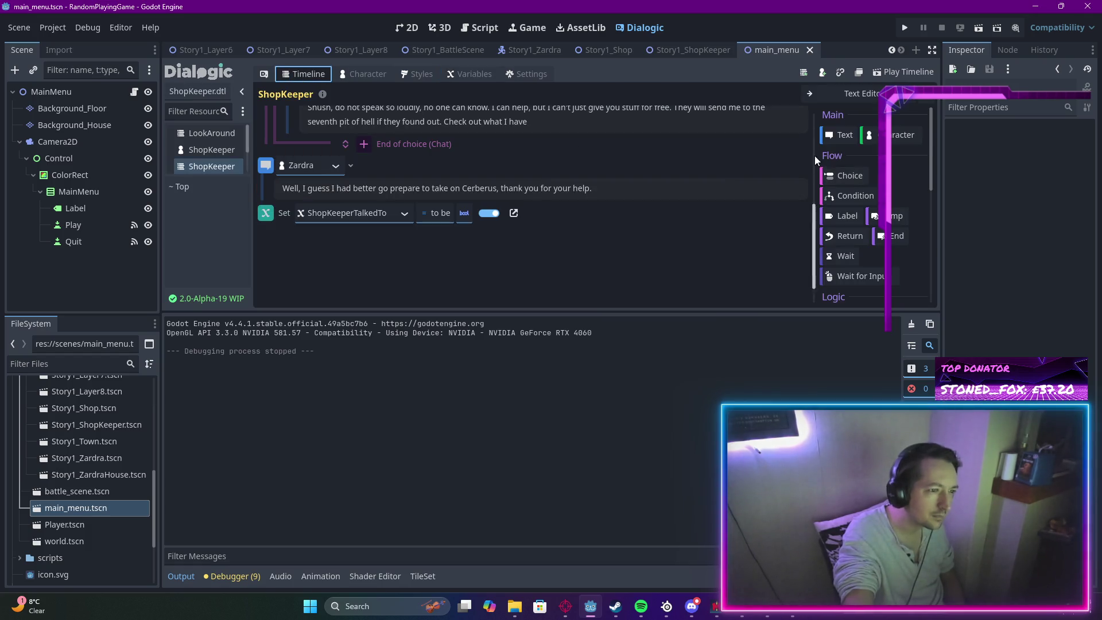
scroll(846, 251, "down", 4)
left_click_drag(855, 192, 503, 242)
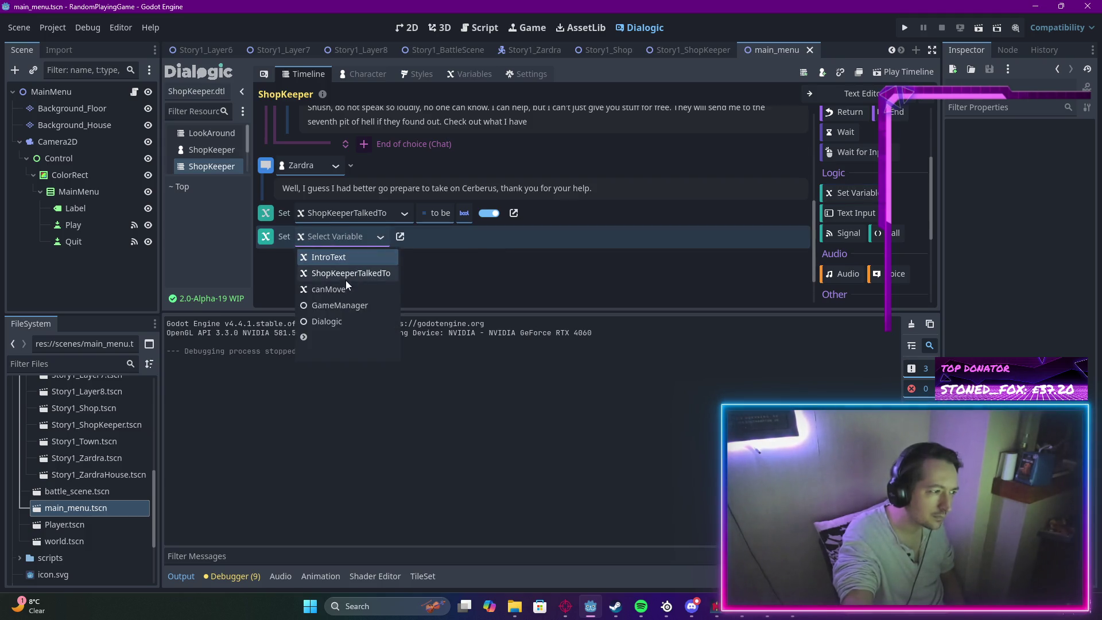
left_click(341, 288)
left_click(445, 237)
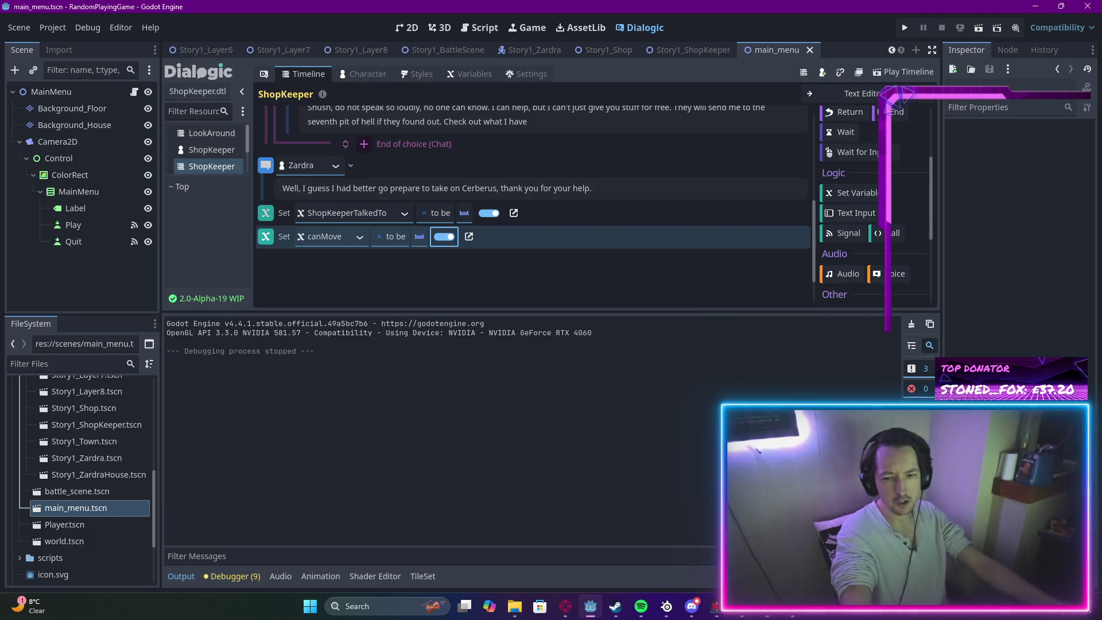
Step: Save the project and run the game with F6
key("alt+Tab")
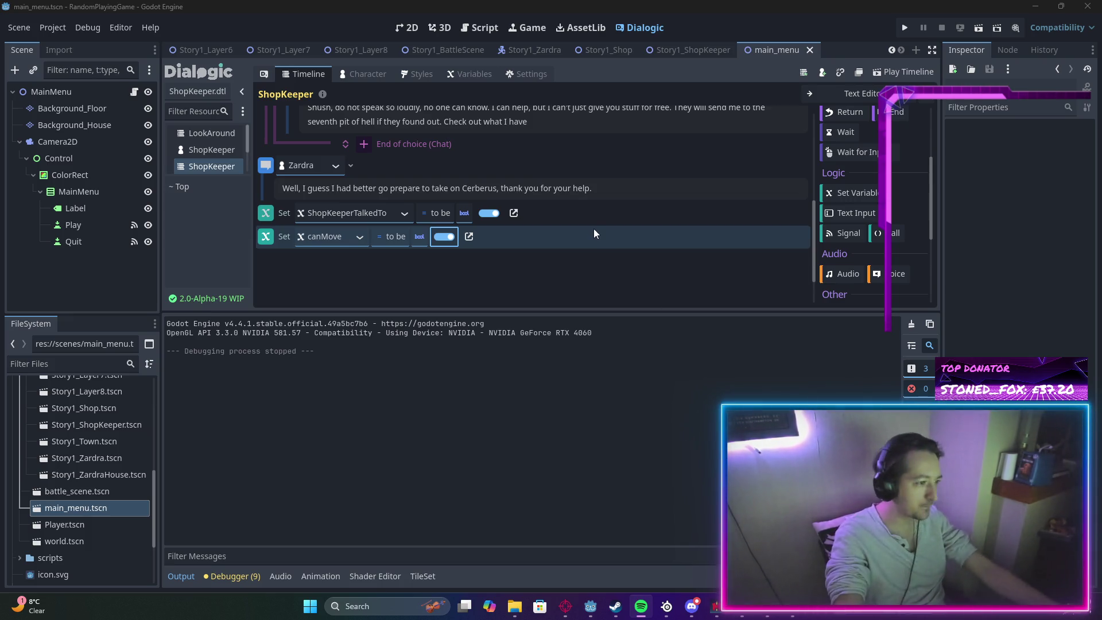
left_click(595, 208)
key("ctrl+s")
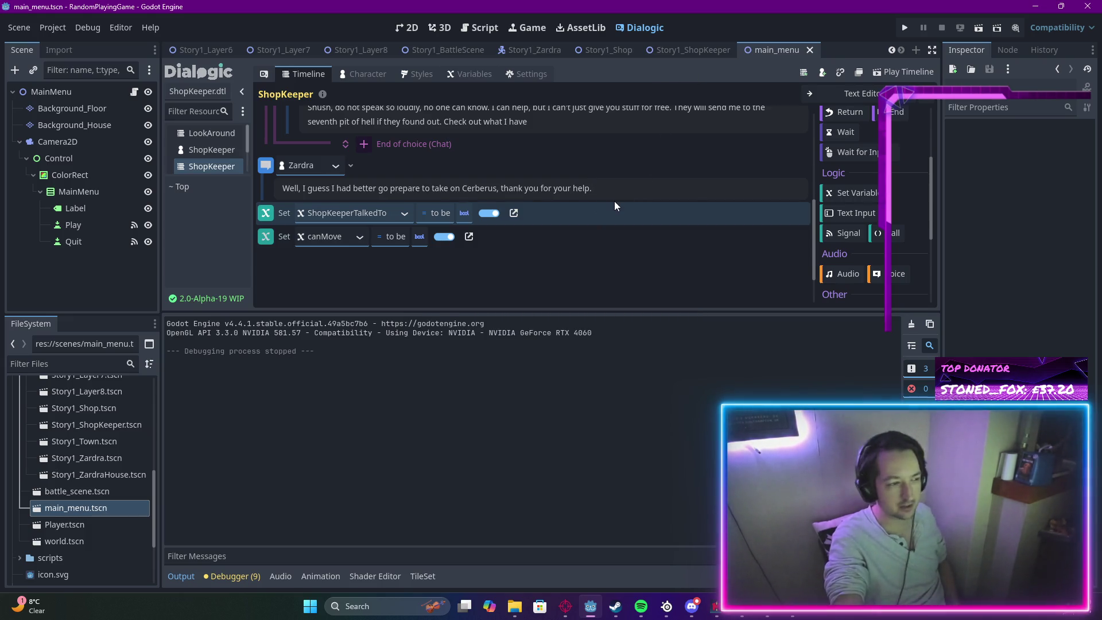
key("F6")
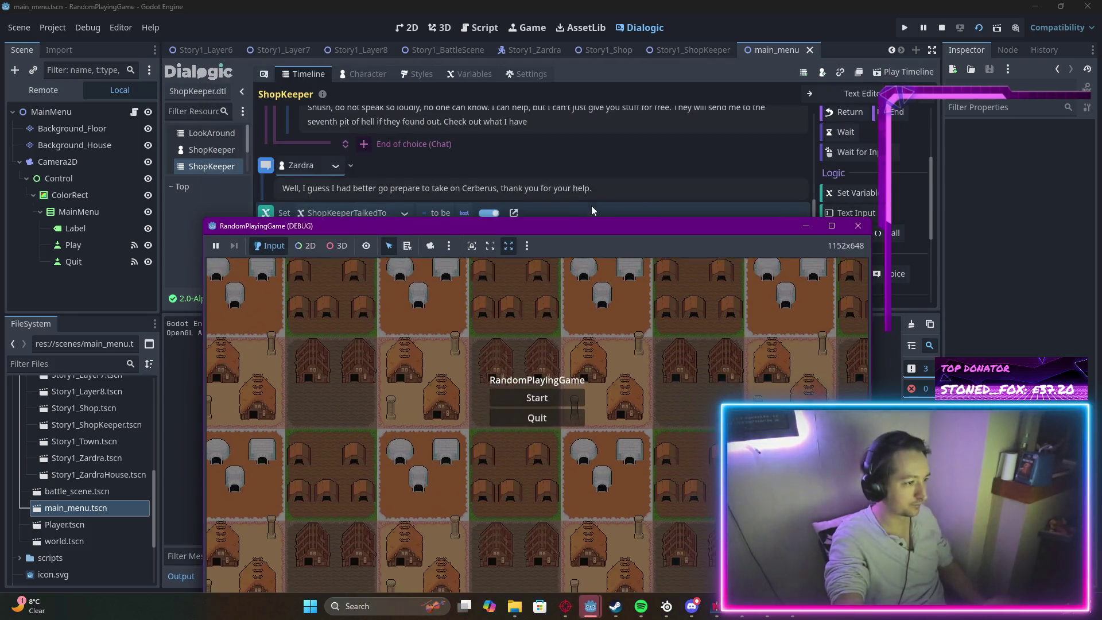
Step: Start the game, enter the shop, pick Chat, click through to Zardra's farewell, and stop the game
left_click(556, 402)
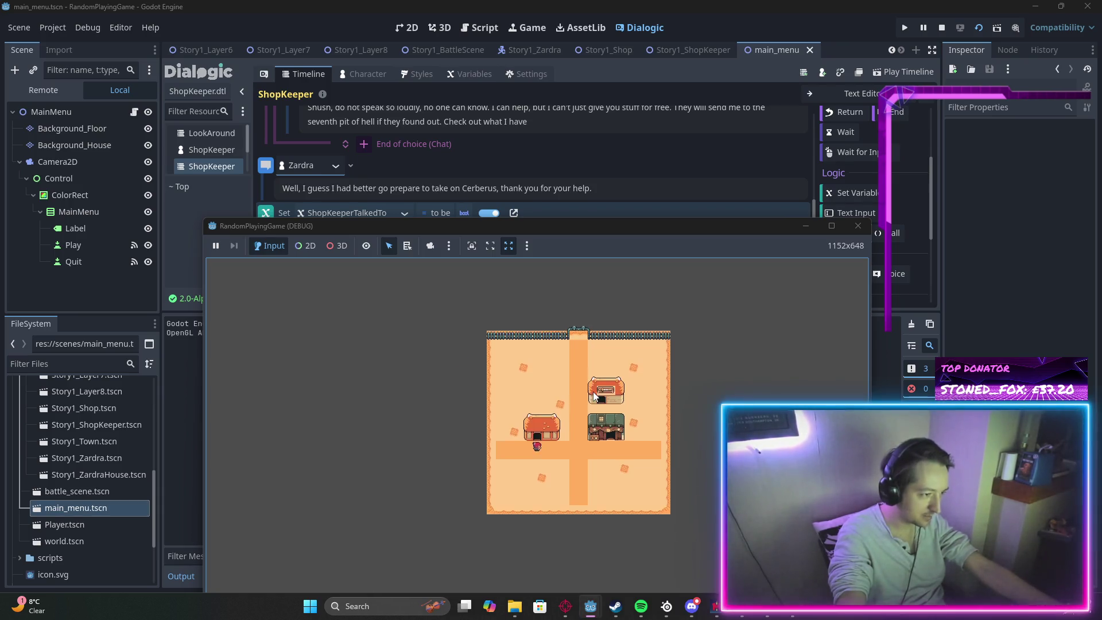
key("space")
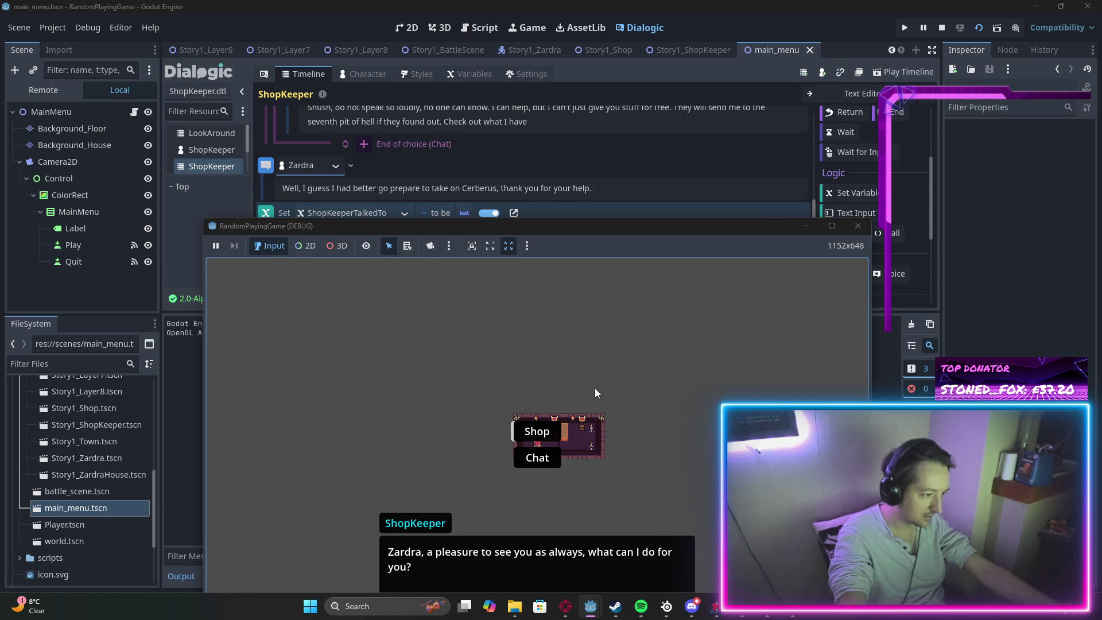
left_click(546, 459)
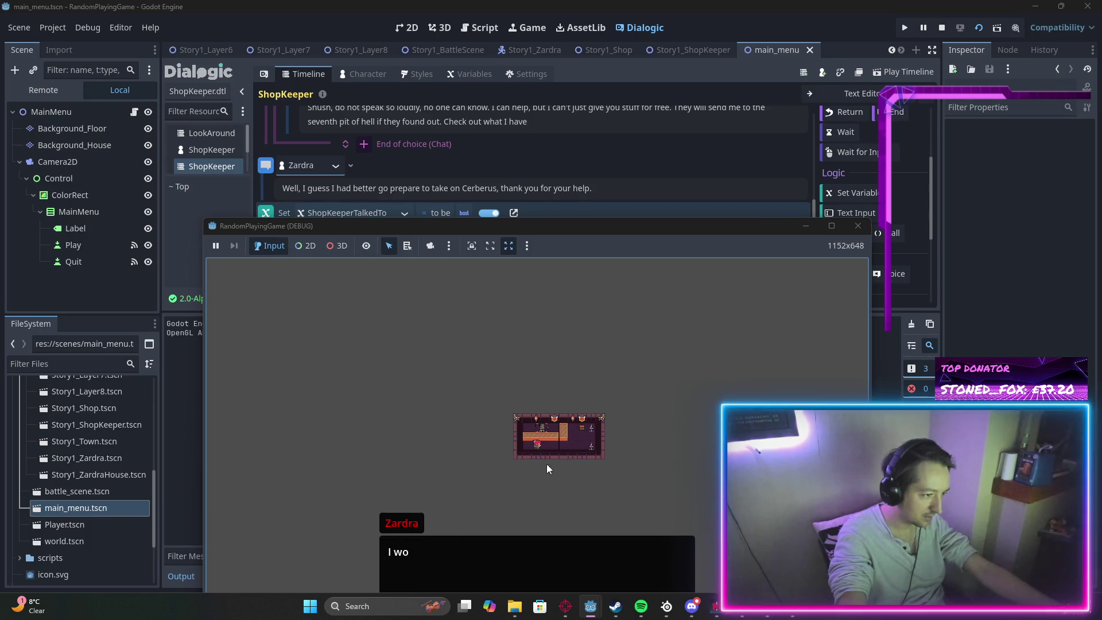
left_click(627, 438)
left_click_drag(625, 225, 646, 84)
left_click(660, 263)
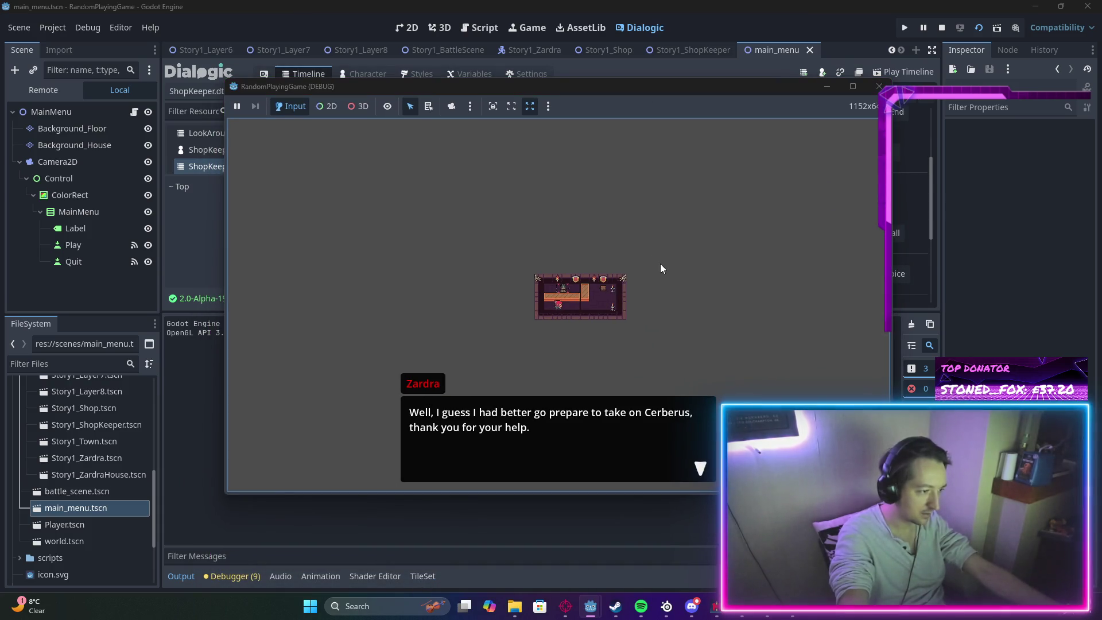
left_click(660, 264)
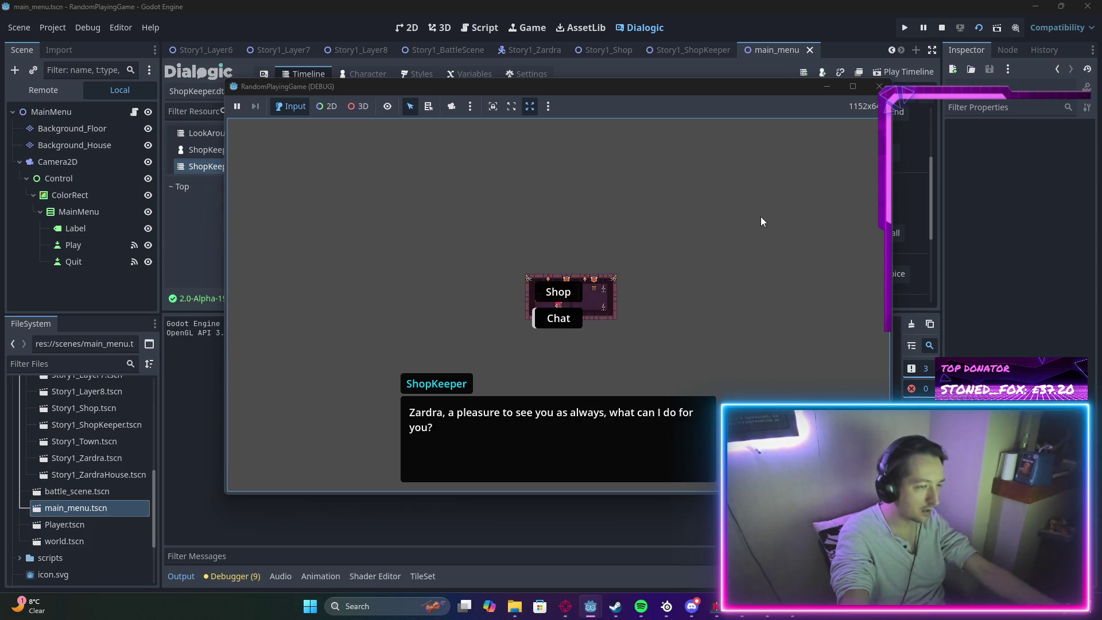
left_click(879, 86)
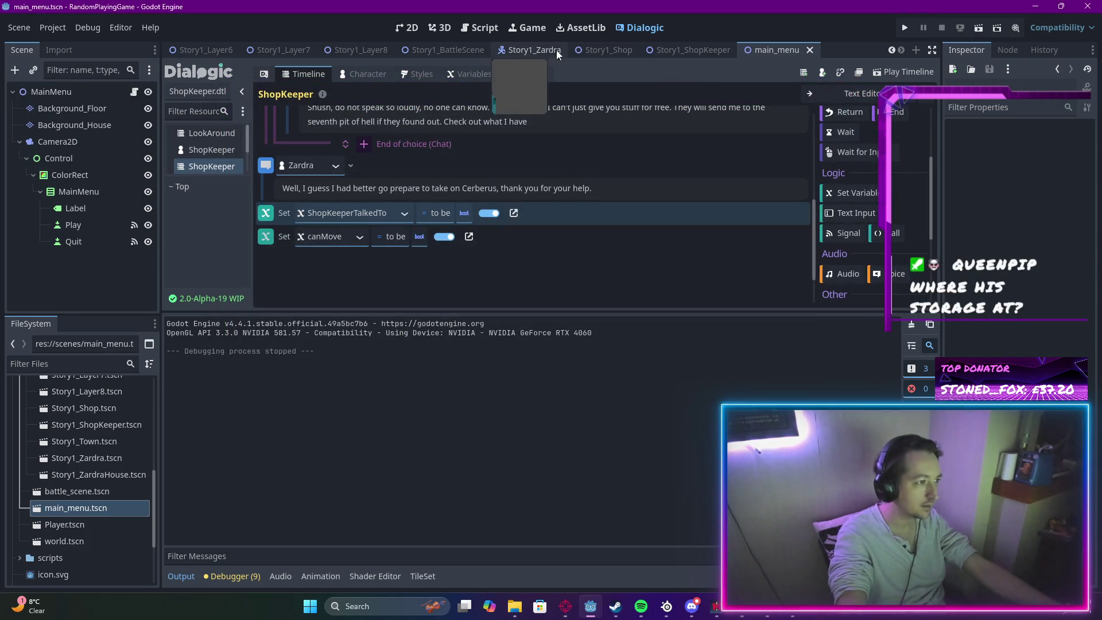
Step: Add a stray IF condition to the ShopKeeper timeline, then delete it
scroll(397, 151, "up", 8)
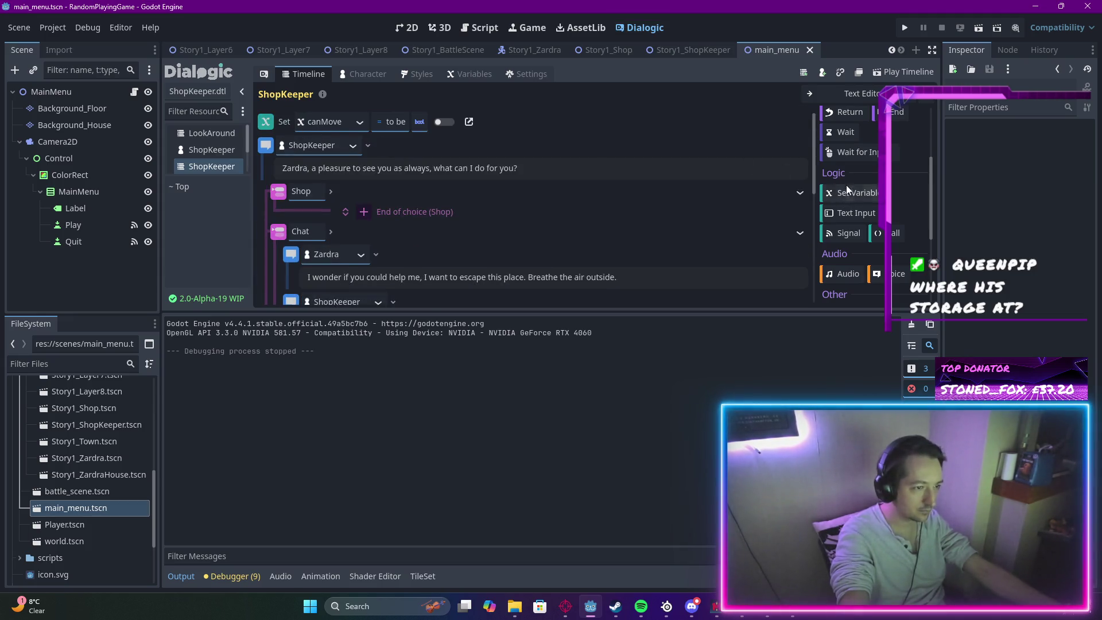
scroll(847, 188, "up", 3)
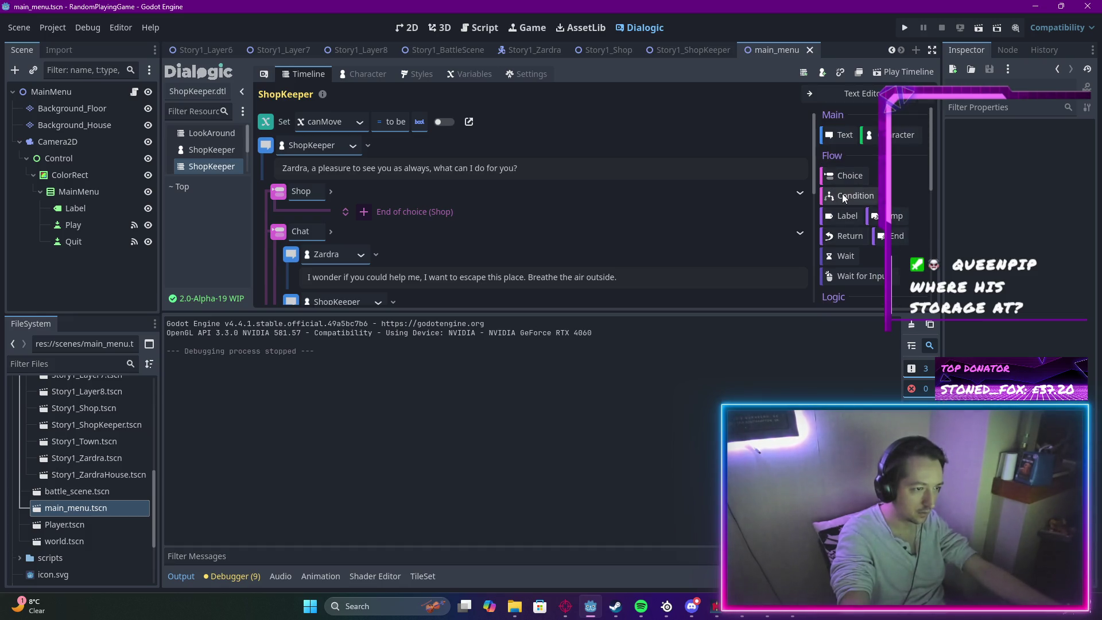
left_click(842, 194)
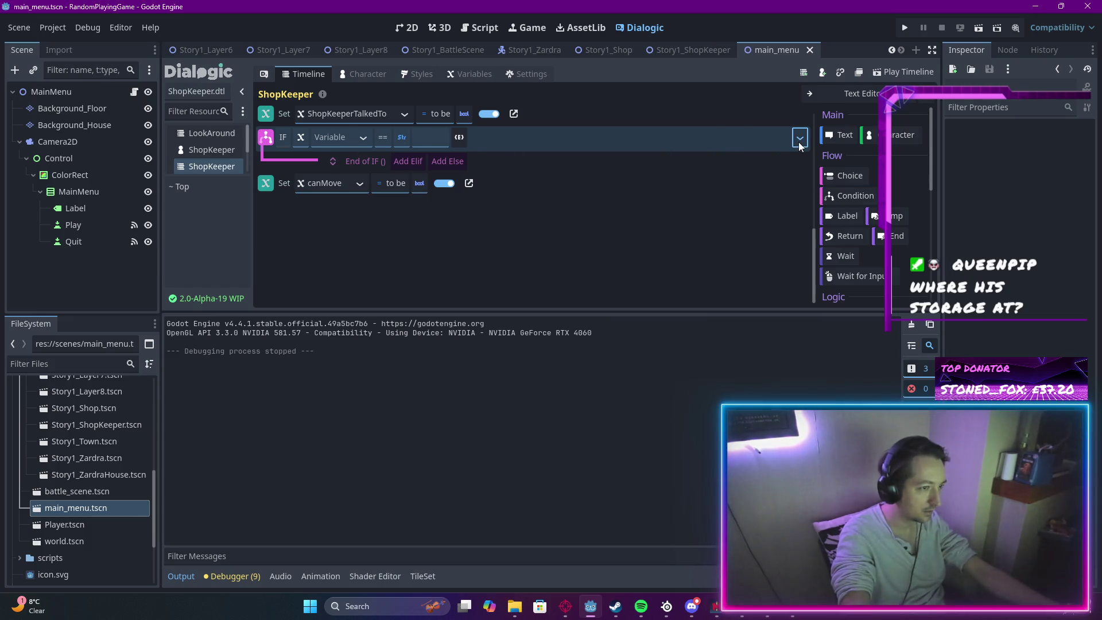
key("Delete")
scroll(545, 121, "up", 4)
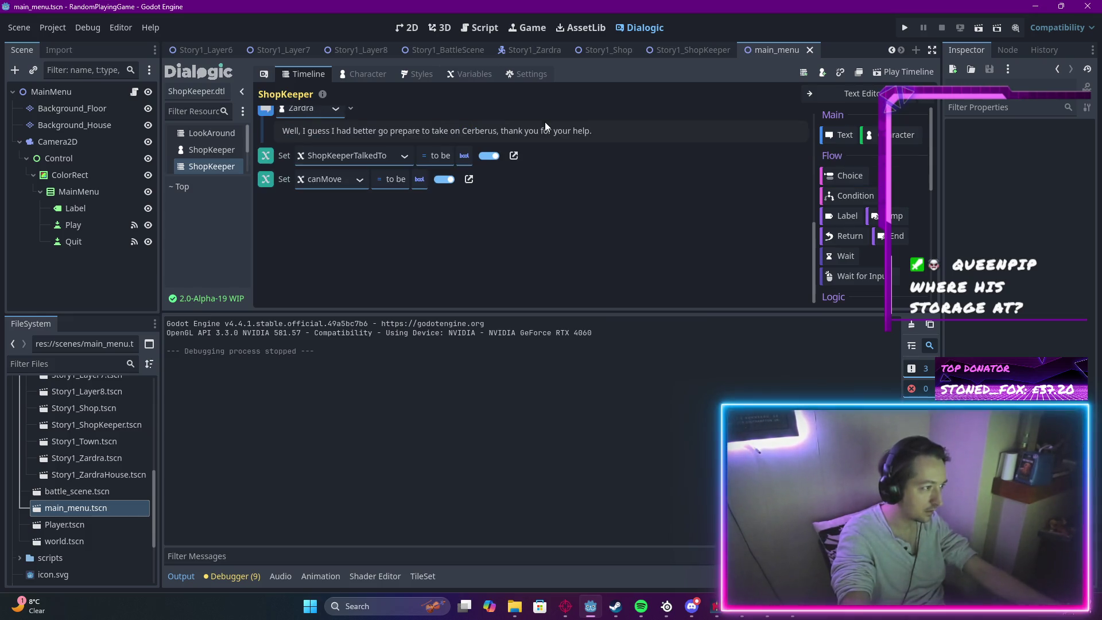
scroll(533, 124, "up", 5)
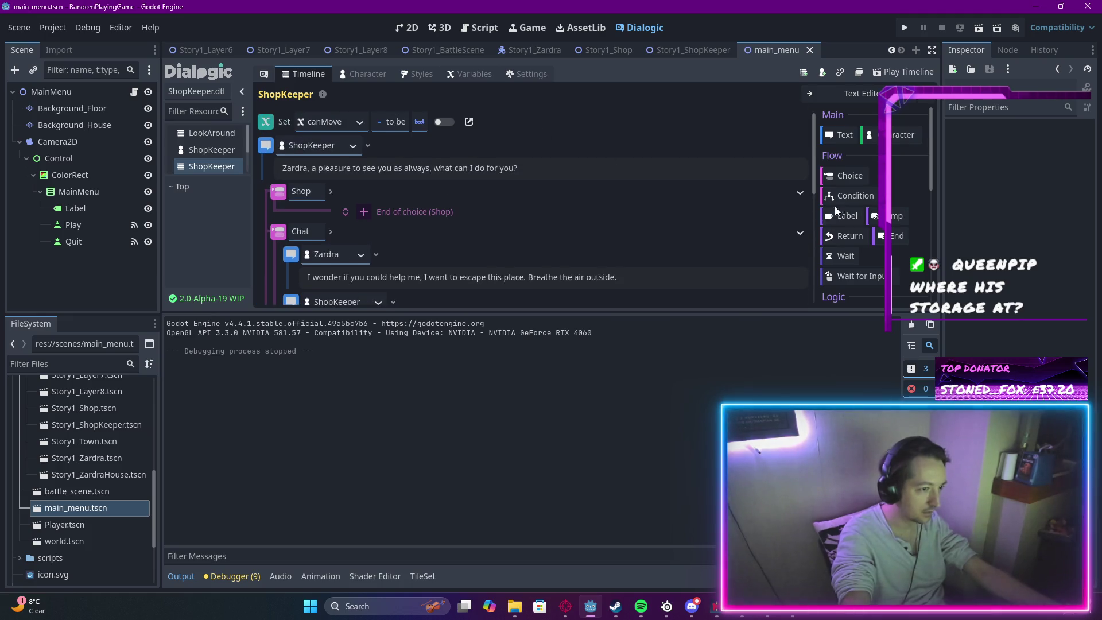
Step: Add an IF ShopKeeperTalkedTo == false below Set canMove and drag the greeting inside
mouse_move(408, 150)
left_mouse_down()
mouse_move(401, 163)
mouse_move(403, 142)
left_mouse_up()
left_click(367, 182)
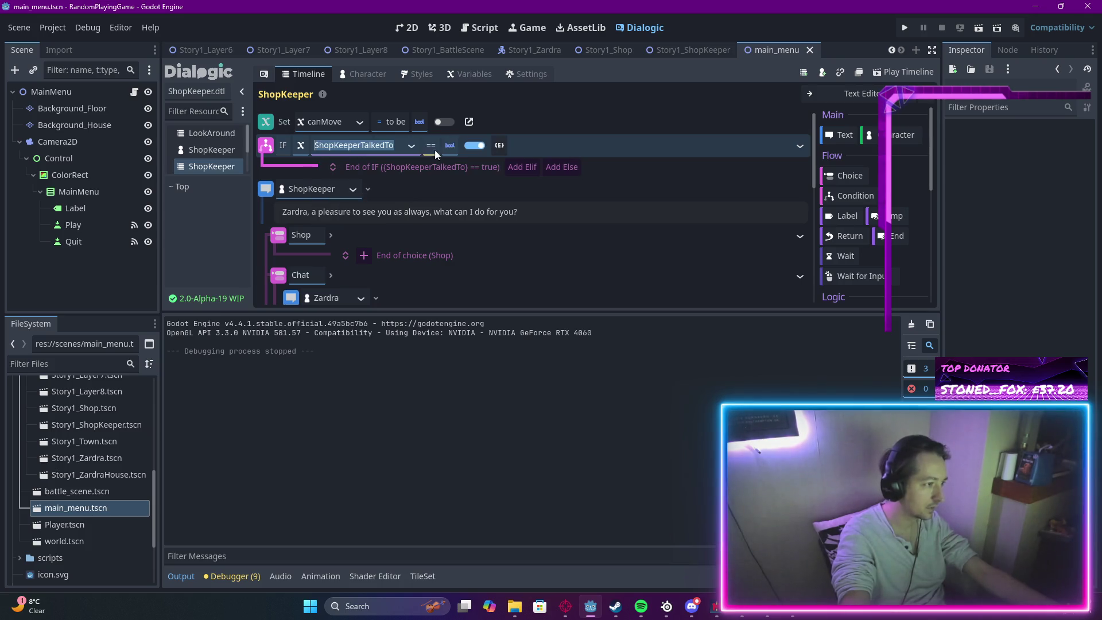
left_click(471, 146)
mouse_move(265, 189)
left_mouse_down()
mouse_move(279, 195)
mouse_move(278, 220)
mouse_move(298, 197)
left_mouse_up()
scroll(278, 221, "down", 1)
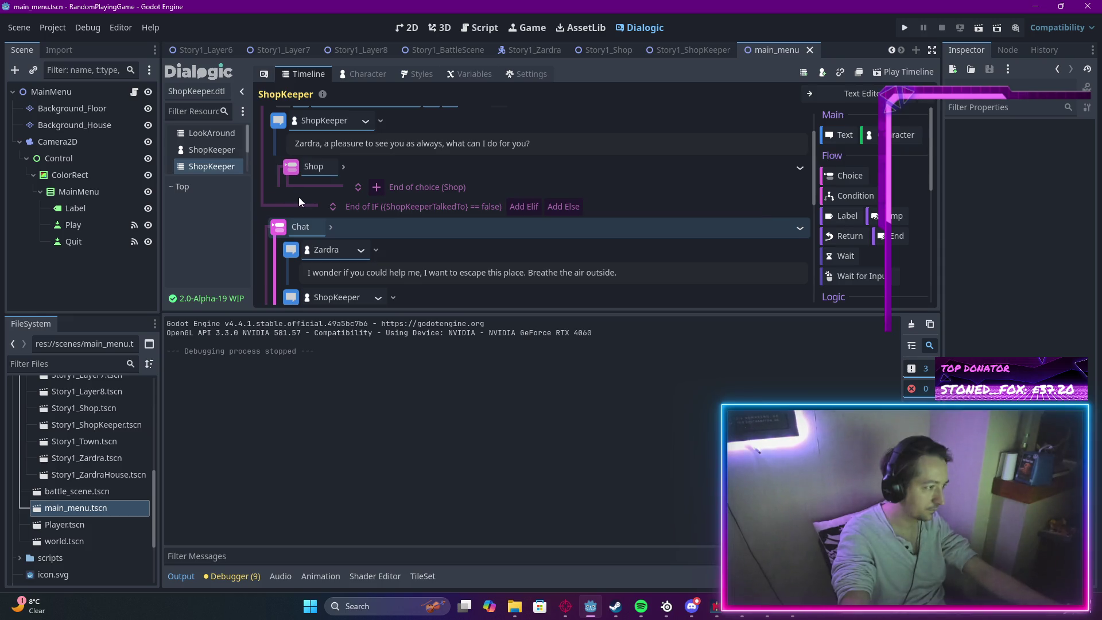
mouse_move(290, 211)
left_mouse_down()
mouse_move(293, 189)
mouse_move(288, 227)
mouse_move(299, 161)
left_mouse_up()
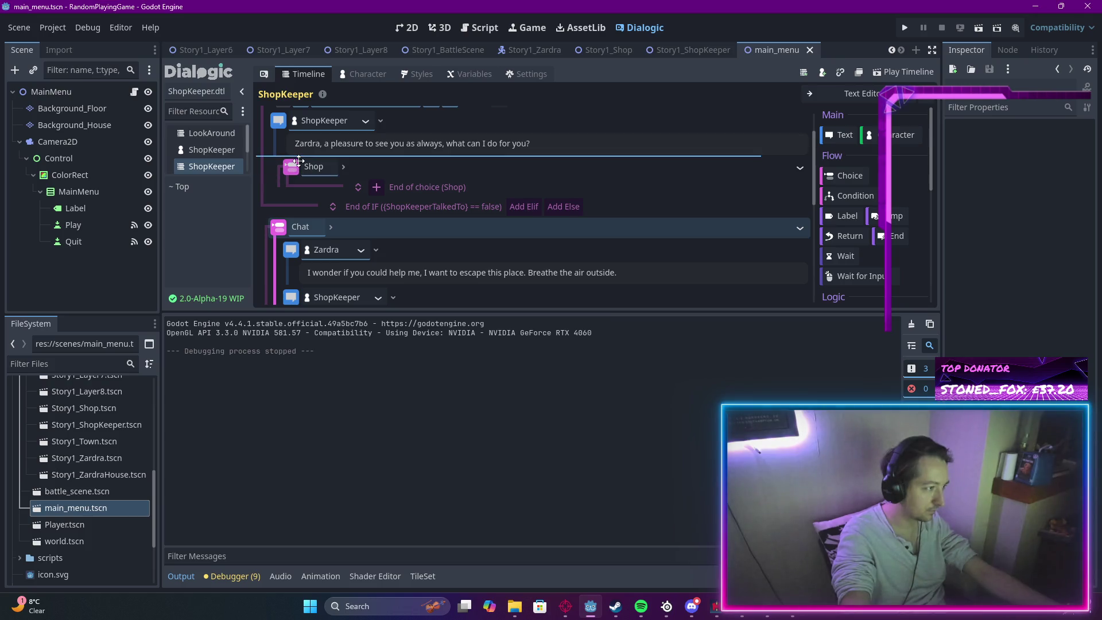
scroll(294, 184, "down", 4)
scroll(294, 222, "up", 5)
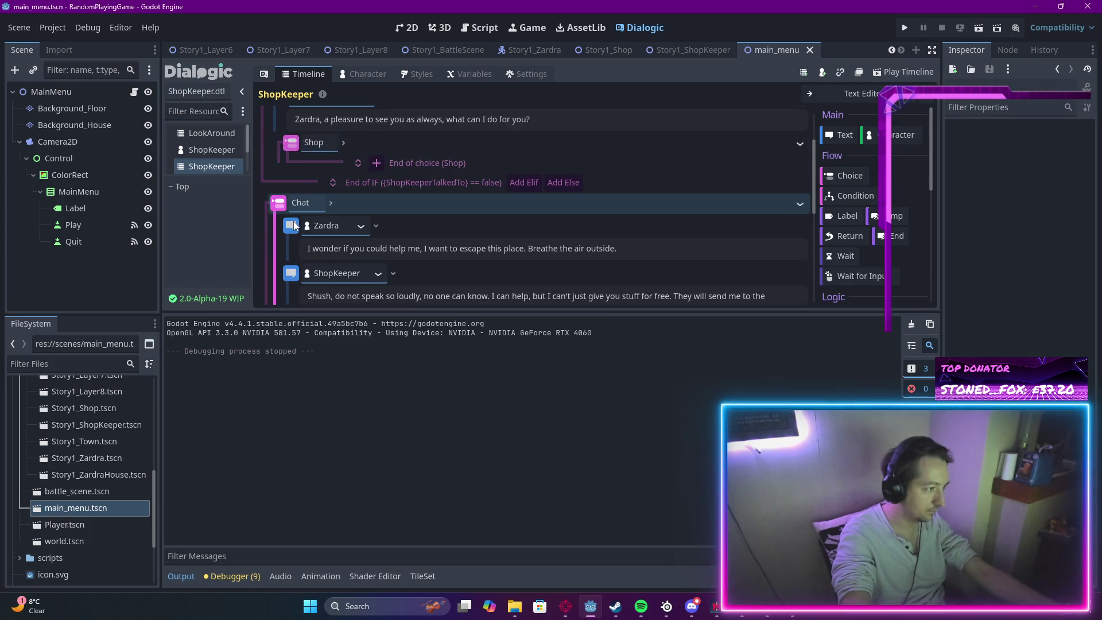
scroll(290, 141, "up", 2)
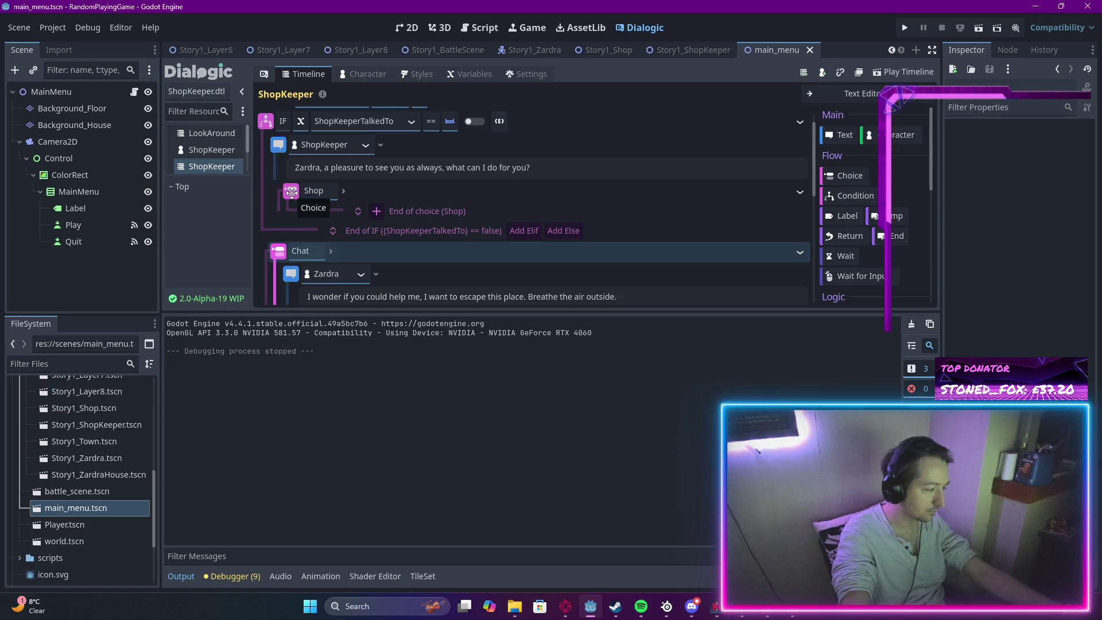
scroll(293, 196, "down", 3)
scroll(292, 202, "up", 2)
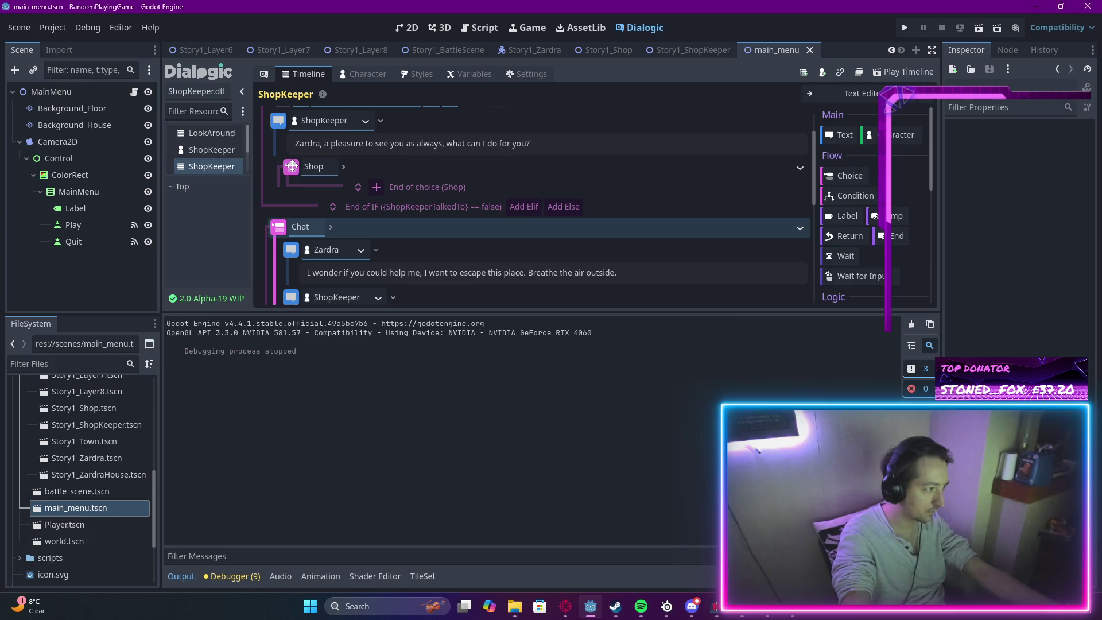
Step: Add a new choice named Chat inside the IF, holding Zardra's question and the ShopKeeper's reply
left_click_drag(840, 178, 367, 195)
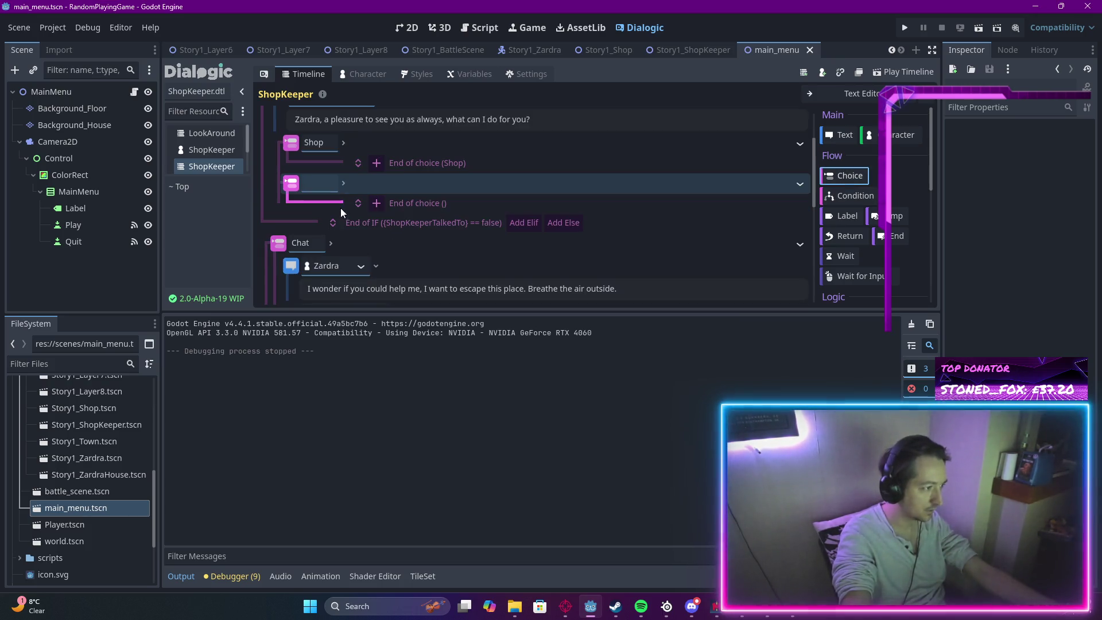
mouse_move(292, 265)
left_mouse_down()
mouse_move(308, 197)
mouse_move(310, 205)
left_mouse_up()
scroll(298, 271, "down", 2)
left_click_drag(291, 264, 328, 197)
left_click(321, 159)
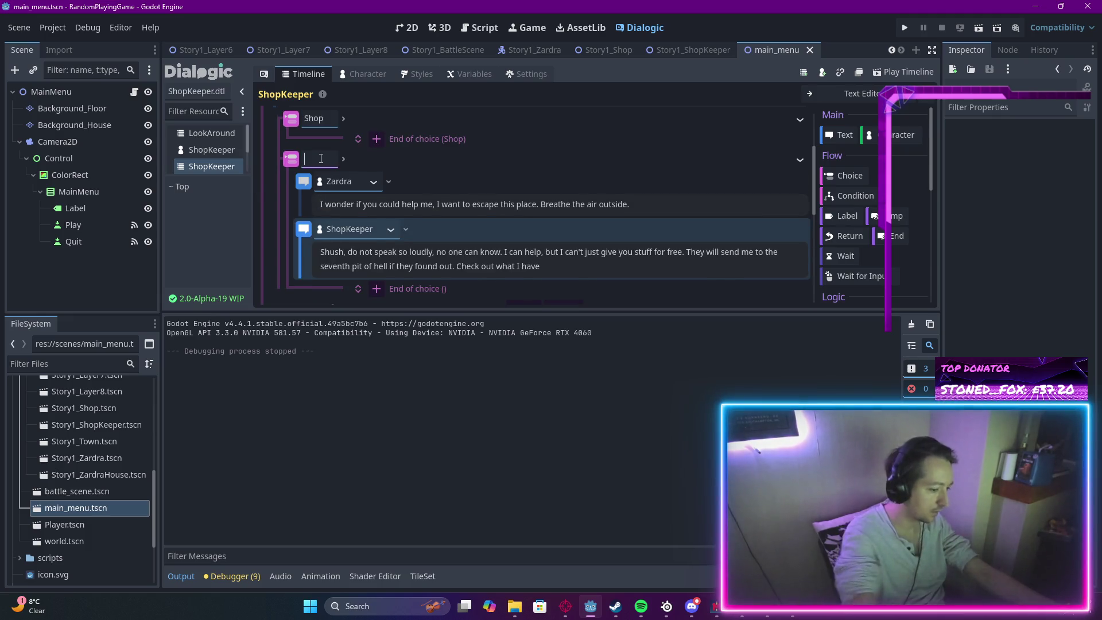
type("Chat")
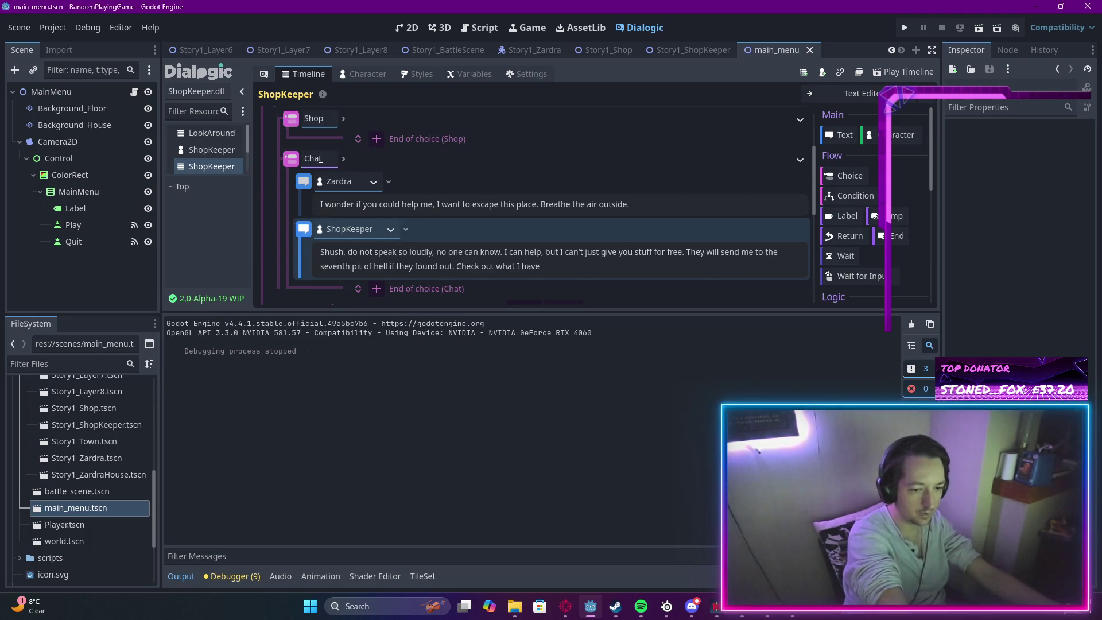
left_click(410, 164)
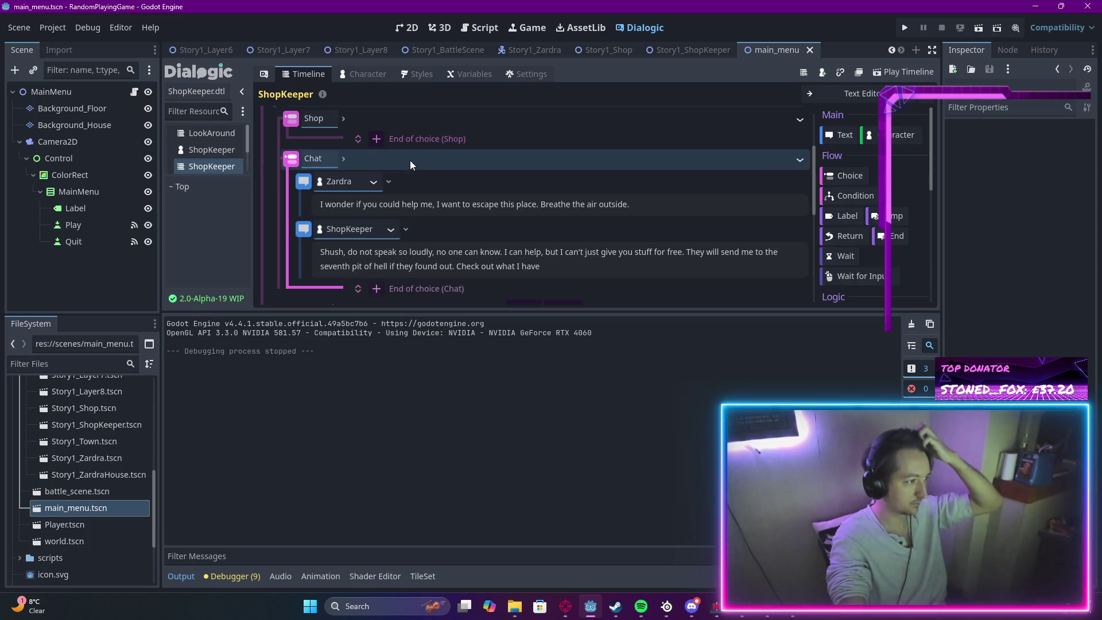
Step: Delete the old Chat choice outside the condition
scroll(410, 160, "down", 5)
left_click(283, 207)
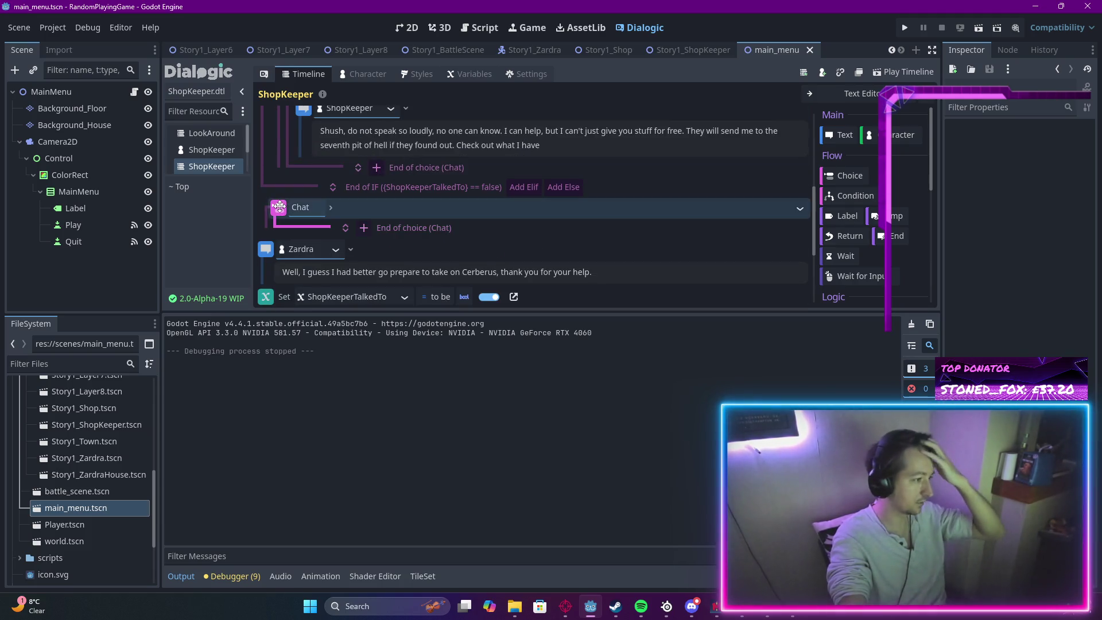
right_click(287, 209)
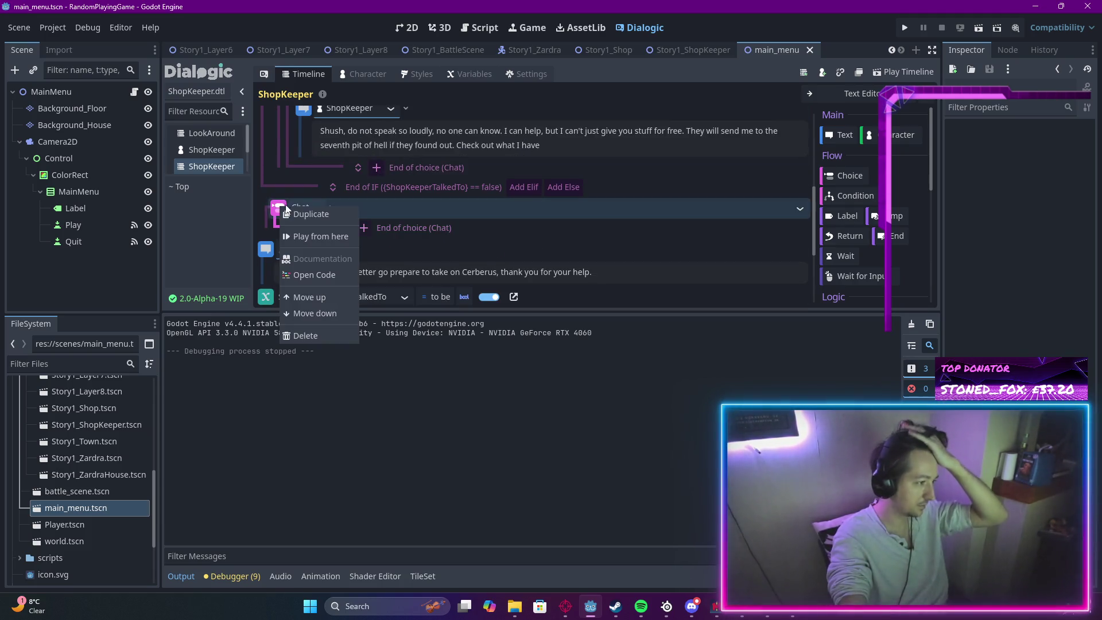
left_click(309, 333)
scroll(281, 262, "up", 3)
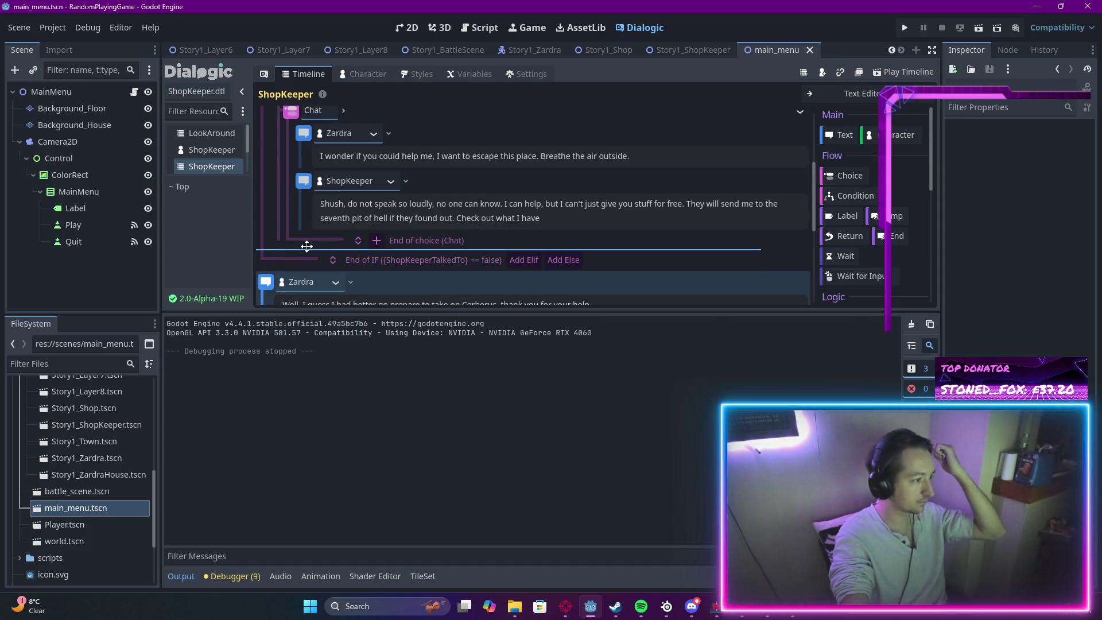
left_click_drag(306, 246, 307, 243)
scroll(307, 243, "up", 4)
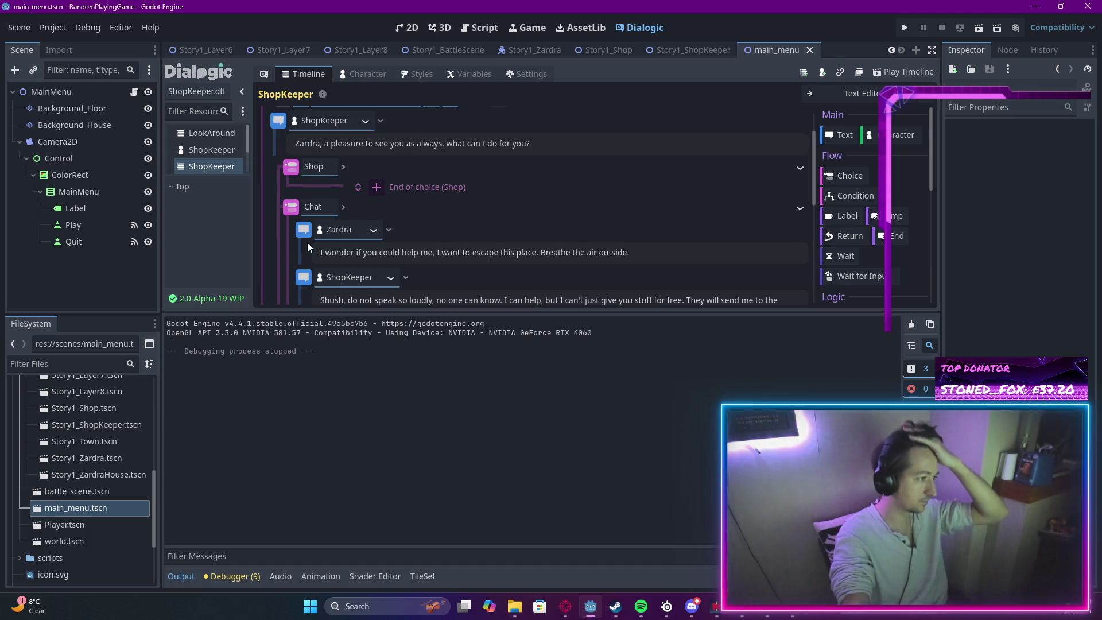
scroll(308, 242, "down", 5)
Step: Remove the empty choice accidentally added after the Chat choice
scroll(309, 241, "up", 2)
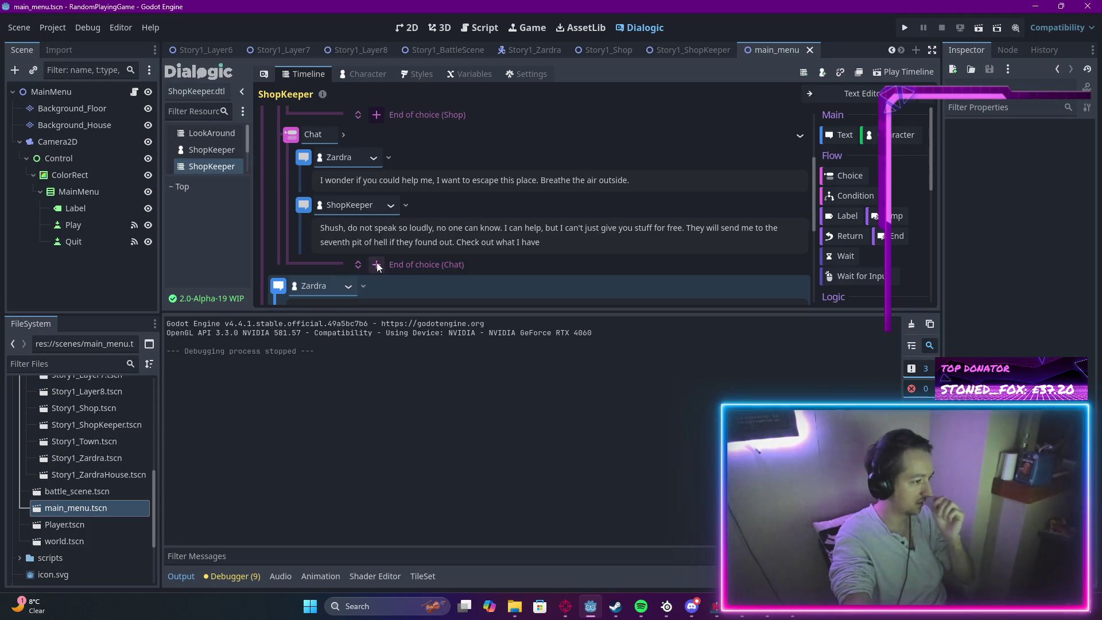
left_click(377, 264)
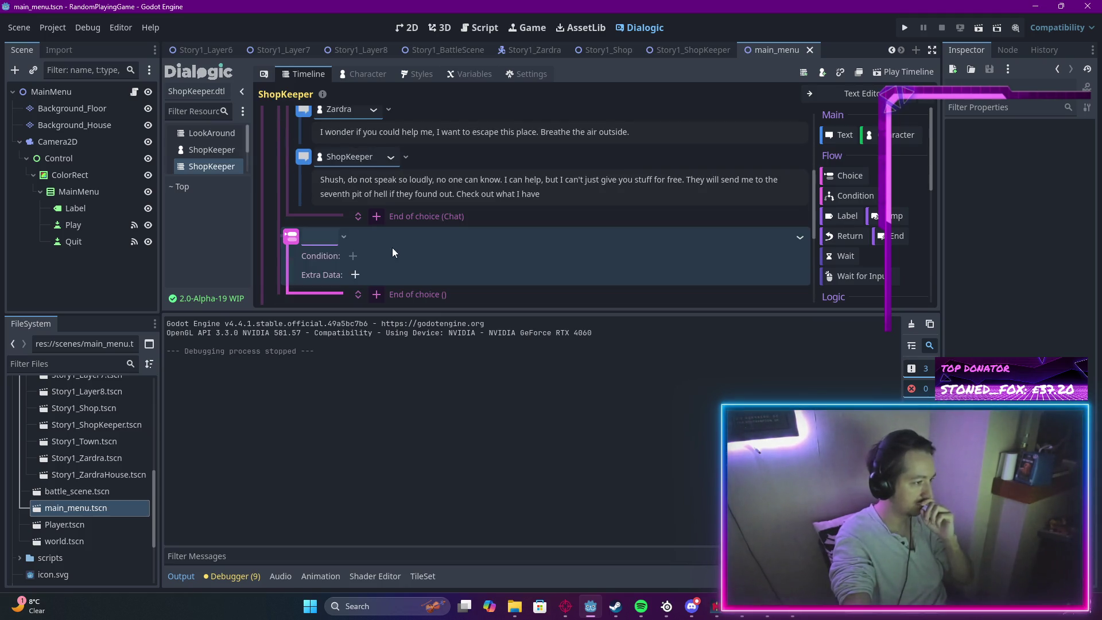
scroll(393, 253, "down", 1)
scroll(392, 253, "up", 2)
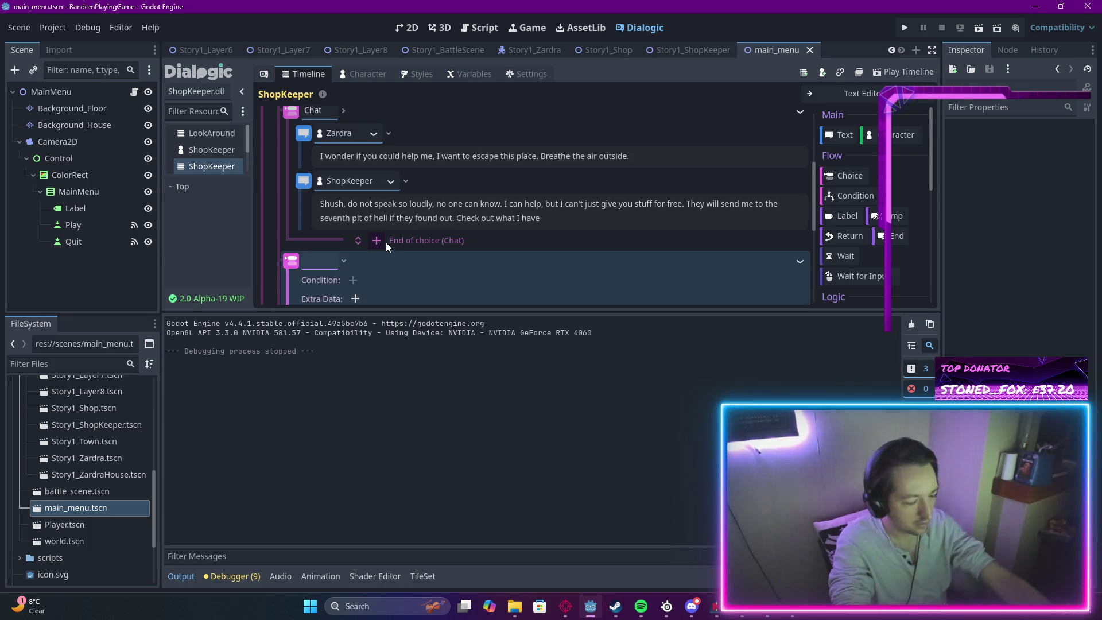
key("Delete")
scroll(384, 262, "up", 1)
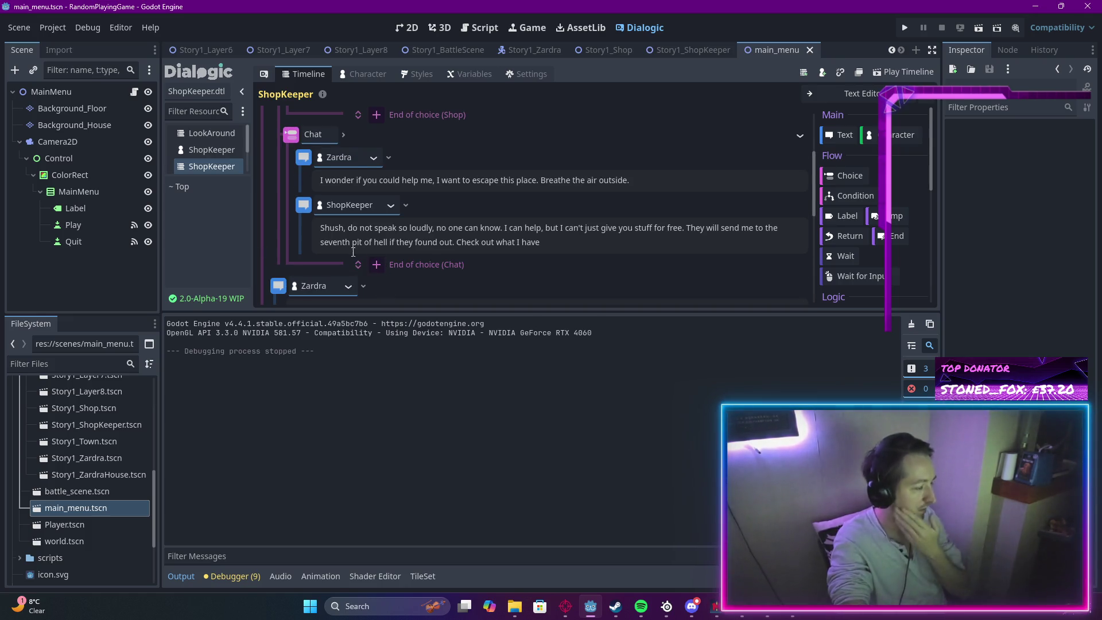
scroll(328, 151, "up", 4)
scroll(326, 144, "down", 6)
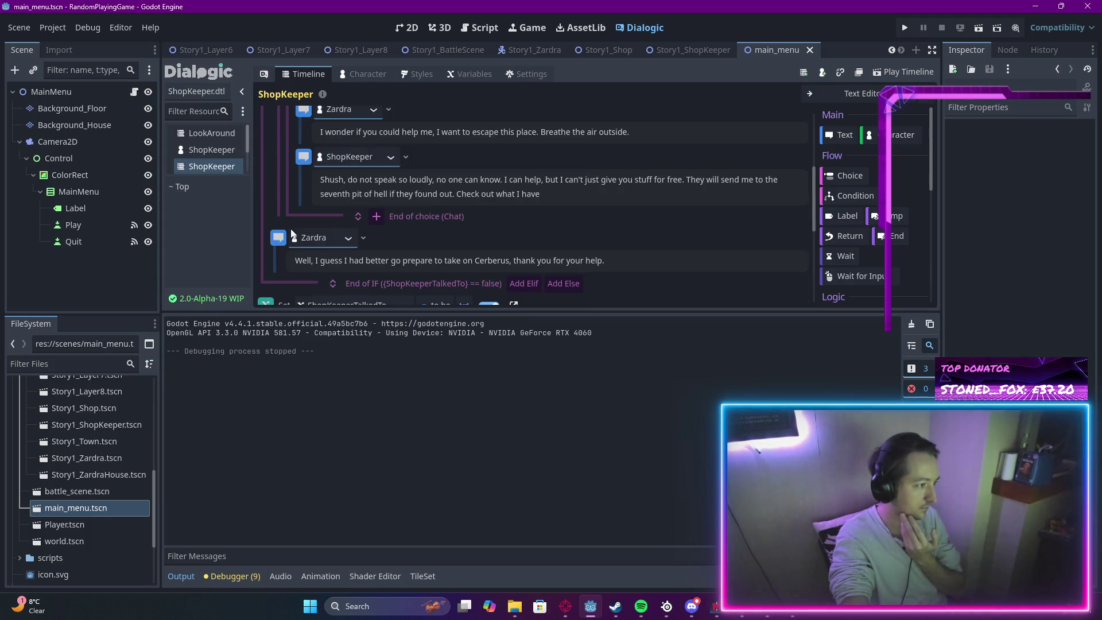
scroll(279, 233, "up", 3)
scroll(279, 233, "down", 2)
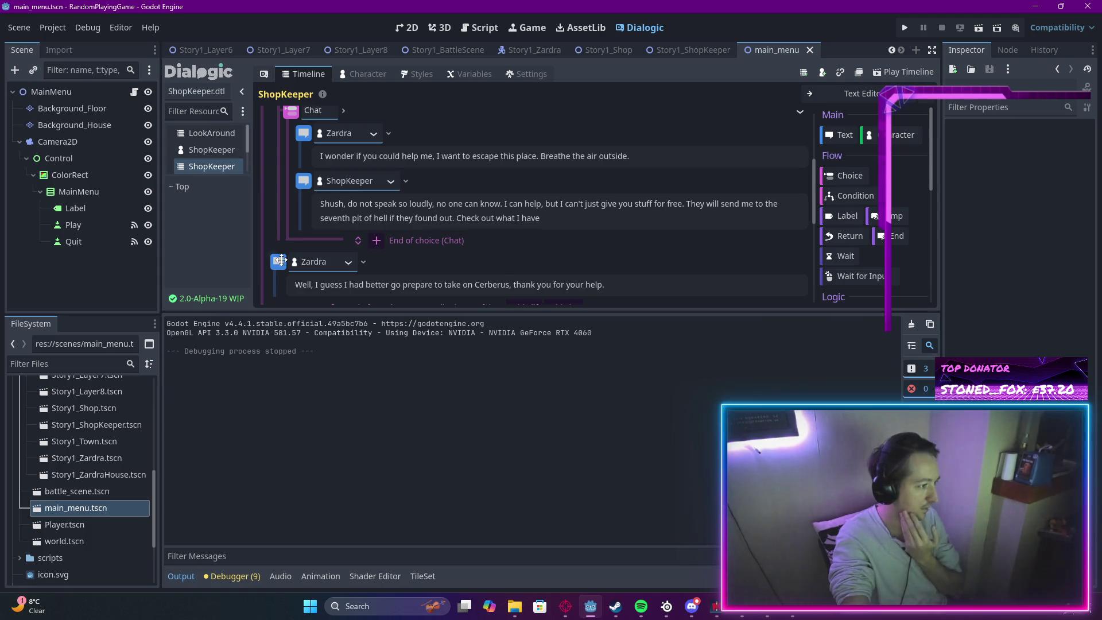
scroll(298, 212, "up", 3)
scroll(298, 212, "down", 8)
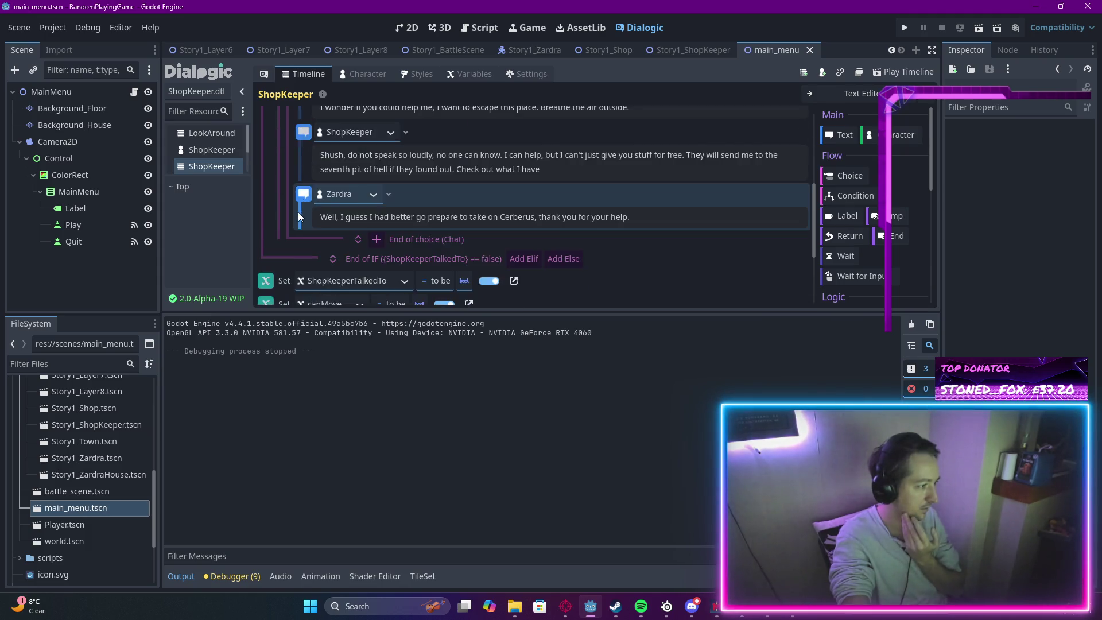
scroll(268, 205, "up", 10)
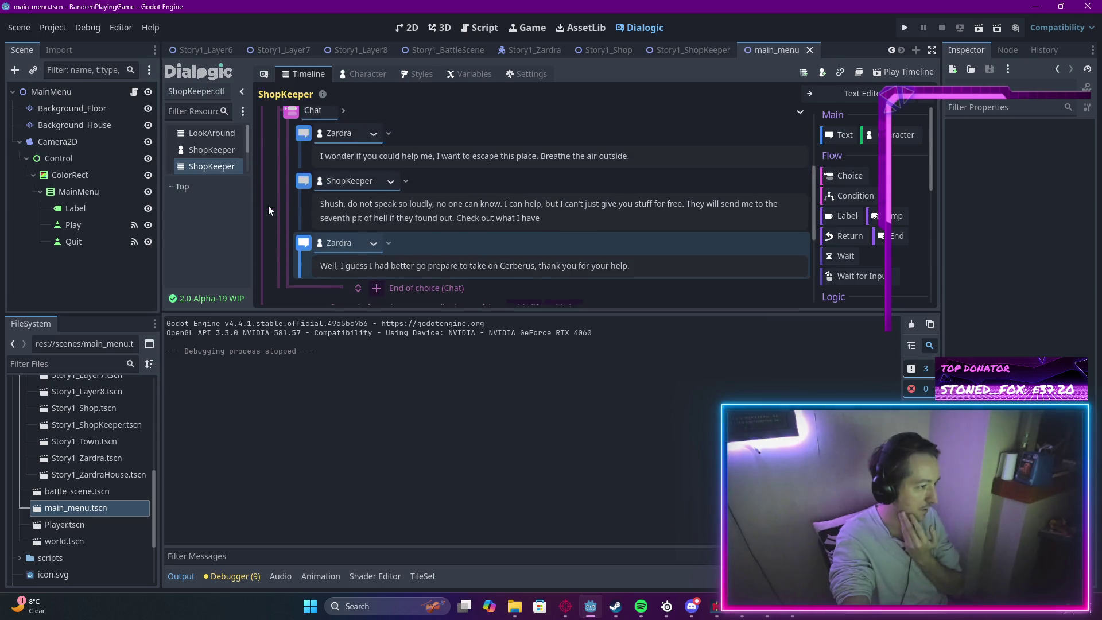
scroll(268, 205, "down", 9)
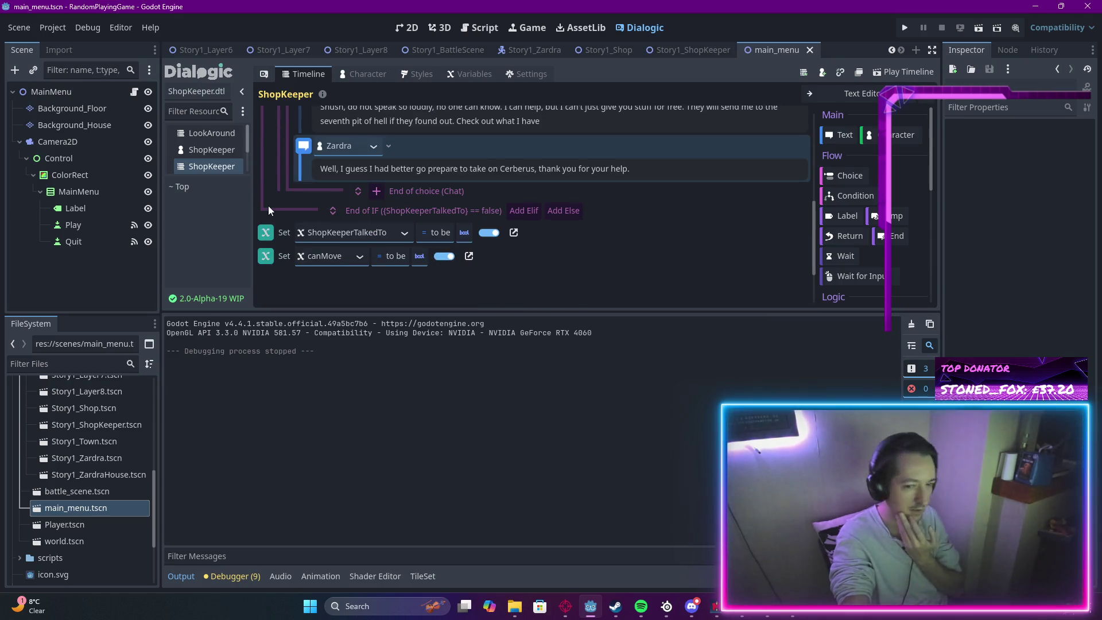
Step: Move Set ShopKeeperTalkedTo inside the condition, save, and run the game with F6
left_click_drag(265, 232, 294, 195)
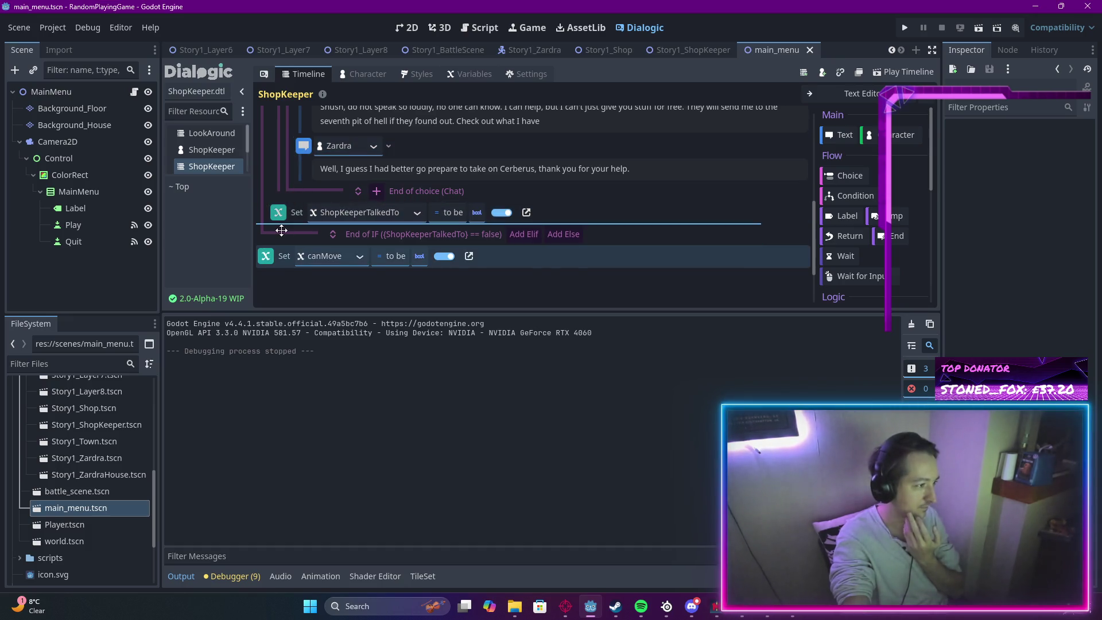
scroll(281, 229, "up", 5)
scroll(281, 230, "up", 5)
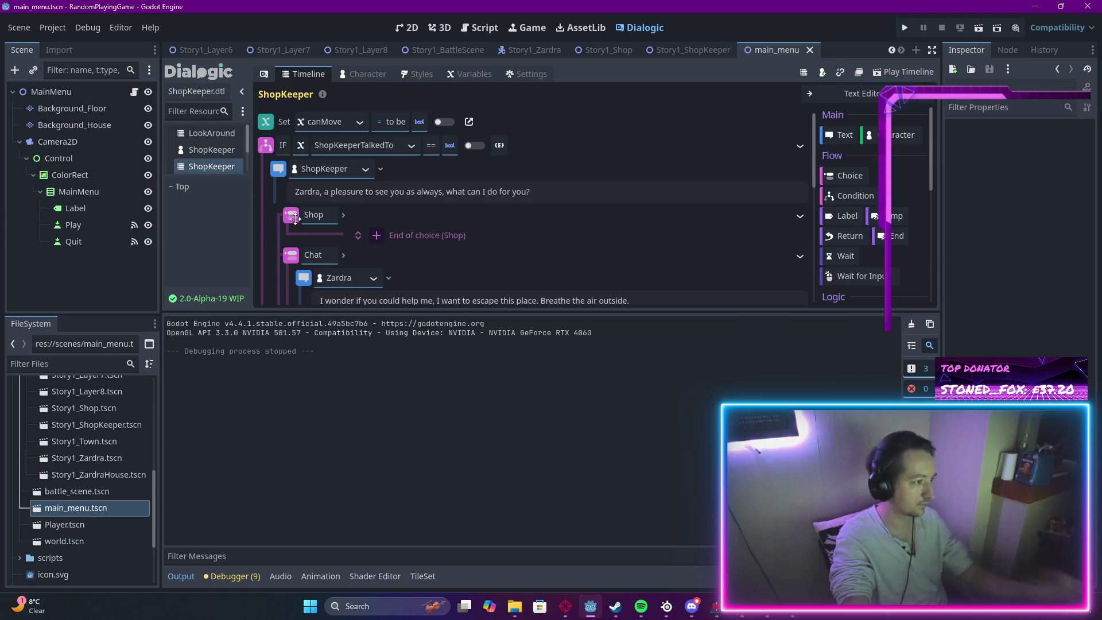
key("ctrl+s")
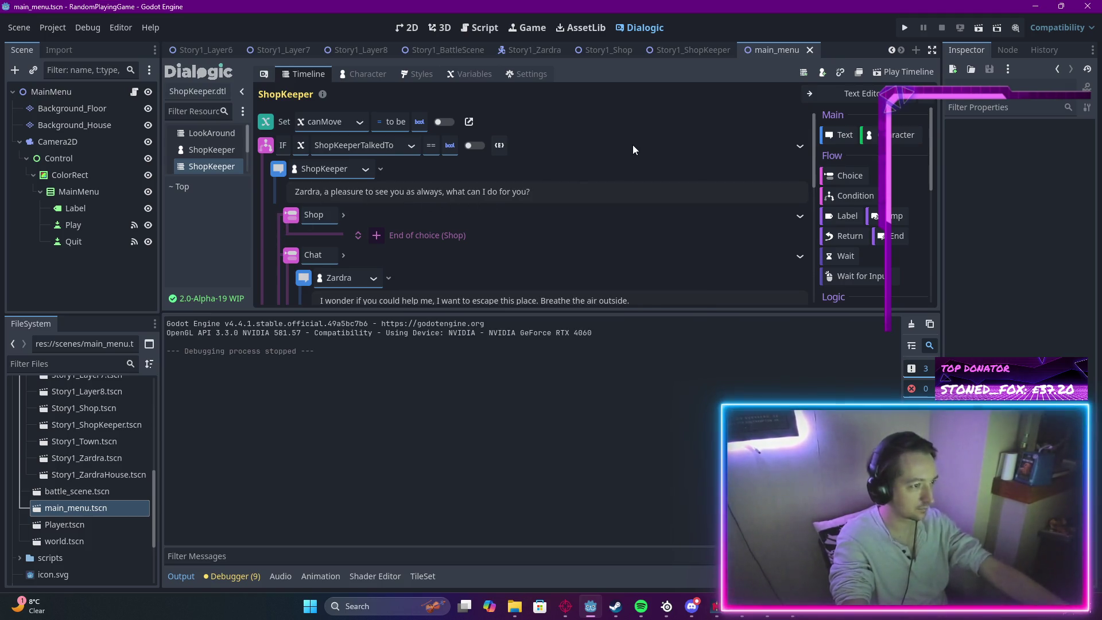
key("F6")
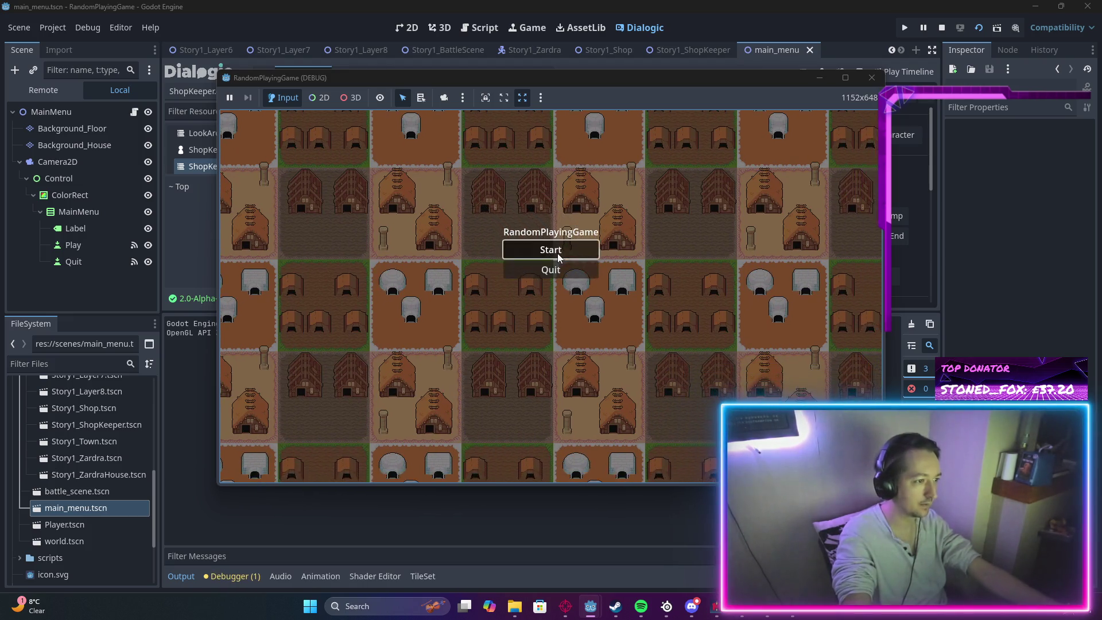
Step: Play into the shop dialogue, stop the game, and drag Set canMove into the ShopKeeperTalkedTo IF
left_click(544, 256)
left_click(543, 257)
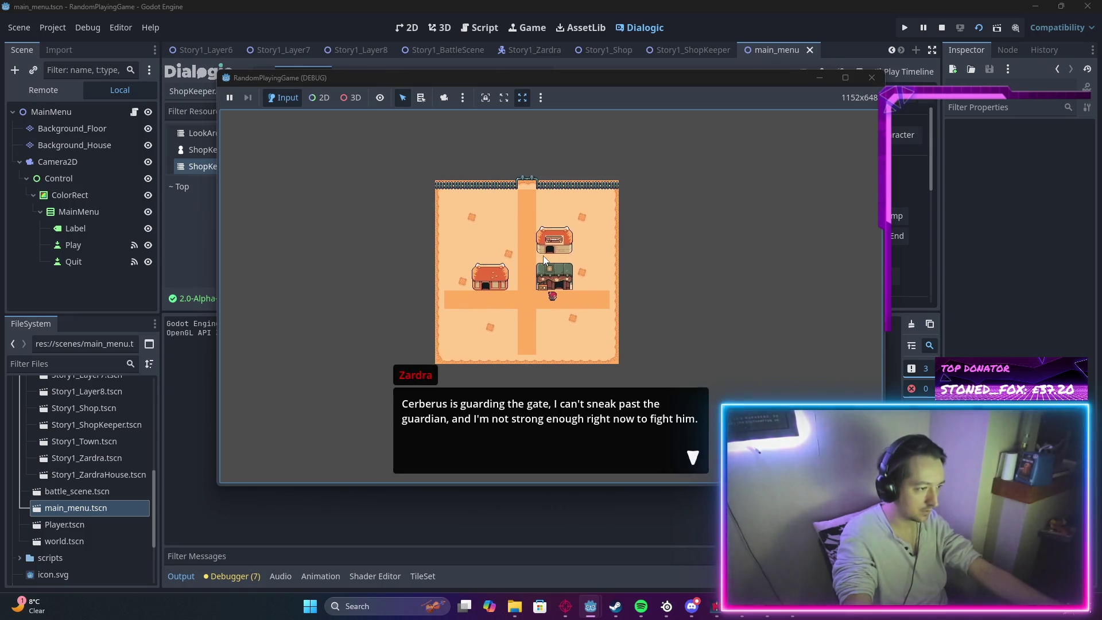
left_click(544, 256)
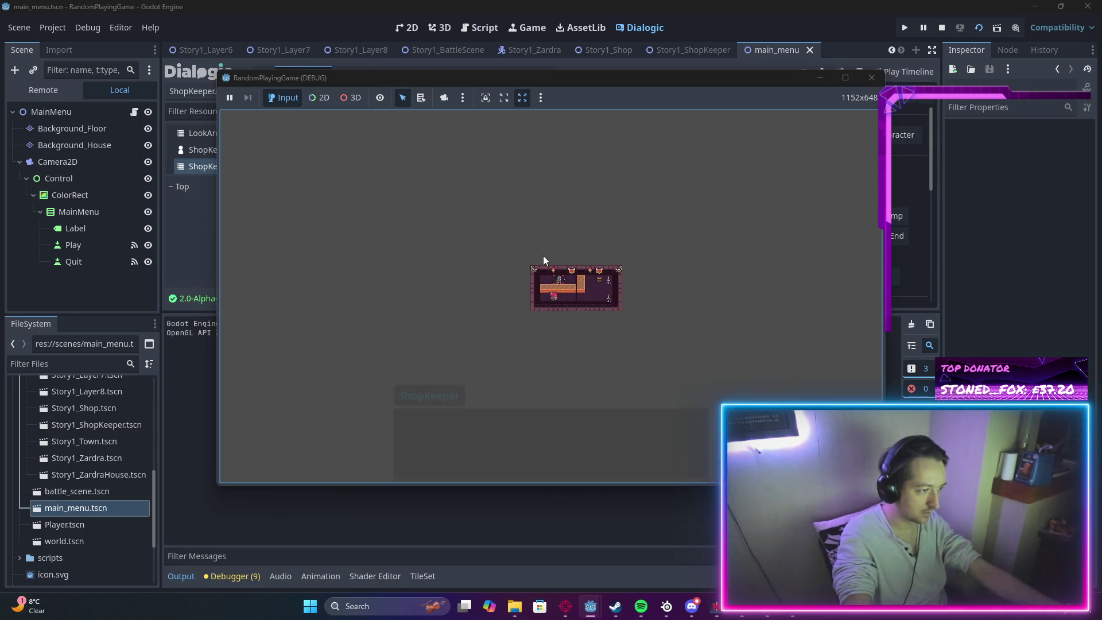
key("Return")
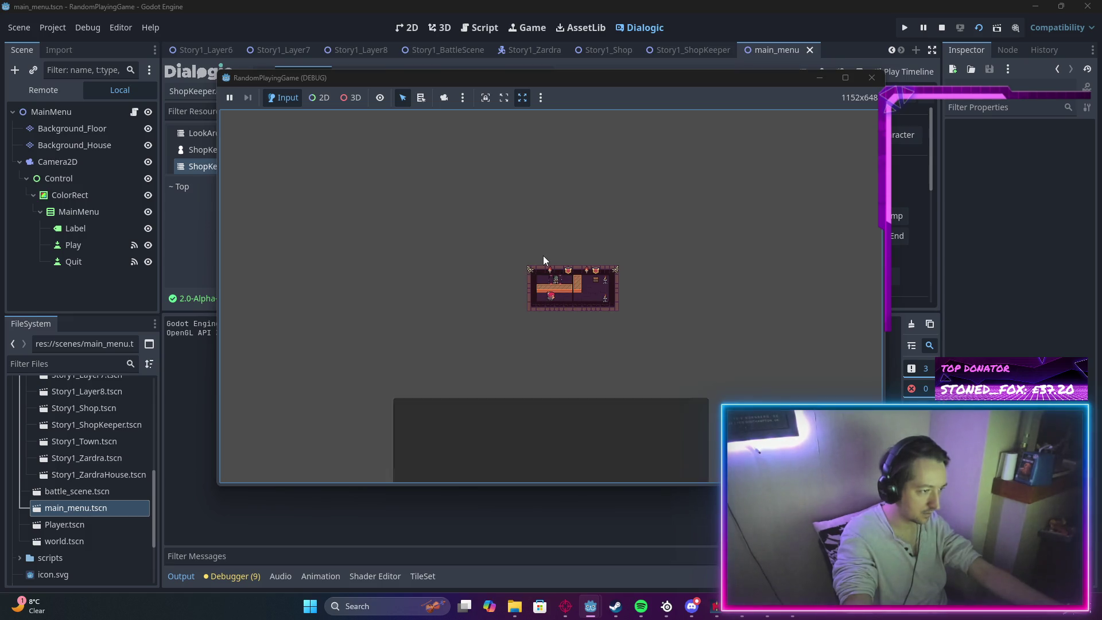
key("Left")
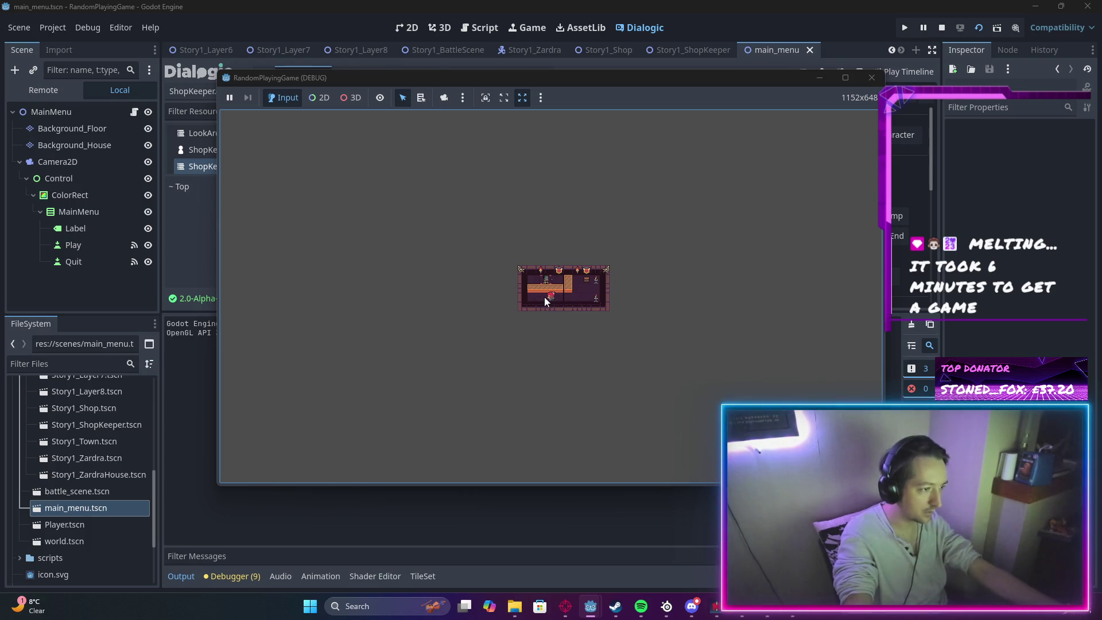
left_click(871, 78)
left_click_drag(325, 121, 301, 154)
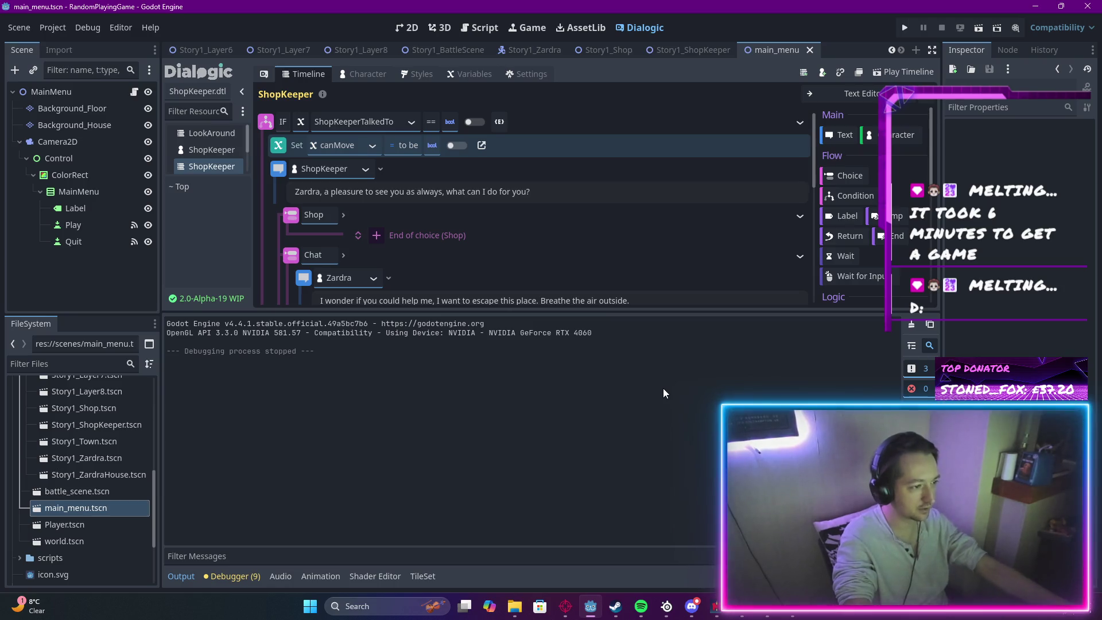
Step: Save the Story1_Shop scene
key("ctrl+shift+Tab")
key("ctrl+shift+Tab")
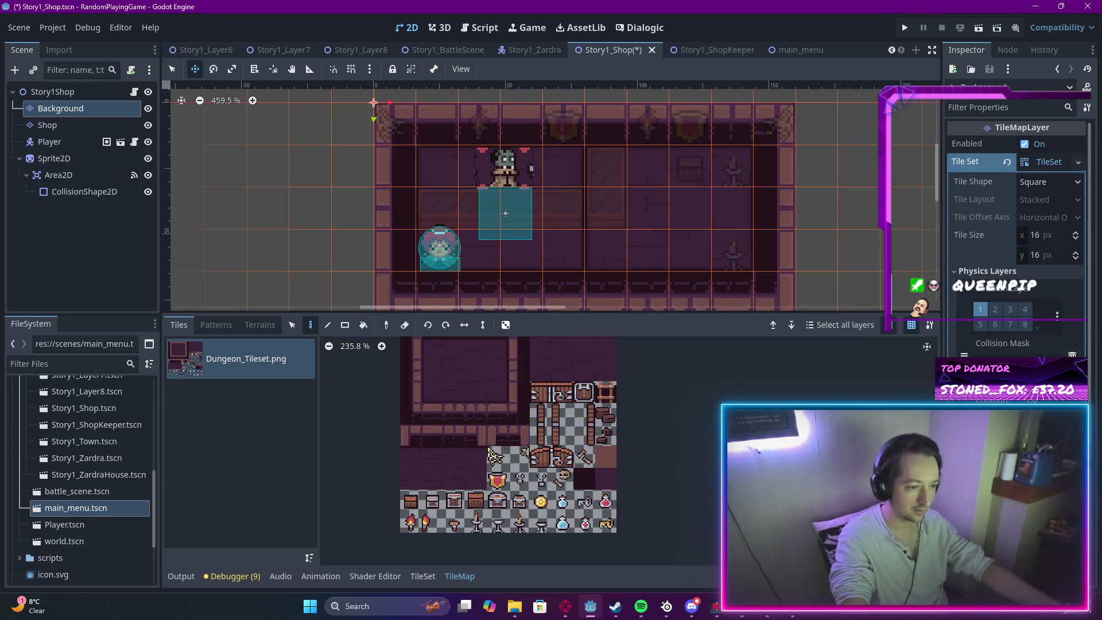
key("ctrl+s")
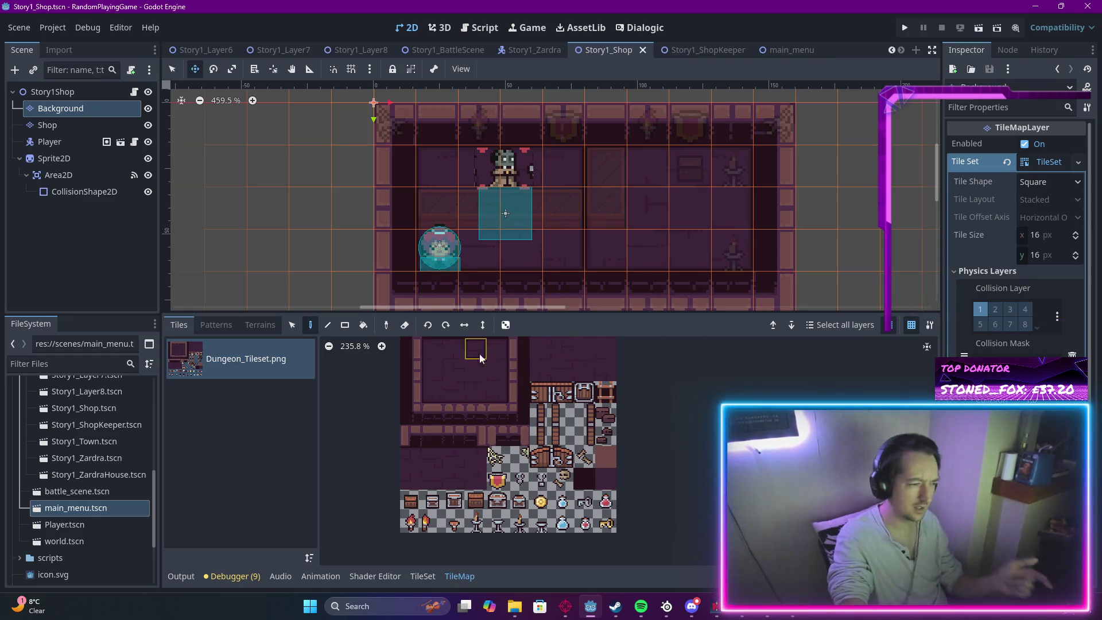
scroll(436, 381, "up", 1)
scroll(438, 380, "down", 2)
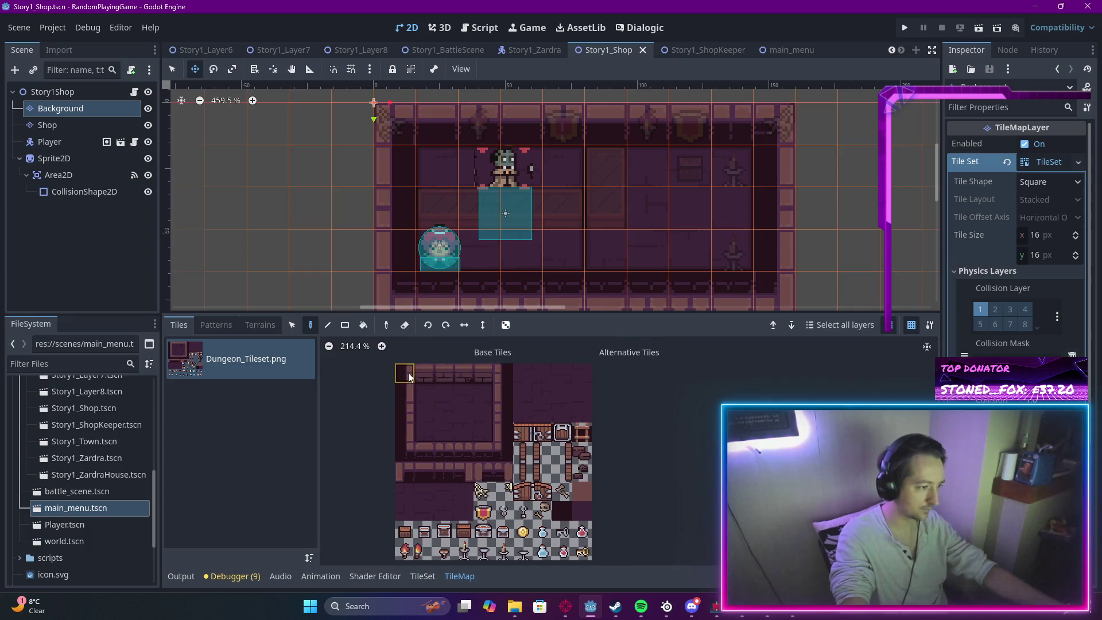
Step: In the TileSet editor, select the top-left wall tile and expand Physics > Physics Layer 0
left_click(425, 575)
scroll(515, 400, "up", 3)
scroll(515, 399, "left", 2)
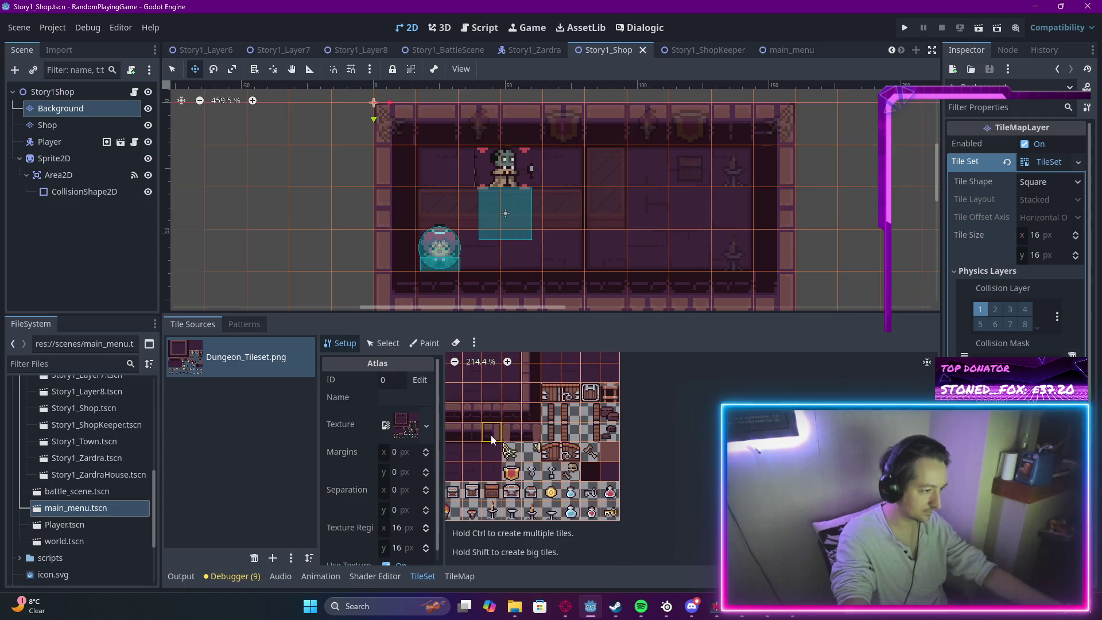
left_click(387, 343)
left_click(514, 368)
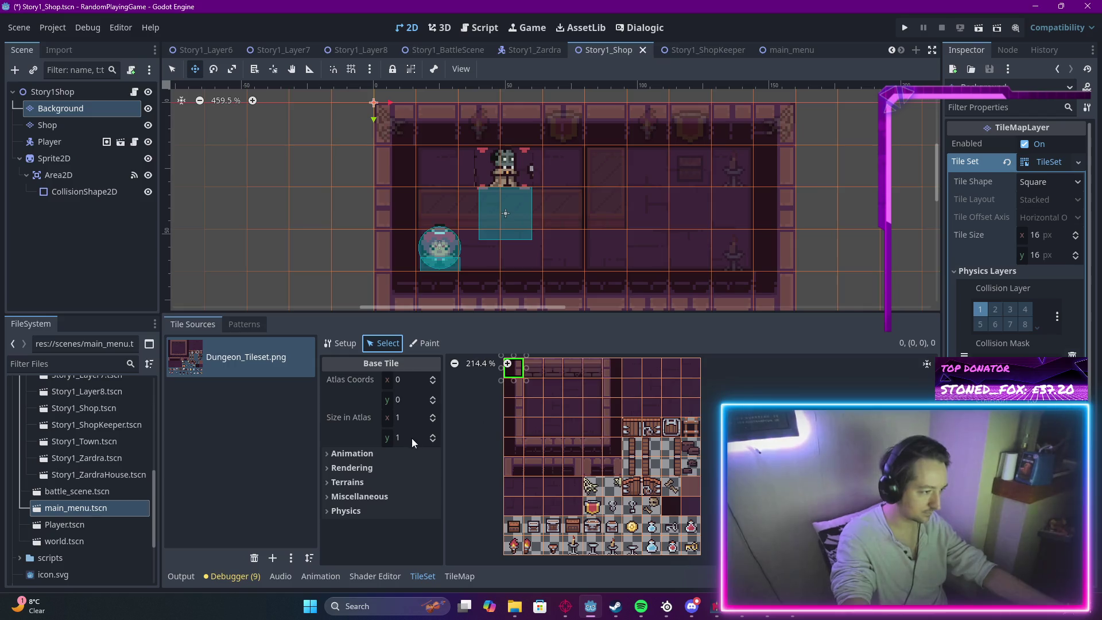
left_click(359, 510)
left_click(365, 526)
scroll(370, 525, "down", 5)
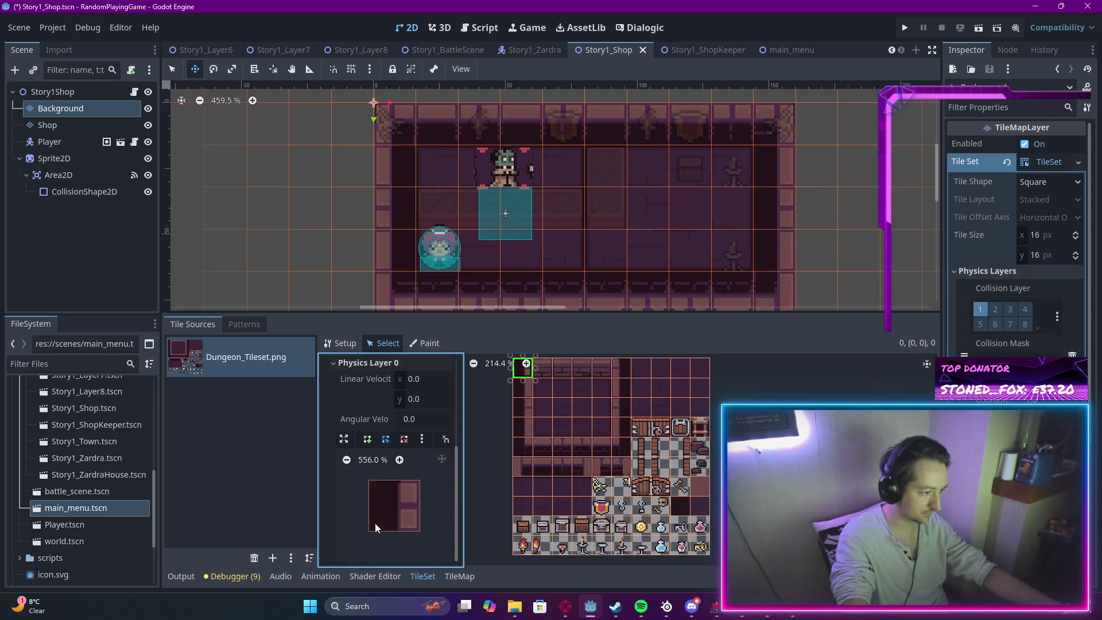
Step: Give the top, right-side and bottom wall tiles full-square collision shapes
left_click(543, 368)
left_click(563, 368)
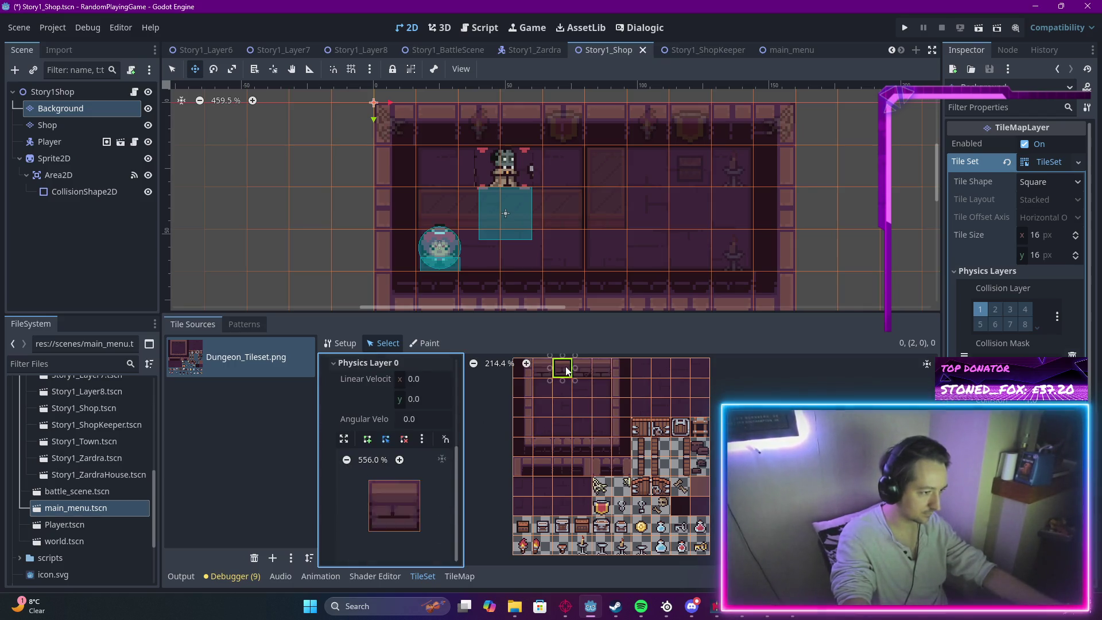
left_click(600, 368)
left_click(621, 368)
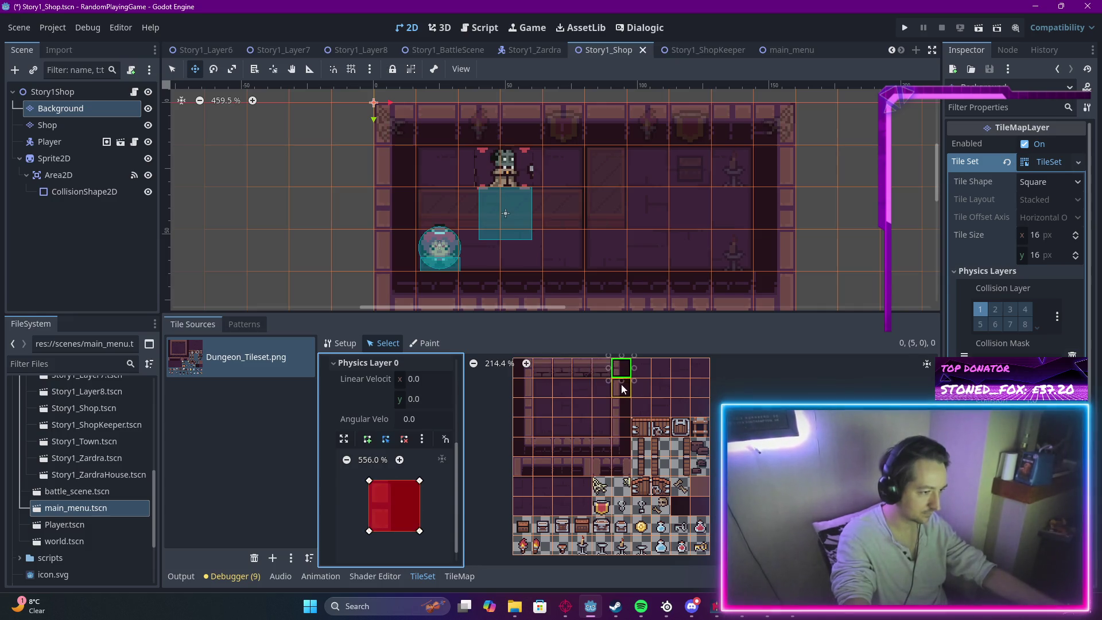
left_click(621, 407)
left_click(621, 427)
key("f")
left_click(621, 446)
key("f")
left_click(601, 446)
key("f")
left_click(582, 448)
left_click(562, 448)
key("f")
left_click(543, 448)
key("f")
Step: Add square collisions to the left-side wall tiles and the six tiles of row 5
left_click(524, 446)
left_click(525, 427)
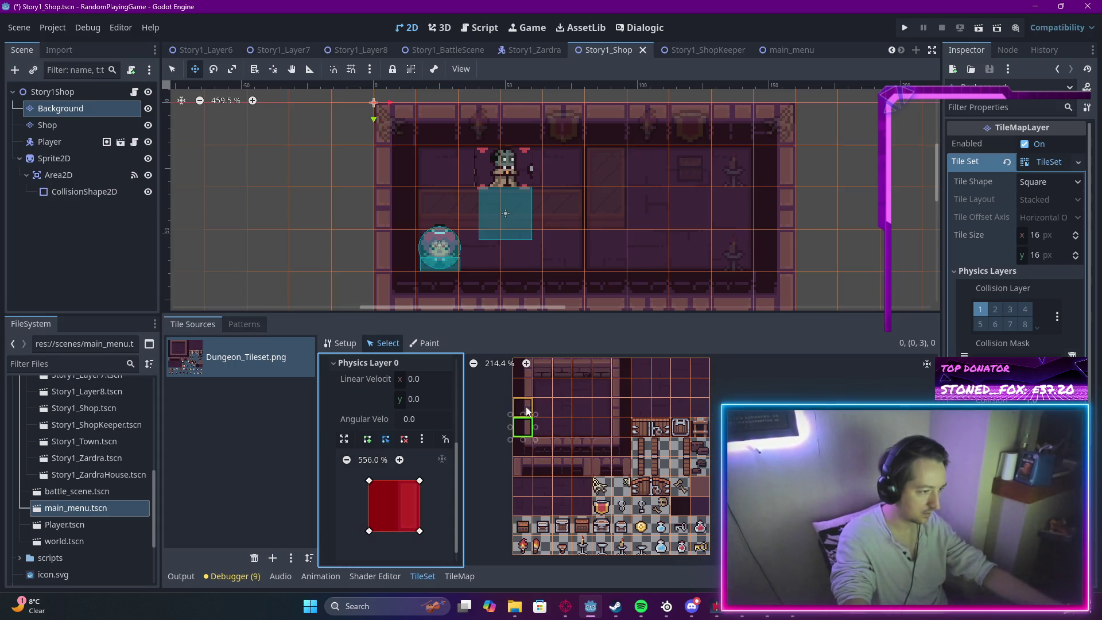
left_click(525, 388)
key("f")
left_click(524, 466)
key("f")
left_click(542, 468)
key("f")
left_click(562, 467)
key("f")
left_click(582, 467)
key("f")
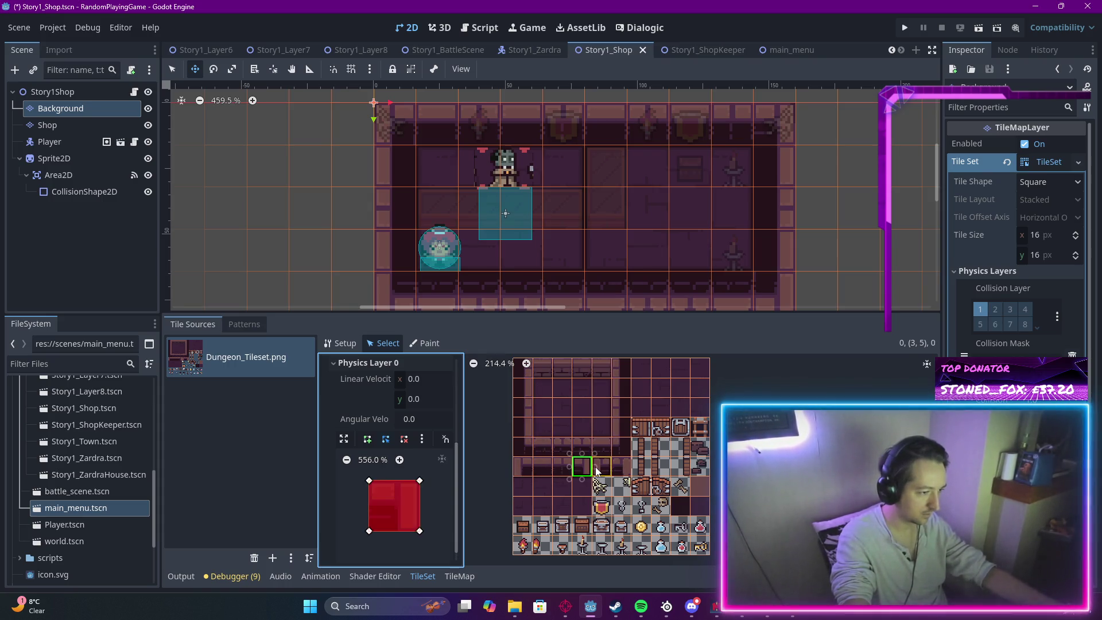
left_click(598, 470)
key("f")
left_click(622, 467)
key("f")
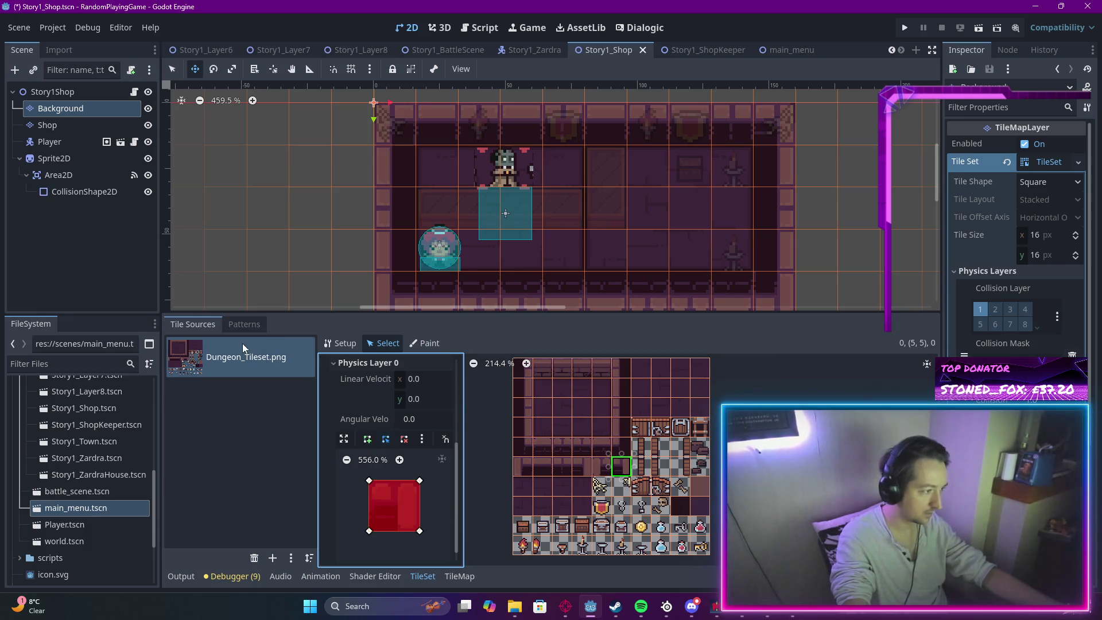
Step: Check the Shop layer tileset's physics layers and the counter tiles' collisions
left_click(47, 125)
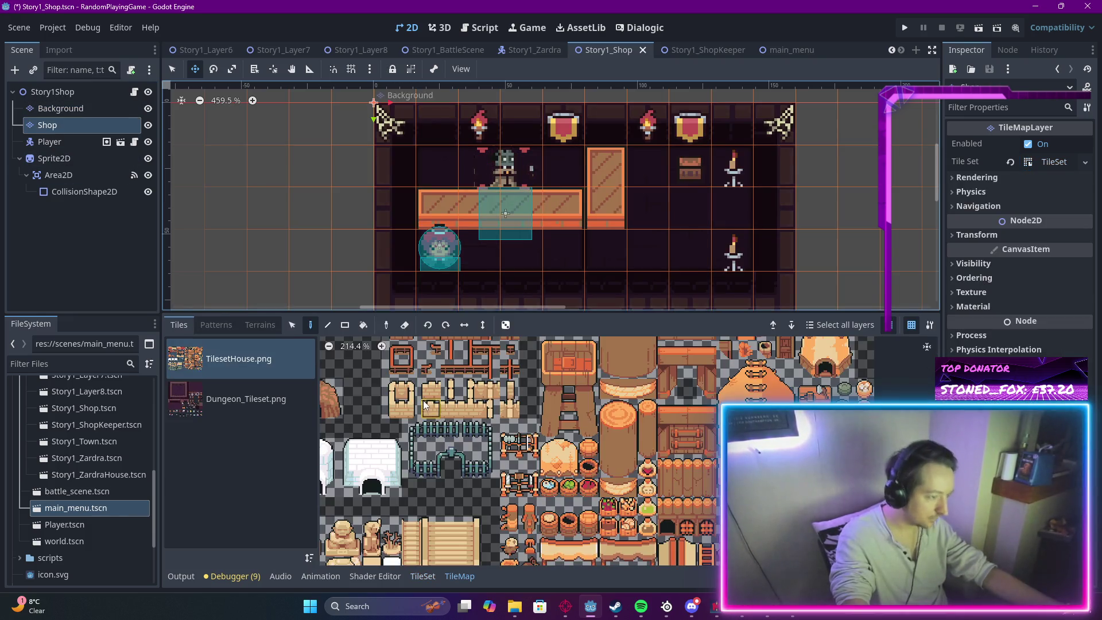
left_click(1048, 162)
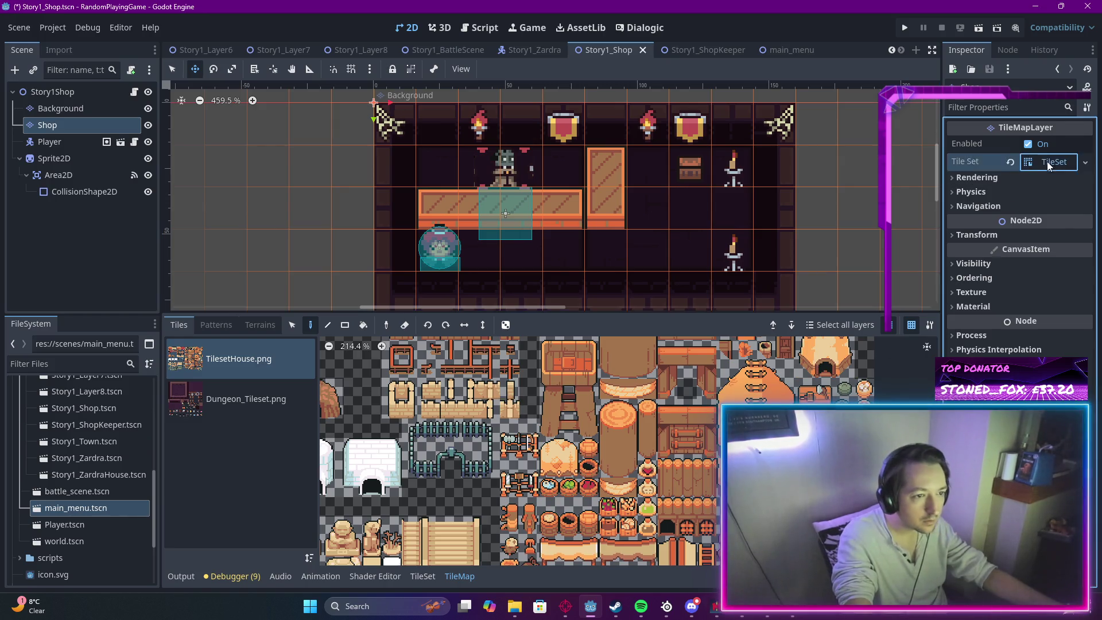
left_click(987, 271)
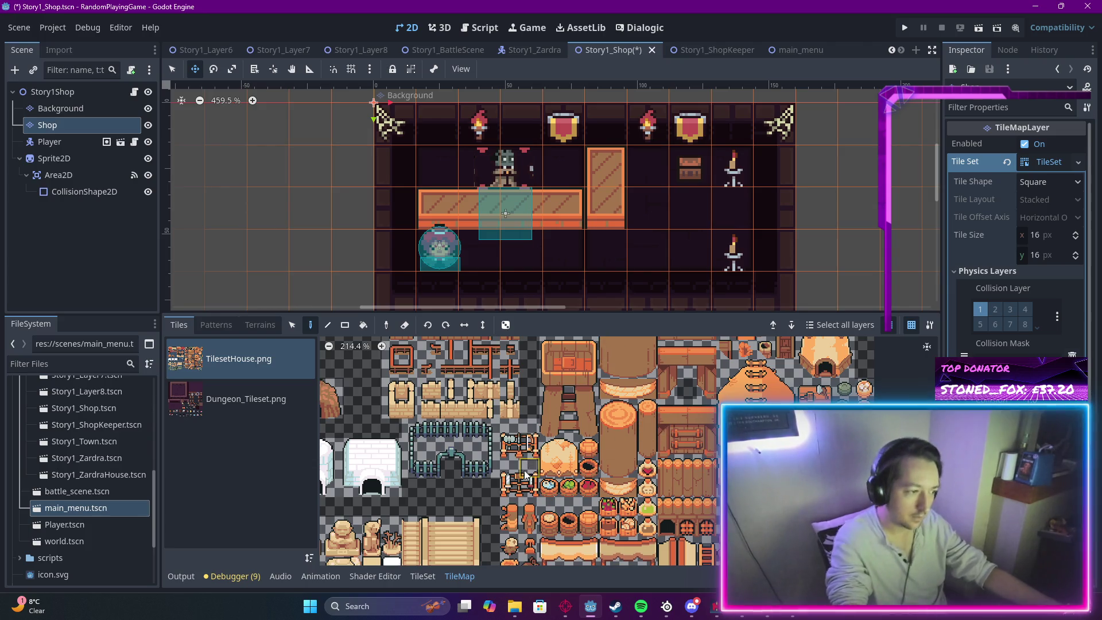
scroll(525, 476, "down", 5)
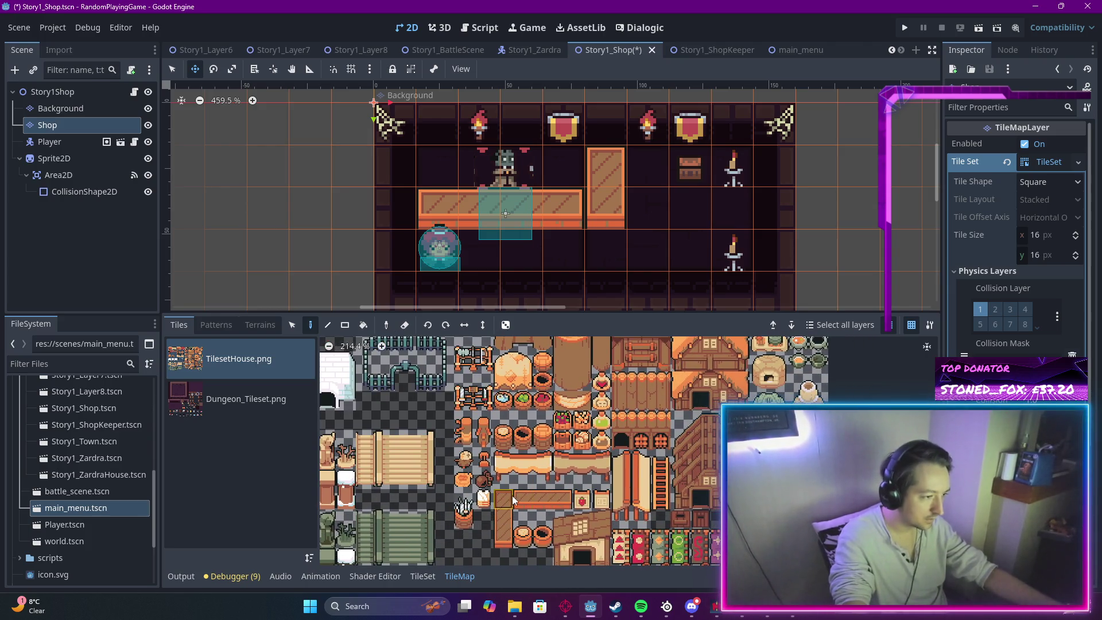
left_click(429, 577)
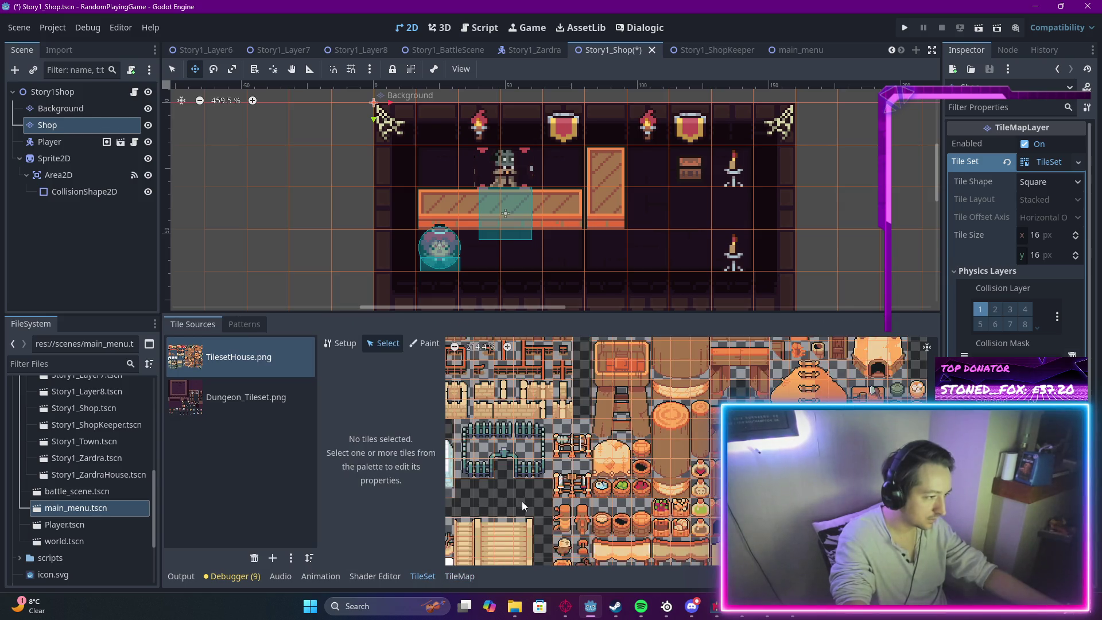
scroll(522, 501, "down", 4)
scroll(554, 512, "down", 3)
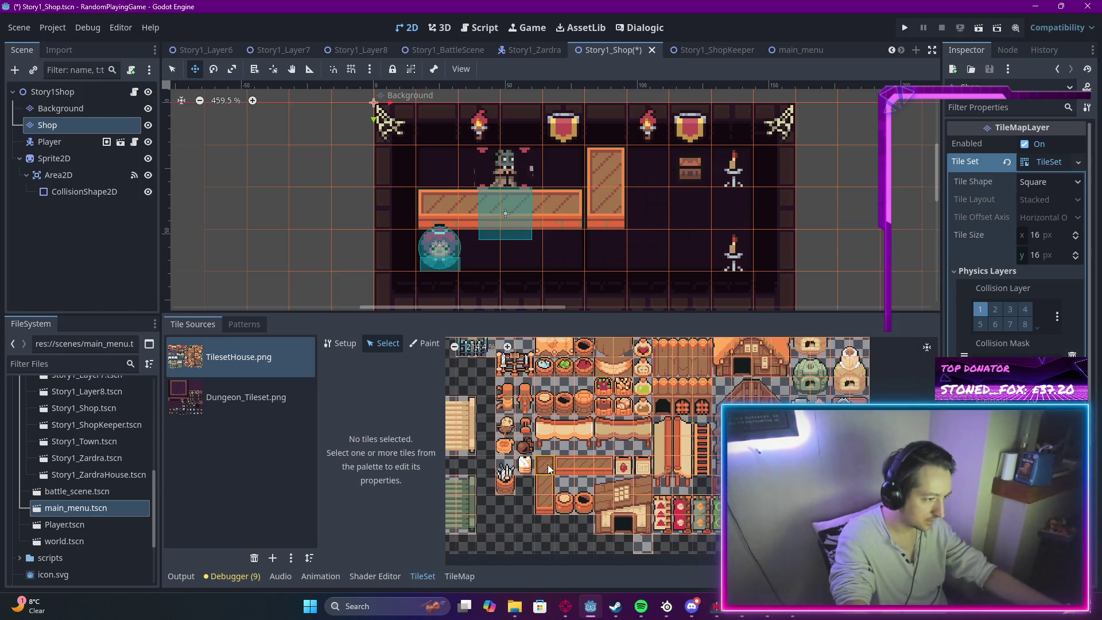
left_click(554, 511)
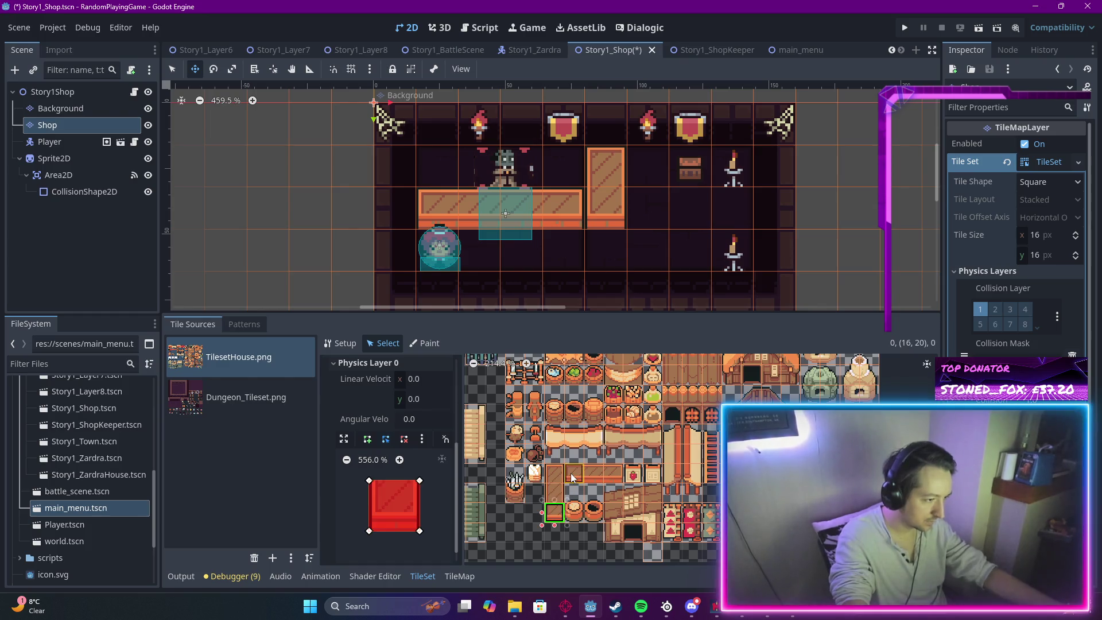
left_click(612, 472)
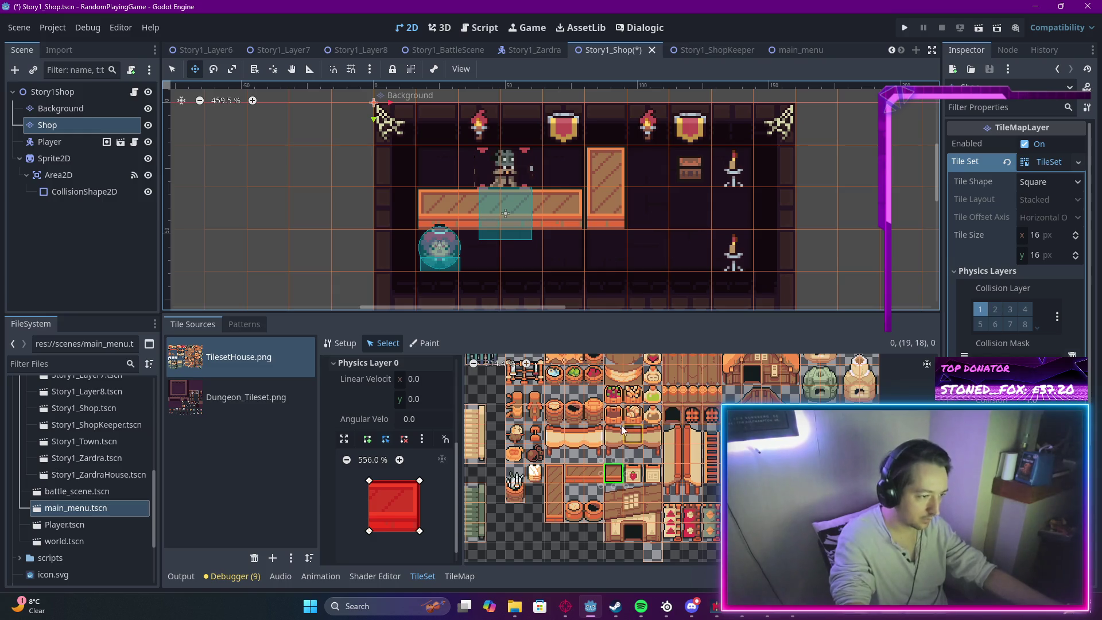
Step: Go through the chest and stand furniture tiles in the Dungeon_Tileset atlas, then select the Background layer
left_click(243, 394)
left_click(459, 398)
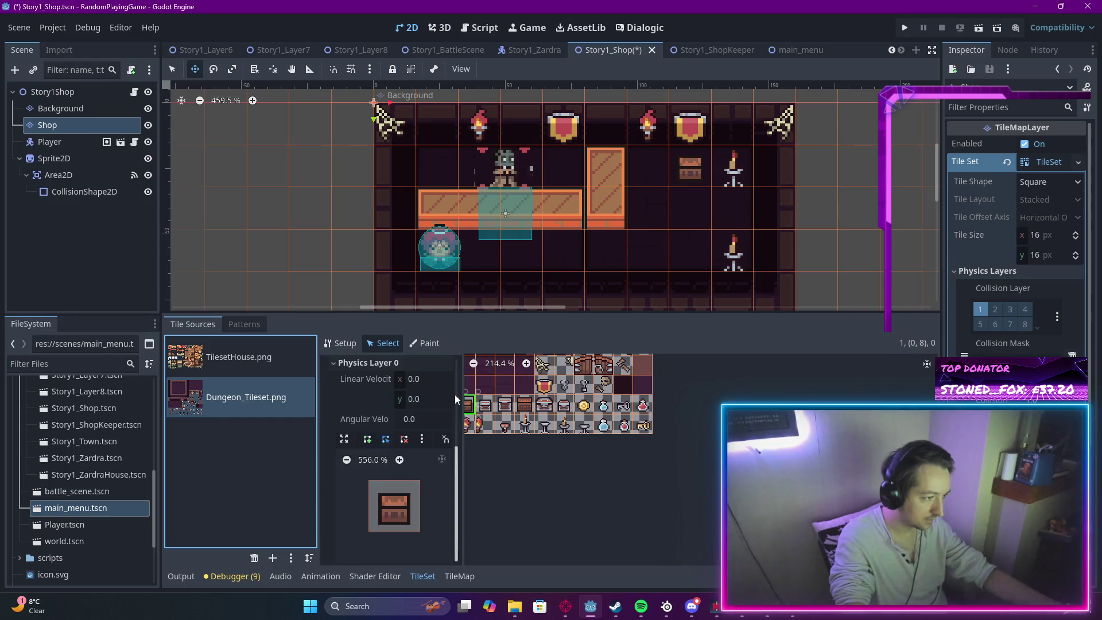
left_click(504, 405)
left_click(524, 405)
left_click(544, 406)
left_click(564, 405)
left_click(565, 425)
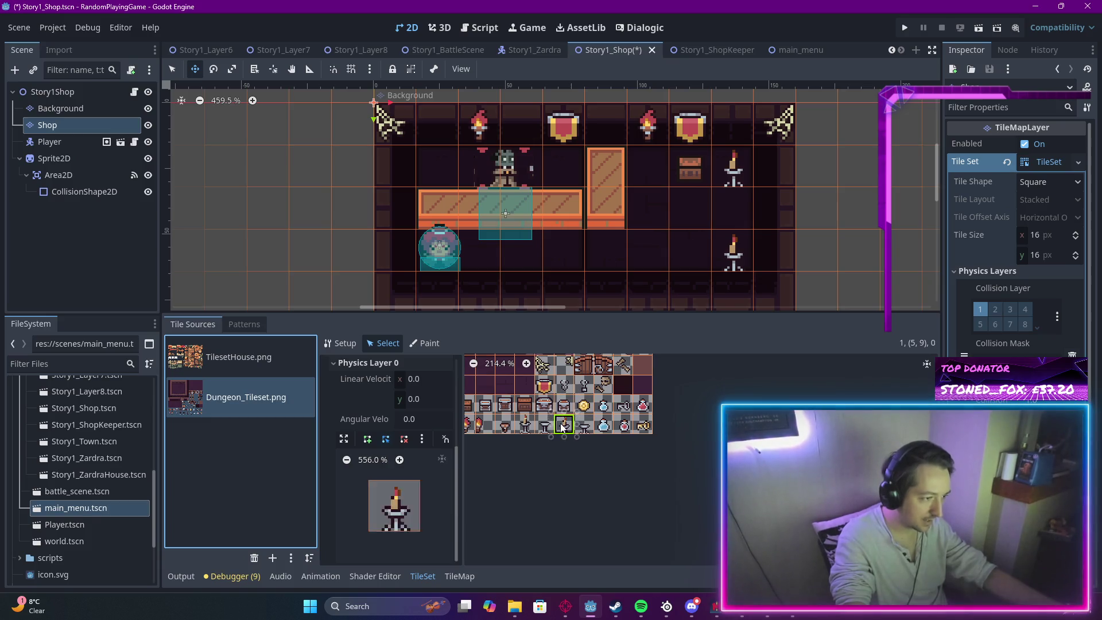
left_click(525, 426)
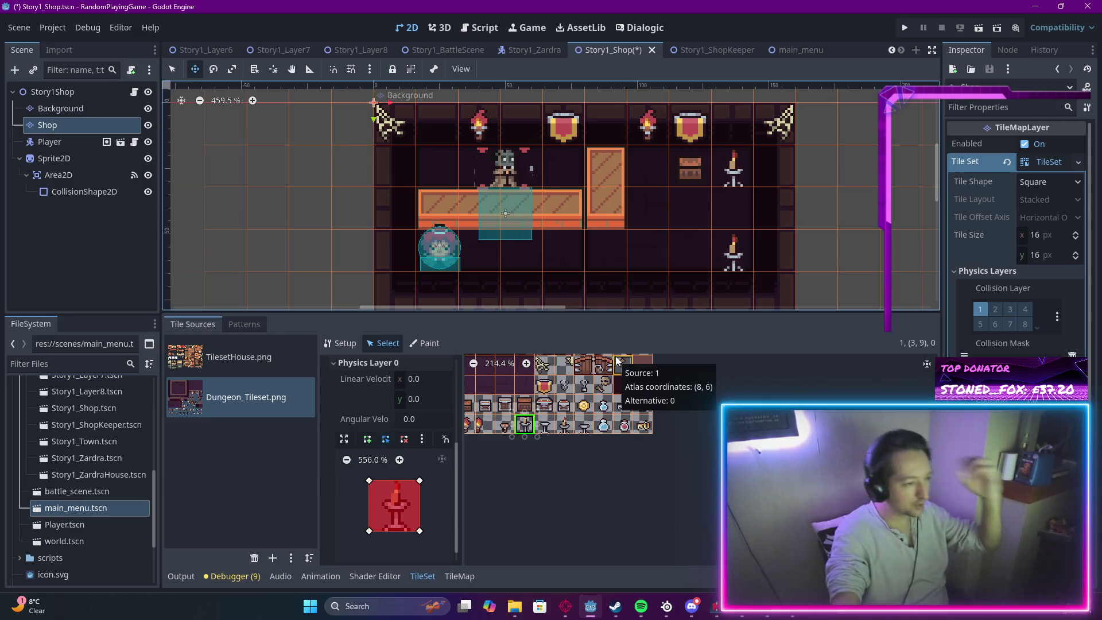
left_click(244, 325)
left_click(206, 325)
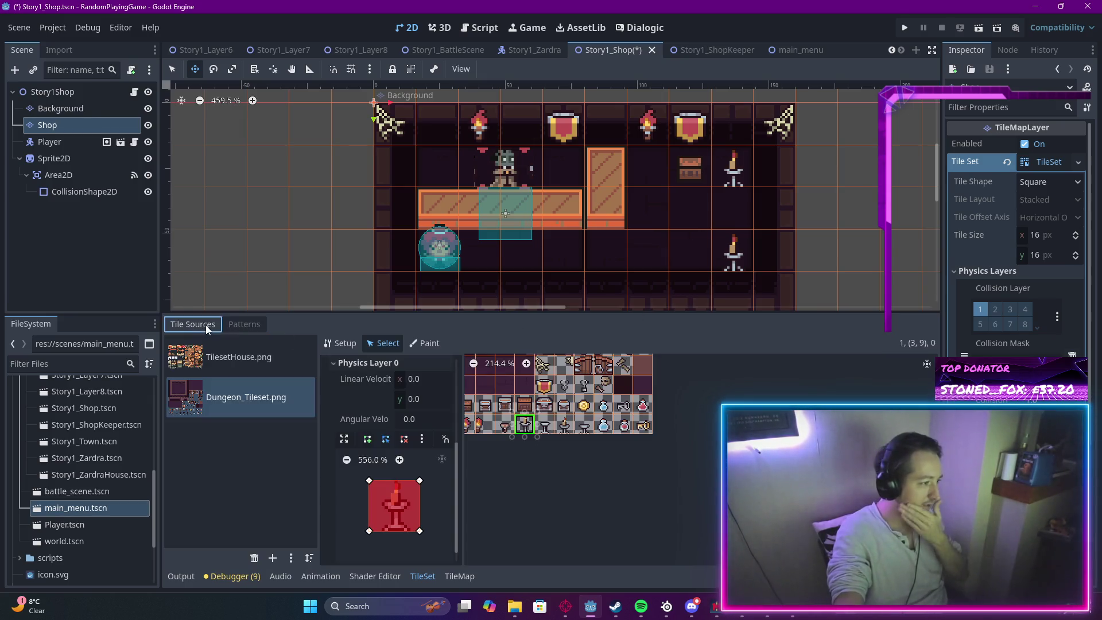
left_click(61, 108)
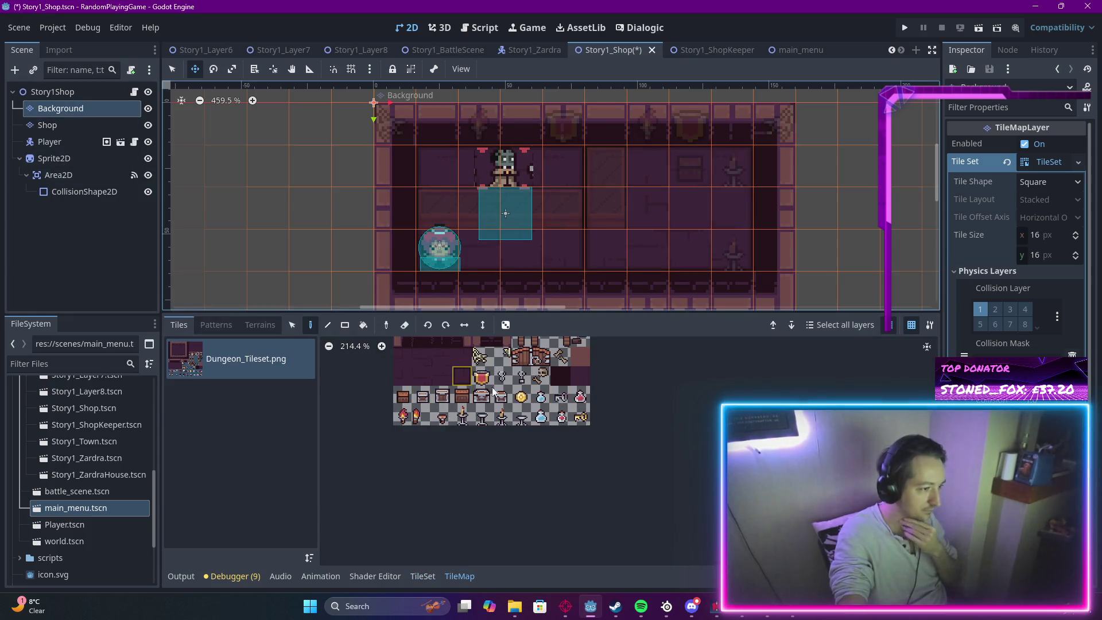
Step: Pick a 4x3 block of dungeon floor tiles and paint it across the lower shop area
left_click_drag(442, 366, 457, 476)
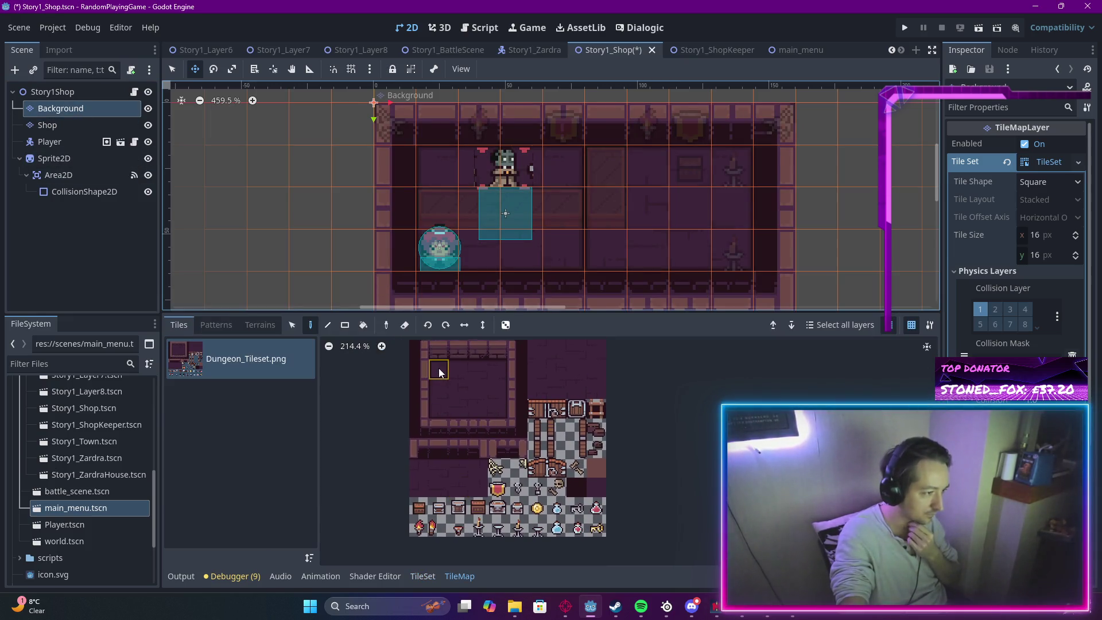
left_click_drag(439, 367, 498, 409)
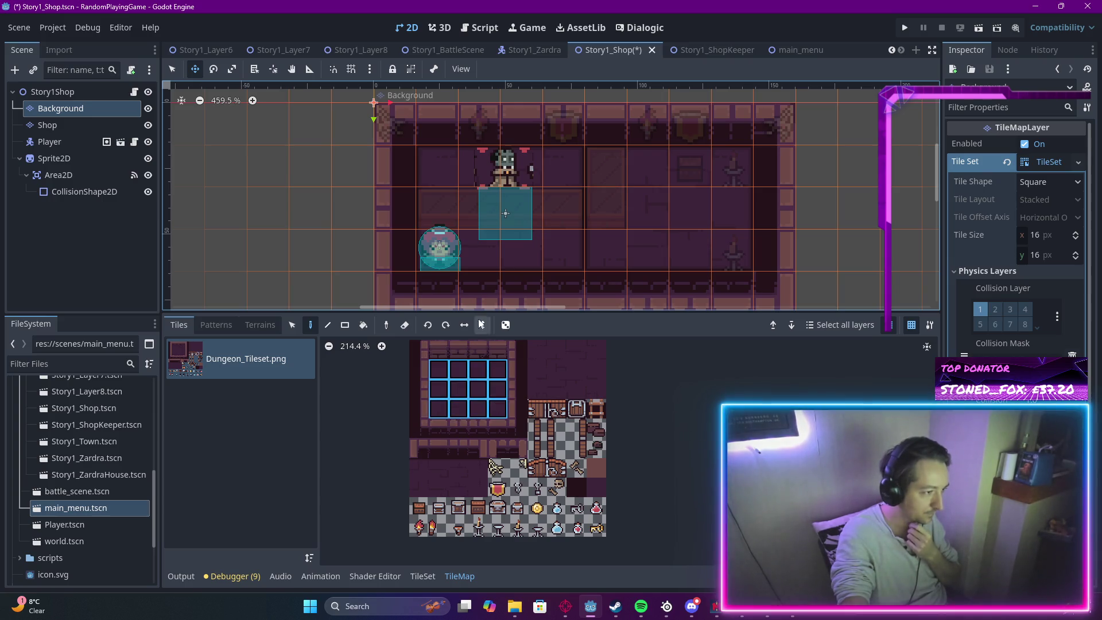
left_click(467, 572)
left_click(464, 577)
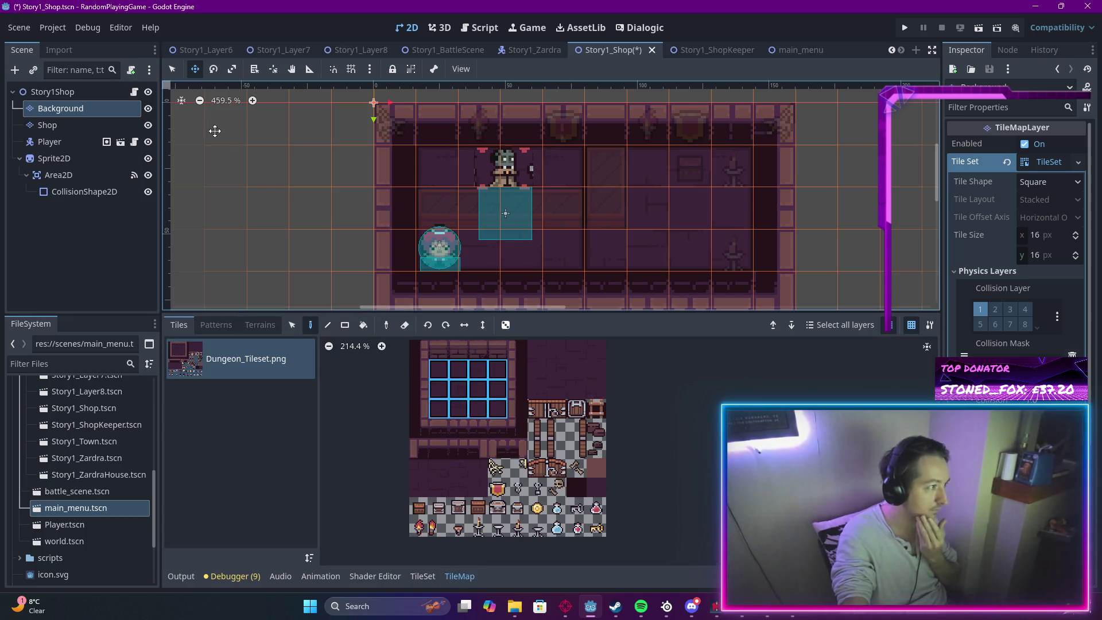
key("q")
left_click_drag(458, 284, 453, 177)
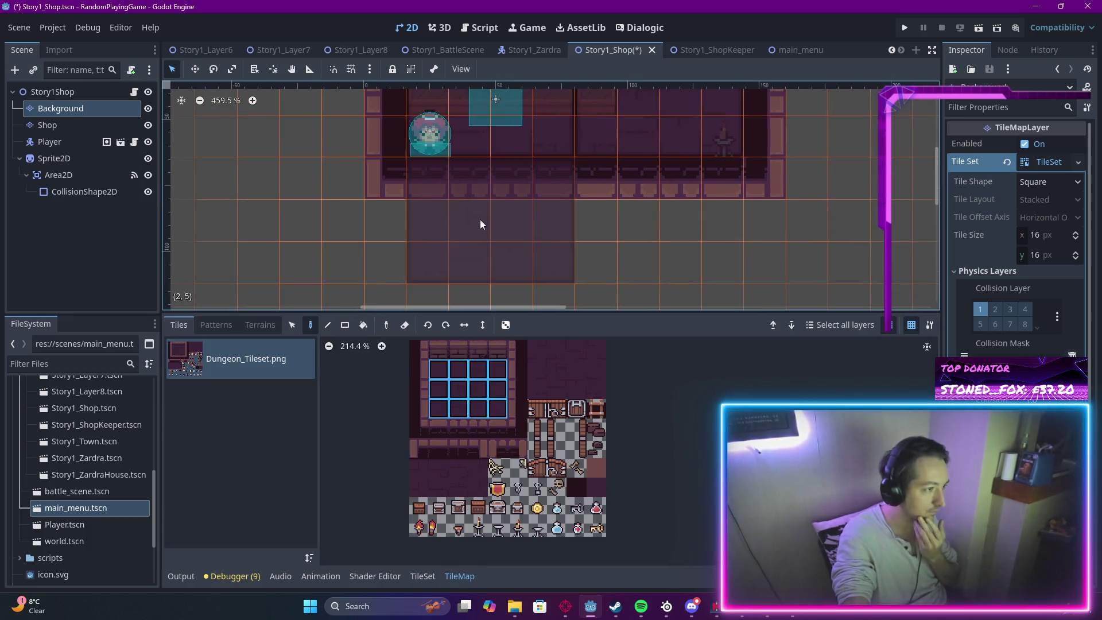
left_click_drag(478, 223, 660, 226)
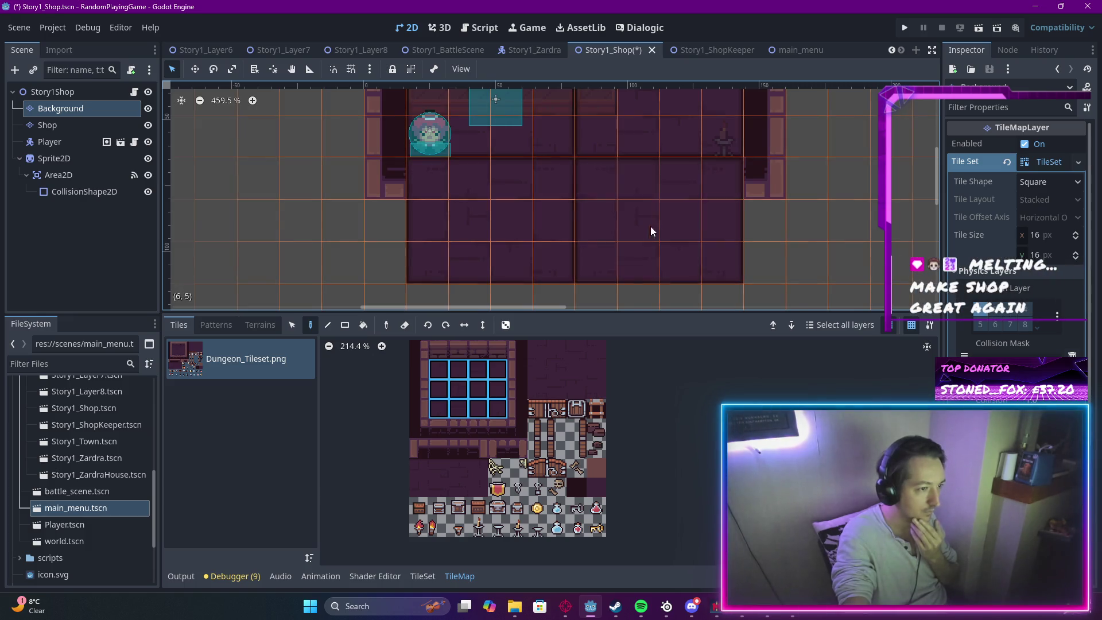
Step: Stamp another 4x3 floor block over the right wall to widen the room
left_click_drag(540, 226, 515, 290)
mouse_move(524, 234)
left_mouse_down()
mouse_move(526, 286)
mouse_move(524, 158)
left_mouse_up()
mouse_move(495, 238)
left_mouse_down()
mouse_move(489, 217)
mouse_move(417, 268)
left_mouse_up()
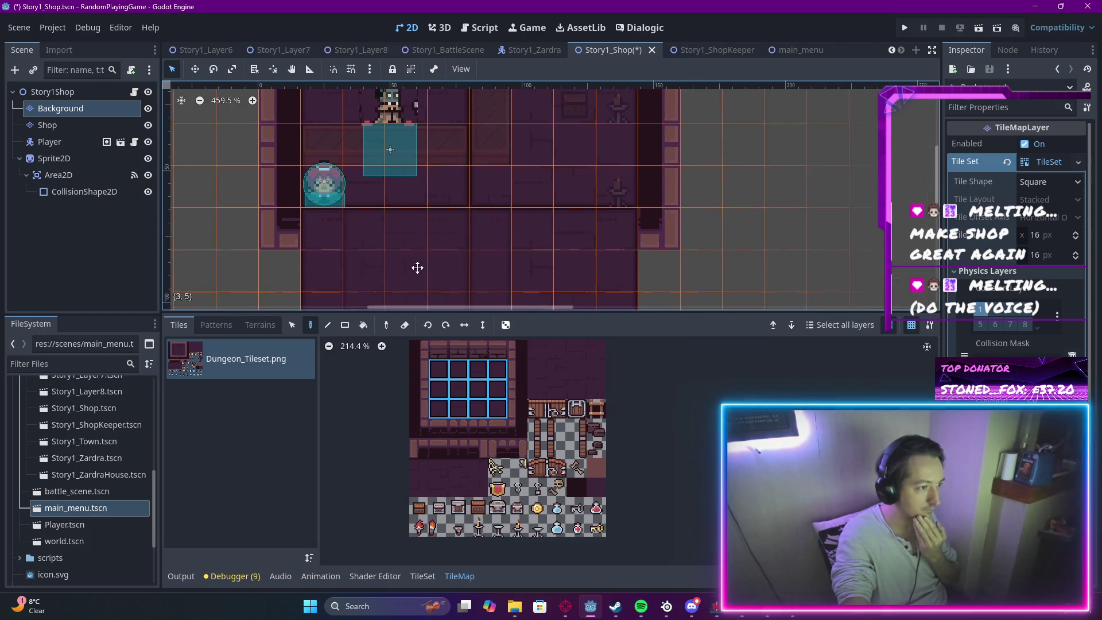
scroll(519, 208, "right", 5)
scroll(545, 236, "up", 3)
left_click(574, 219)
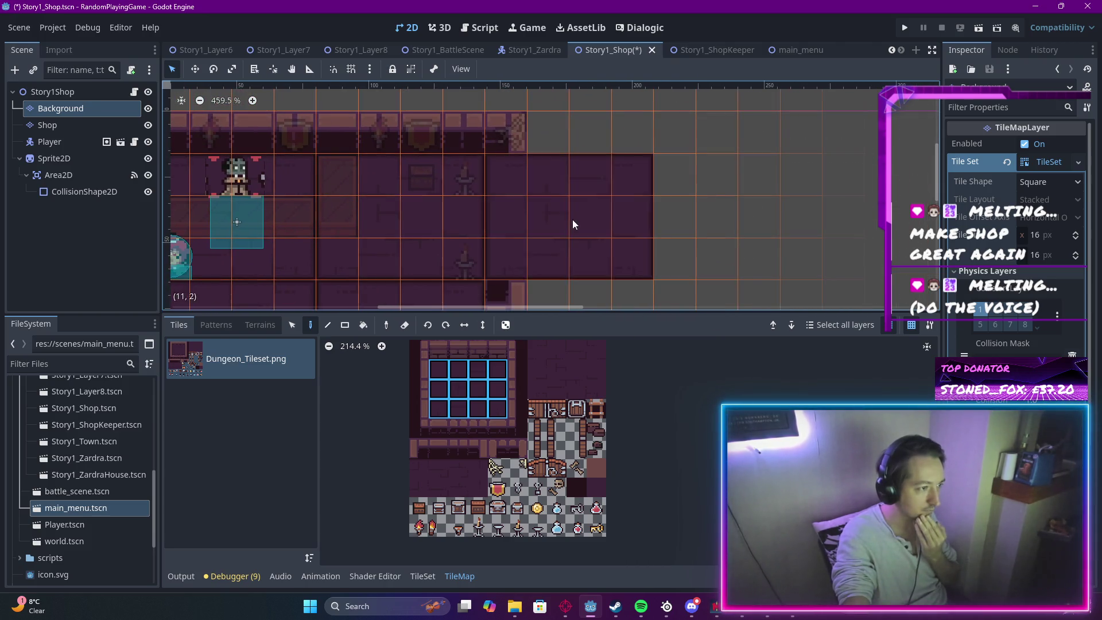
scroll(574, 219, "down", 5)
scroll(582, 239, "left", 3)
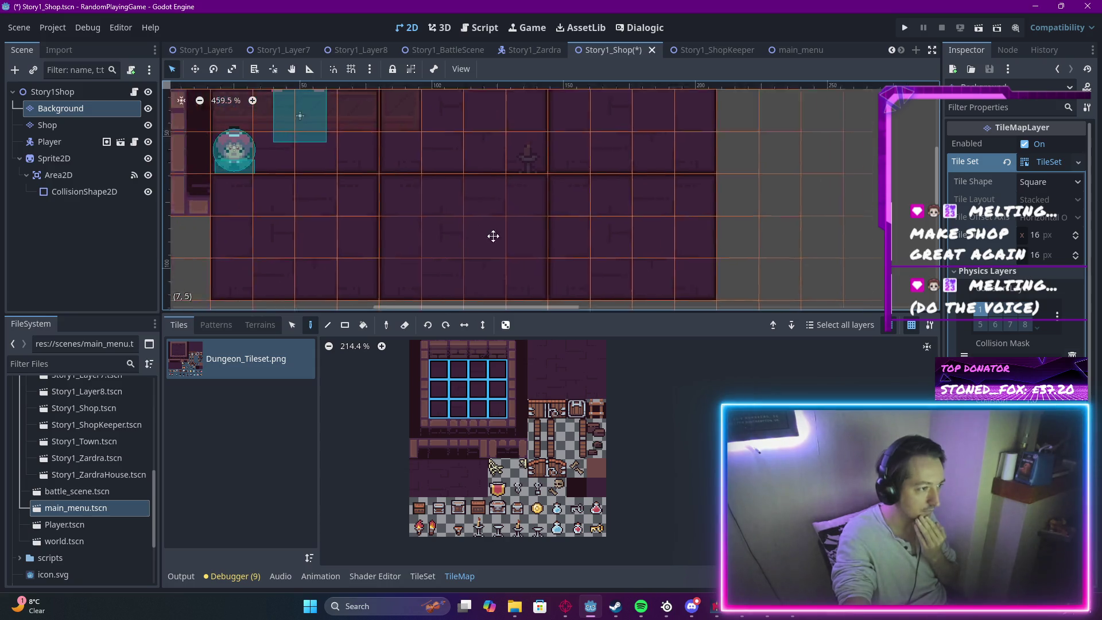
scroll(493, 236, "down", 5)
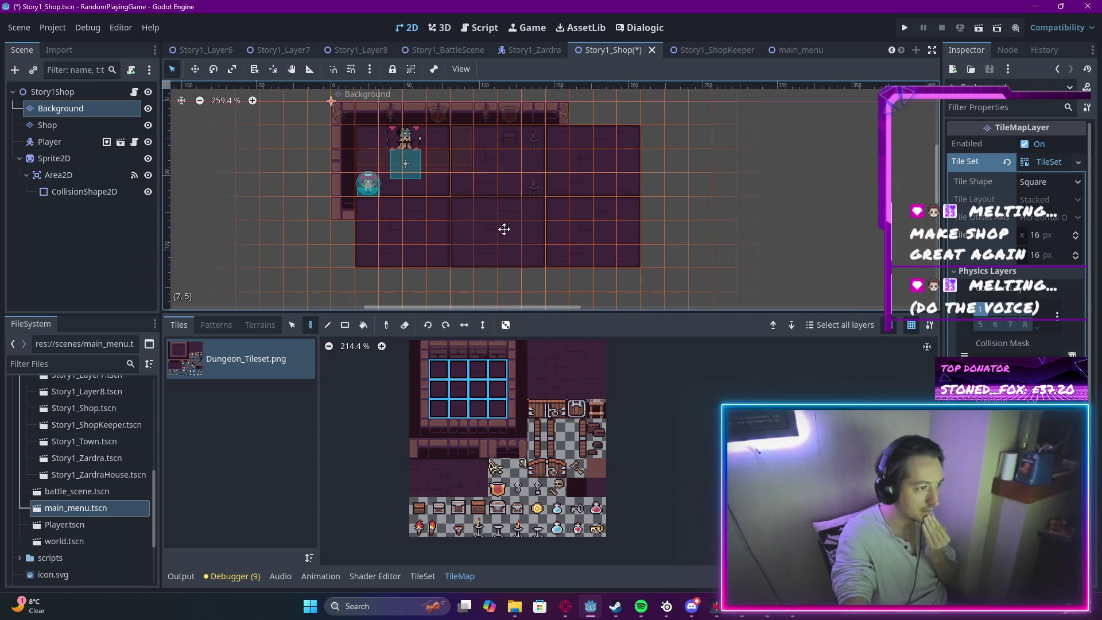
scroll(504, 229, "up", 3)
scroll(504, 229, "right", 3)
left_click(506, 348)
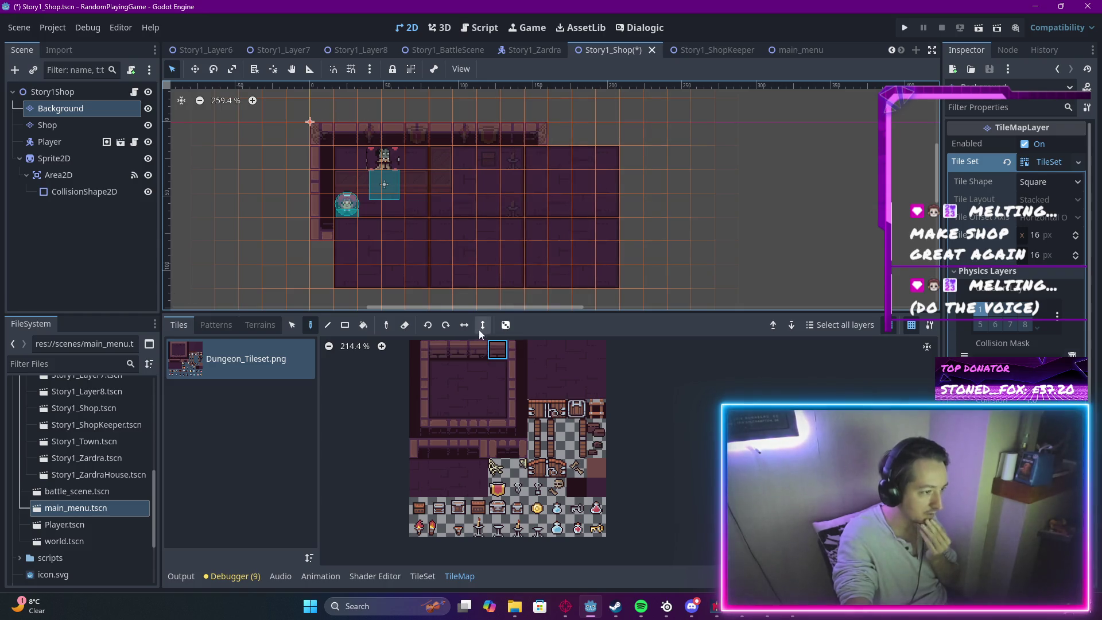
Step: Extend the top wall to the right and paint rotated side-wall tiles on both sides
mouse_move(537, 140)
left_mouse_down()
mouse_move(591, 139)
mouse_move(571, 139)
left_mouse_up()
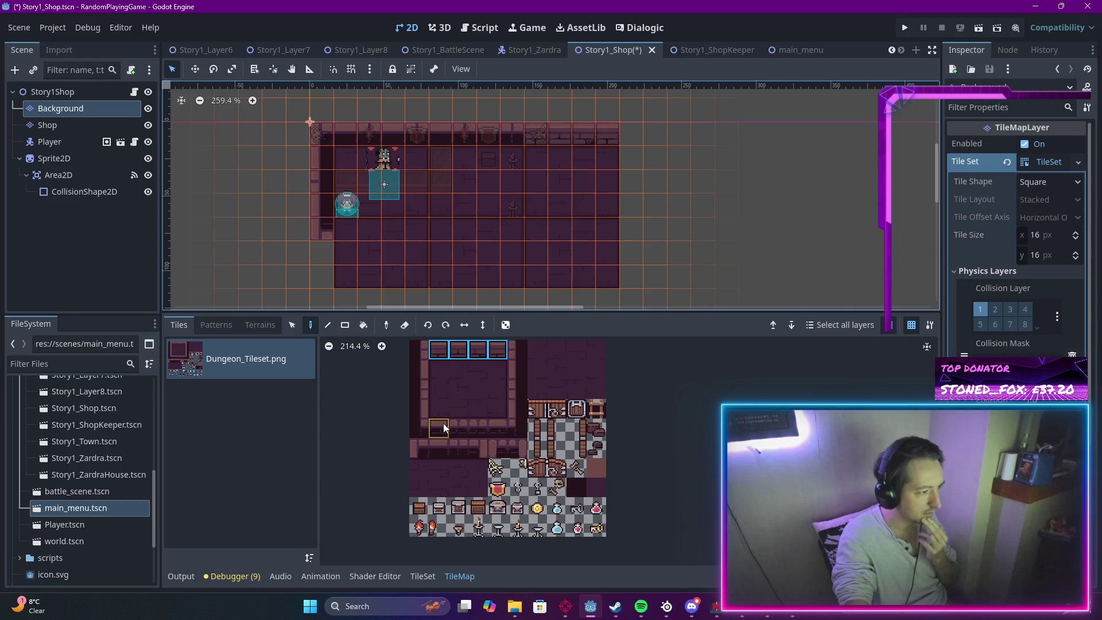
left_click_drag(446, 379, 453, 415)
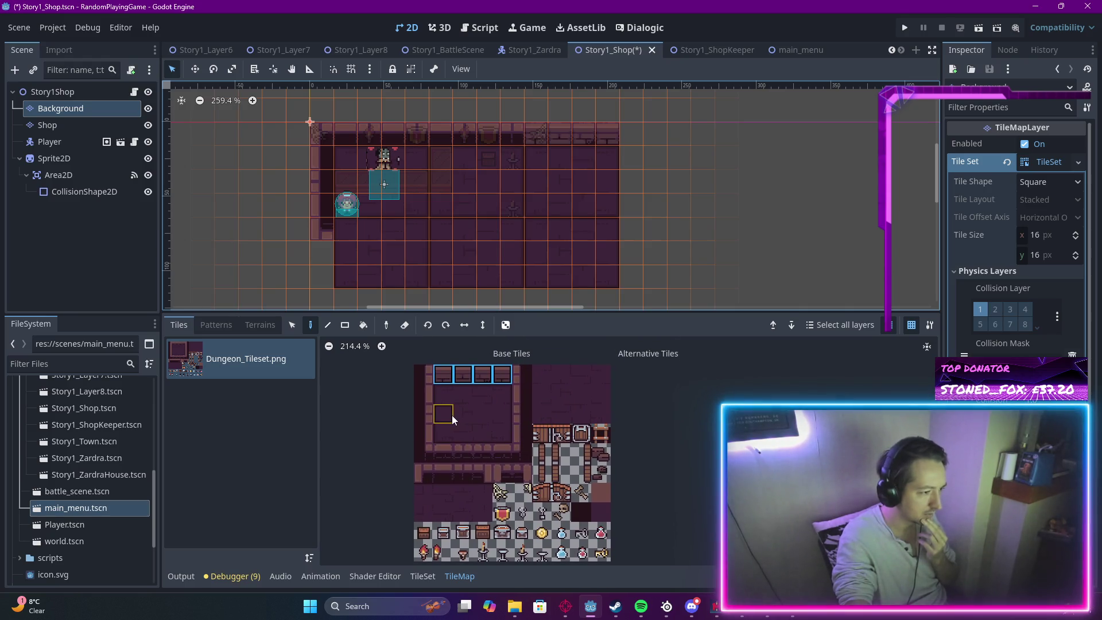
left_click(434, 475)
left_click_drag(465, 475, 467, 475)
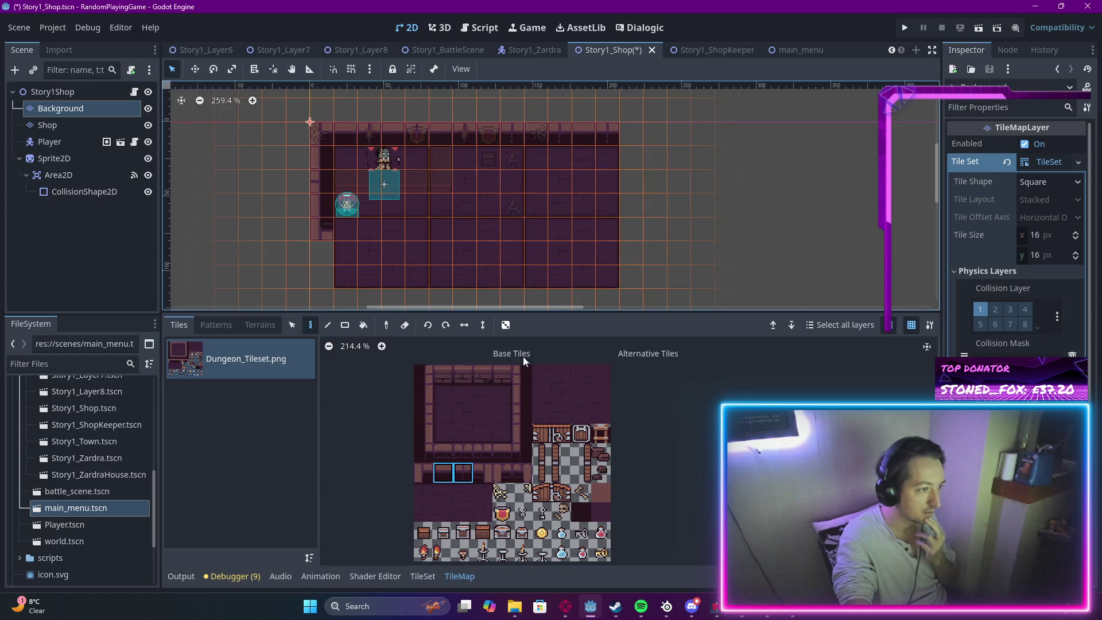
left_click(489, 473)
left_click(630, 138)
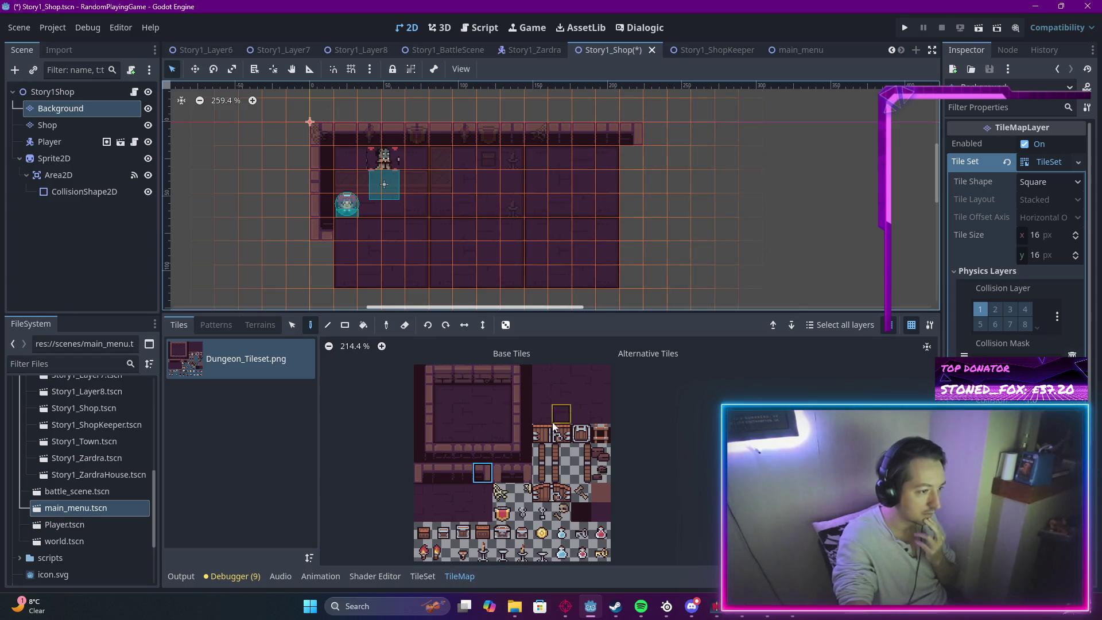
scroll(423, 274, "down", 2)
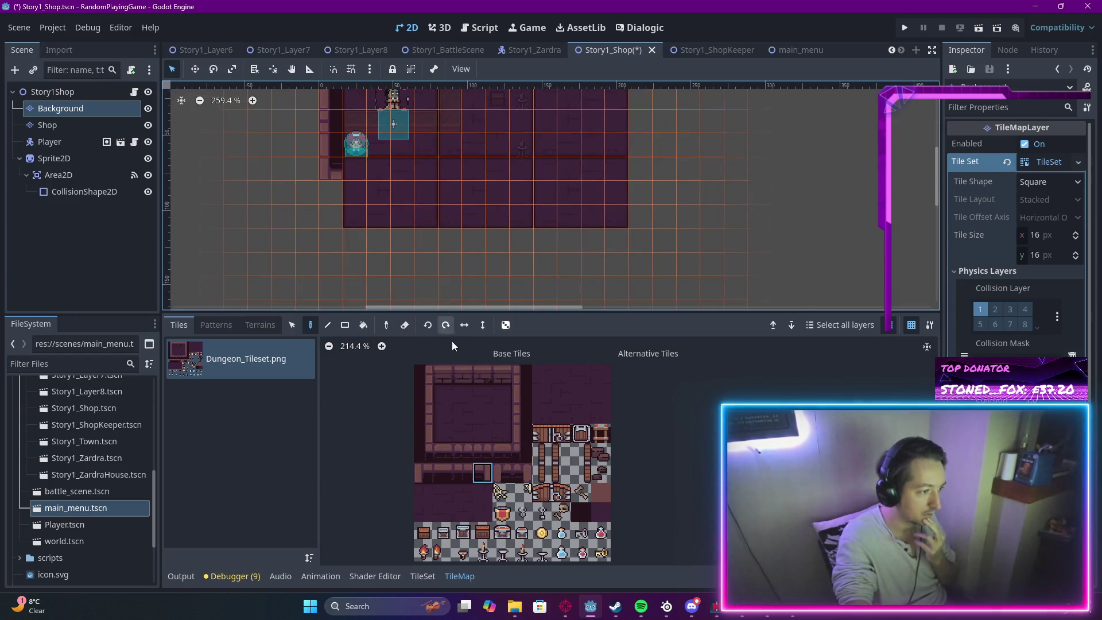
left_click(430, 325)
left_click(332, 239)
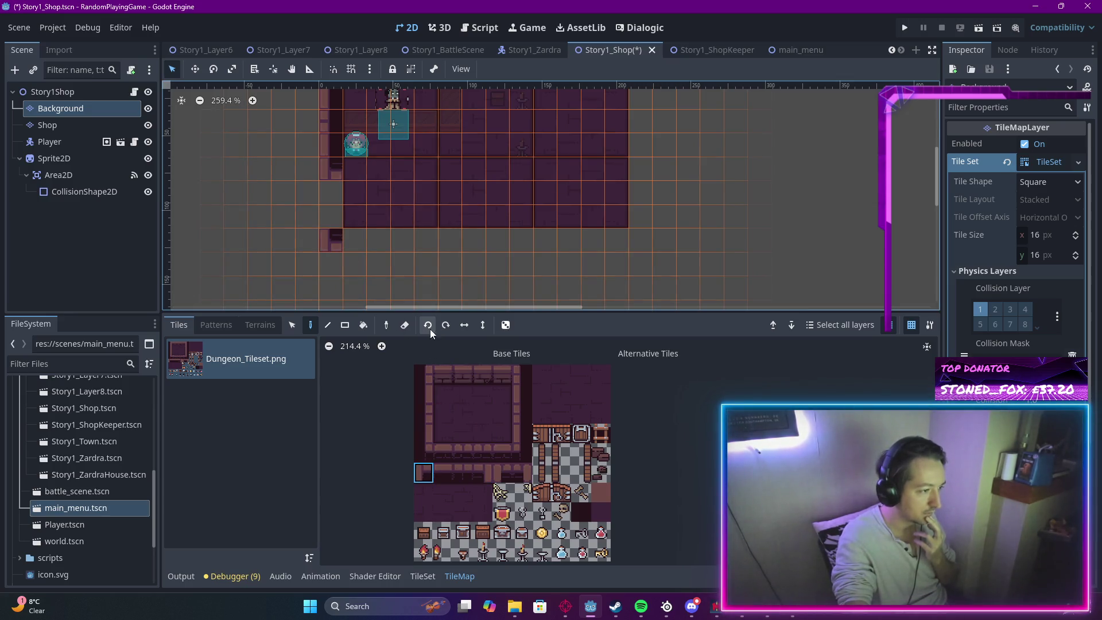
left_click(639, 238)
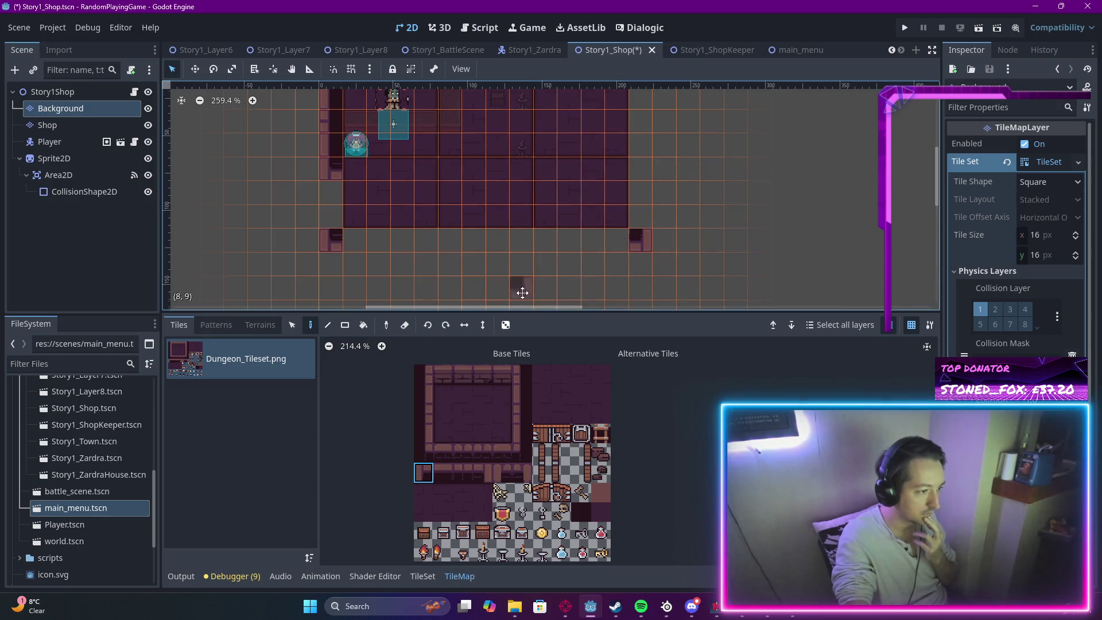
scroll(522, 293, "up", 2)
Step: Paint three-tile wall stacks in the right column and lay bottom-wall tiles along the floor's lower edge
left_click(425, 379)
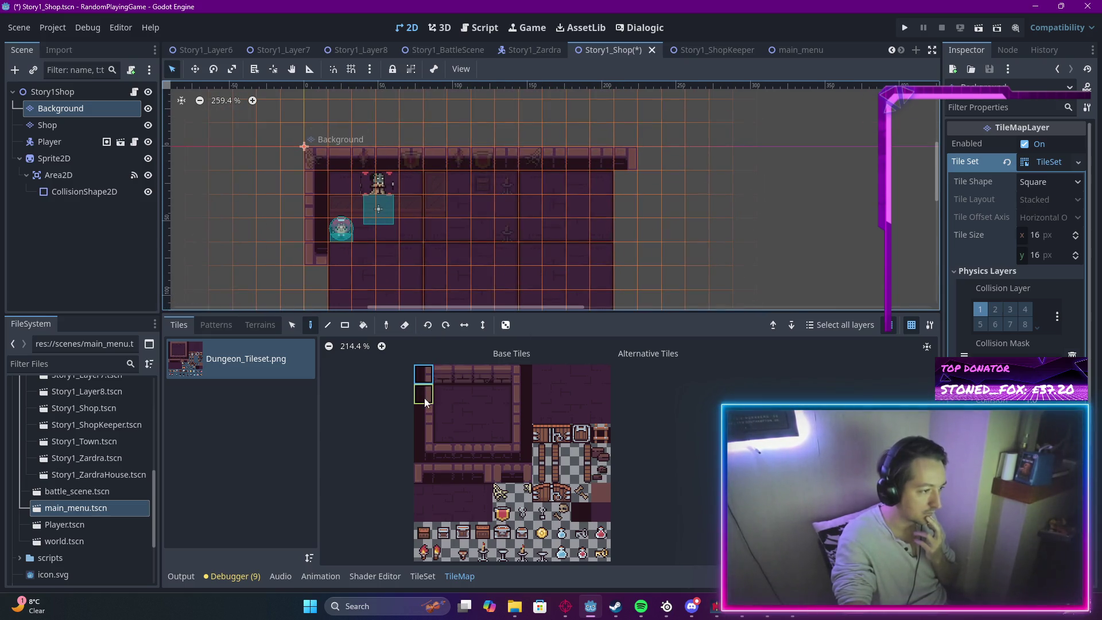
left_click_drag(425, 397, 426, 430)
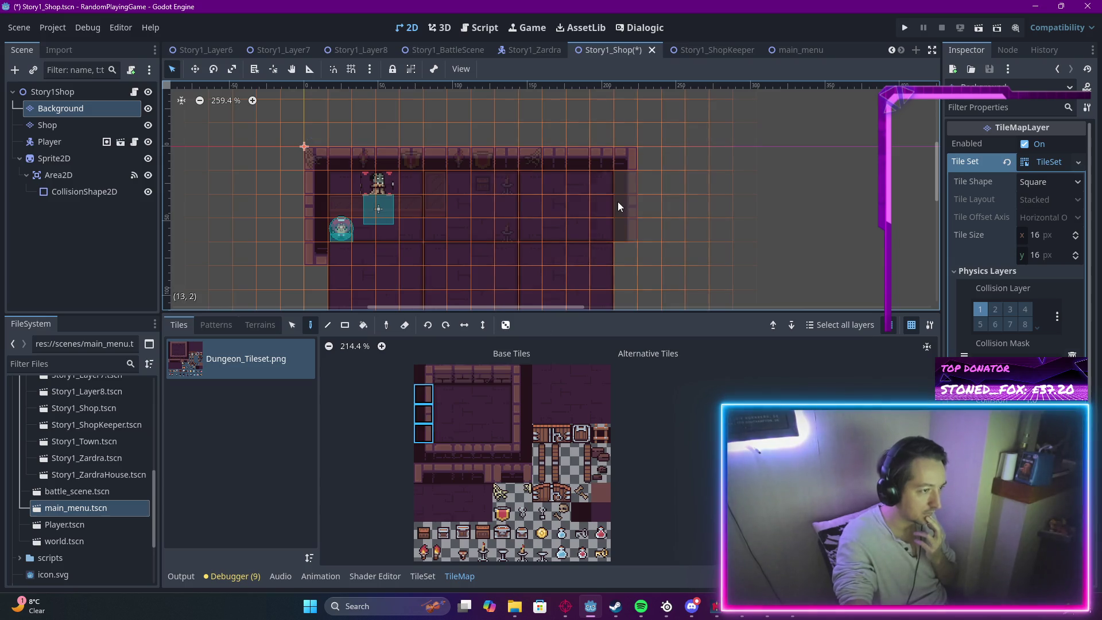
left_click(627, 281)
scroll(625, 284, "down", 2)
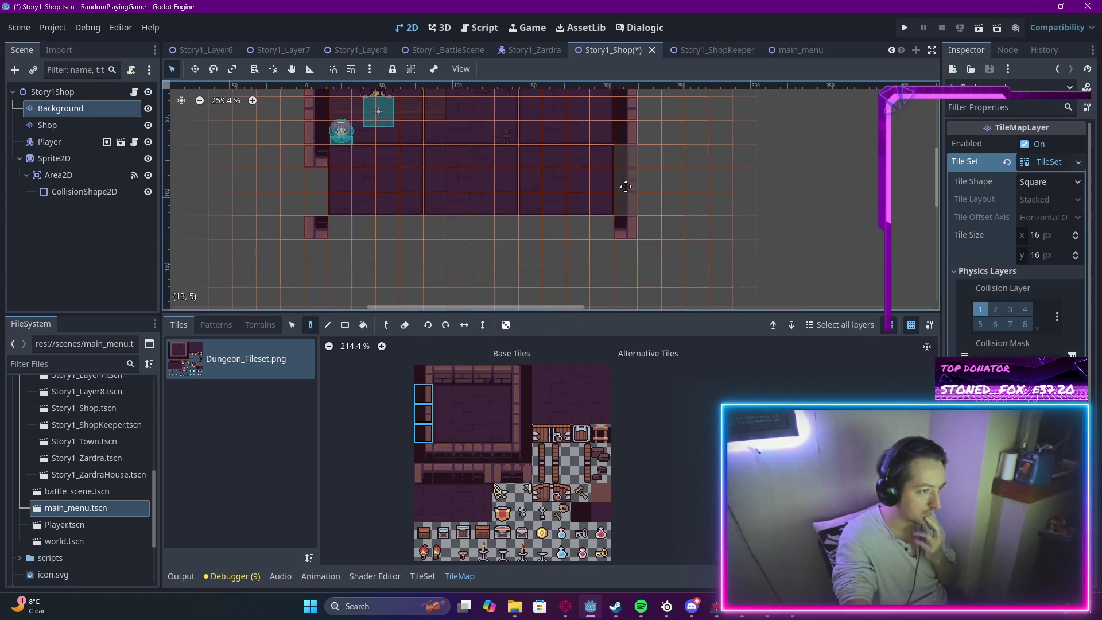
left_click_drag(524, 394, 520, 425)
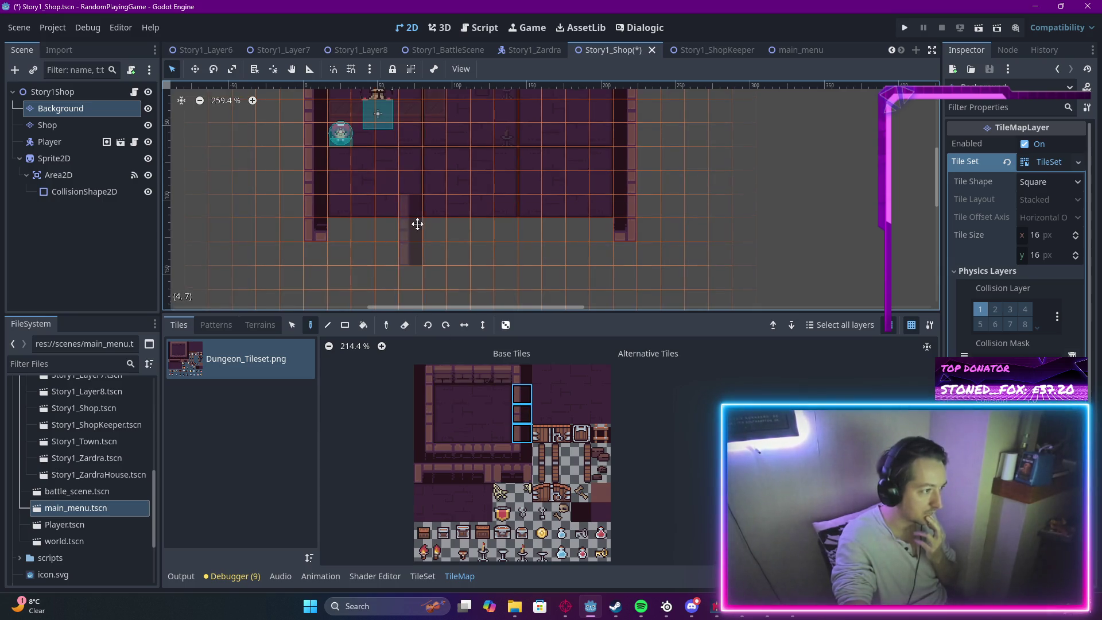
left_click_drag(417, 224, 407, 240)
left_click_drag(443, 454, 502, 453)
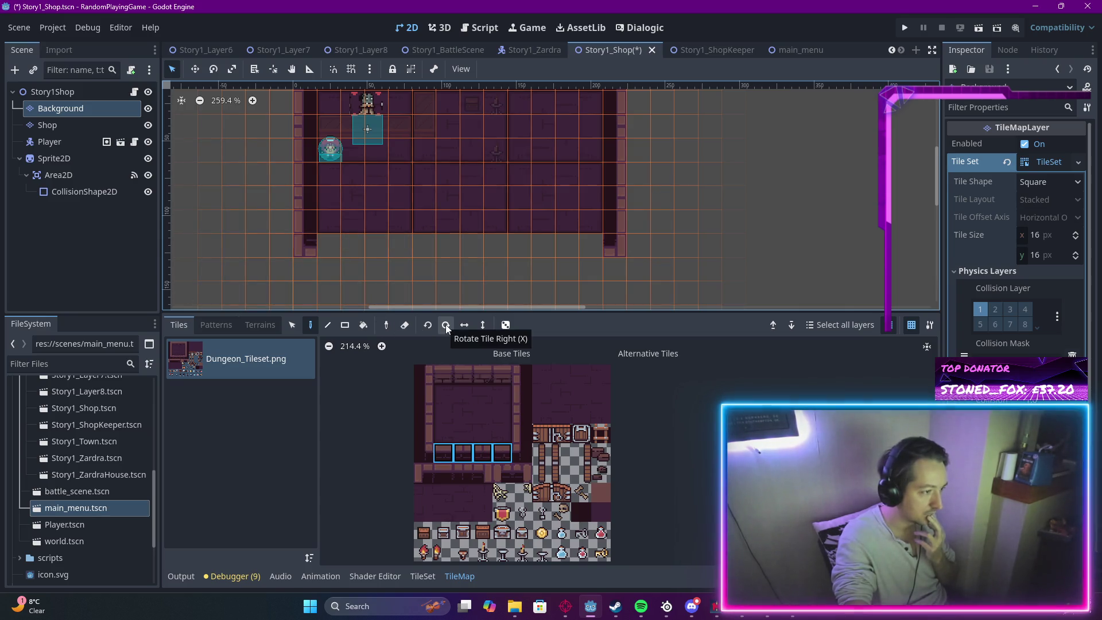
left_click_drag(443, 374, 503, 374)
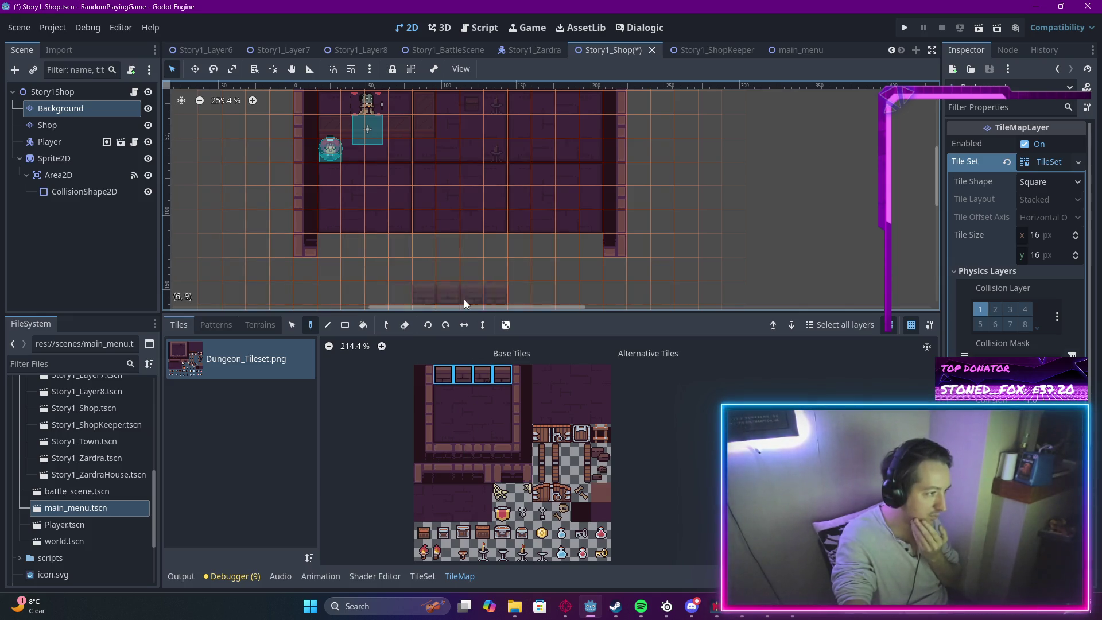
left_click_drag(445, 466, 471, 472)
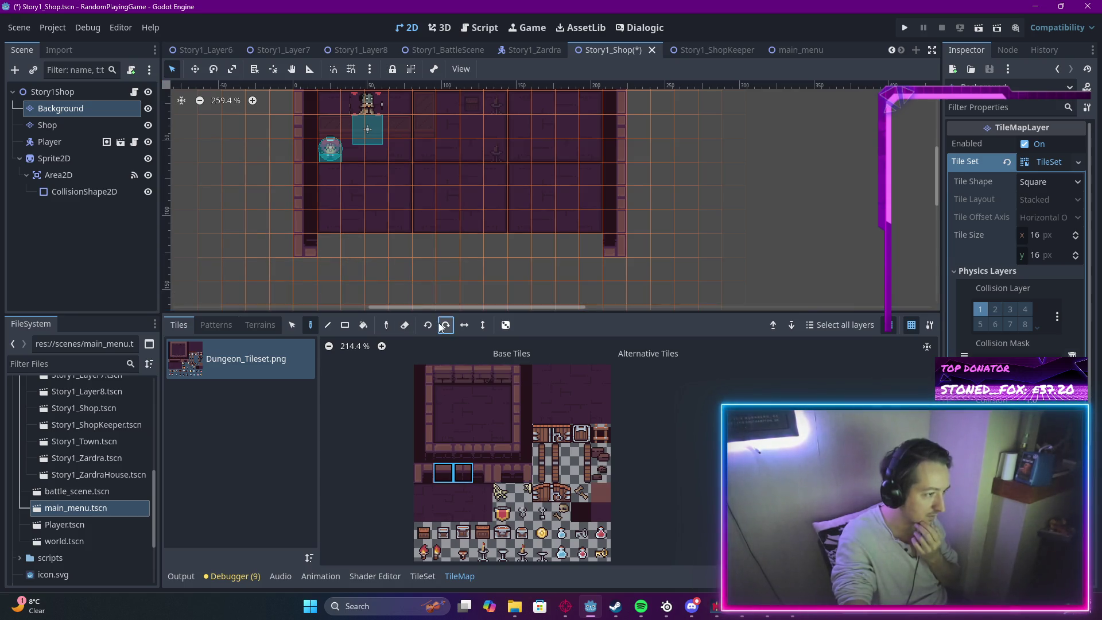
left_click(363, 239)
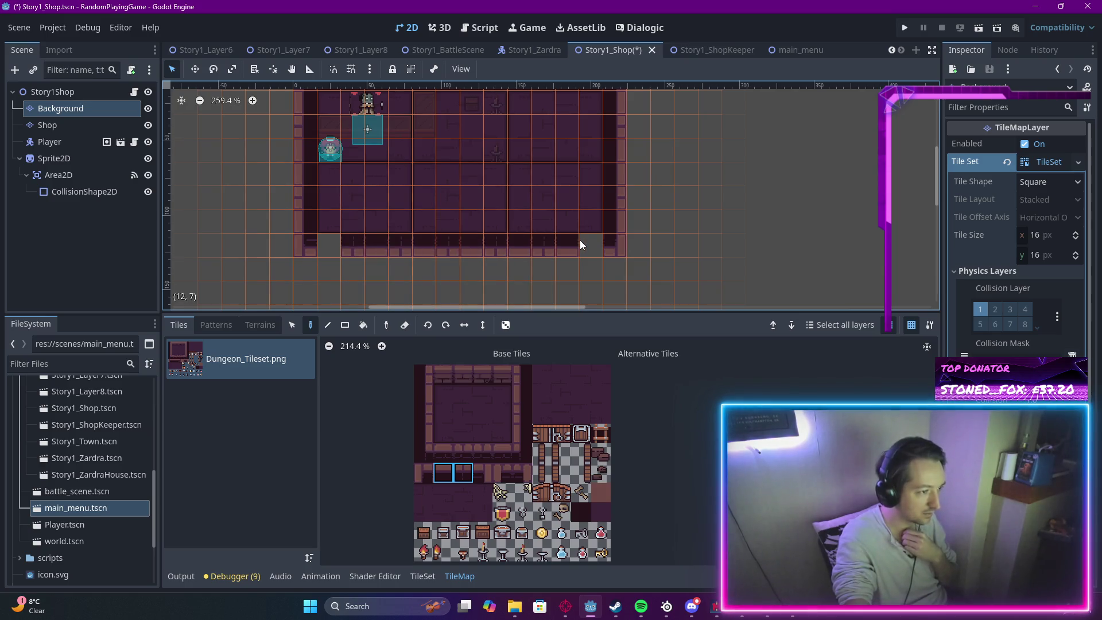
left_click_drag(539, 266, 581, 278)
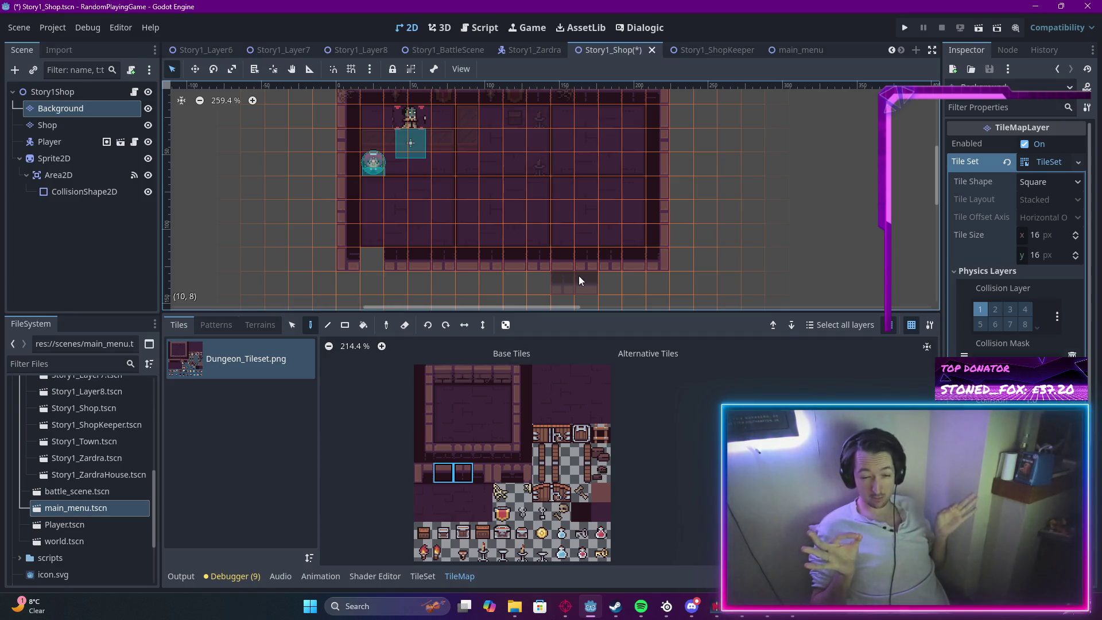
Step: Erase the stray bottom-wall tile and place the door tile in the lower-left gap
left_click(542, 434)
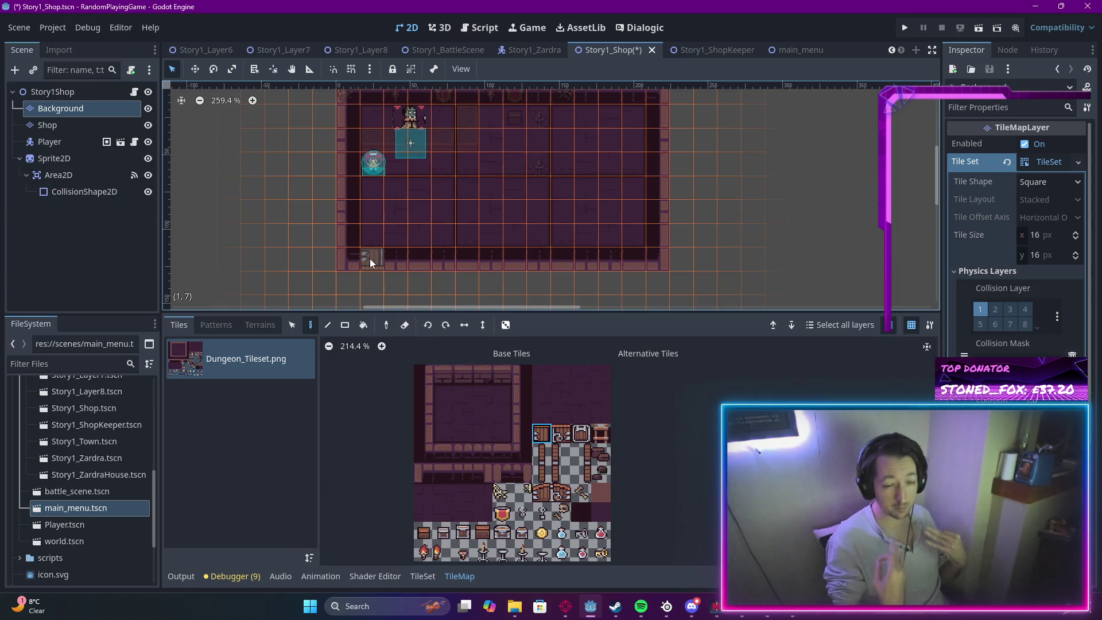
right_click(370, 258)
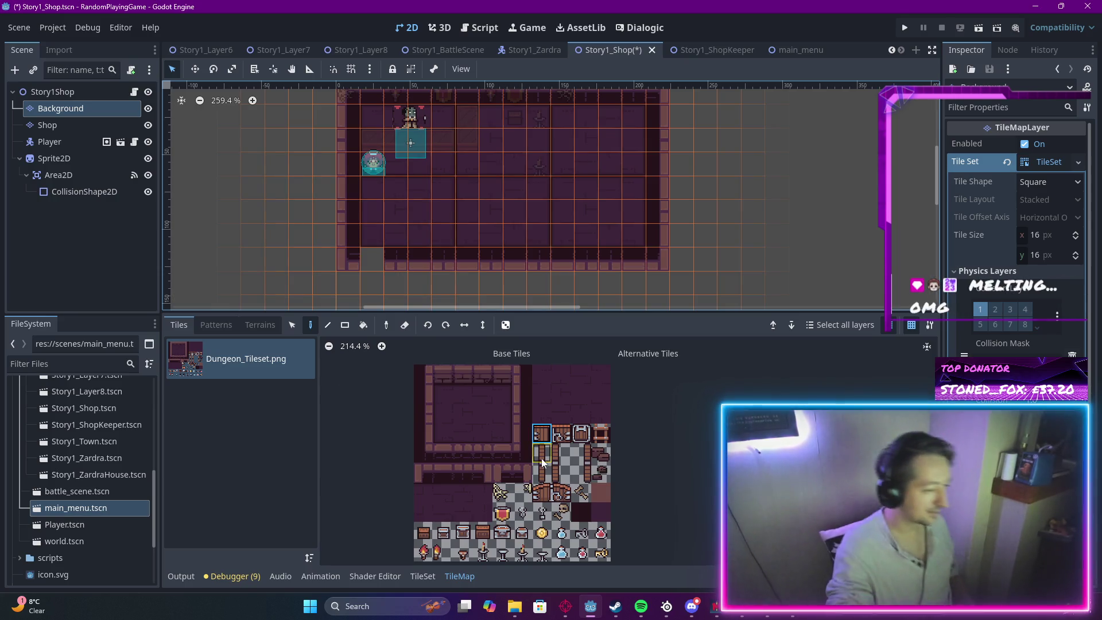
left_click(563, 439)
left_click(374, 259)
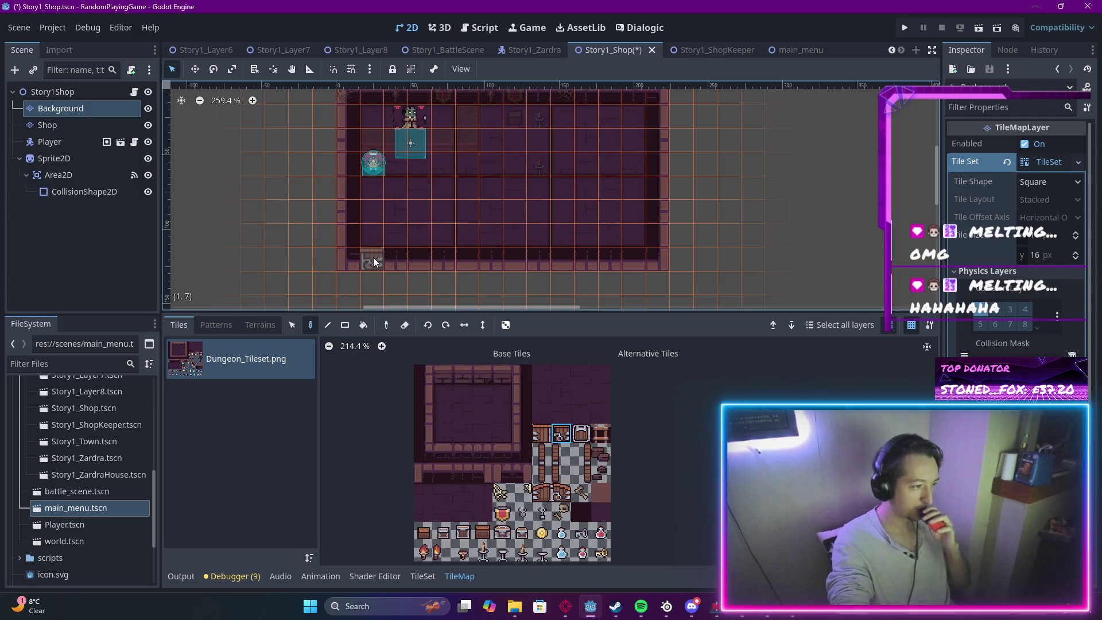
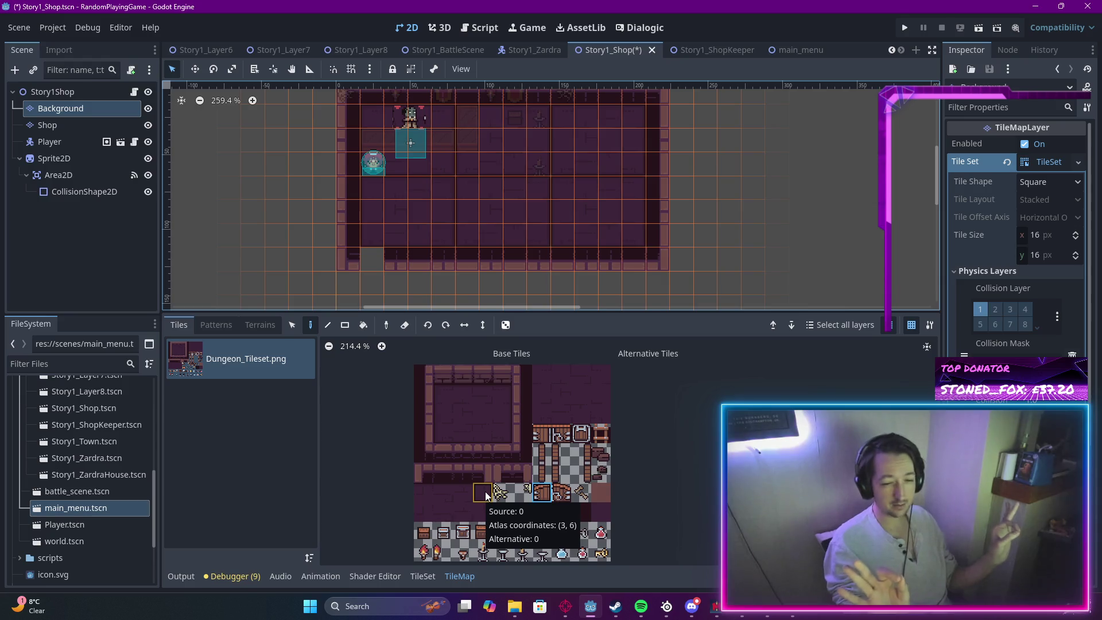
Step: Paint wall and mat tiles from the tileset into the shop's bottom-left wall gap
left_click(563, 436)
left_click(373, 262)
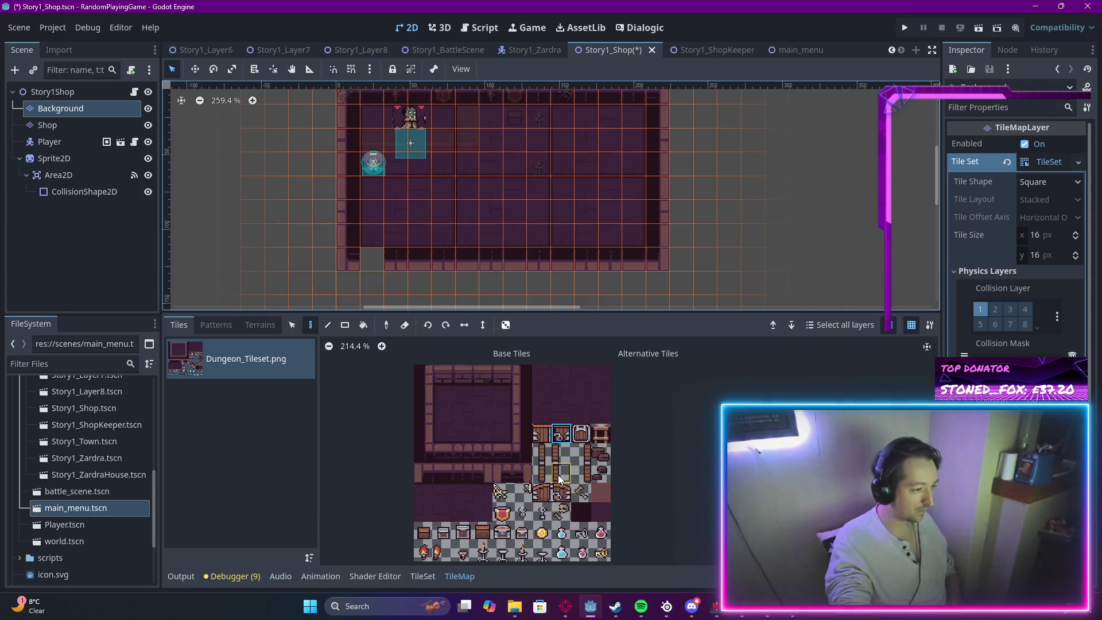
left_click(587, 457)
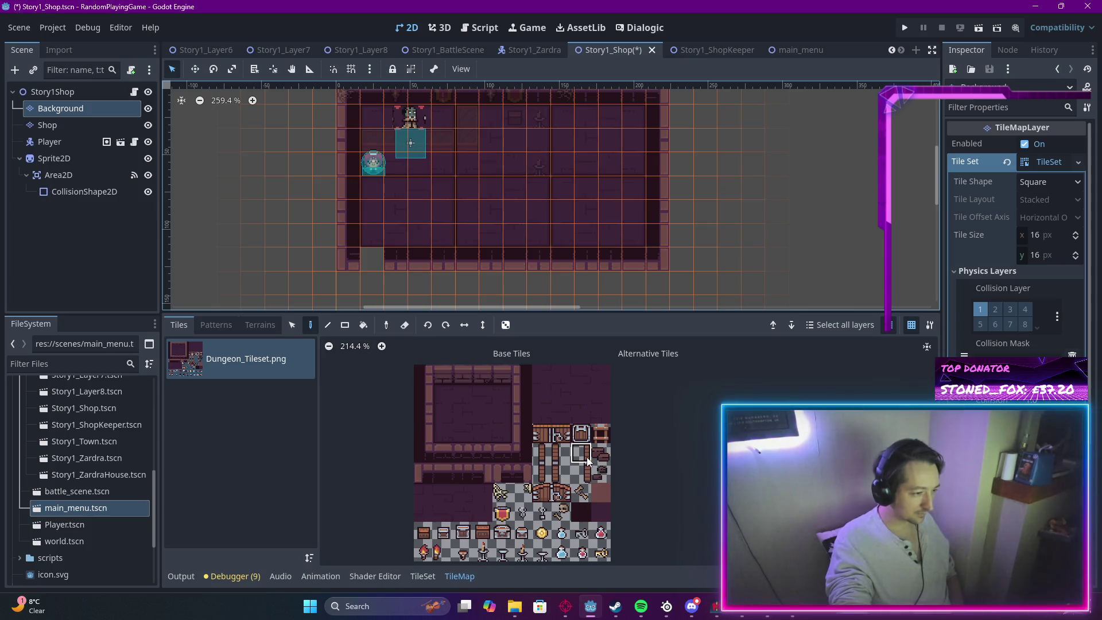
left_click(370, 253)
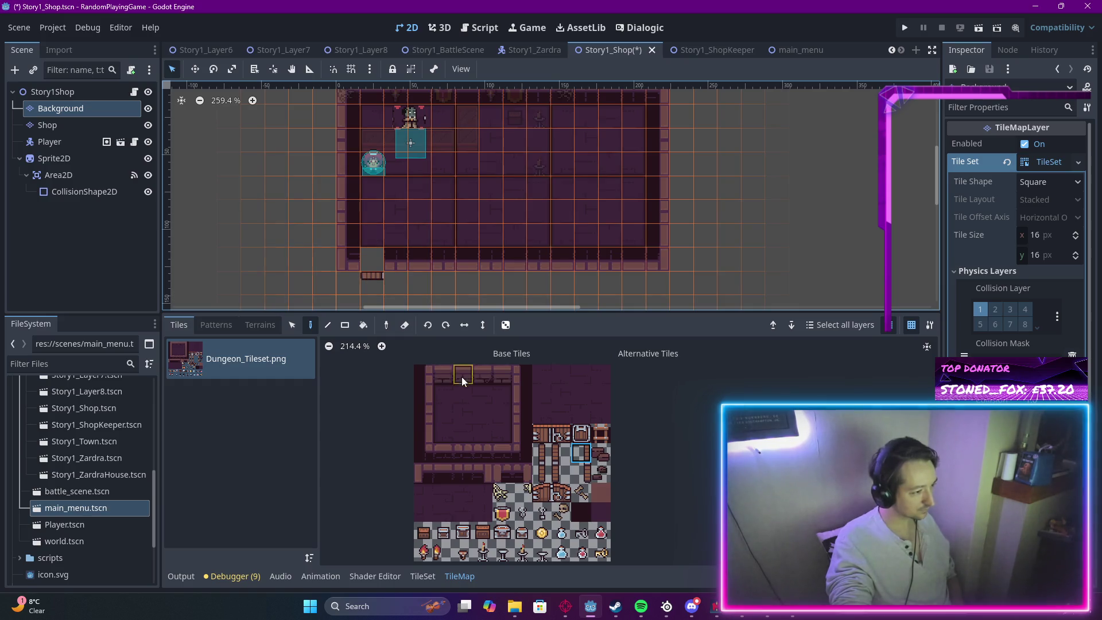
left_click(449, 403)
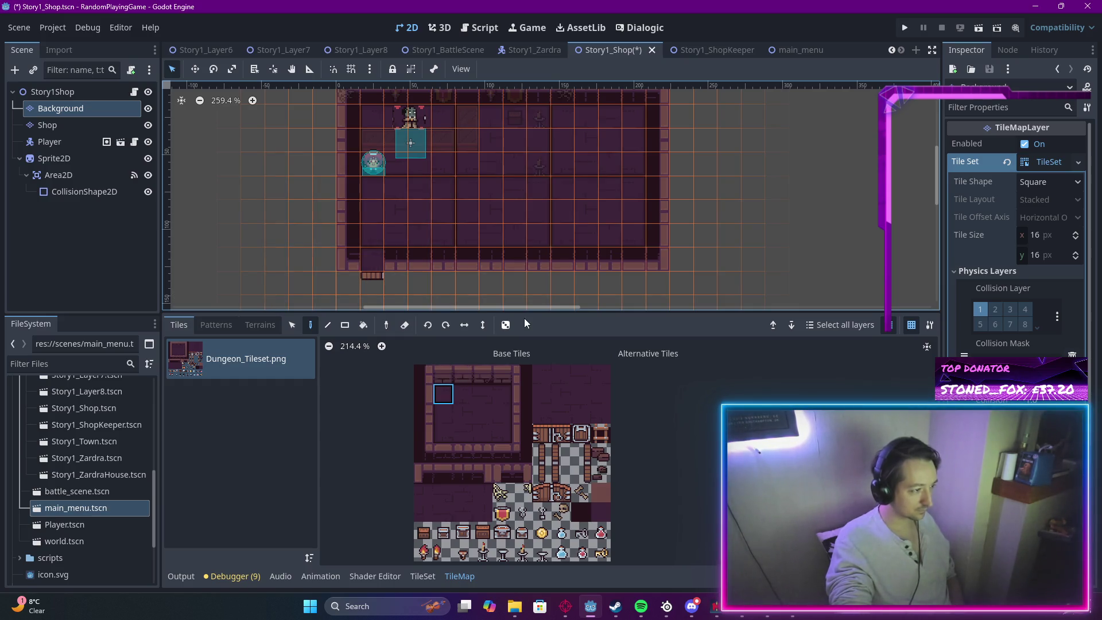
scroll(518, 298, "down", 1)
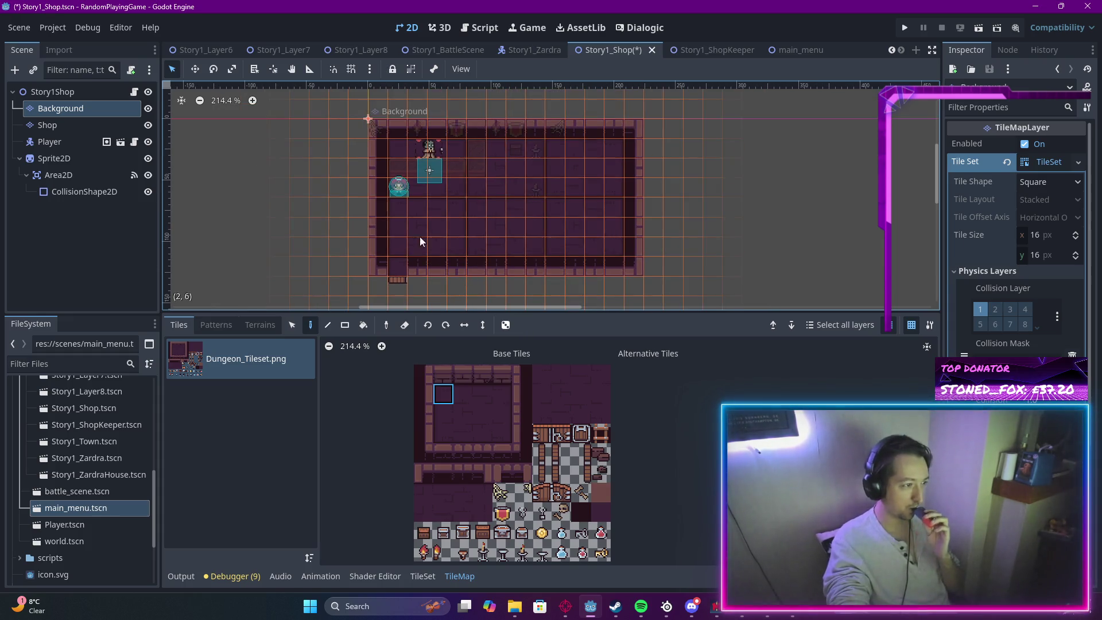
left_click(52, 142)
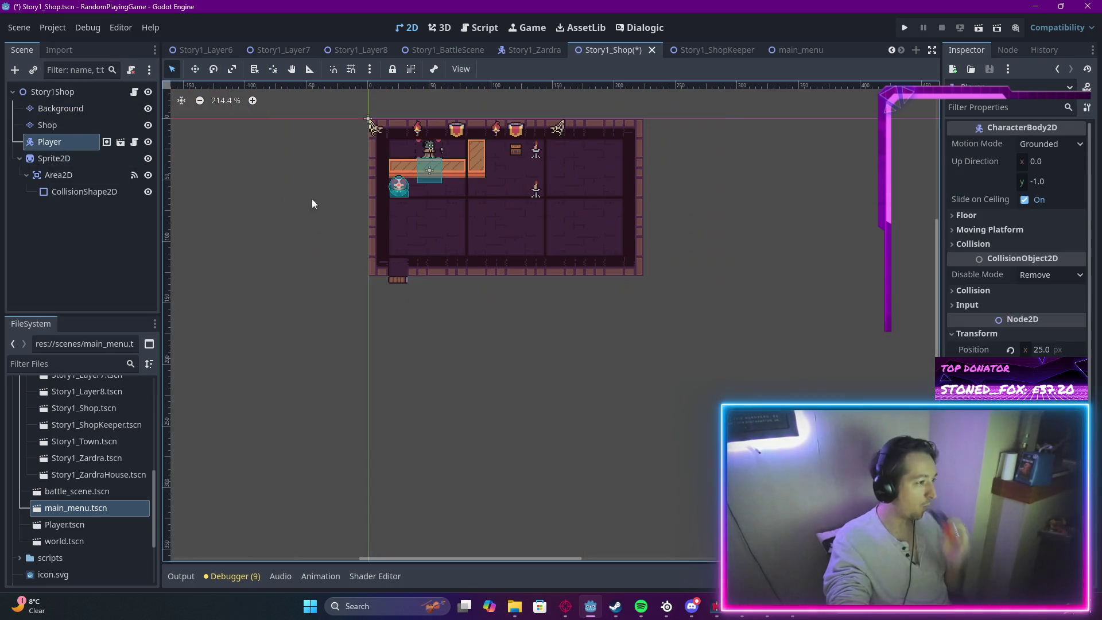
Step: Nudge the Player slightly down, then pick the plain floor tile on the Background layer
left_click(193, 70)
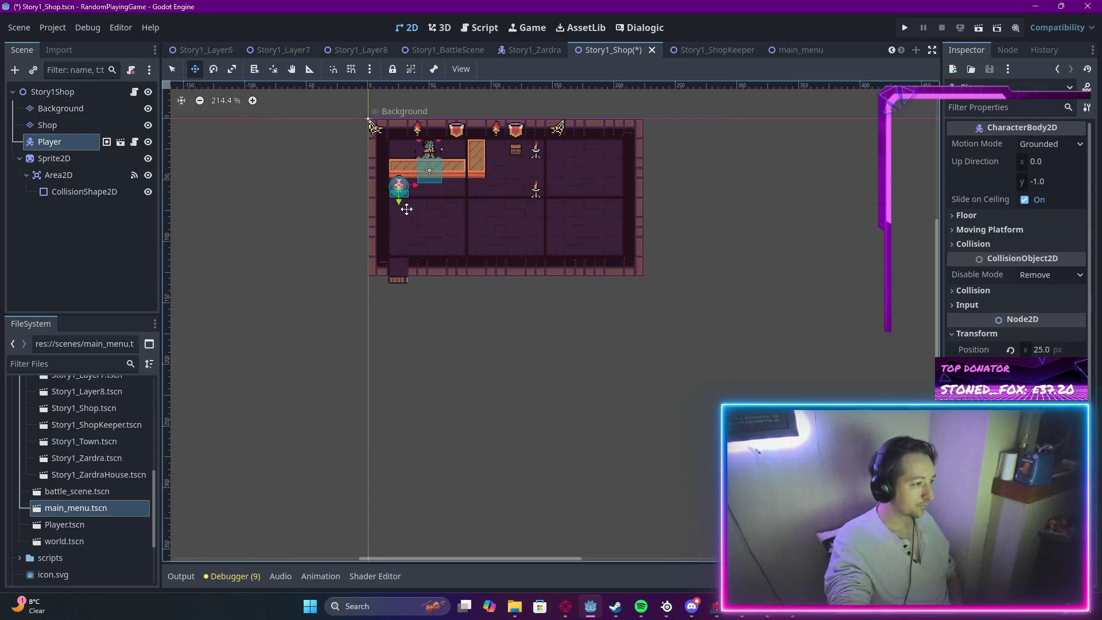
left_click_drag(400, 204, 401, 232)
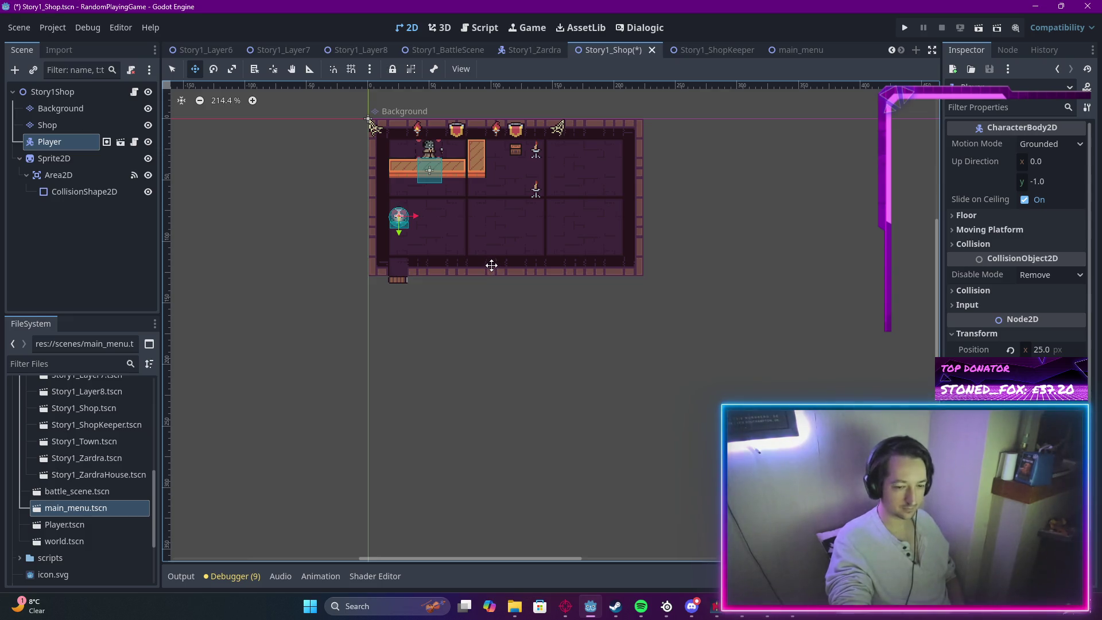
left_click(67, 127)
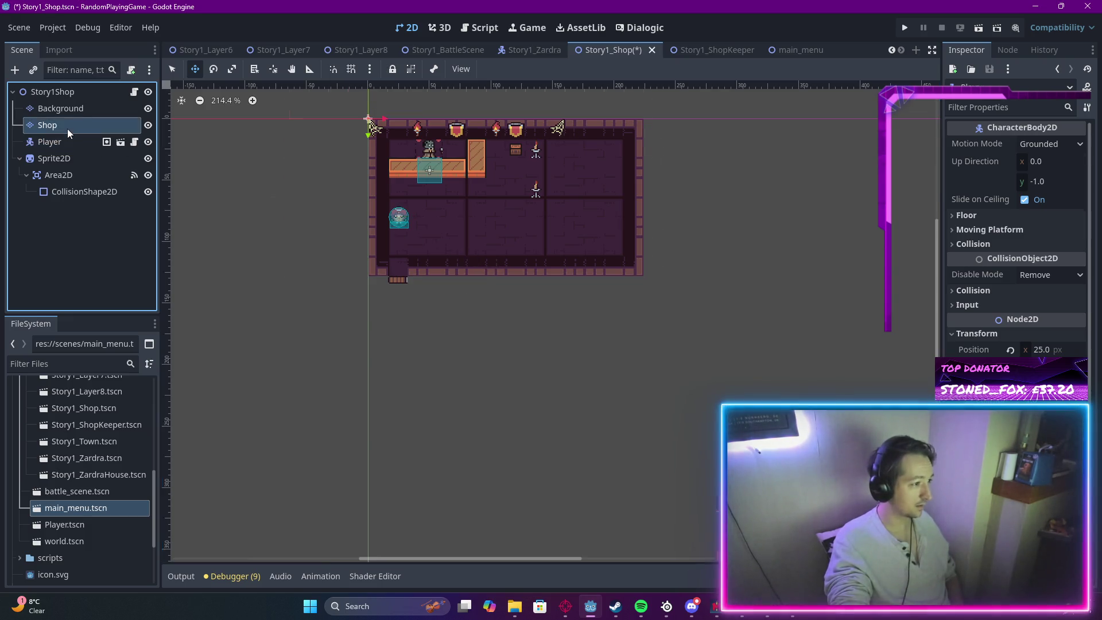
left_click(67, 110)
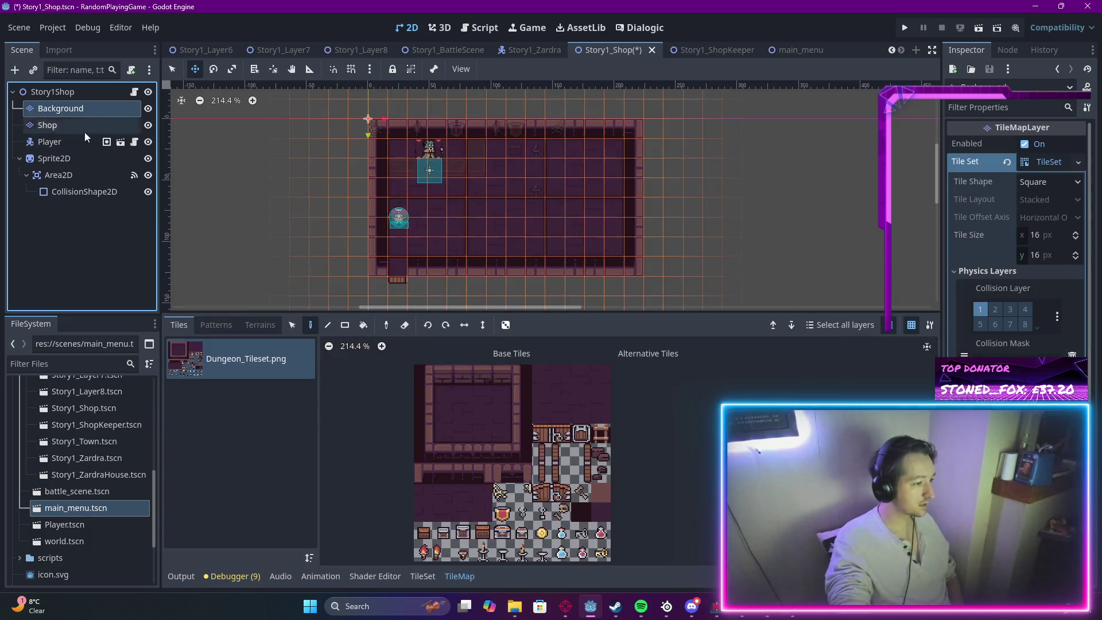
left_click(449, 497)
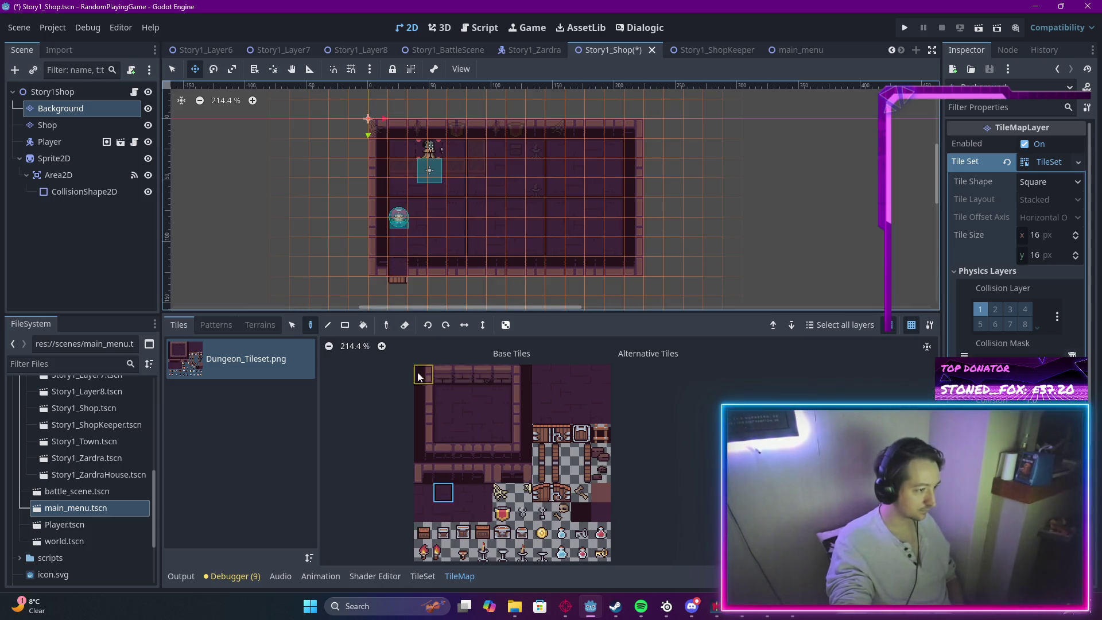
key("q")
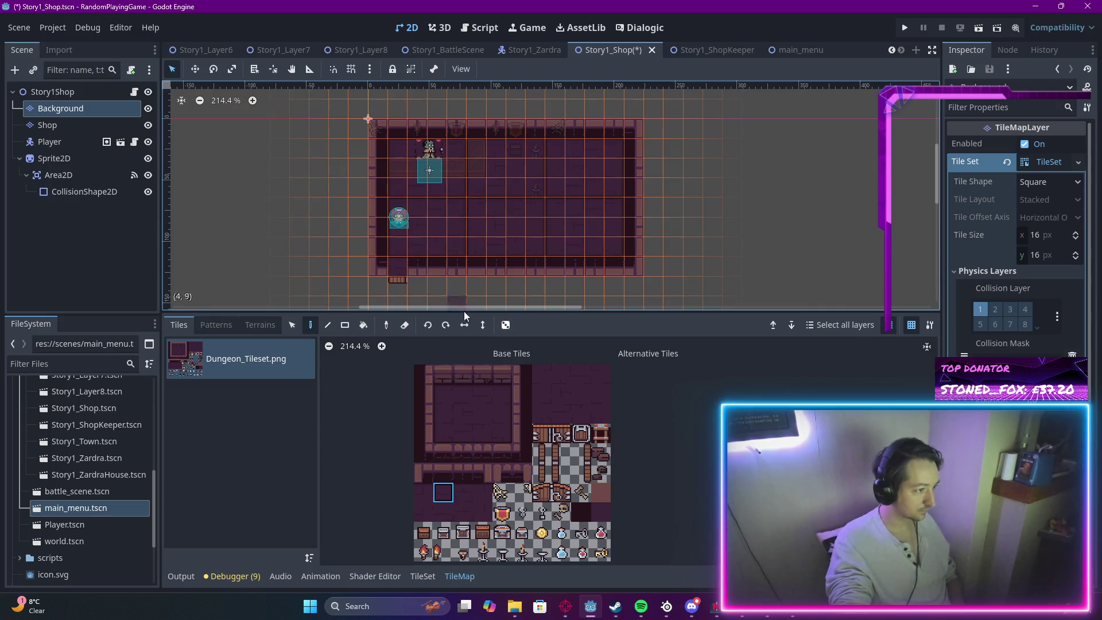
Step: Drag the Player down into the shop's bottom-left doorway
left_click(74, 127)
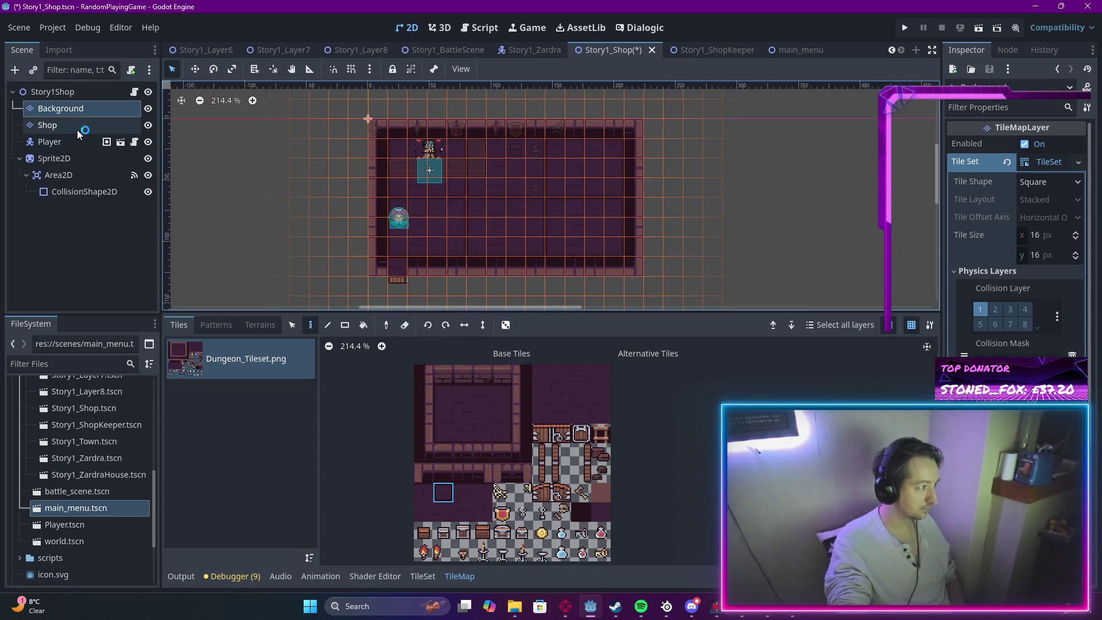
left_click(74, 141)
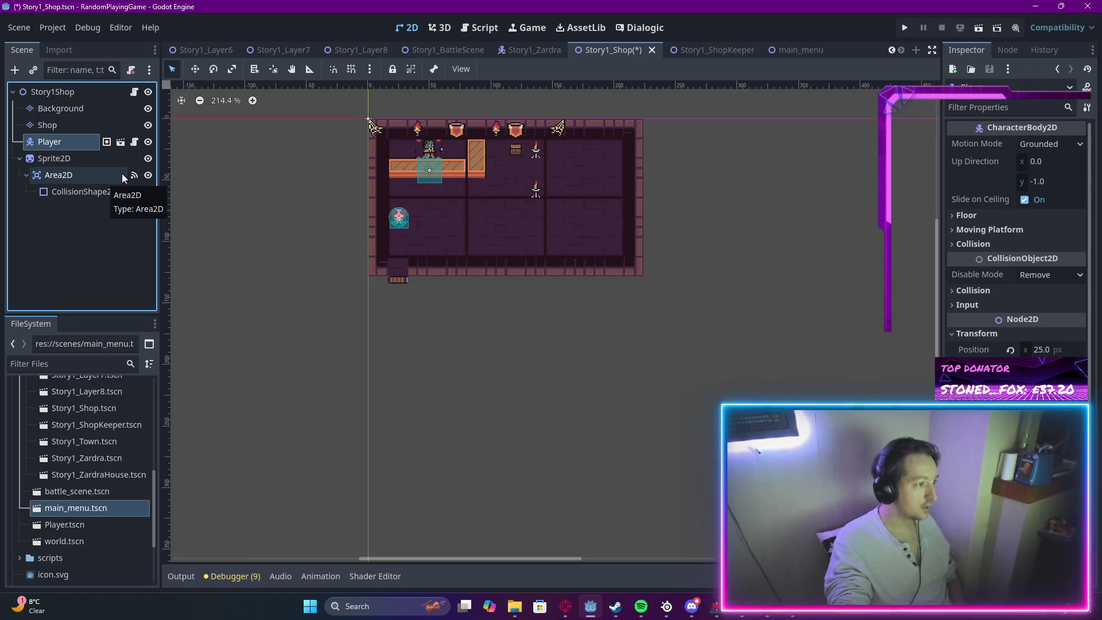
left_click(77, 109)
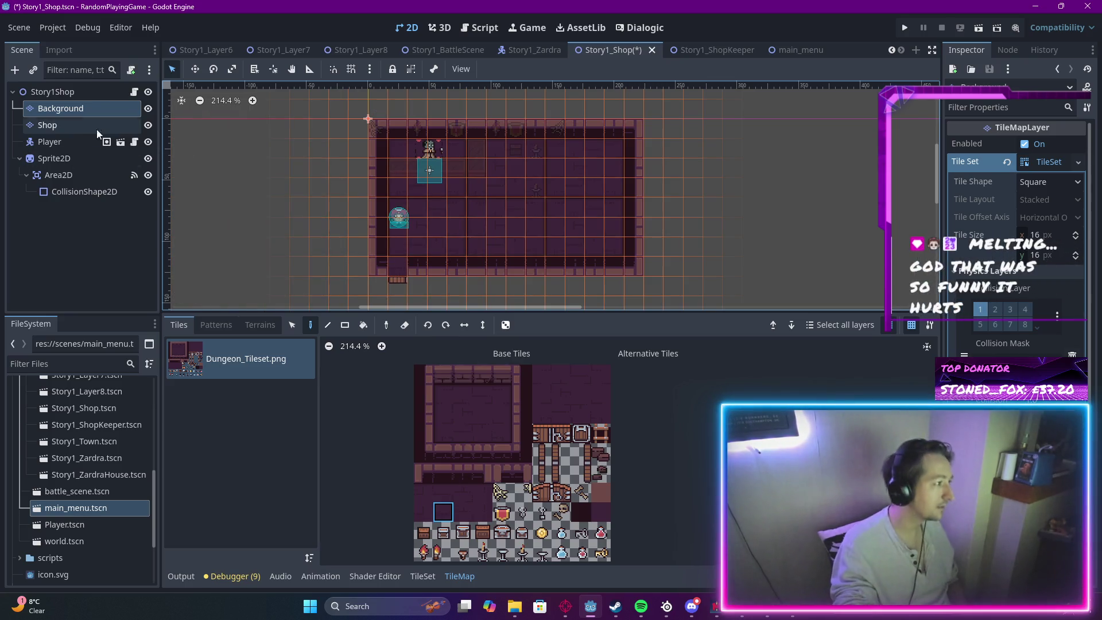
left_click(66, 142)
key("w")
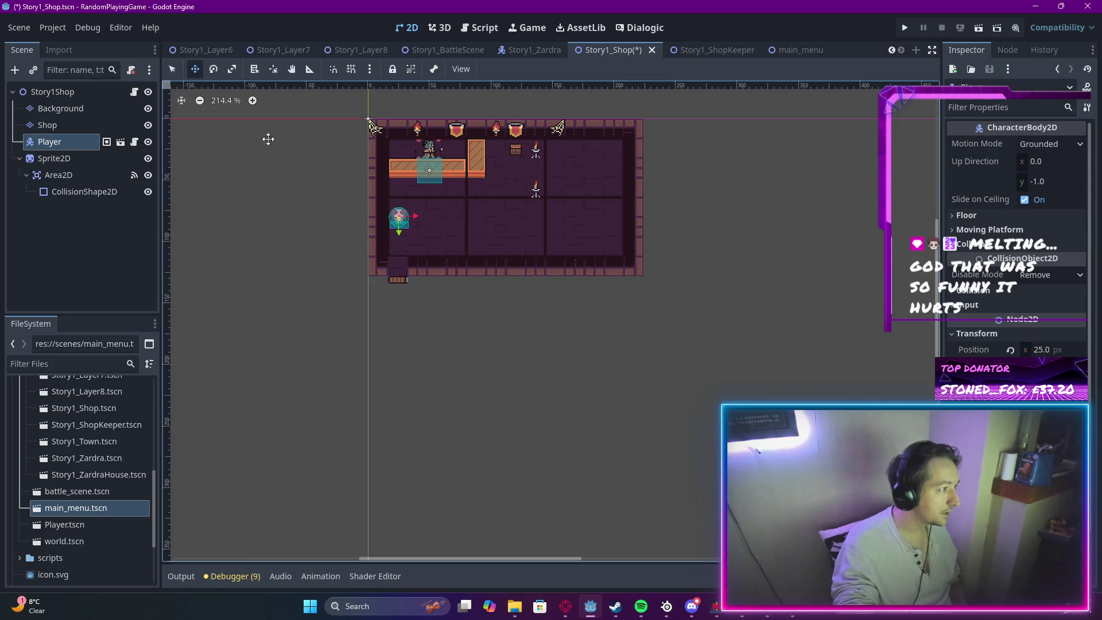
left_click_drag(399, 232, 399, 278)
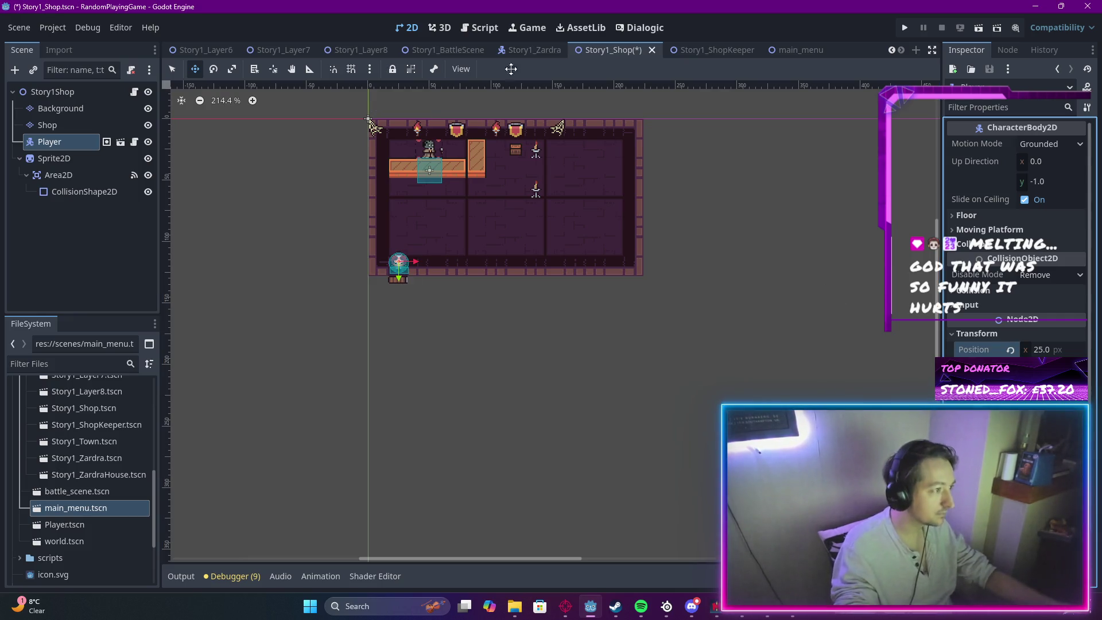
left_click(480, 28)
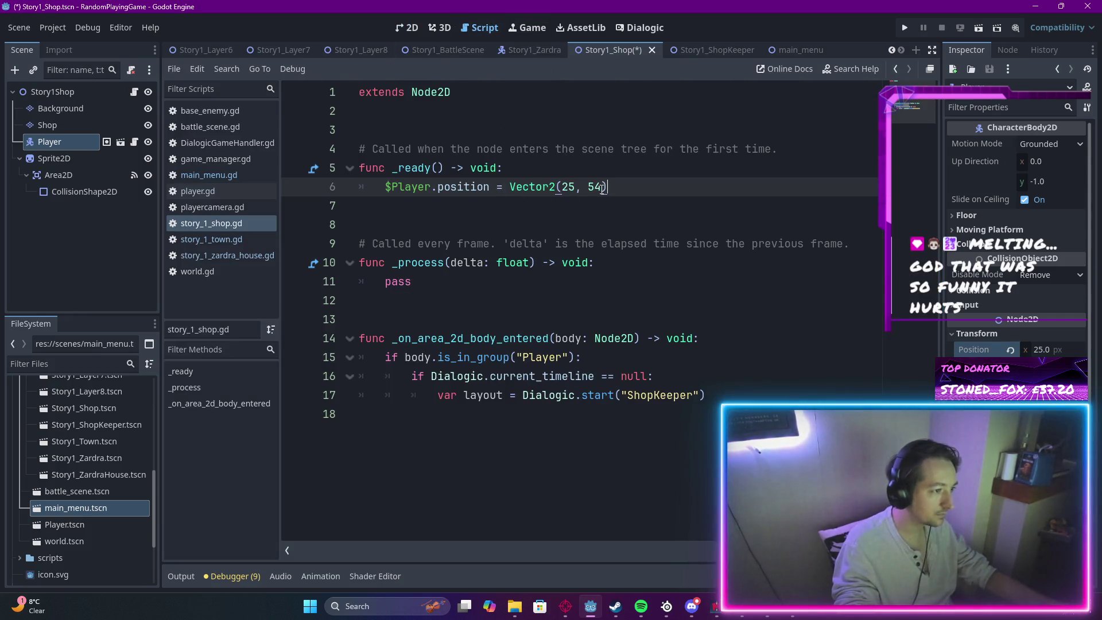
Step: Change story_1_shop.gd's start position to Vector2(25, 116.0) and save
key("BackSpace")
type("116.0")
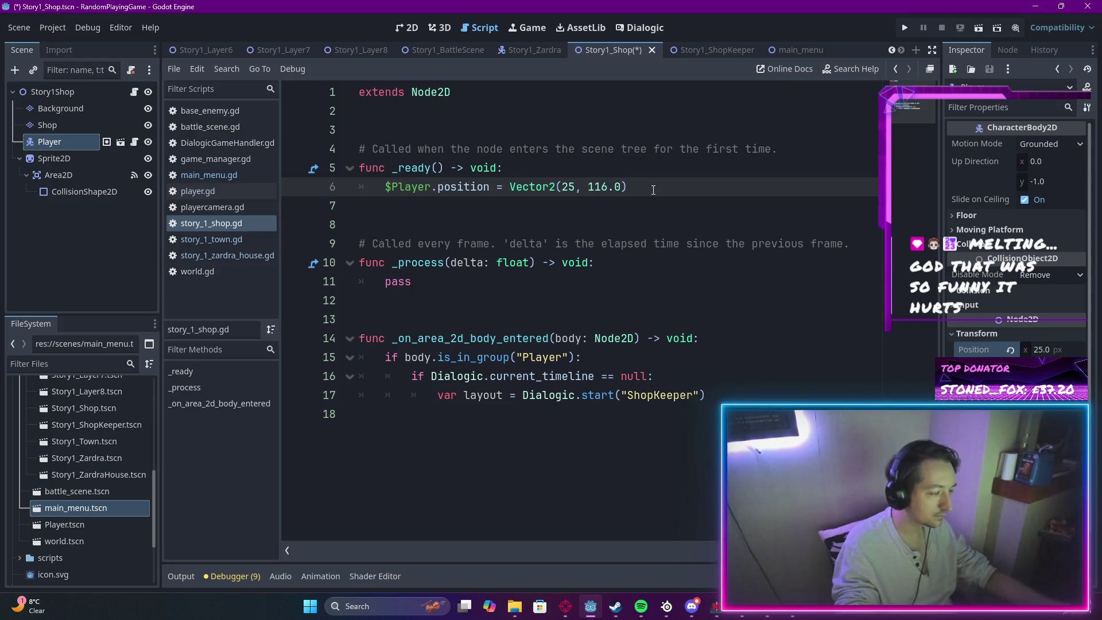
key("ctrl+s")
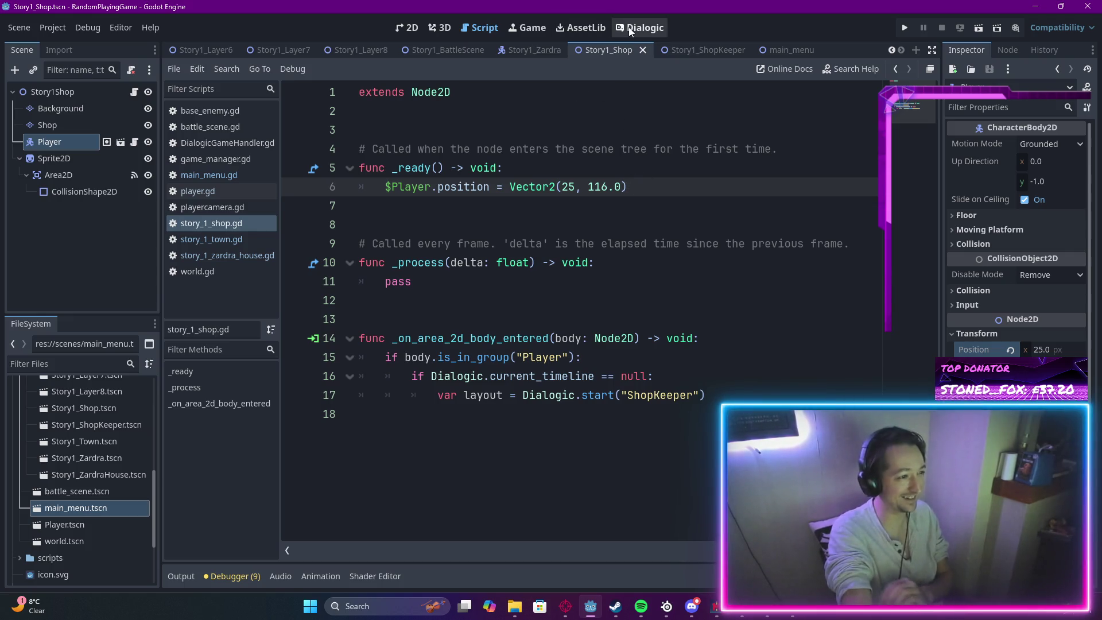
left_click(780, 52)
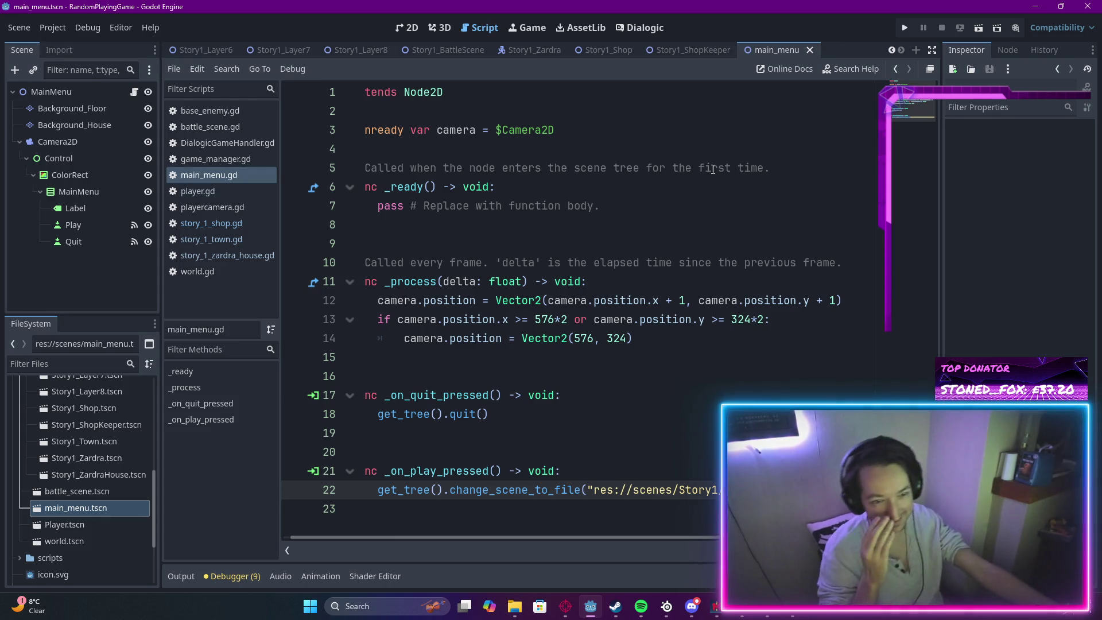
Step: Run the game, start it, advance Zardra's dialogue into the shop, then close it
key("F5")
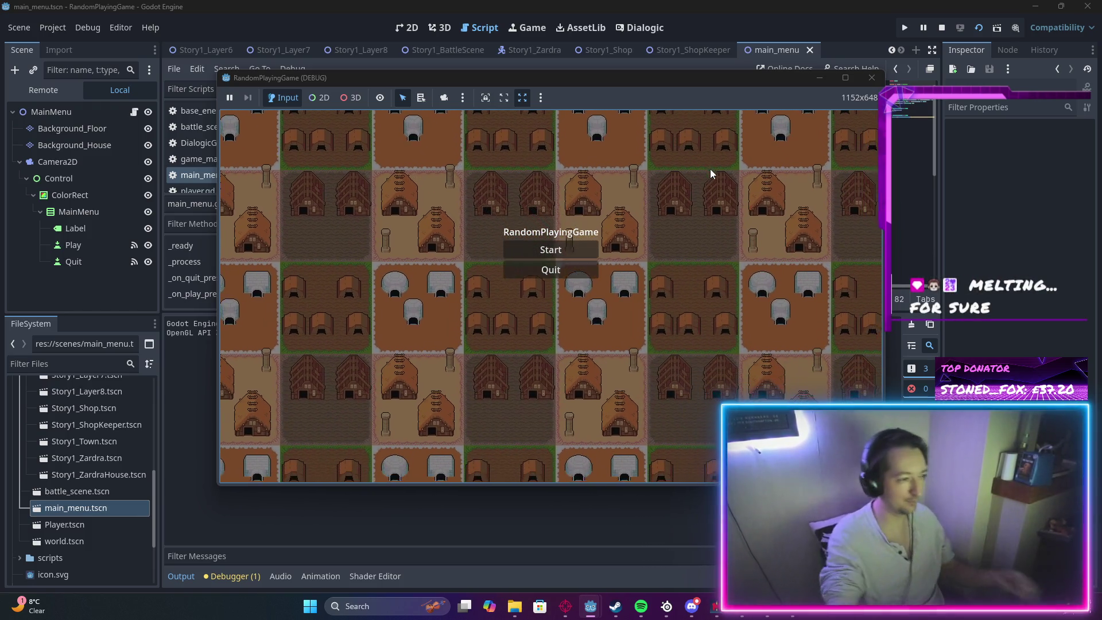
key("Return")
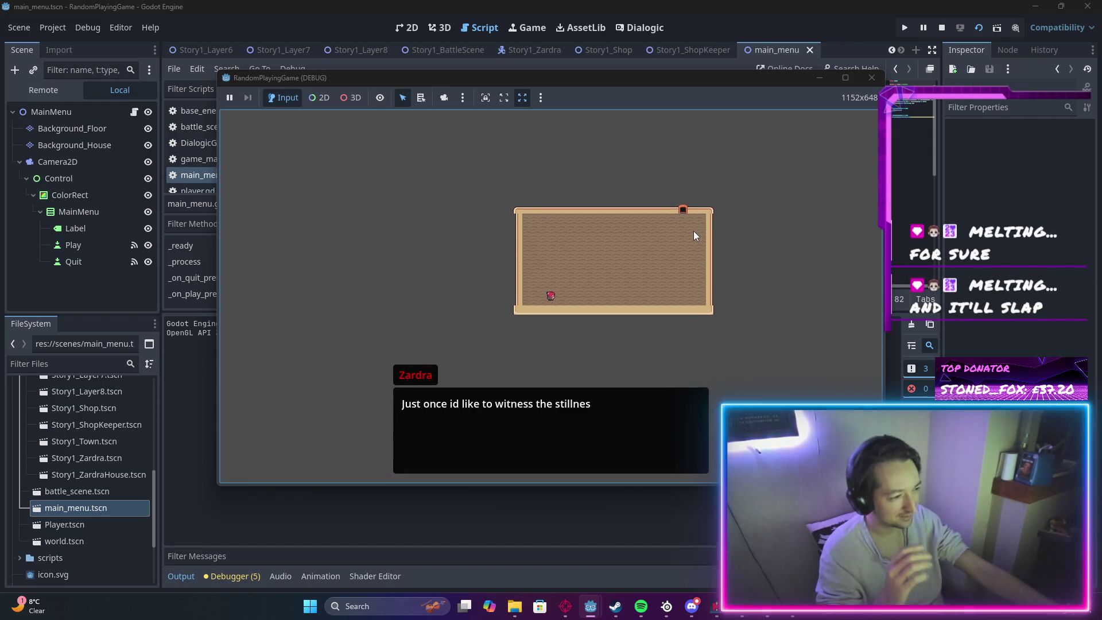
key("Return")
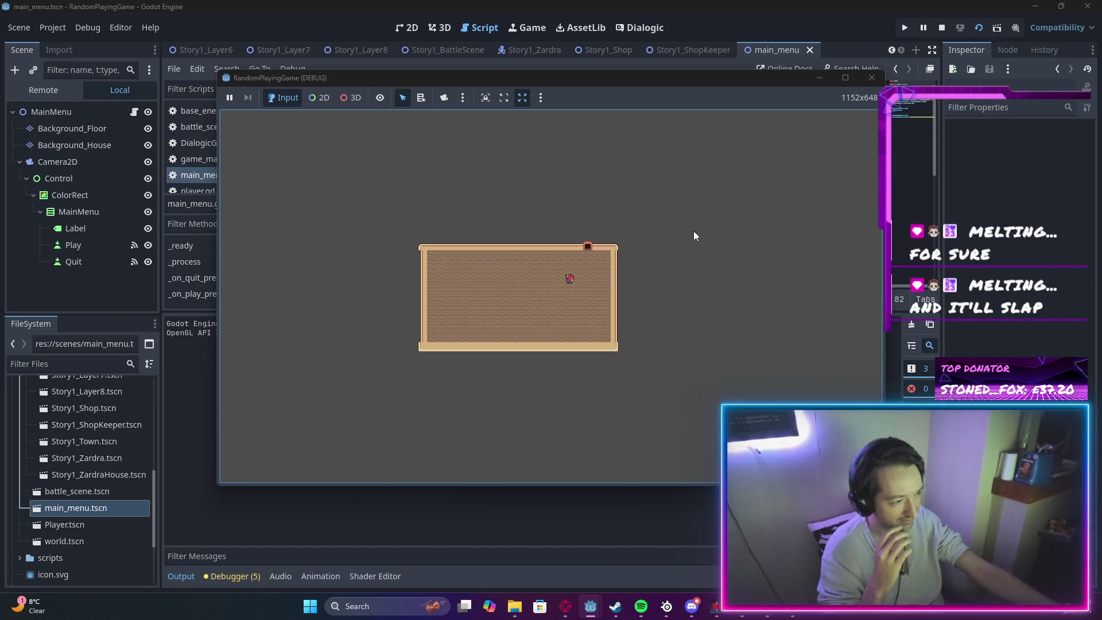
key("Return")
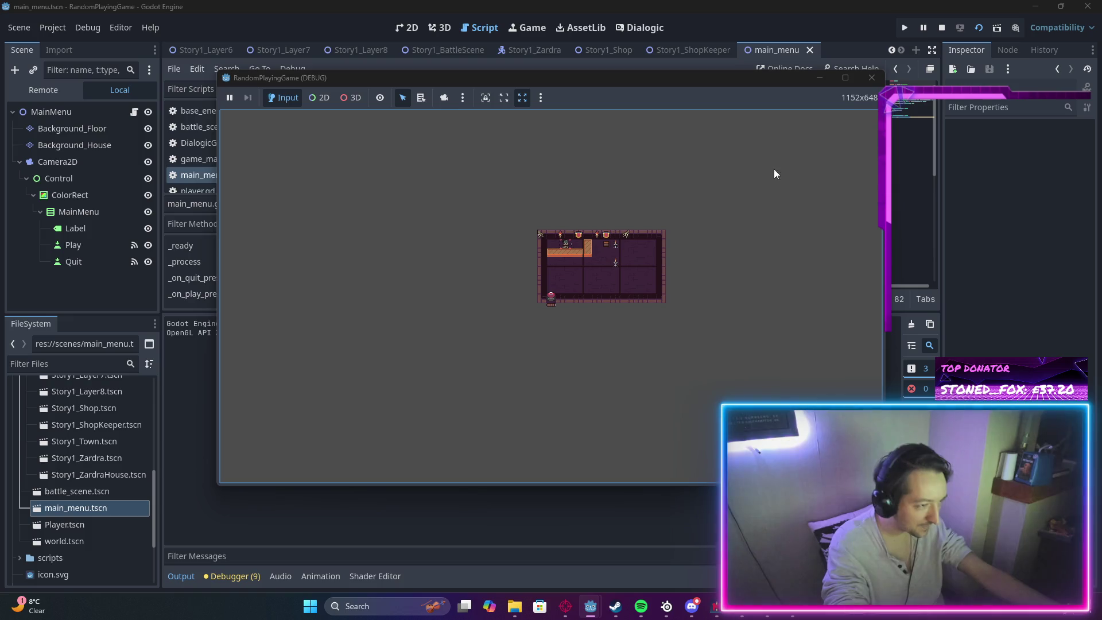
left_click(872, 78)
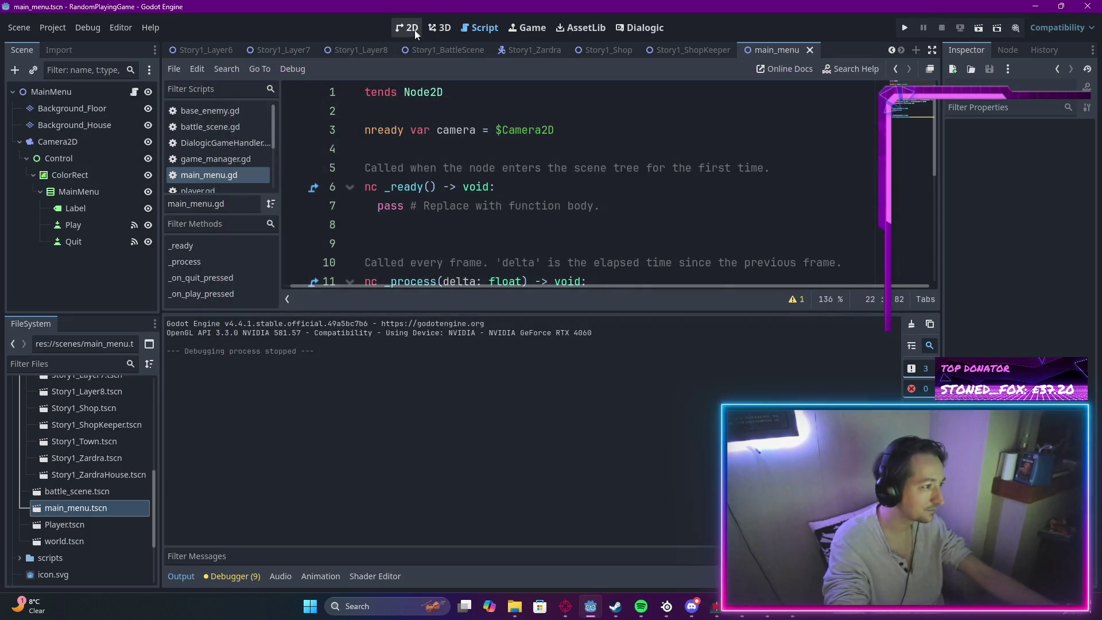
left_click(412, 28)
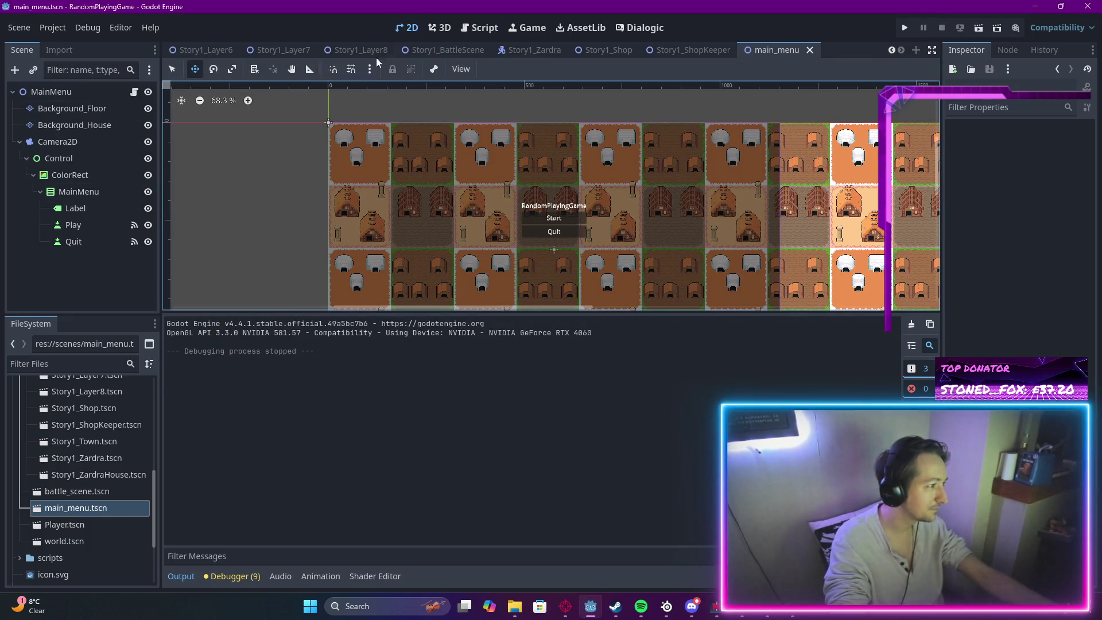
left_click(619, 50)
scroll(421, 236, "up", 5)
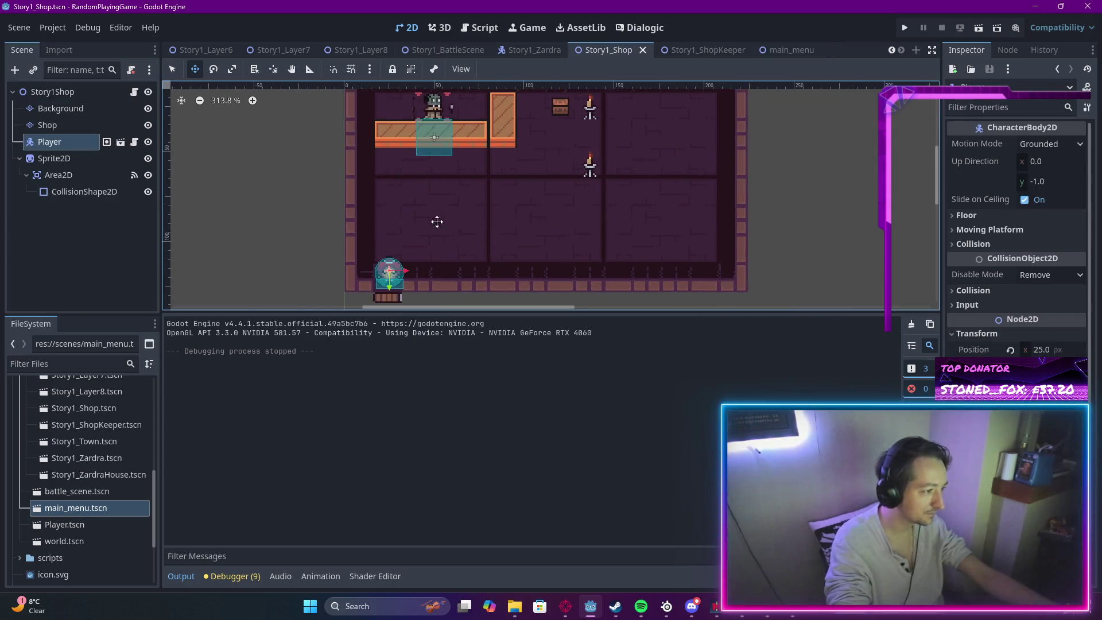
left_click_drag(425, 241, 425, 214)
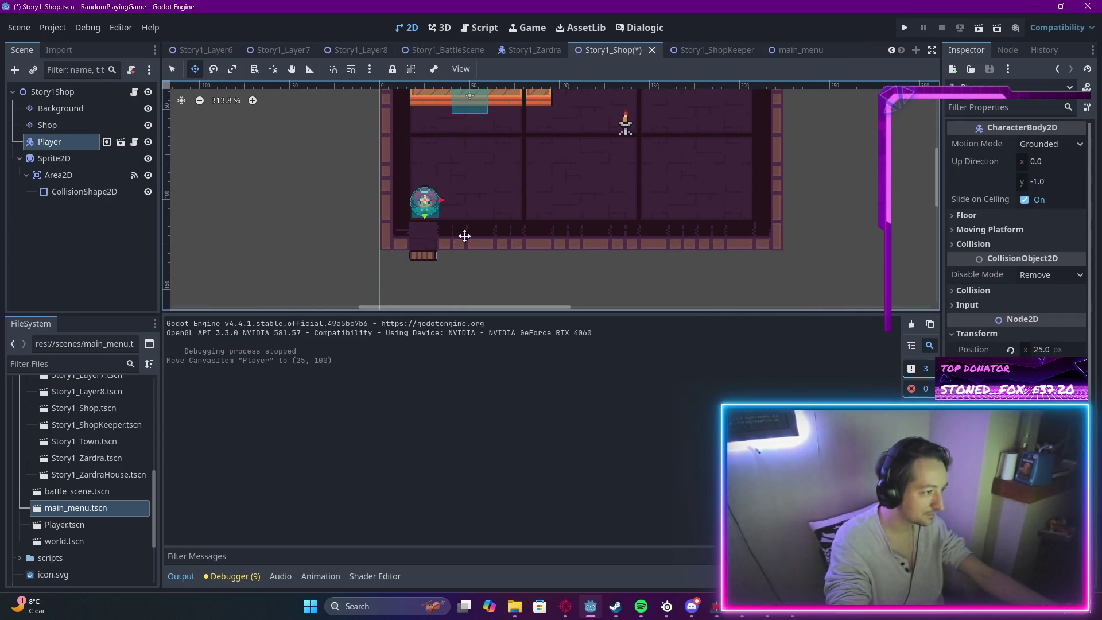
key("ctrl+s")
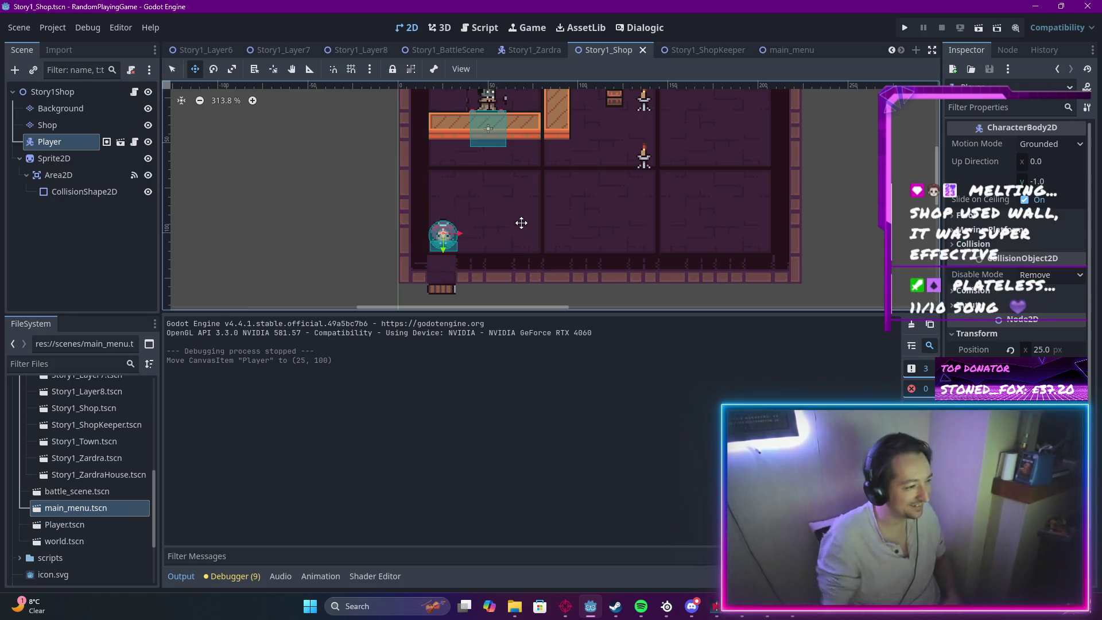
left_click(52, 175)
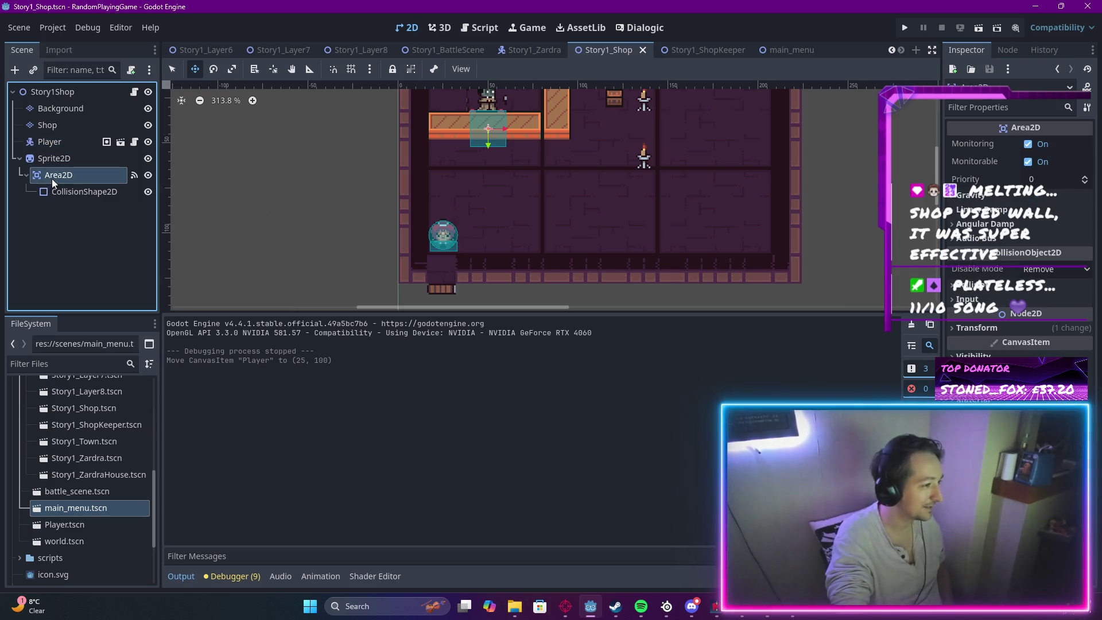
right_click(56, 94)
Step: Add an Area2D under Story1Shop with a CollisionShape2D using a new RectangleShape2D
left_click(102, 125)
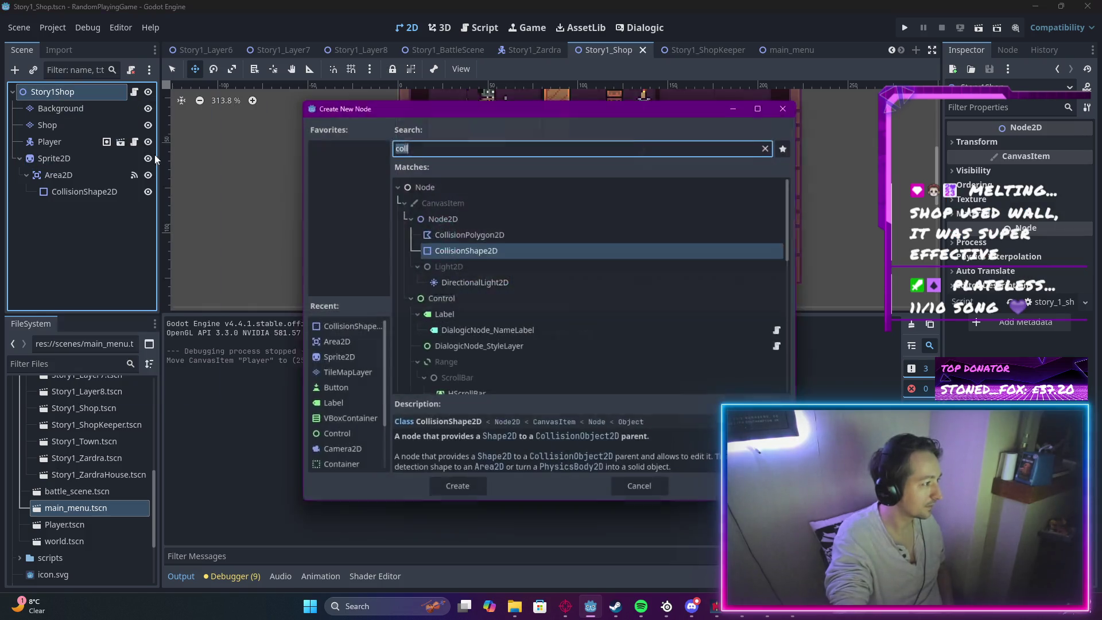
type("coll")
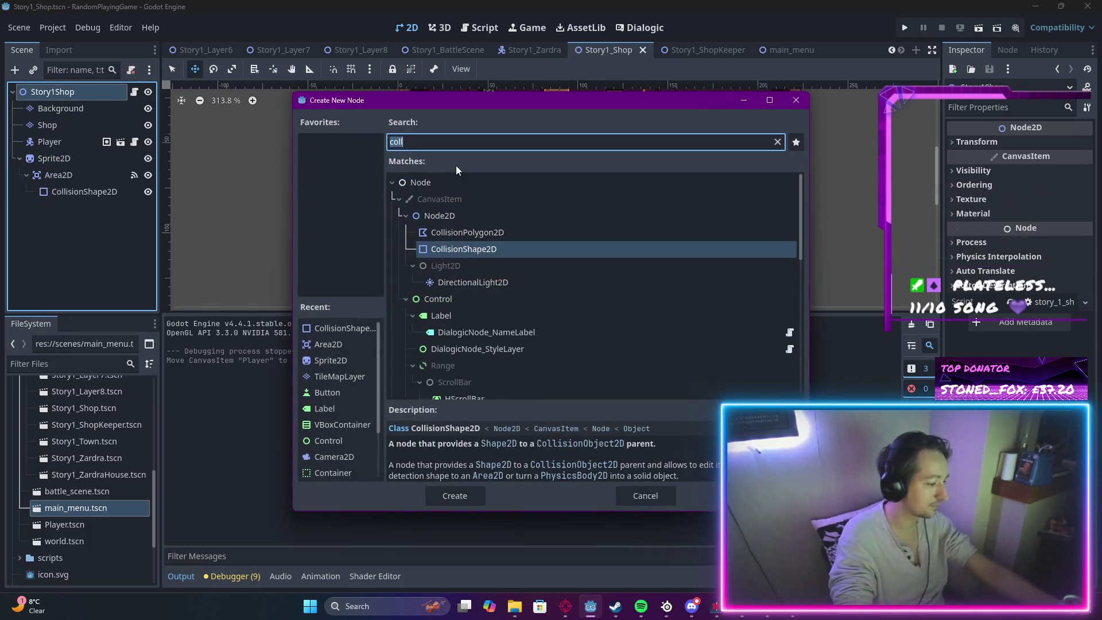
type("area")
double_click(467, 252)
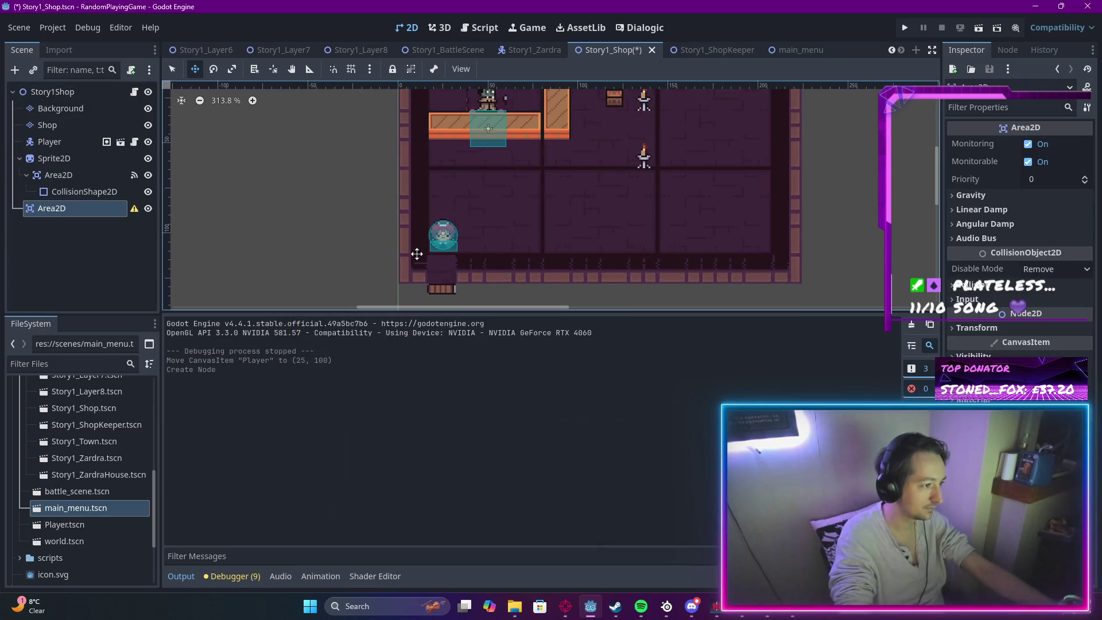
right_click(67, 205)
left_click(97, 216)
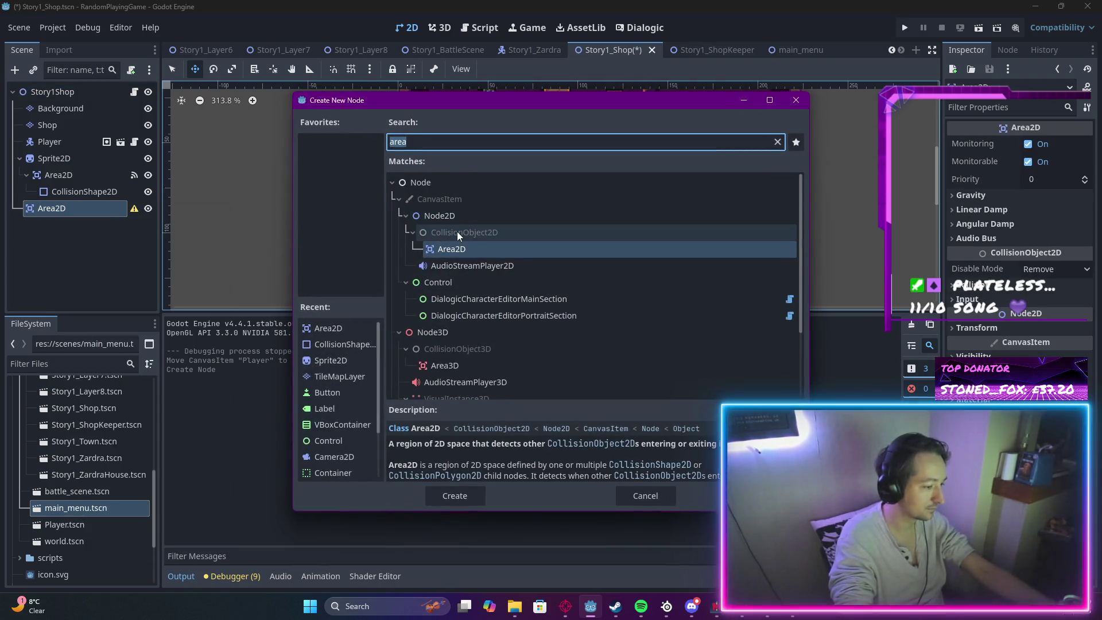
type("coll")
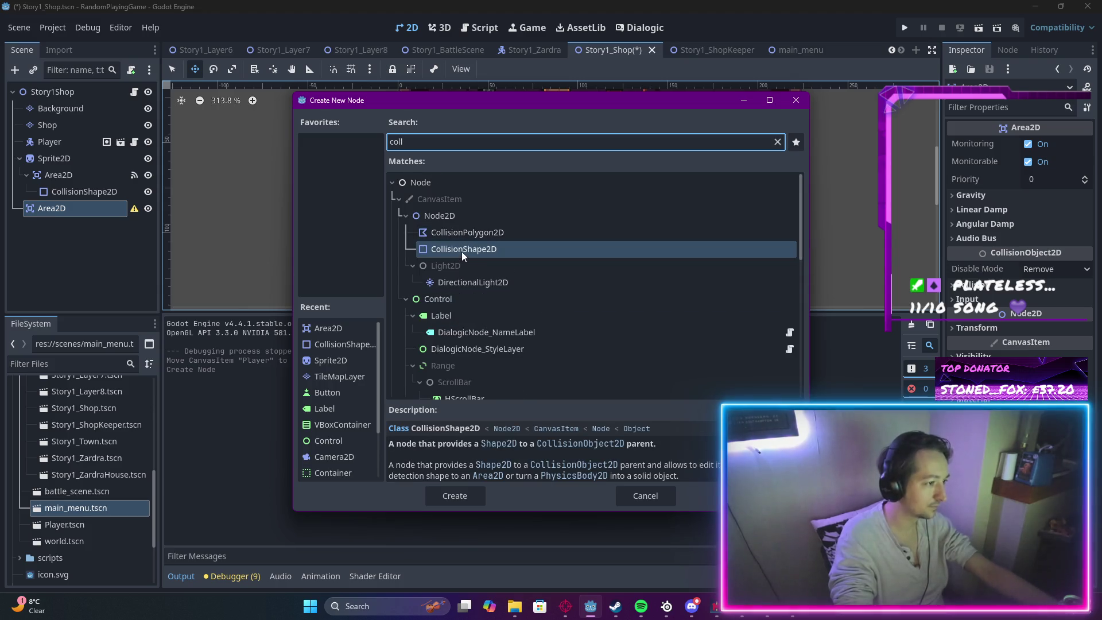
double_click(461, 252)
left_click(1087, 145)
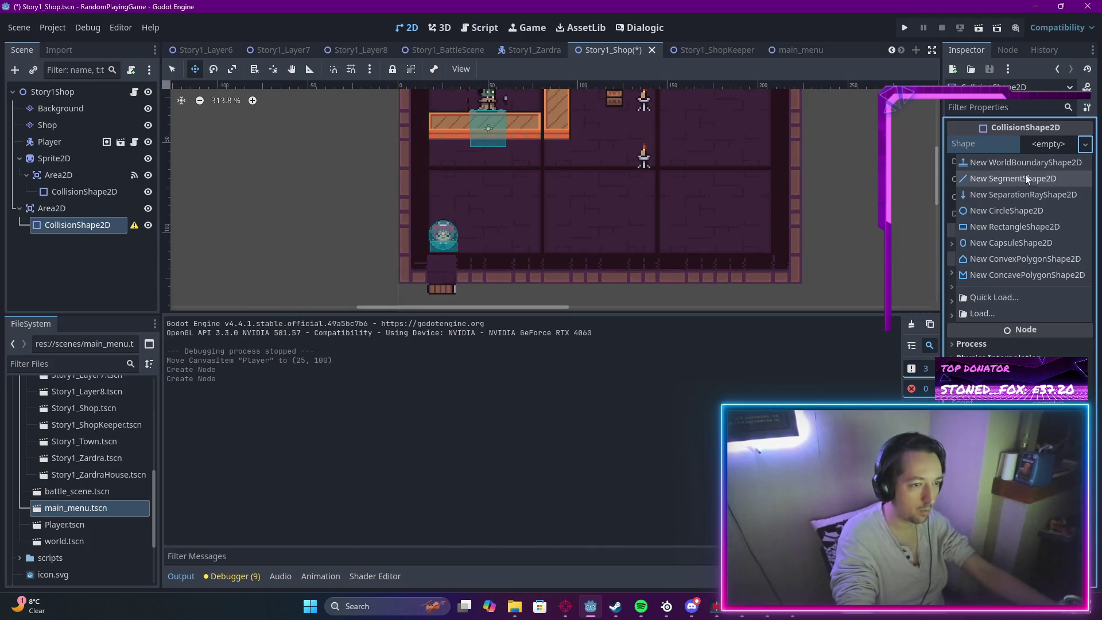
left_click(1014, 226)
Step: Drag the new area onto the exit door, place the Player just above it, and save
scroll(586, 249, "up", 3)
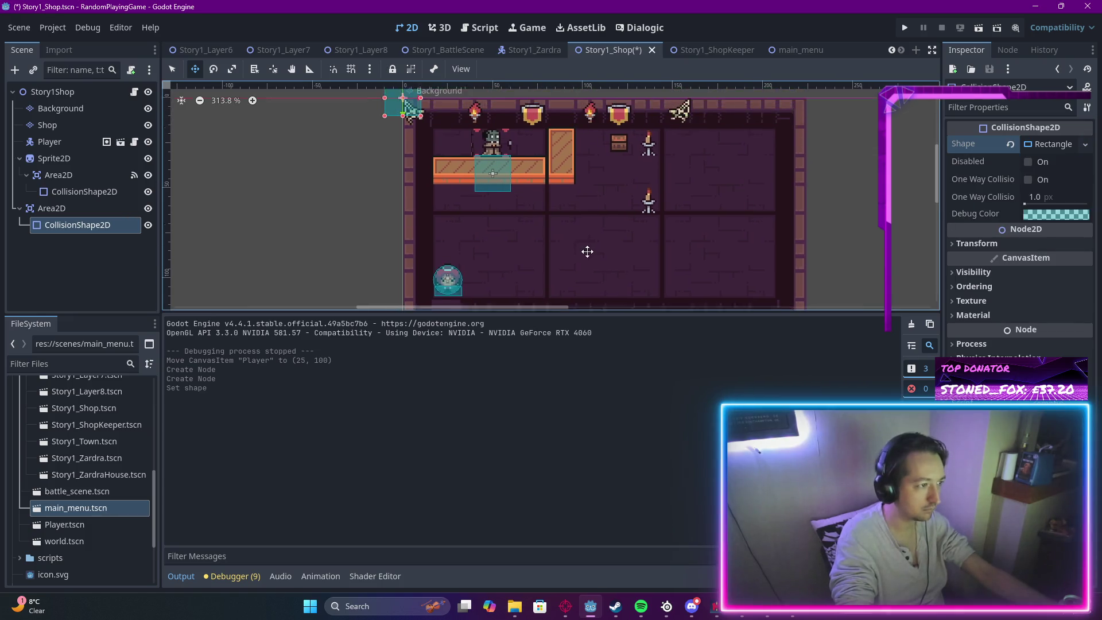
left_click(86, 207)
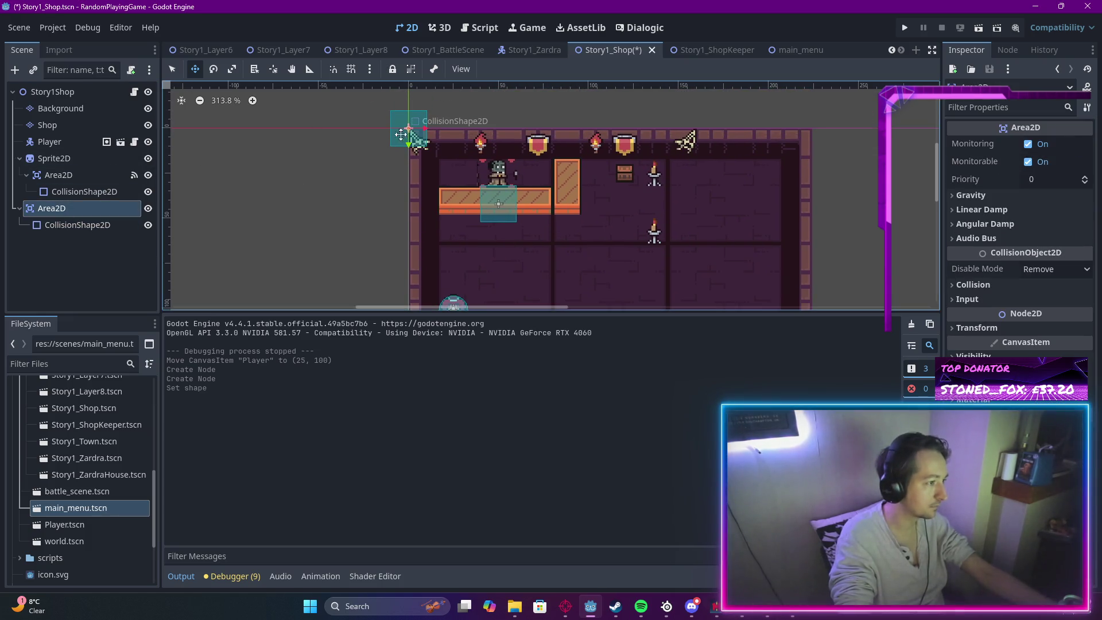
left_click_drag(405, 128, 446, 247)
scroll(446, 247, "down", 3)
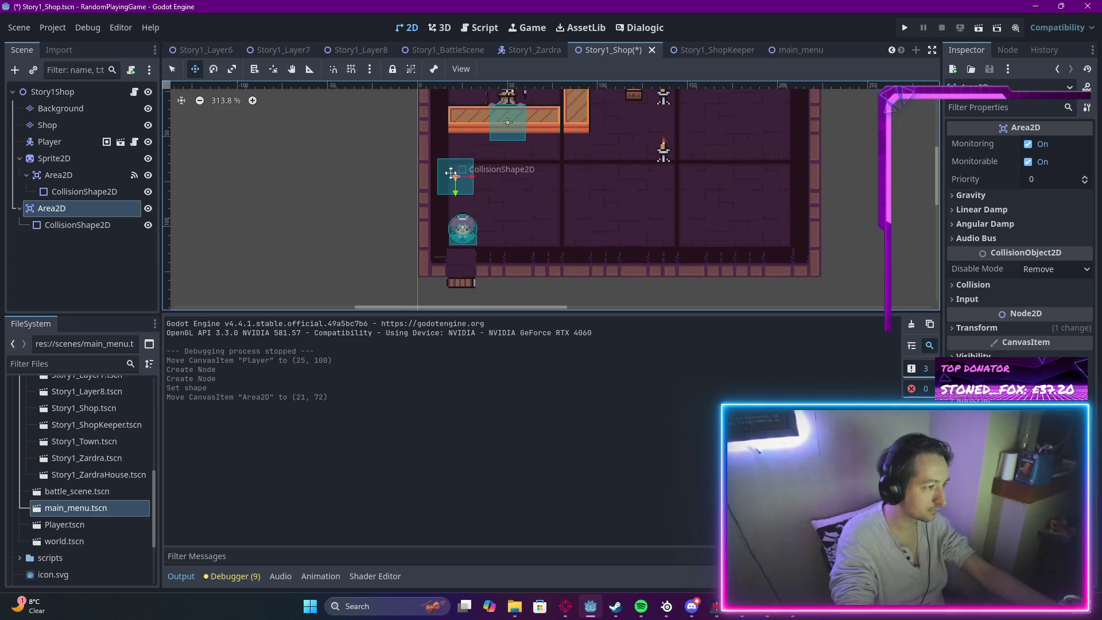
mouse_move(455, 178)
left_mouse_down()
mouse_move(471, 229)
mouse_move(460, 255)
left_mouse_up()
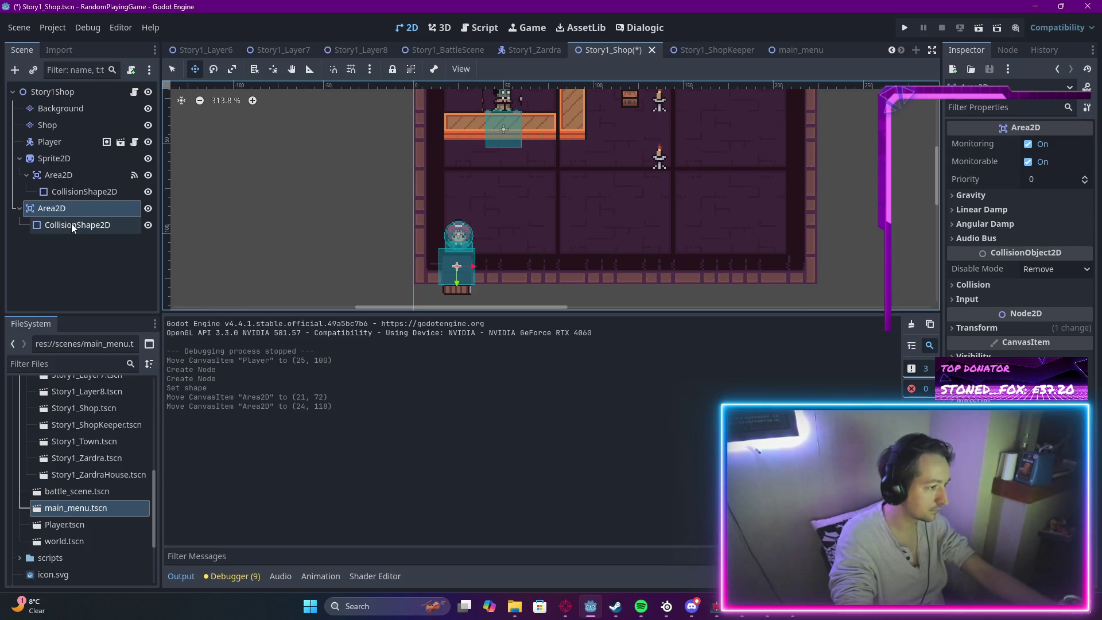
left_click(49, 142)
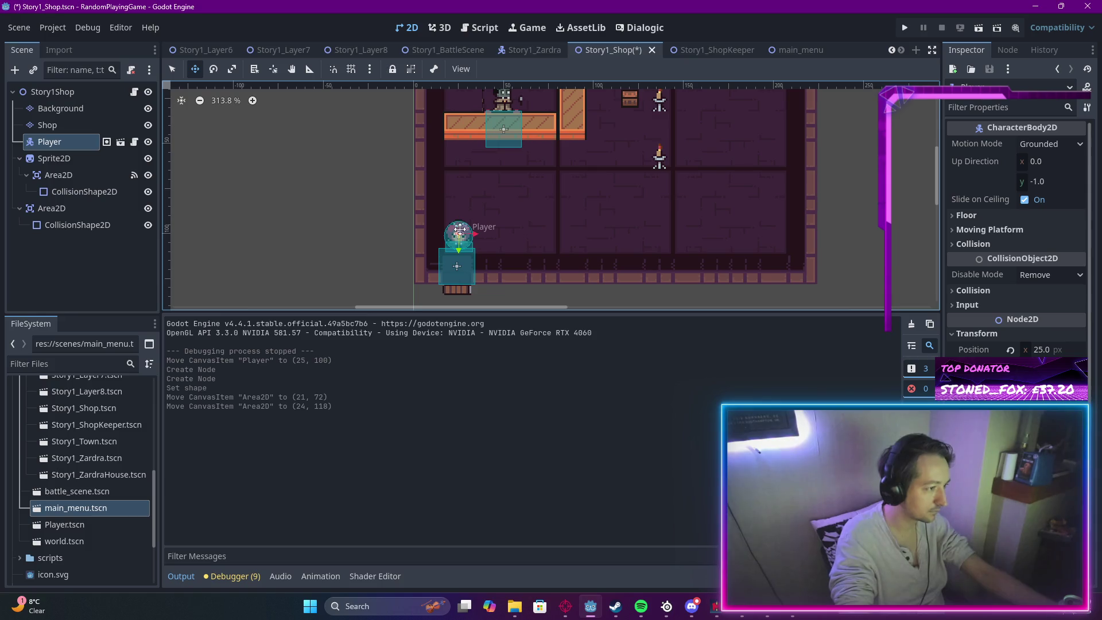
left_click_drag(458, 223, 457, 224)
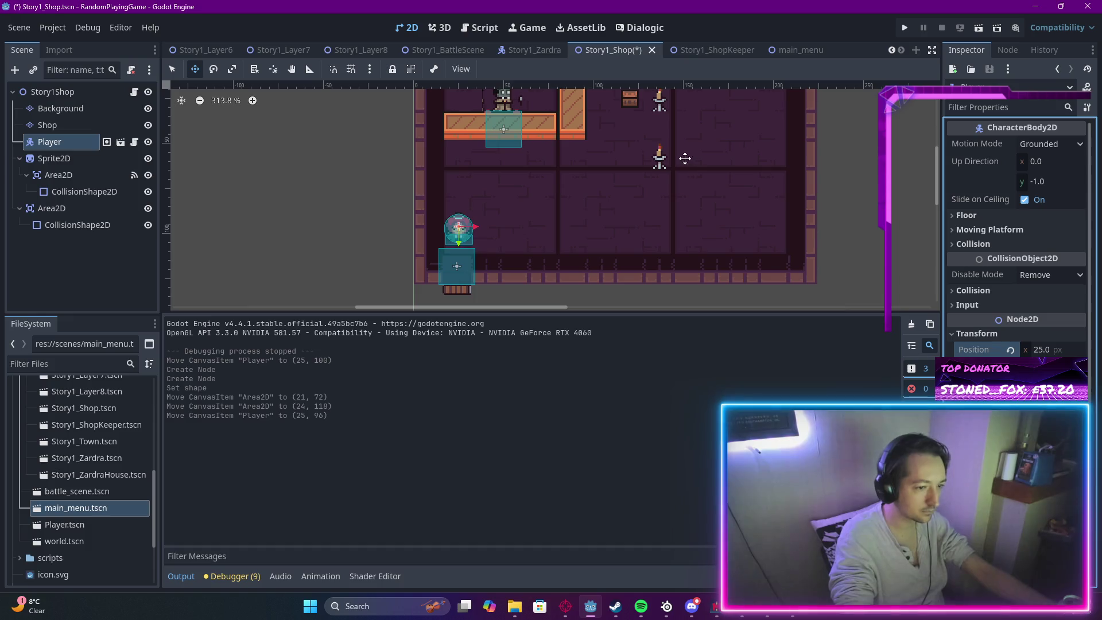
key("ctrl+s")
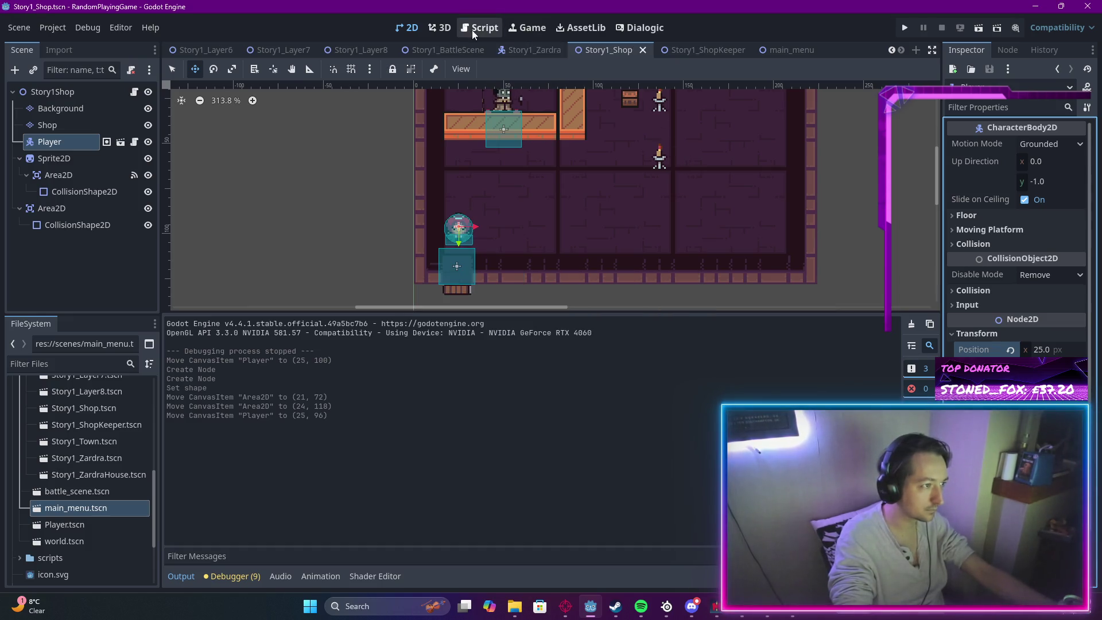
Step: Set the start position to (25, 96), rename the areas ShopTalk and ShopLeave, and save
left_click(472, 29)
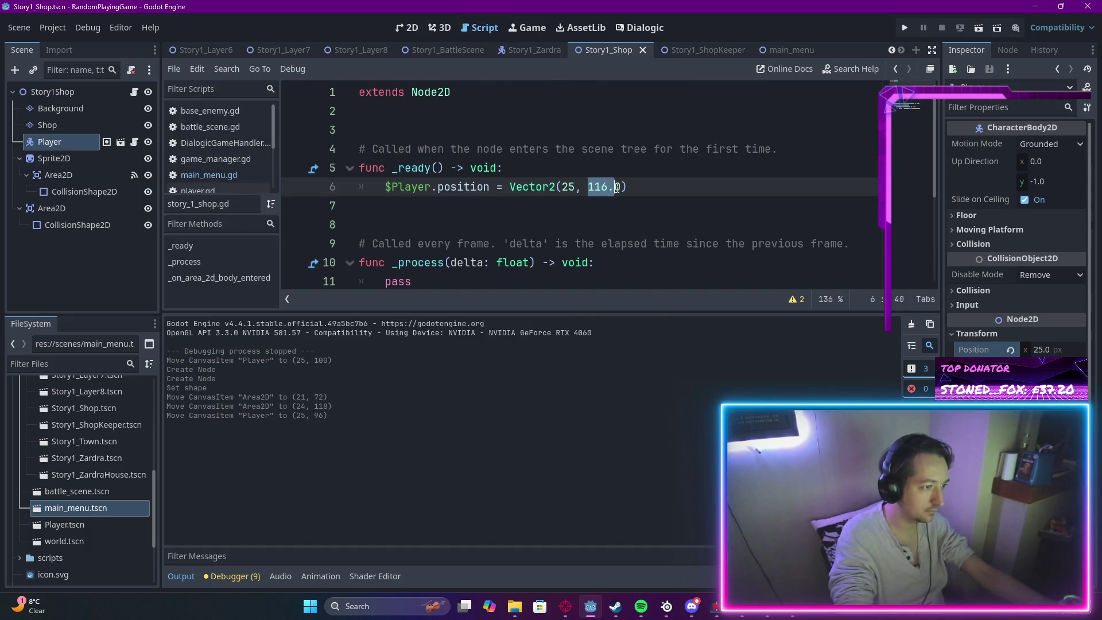
key("ctrl+s")
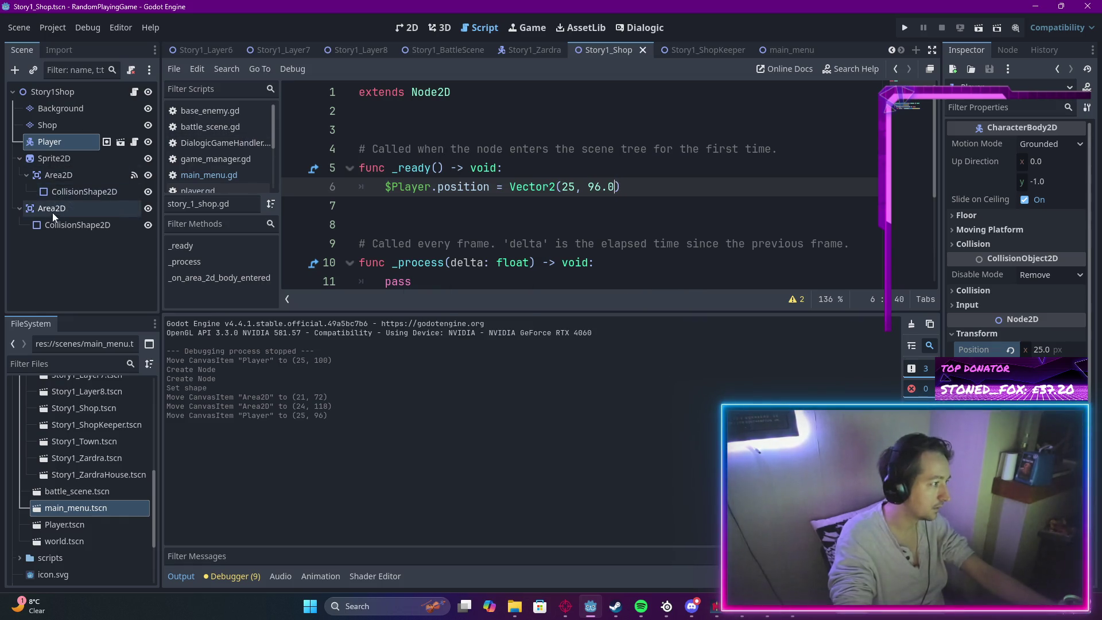
left_click(53, 210)
left_click(1006, 50)
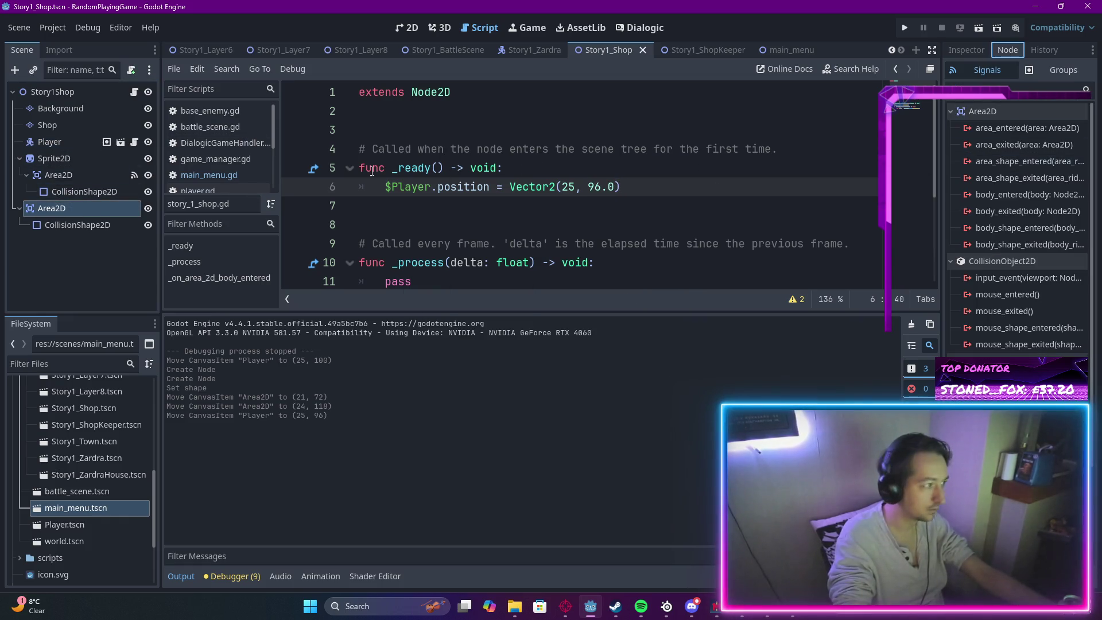
left_click(53, 175)
double_click(65, 177)
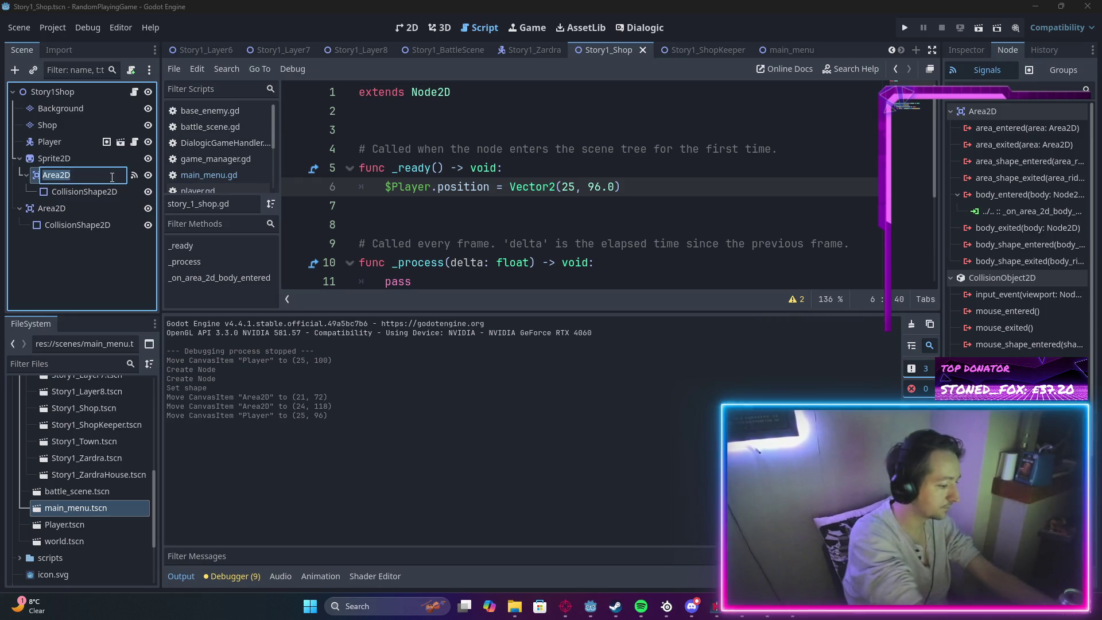
type("ShopTalk")
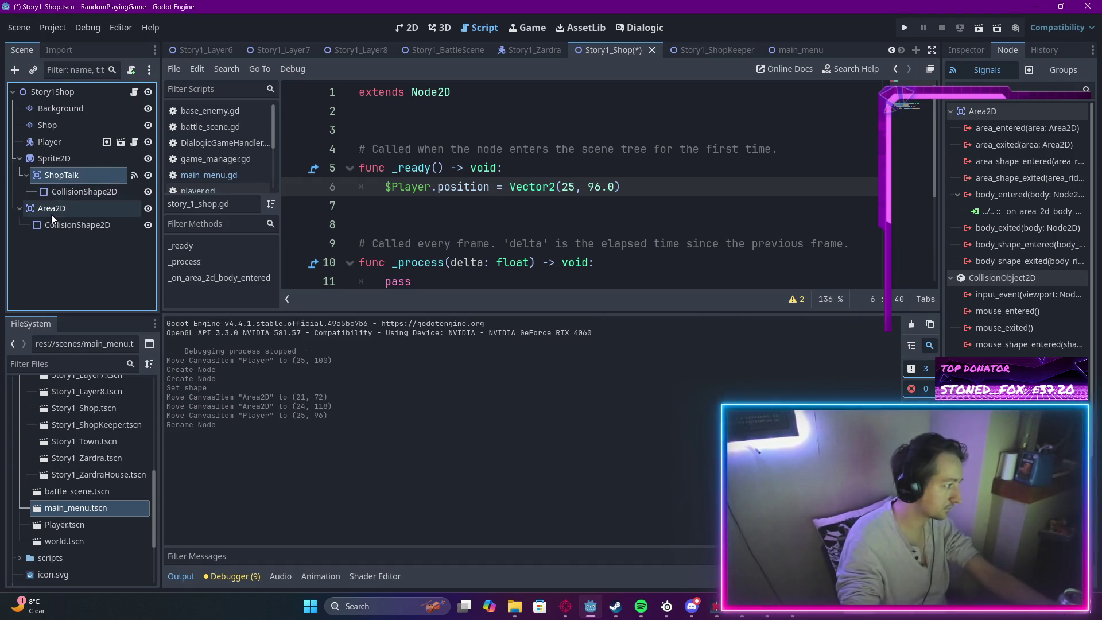
double_click(52, 207)
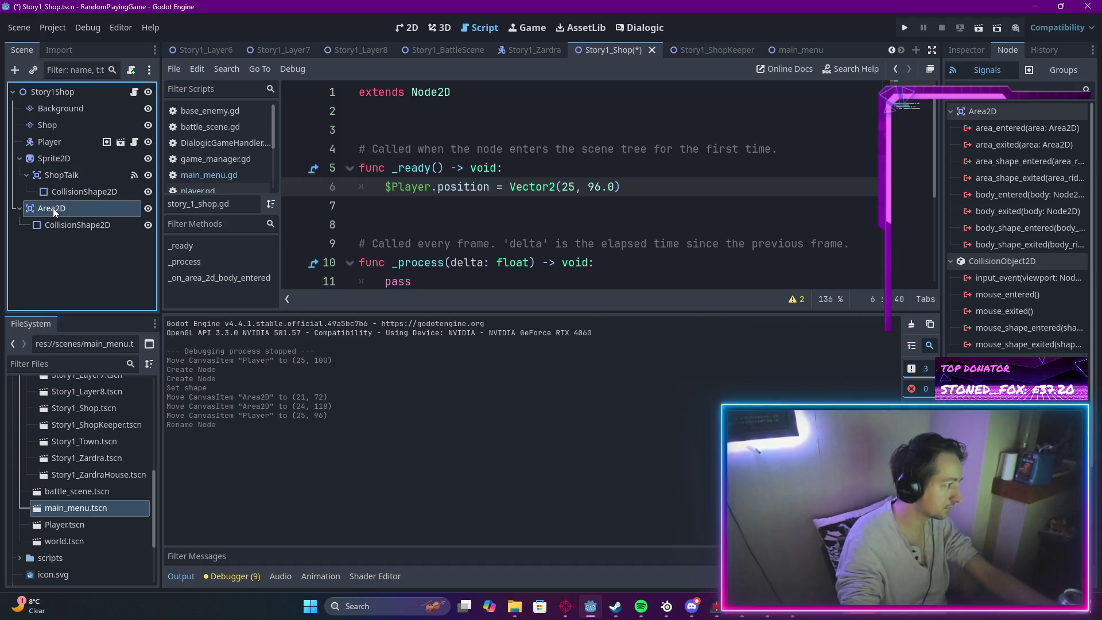
type("ShopLeav")
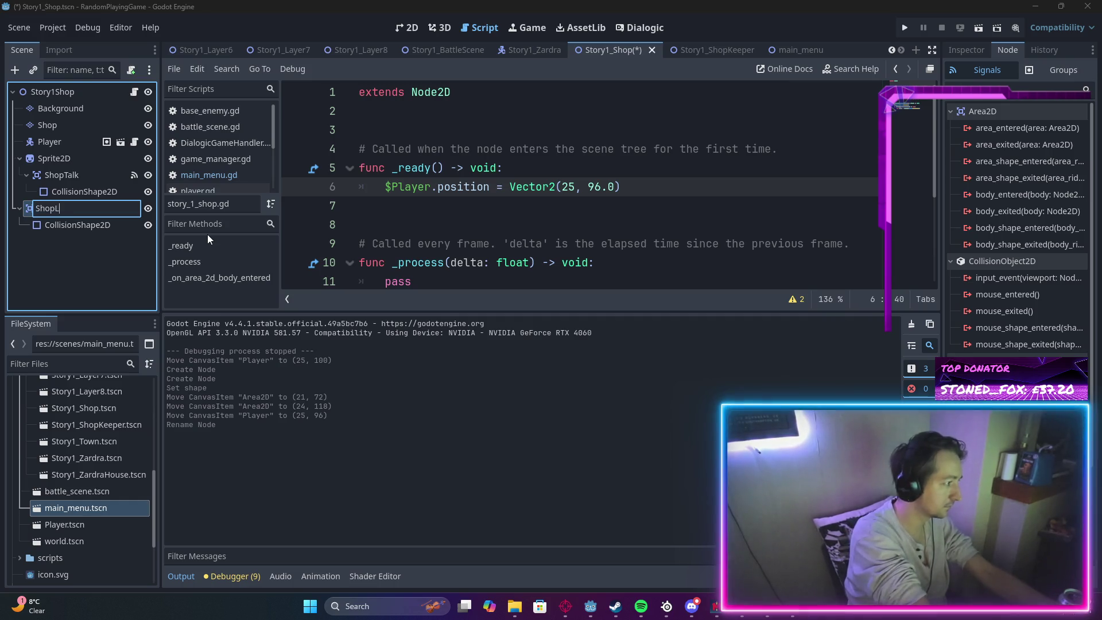
type("e")
key("Return")
key("ctrl+s")
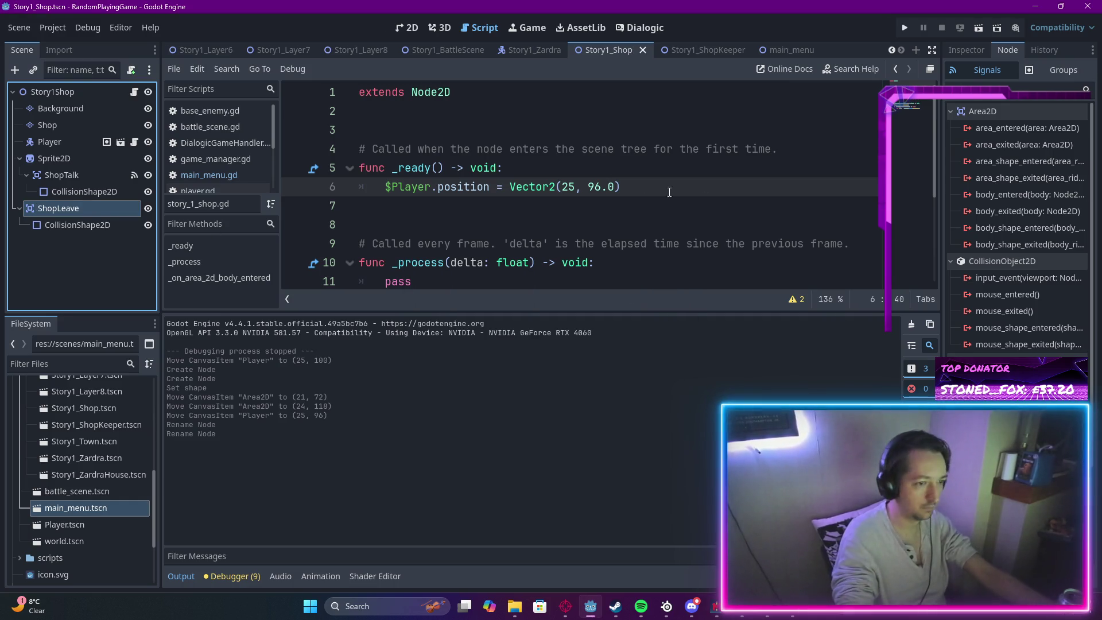
Step: Replace area_2d with ShopTalk in the talk handler name and connect ShopLeave's body_entered signal
scroll(570, 219, "down", 3)
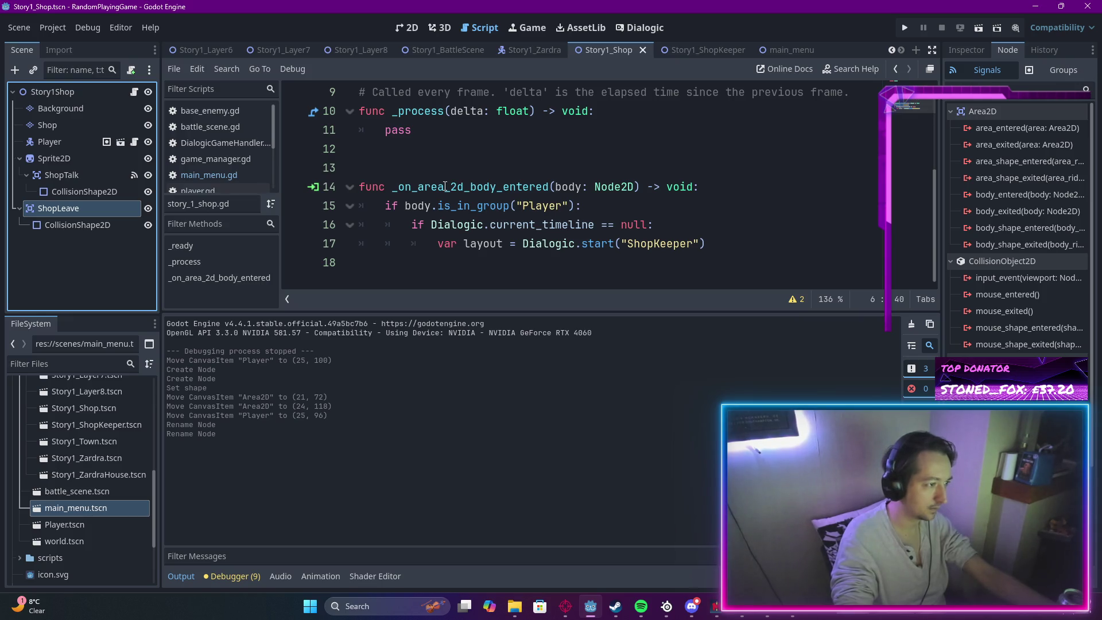
left_click(73, 174)
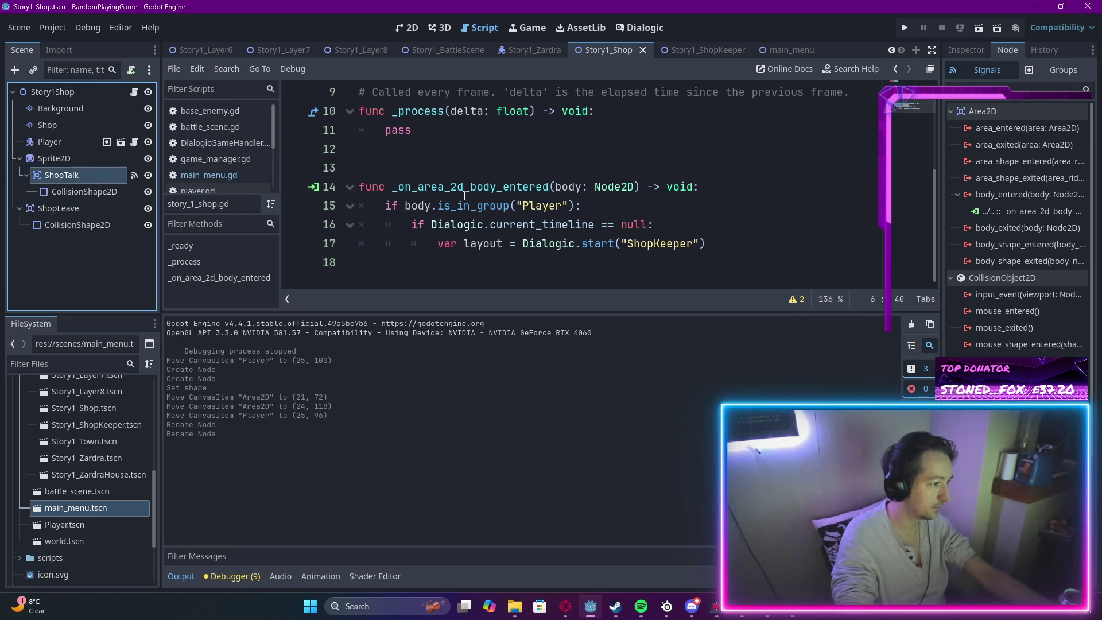
left_click_drag(420, 186, 466, 187)
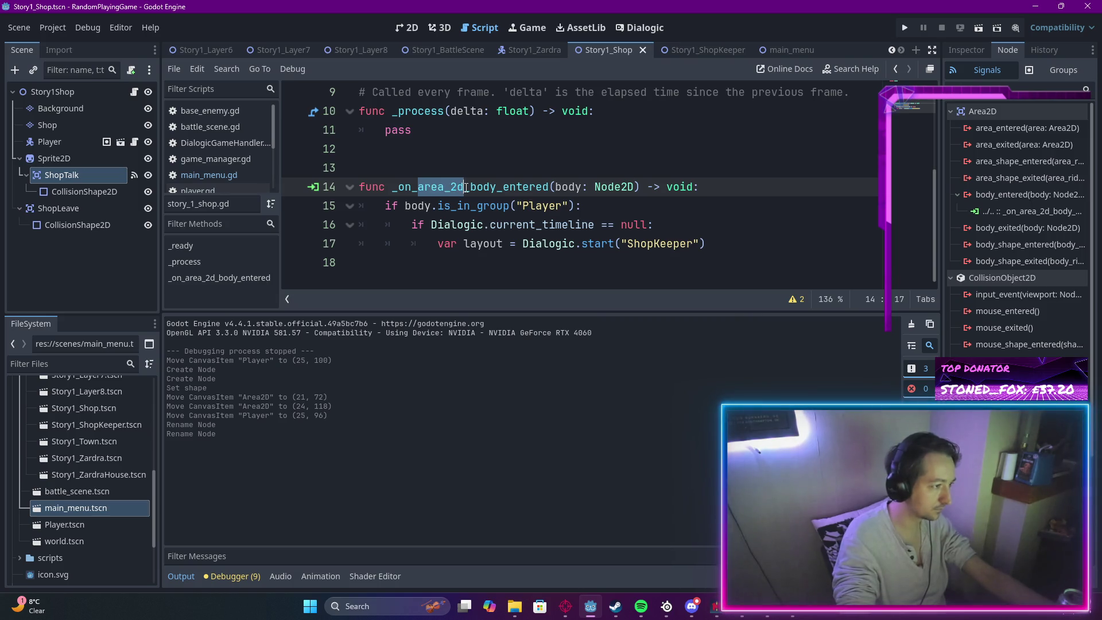
type("ShopTalk")
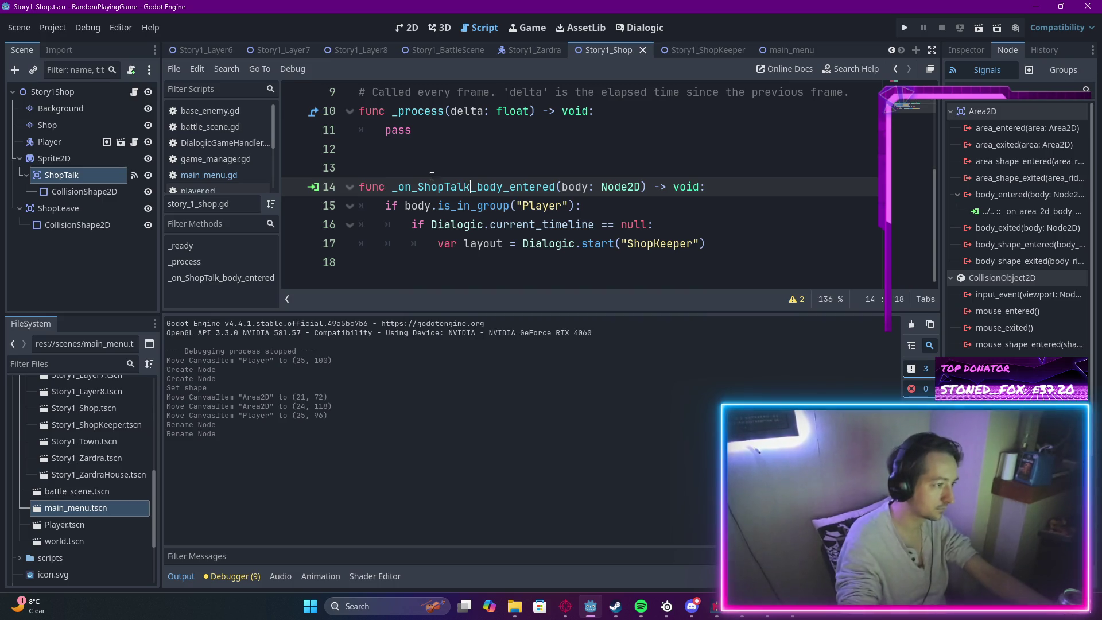
left_click(58, 208)
double_click(1016, 196)
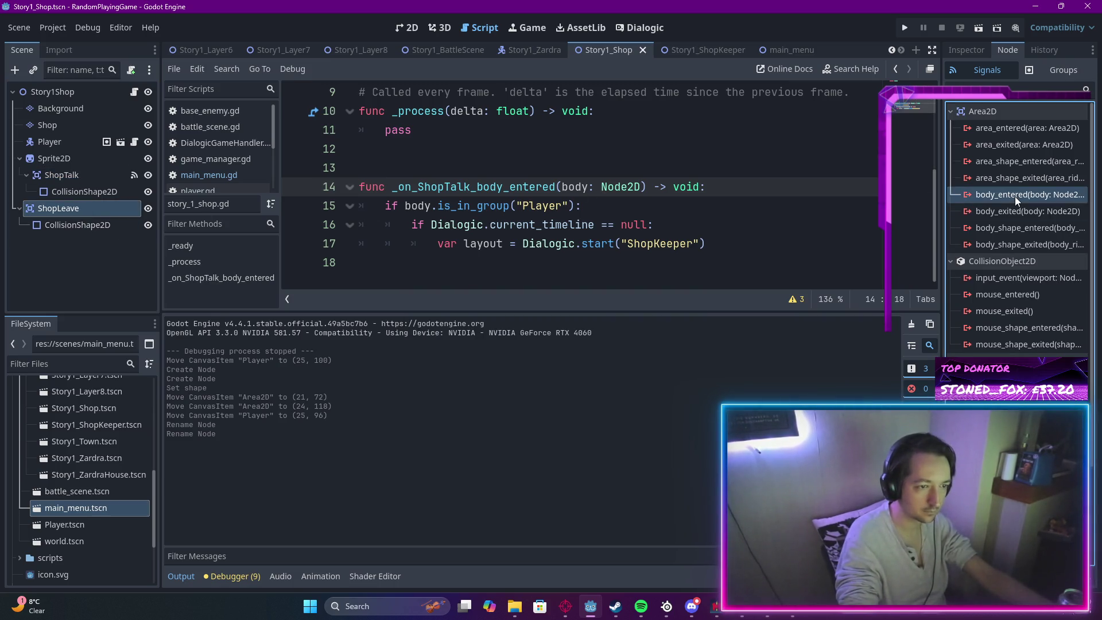
Step: Create the ShopLeave handler and rename the talk handler to use shop_talk
left_click(514, 435)
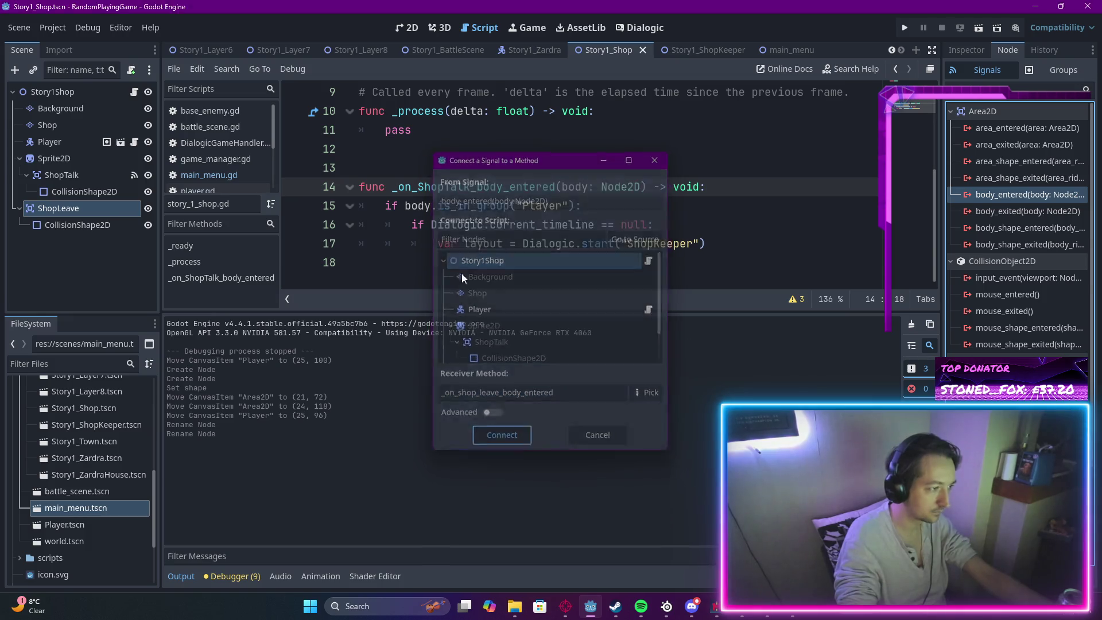
scroll(454, 171, "up", 2)
scroll(454, 172, "down", 2)
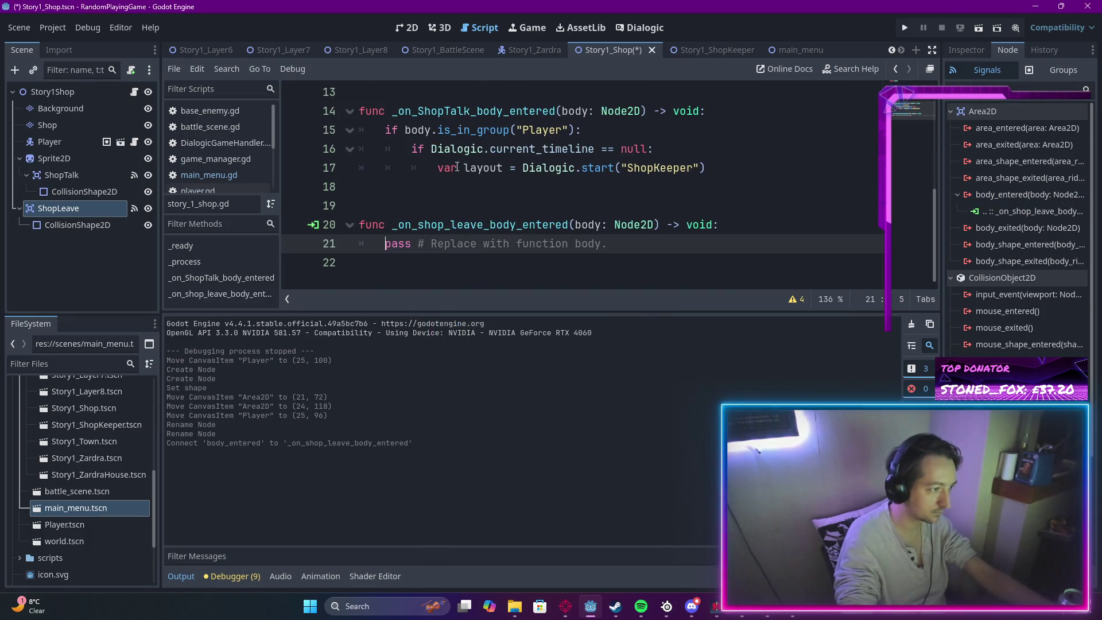
left_click_drag(470, 110, 441, 109)
type("shop_")
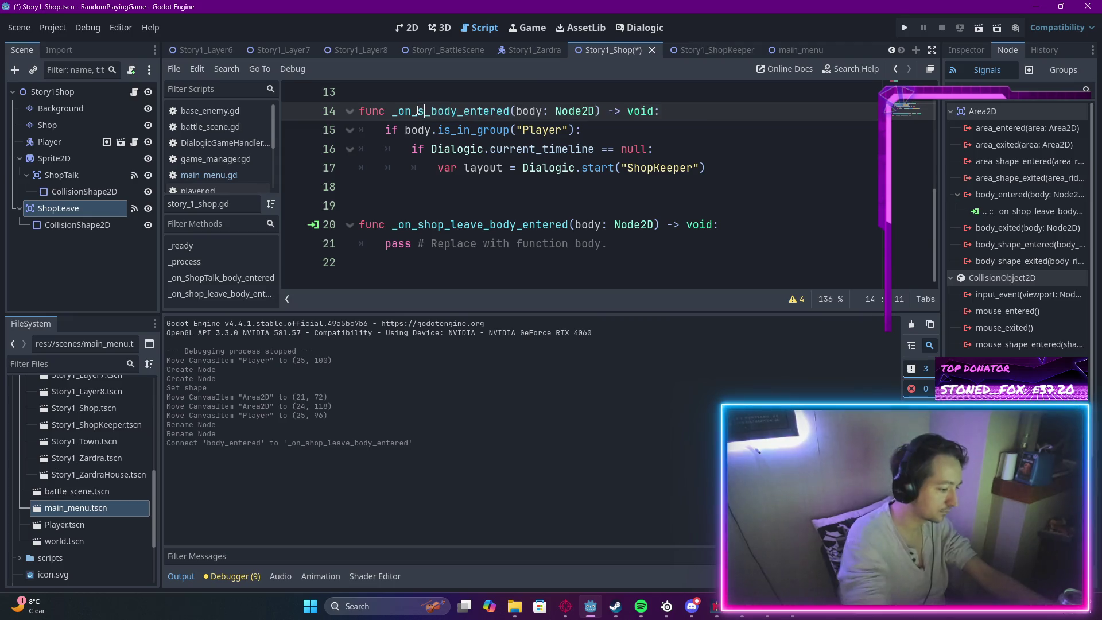
type("talk")
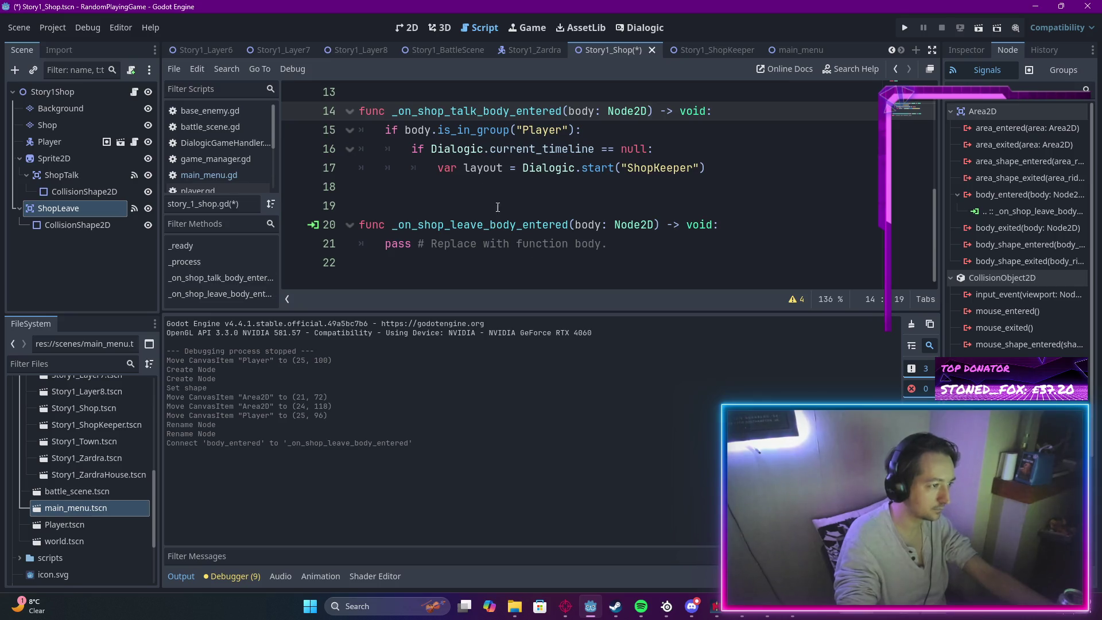
Step: Copy the player-group check line over the leave handler's placeholder pass line
left_click_drag(385, 129, 581, 131)
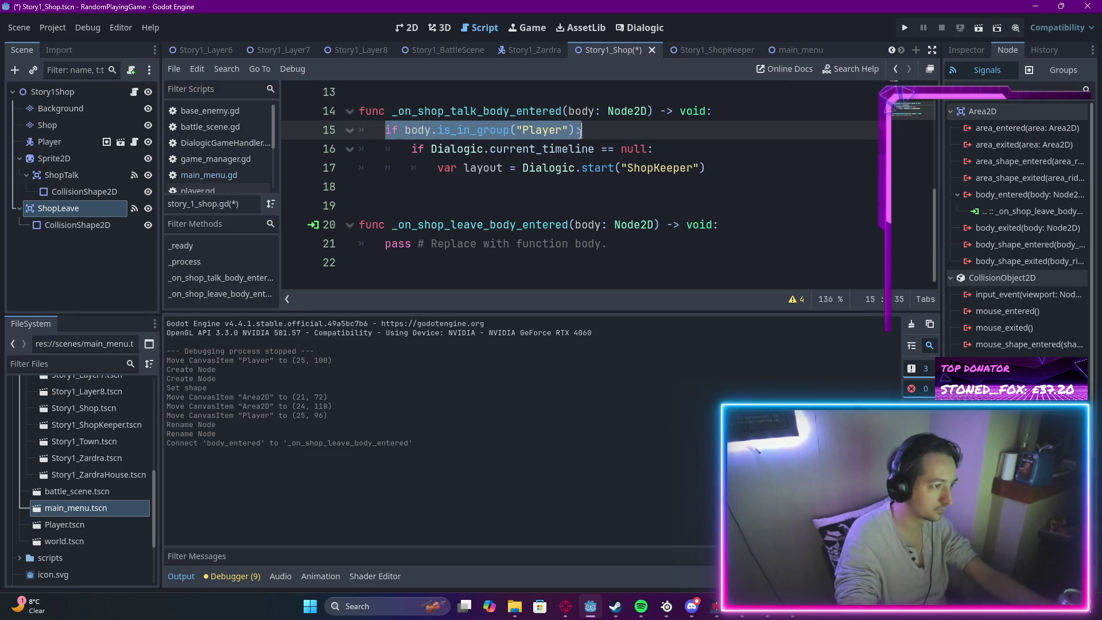
key("ctrl+c")
left_click(461, 243)
key("End")
key("shift+Home")
key("ctrl+v")
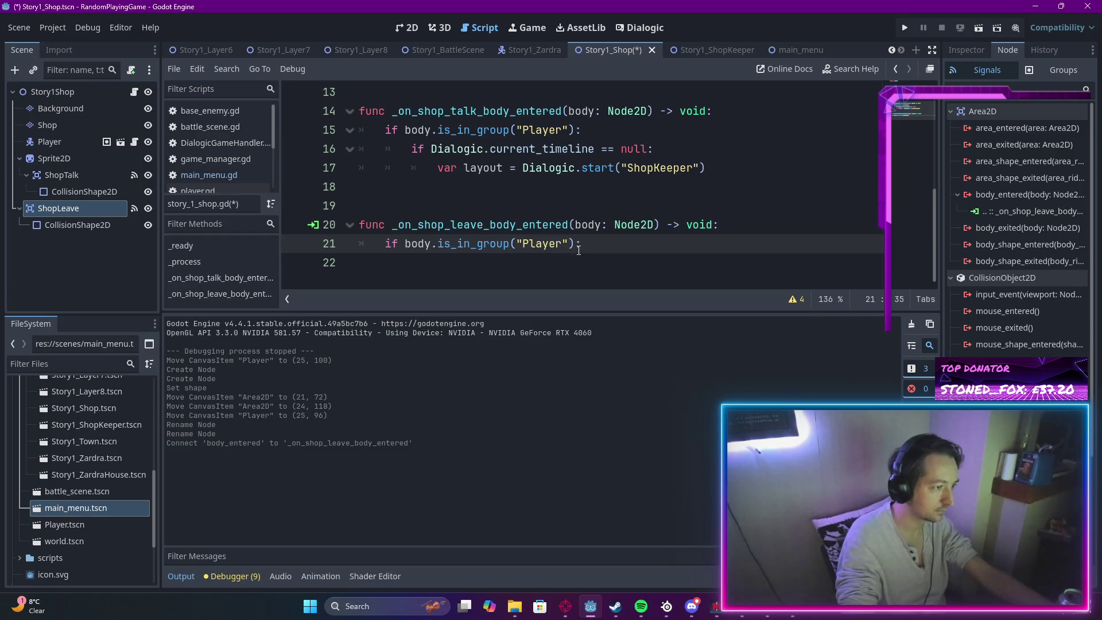
key("Return")
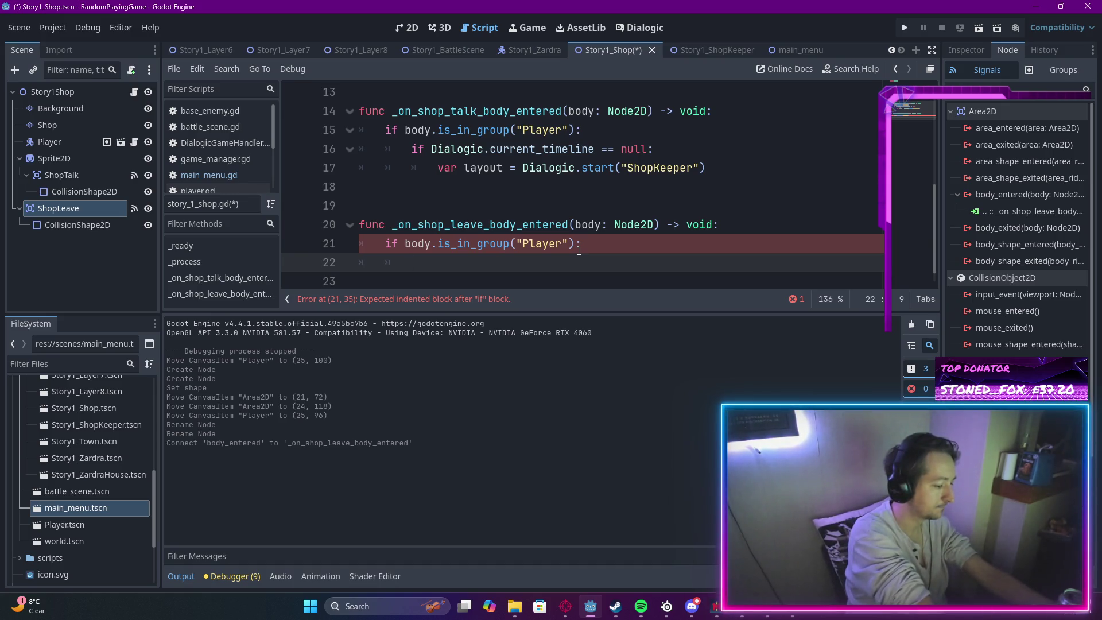
Step: Add the line $Player.position = GameManager.lastPosition inside the check
type("Pla")
key("BackSpace")
key("BackSpace")
key("BackSpace")
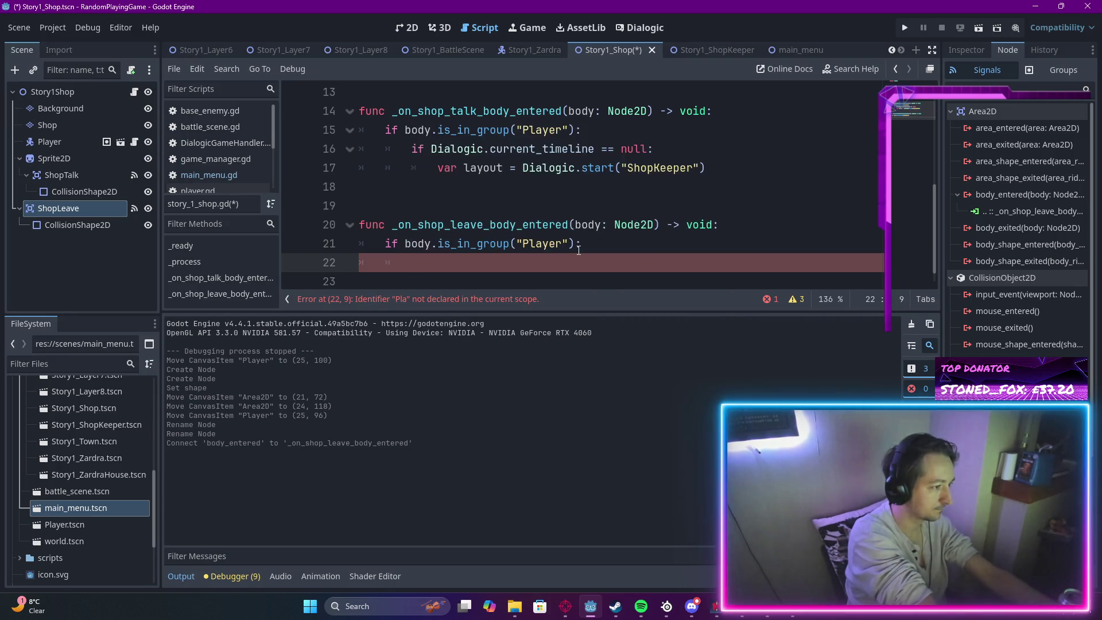
type("$P")
key("Return")
type(".")
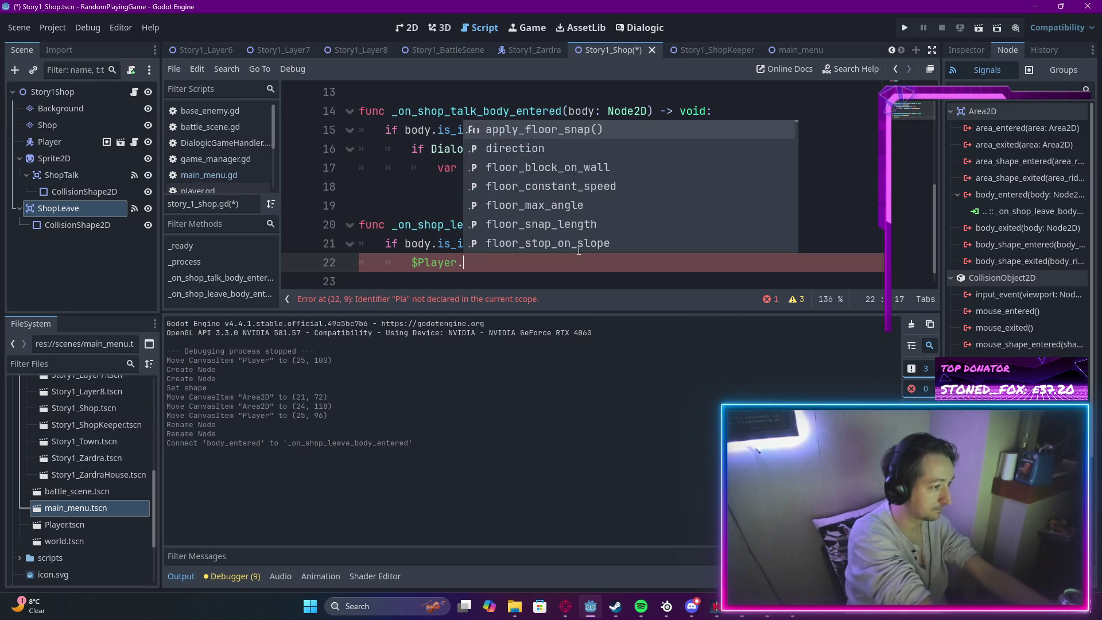
type("pos")
key("Return")
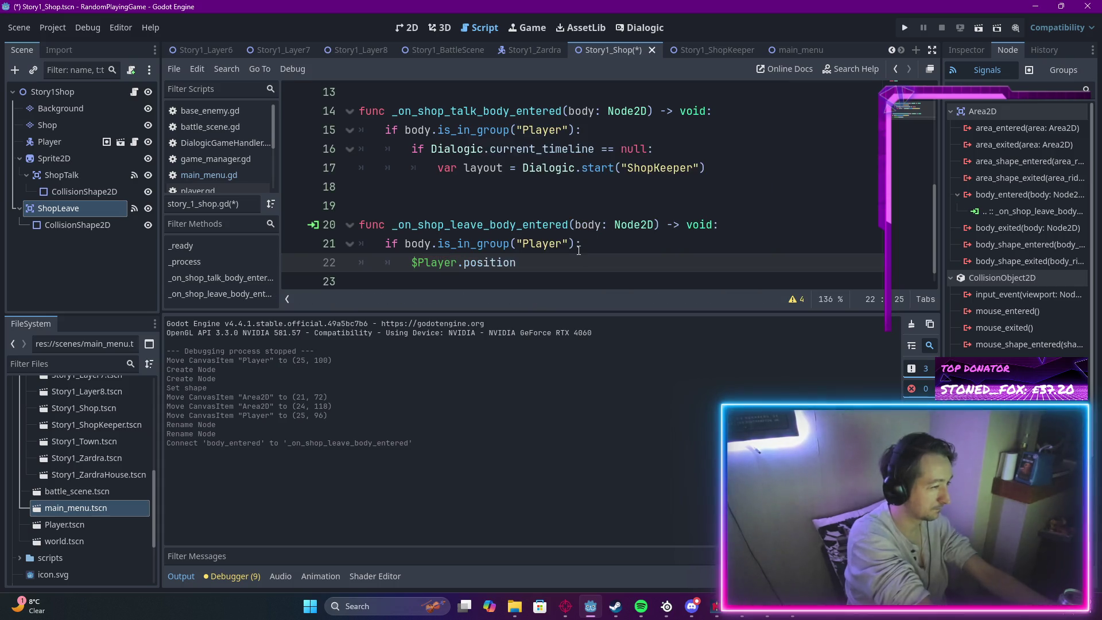
type("= Ga")
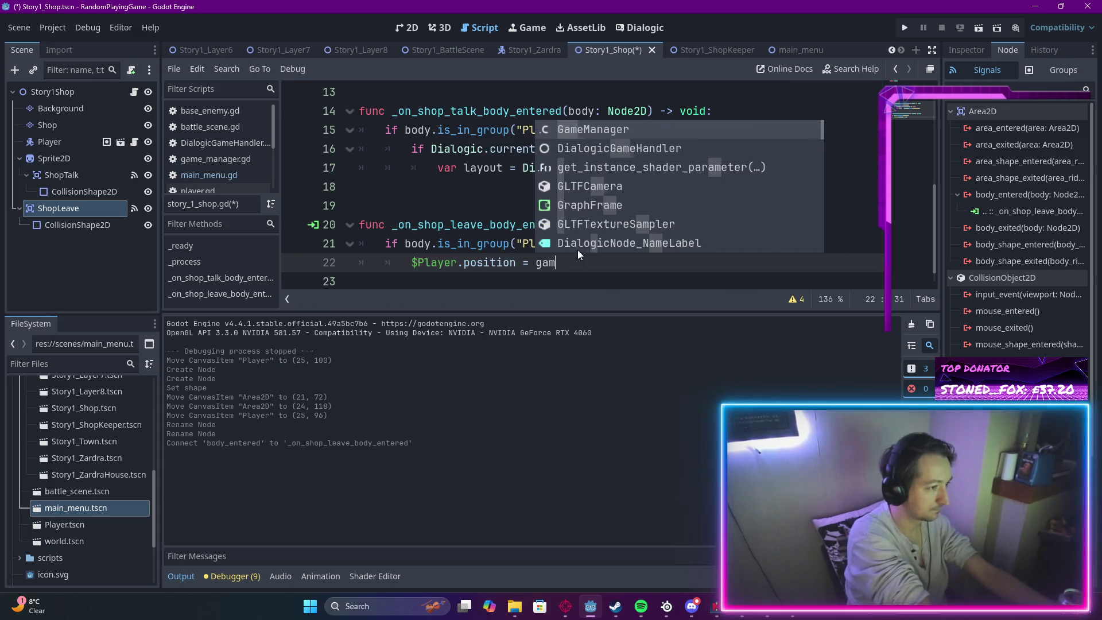
key("Return")
type(".")
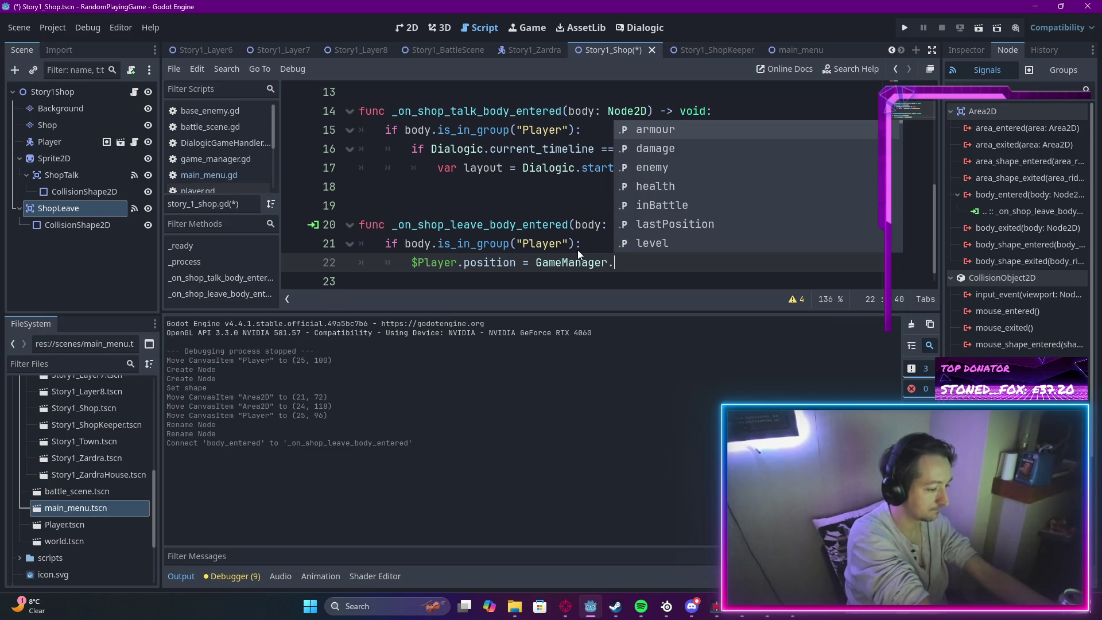
type("las")
key("Return")
key("Return")
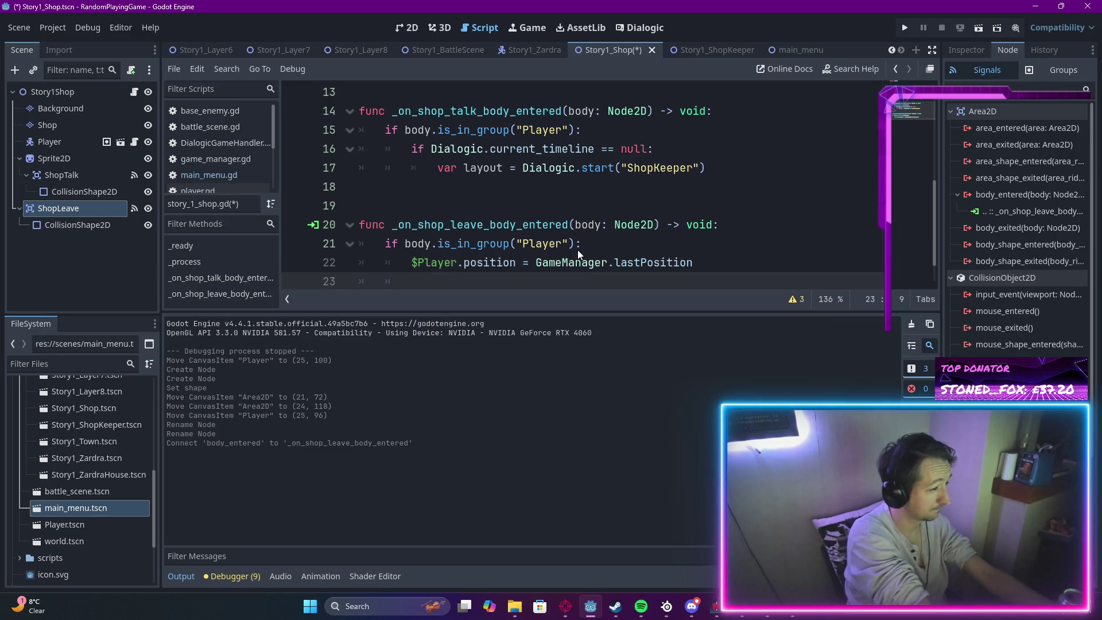
Step: Add get_tree().change_scene_to_file with the Story1_Town.tscn path and save
type("get_tree")
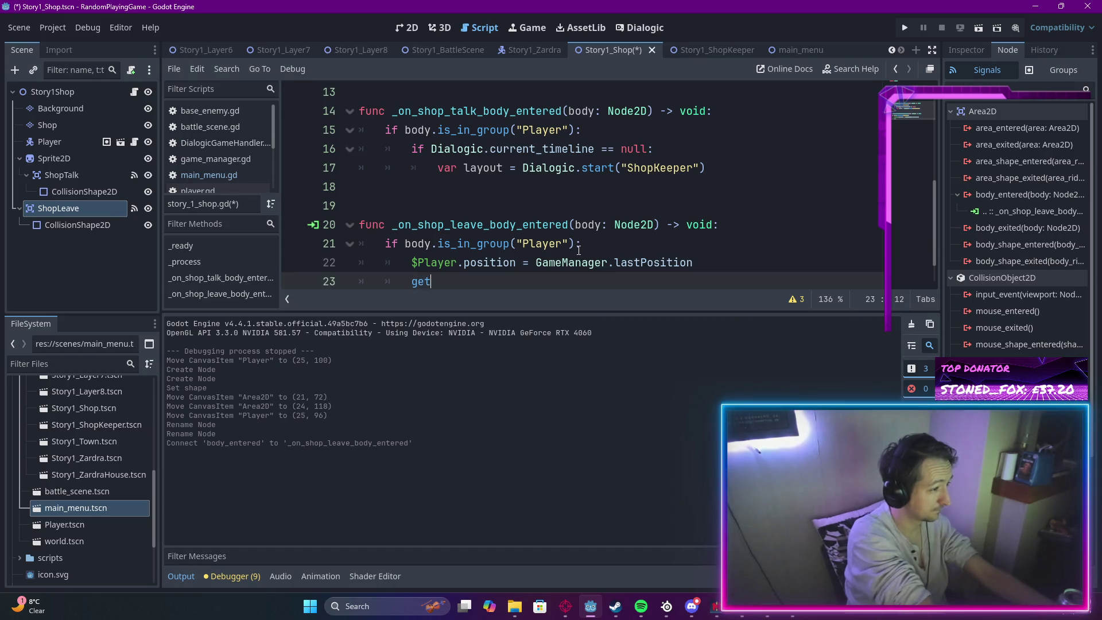
type("().c")
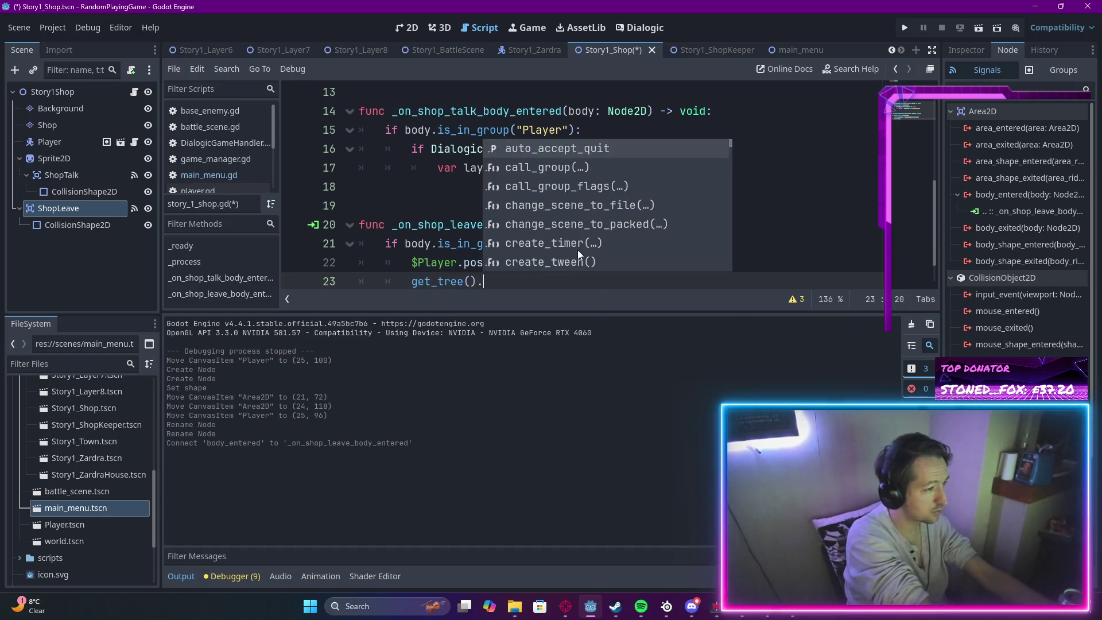
key("Down")
key("Down")
key("Return")
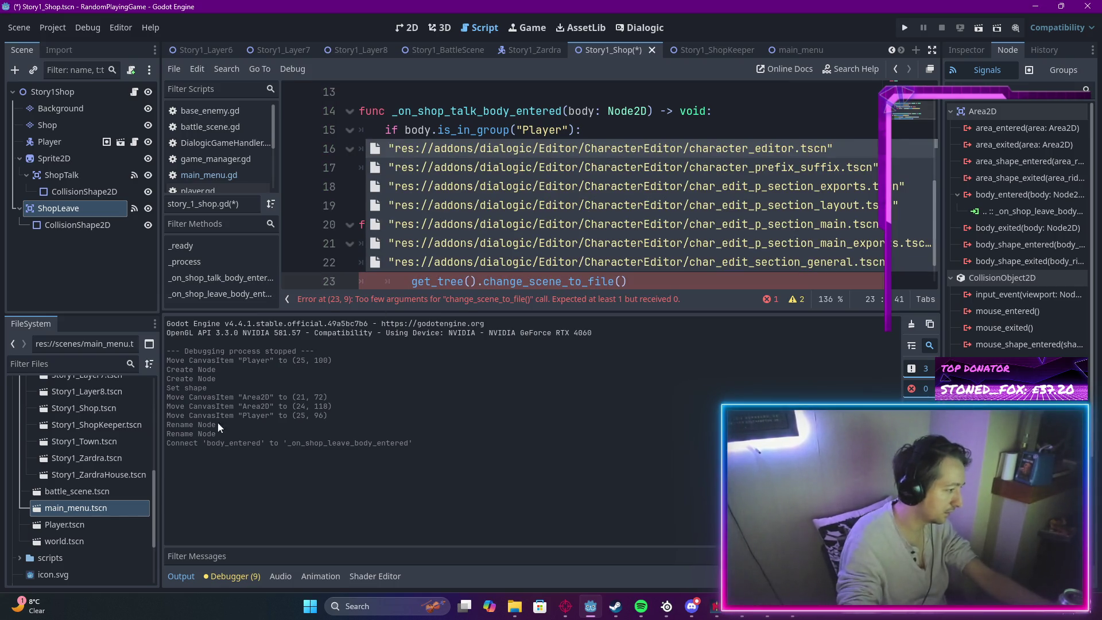
left_click_drag(86, 442, 628, 288)
key("ctrl+s")
scroll(641, 256, "down", 1)
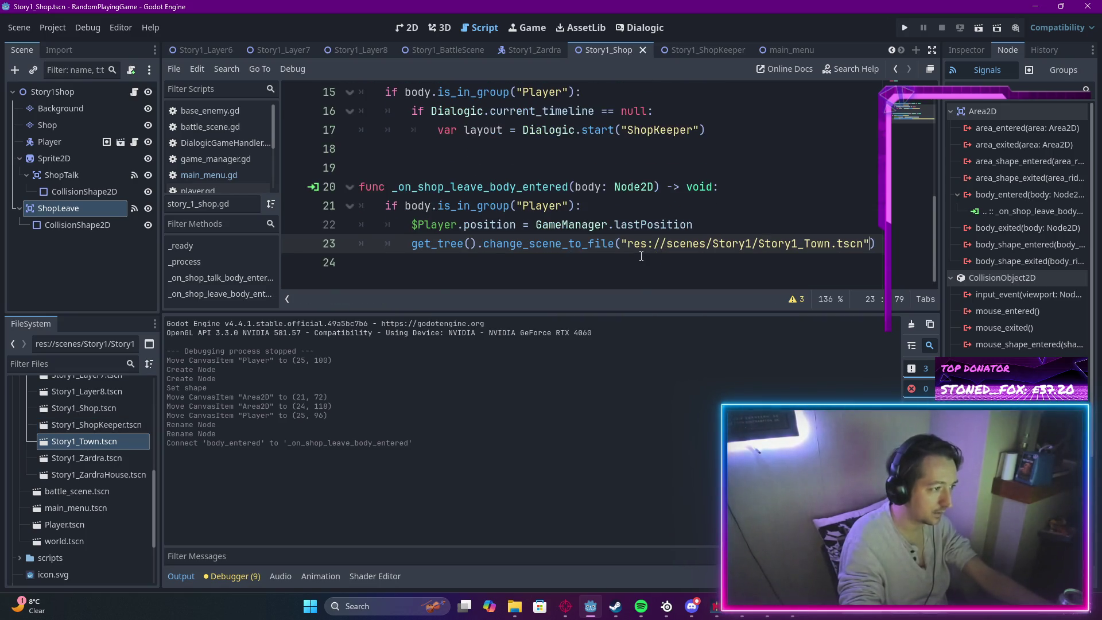
scroll(642, 256, "up", 2)
scroll(626, 247, "down", 2)
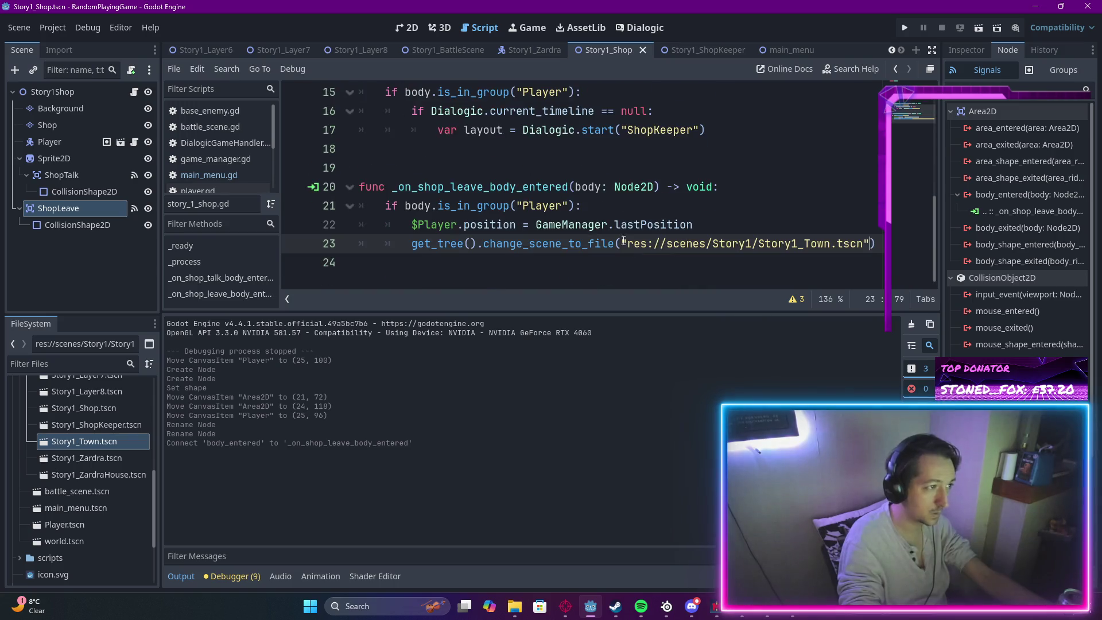
left_click(776, 52)
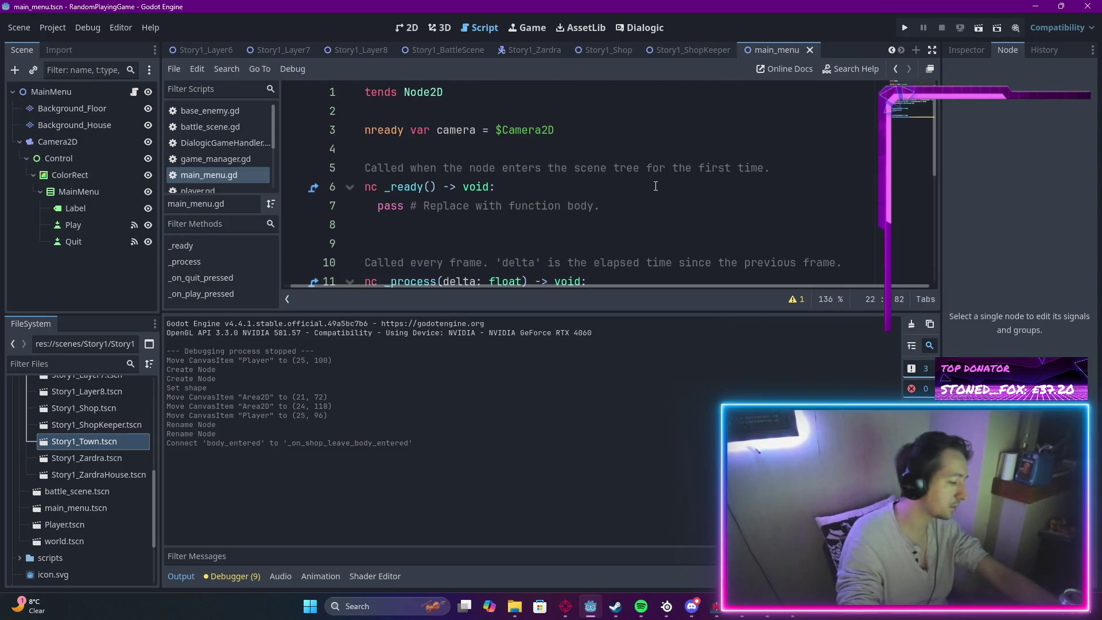
Step: Run the game, walk into the shop, and walk back out to town
key("F5")
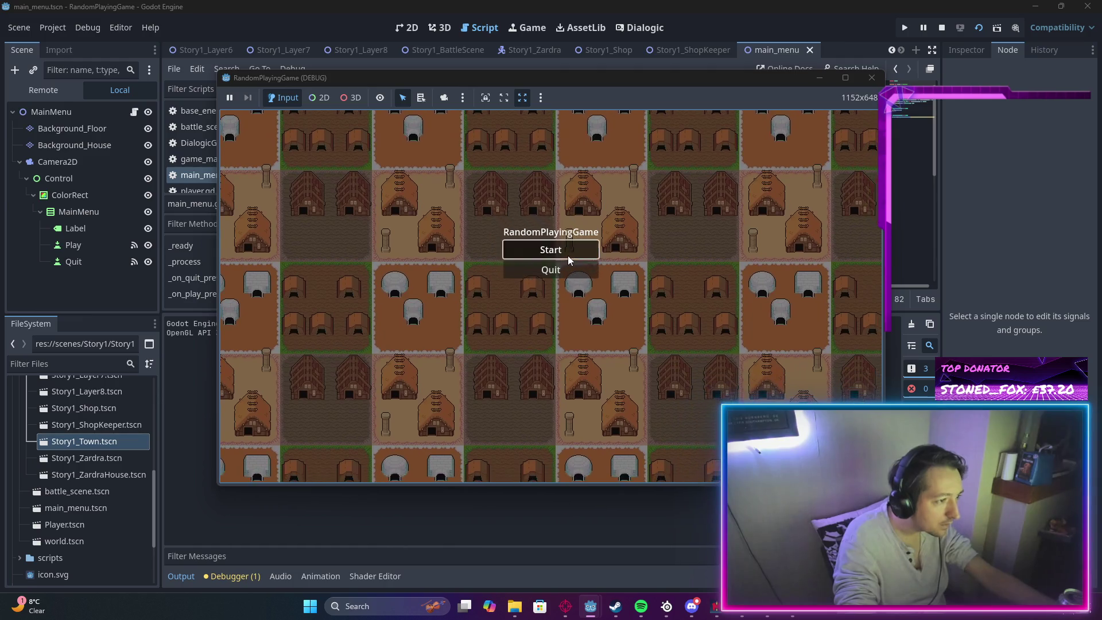
left_click(569, 250)
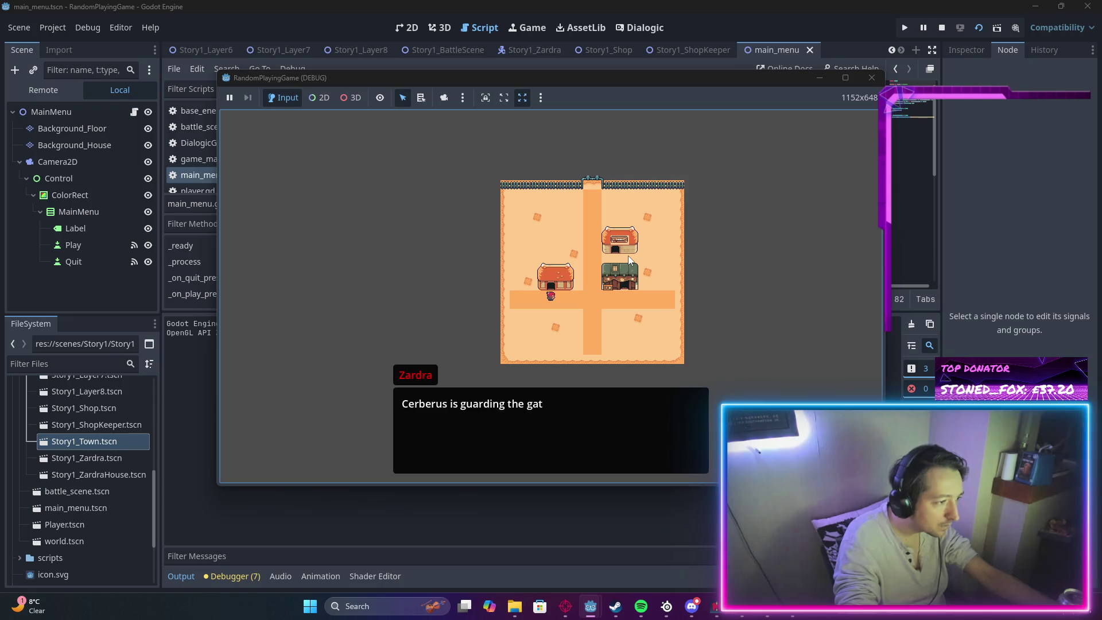
key("Return")
key("Right")
key("Up")
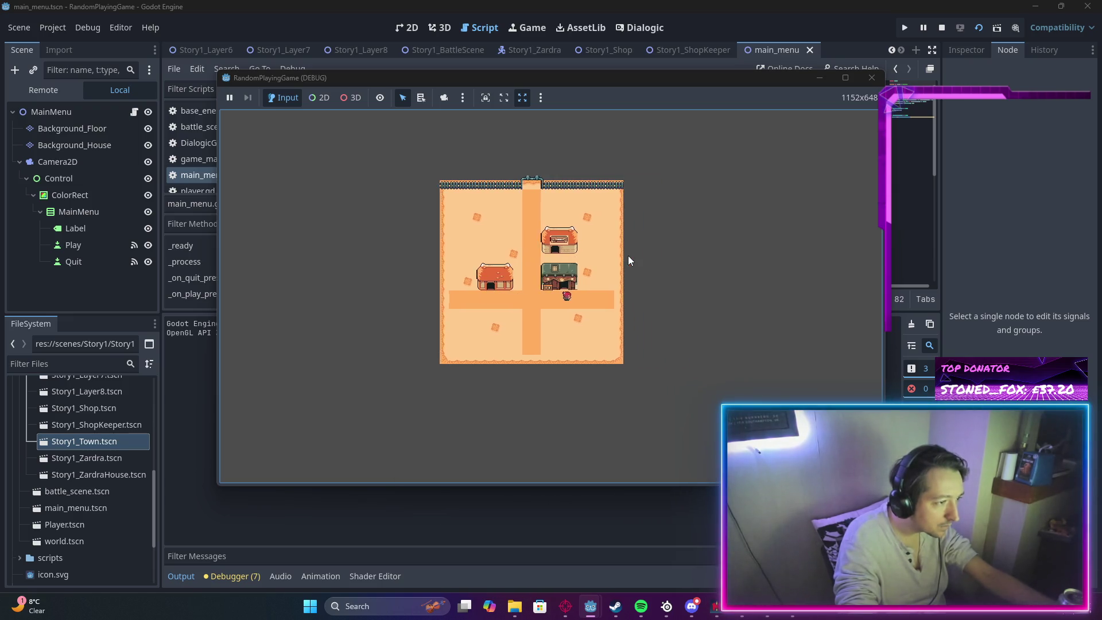
key("Up")
key("Right")
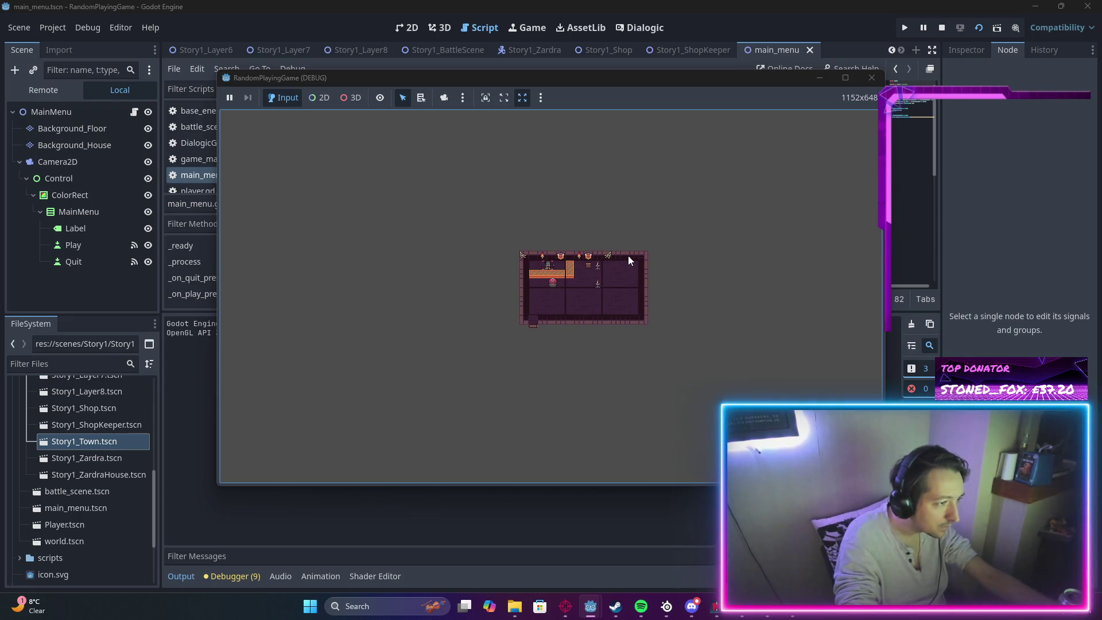
key("Right")
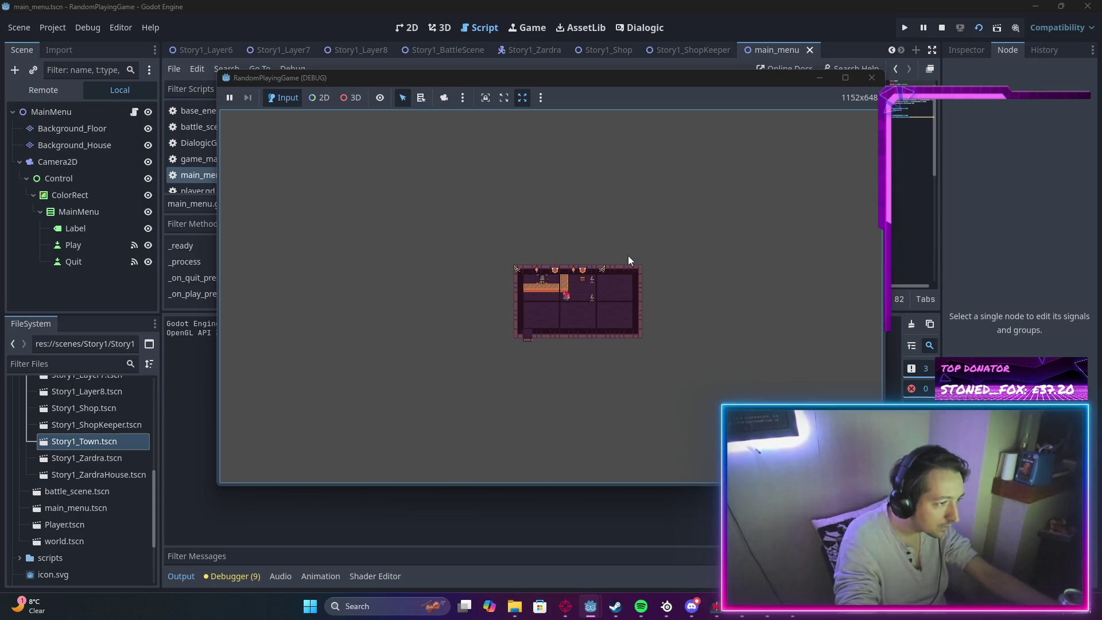
key("Left")
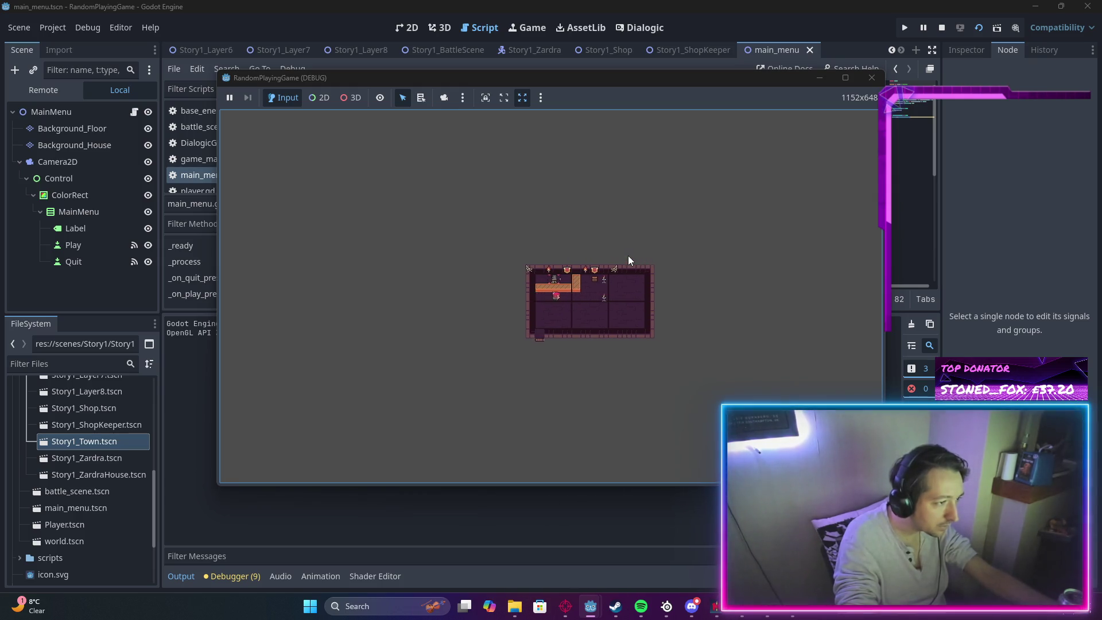
key("Right")
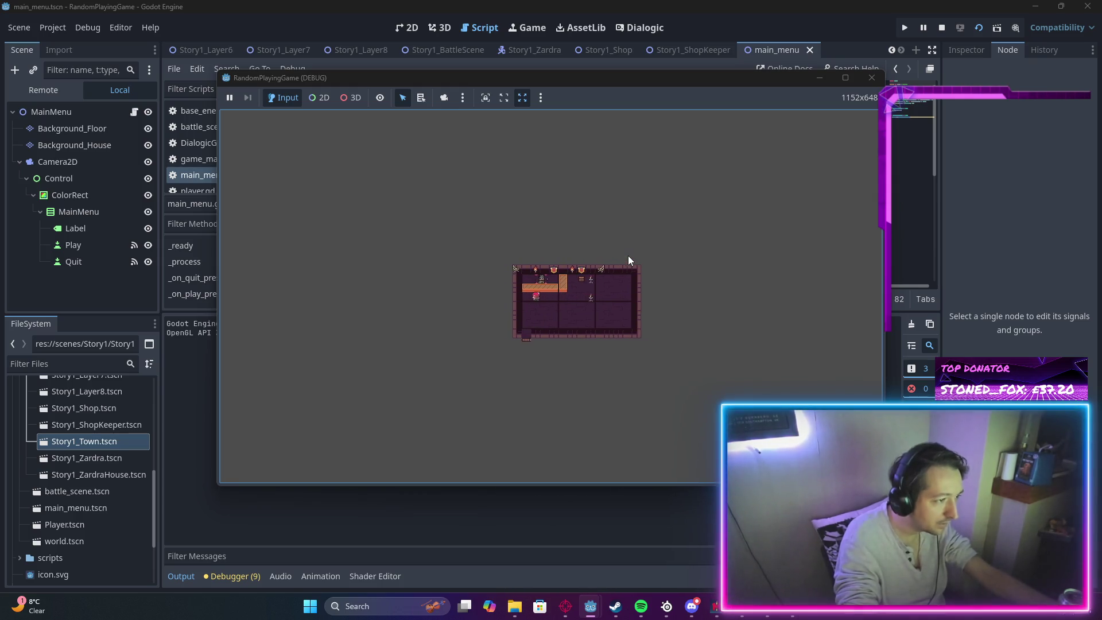
key("Right")
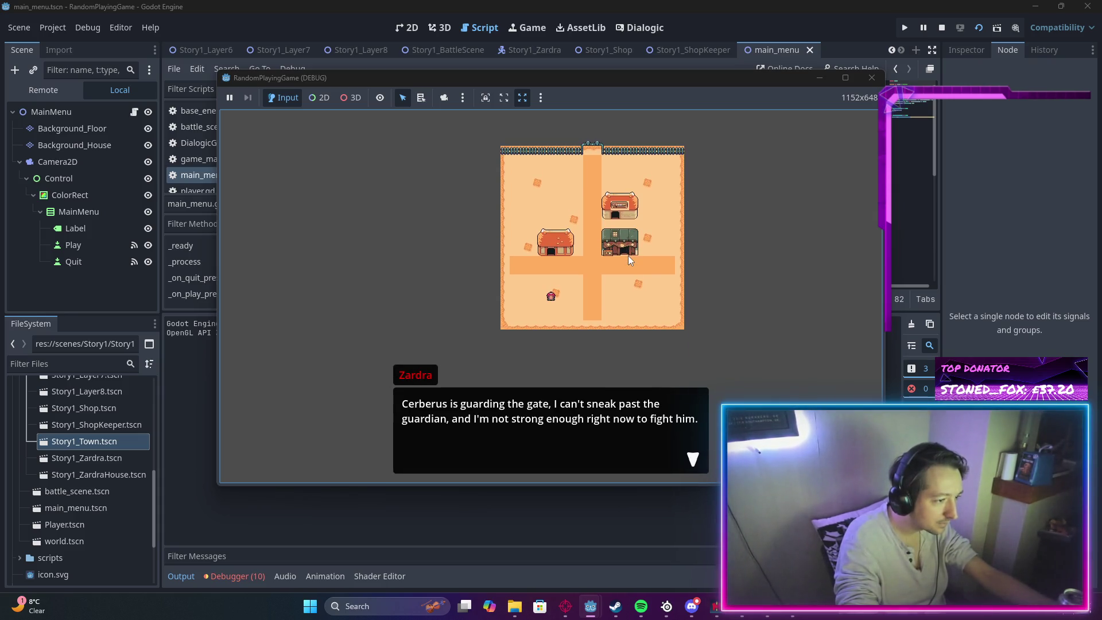
key("Return")
Step: Enter and leave the shop a second time, close the game, and relaunch it
key("Up")
key("Right")
key("Up")
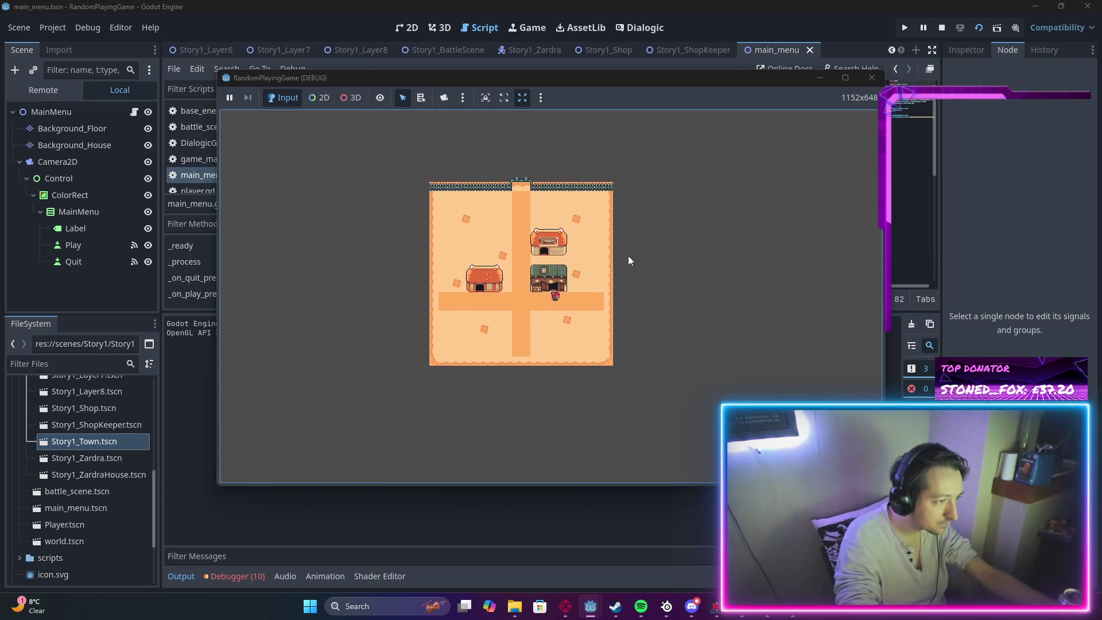
key("Down")
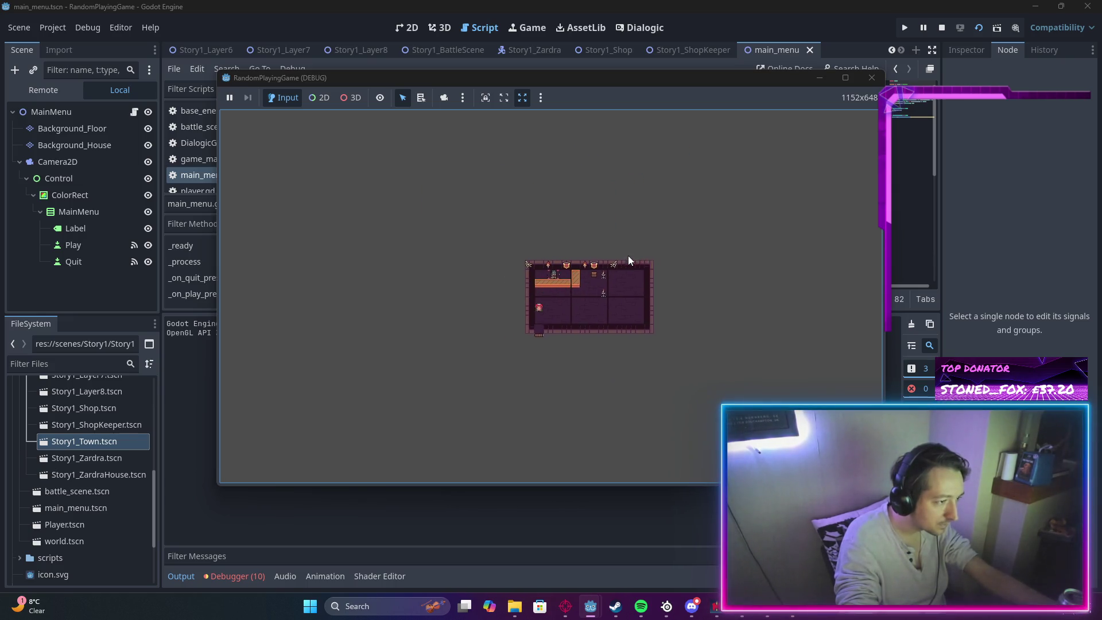
key("Return")
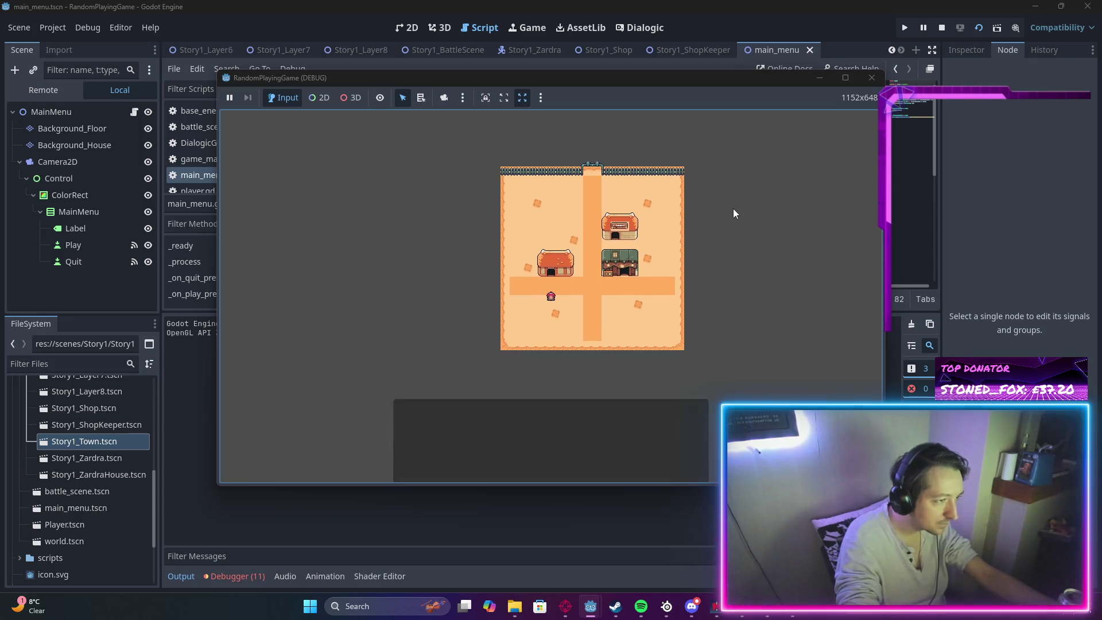
left_click(821, 81)
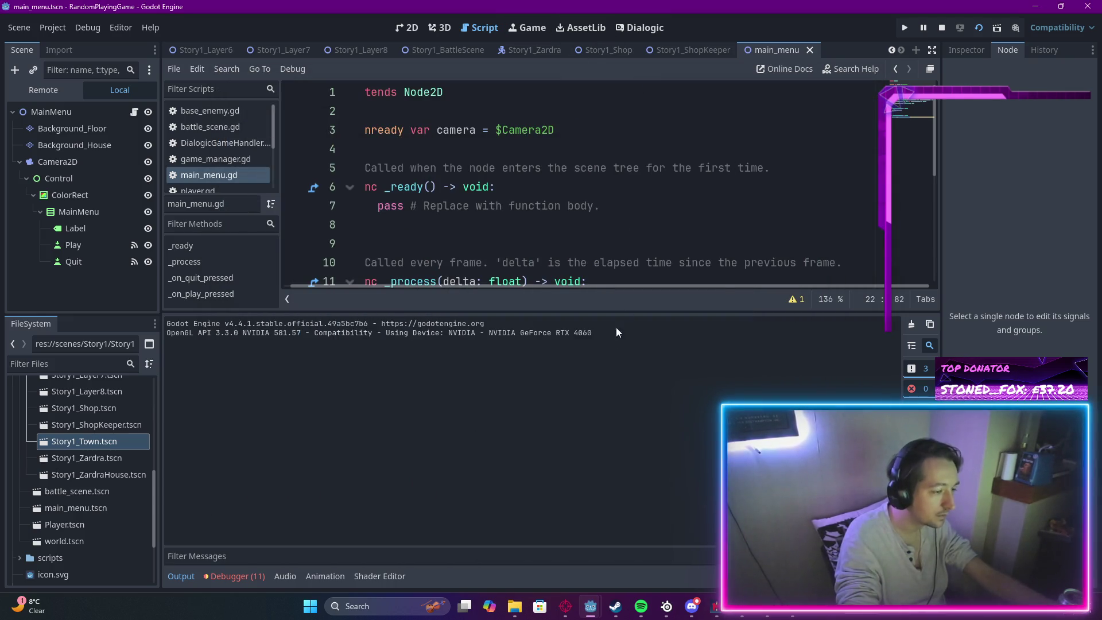
key("F5")
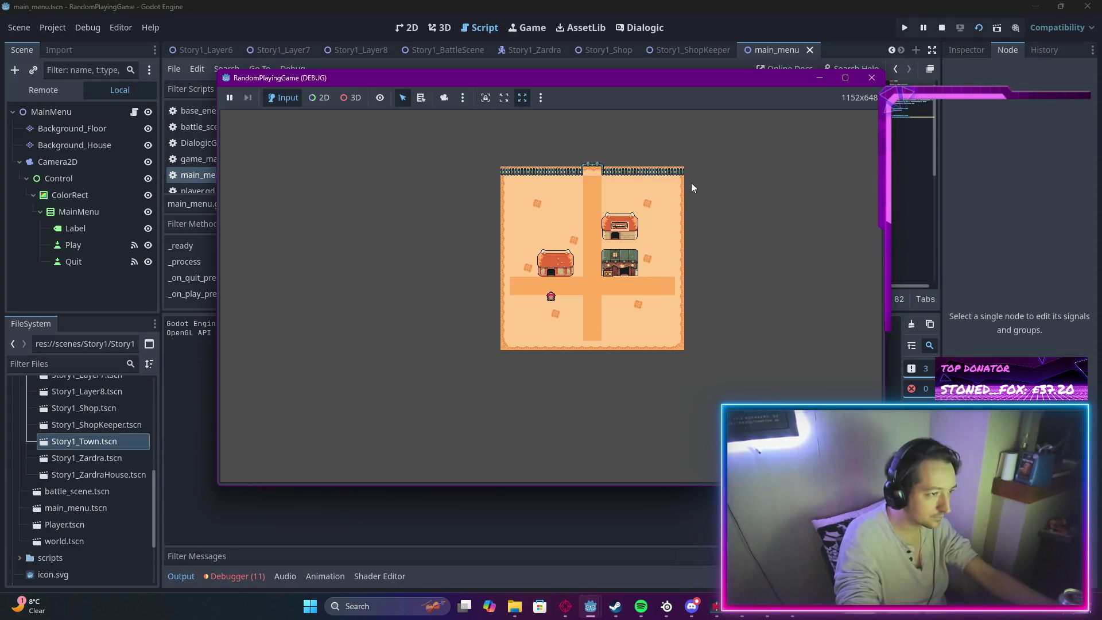
Step: Open the LookAround timeline in Dialogic and bring up the context menu for Zardra's first line
left_click(872, 77)
left_click(628, 28)
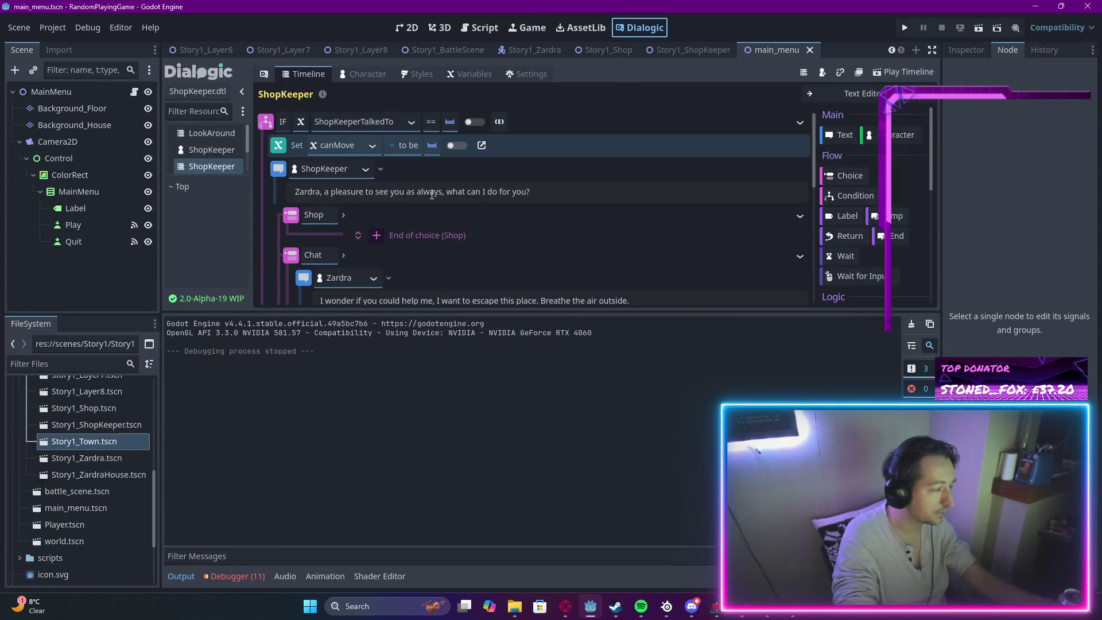
left_click(238, 134)
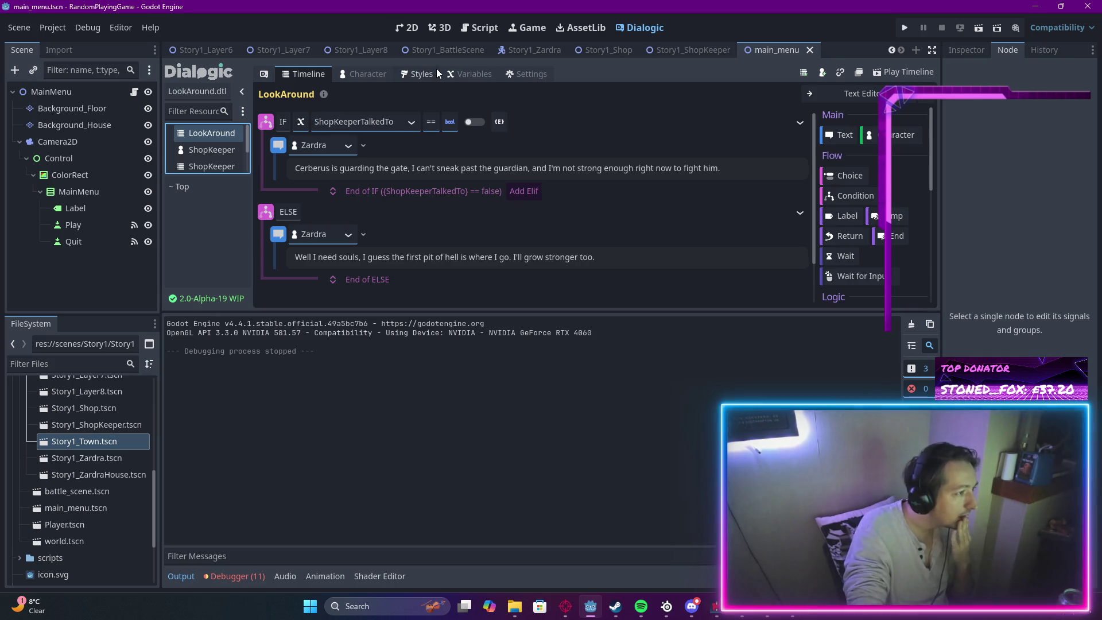
left_click(469, 74)
left_click(310, 74)
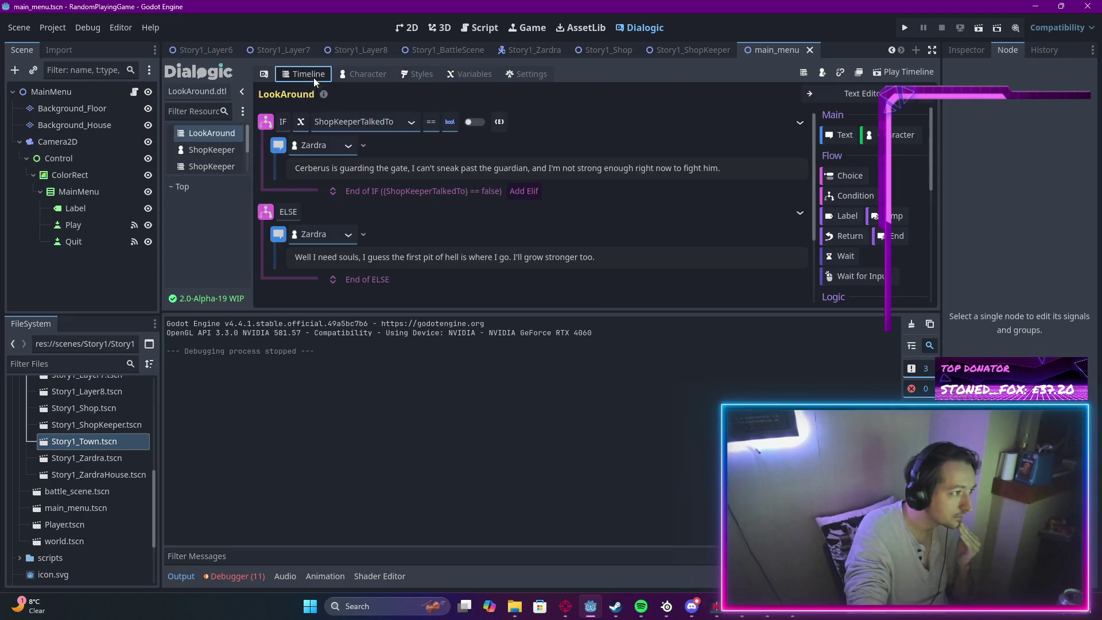
left_click(331, 149)
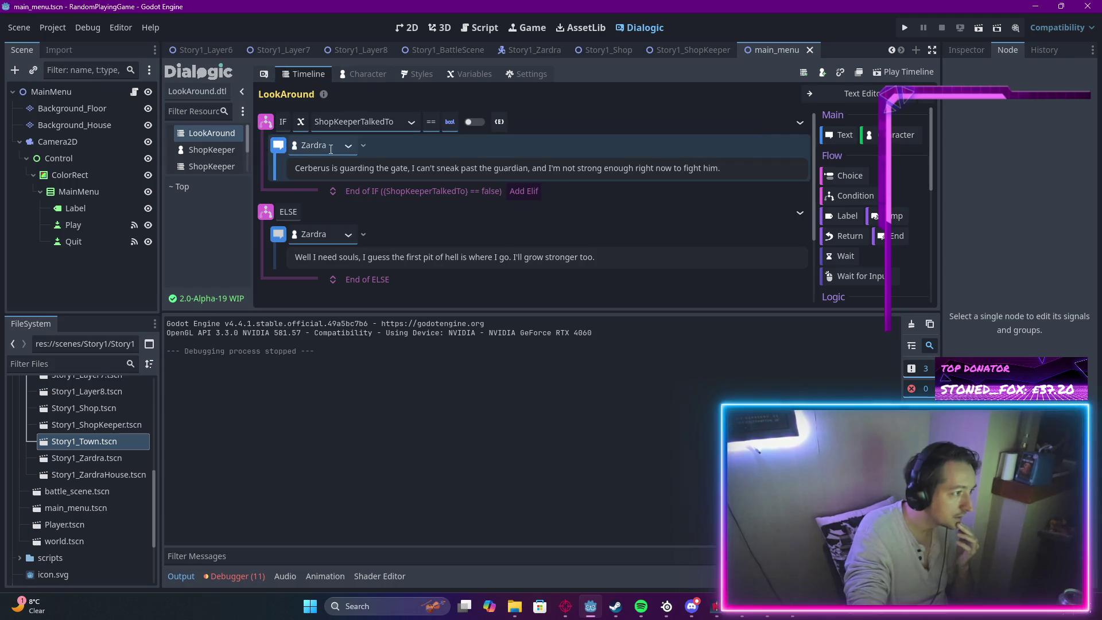
right_click(480, 151)
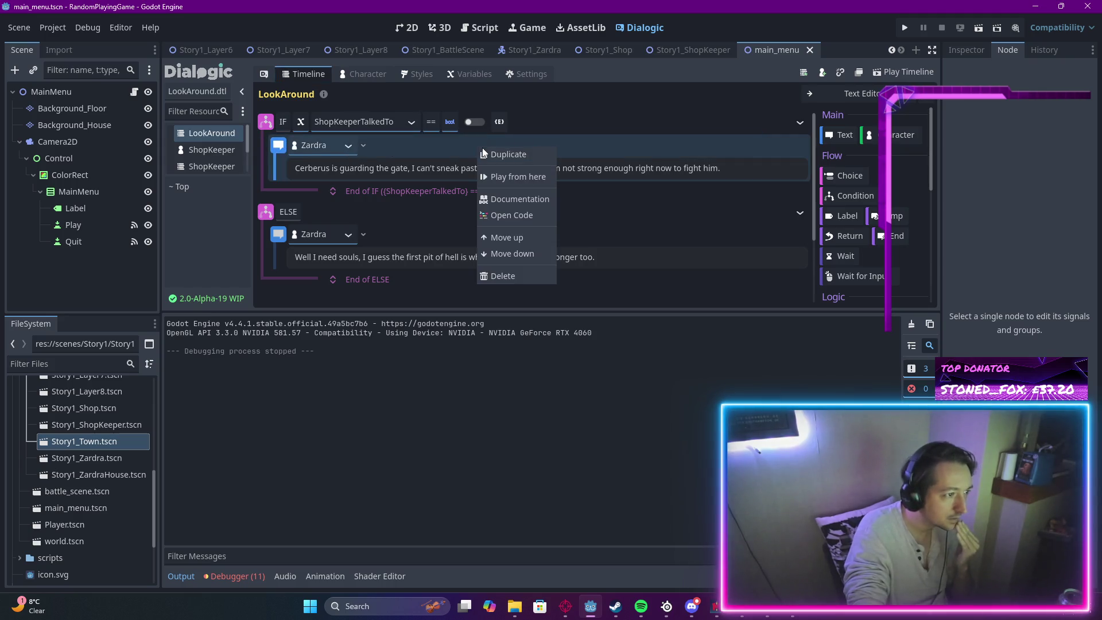
Step: Open event_text.gd via Open Code and scroll down through the whole script
left_click(512, 215)
scroll(459, 145, "down", 7)
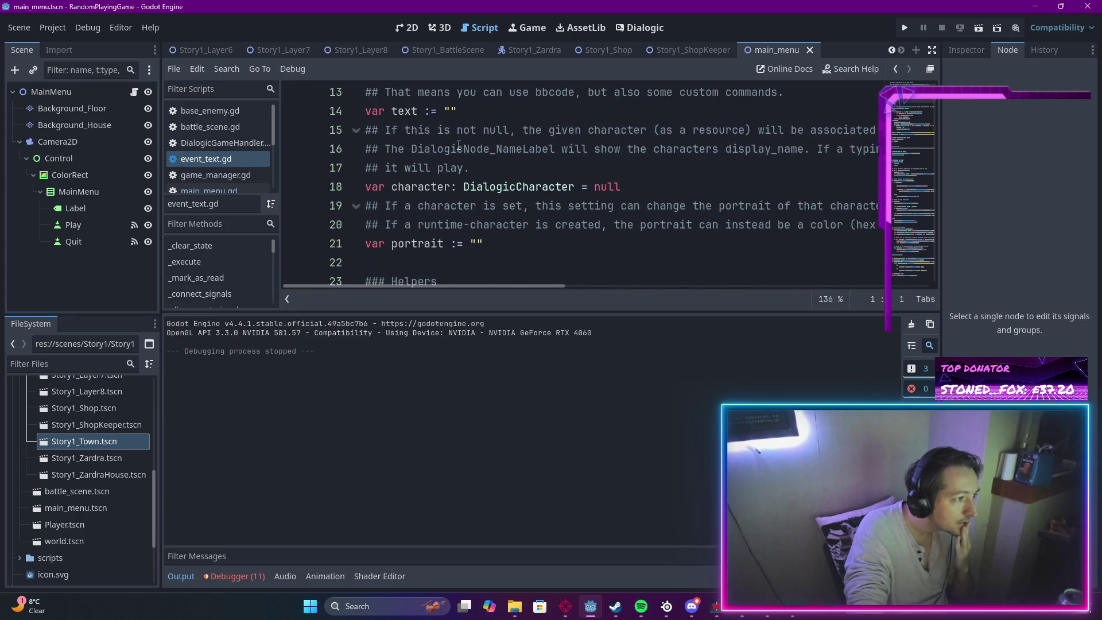
scroll(459, 145, "down", 1)
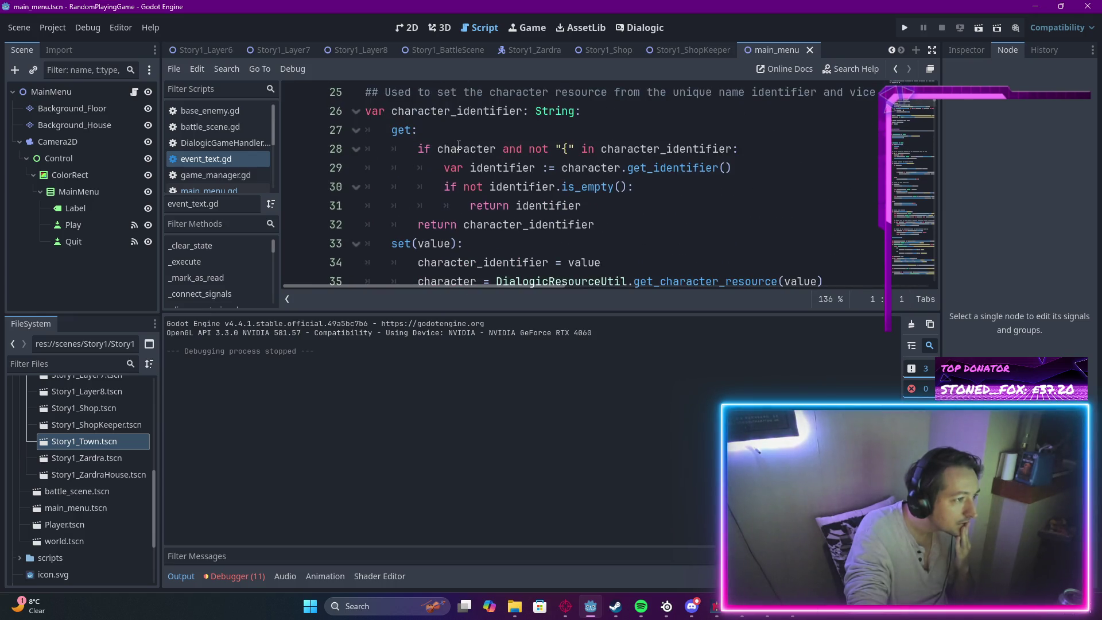
scroll(406, 174, "down", 4)
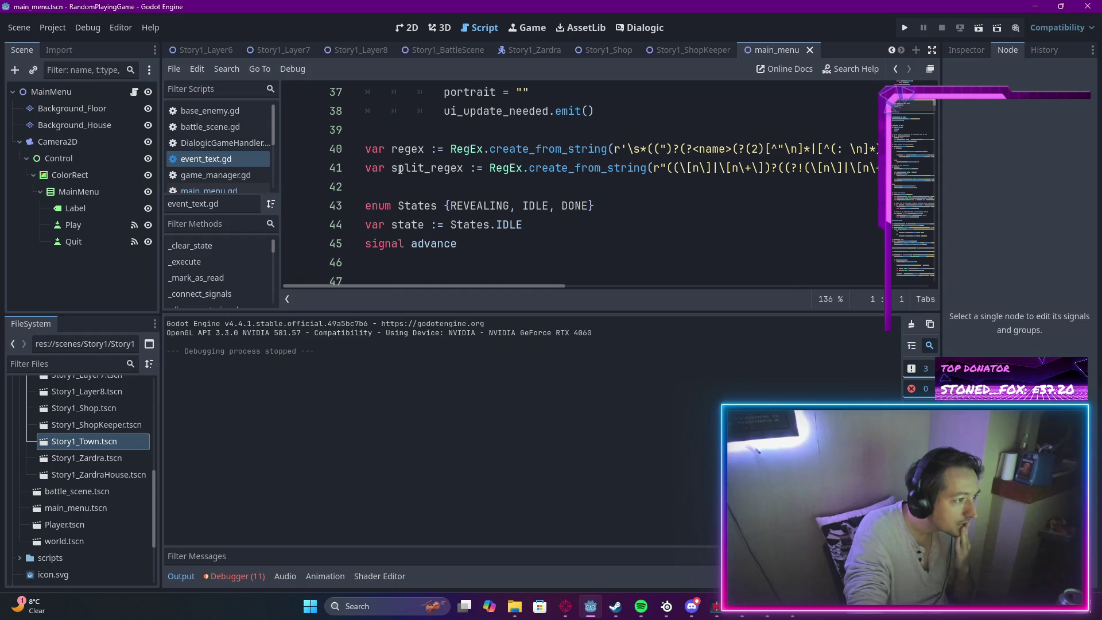
scroll(406, 173, "down", 1)
scroll(406, 171, "down", 5)
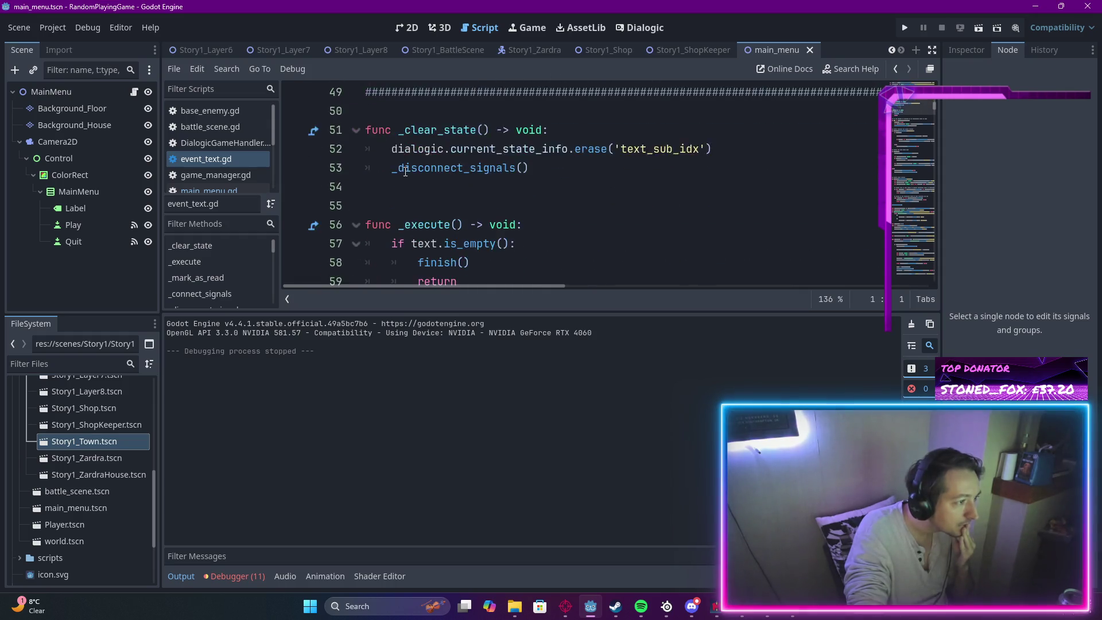
scroll(393, 174, "down", 2)
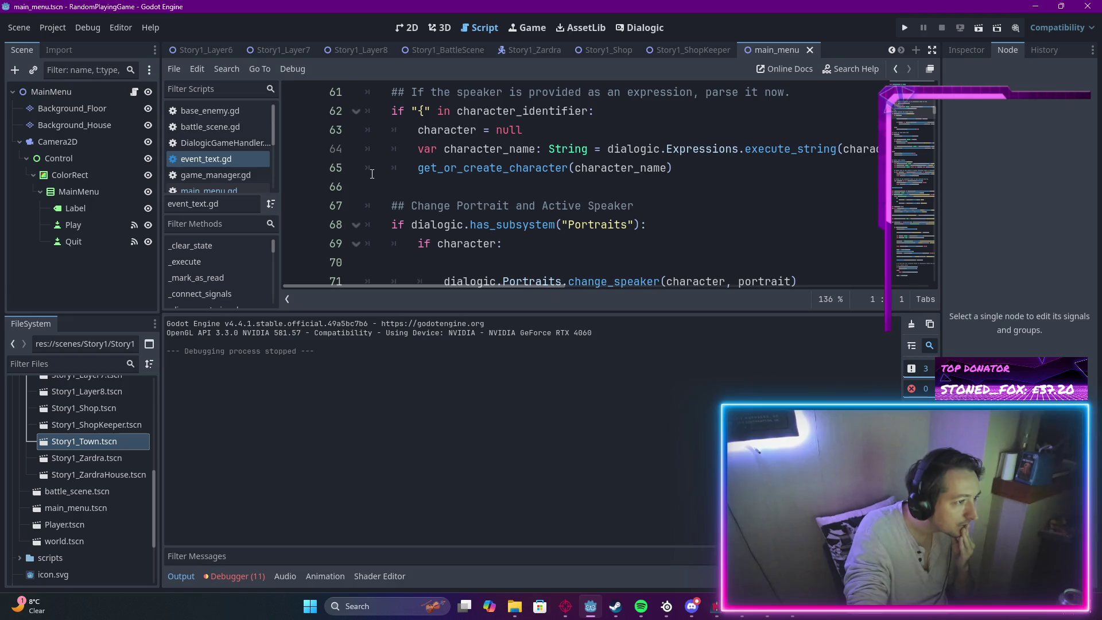
scroll(371, 173, "down", 2)
scroll(371, 174, "down", 7)
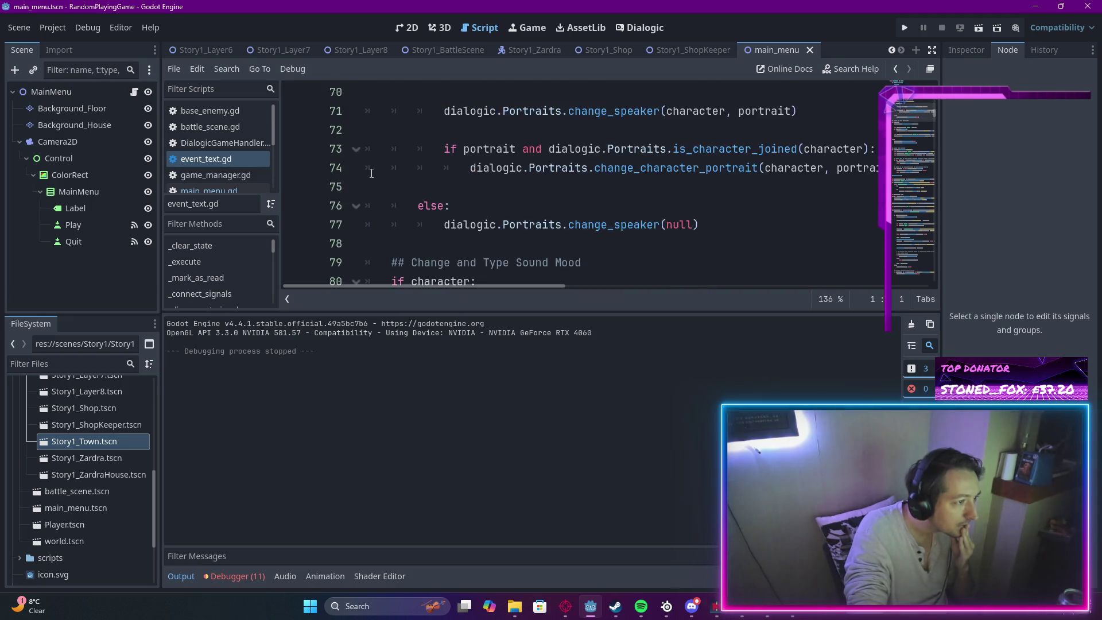
scroll(372, 173, "down", 2)
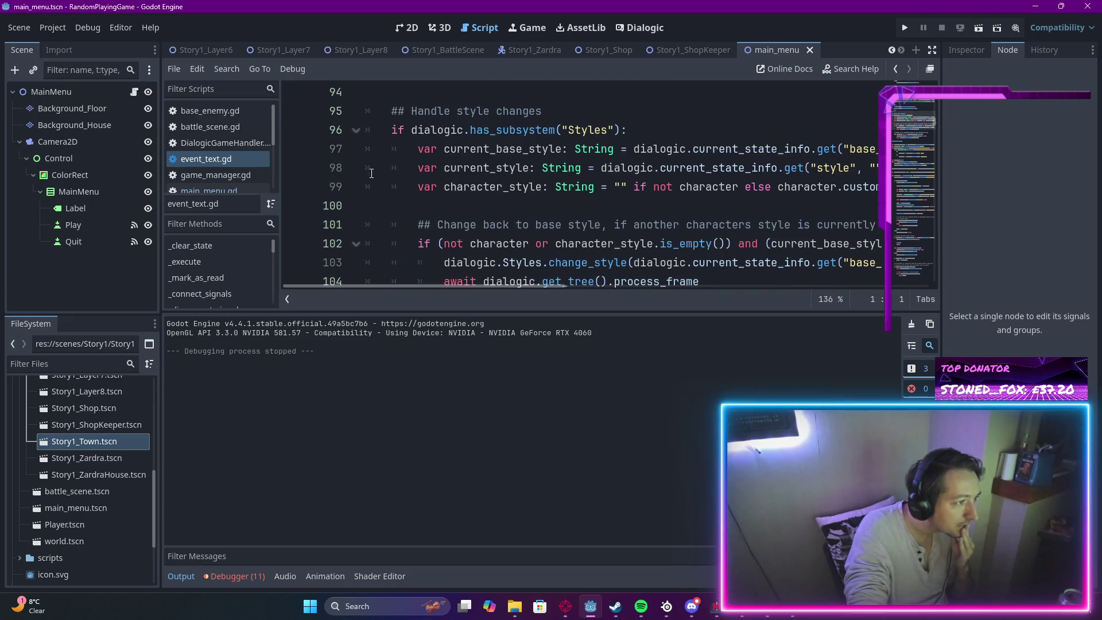
scroll(371, 174, "down", 9)
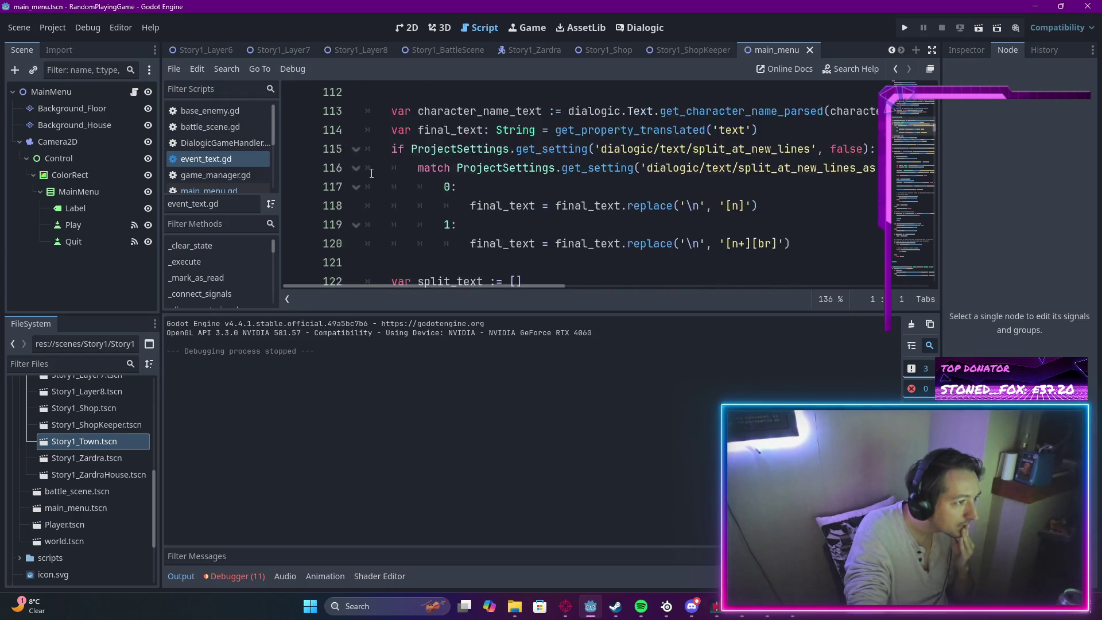
scroll(371, 173, "down", 2)
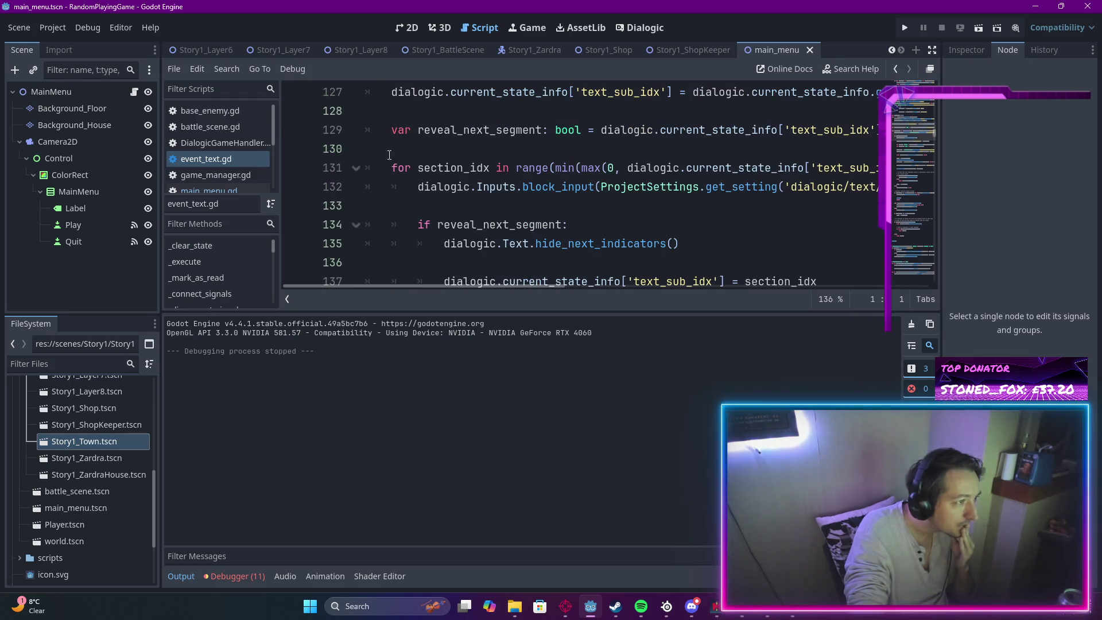
left_click(629, 31)
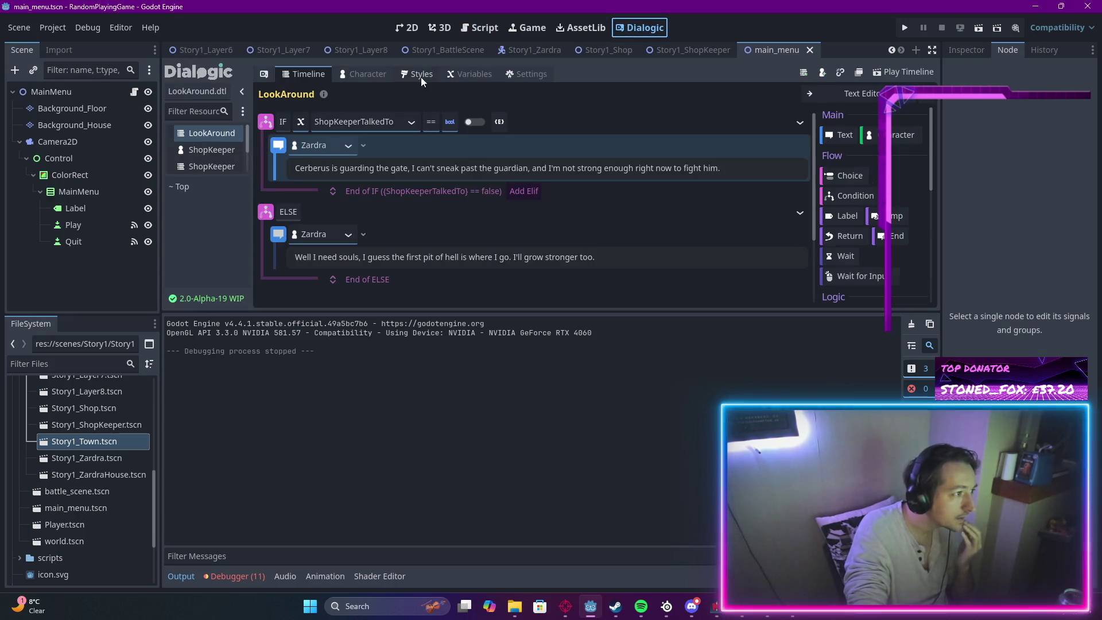
Step: Browse Dialogic's Styles, Variables and Settings pages, ending on the Variables list
left_click(422, 76)
left_click(469, 78)
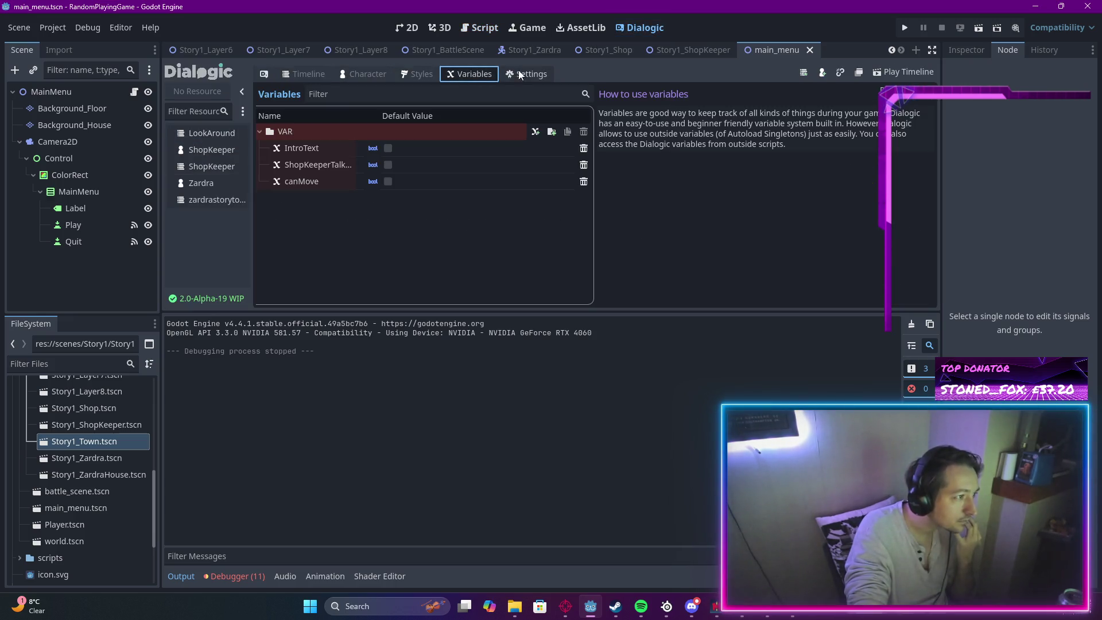
left_click(518, 72)
left_click(466, 77)
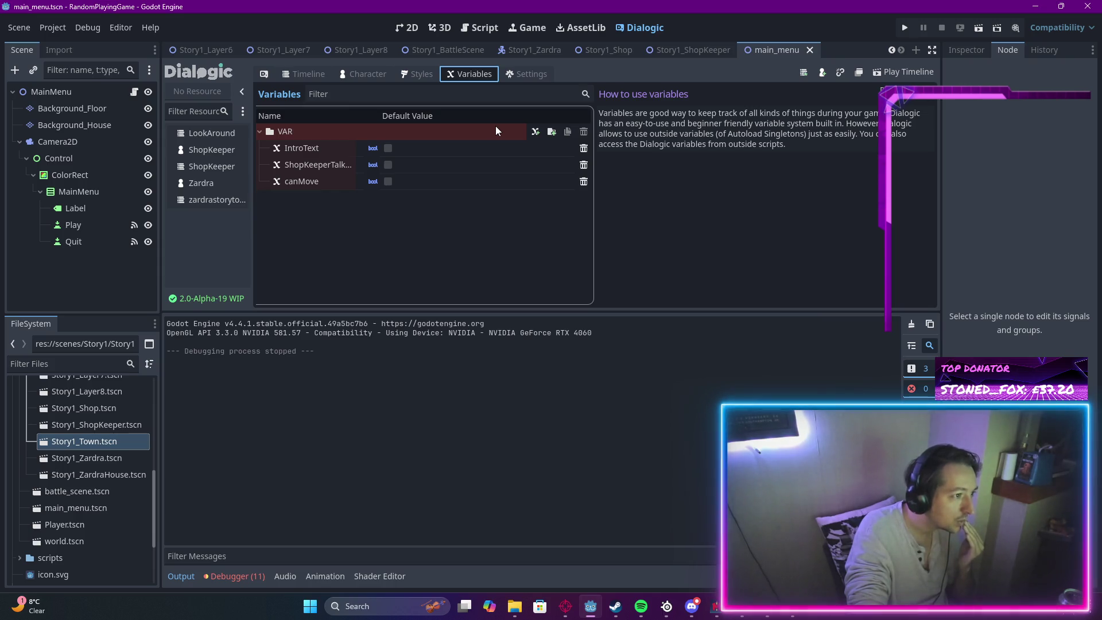
Step: Add a bool variable TownSequenceComplete to the VAR folder, save, and return to LookAround
left_click(538, 131)
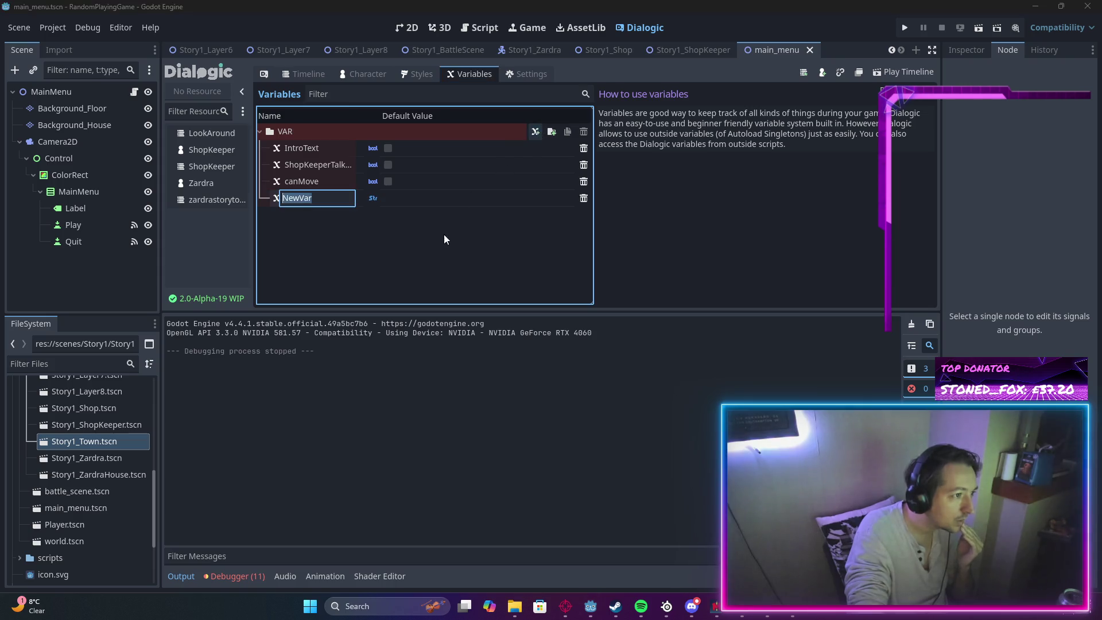
type("Town")
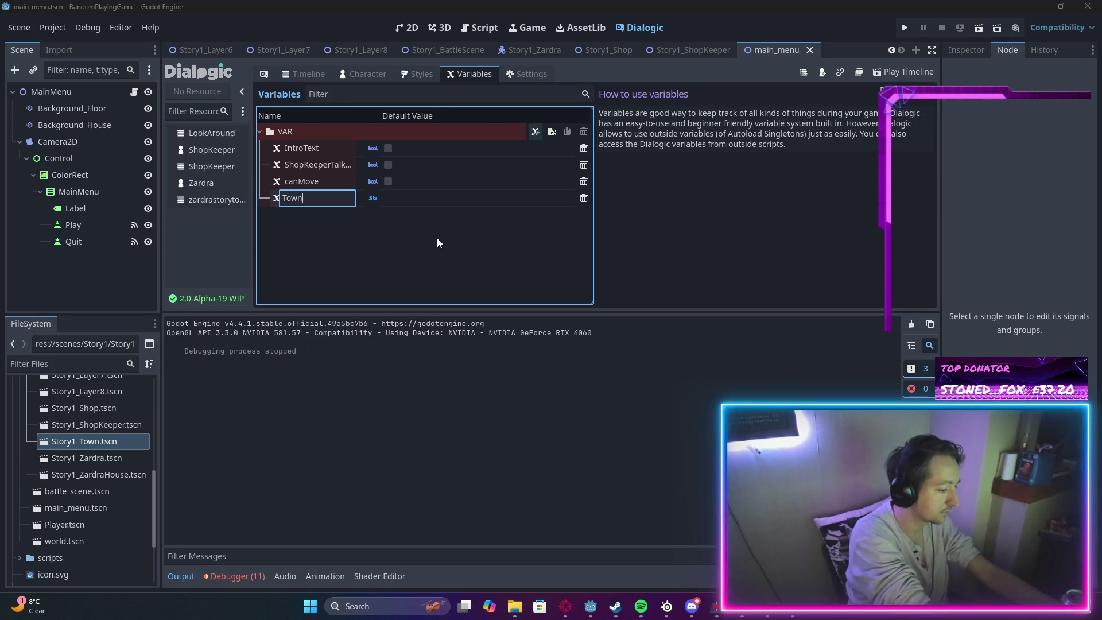
type("SequenceComplet")
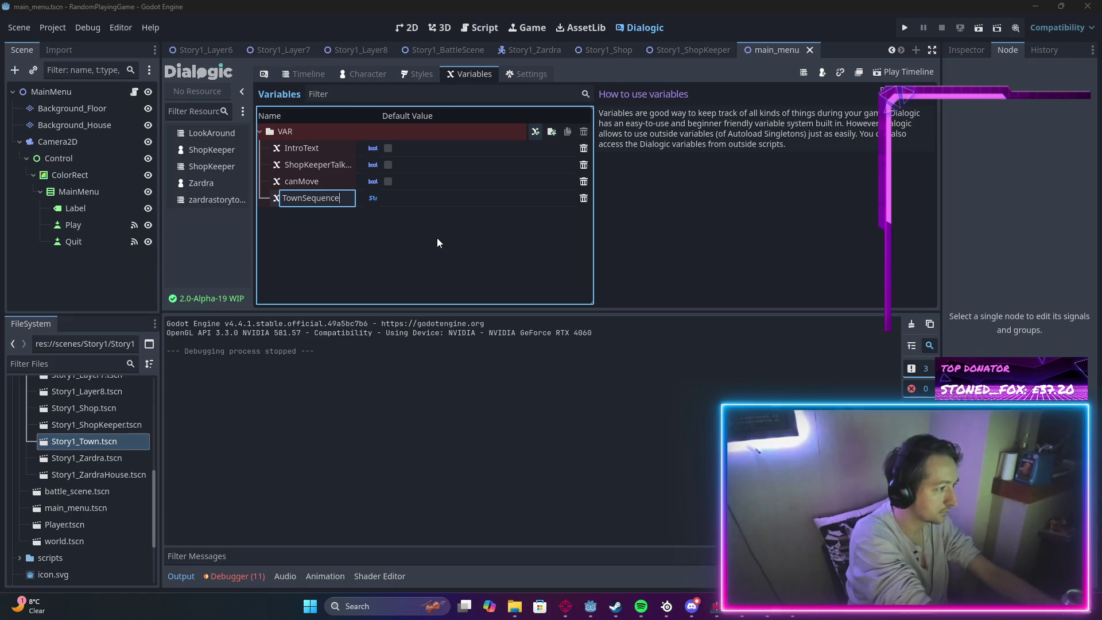
type("e")
key("Return")
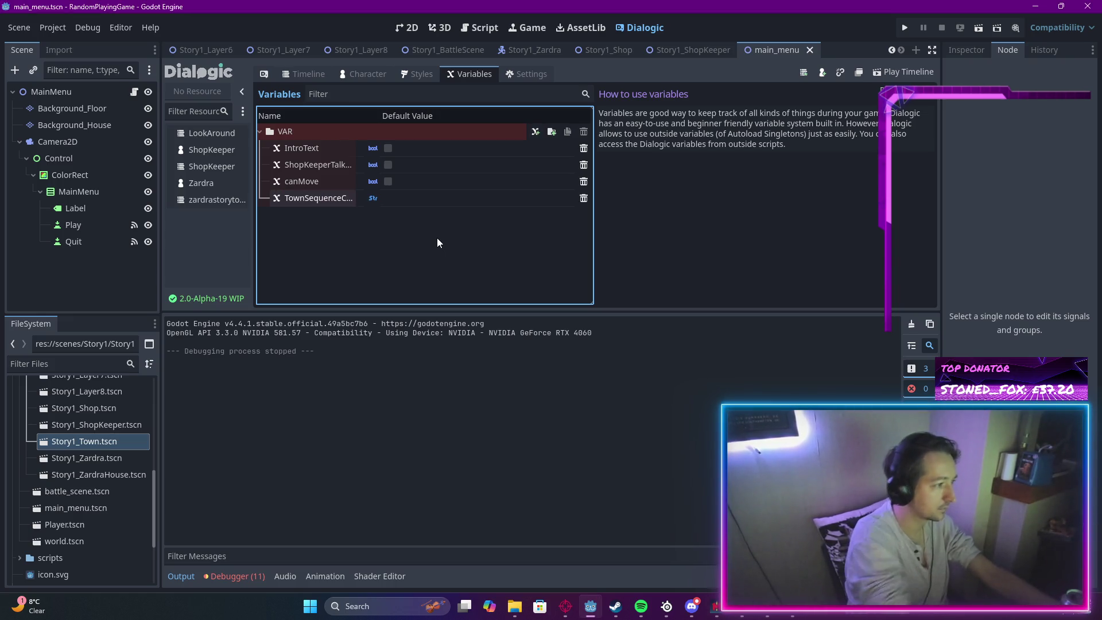
left_click(398, 200)
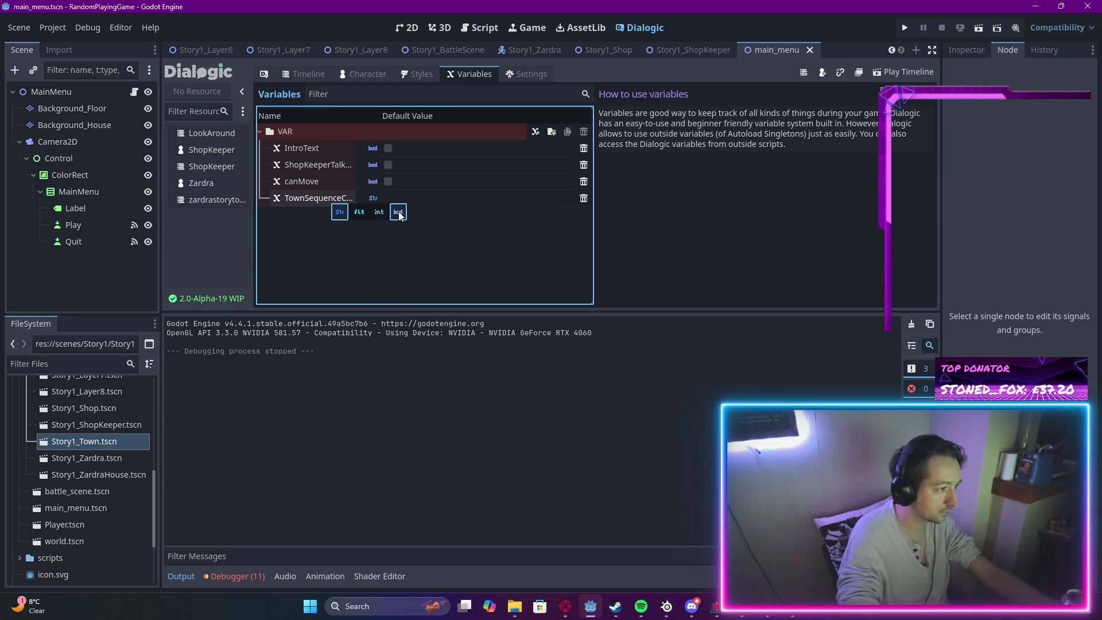
left_click(399, 213)
key("ctrl+s")
left_click(307, 74)
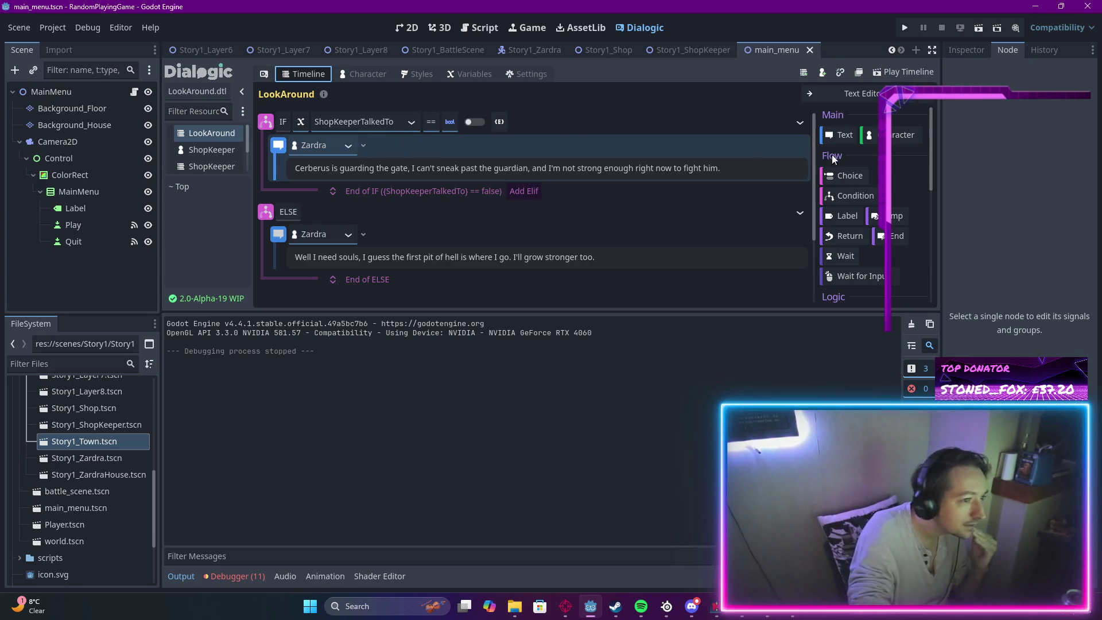
Step: Add a choice event at the top of the timeline, then delete it
left_click_drag(854, 177, 445, 115)
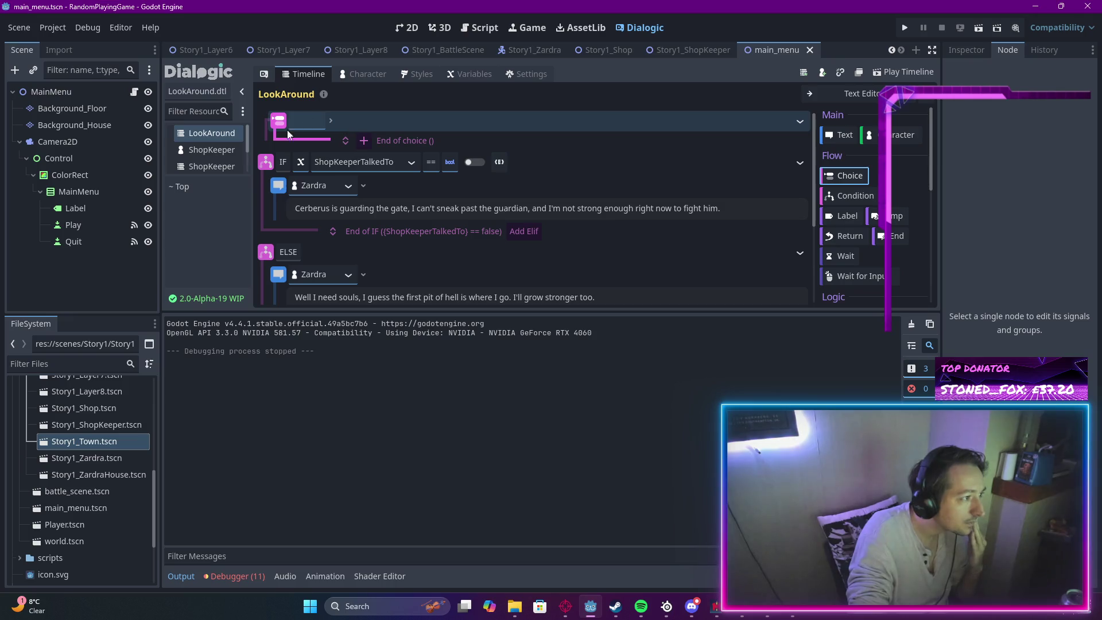
right_click(302, 122)
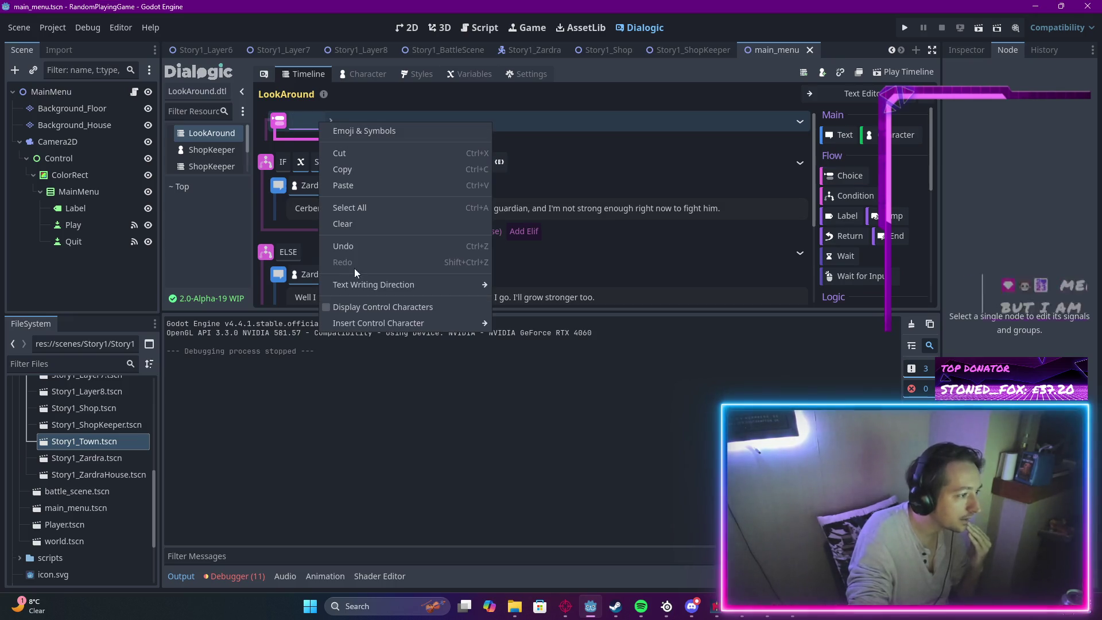
right_click(568, 120)
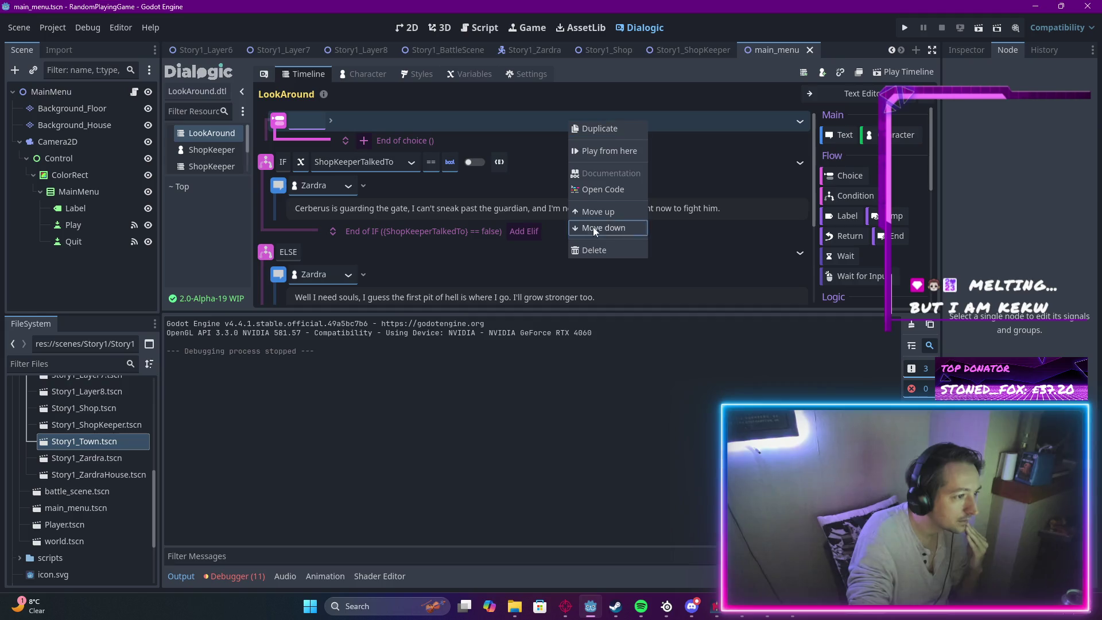
left_click(602, 242)
Step: Add a top condition checking TownSequenceComplete is false and nest the ShopKeeperTalkedTo check inside
mouse_move(853, 191)
left_mouse_down()
mouse_move(583, 135)
mouse_move(517, 105)
mouse_move(421, 170)
left_mouse_up()
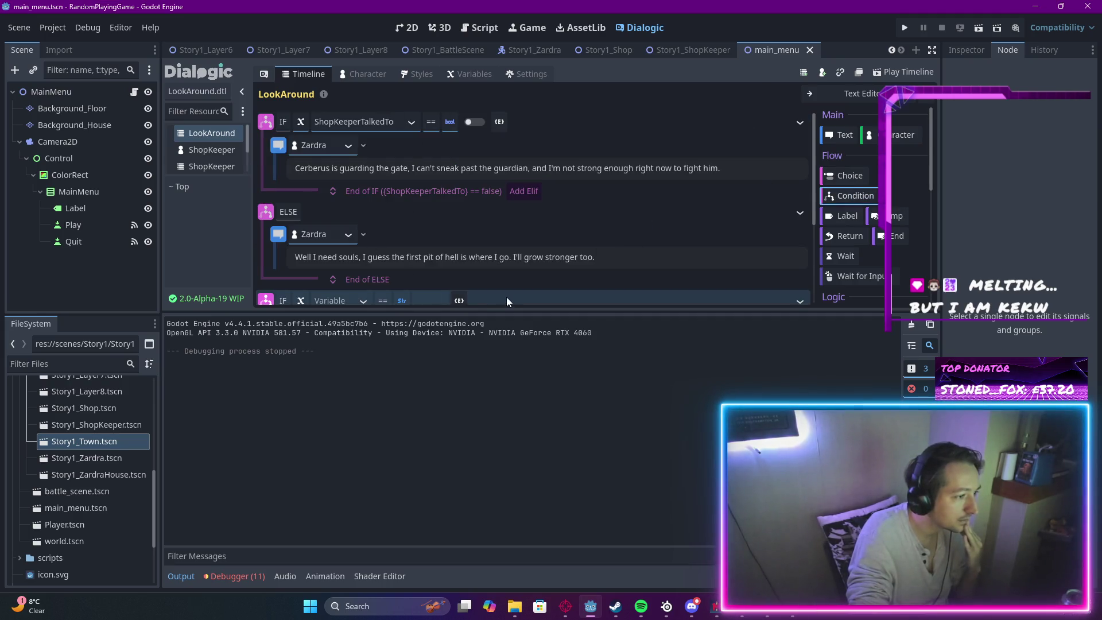
left_click_drag(508, 302, 423, 113)
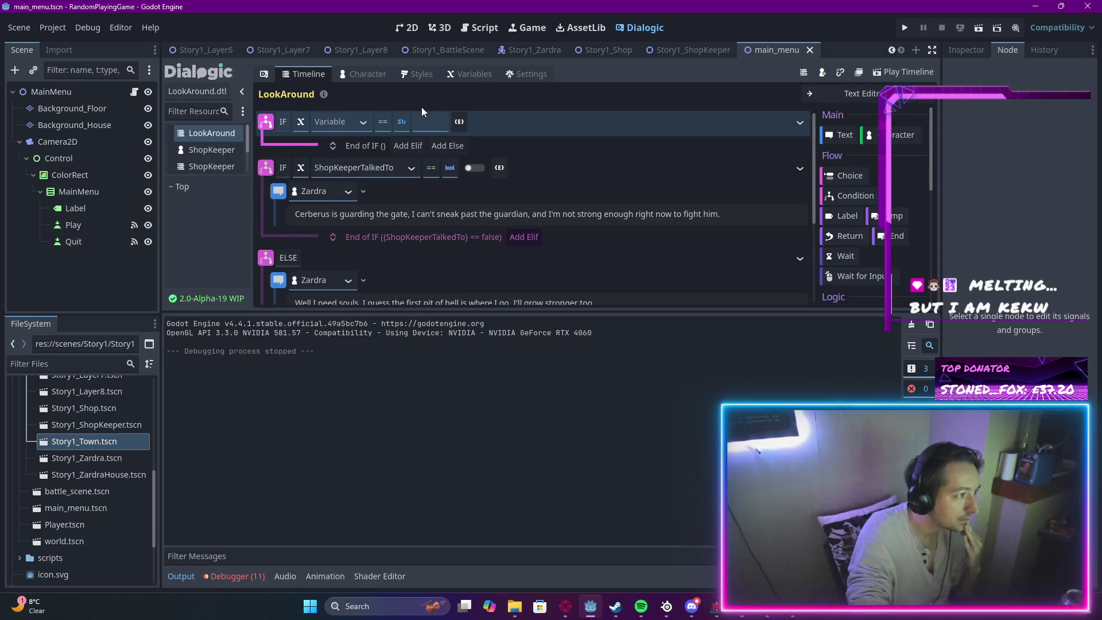
left_click(326, 123)
left_click(356, 192)
left_click(488, 123)
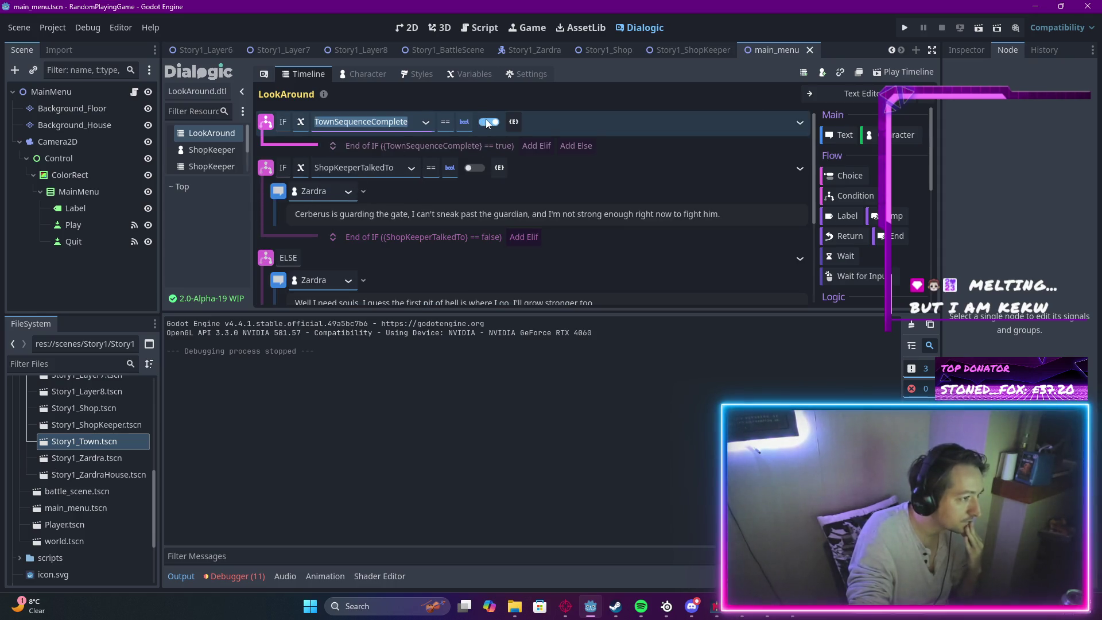
left_click(487, 123)
mouse_move(267, 167)
left_mouse_down()
mouse_move(322, 140)
mouse_move(322, 162)
mouse_move(323, 139)
left_mouse_up()
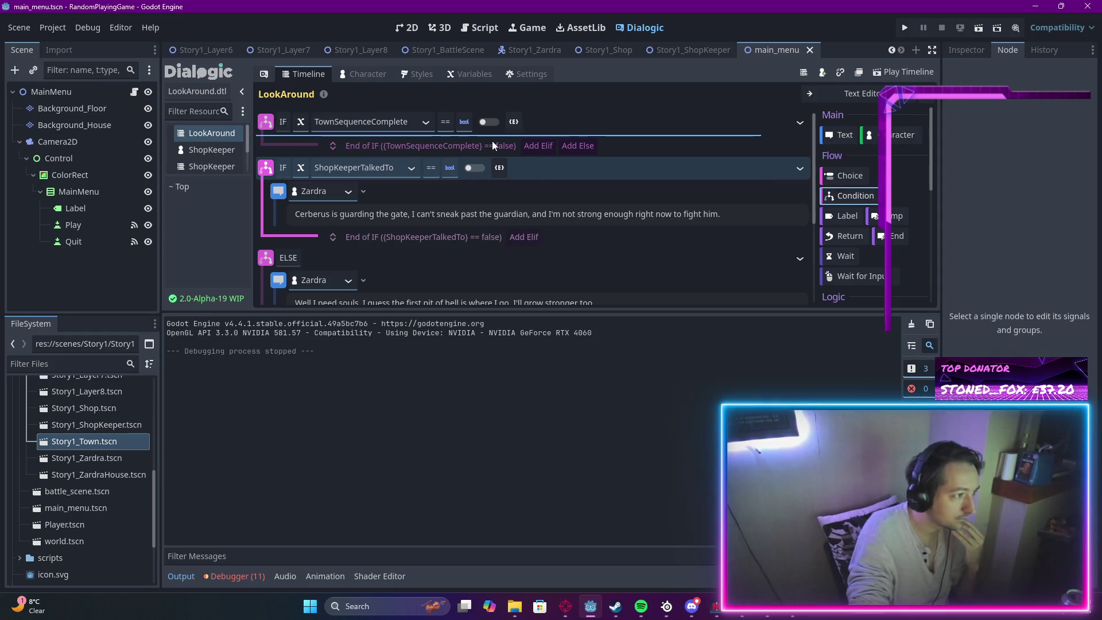
Step: Add an inner ShopKeeperTalkedTo condition and move the Cerberus line into it
left_click(850, 195)
left_click(350, 147)
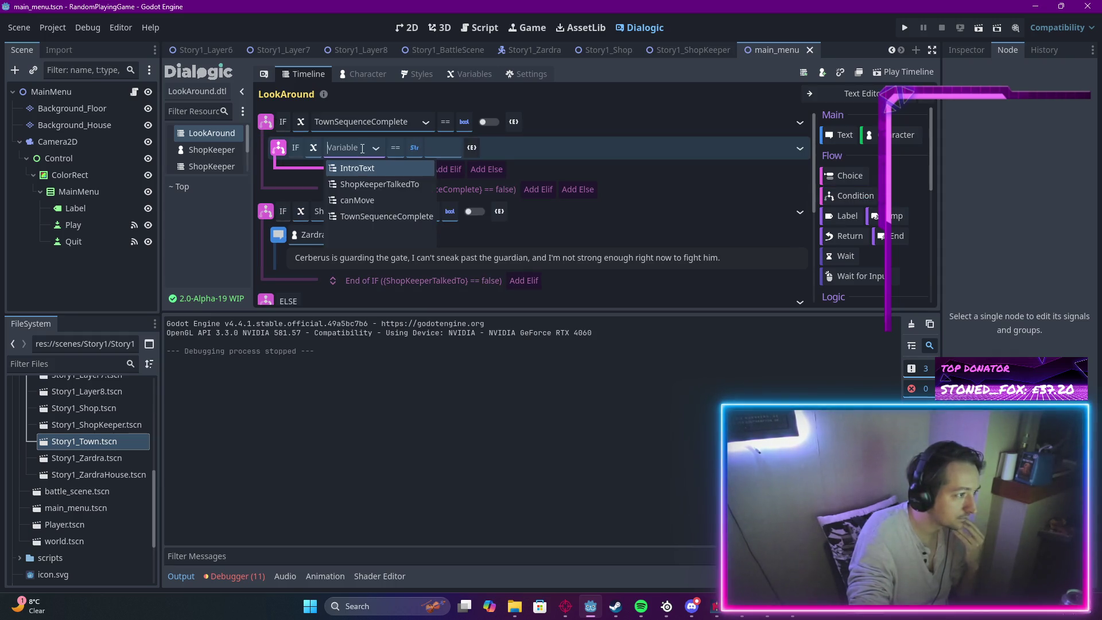
left_click(363, 181)
left_click(478, 148)
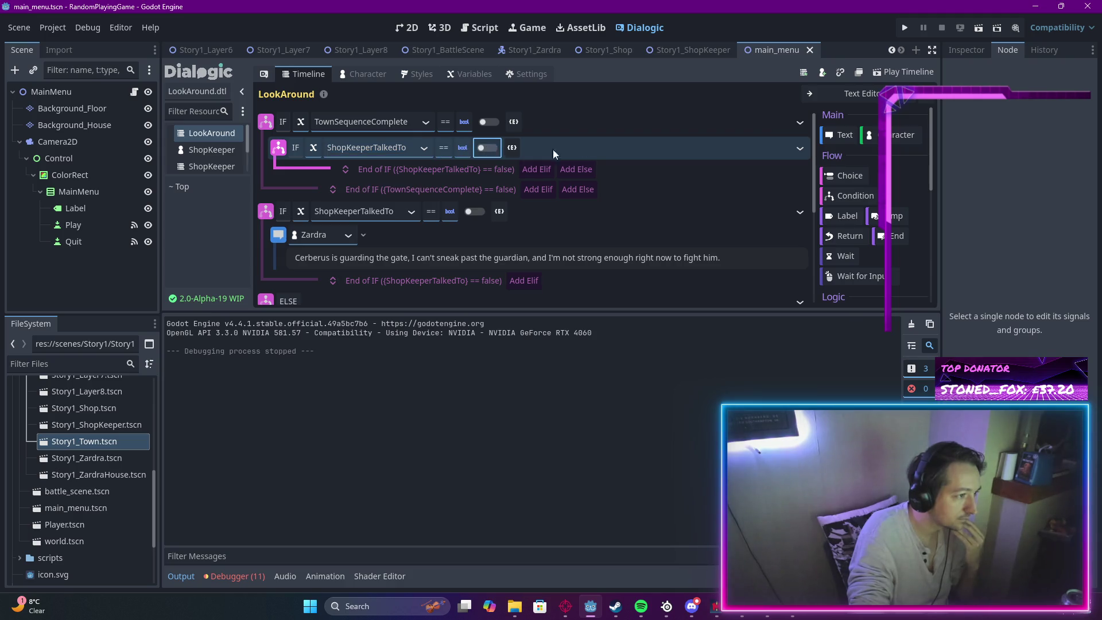
left_click_drag(314, 235, 318, 166)
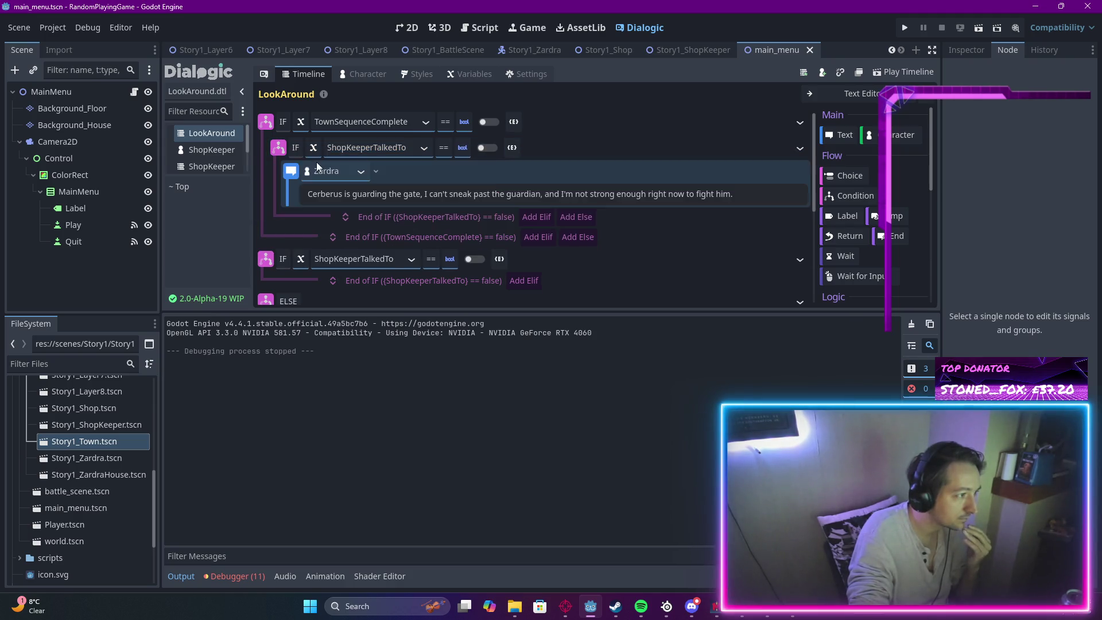
Step: Give the ShopKeeperTalkedTo condition an else branch holding the souls line
scroll(319, 196, "down", 5)
scroll(394, 165, "up", 2)
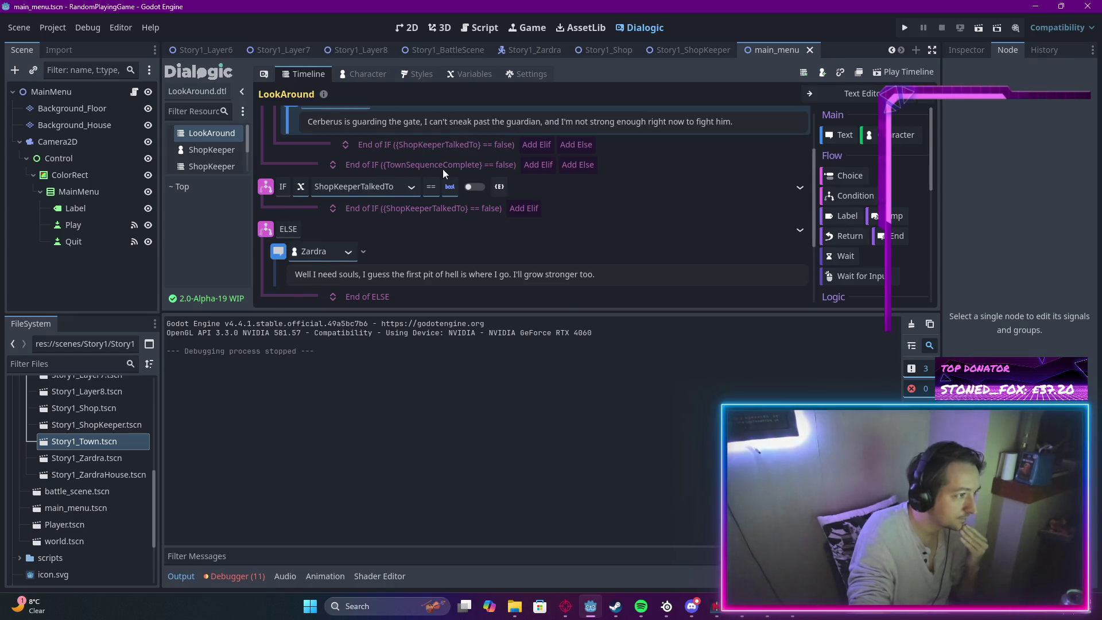
scroll(443, 169, "up", 2)
left_click(581, 170)
scroll(597, 232, "down", 5)
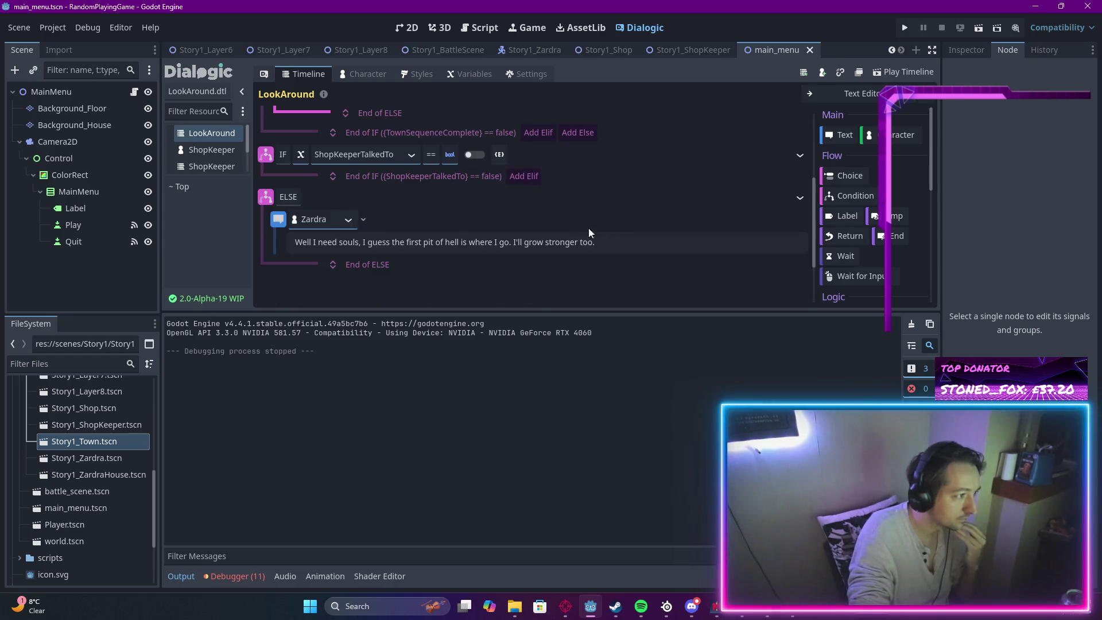
mouse_move(281, 218)
left_mouse_down()
mouse_move(314, 97)
mouse_move(316, 116)
left_mouse_up()
left_click_drag(315, 135, 315, 136)
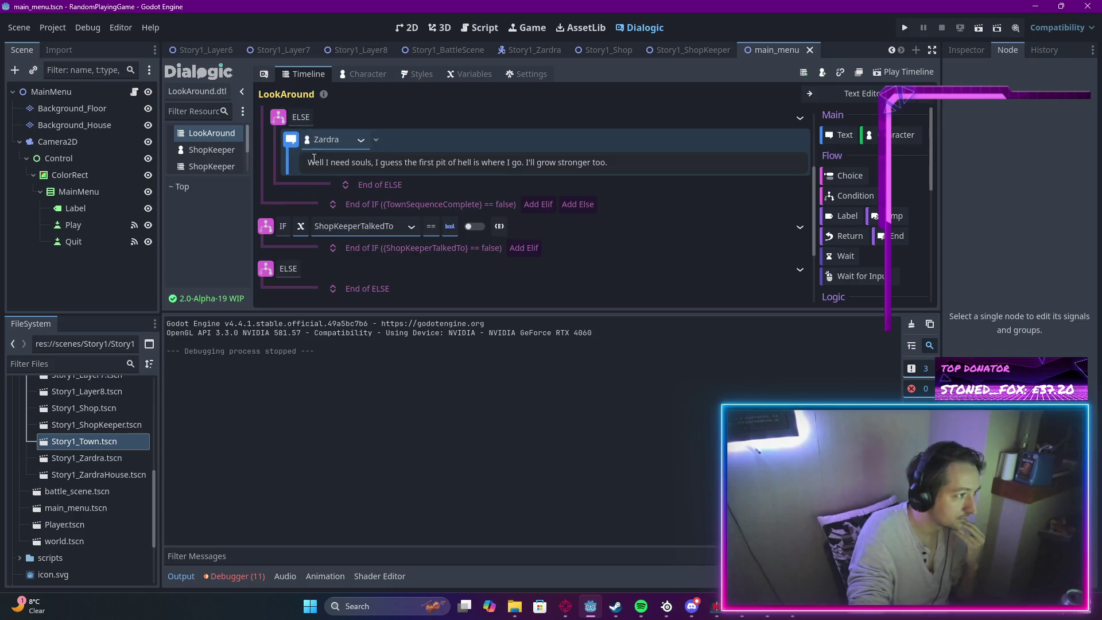
Step: Delete the leftover empty condition and its else, save, and launch a test run
right_click(268, 229)
left_click(291, 357)
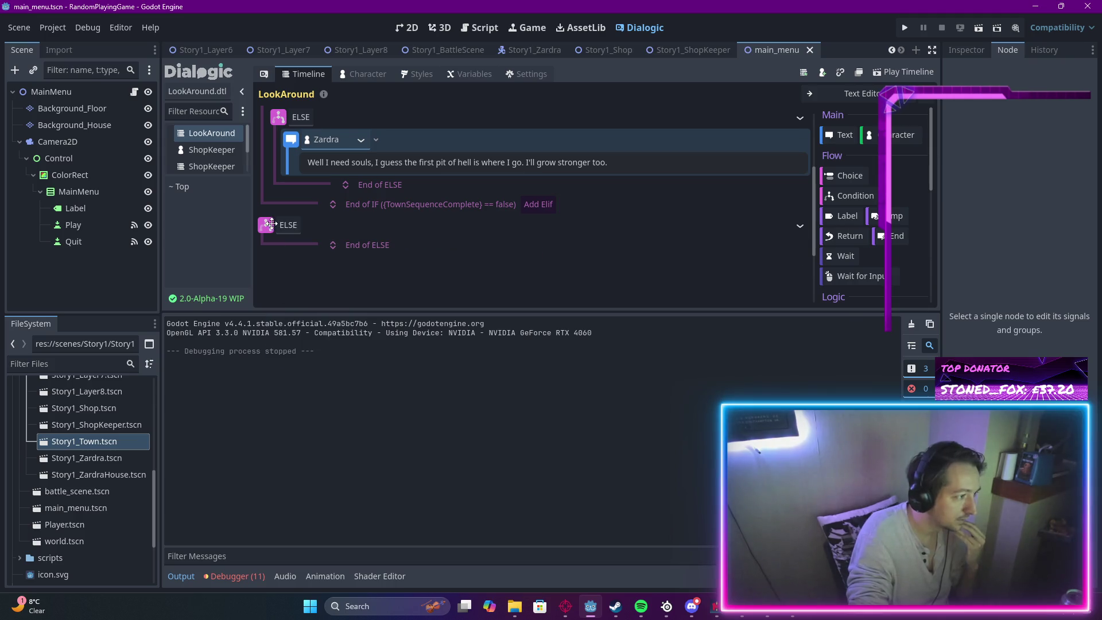
right_click(268, 229)
left_click(293, 357)
scroll(356, 216, "up", 2)
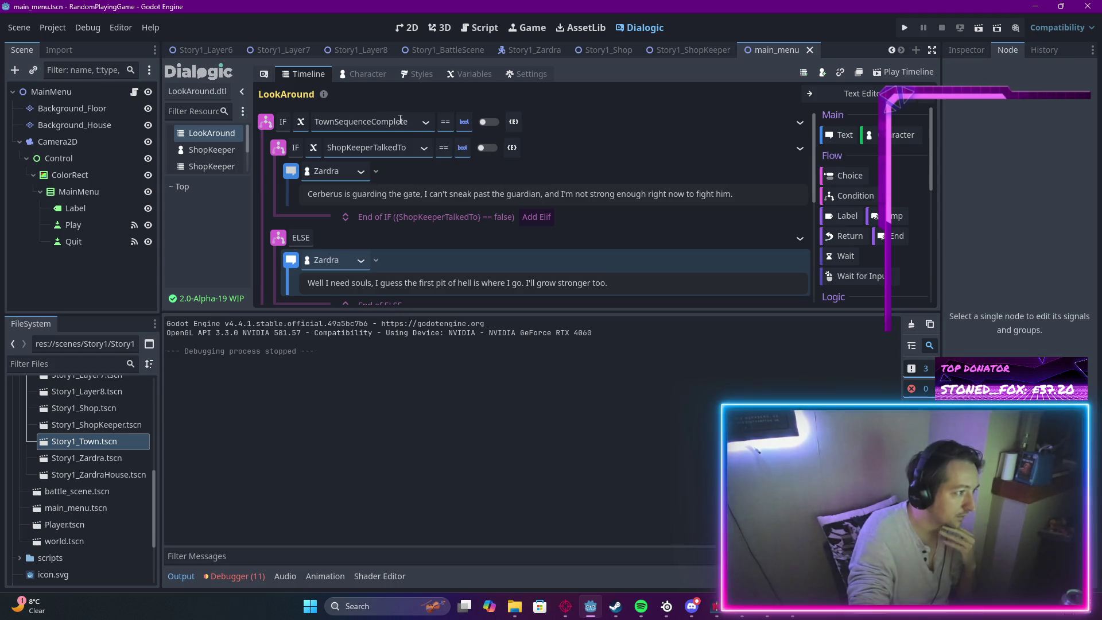
key("ctrl+s")
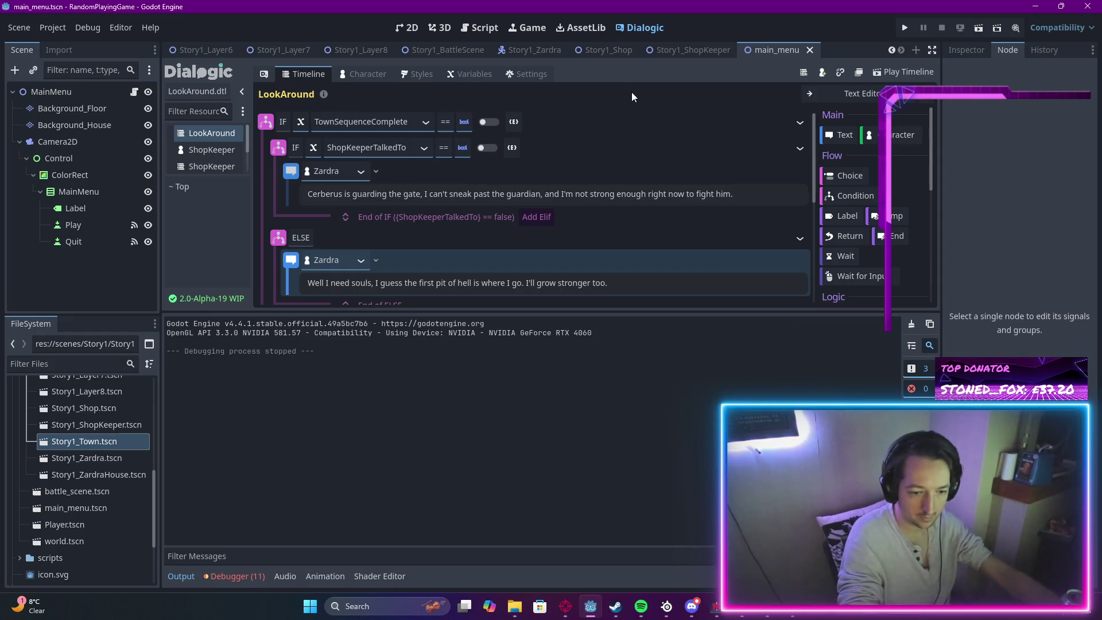
key("F5")
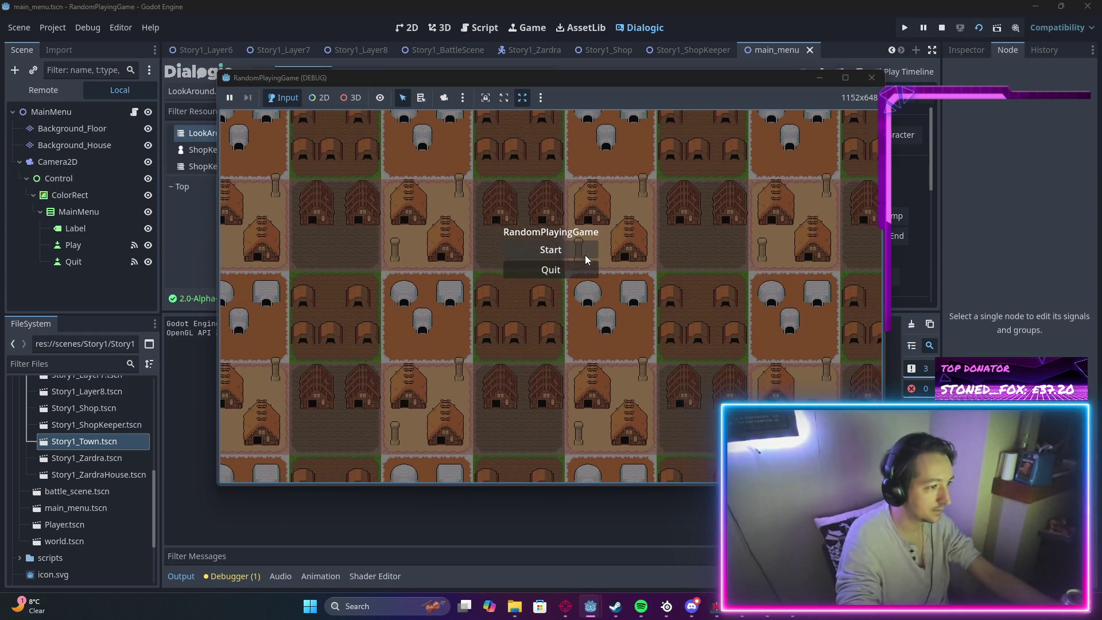
left_click(585, 255)
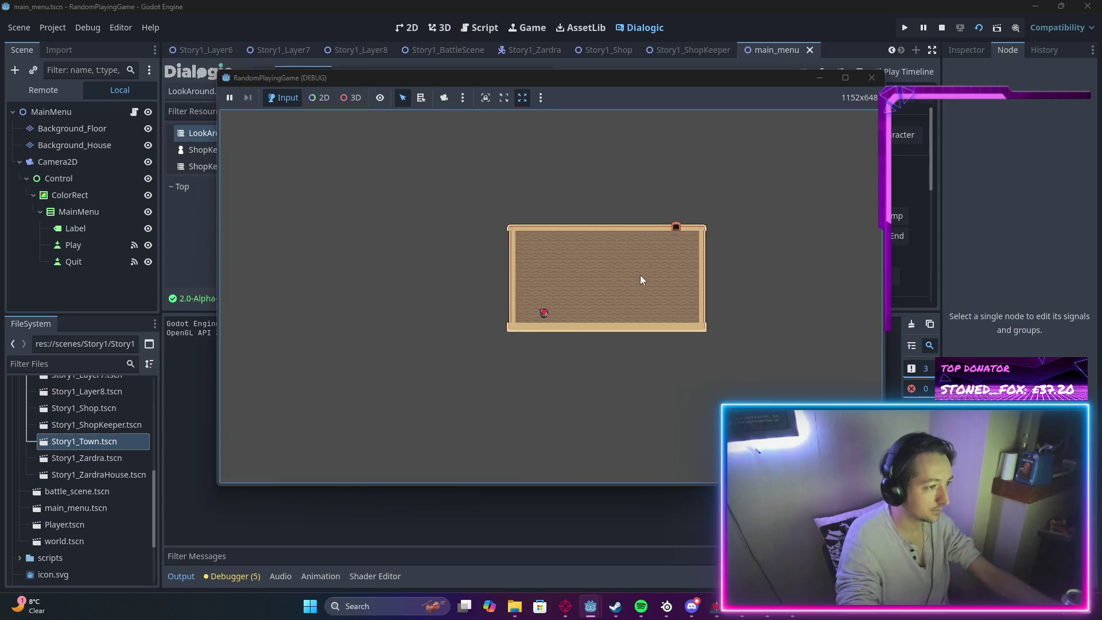
left_click(635, 272)
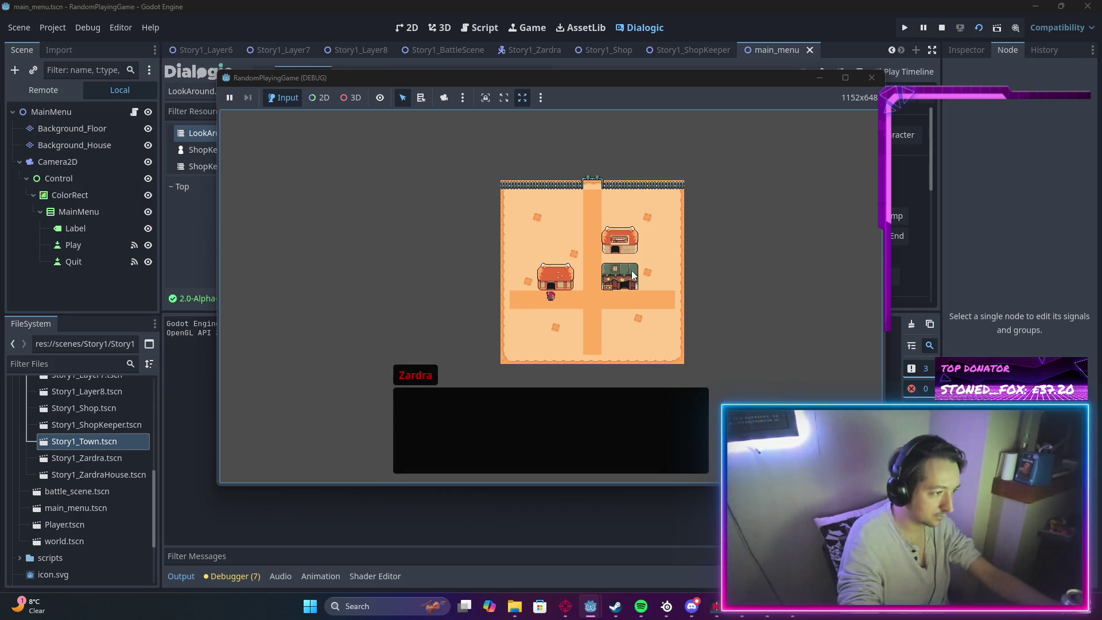
left_click(632, 272)
left_click(633, 276)
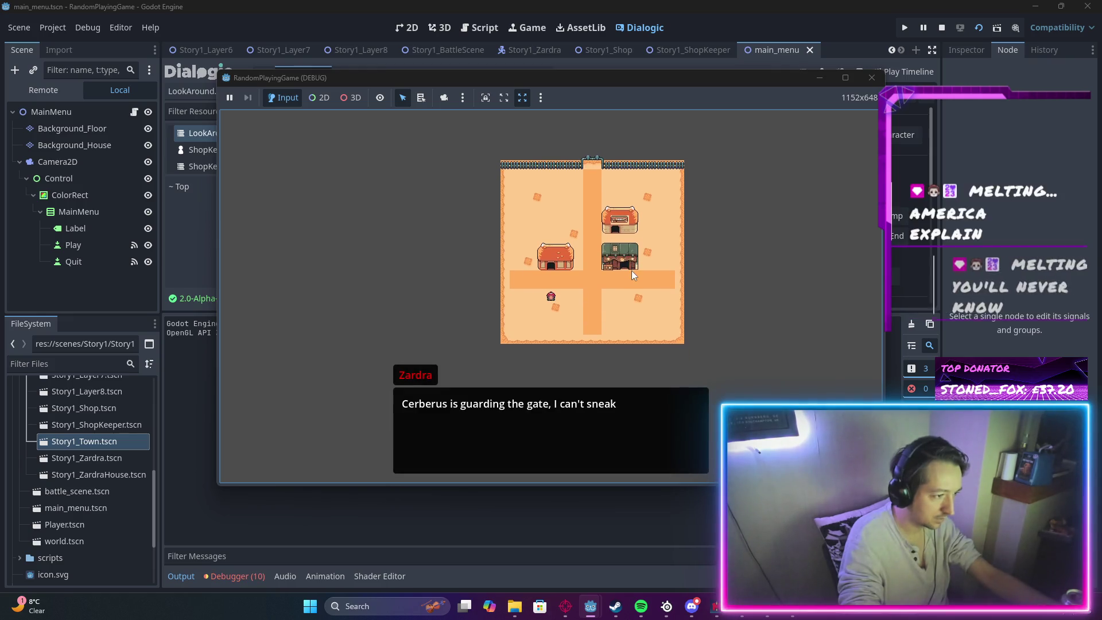
left_click(631, 271)
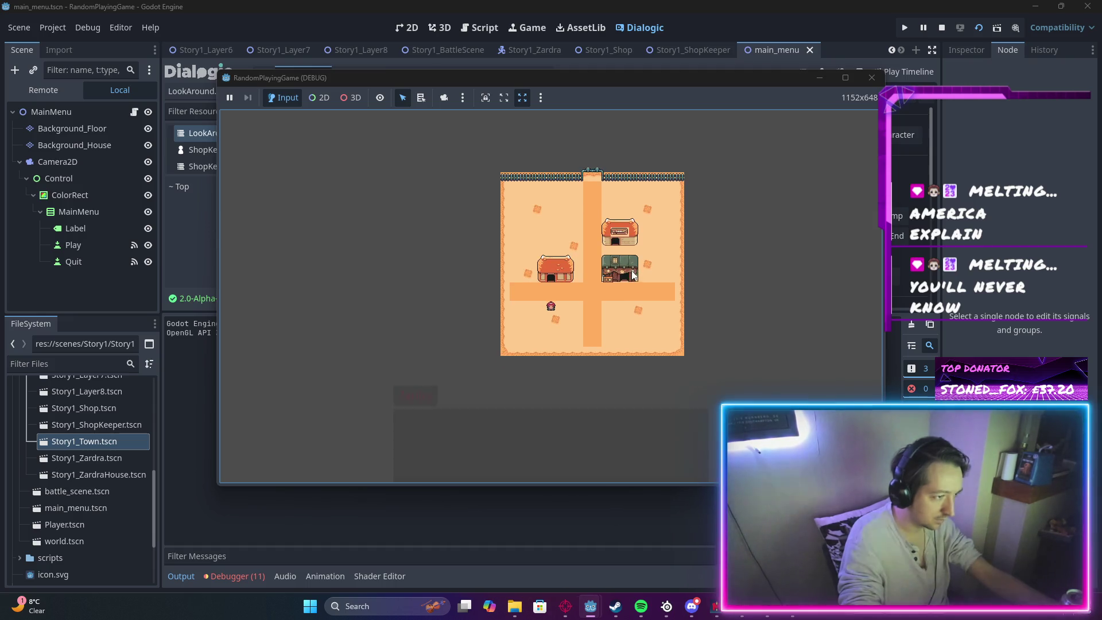
left_click(635, 271)
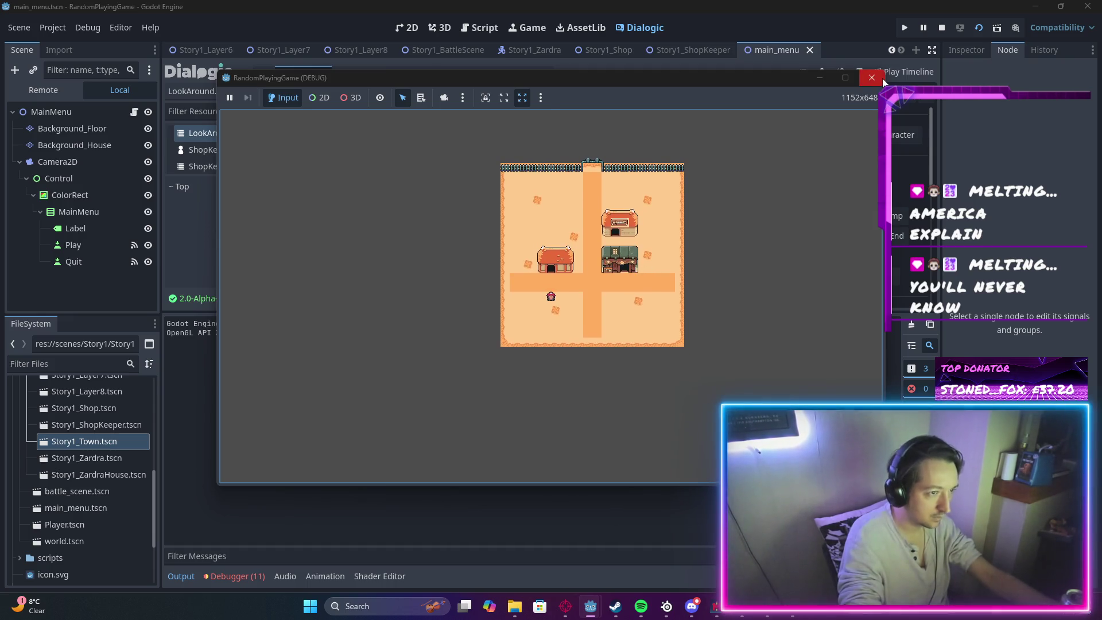
left_click(881, 78)
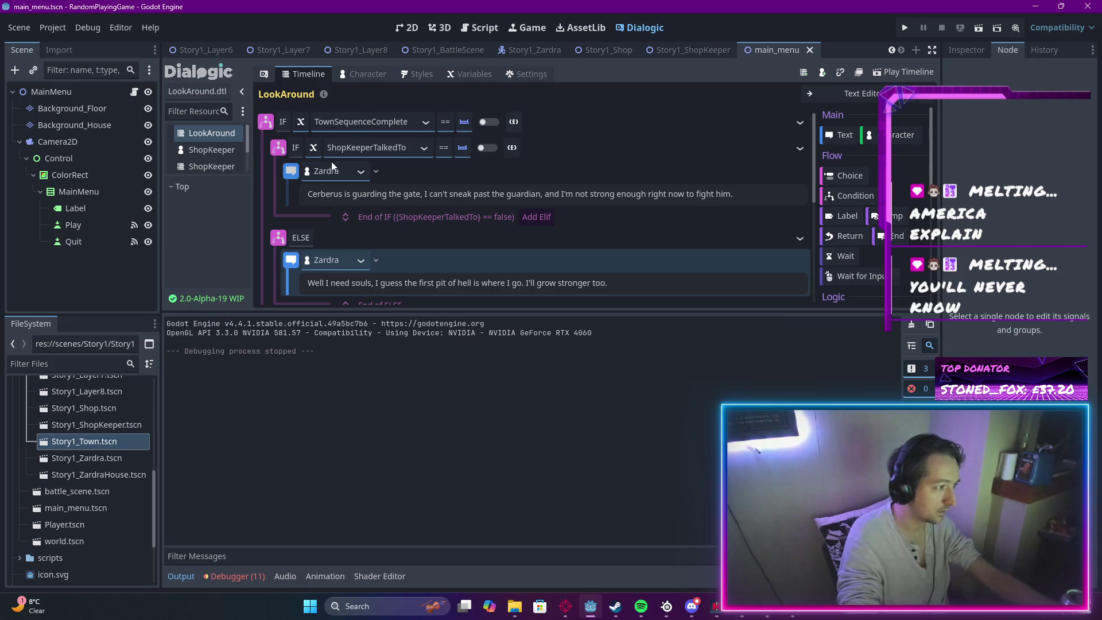
Step: Insert a Set Variable event and make the inner condition check TownSequenceComplete is true, then save
scroll(842, 239, "down", 2)
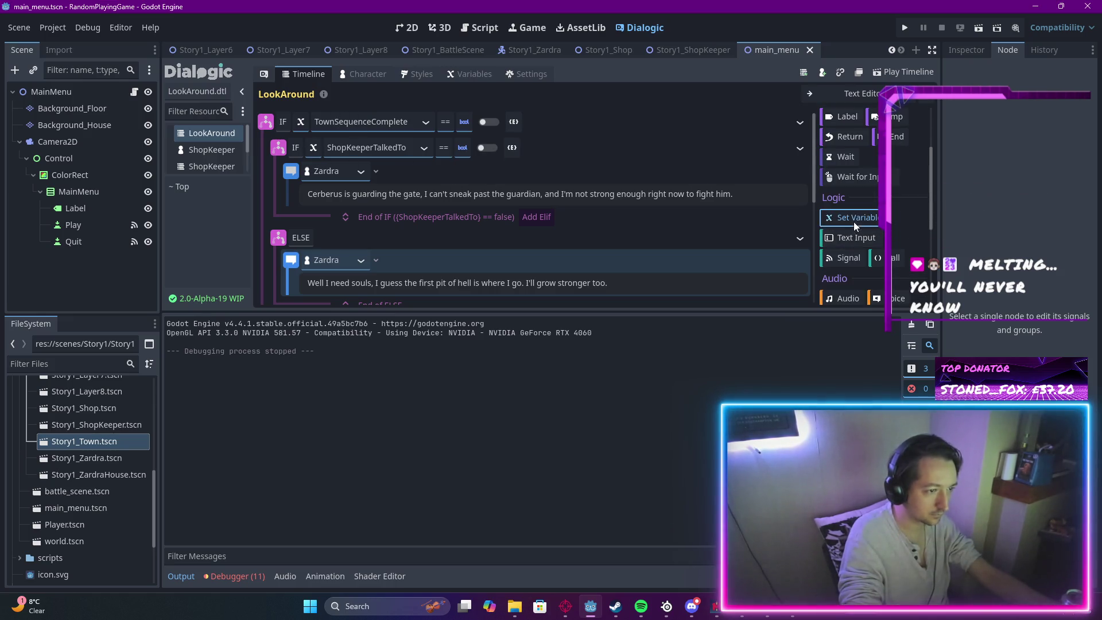
mouse_move(853, 221)
left_mouse_down()
mouse_move(414, 141)
mouse_move(409, 150)
left_mouse_up()
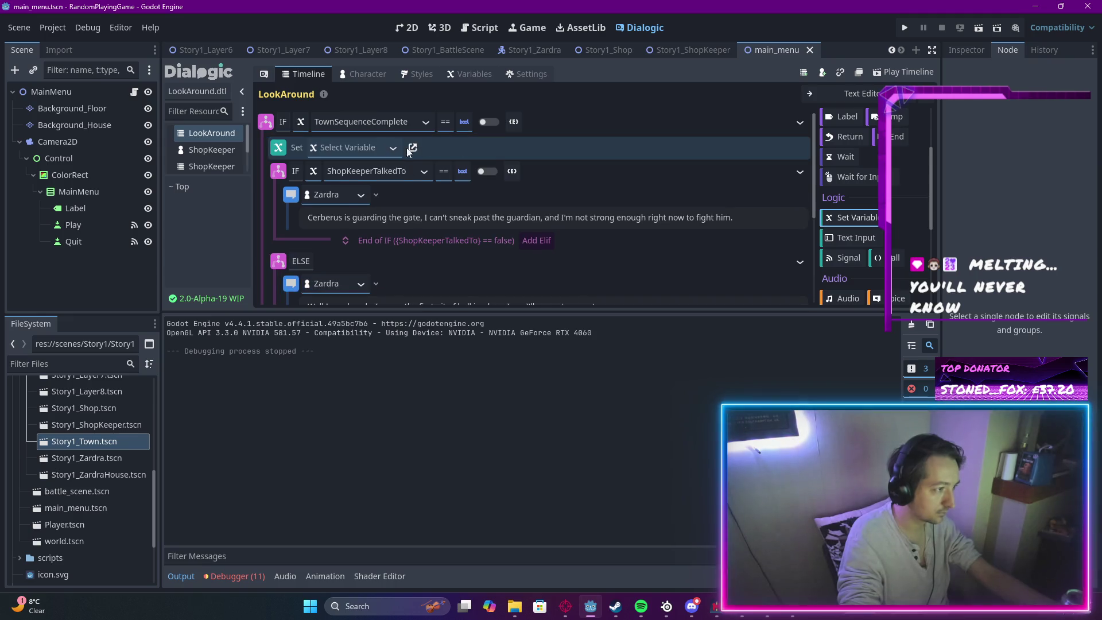
left_click(425, 172)
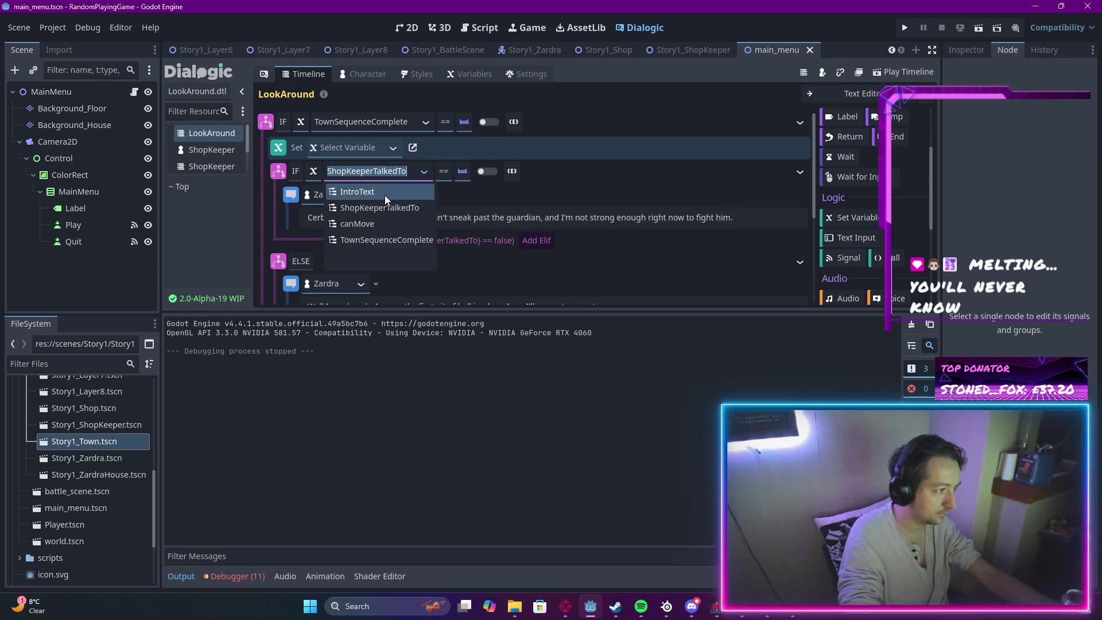
left_click(374, 240)
left_click(502, 171)
key("ctrl+s")
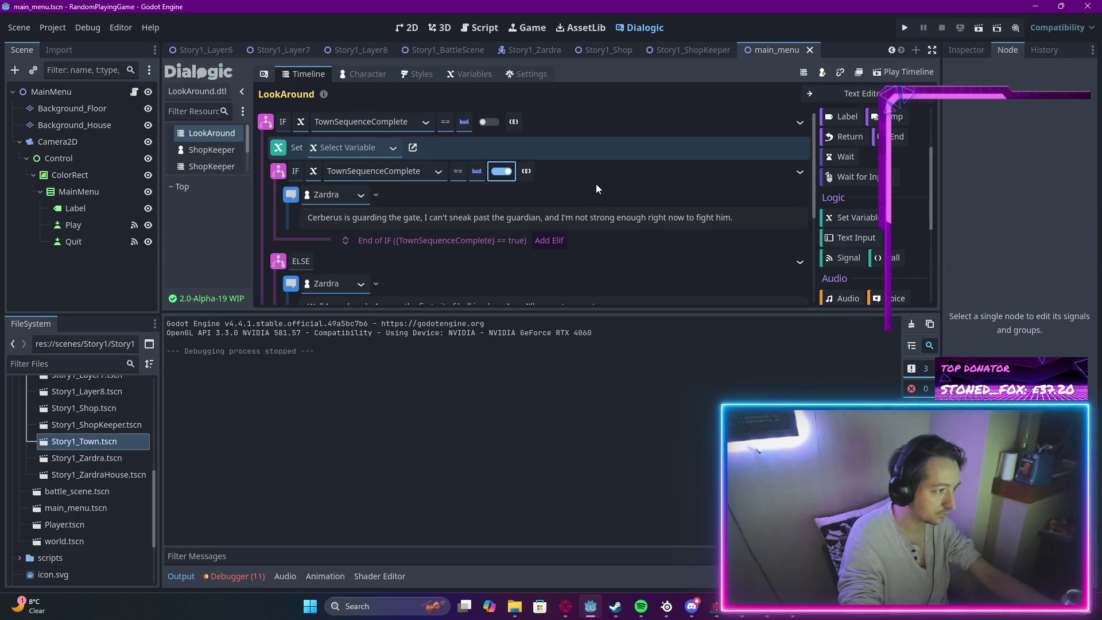
Step: Delete the unused Set Variable event and select the inner condition's variable name
scroll(408, 200, "down", 2)
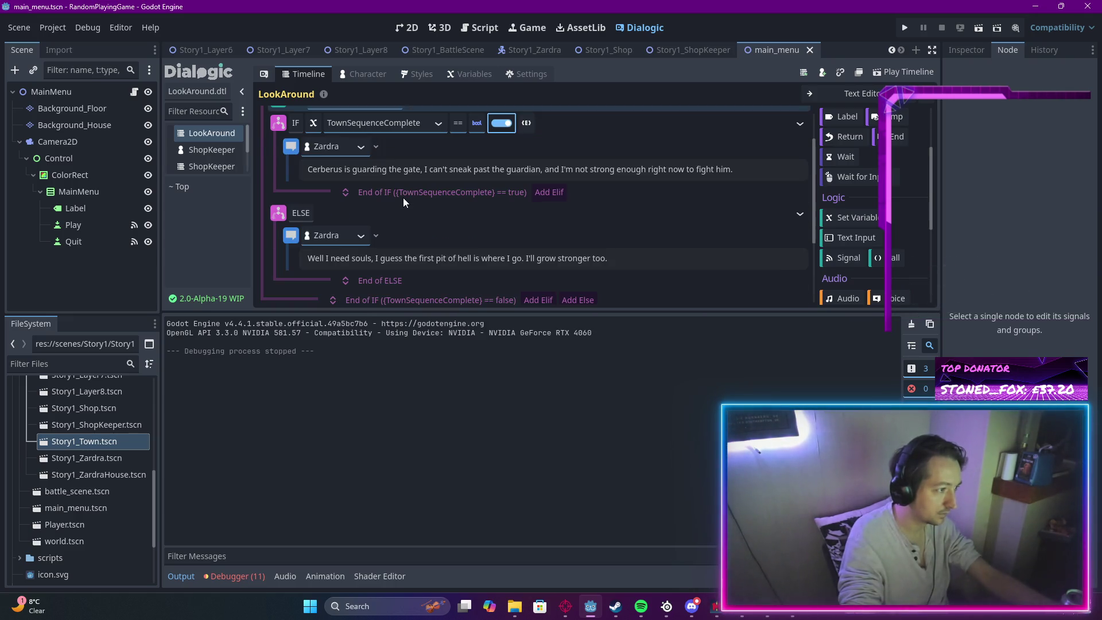
scroll(411, 192, "up", 2)
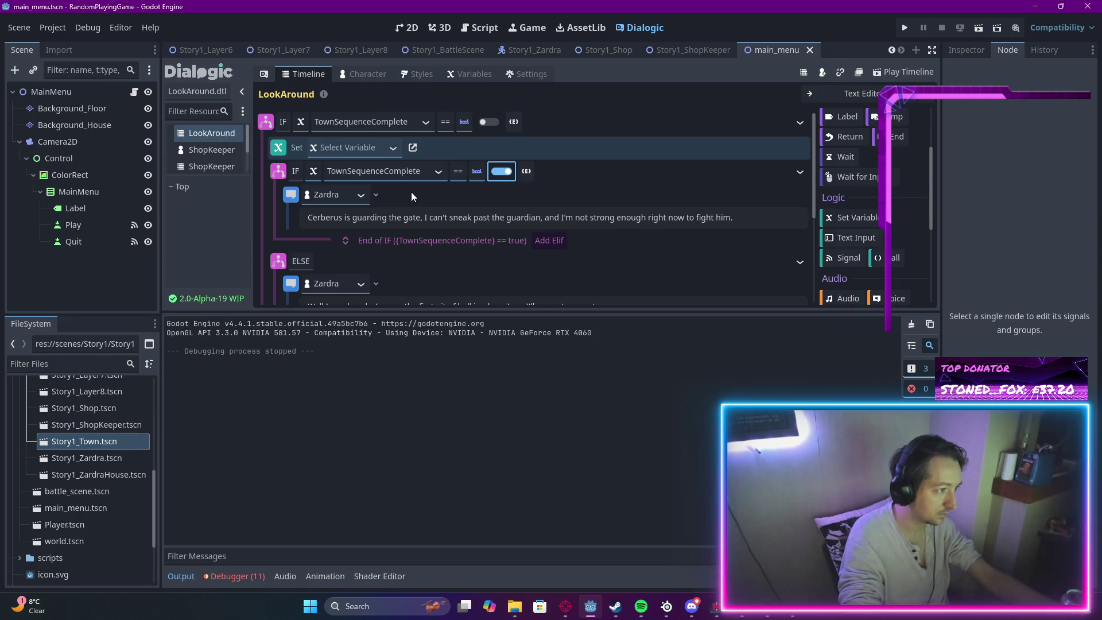
scroll(411, 192, "down", 3)
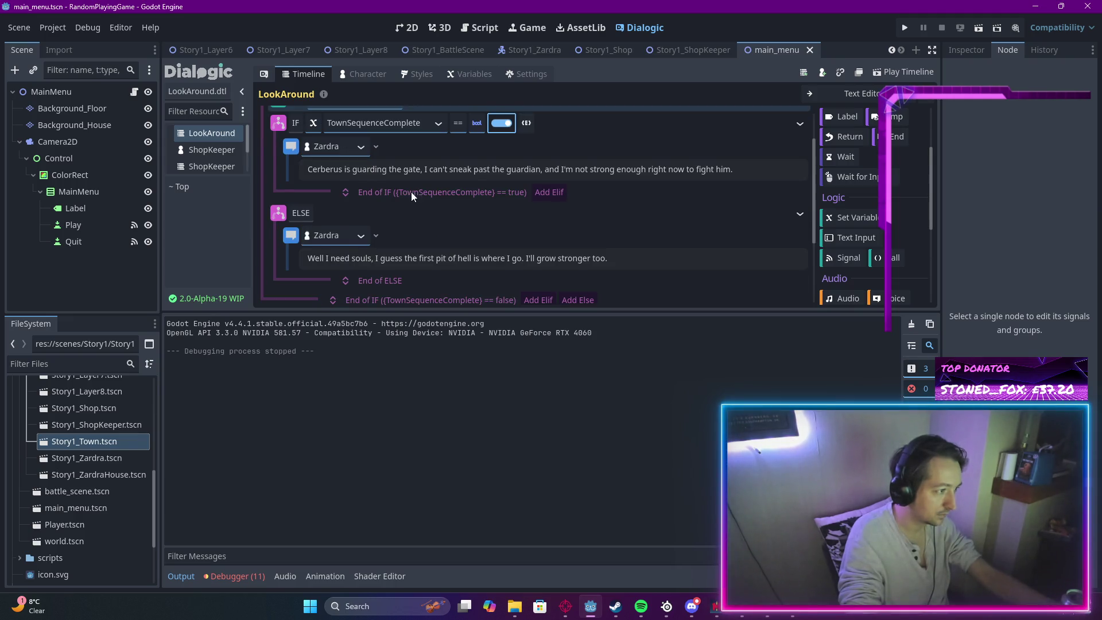
scroll(411, 192, "down", 1)
scroll(411, 192, "up", 4)
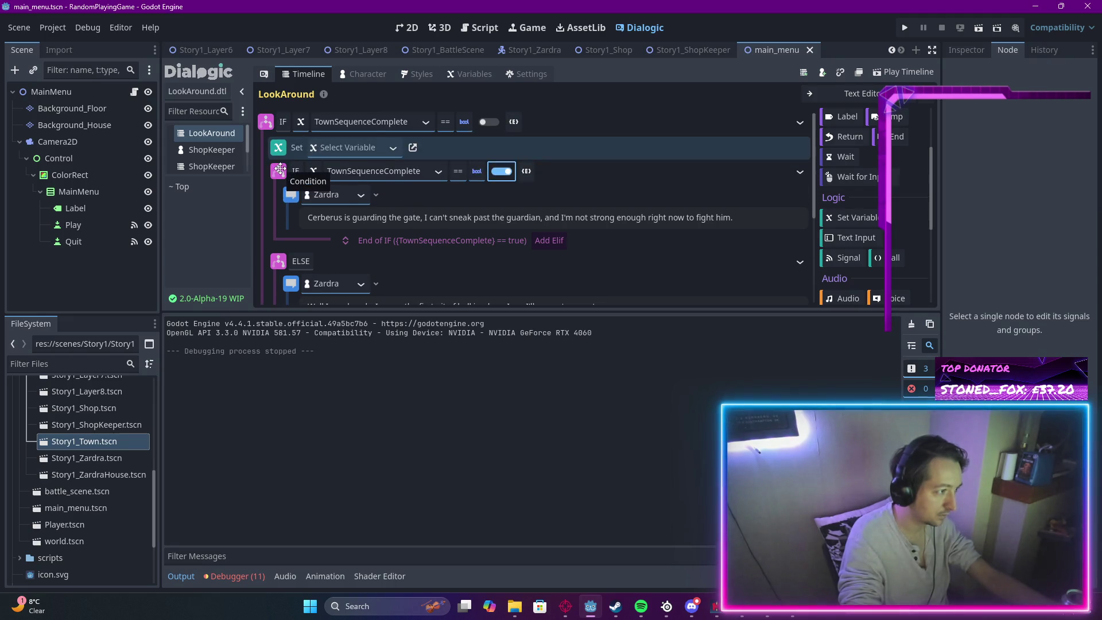
key("Delete")
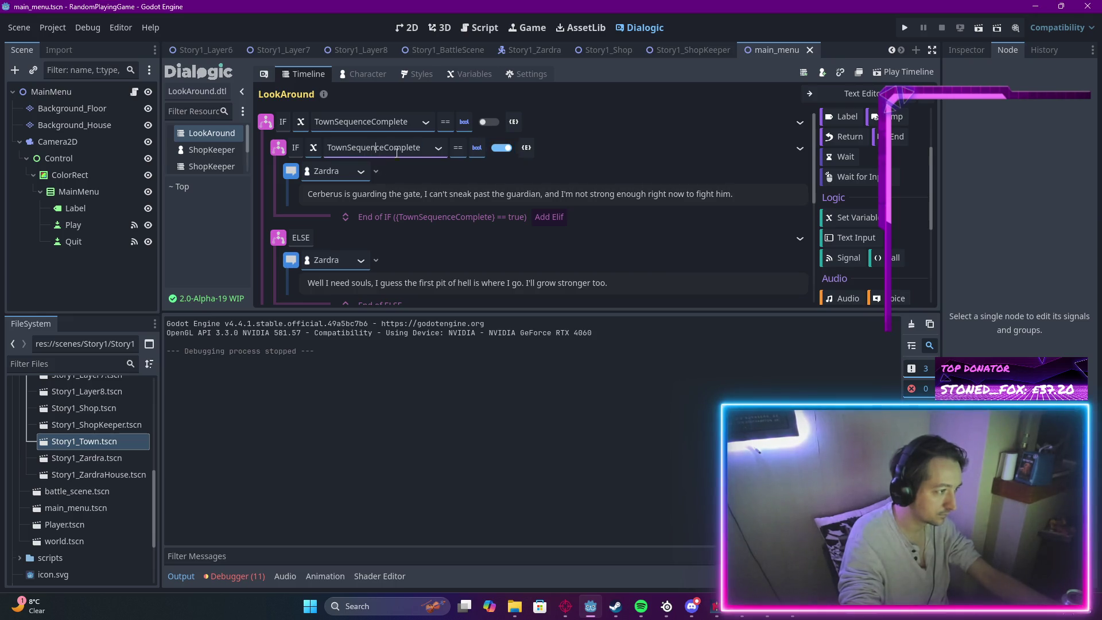
double_click(429, 145)
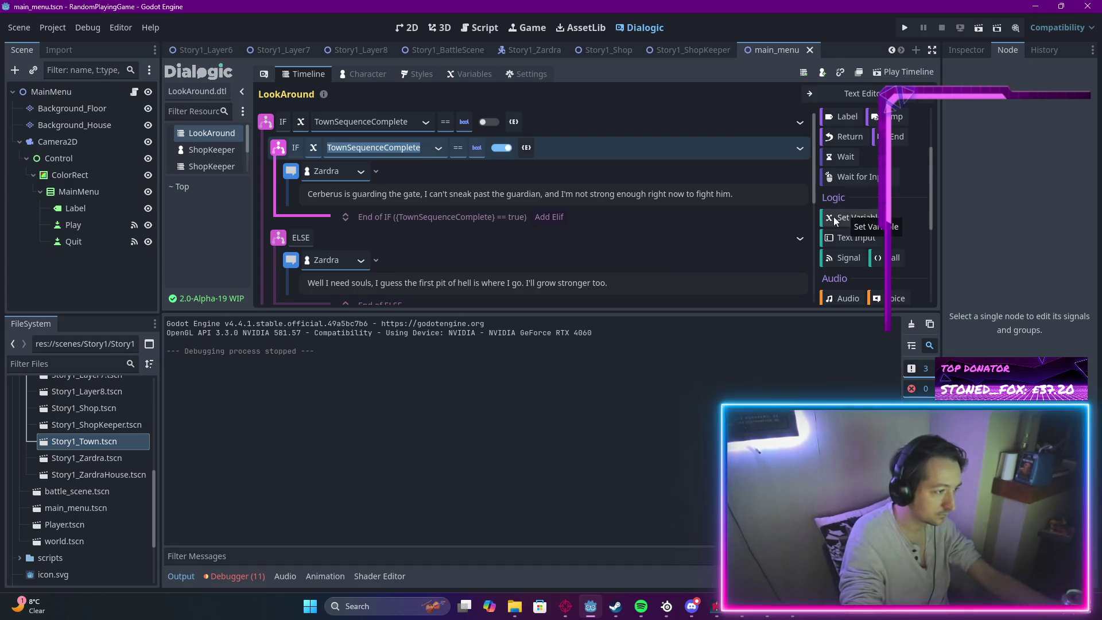
Step: Delete the trailing ShopKeeperTalkedTo condition and its else block
scroll(577, 224, "down", 2)
scroll(681, 231, "down", 2)
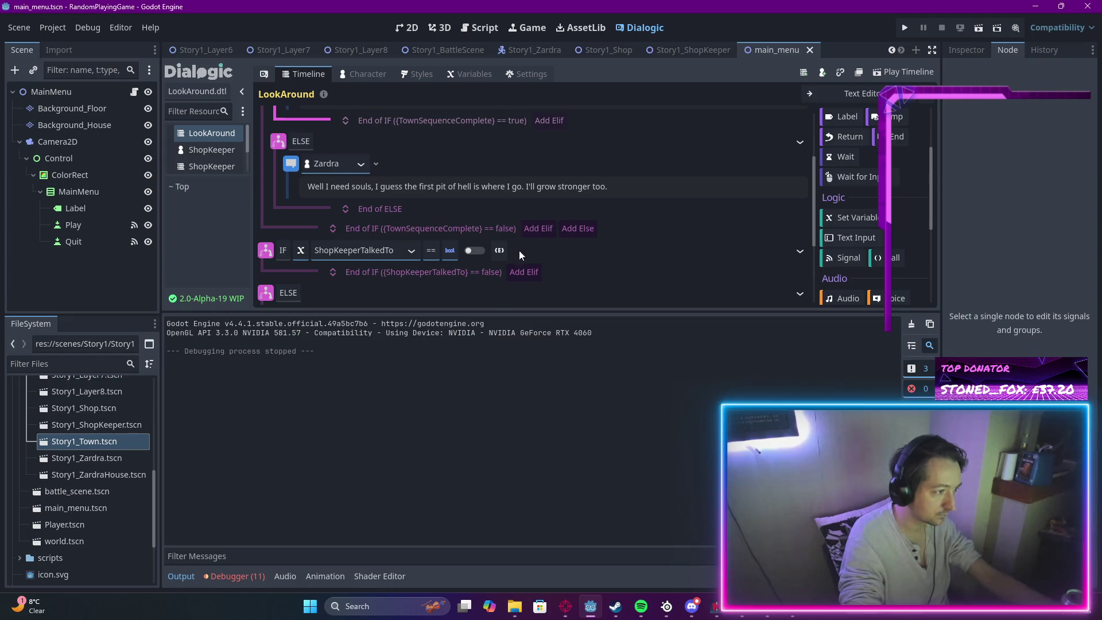
left_click(512, 247)
right_click(513, 247)
left_click(561, 373)
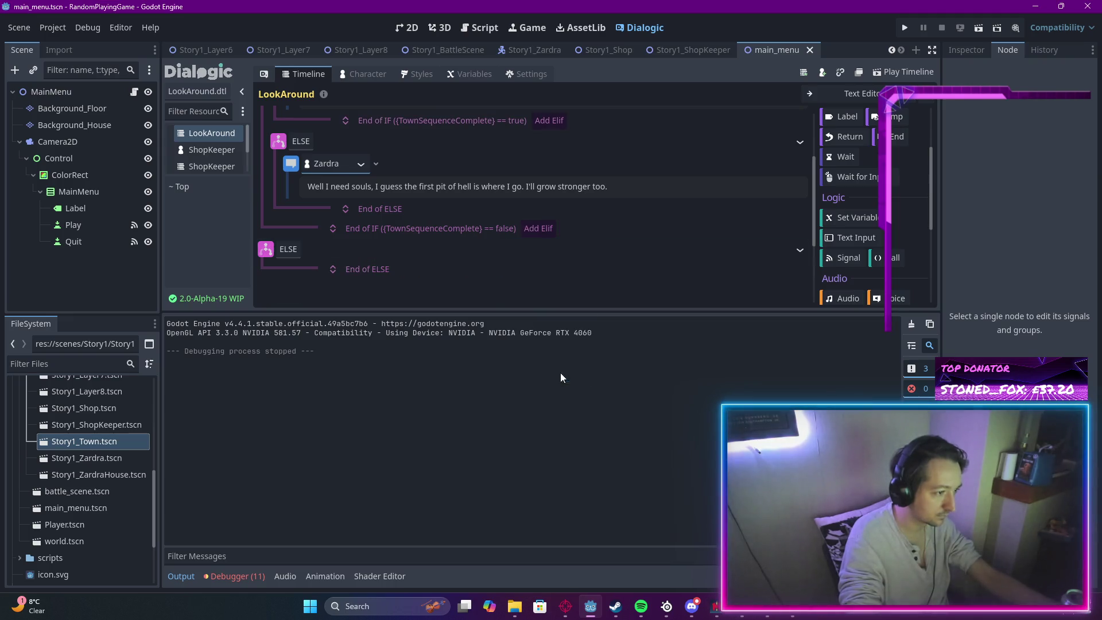
right_click(501, 247)
left_click(530, 376)
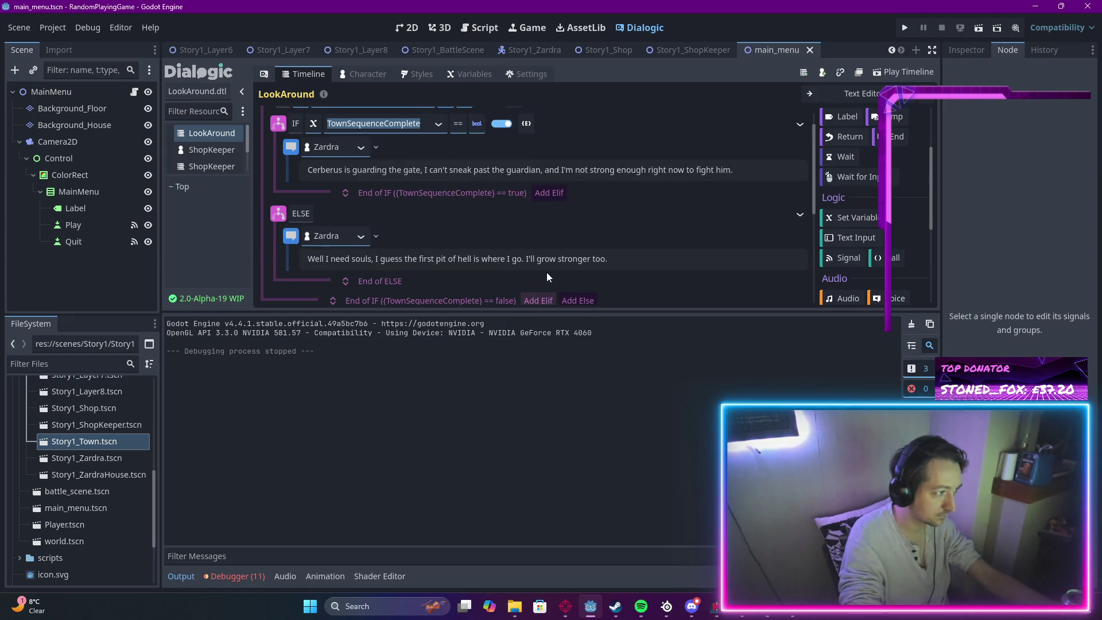
scroll(547, 272, "down", 1)
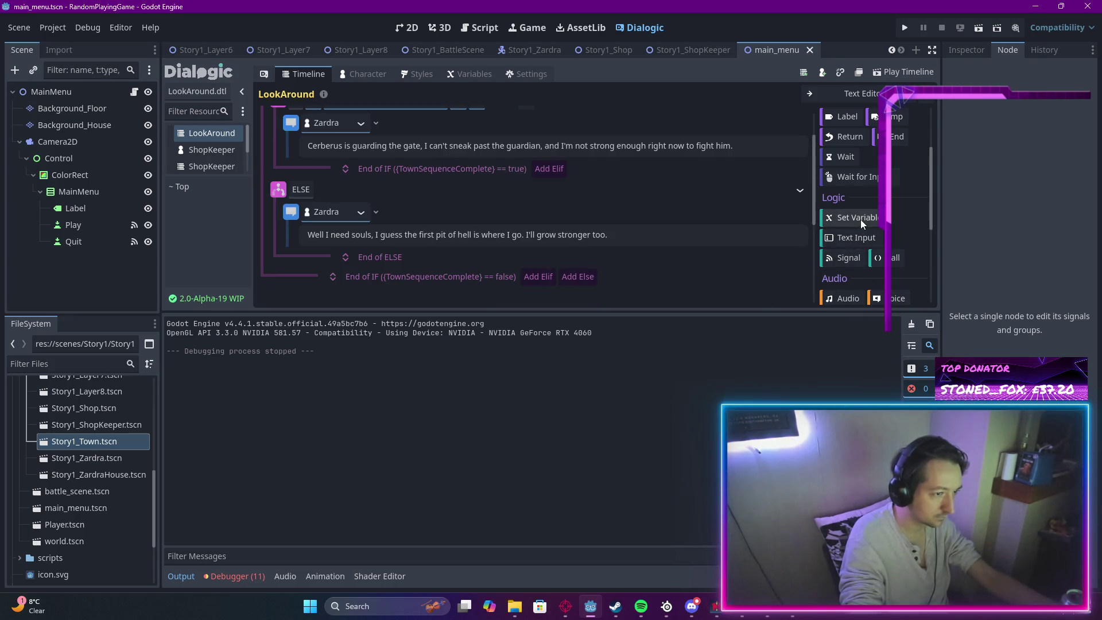
Step: Add a Set Variable event setting TownSequenceComplete to true after the conditions, save, and run with F5
left_click_drag(860, 219, 474, 267)
left_click(374, 279)
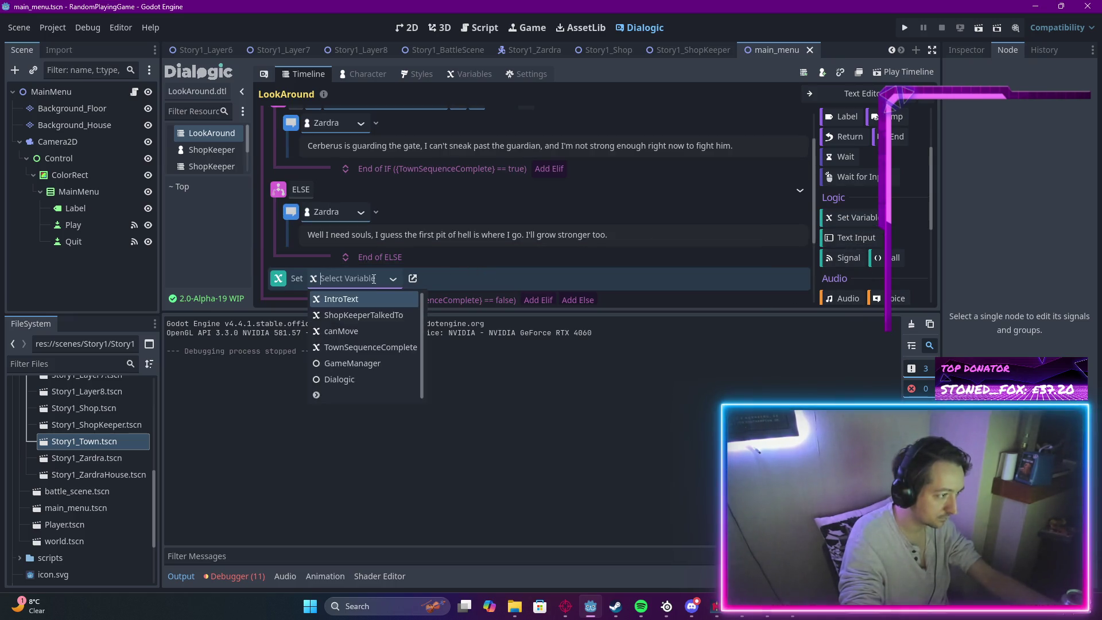
left_click(371, 347)
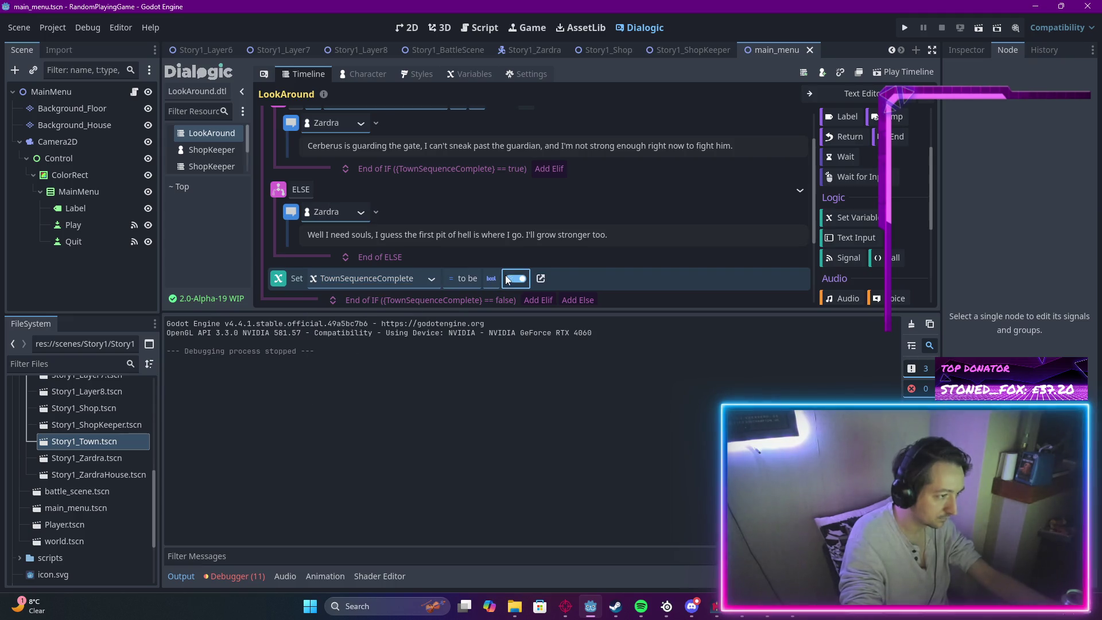
key("ctrl+s")
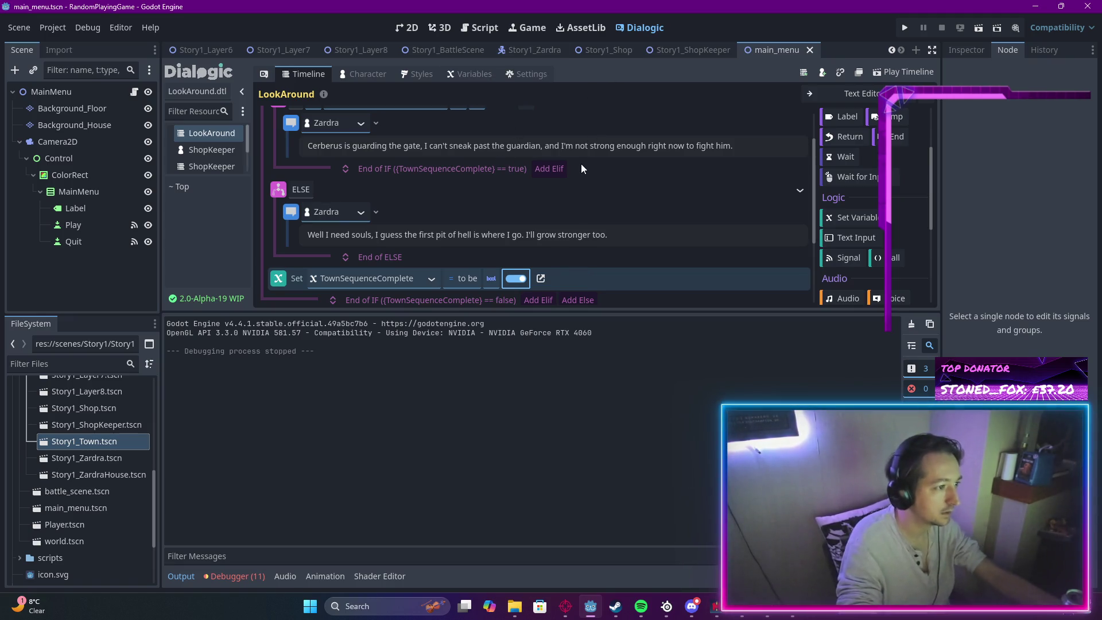
key("F5")
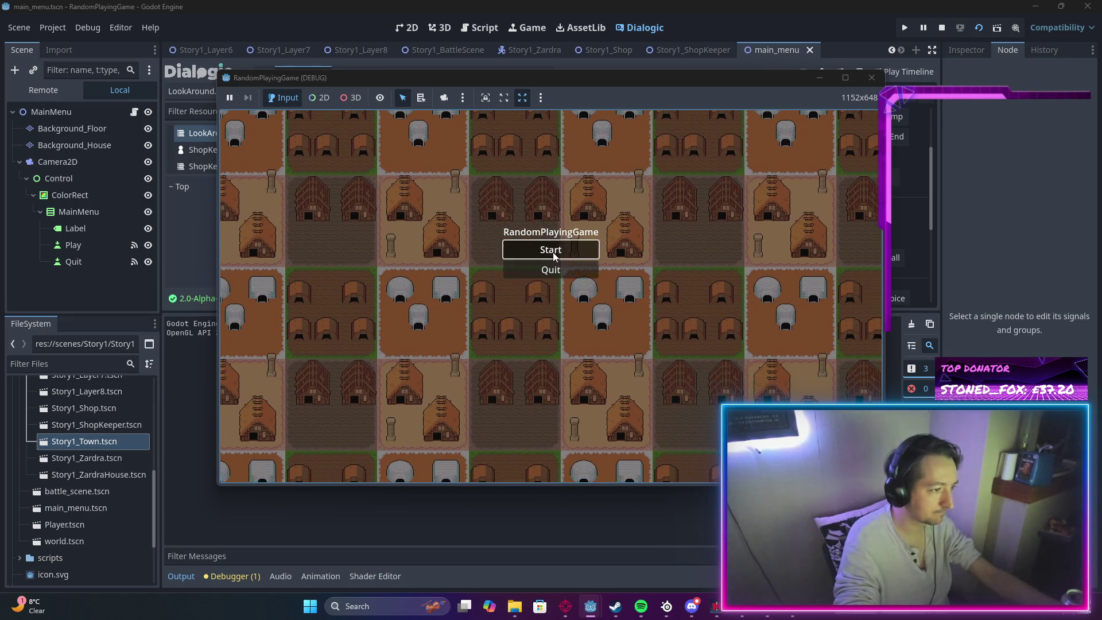
Step: Start the game, dismiss Zardra's line, and walk the player into the shop
left_click(555, 257)
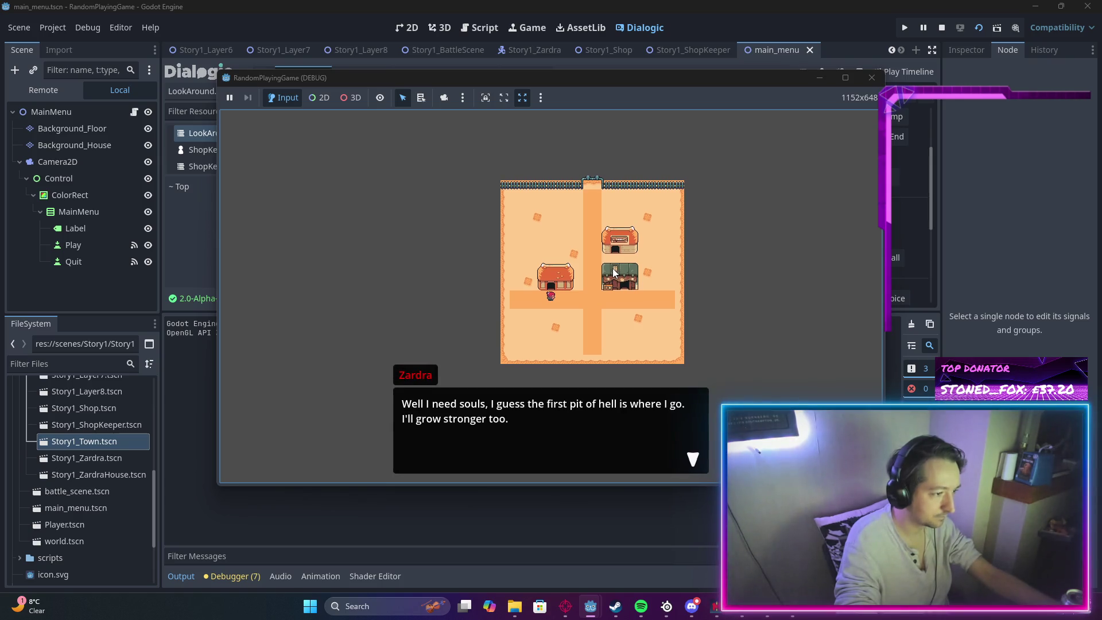
key("space")
key("Right")
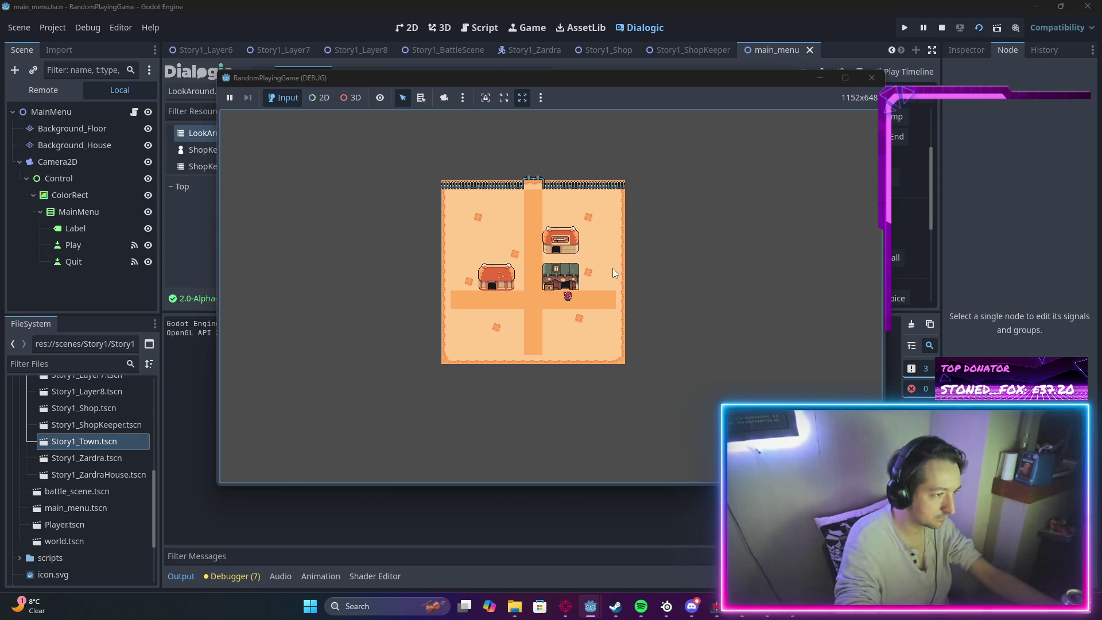
key("Up")
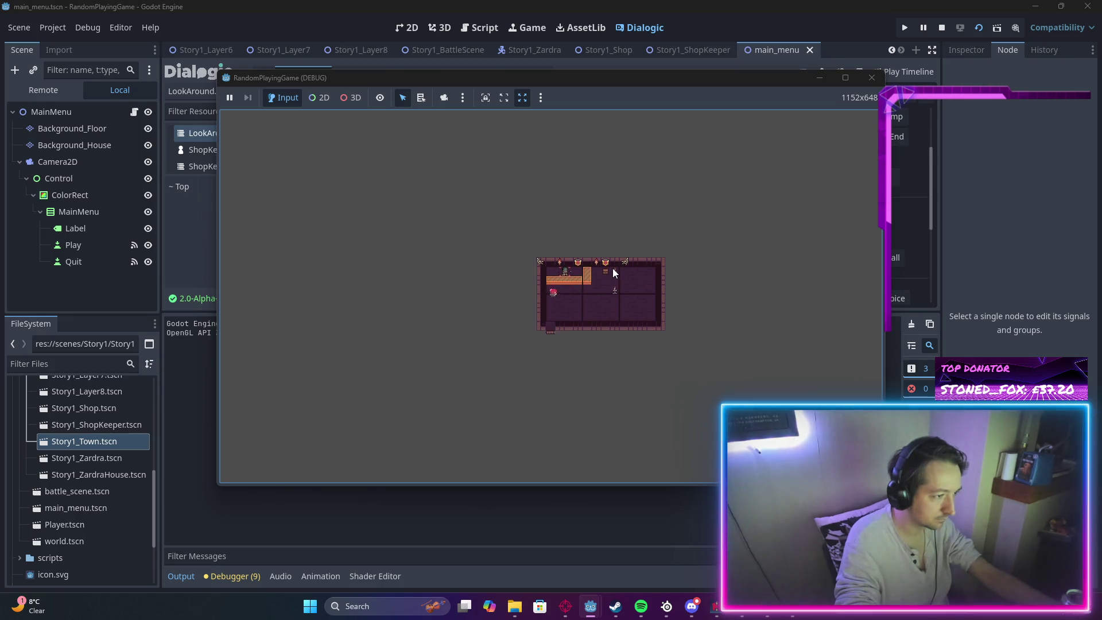
key("Right")
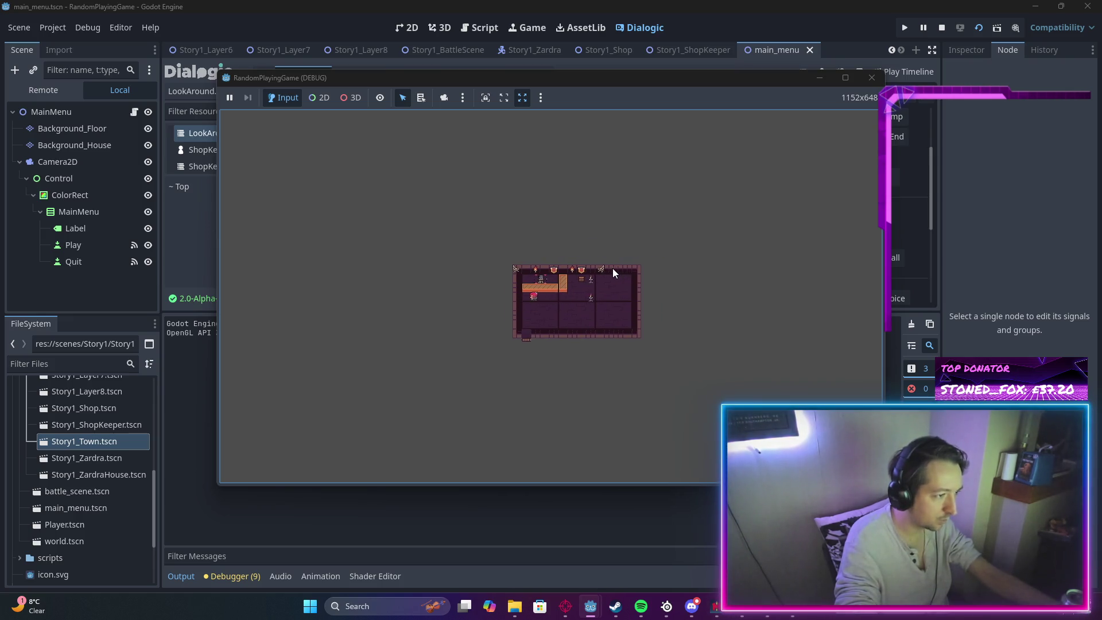
Step: Walk back out to the town map, stop the game, and switch to the Story1_Shop scene
key("Left")
key("Down")
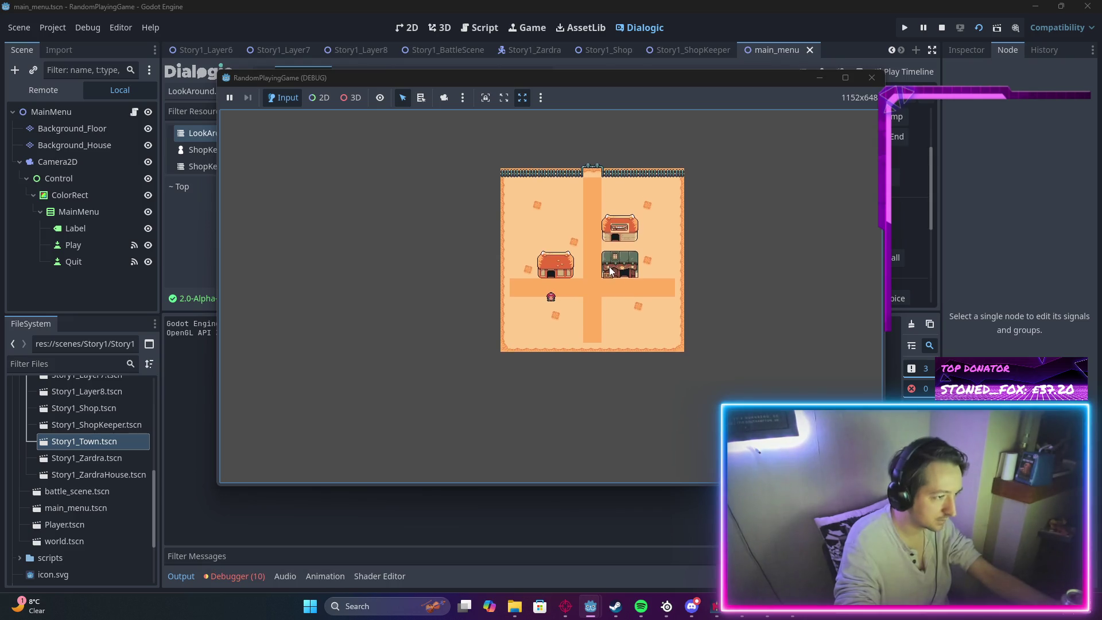
key("Up")
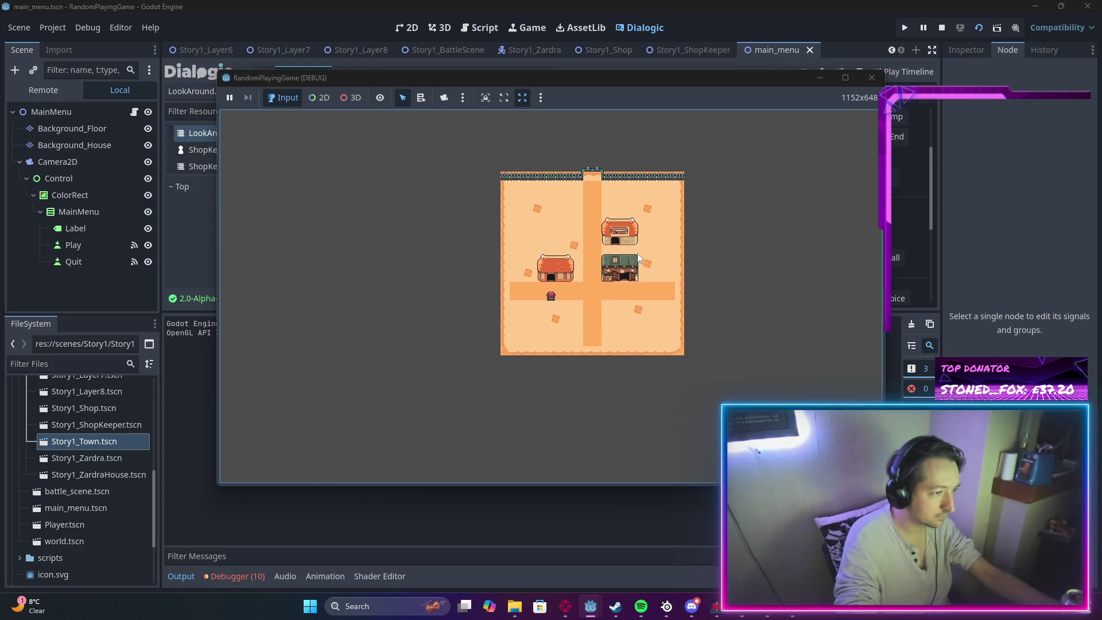
key("Right")
left_click(872, 78)
left_click(609, 50)
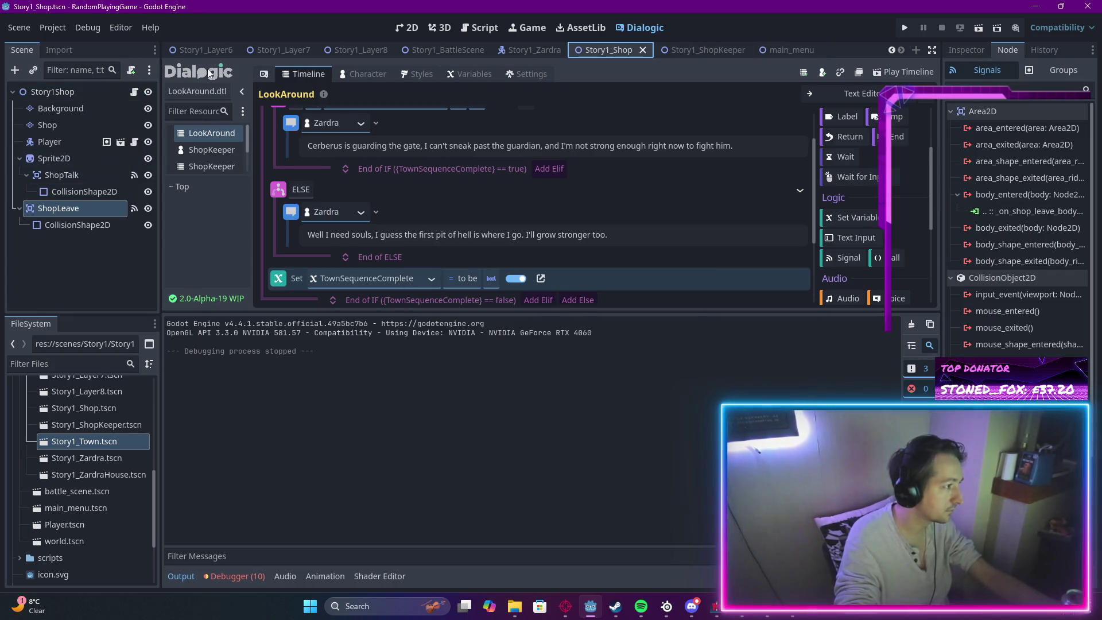
Step: Open the shop scene and select the ShopTalk node
left_click(487, 30)
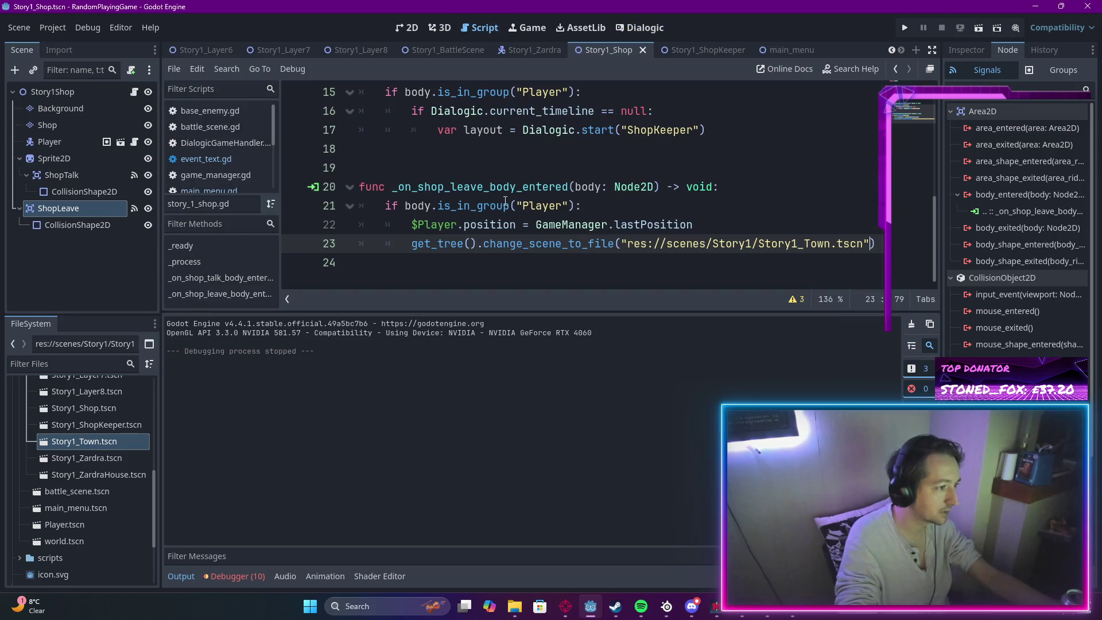
scroll(291, 187, "up", 3)
scroll(291, 186, "down", 3)
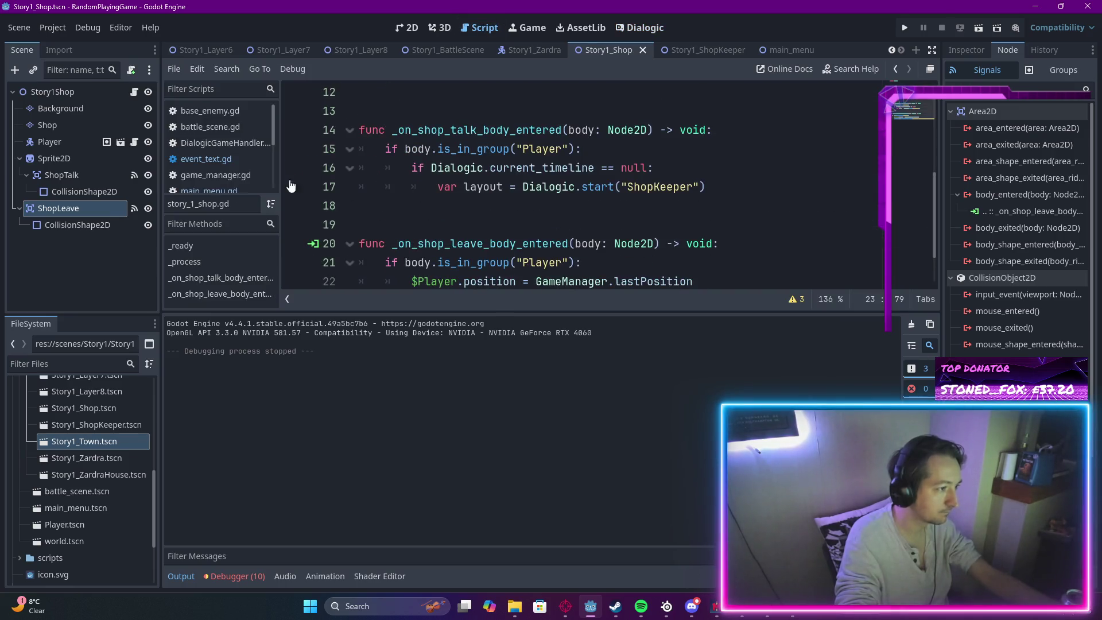
left_click(68, 178)
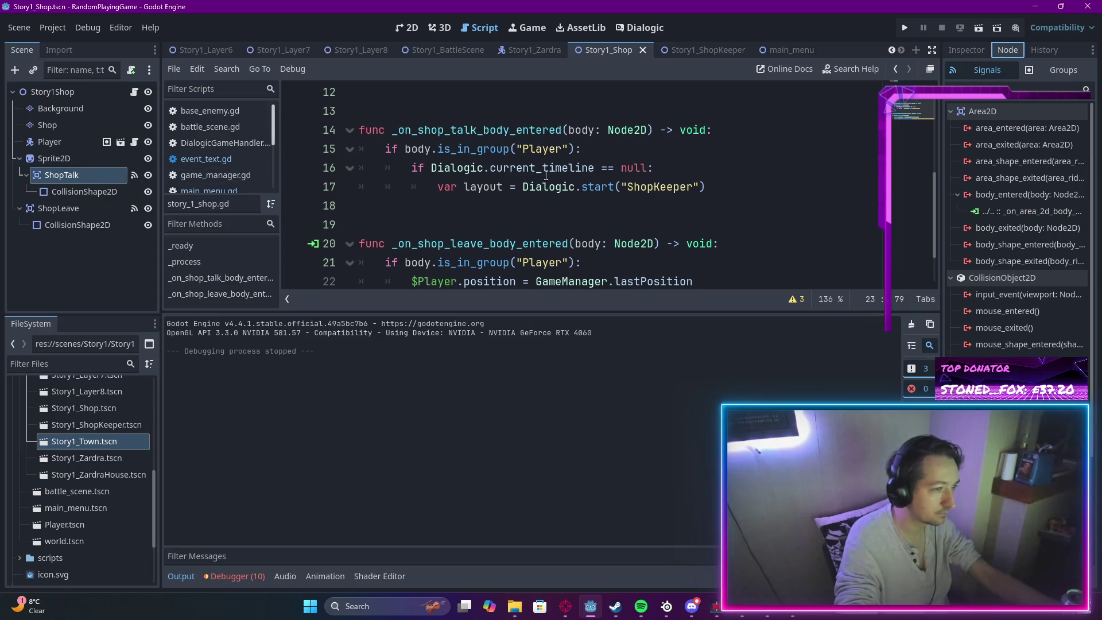
Step: Reconnect ShopTalk's body_entered signal to _on_shop_talk_body_entered and save the scene
right_click(1003, 209)
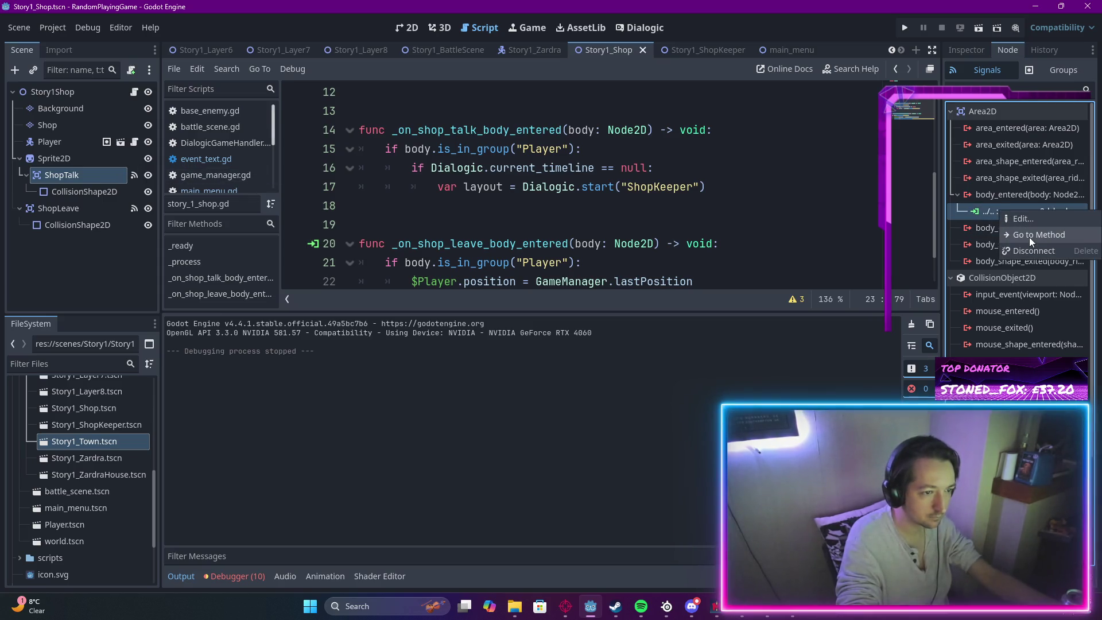
left_click(1025, 218)
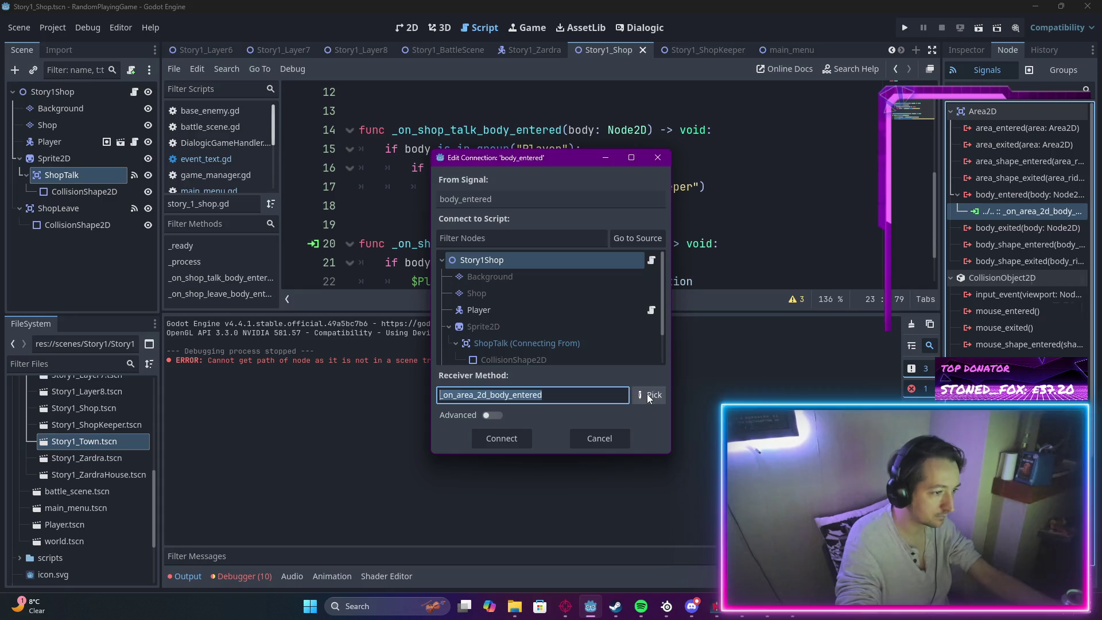
left_click(649, 395)
left_click(522, 190)
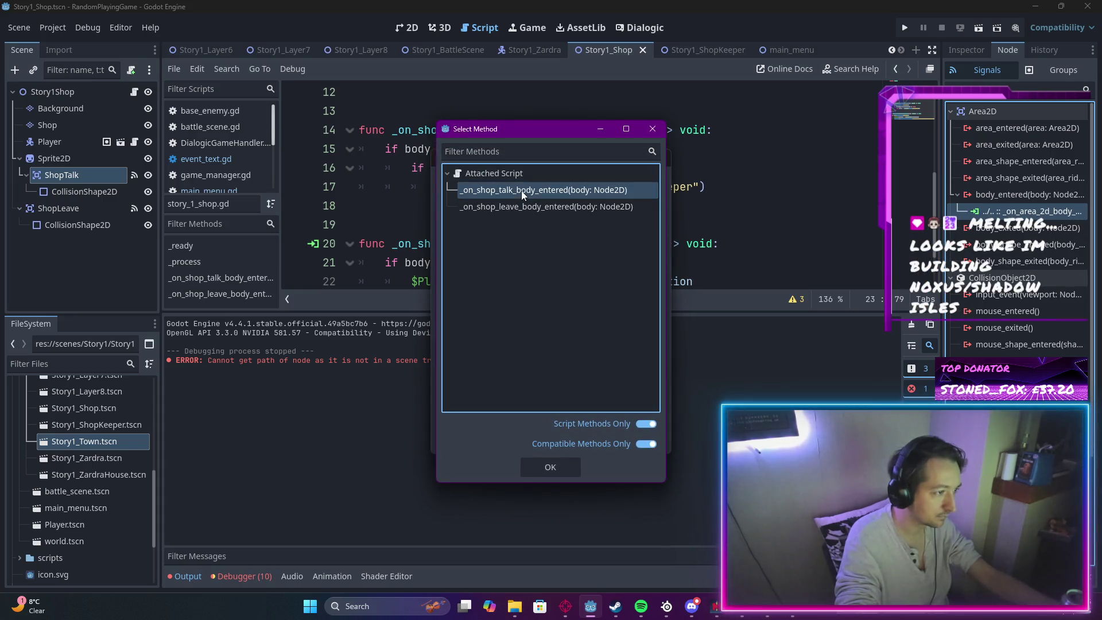
left_click(577, 467)
left_click(504, 439)
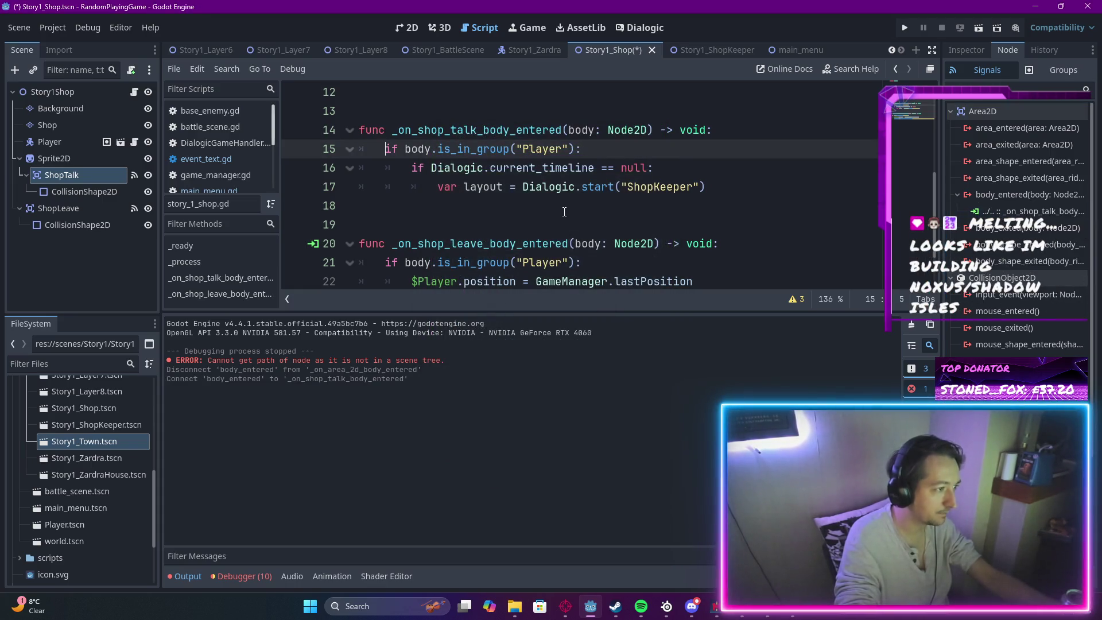
scroll(565, 211, "up", 1)
key("ctrl+s")
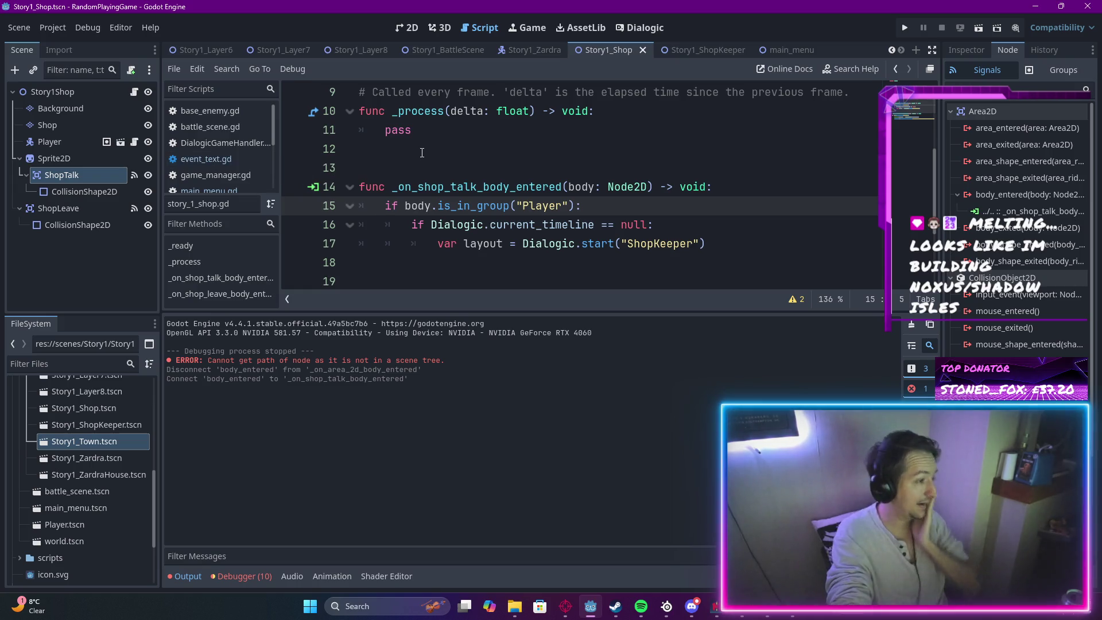
scroll(205, 170, "down", 5)
left_click(209, 157)
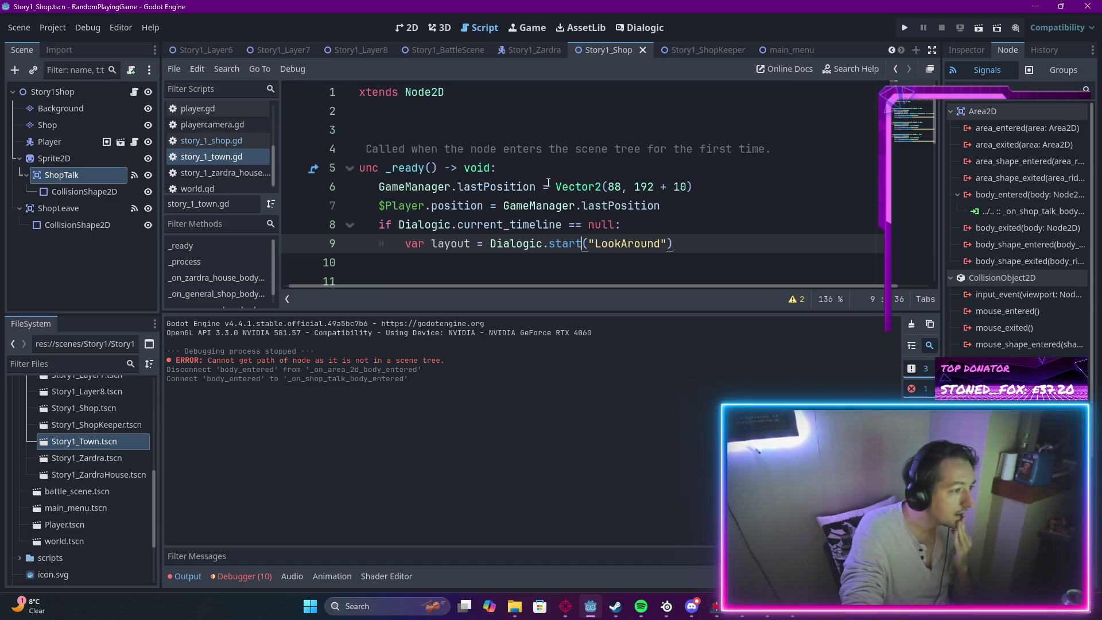
Step: Add an if check of GameManager.lastPosition against Vector2(0,0) at the top of _ready
left_click(519, 168)
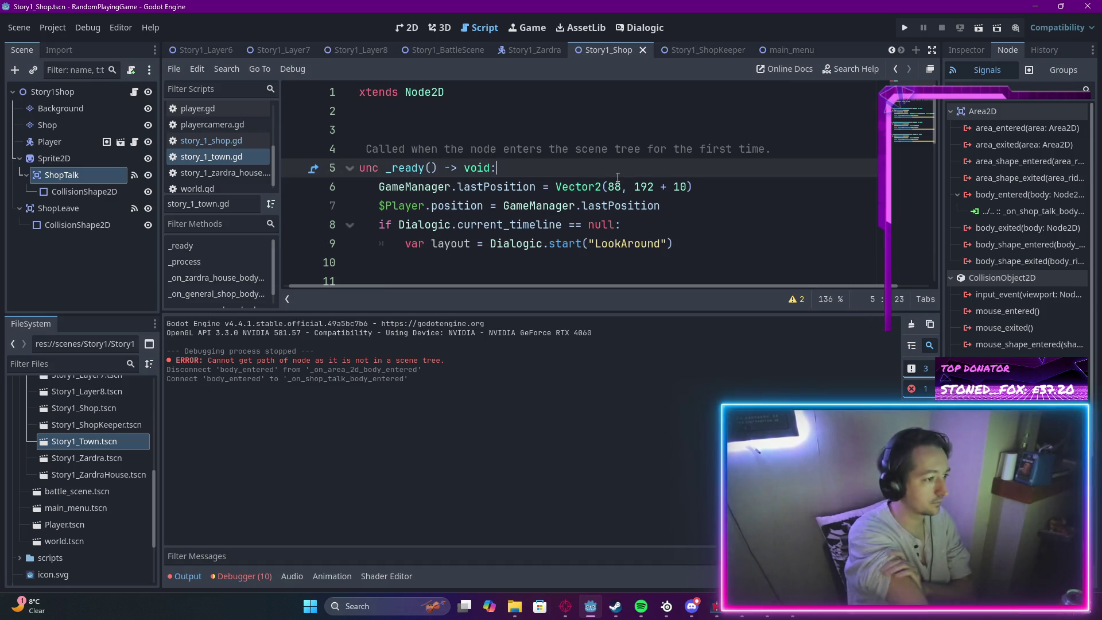
key("Return")
type("if()")
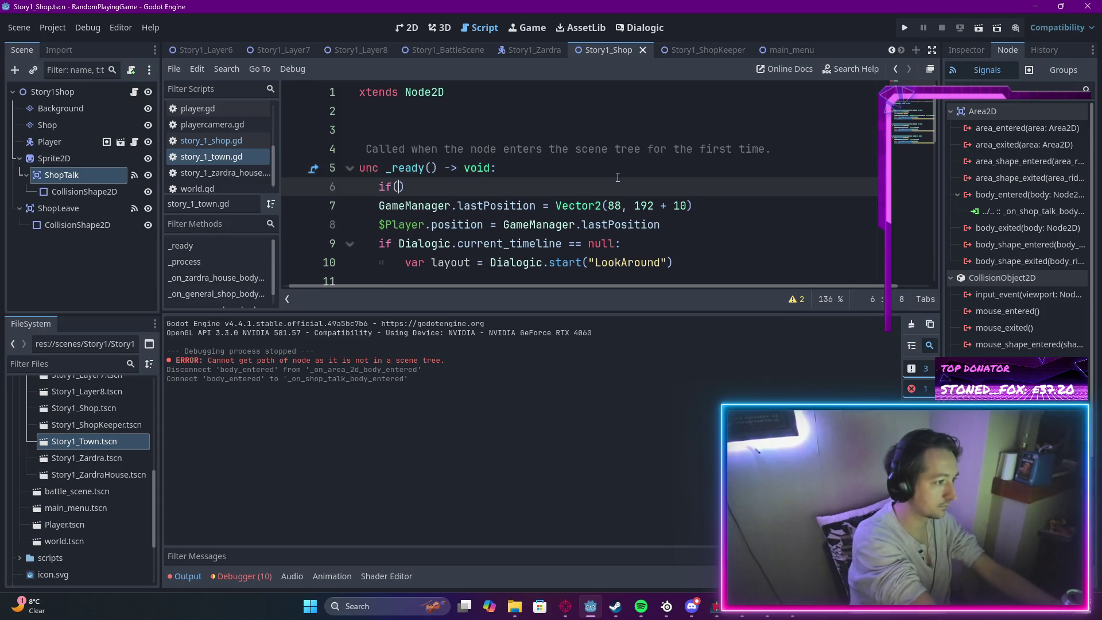
key("BackSpace")
type("Ga")
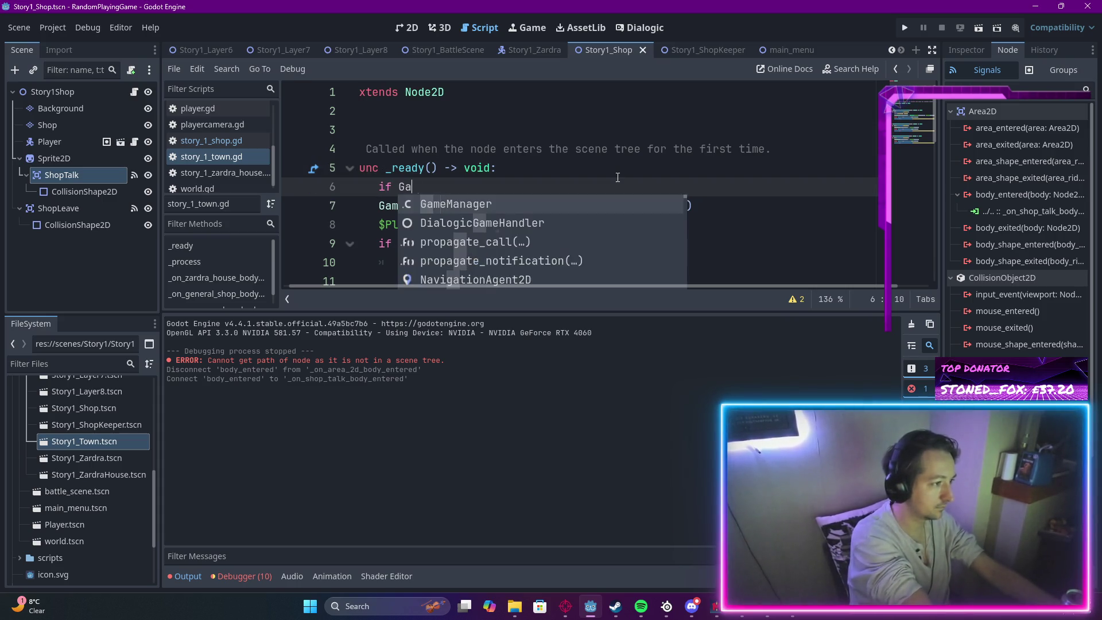
type("me")
key("Return")
type(".las")
key("Return")
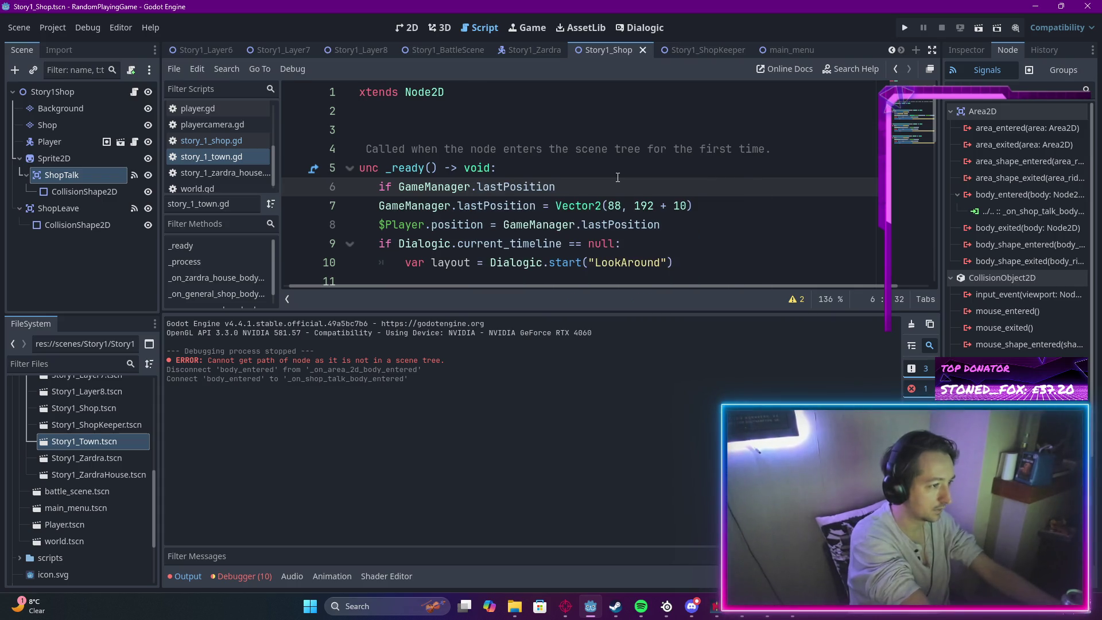
type("Vec")
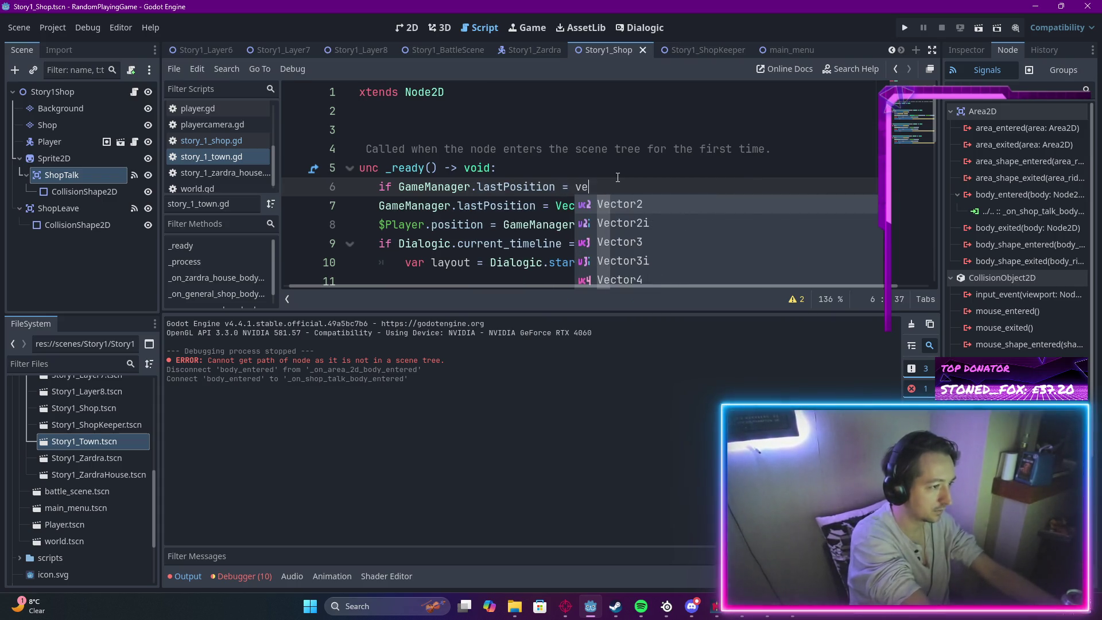
key("Return")
type("0m")
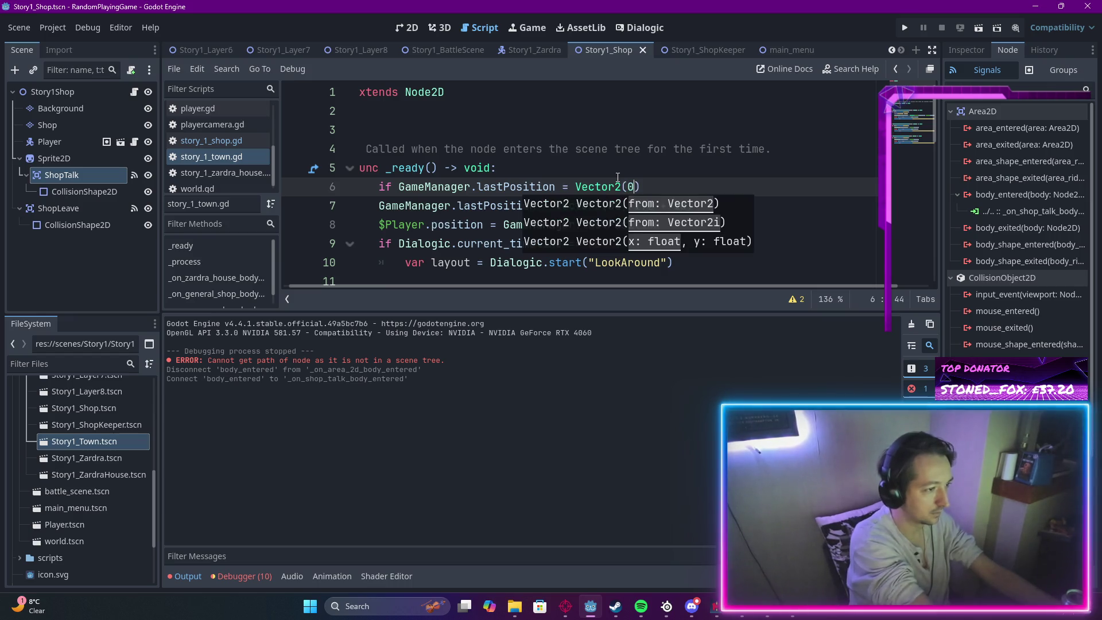
type(",0")
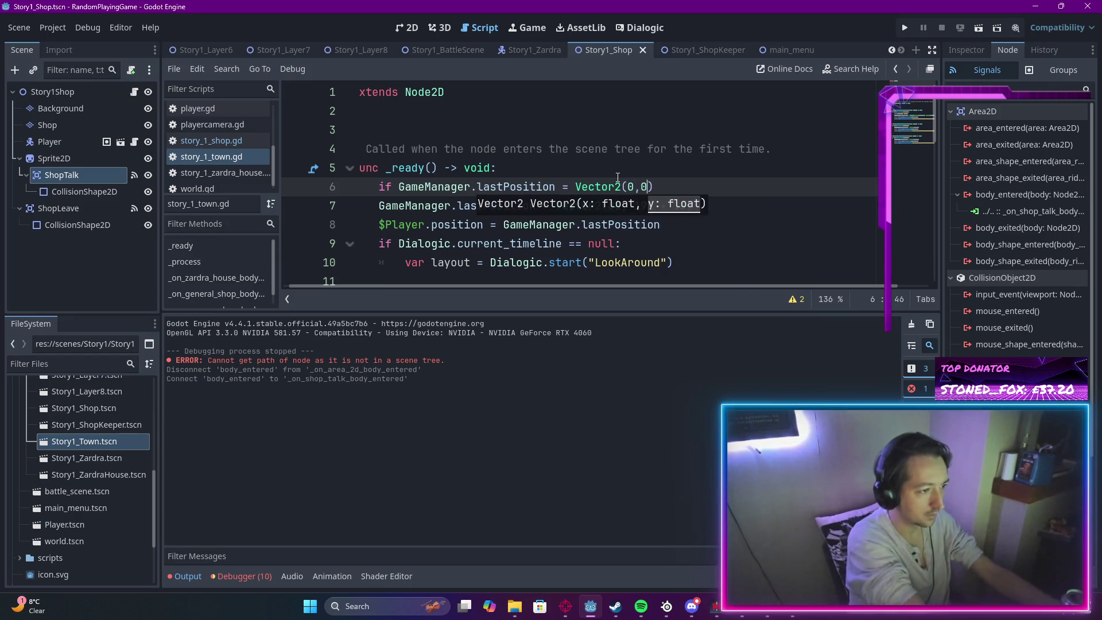
type(":")
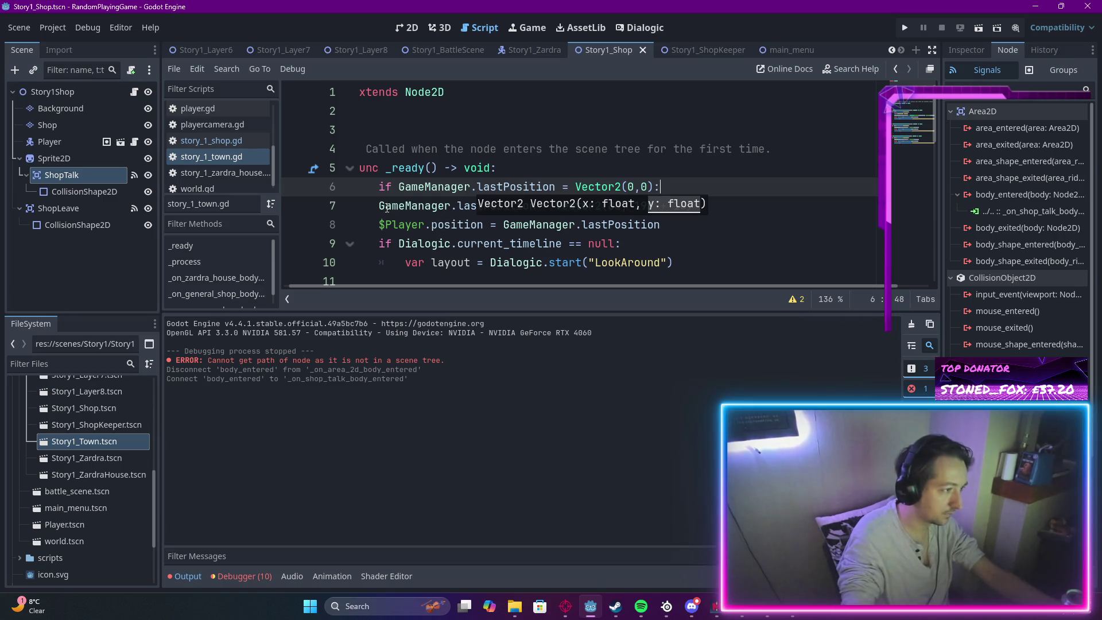
Step: Indent the two start-position lines under the new if statement
left_click_drag(380, 207, 666, 226)
key("Tab")
left_click(763, 213)
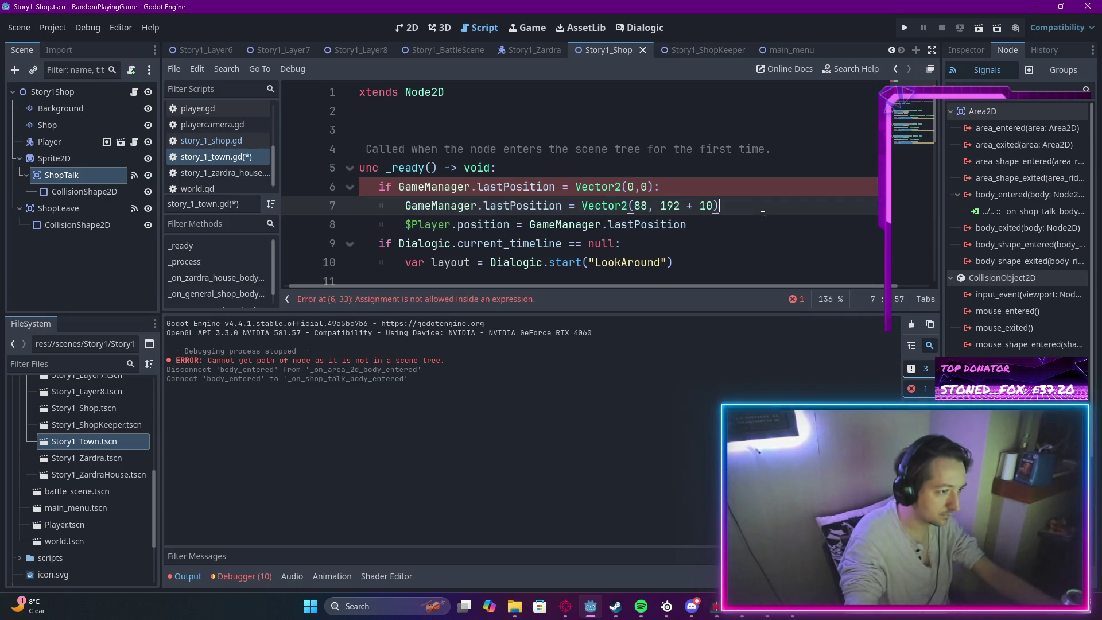
scroll(742, 224, "down", 1)
scroll(723, 220, "up", 1)
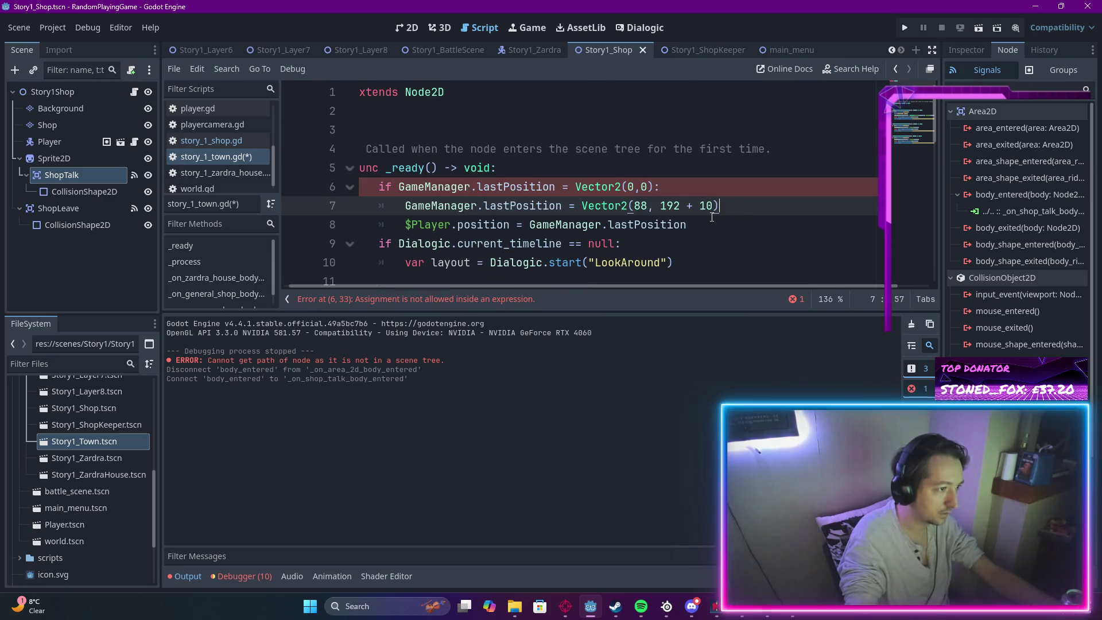
scroll(712, 217, "down", 1)
Step: Change '=' to '==' in line 6's comparison, save, and run the scene with F6
left_click(570, 130)
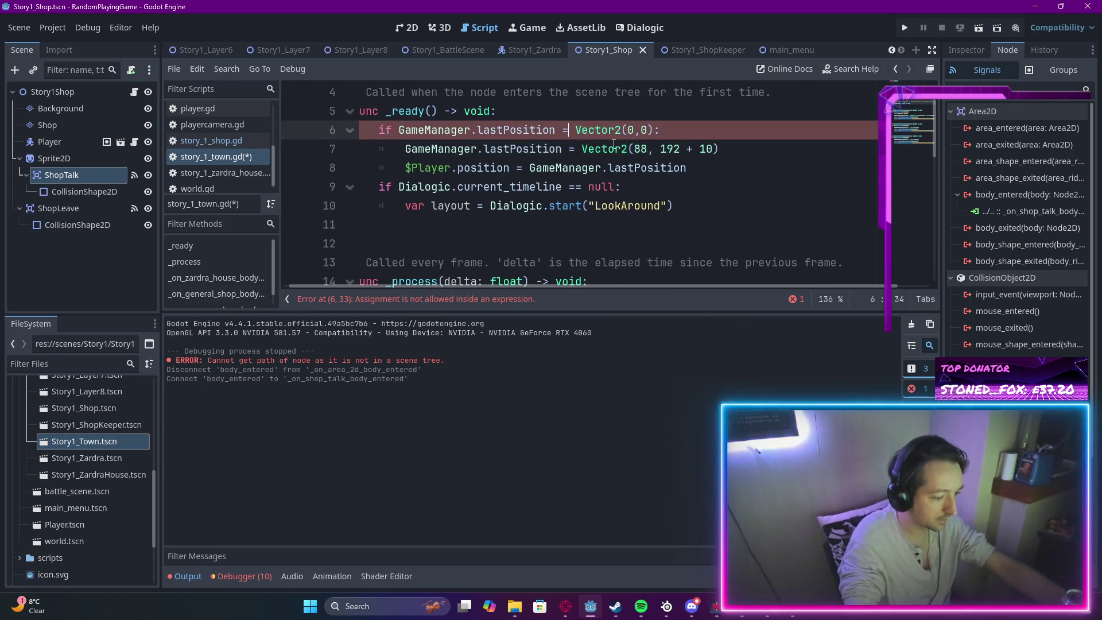
type("=")
left_click(737, 133)
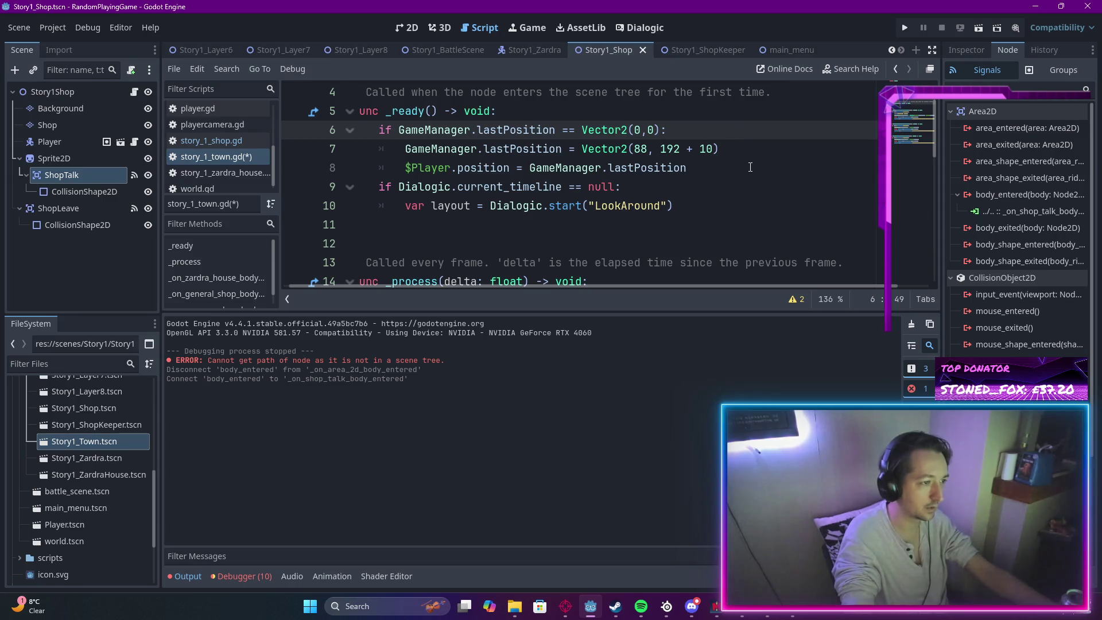
key("ctrl+s")
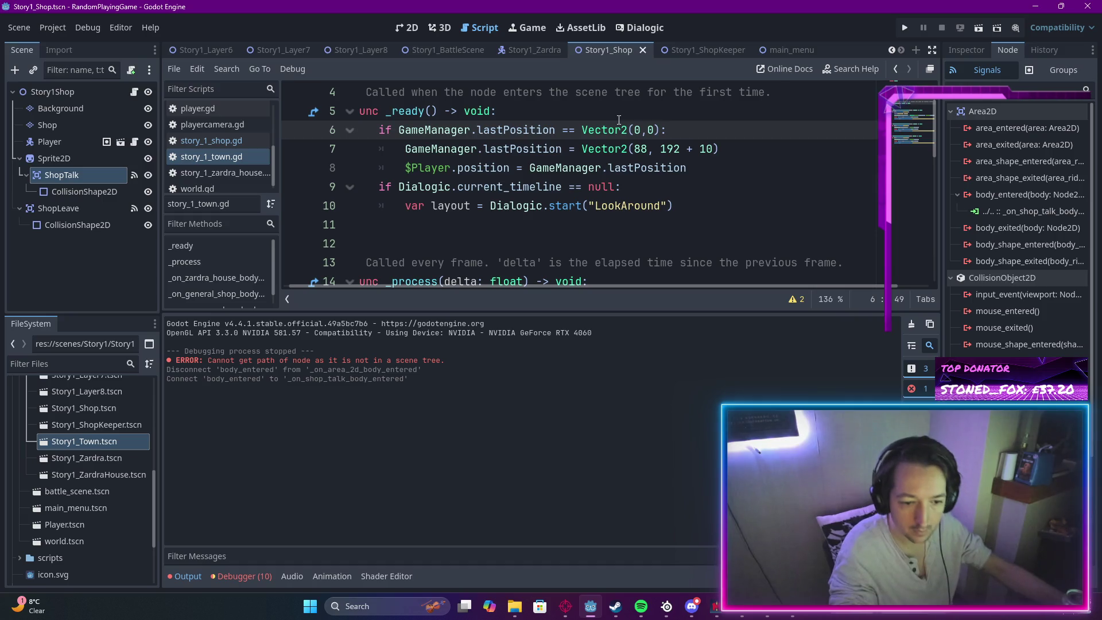
key("F6")
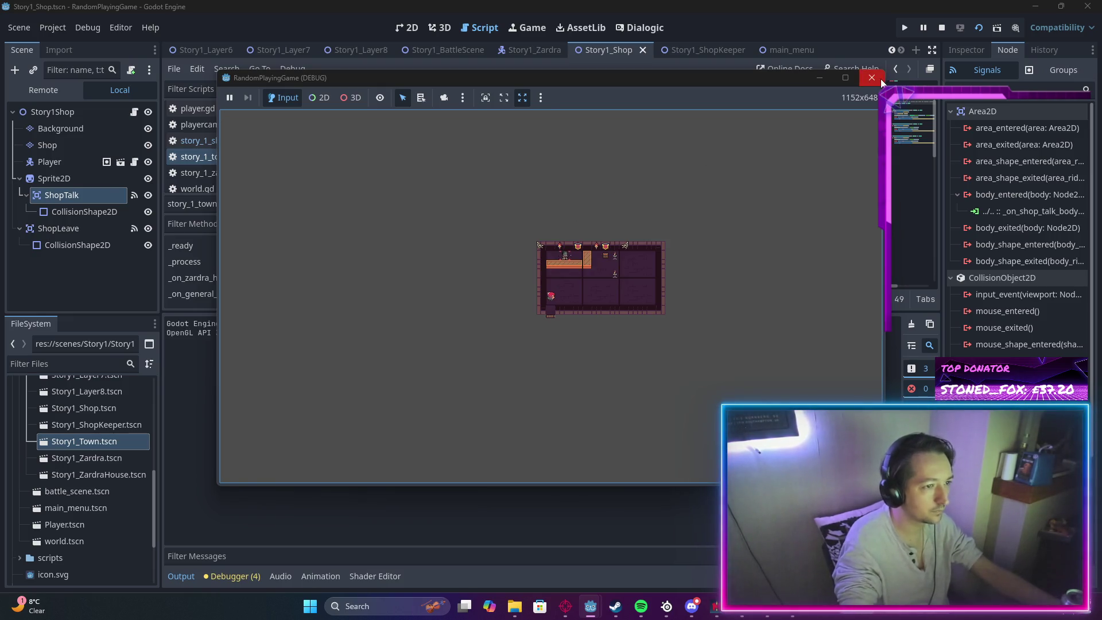
Step: Restart the game from the main_menu scene, start play, and dismiss Zardra's town dialogue
left_click(881, 78)
left_click(773, 49)
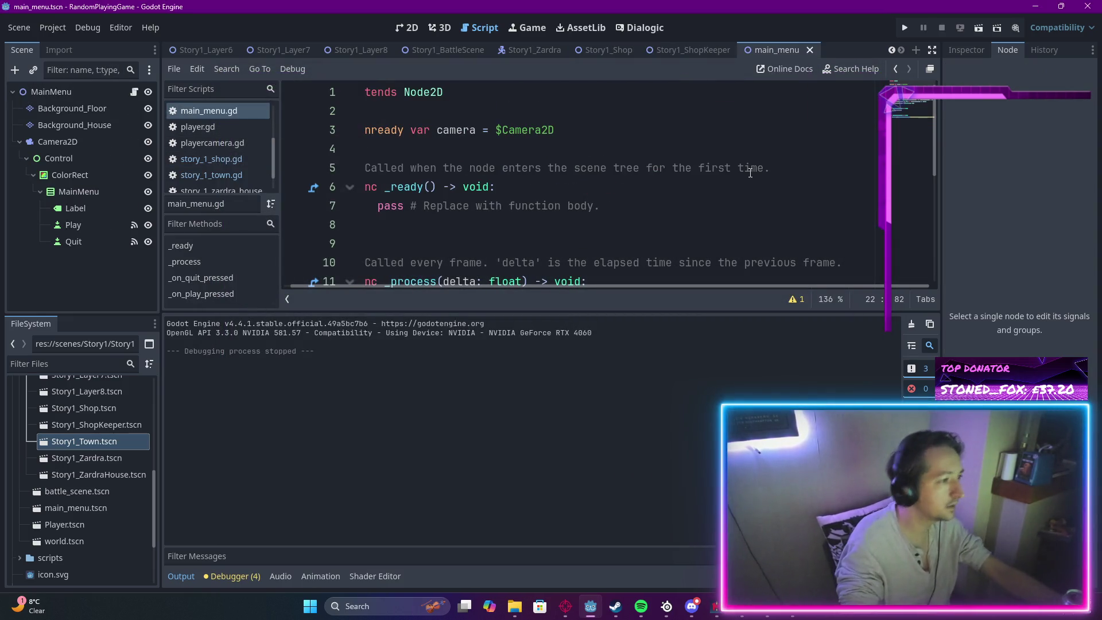
key("F6")
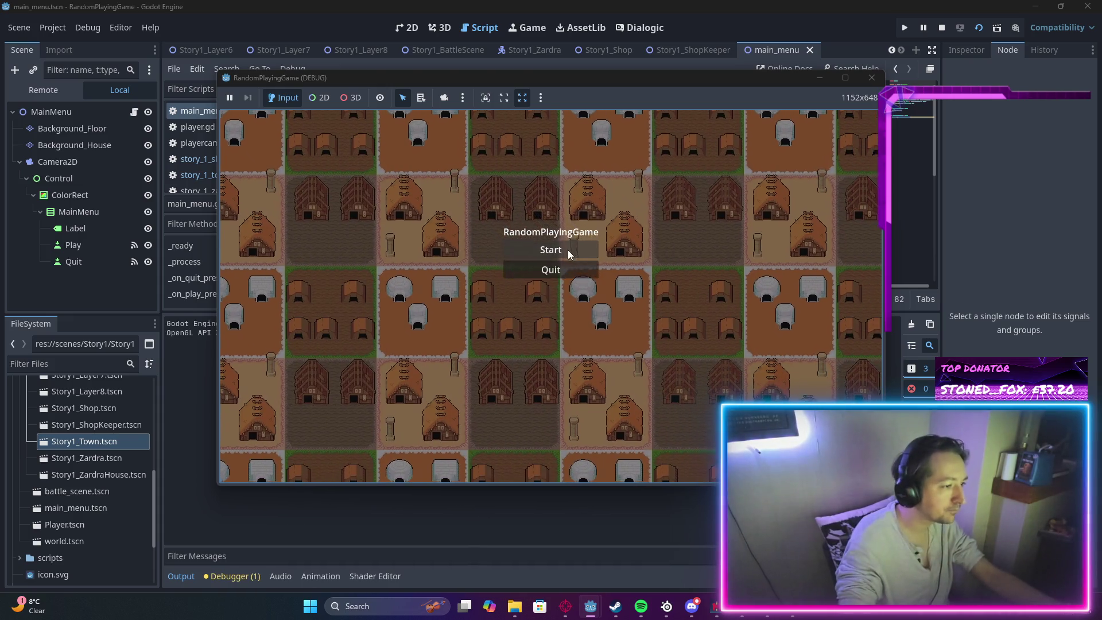
left_click(572, 250)
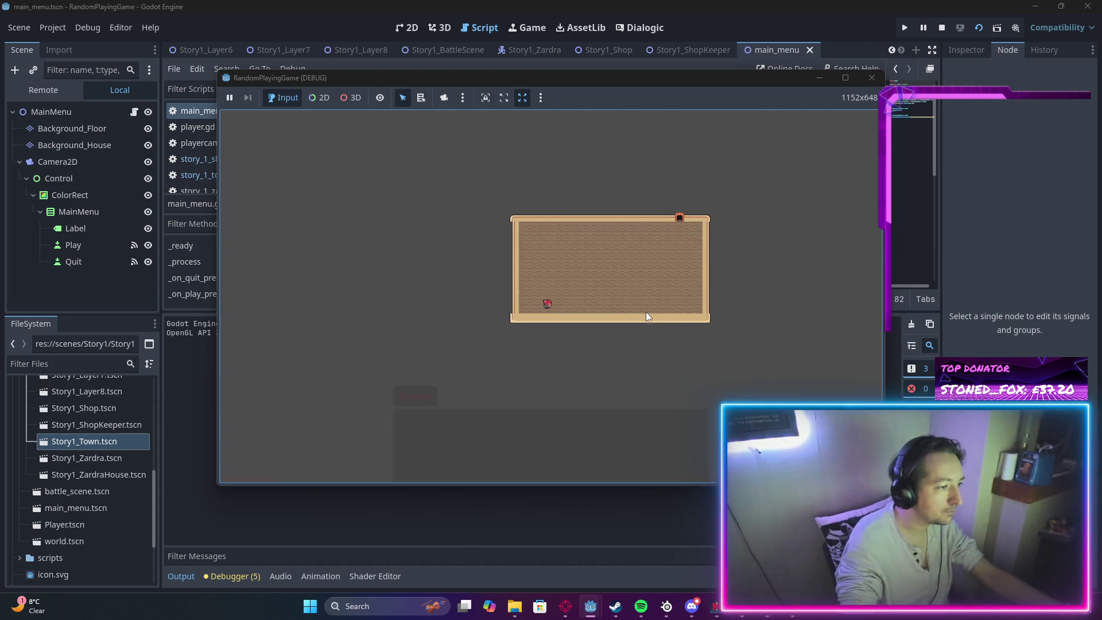
key("Return")
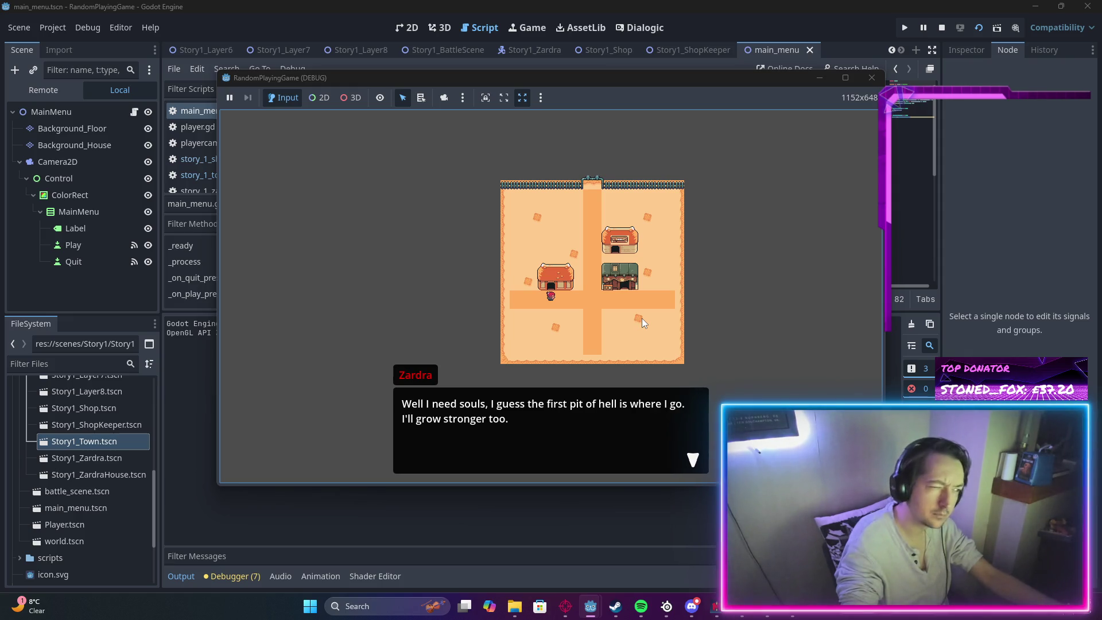
key("Return")
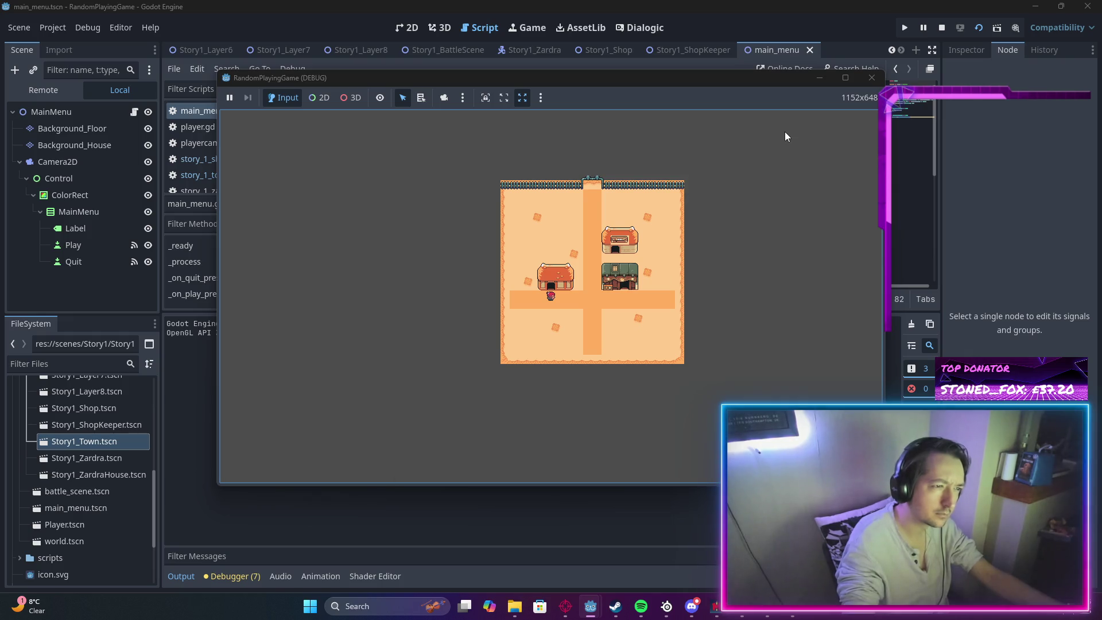
Step: Walk into the shop, click through the ShopKeeper–Zardra conversation, return to town, and stop
key("Right")
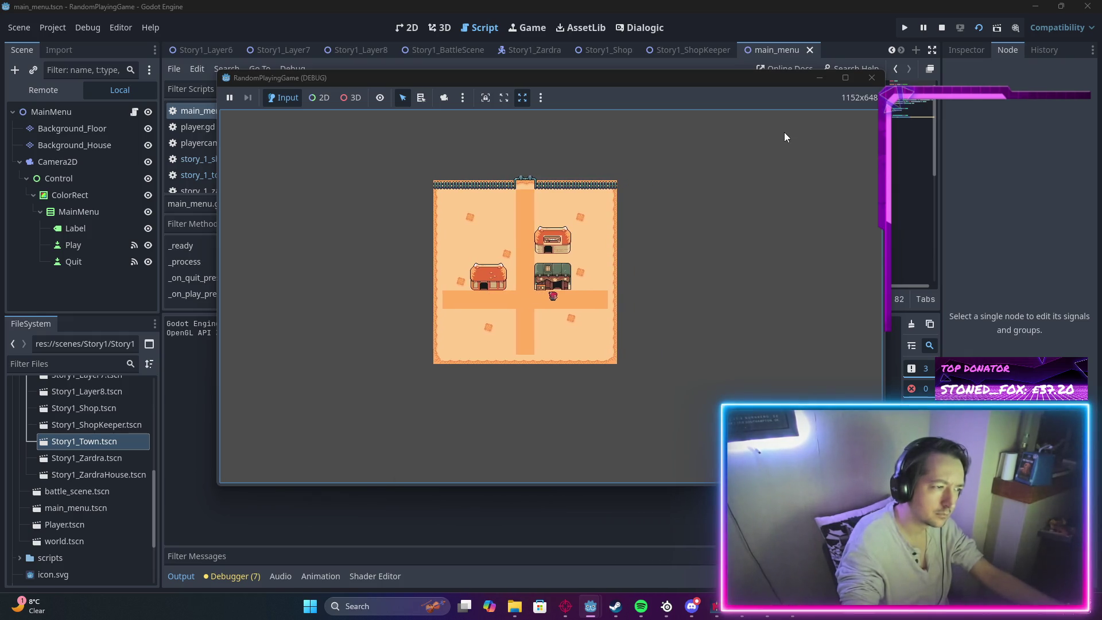
key("Up")
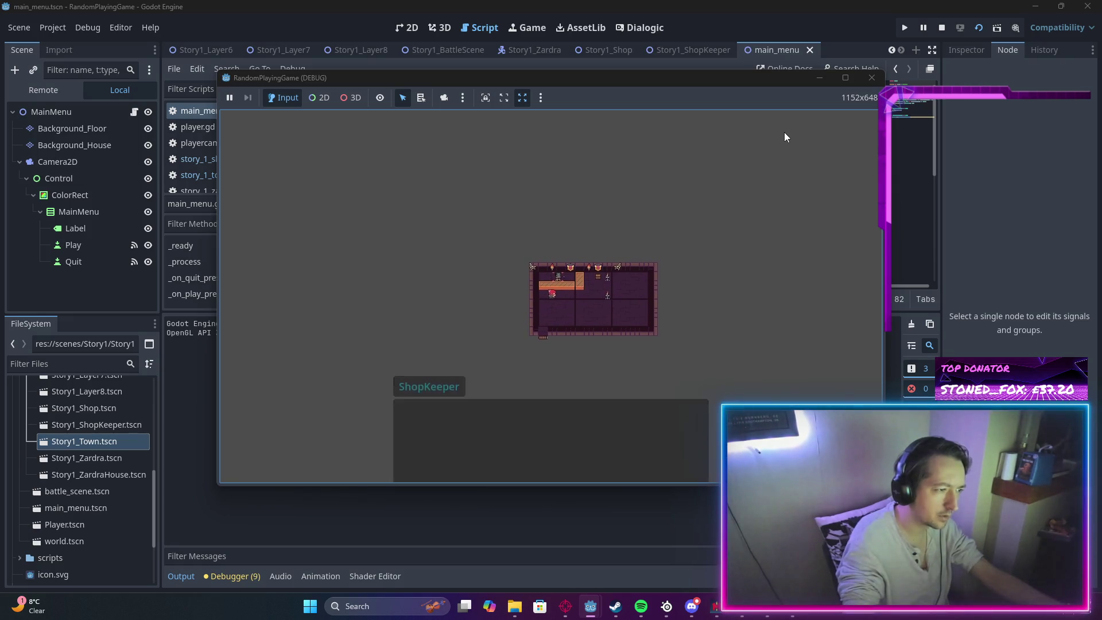
left_click(554, 312)
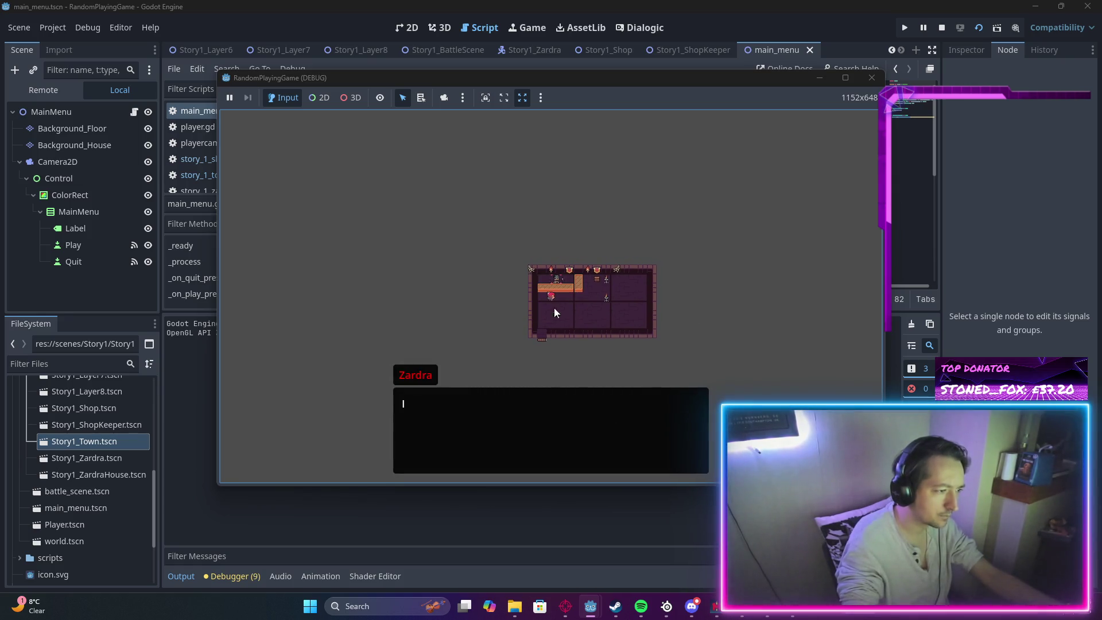
left_click(592, 425)
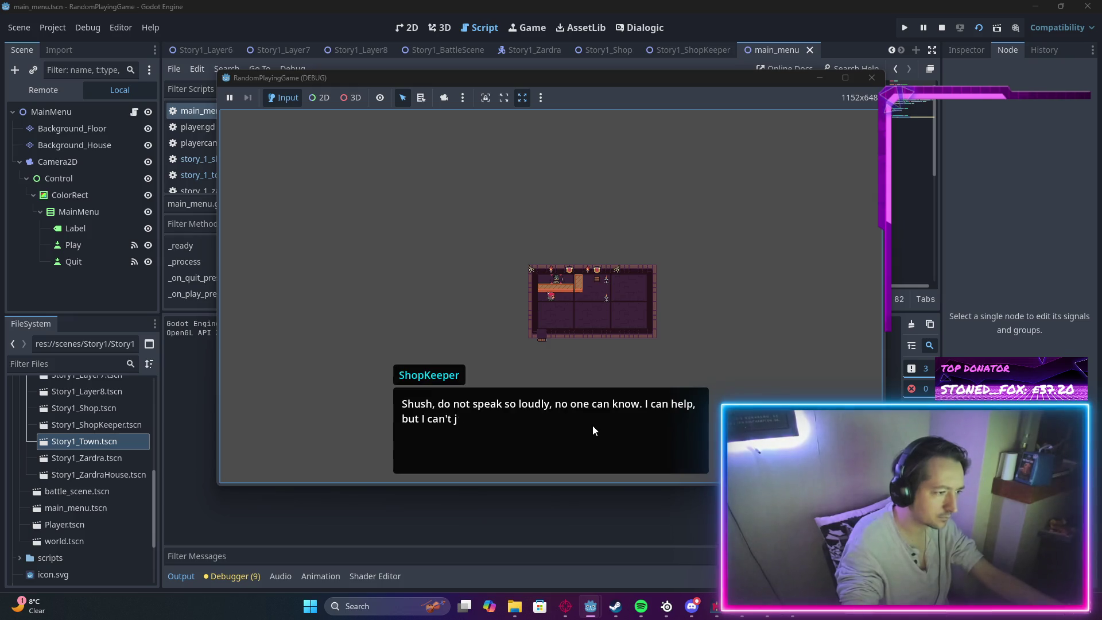
left_click(594, 429)
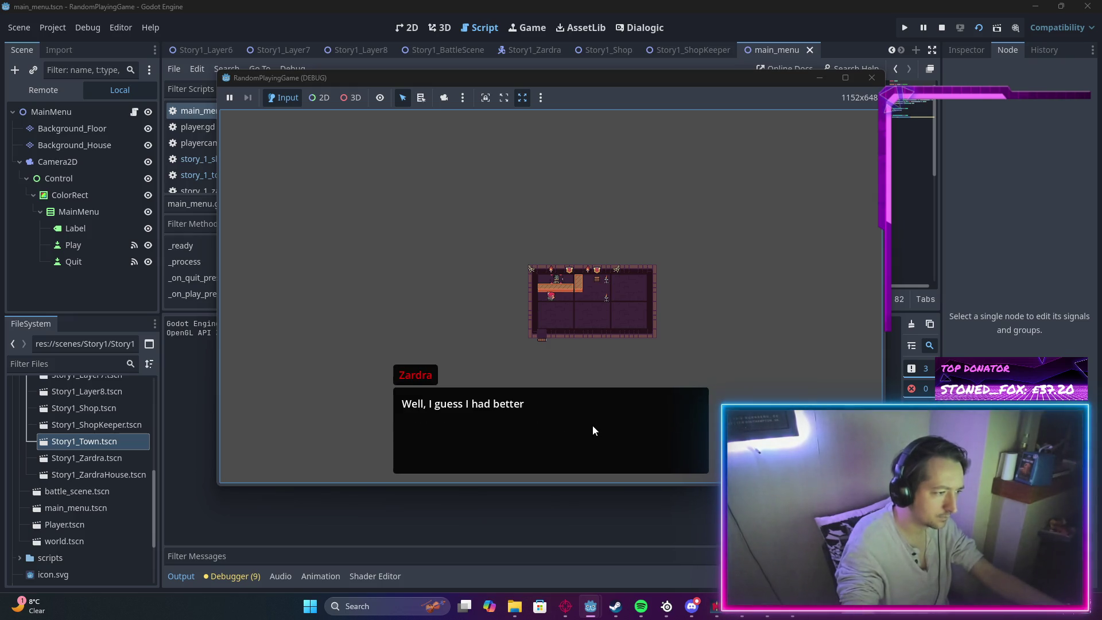
left_click(593, 430)
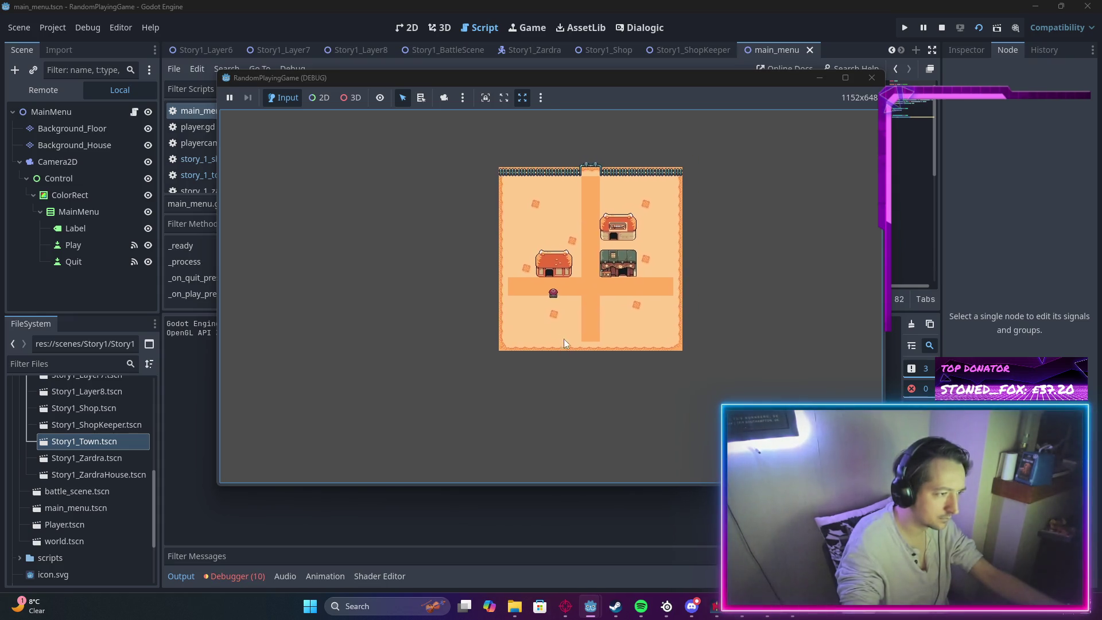
left_click(875, 80)
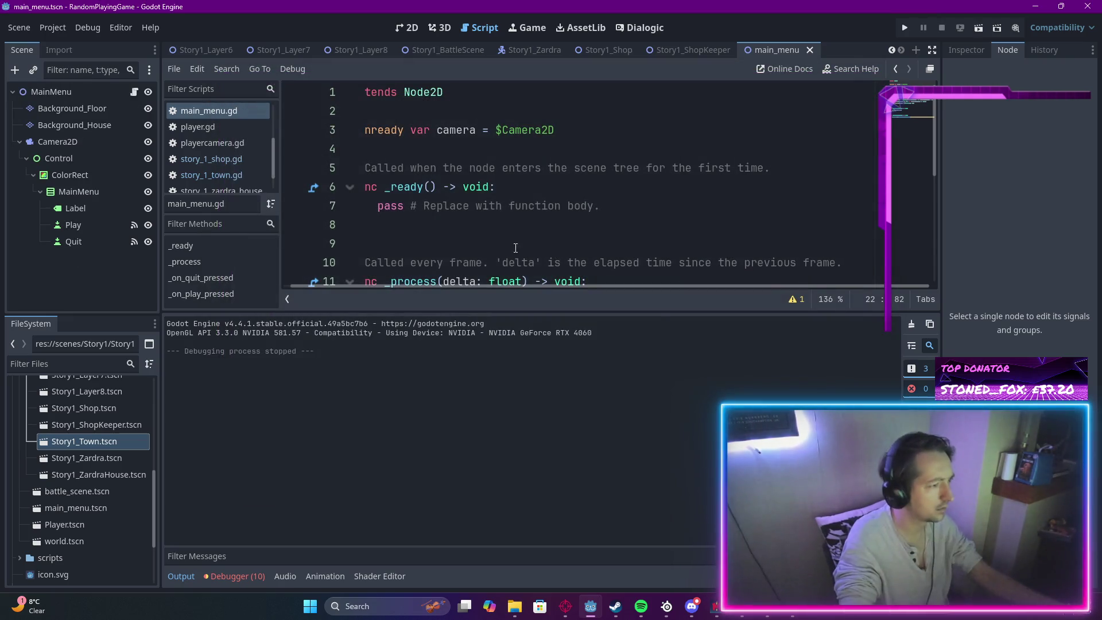
Step: Switch to Story1_Shop and scroll story_1_shop.gd to the shop-leave handler restoring GameManager.lastPosition
scroll(488, 190, "down", 2)
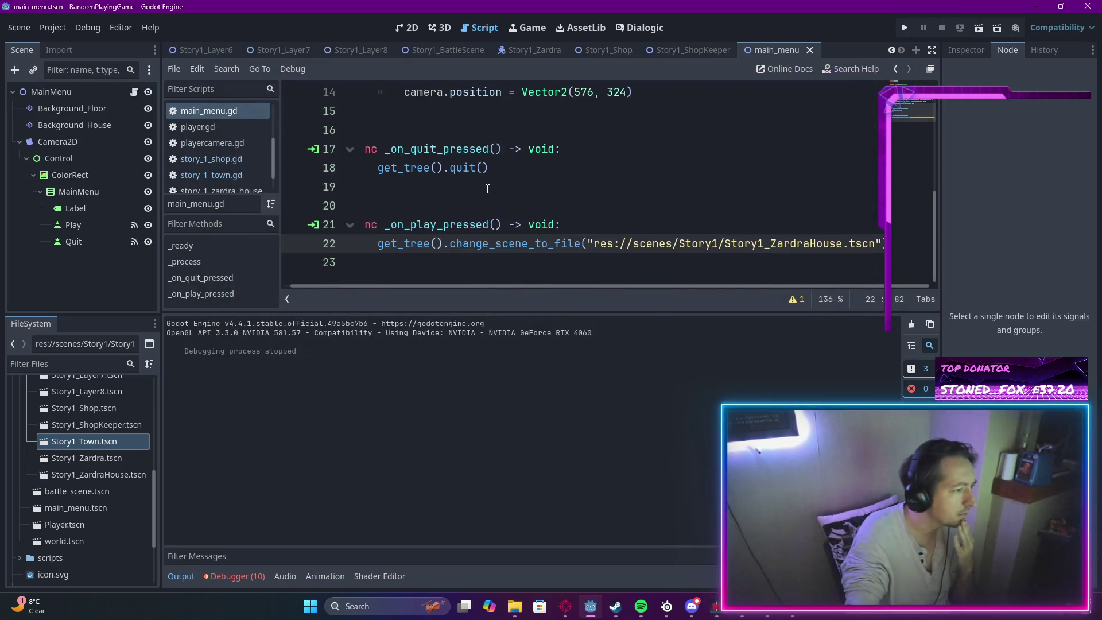
left_click(677, 49)
left_click(594, 51)
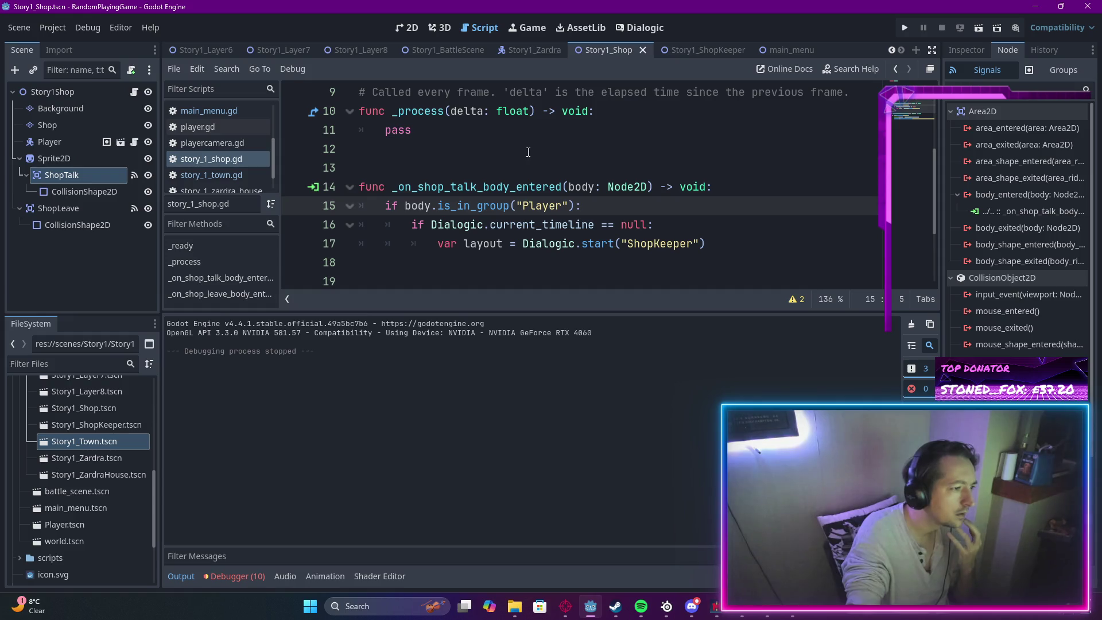
scroll(484, 185, "up", 3)
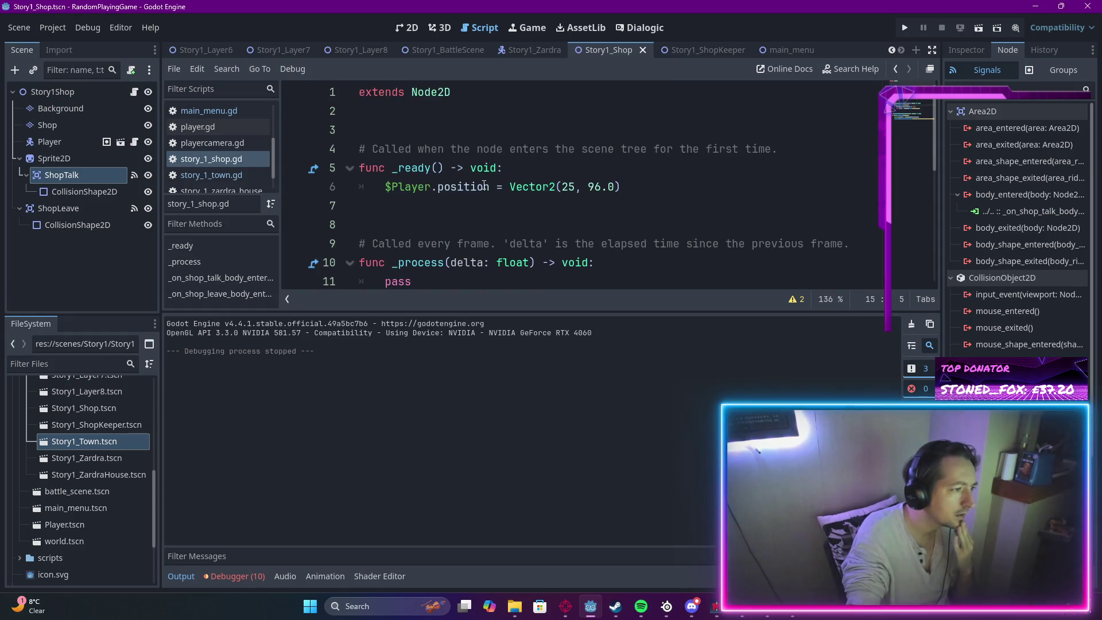
scroll(484, 185, "down", 5)
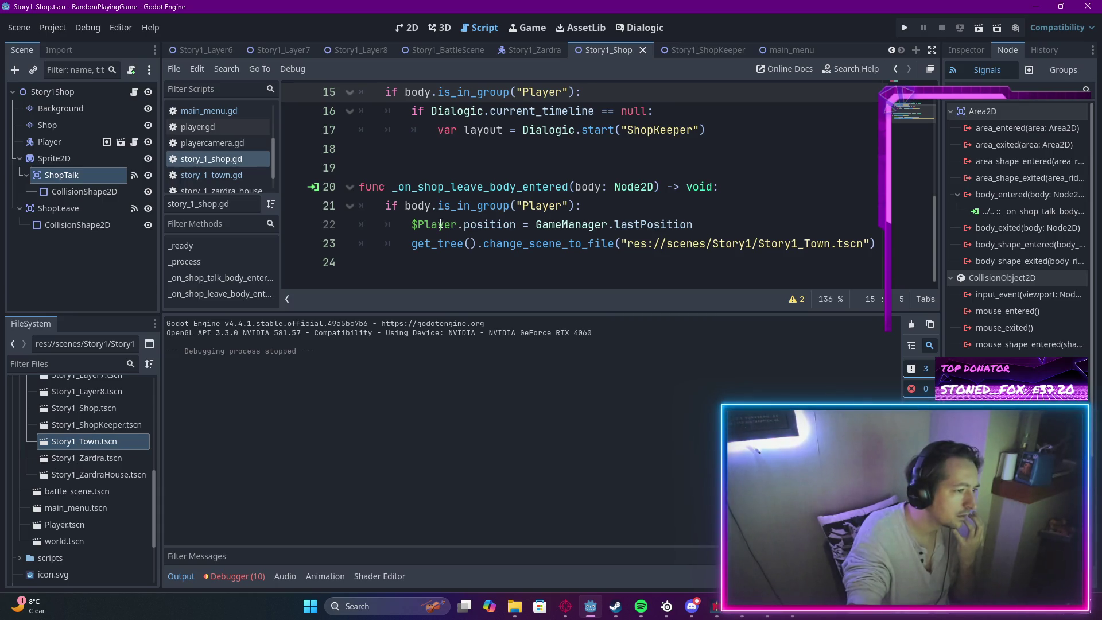
mouse_move(679, 224)
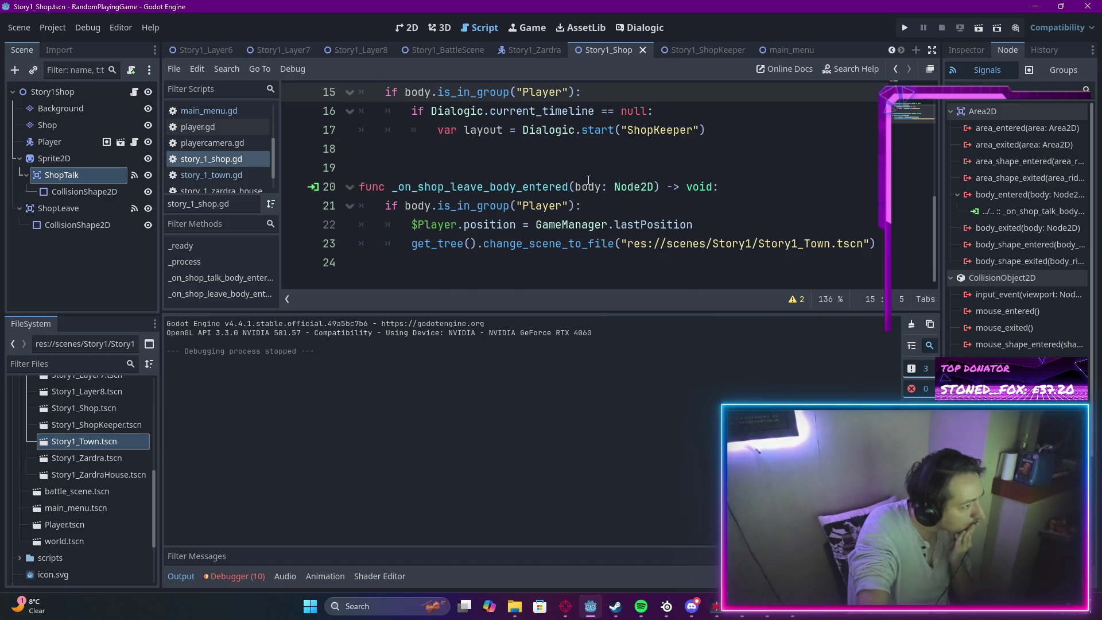
scroll(589, 181, "up", 3)
scroll(588, 180, "down", 3)
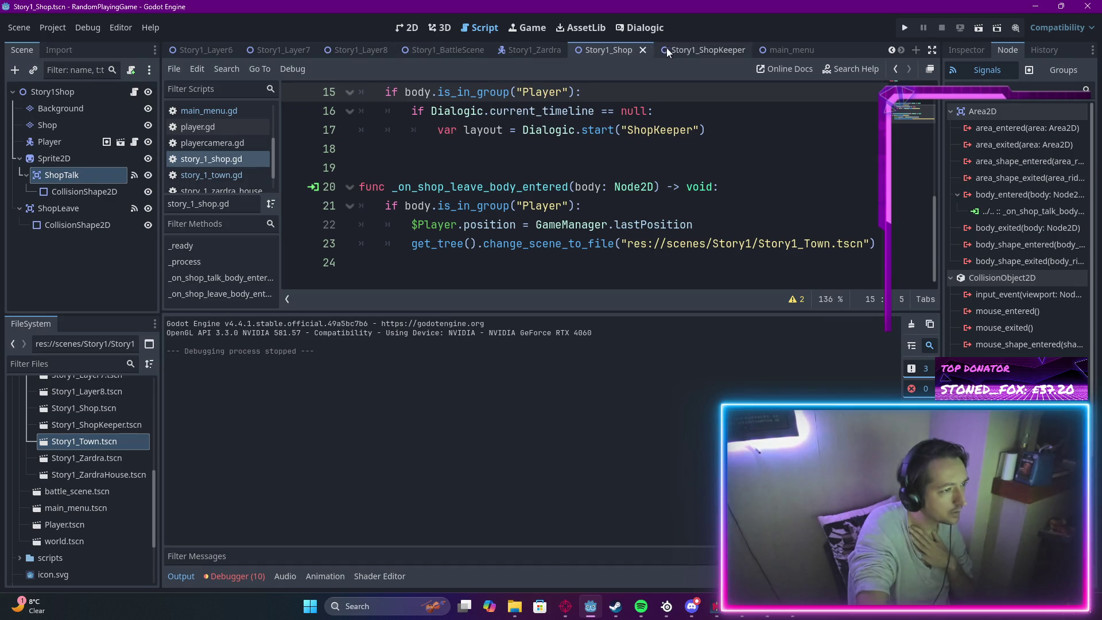
Step: Open story_1_town.gd and scroll through it to review its general-shop handler
left_click(224, 175)
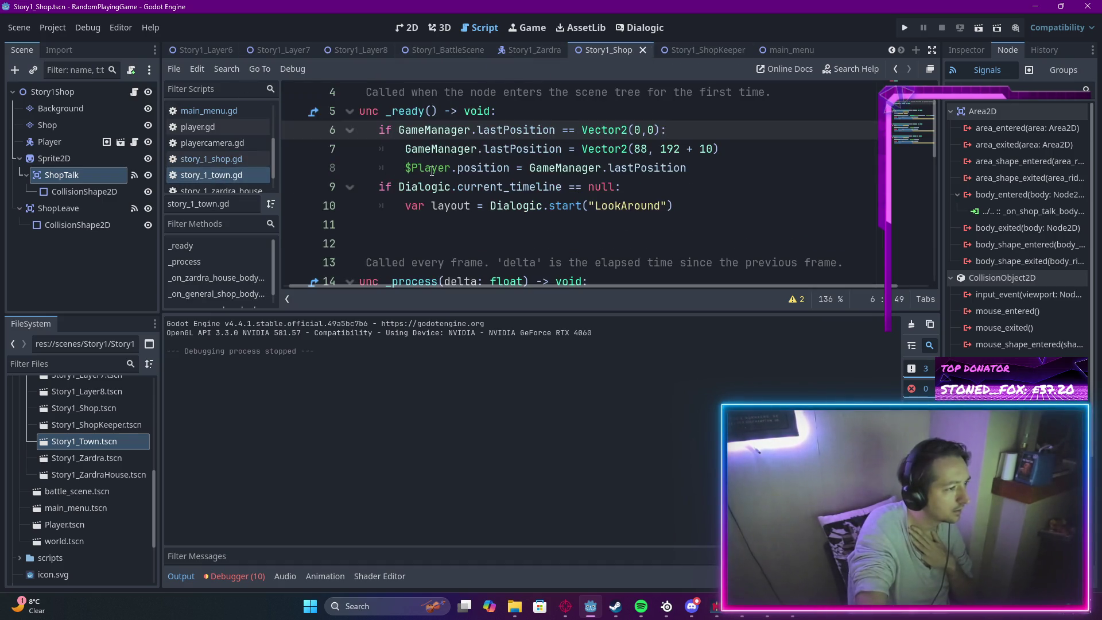
scroll(421, 168, "down", 5)
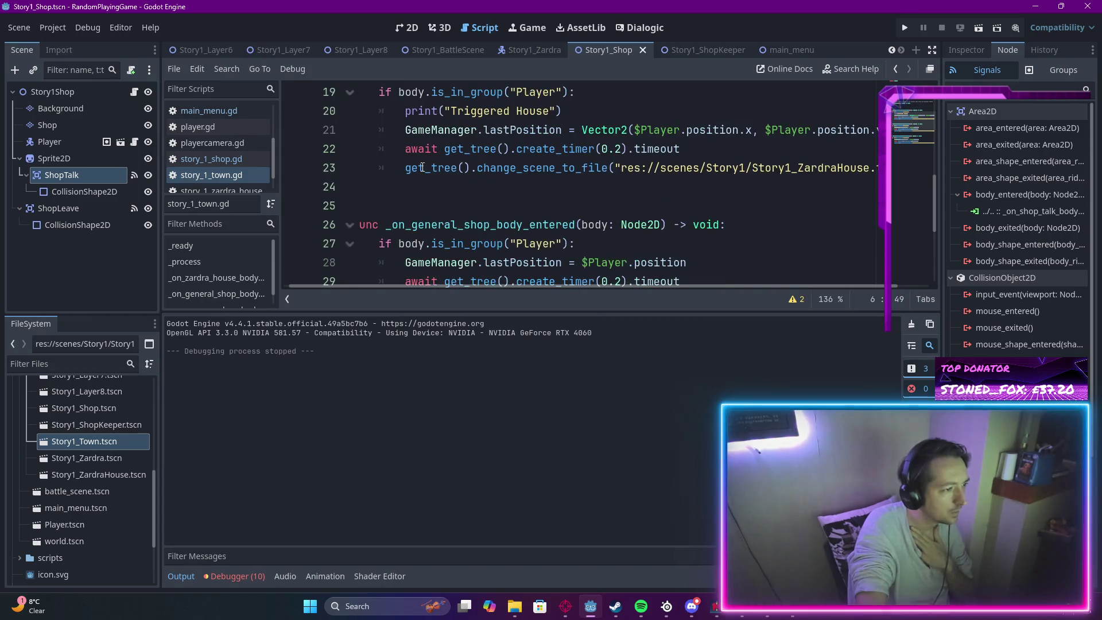
scroll(423, 167, "up", 1)
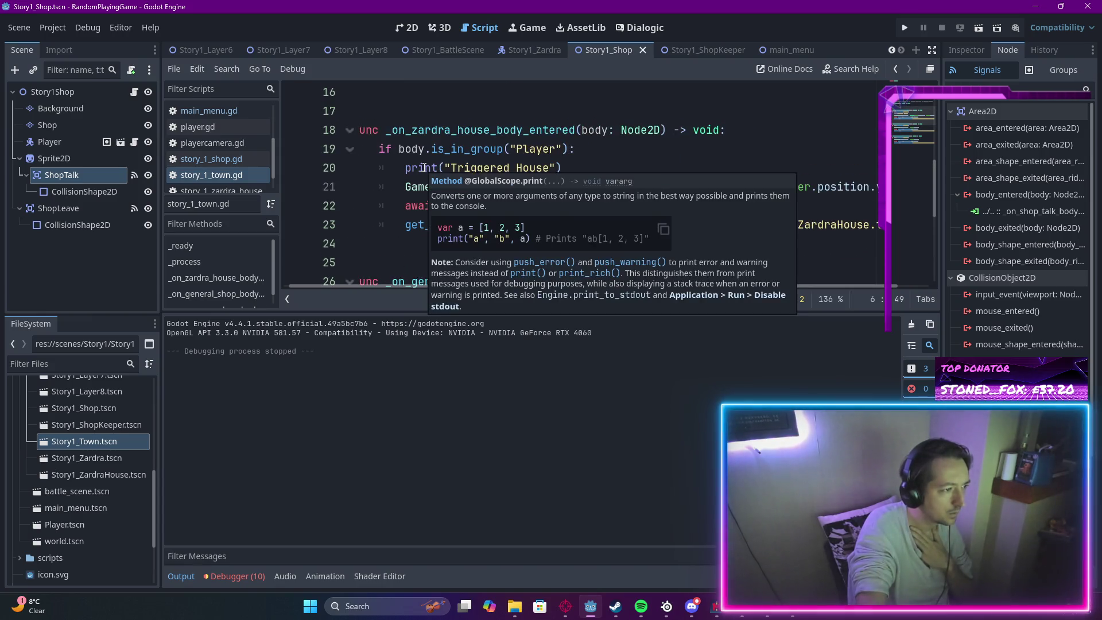
scroll(384, 227, "down", 3)
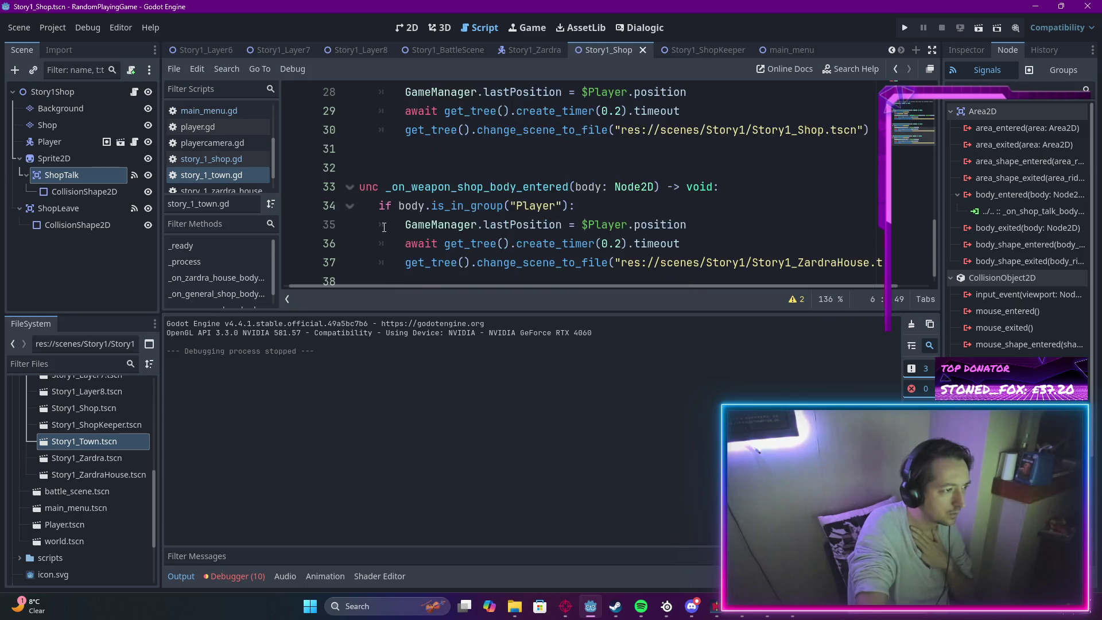
scroll(385, 226, "up", 3)
scroll(384, 227, "up", 2)
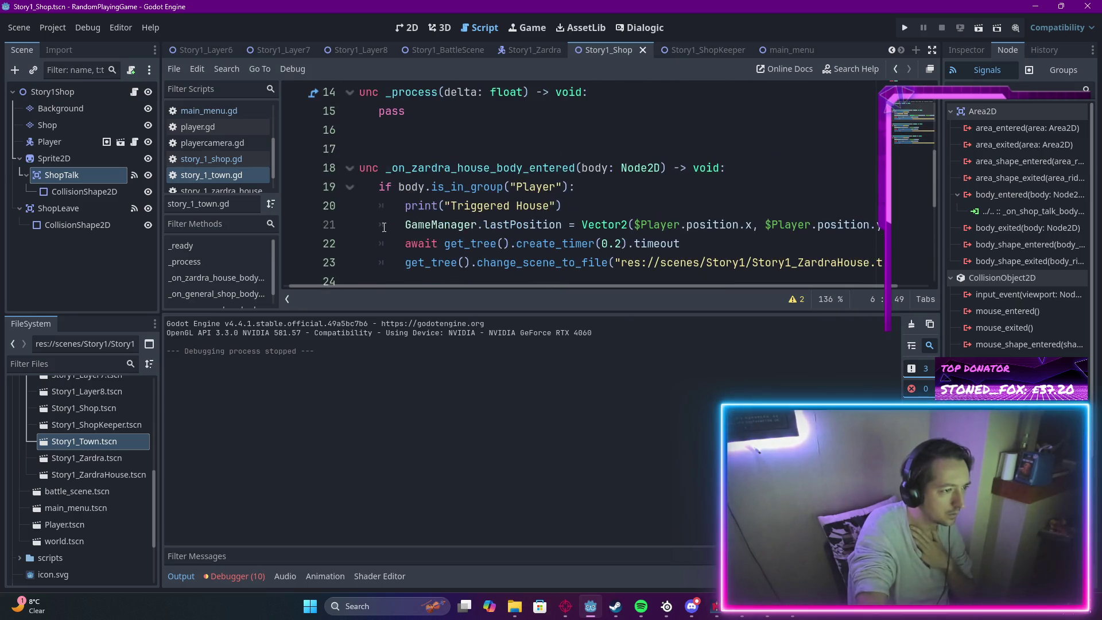
scroll(384, 227, "down", 1)
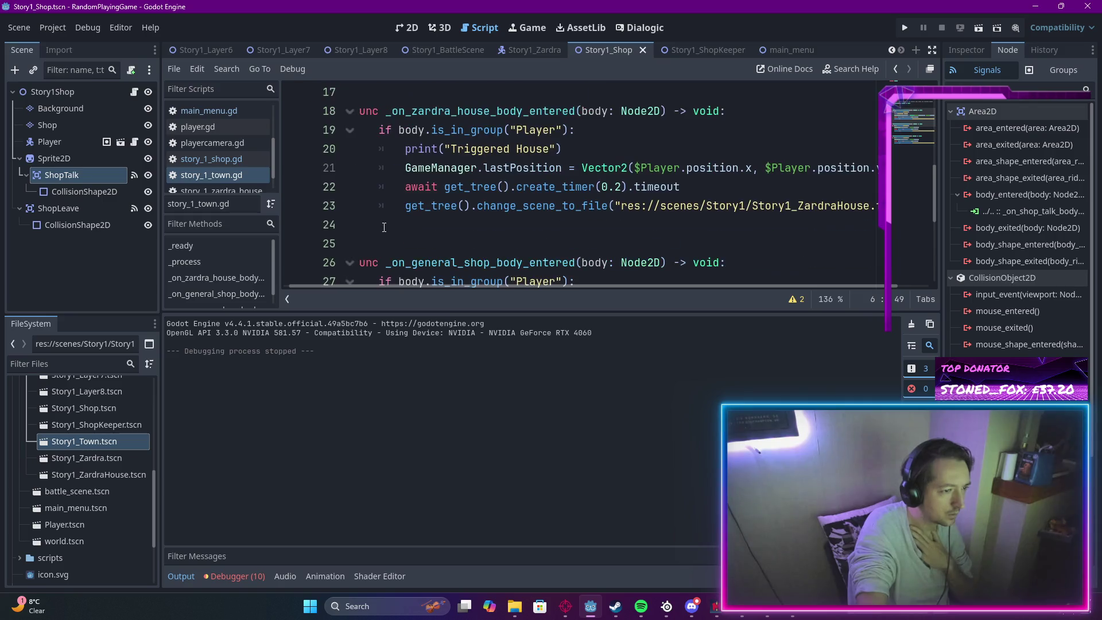
scroll(384, 226, "down", 4)
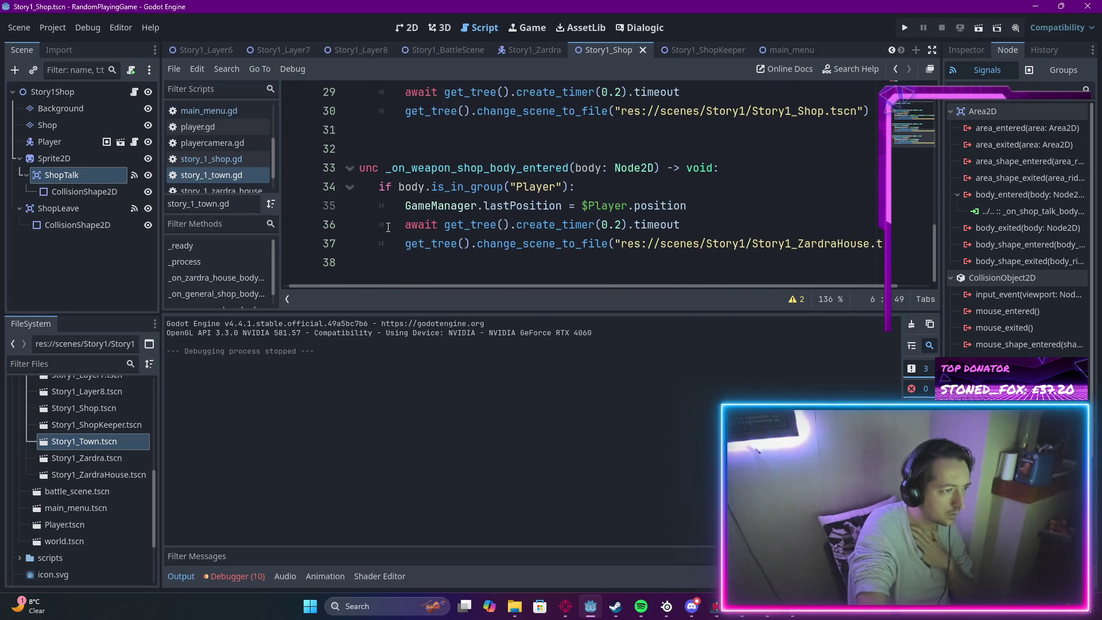
scroll(388, 227, "up", 1)
scroll(388, 227, "down", 1)
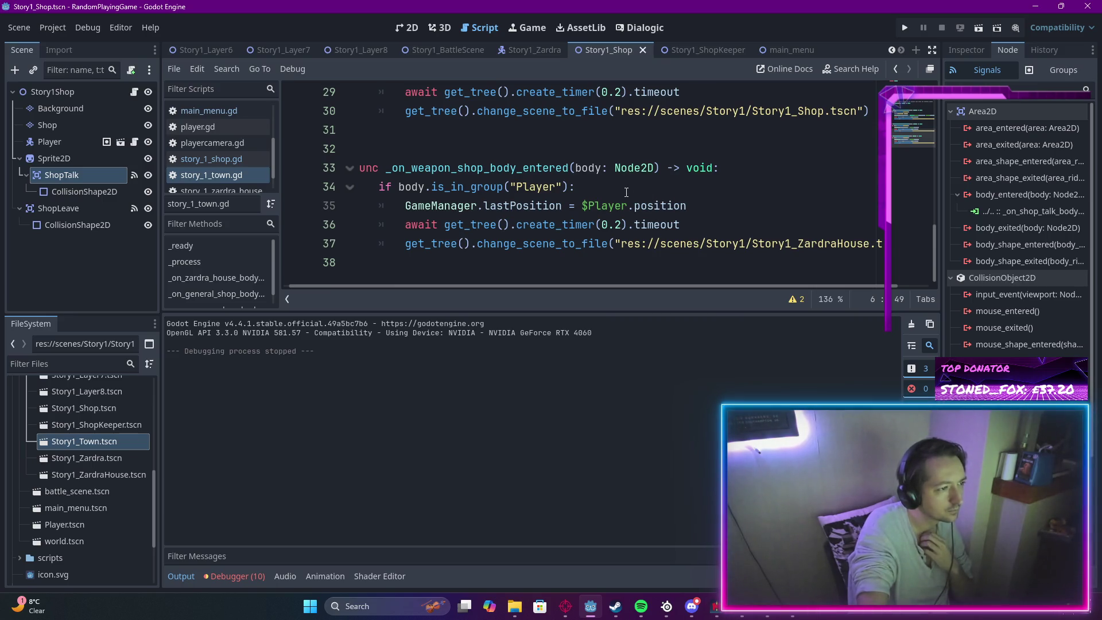
scroll(607, 187, "up", 1)
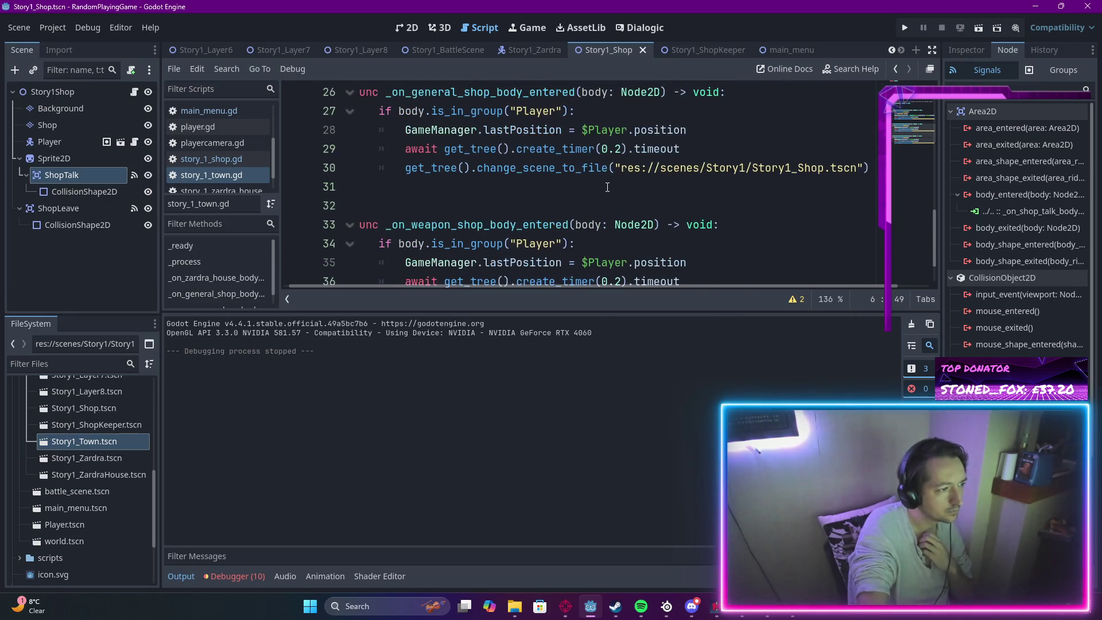
scroll(608, 187, "up", 1)
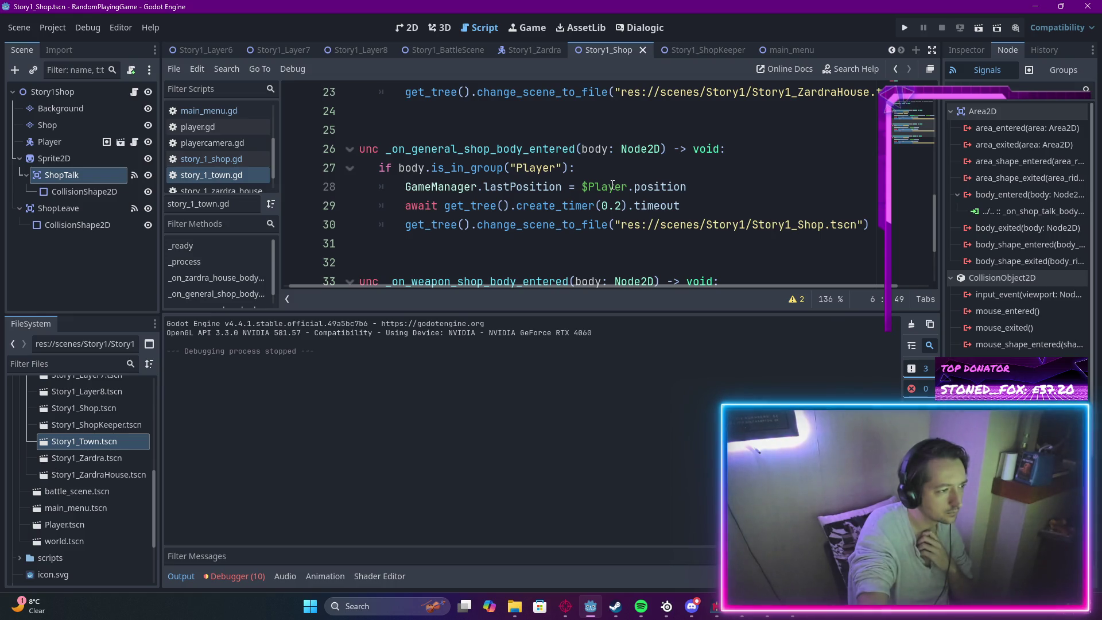
scroll(609, 184, "up", 1)
scroll(604, 182, "down", 1)
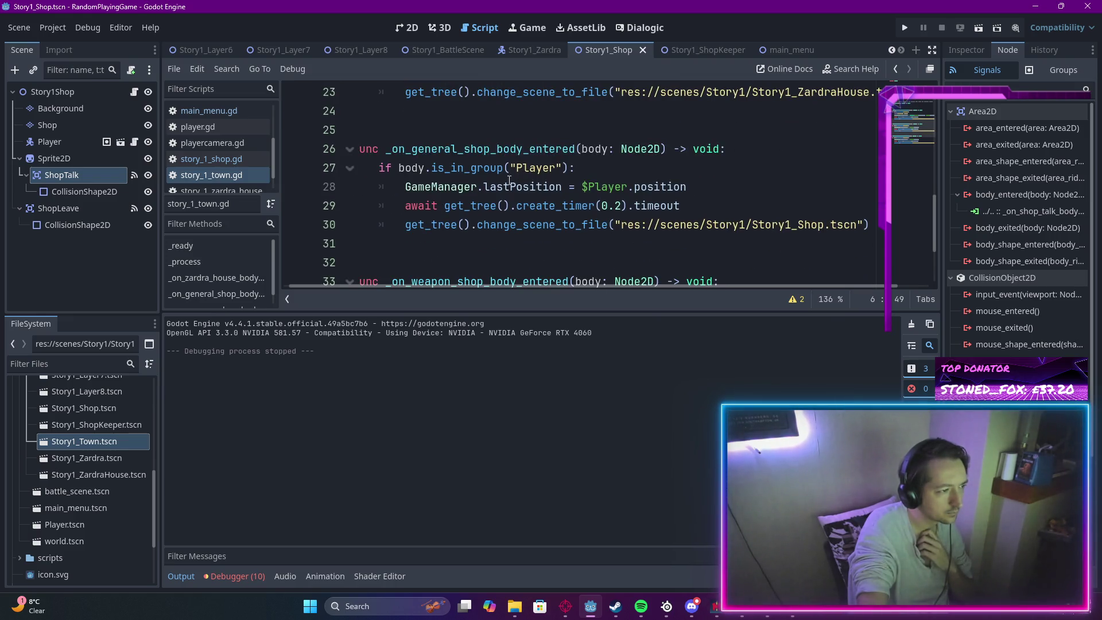
Step: Review story_1_shop.gd's _ready and shop-leave functions, then return to story_1_town.gd
left_click(230, 162)
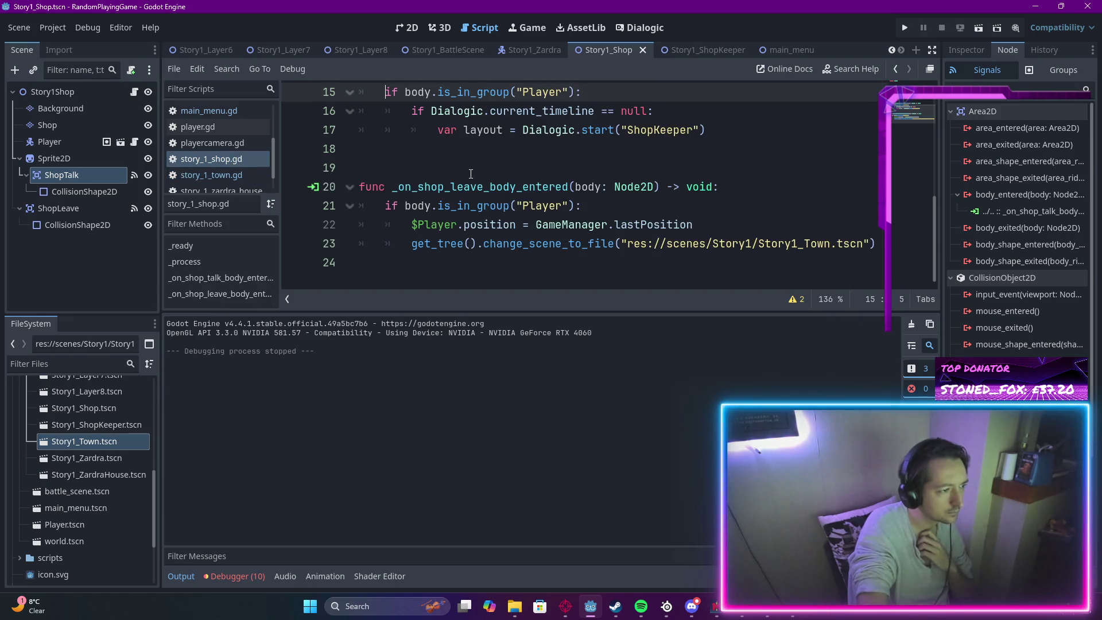
scroll(470, 174, "up", 4)
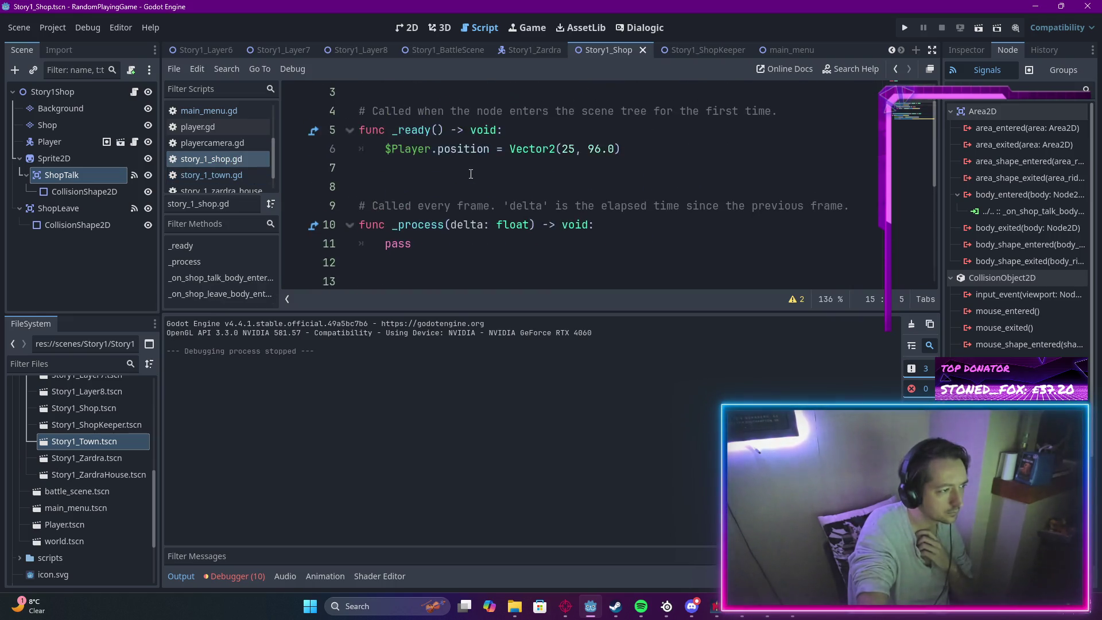
scroll(471, 174, "up", 1)
scroll(471, 174, "down", 5)
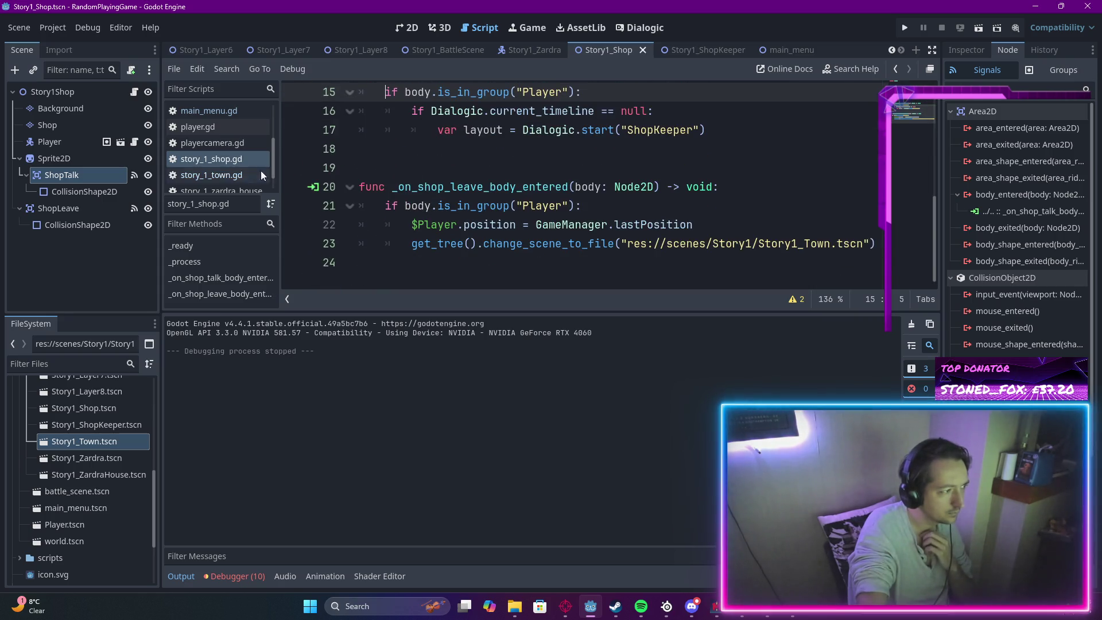
left_click(223, 175)
Step: Dedent the $Player.position line out of the if block, save the script, and run main_menu with F6
scroll(433, 181, "up", 6)
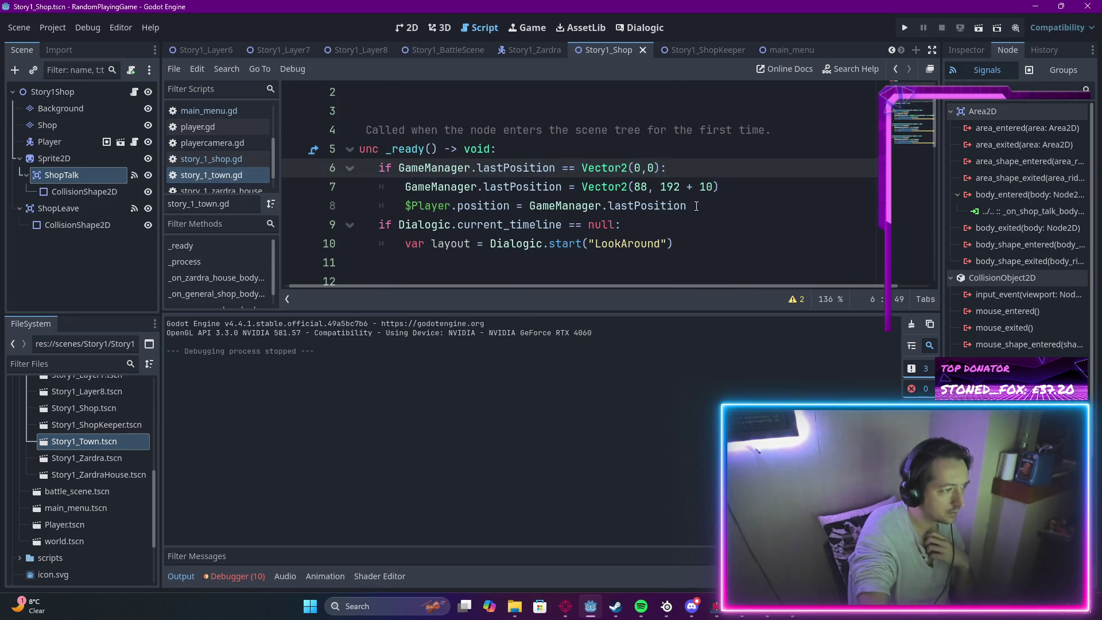
left_click(695, 208)
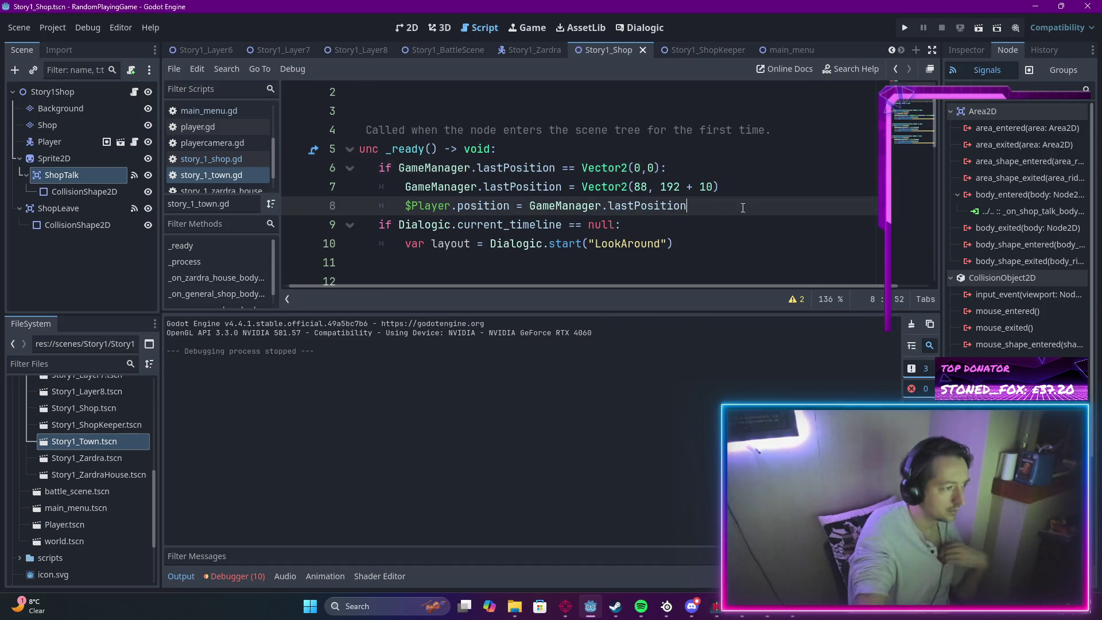
key("Left")
key("Left")
key("Left")
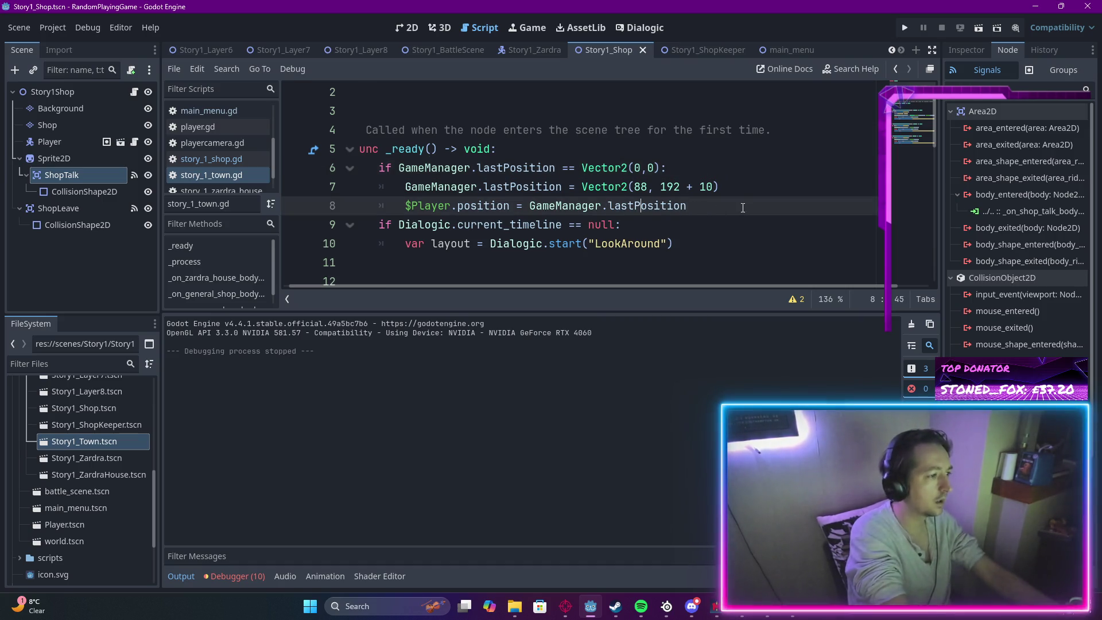
key("Home")
key("BackSpace")
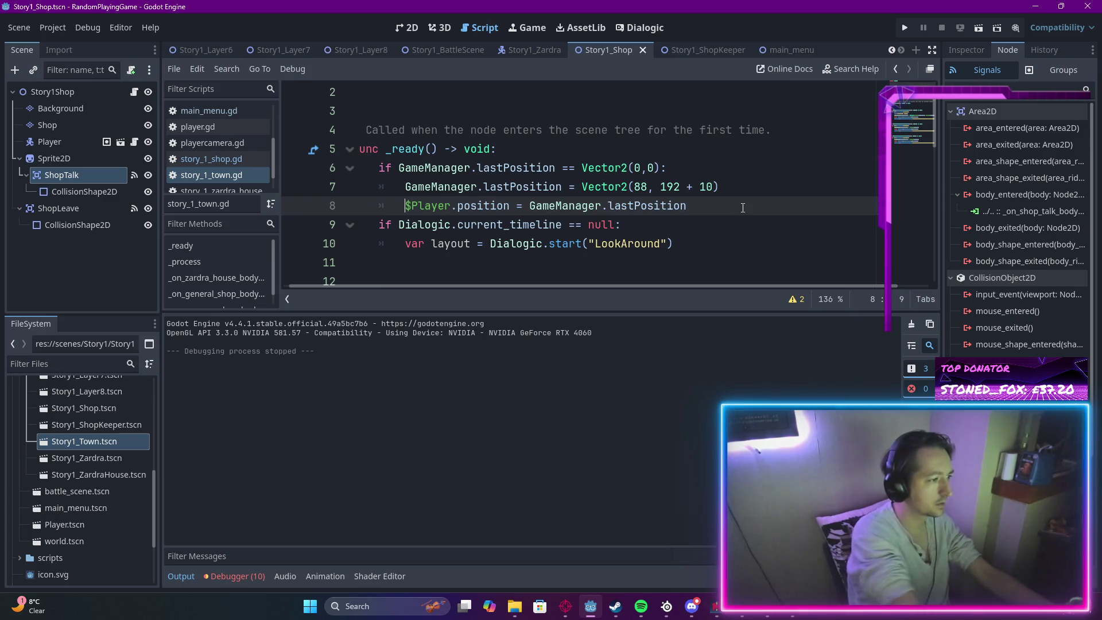
key("ctrl+s")
left_click(775, 52)
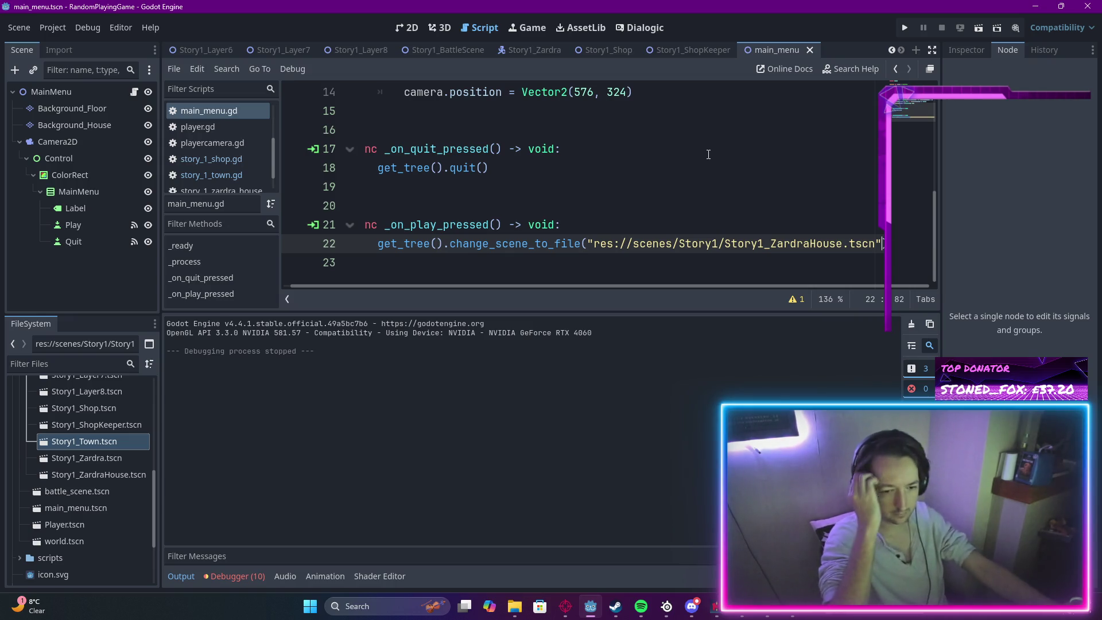
key("F6")
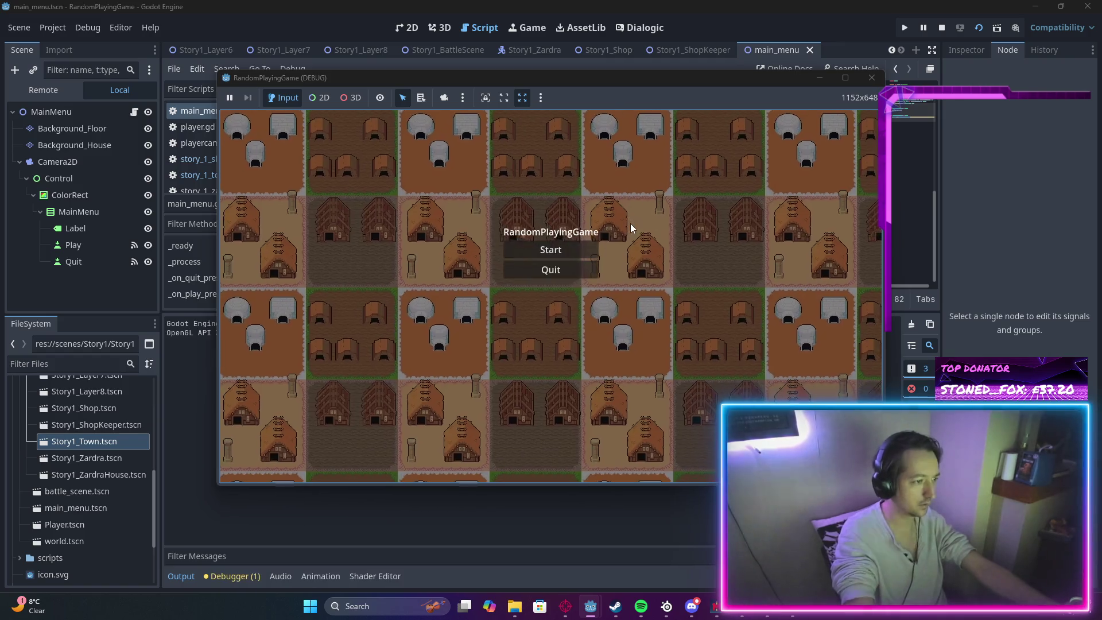
Step: Start a new game and dismiss Zardra's opening and town dialogue lines
left_click(586, 249)
left_click(683, 265)
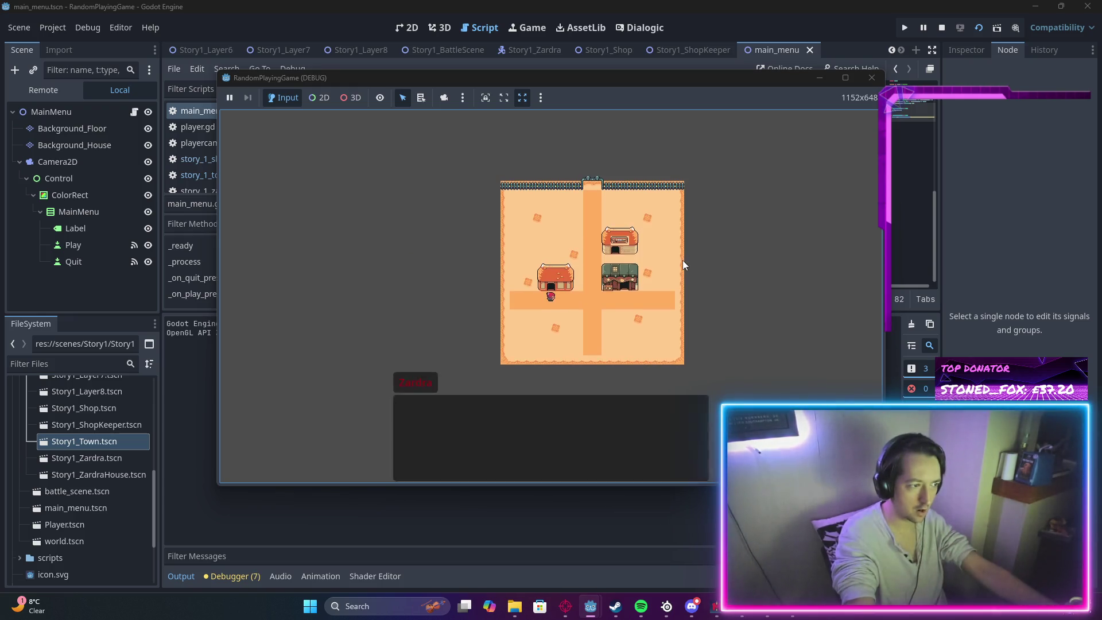
left_click(683, 261)
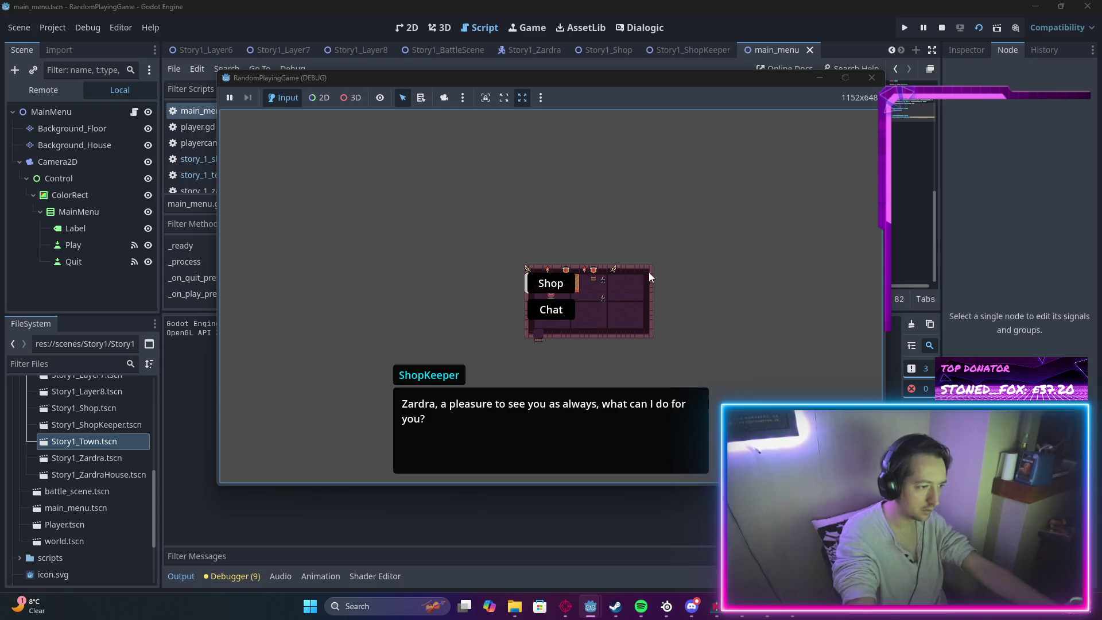
Step: Choose Chat with the ShopKeeper, go through the conversation, then stop the game
left_click(556, 310)
left_click(618, 319)
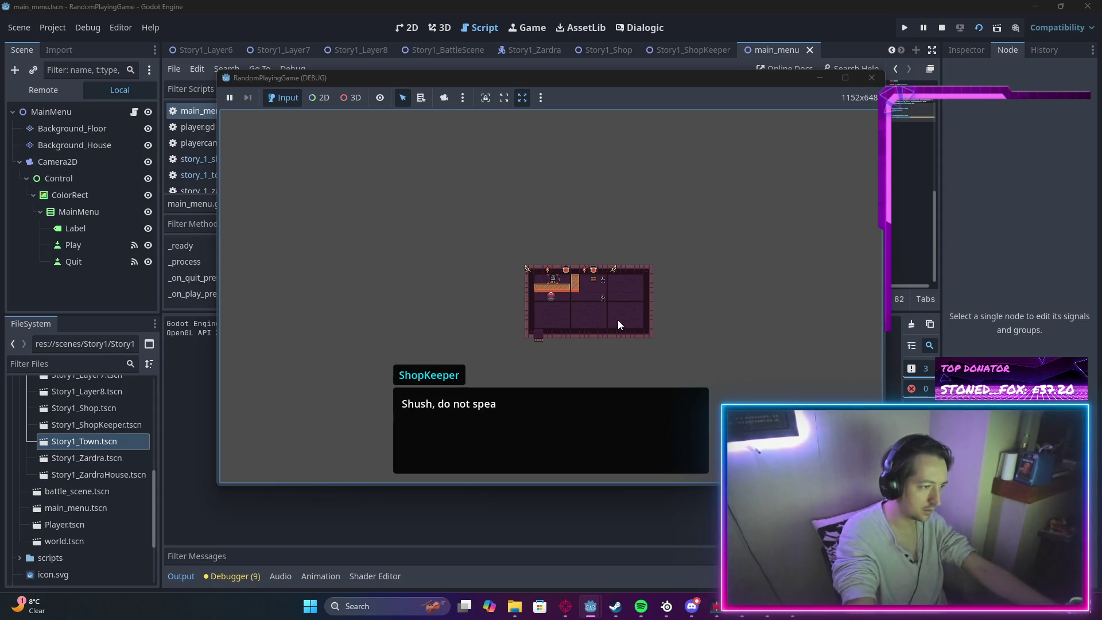
left_click(617, 319)
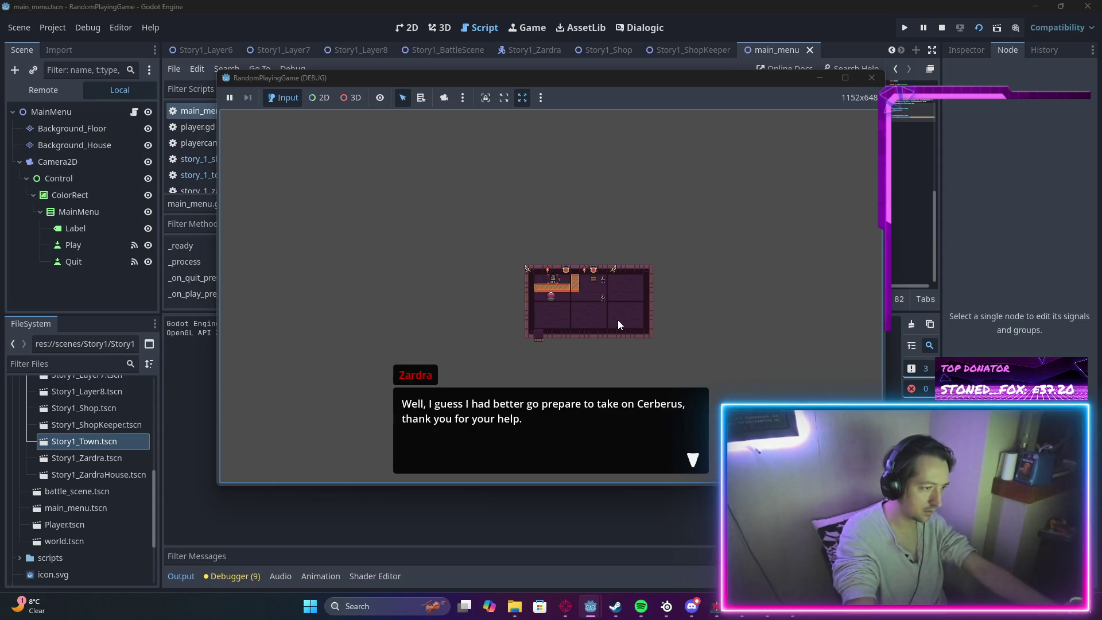
left_click(618, 319)
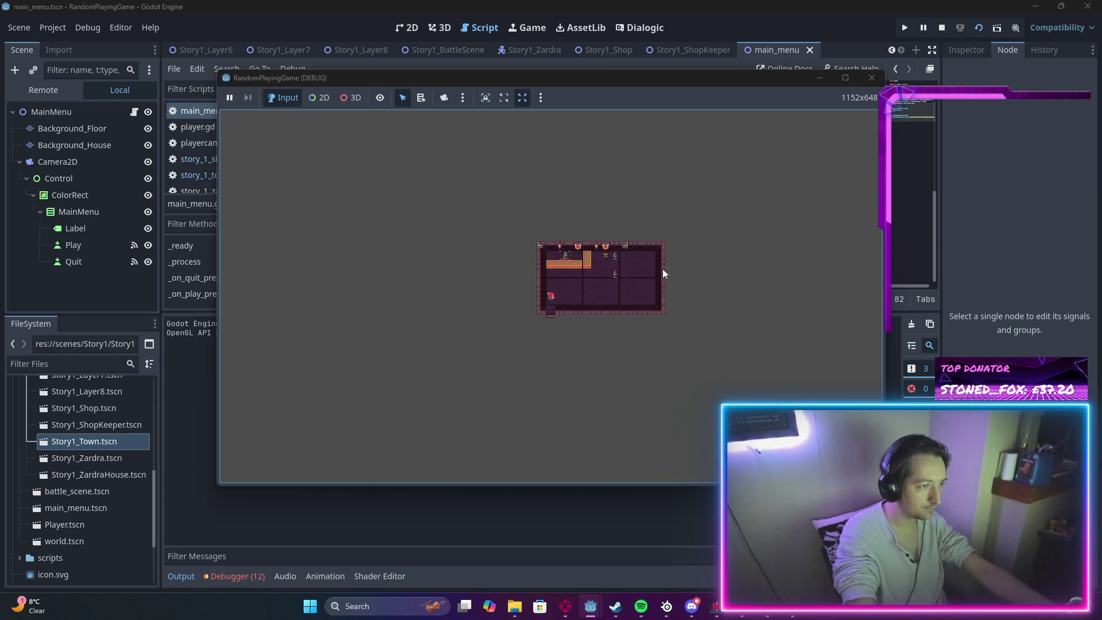
left_click(872, 78)
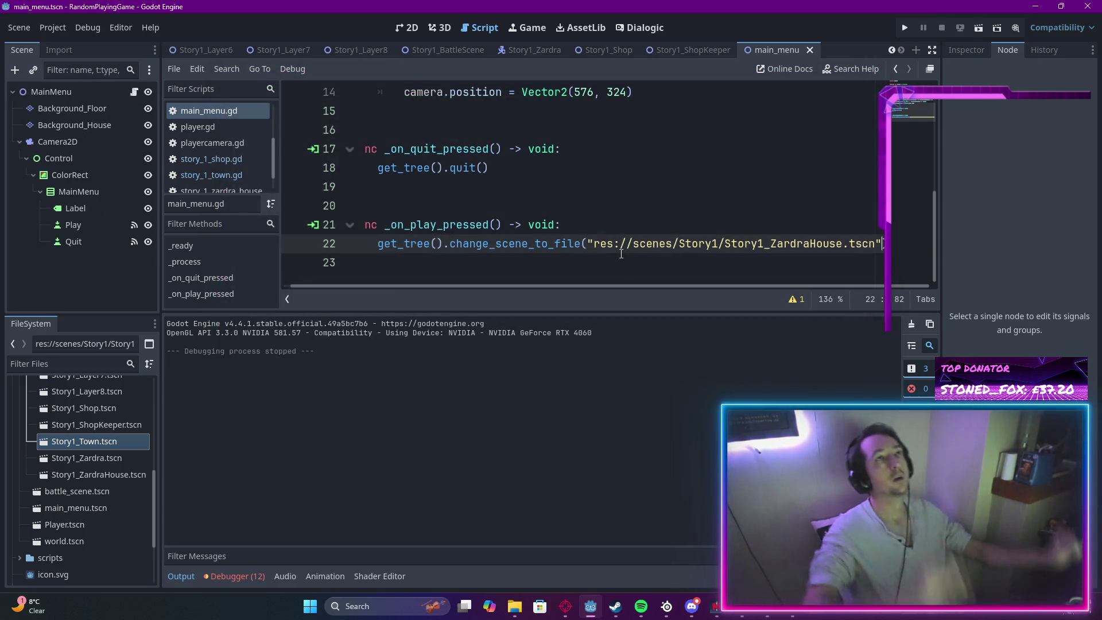
Step: Return to story_1_town.gd and place the cursor at the end of line 28 in _on_general_shop_body_entered
mouse_move(622, 254)
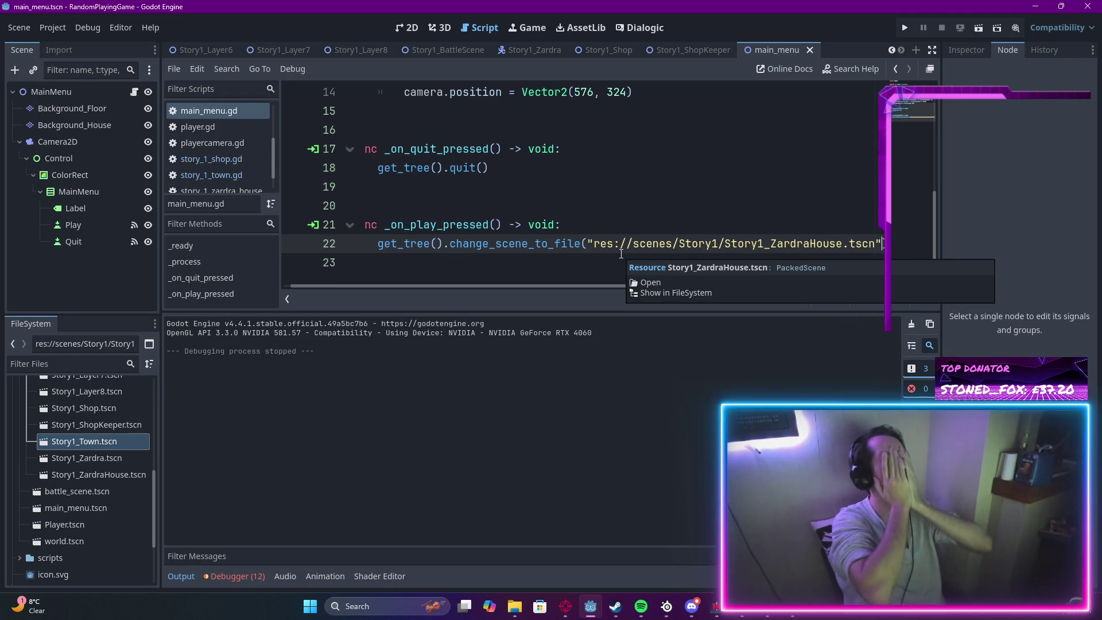
left_click_drag(597, 286, 580, 284)
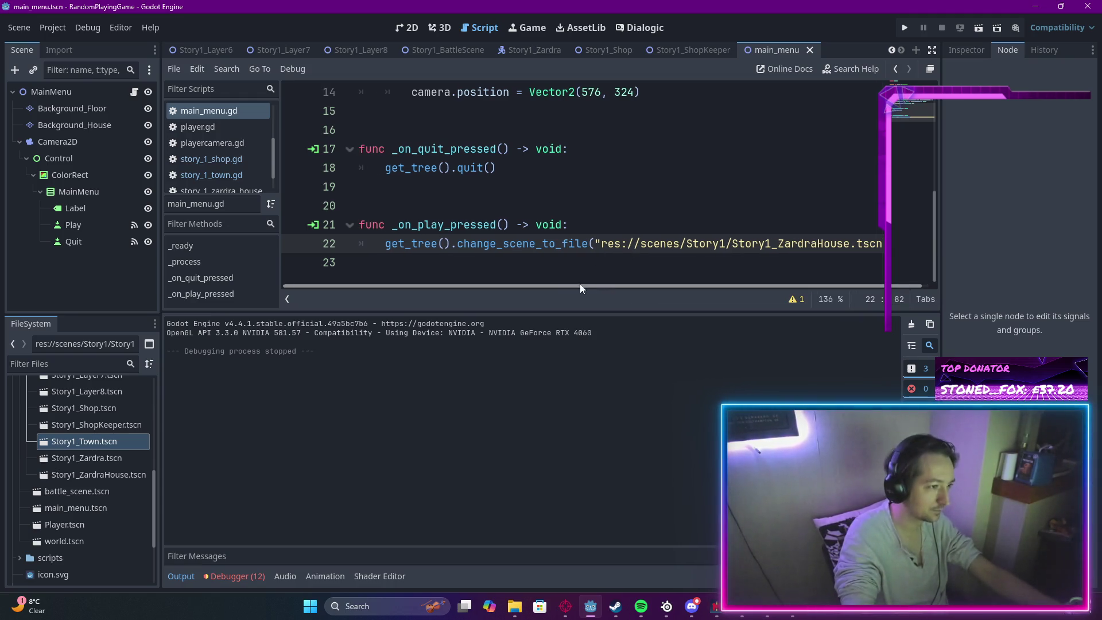
left_click(214, 174)
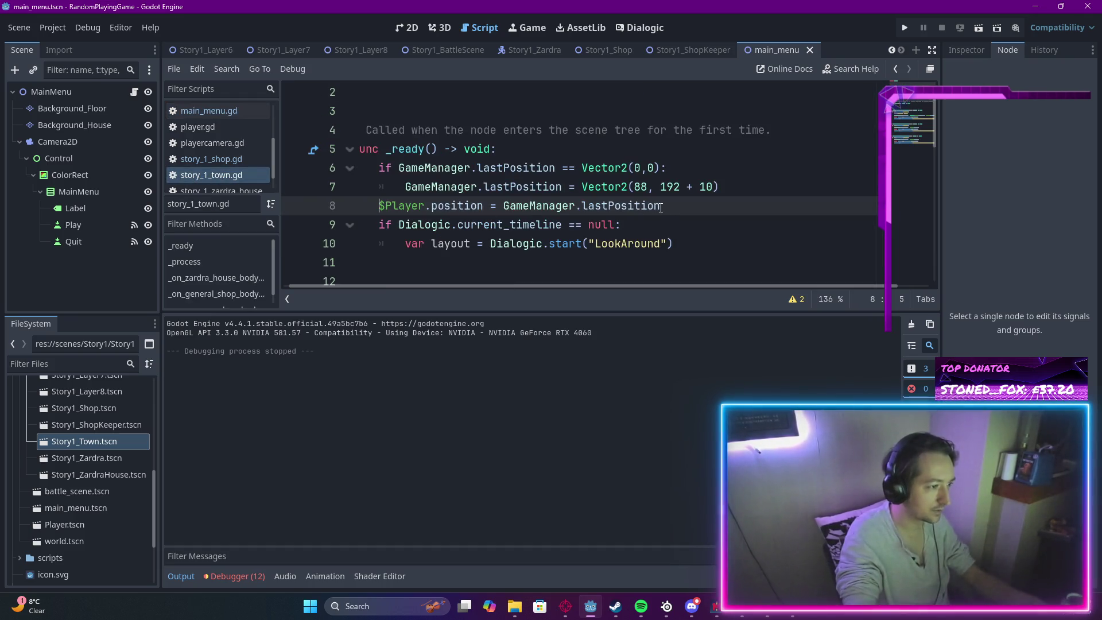
scroll(675, 207, "down", 7)
scroll(662, 207, "up", 1)
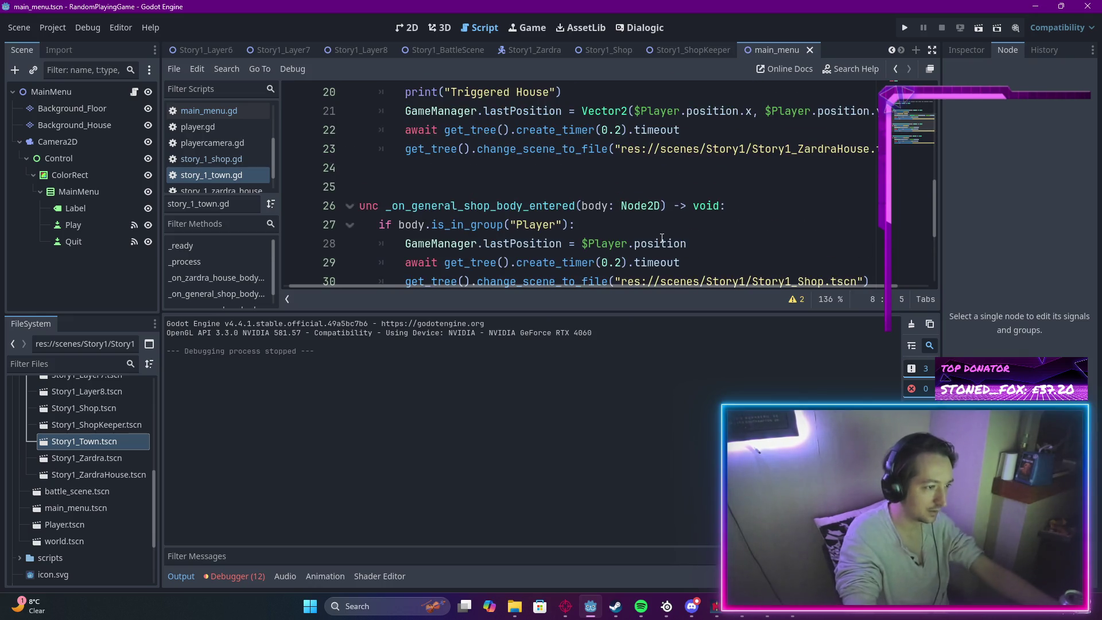
scroll(662, 237, "down", 1)
left_click(705, 191)
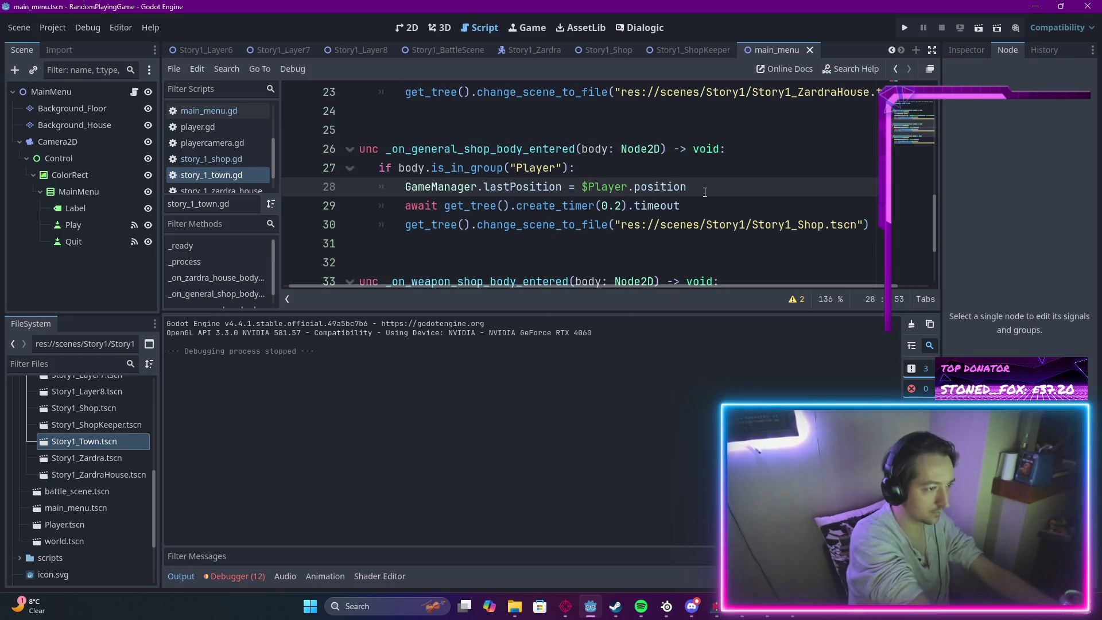
Step: Make line 28 store lastPosition as Vector2($Player.position.x, $Player.position.y + 10)
key("BackSpace")
key("BackSpace")
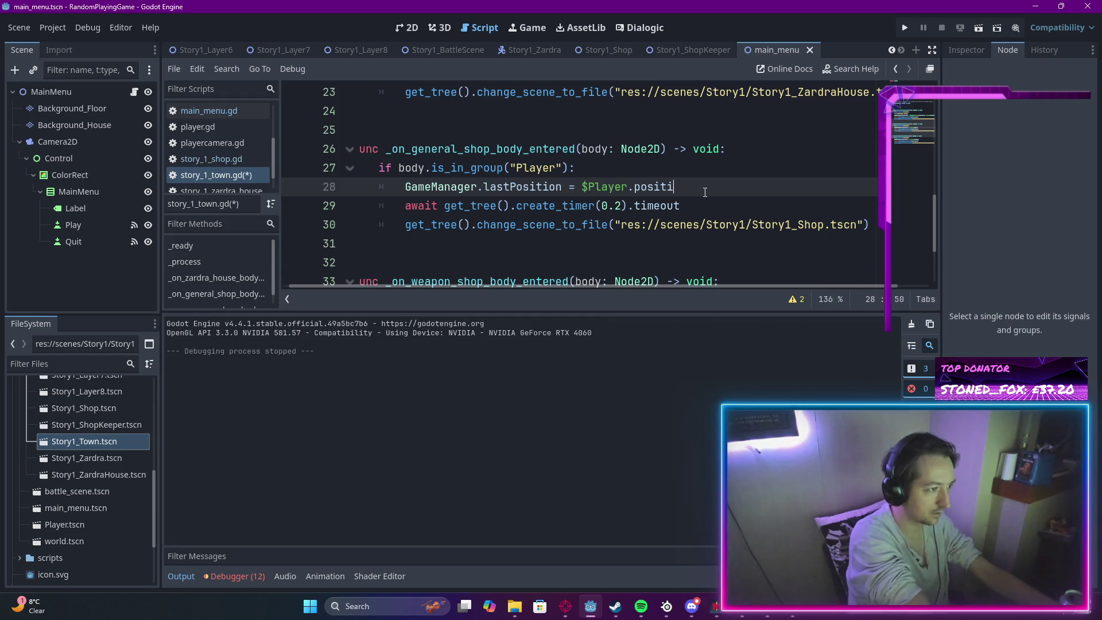
key("BackSpace")
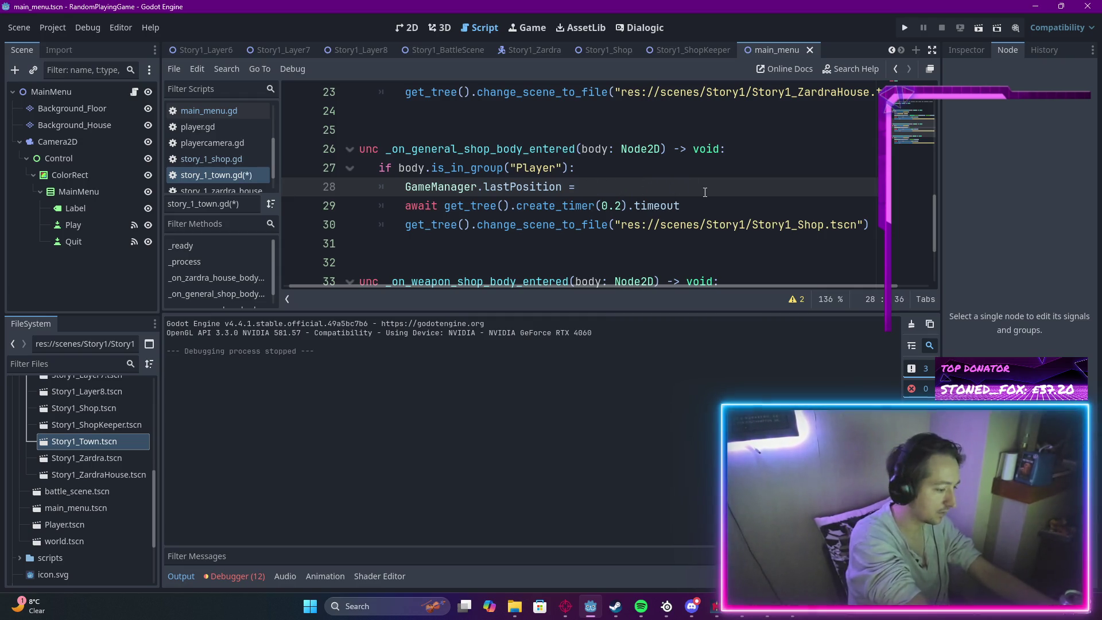
type("cto")
key("Return")
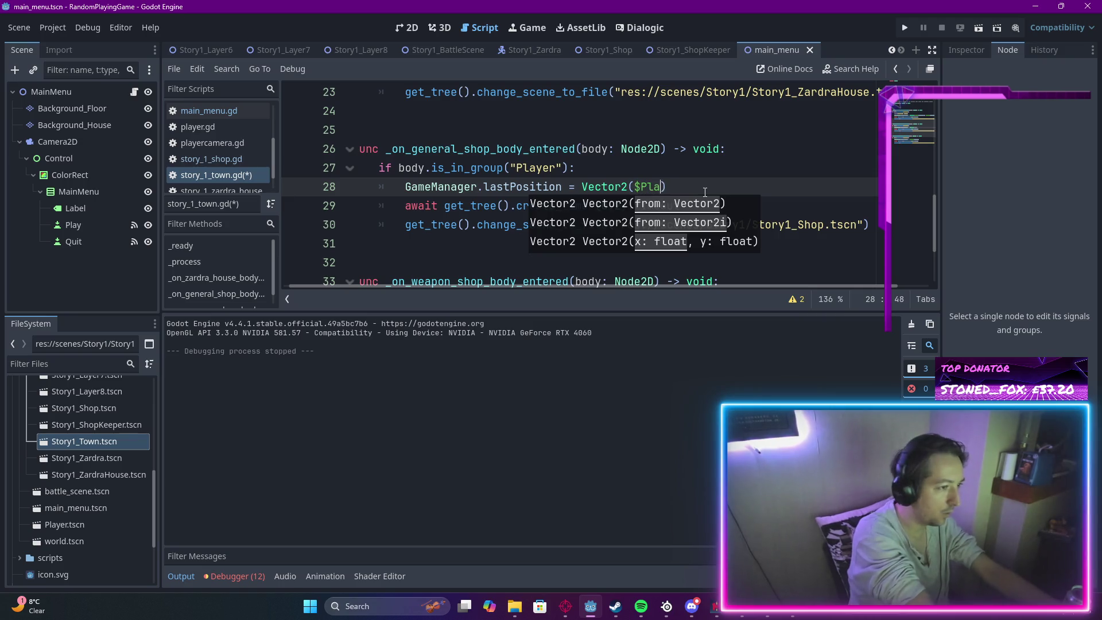
type(".position.x")
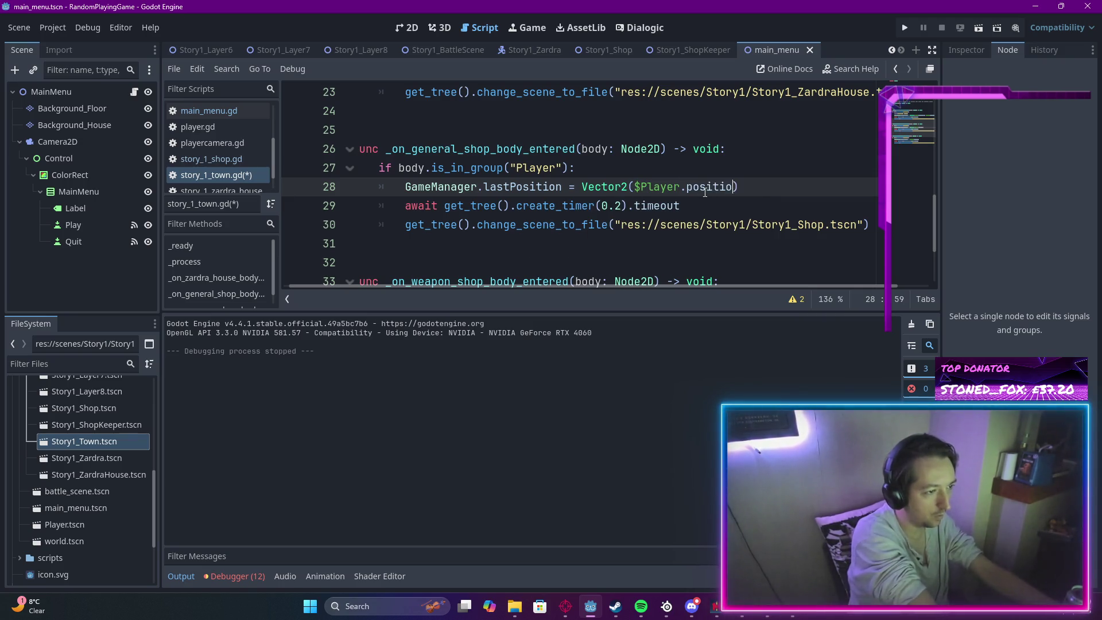
type(", $Pl")
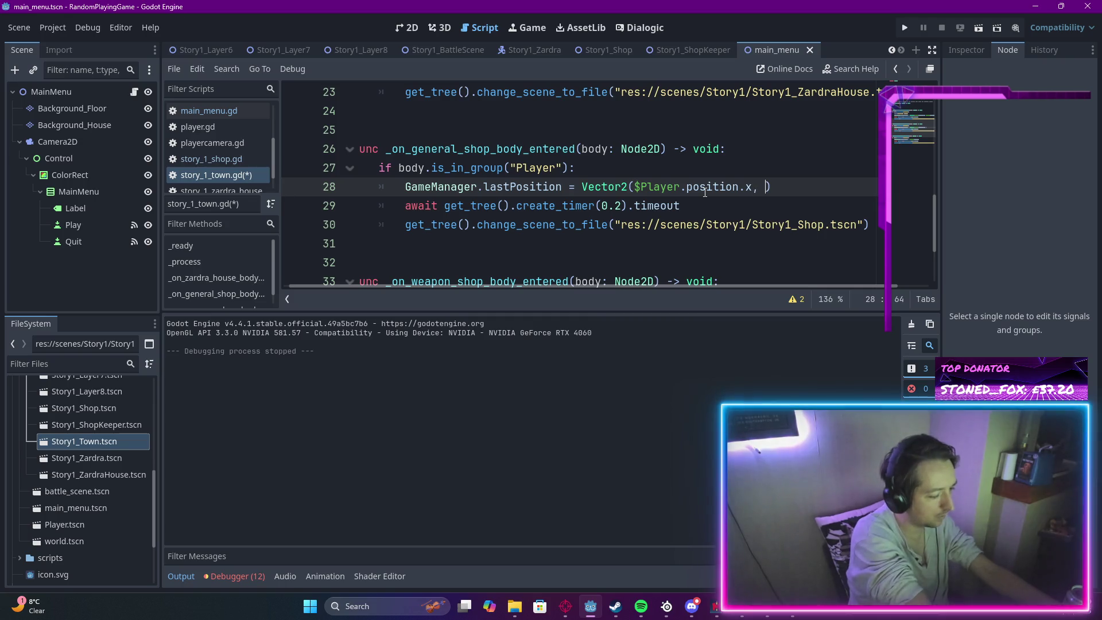
type("ayer.")
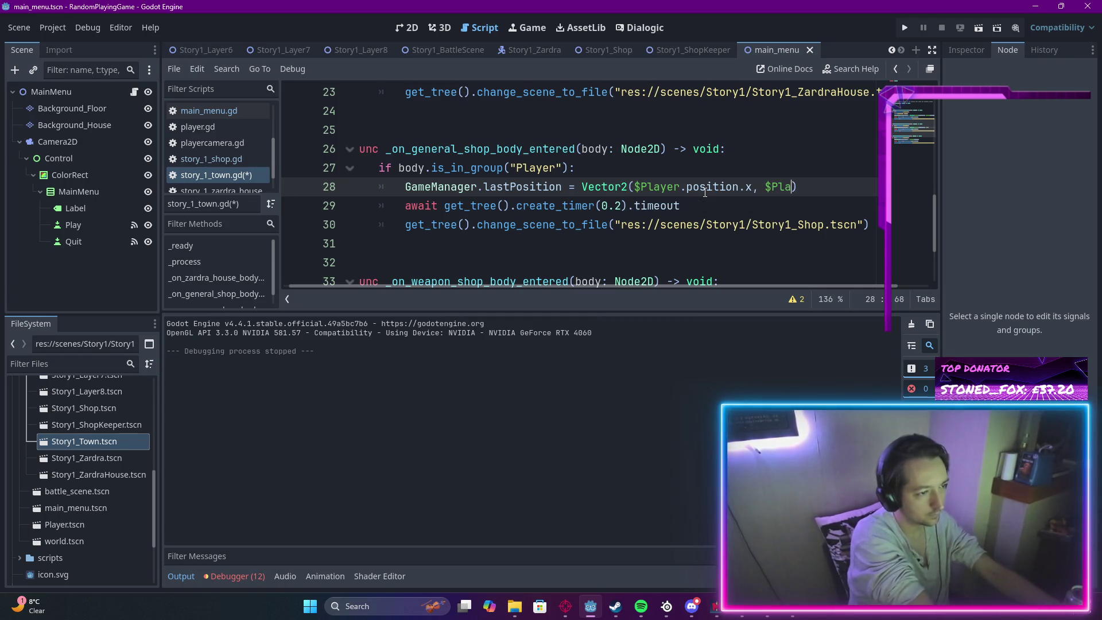
type("position.y")
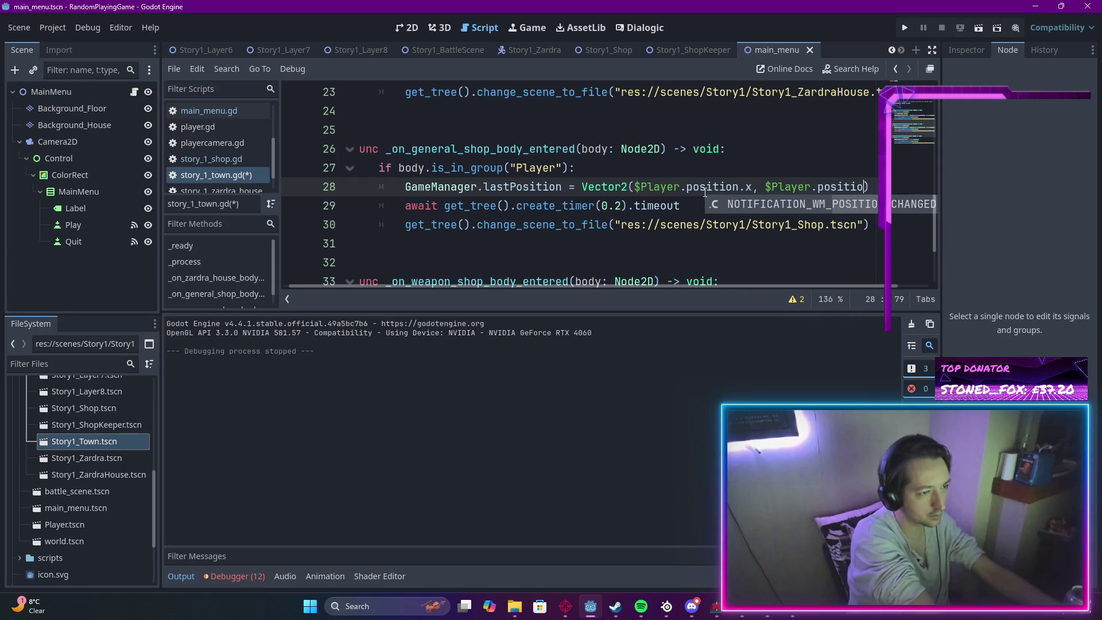
type(" + 10")
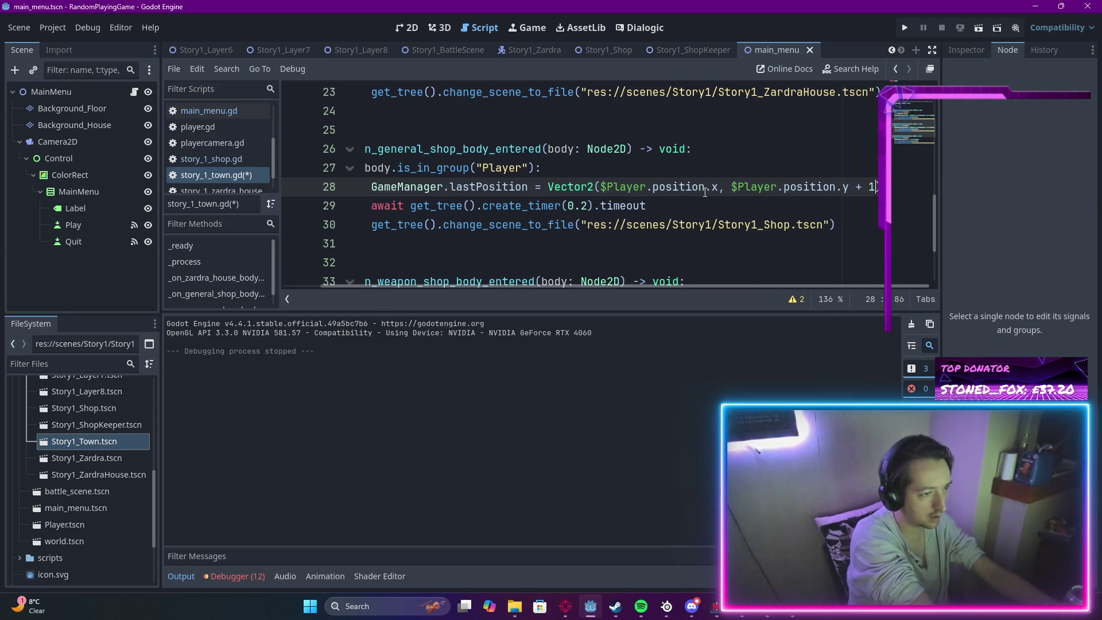
Step: Save the script and the scene, then run the game with F5
key("ctrl+s")
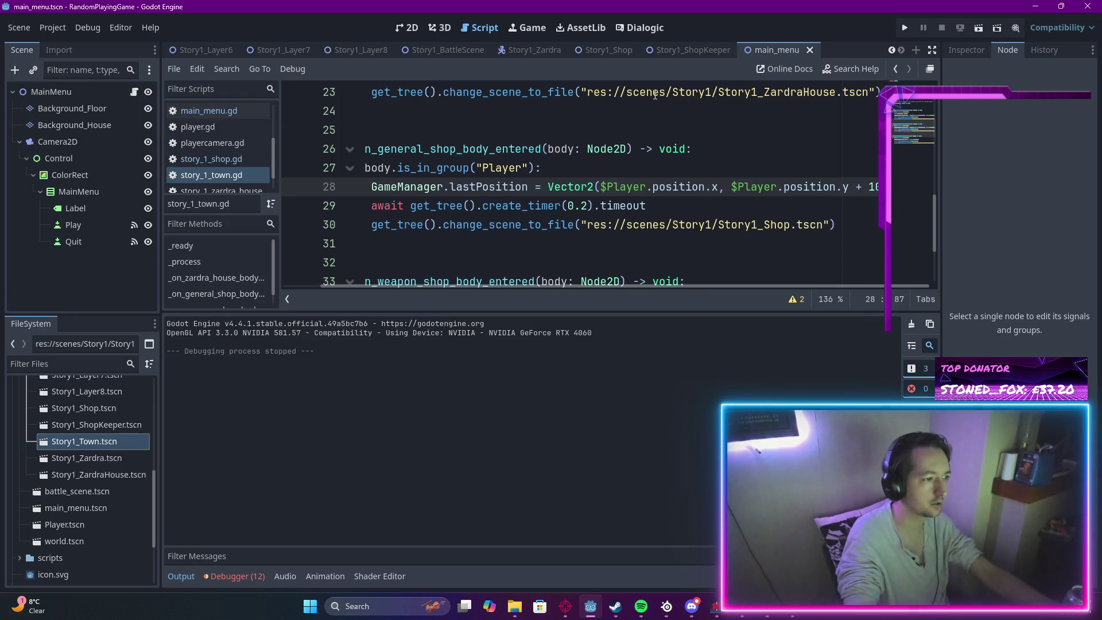
key("ctrl+s")
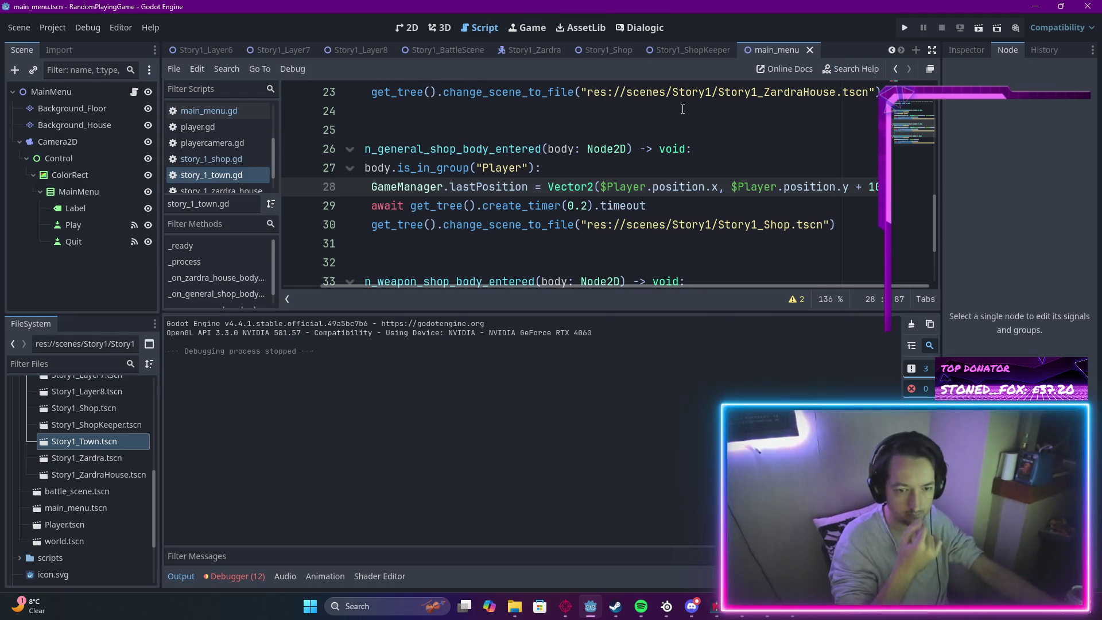
key("F5")
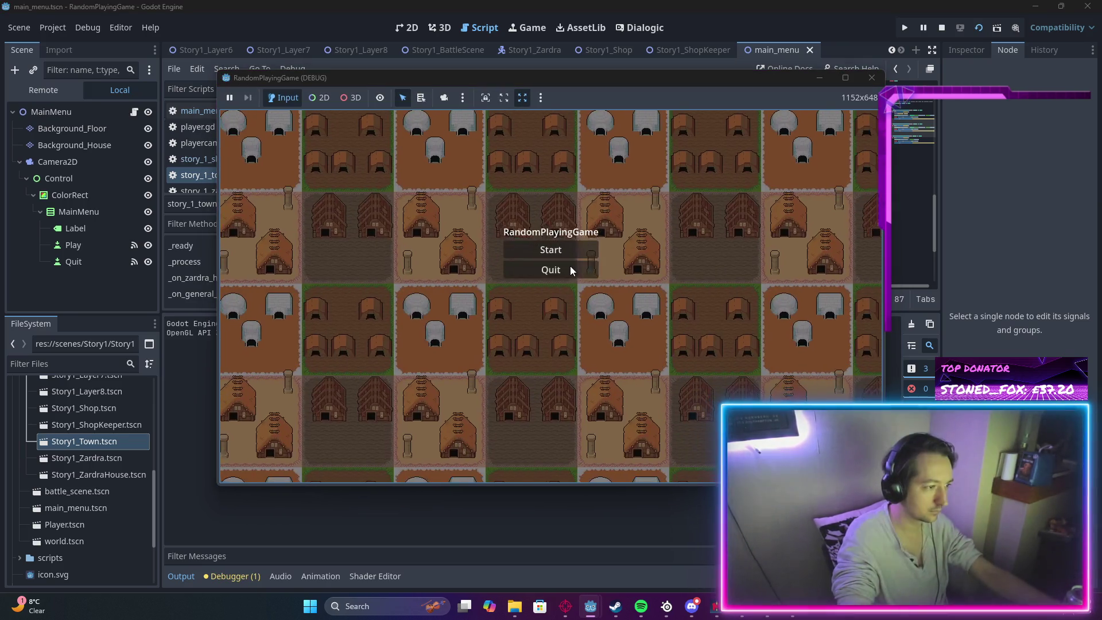
Step: Start a new game and click through Zardra's dialog lines
left_click(566, 248)
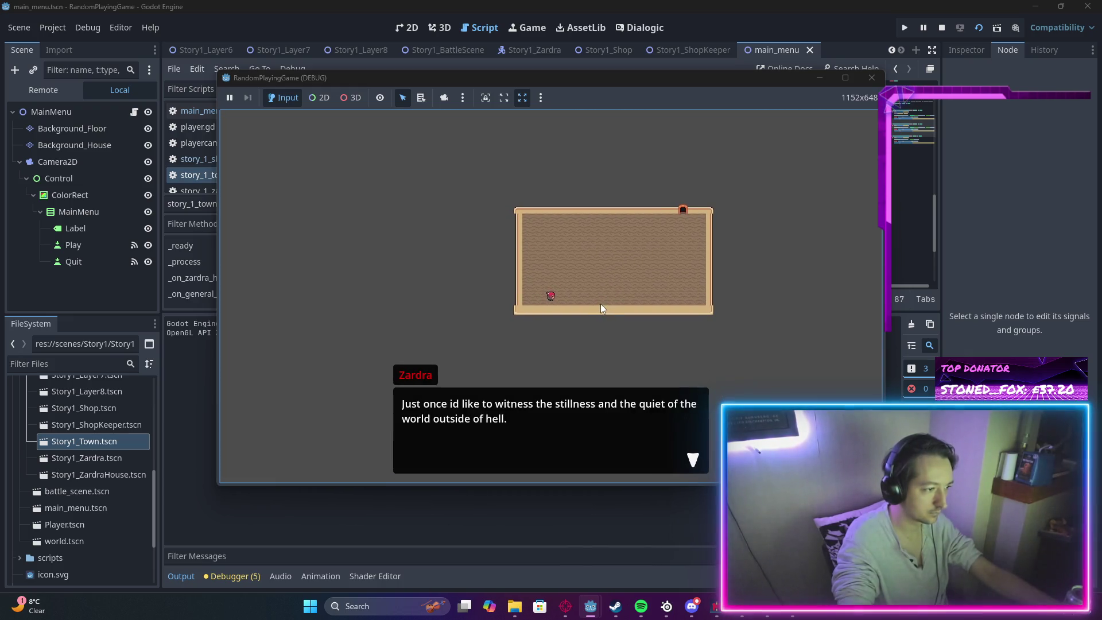
left_click(601, 304)
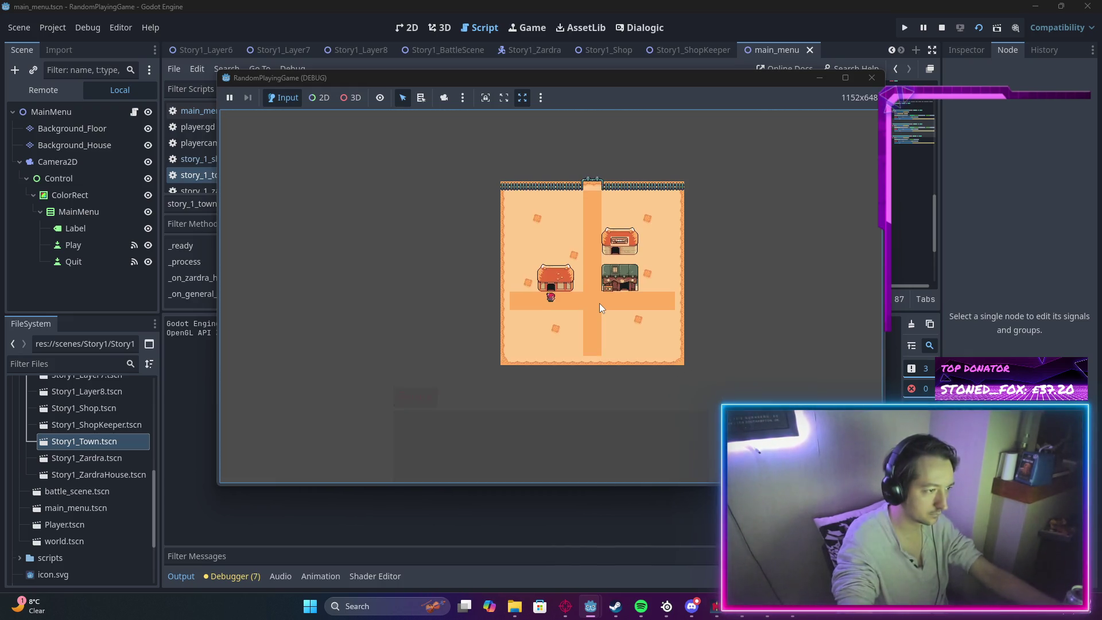
left_click(598, 302)
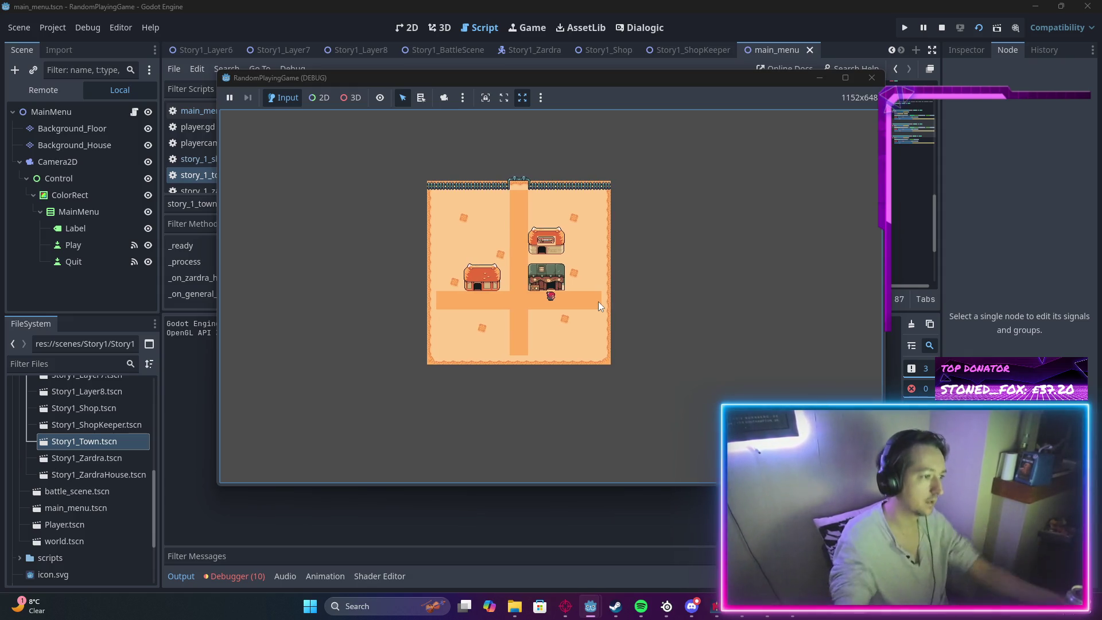
Step: Walk around town into the green shop, the red house, and the shop, then stop the game
key("Down")
key("Up")
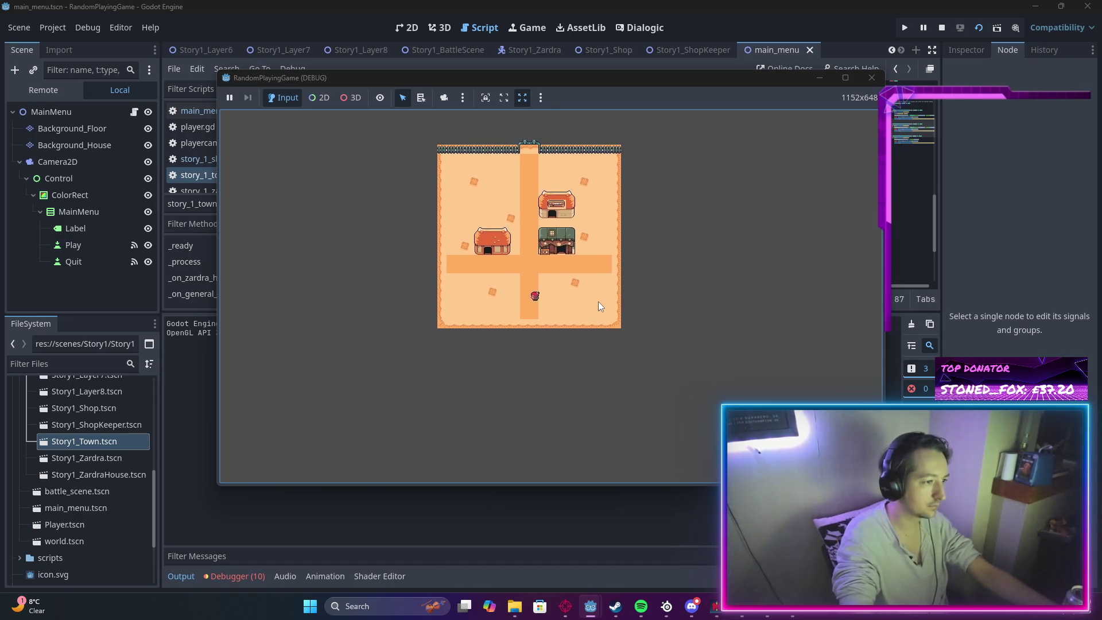
key("Left")
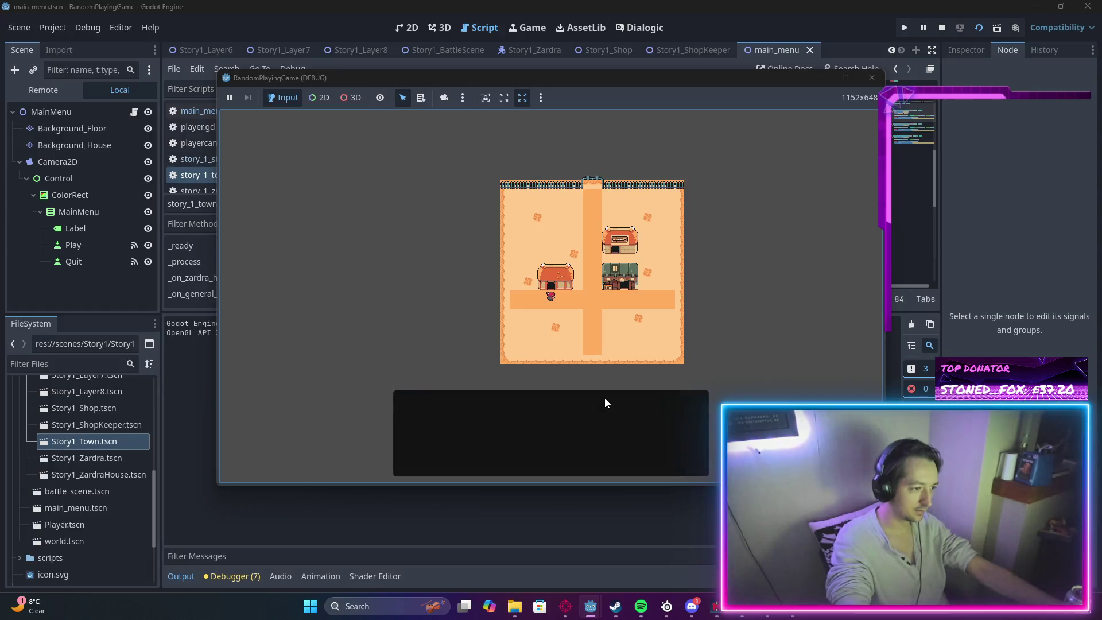
key("Right")
key("Up")
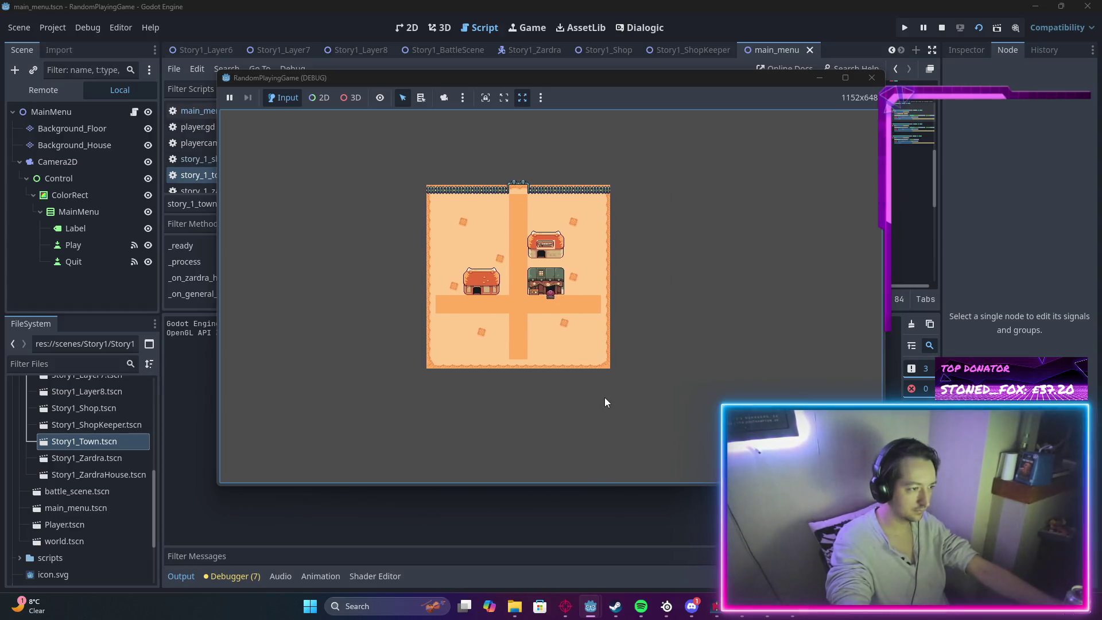
key("Down")
key("Left")
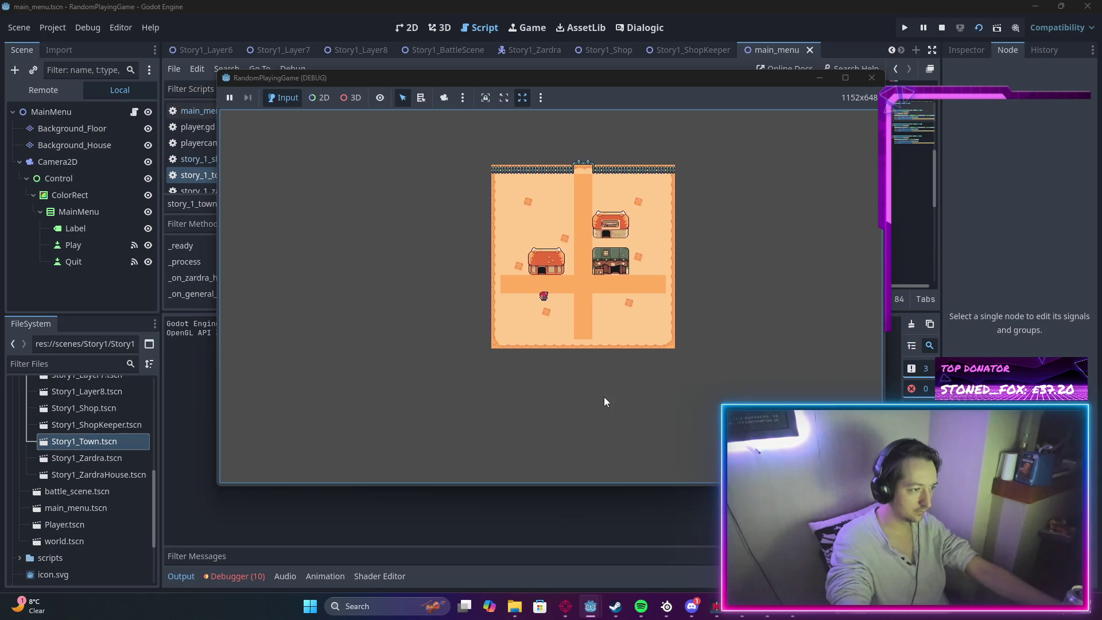
key("Up")
key("Down")
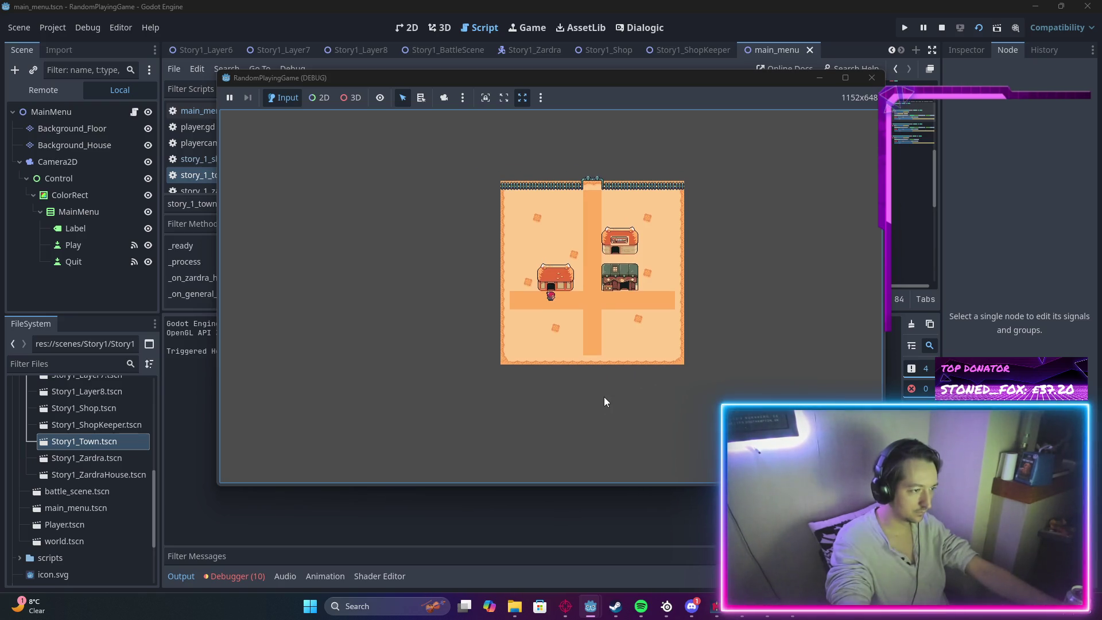
key("Right")
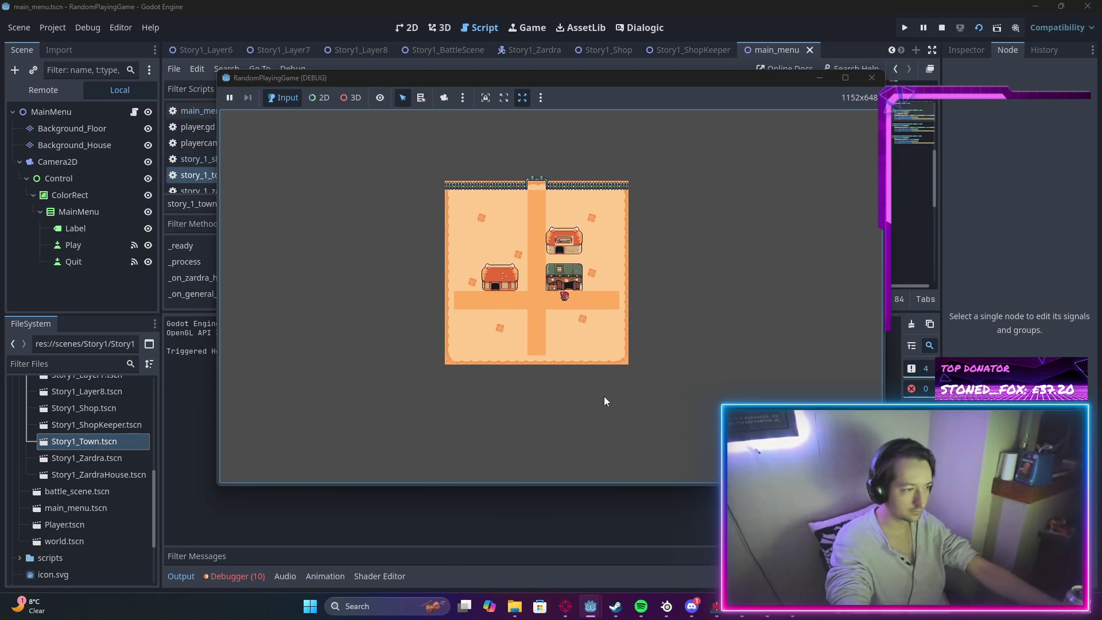
key("Up")
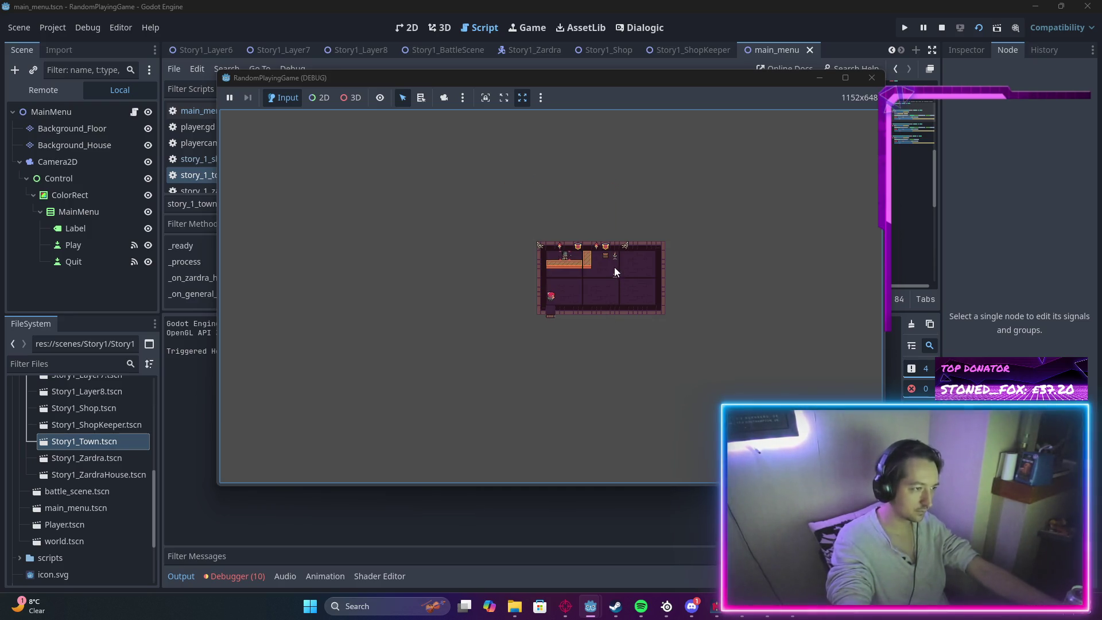
left_click(868, 82)
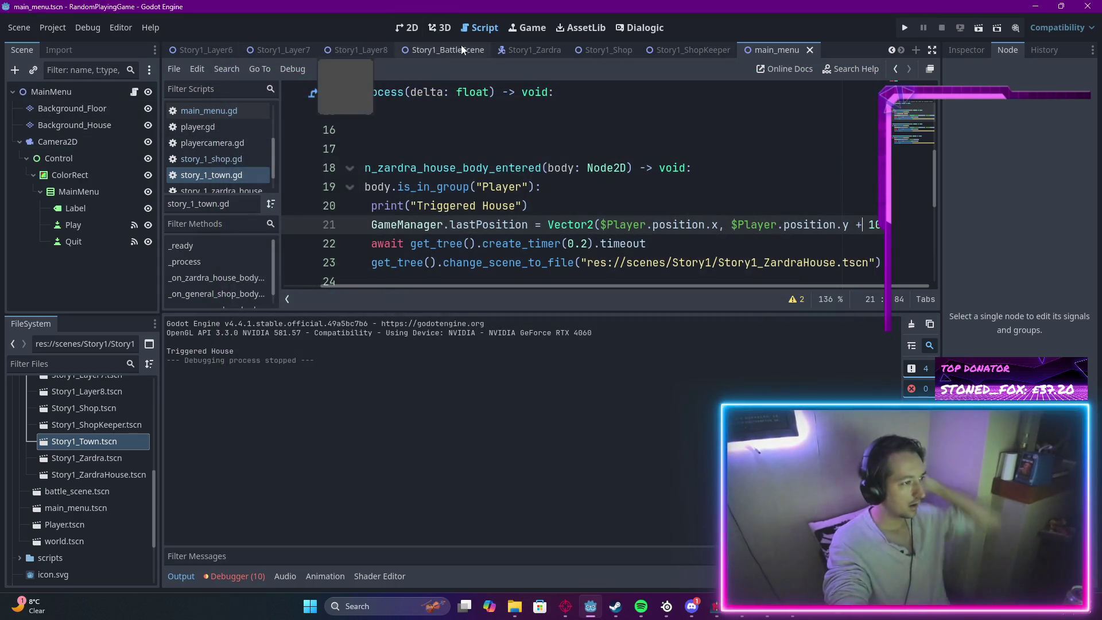
Step: Inspect the Story1_Zardra Camera2D's smoothing settings, then select the main_menu scene's Camera2D
left_click(532, 48)
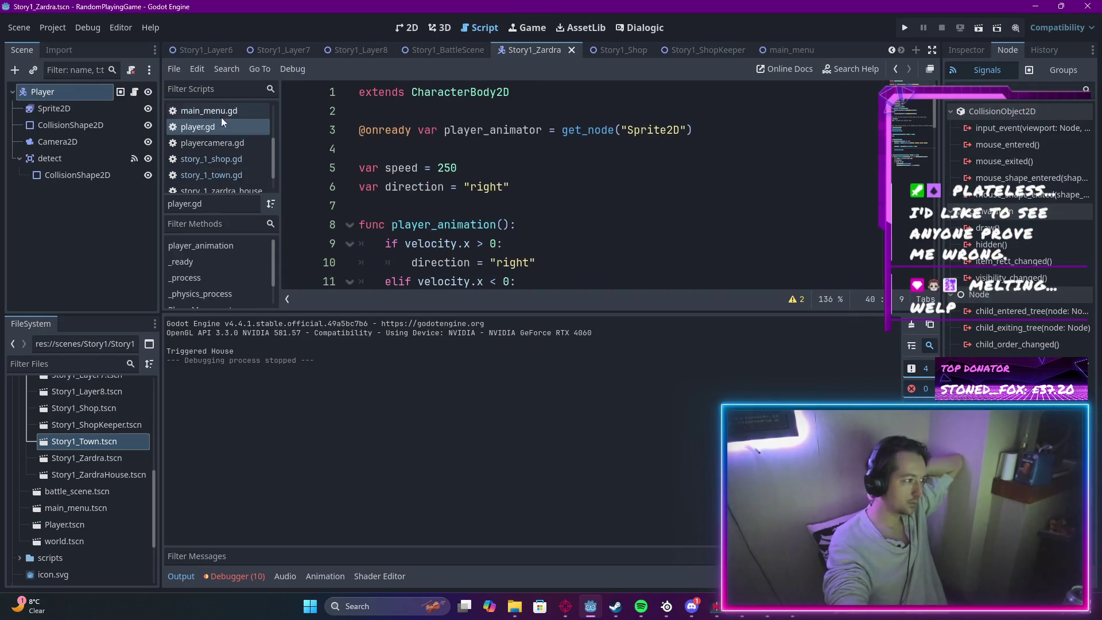
left_click(69, 143)
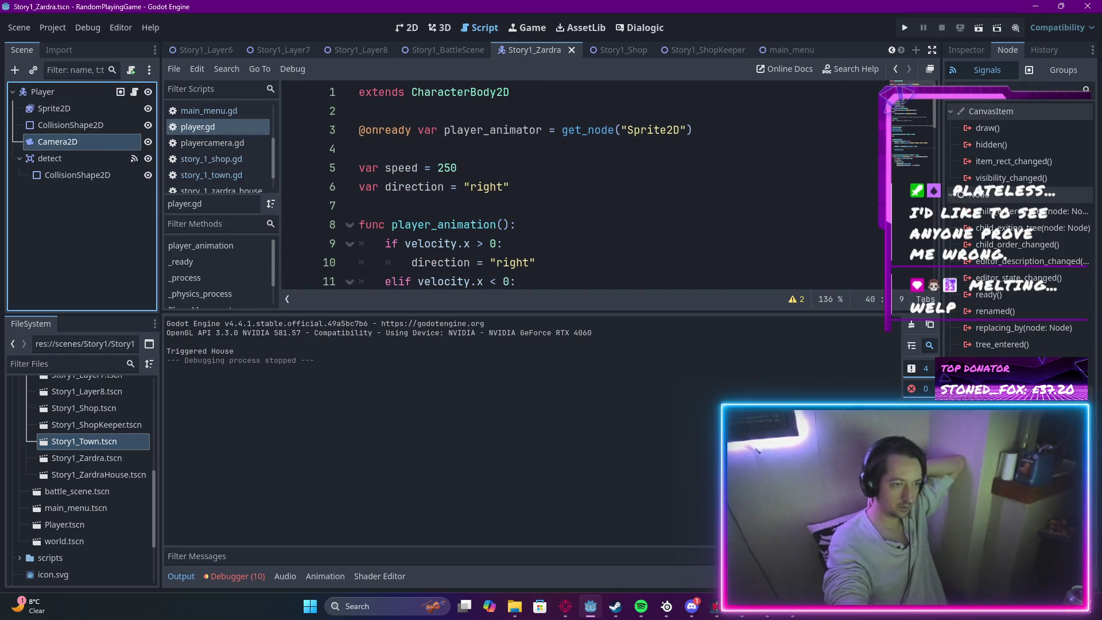
left_click(968, 51)
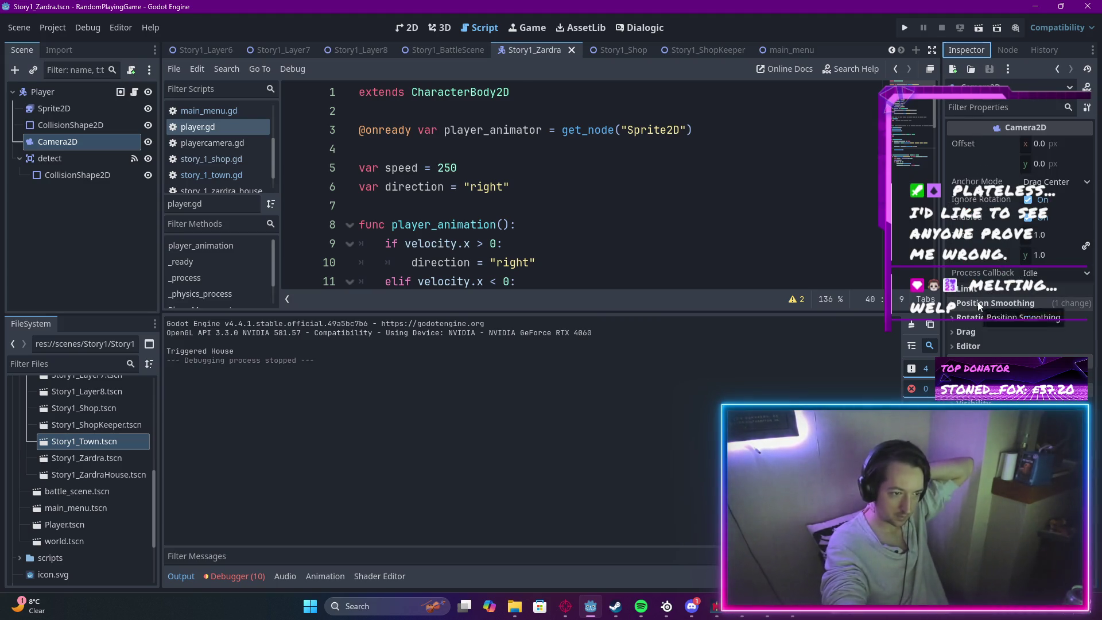
left_click(984, 319)
left_click(984, 321)
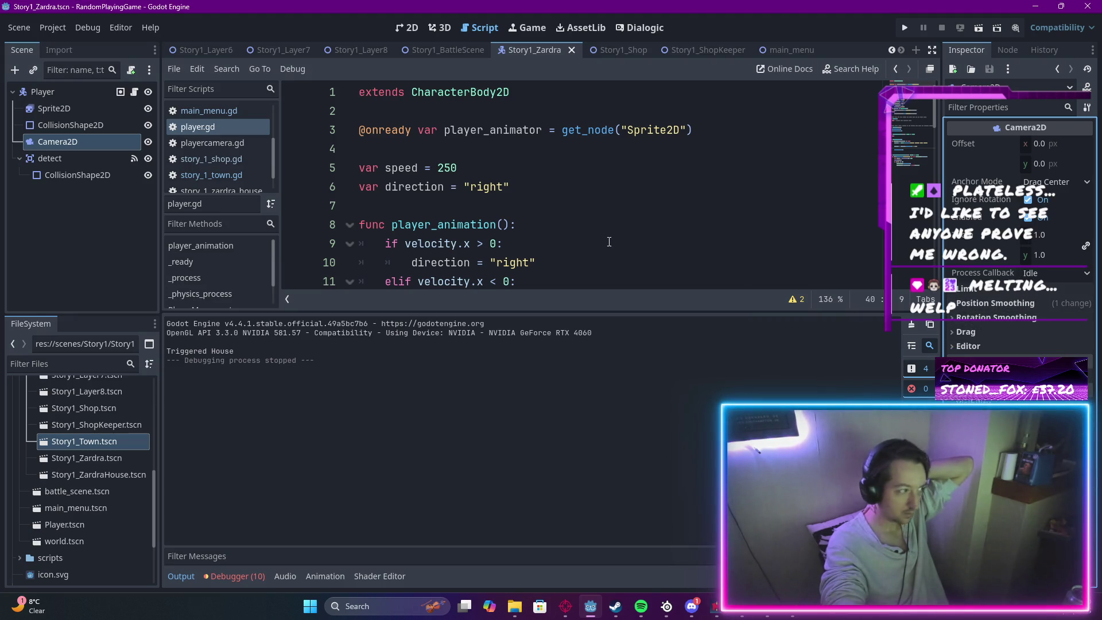
left_click(772, 50)
left_click(63, 142)
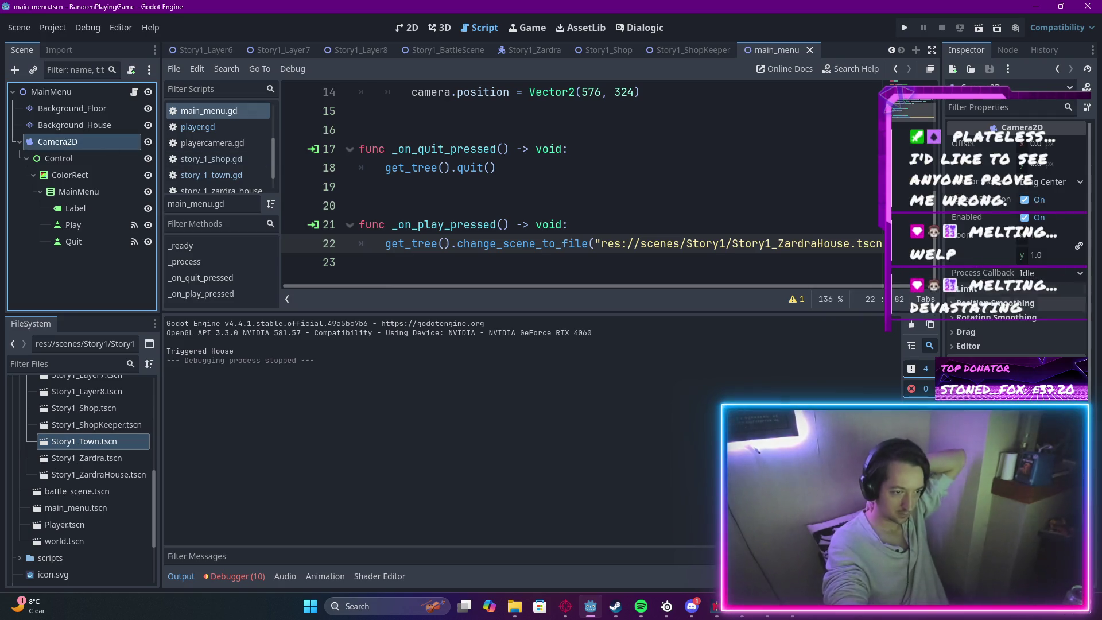
Step: Enable Position Smoothing on the main menu Camera2D, save, and run with F5
left_click(1002, 303)
left_click(1027, 320)
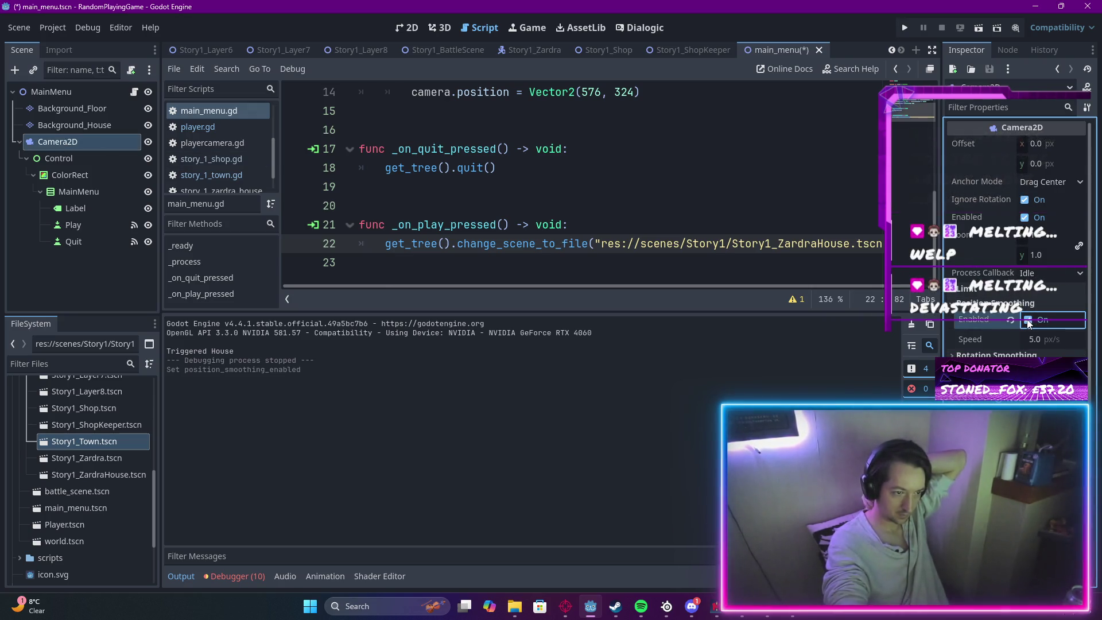
key("ctrl+s")
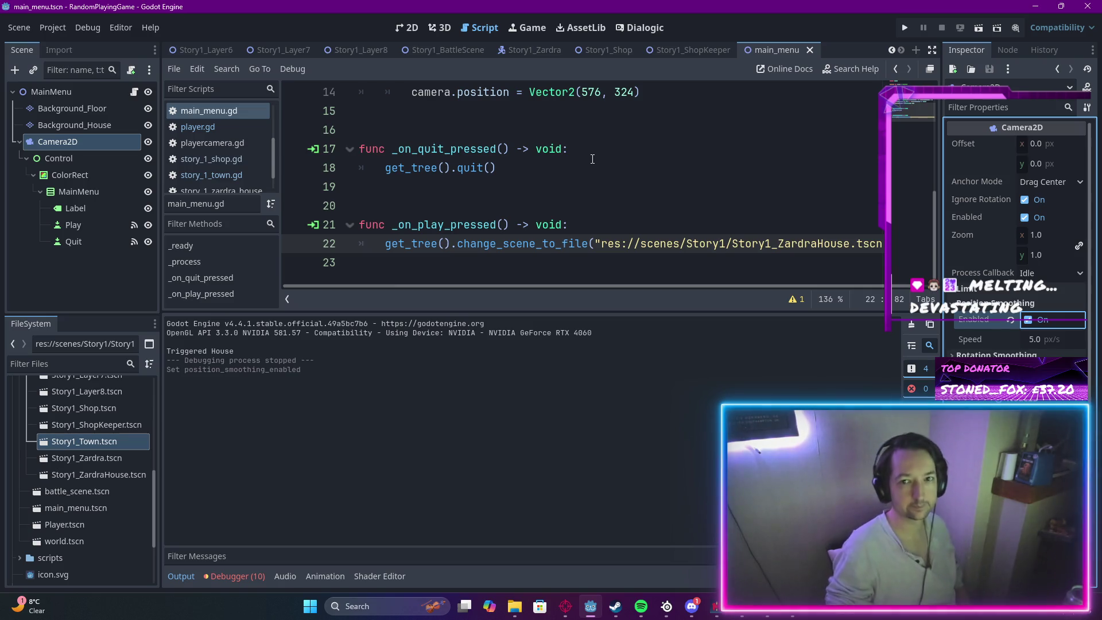
key("F5")
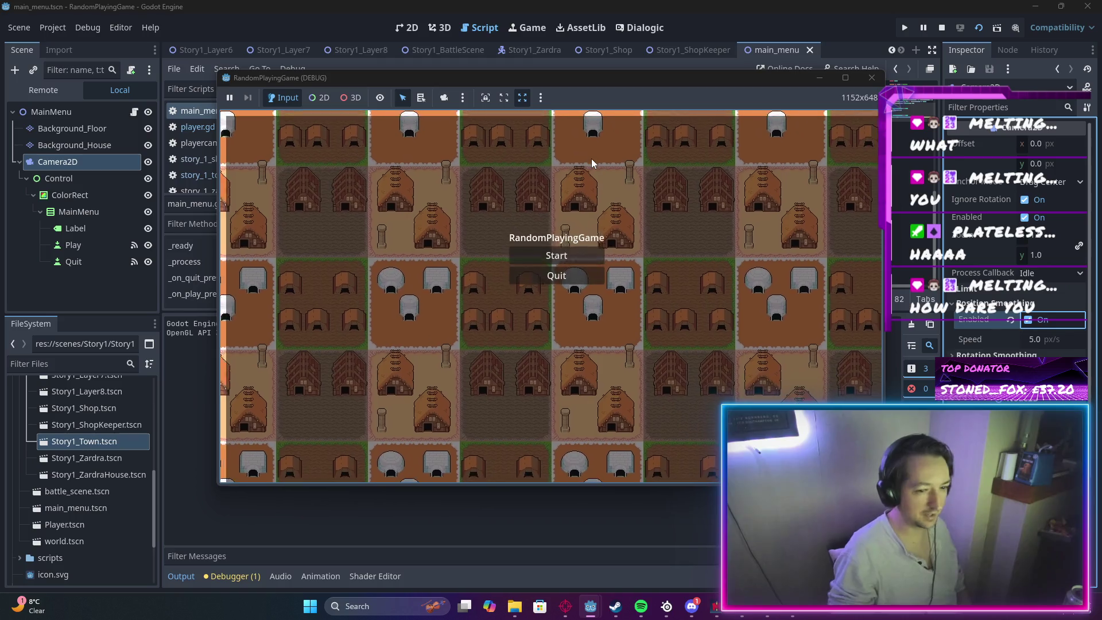
Step: Stop the game, disable the Camera2D's Position Smoothing, save the scene, and Alt+Tab away
left_click(872, 78)
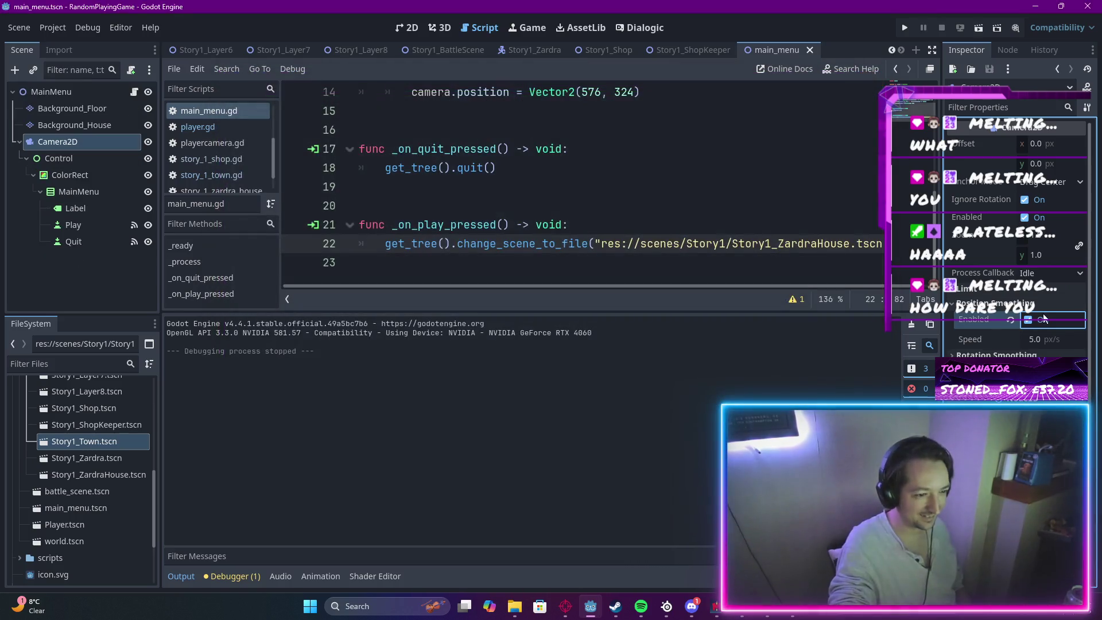
left_click(1031, 320)
key("ctrl+s")
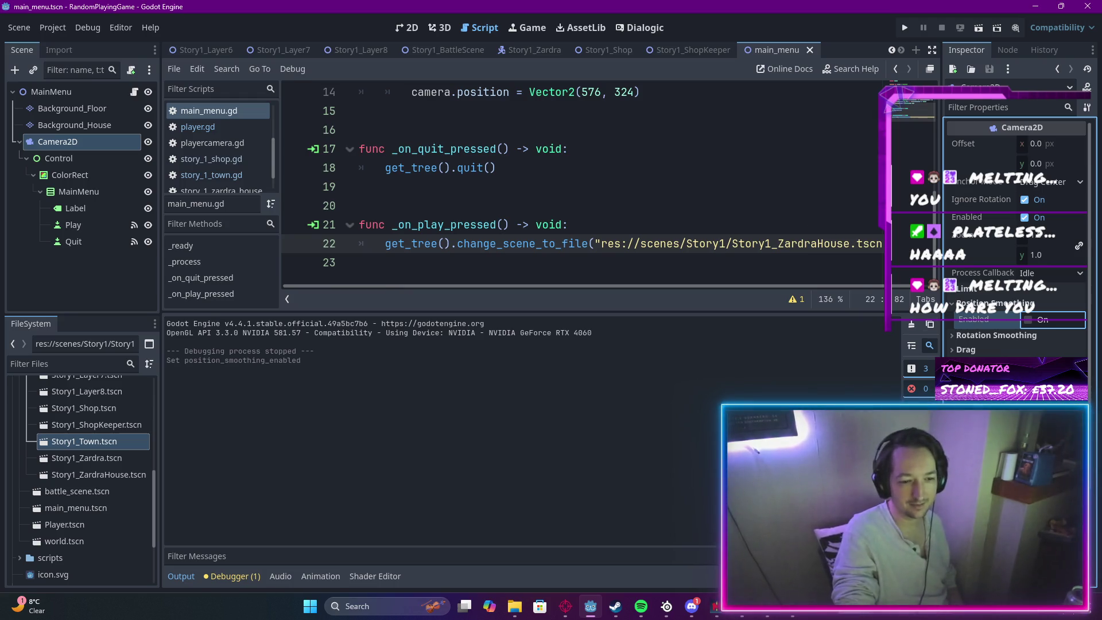
key("alt+Tab")
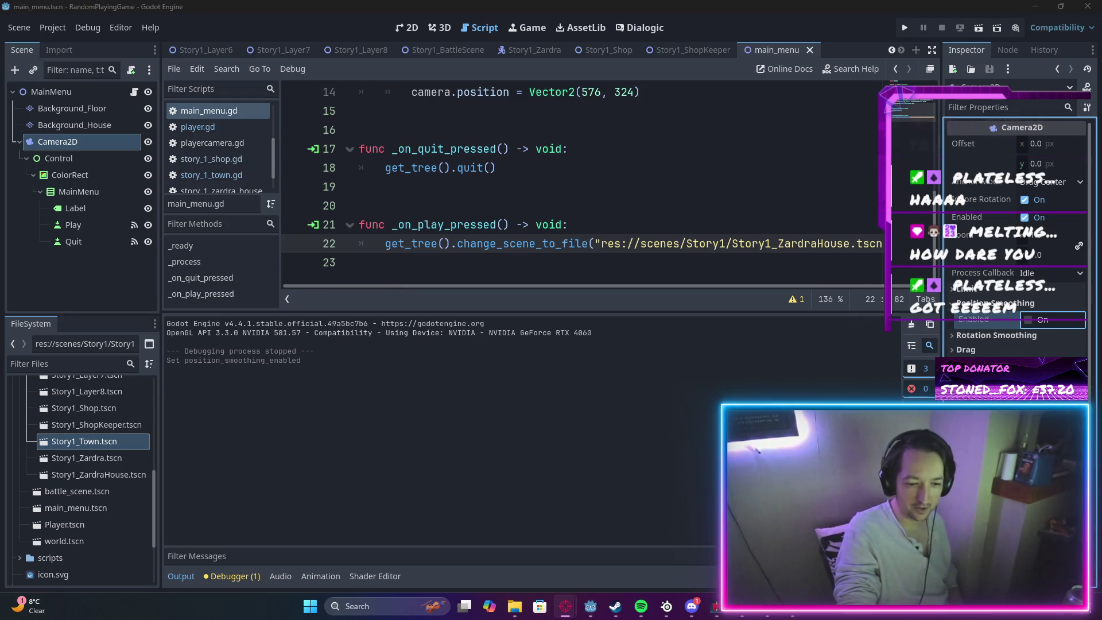
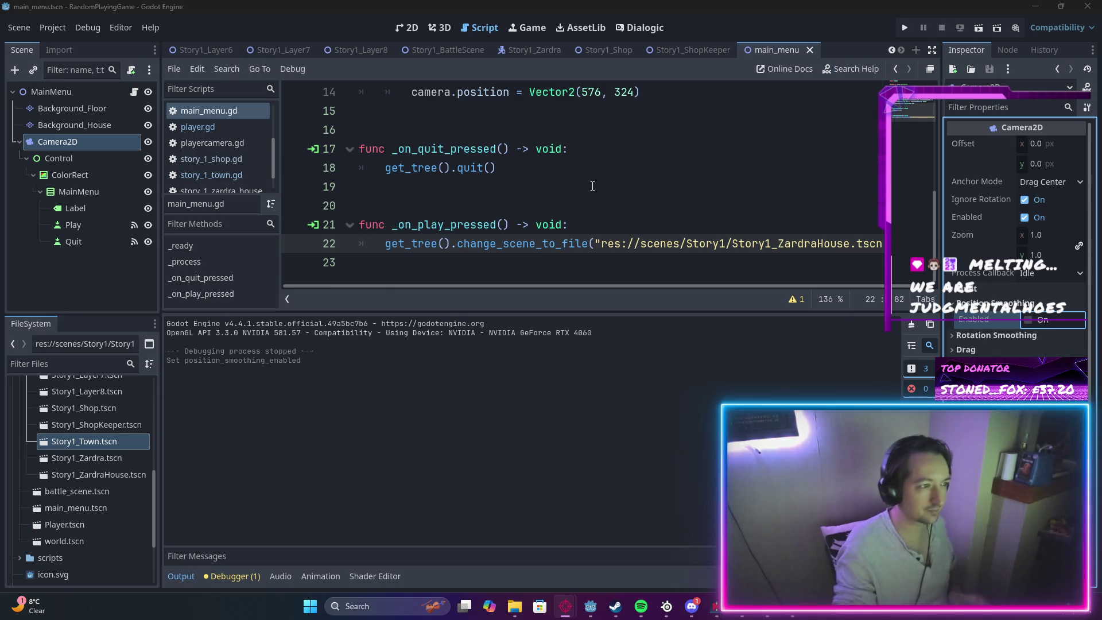
Step: Switch the nested IF to ShopKeeperTalkedTo with the bool off, then run the game from main_menu
left_click(642, 29)
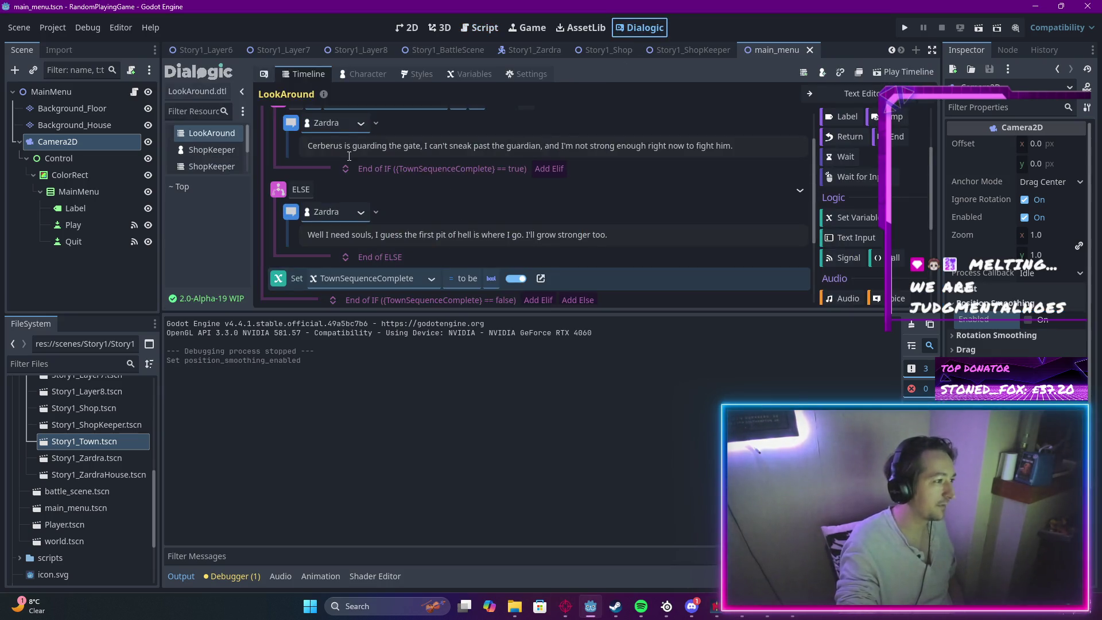
scroll(350, 156, "up", 1)
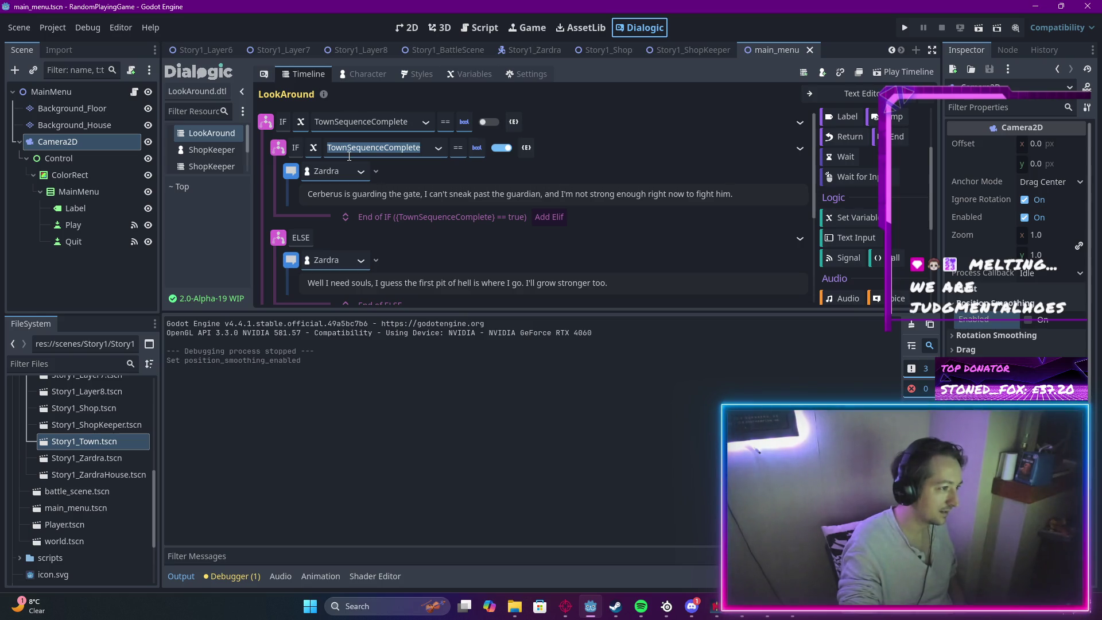
left_click(439, 151)
left_click(407, 180)
left_click(484, 150)
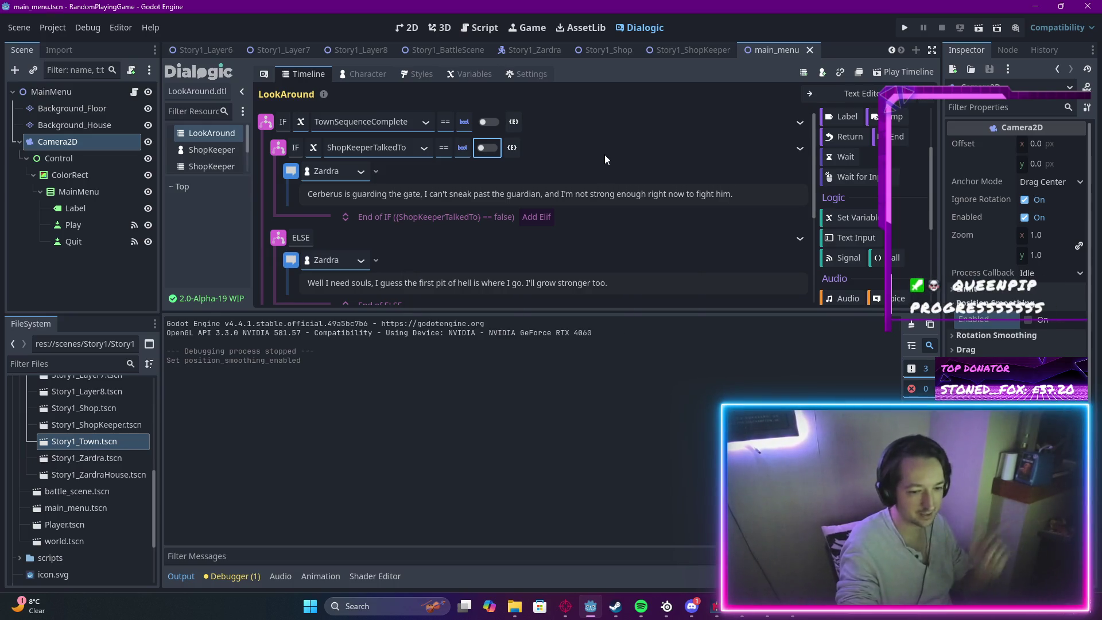
left_click(777, 54)
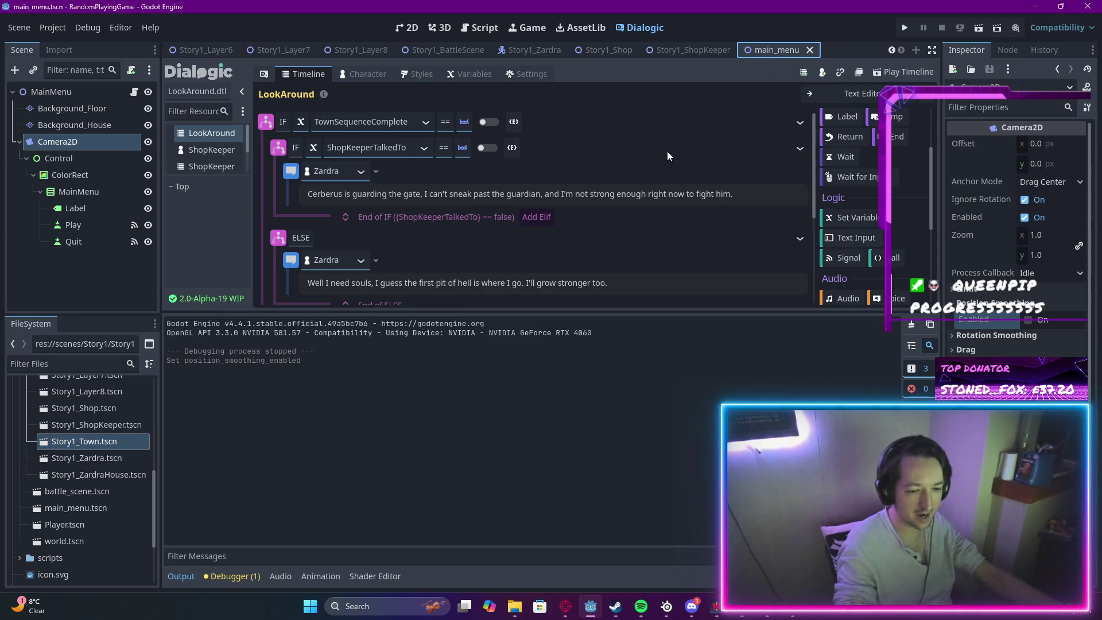
key("F5")
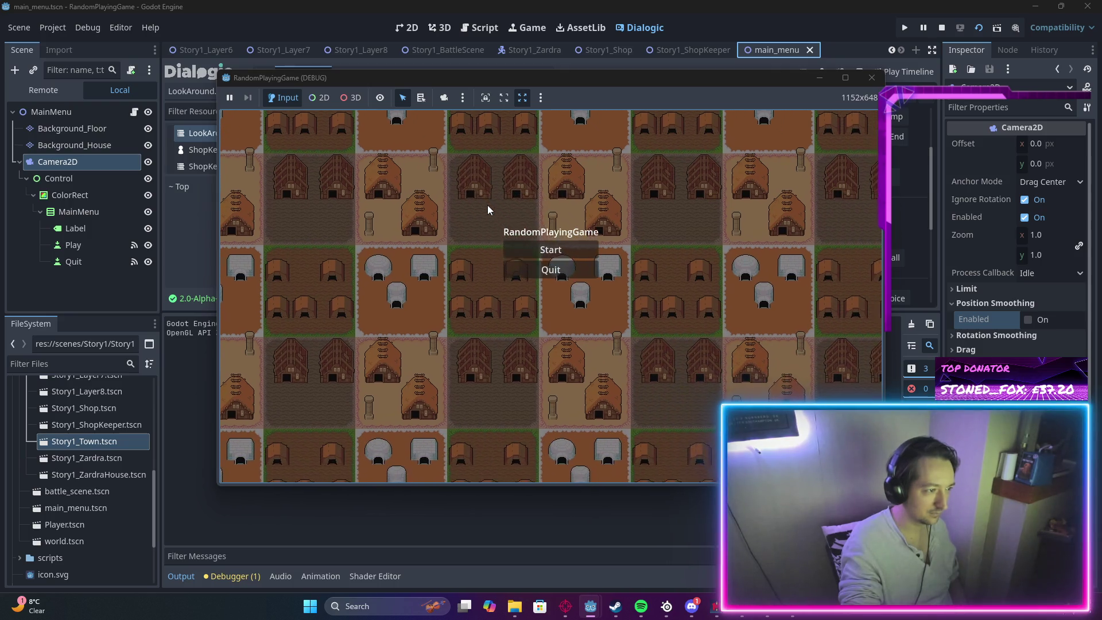
Step: Start a new game, dismiss Zardra's lines, and walk through town into the green shop
left_click(547, 254)
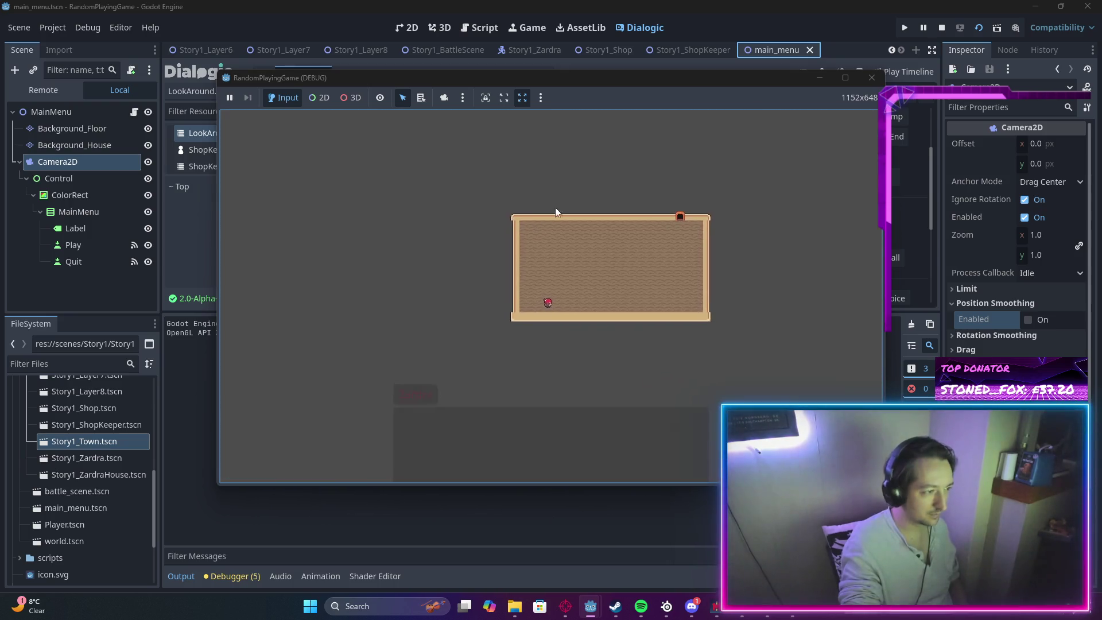
key("Return")
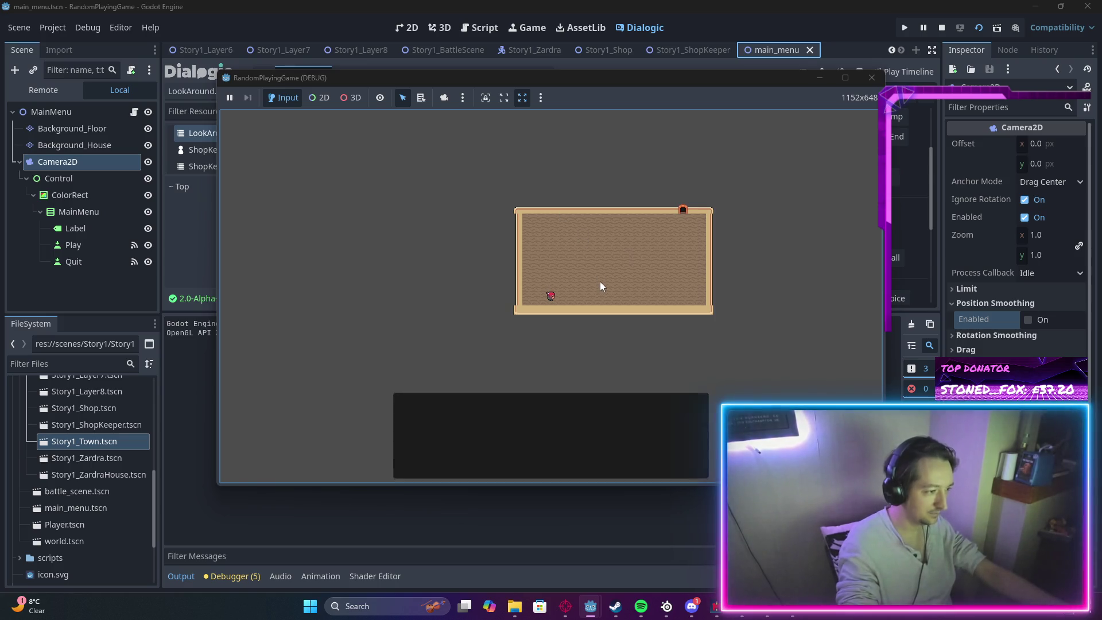
key("Right")
key("Up")
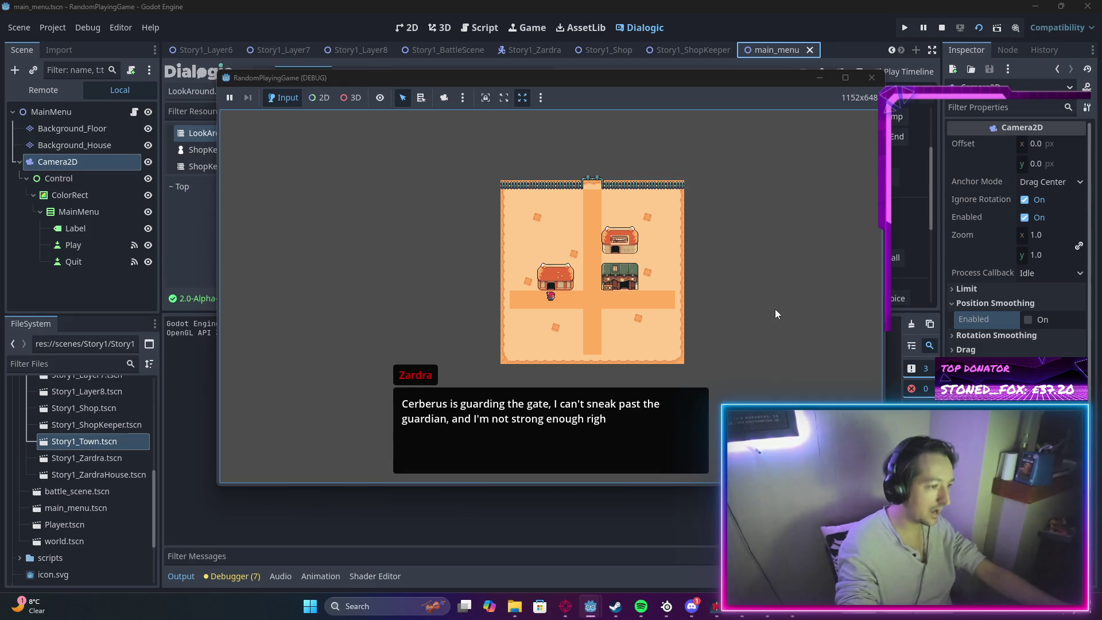
key("Return")
key("Right")
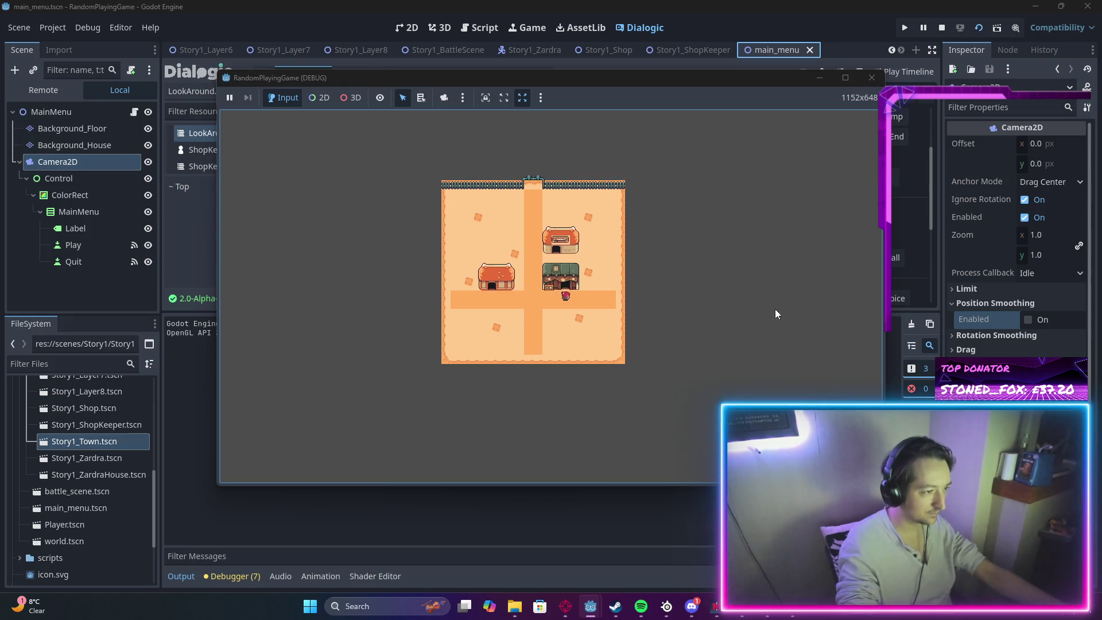
key("Up")
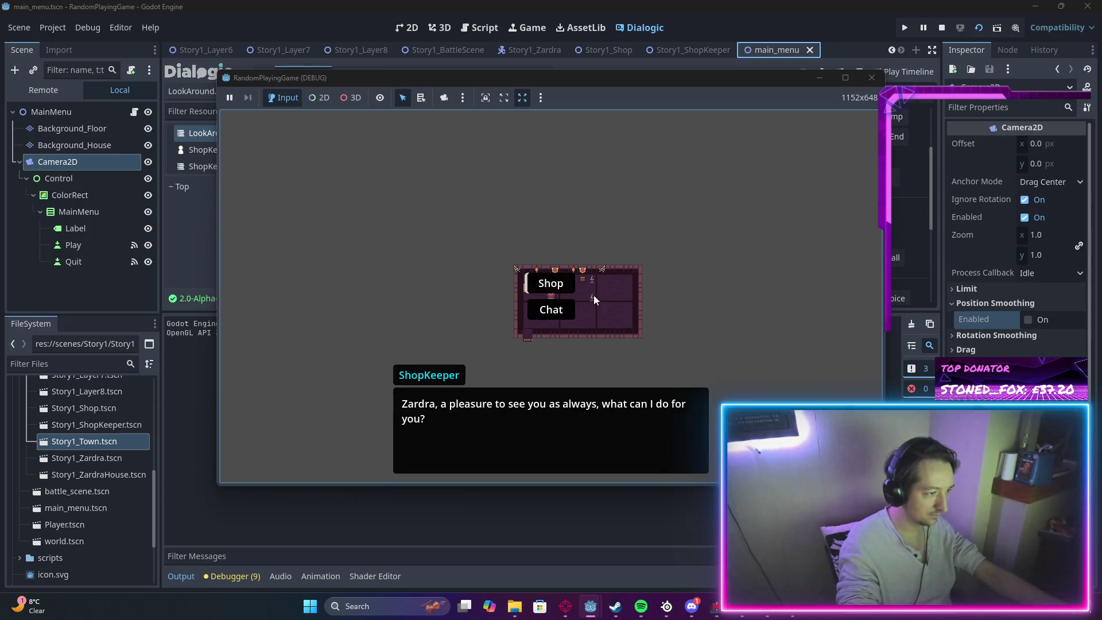
Step: Advance the ShopKeeper conversation back to town, then shift the game window down and up
key("Return")
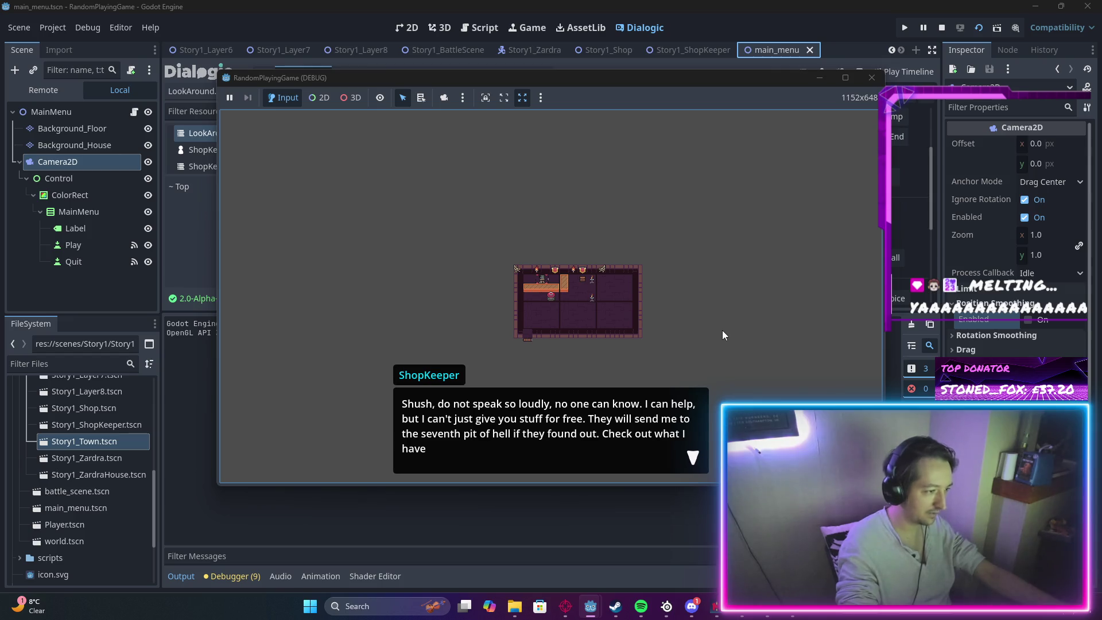
key("Return")
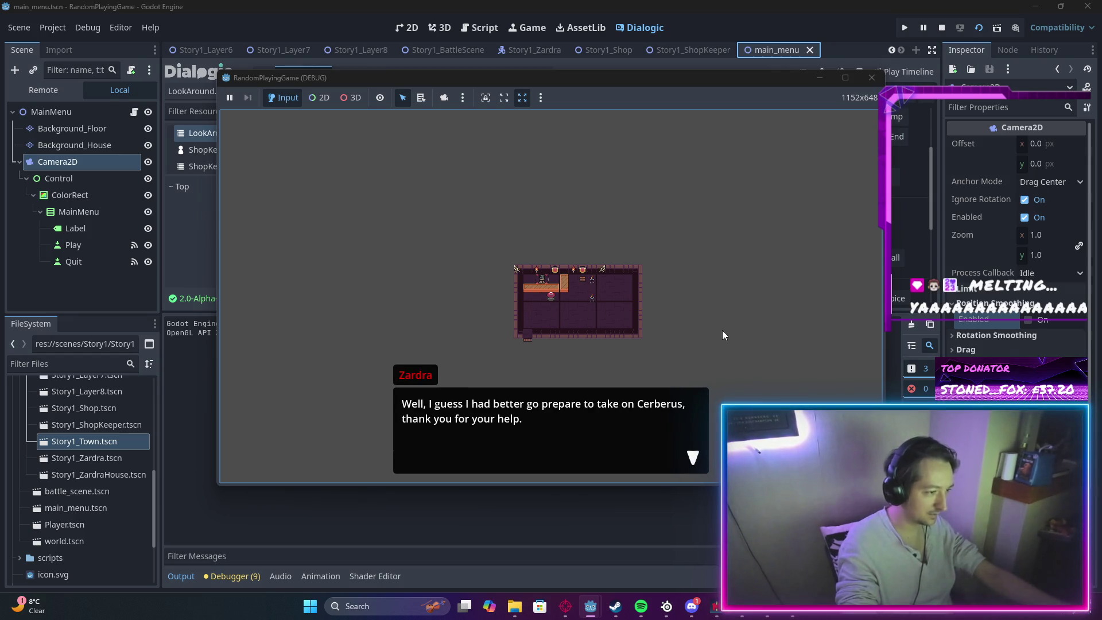
key("Return")
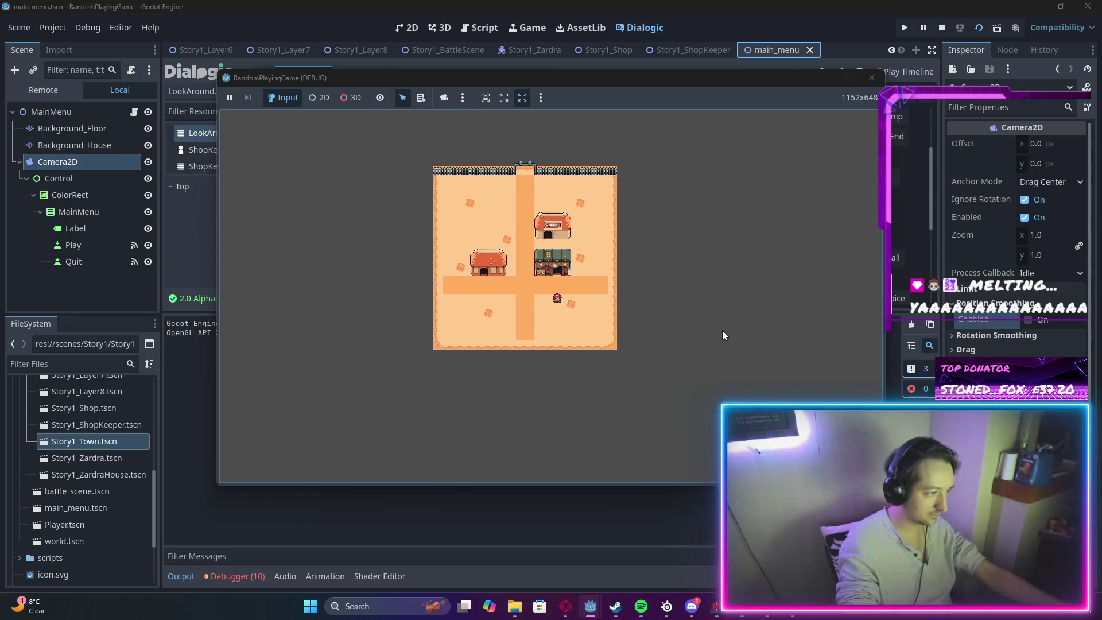
key("Up")
key("Left")
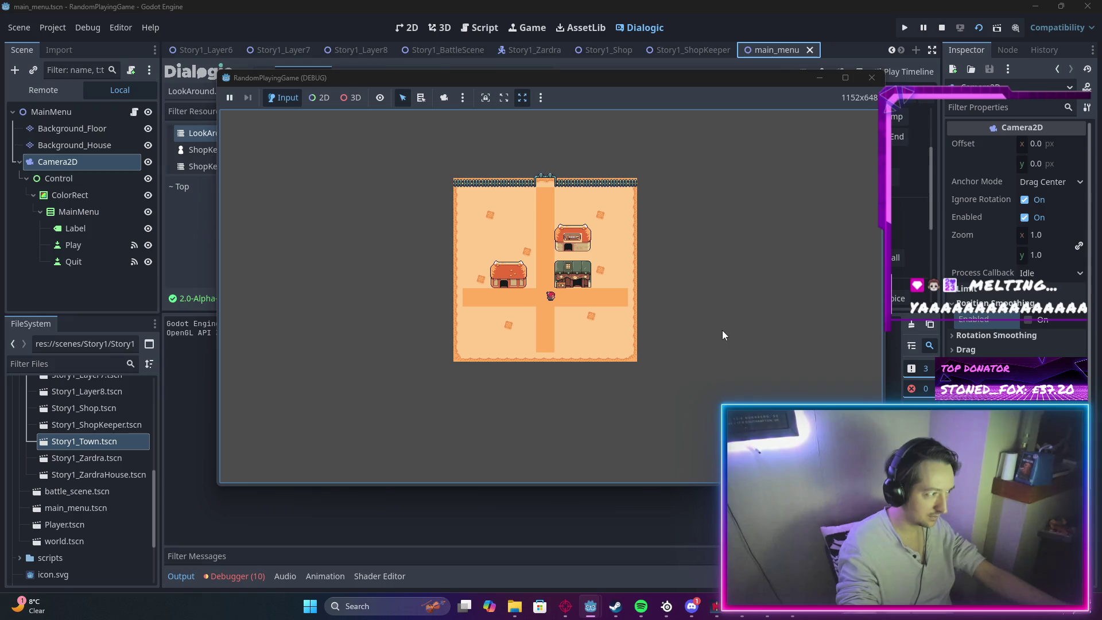
left_click_drag(616, 81, 614, 329)
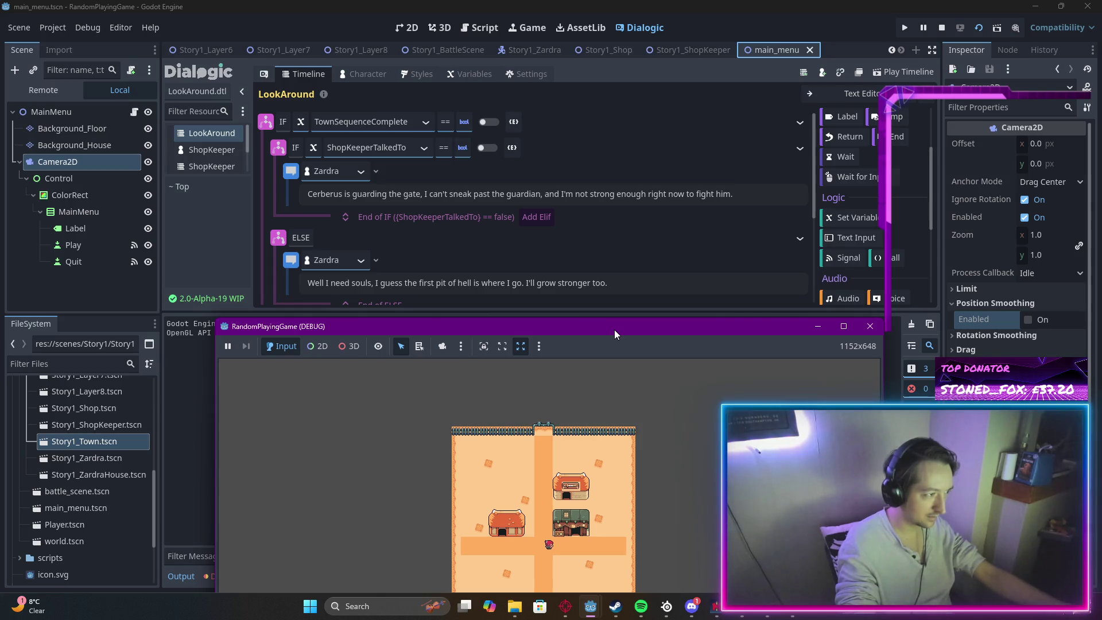
left_click_drag(614, 329, 612, 217)
Step: Drag Set TownSequenceComplete above End of ELSE, save the timeline with Ctrl+S, and rerun with F5
left_click(860, 217)
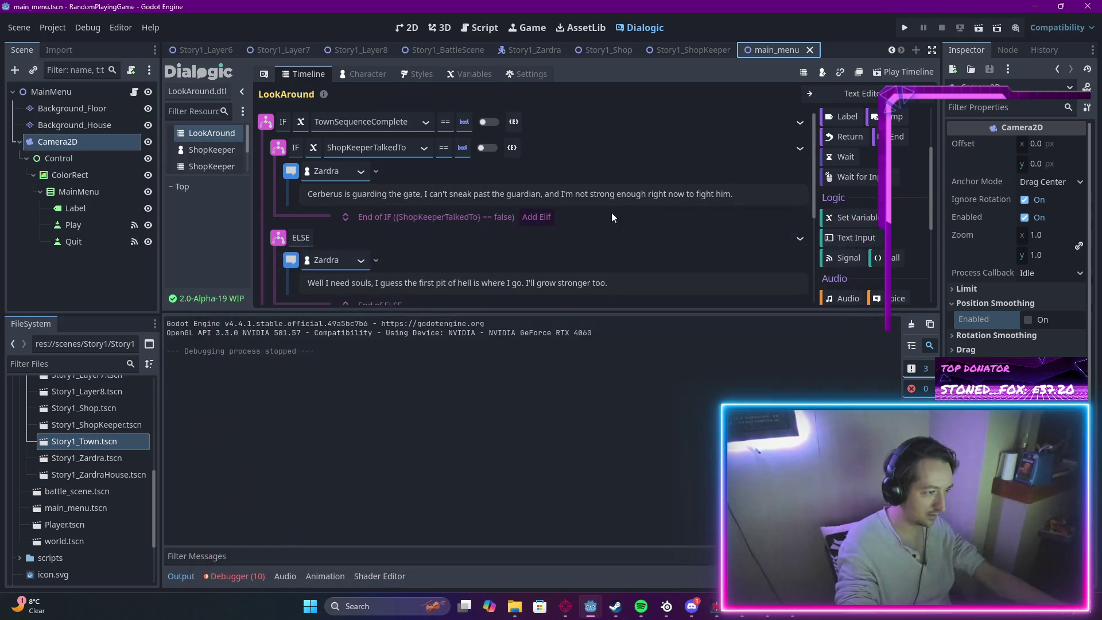
scroll(604, 220, "down", 2)
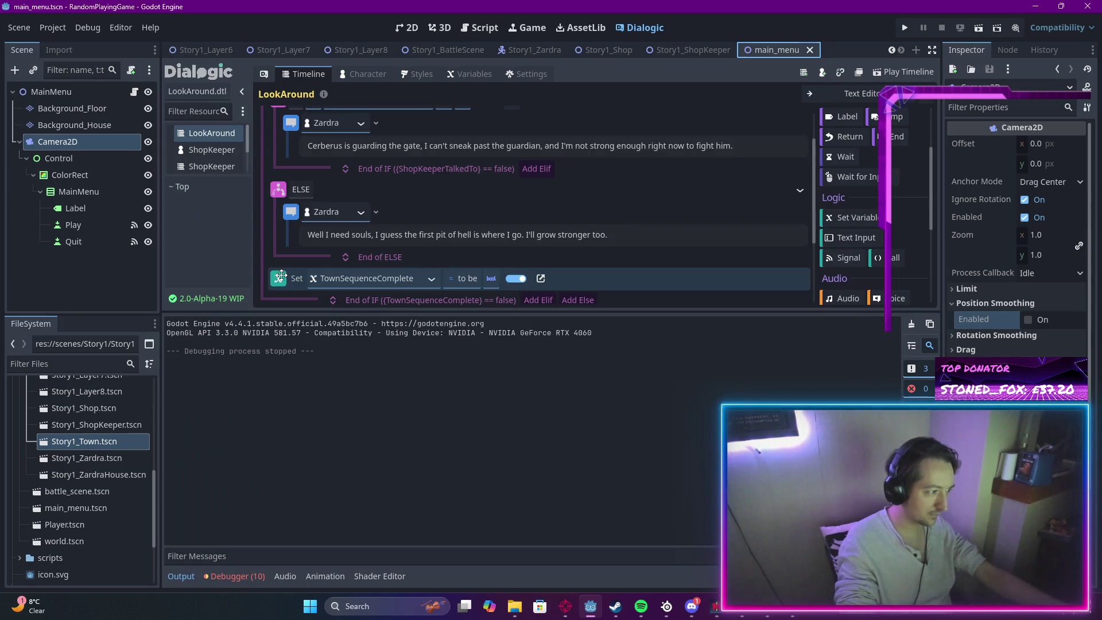
left_click_drag(309, 248, 394, 250)
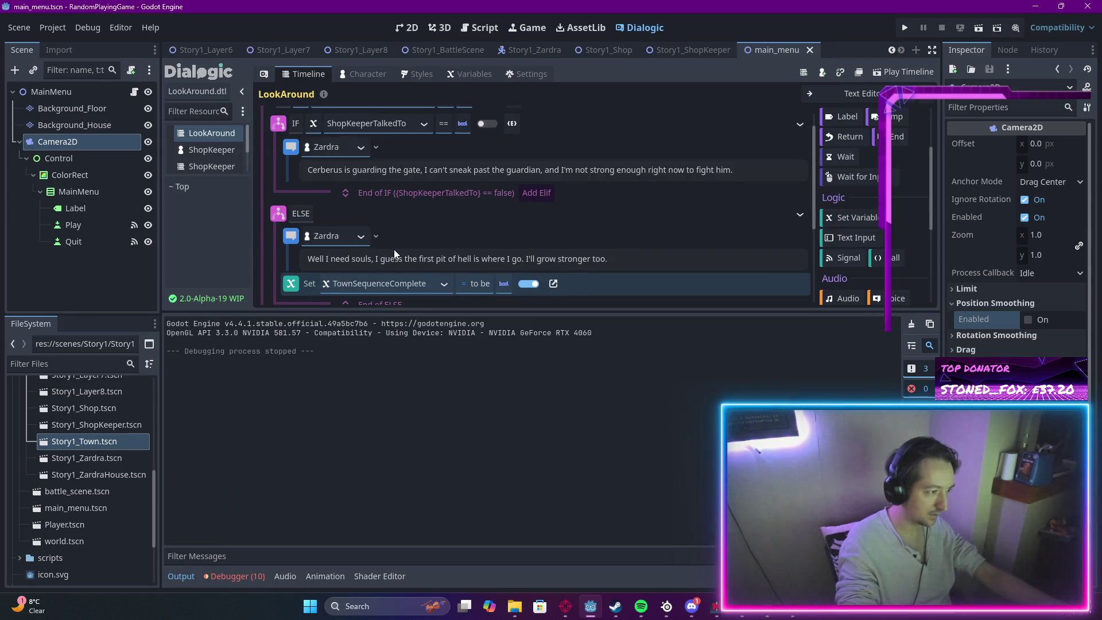
scroll(394, 249, "up", 2)
key("ctrl+s")
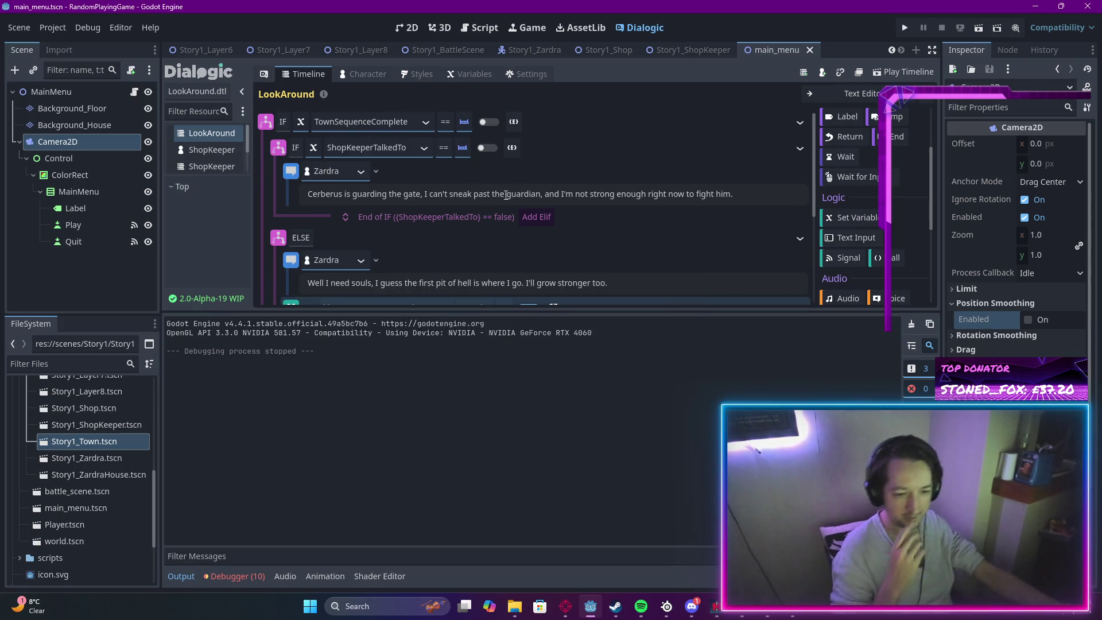
key("F5")
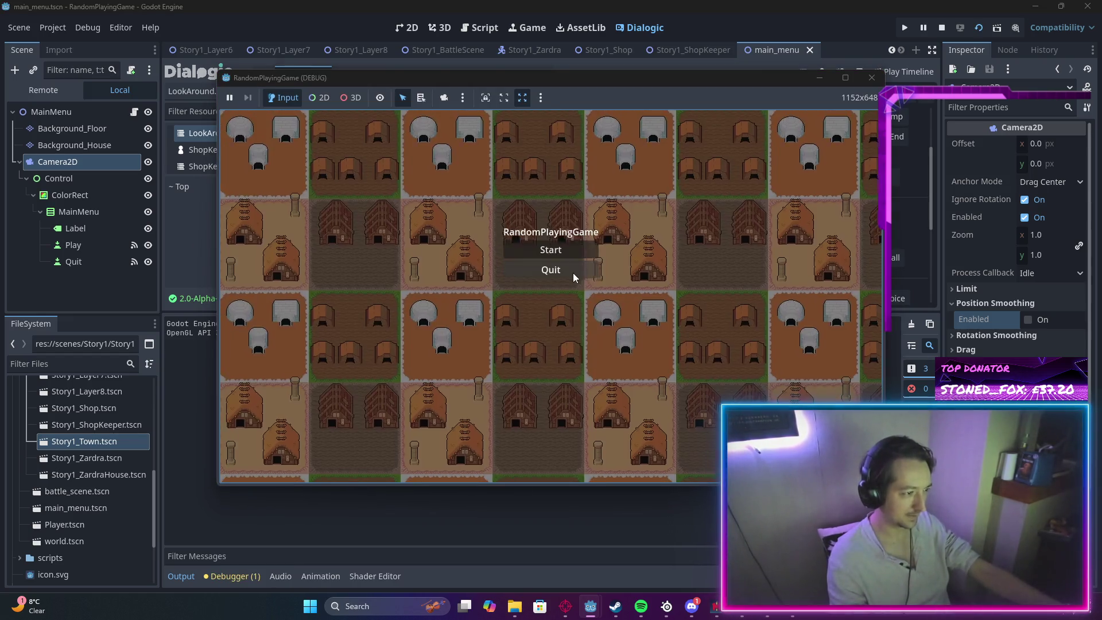
Step: Start a new game and walk from the room through town into the shop
left_click(553, 256)
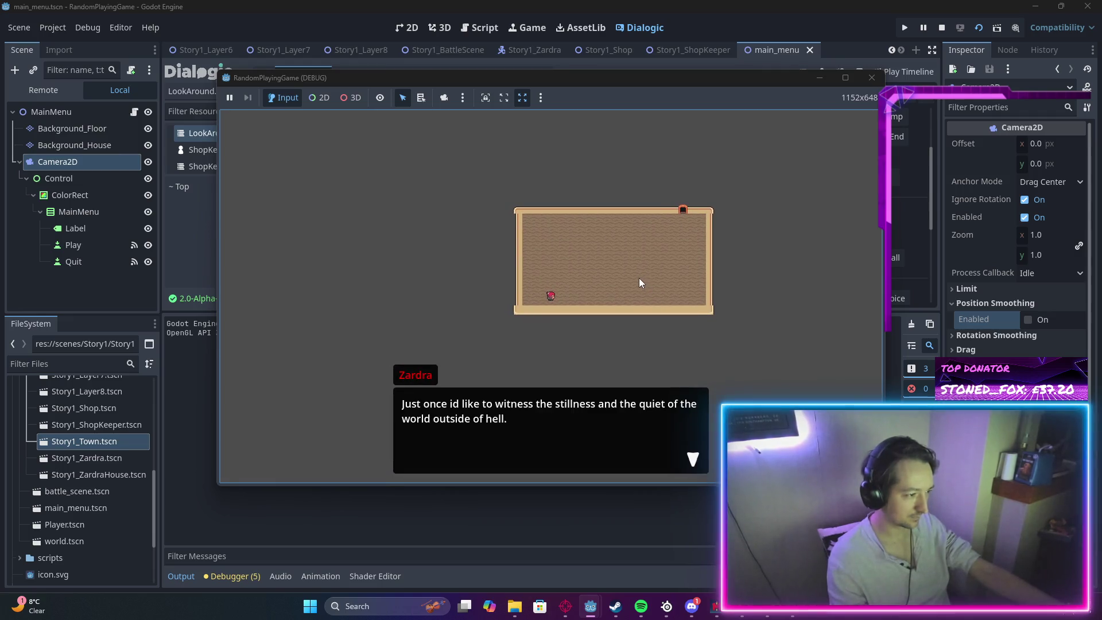
key("Up")
key("Right")
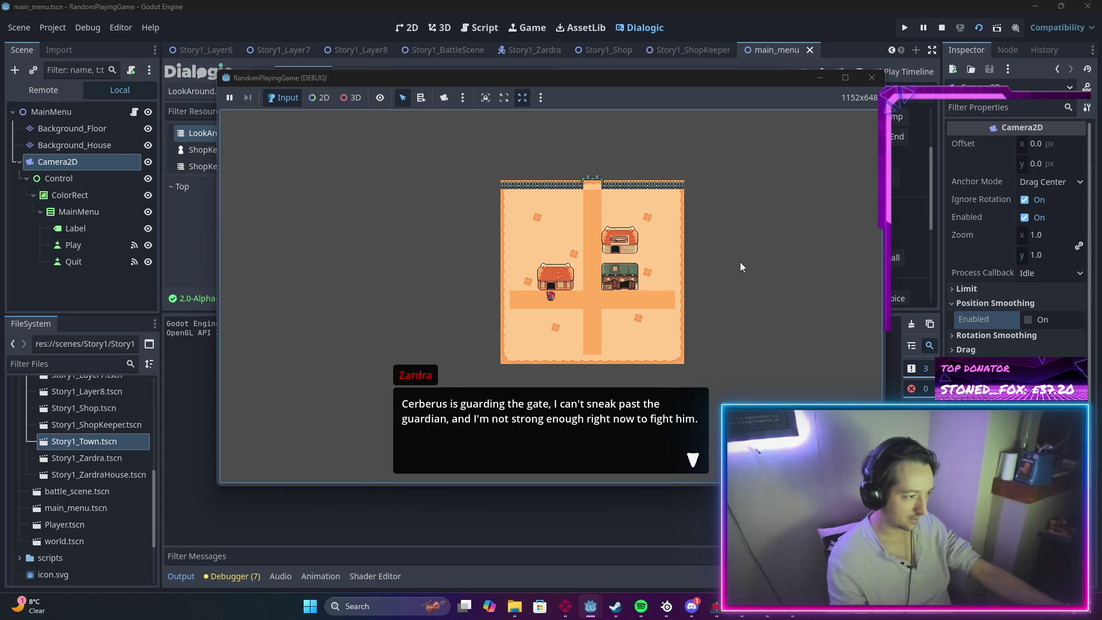
key("Return")
key("Right")
key("Up")
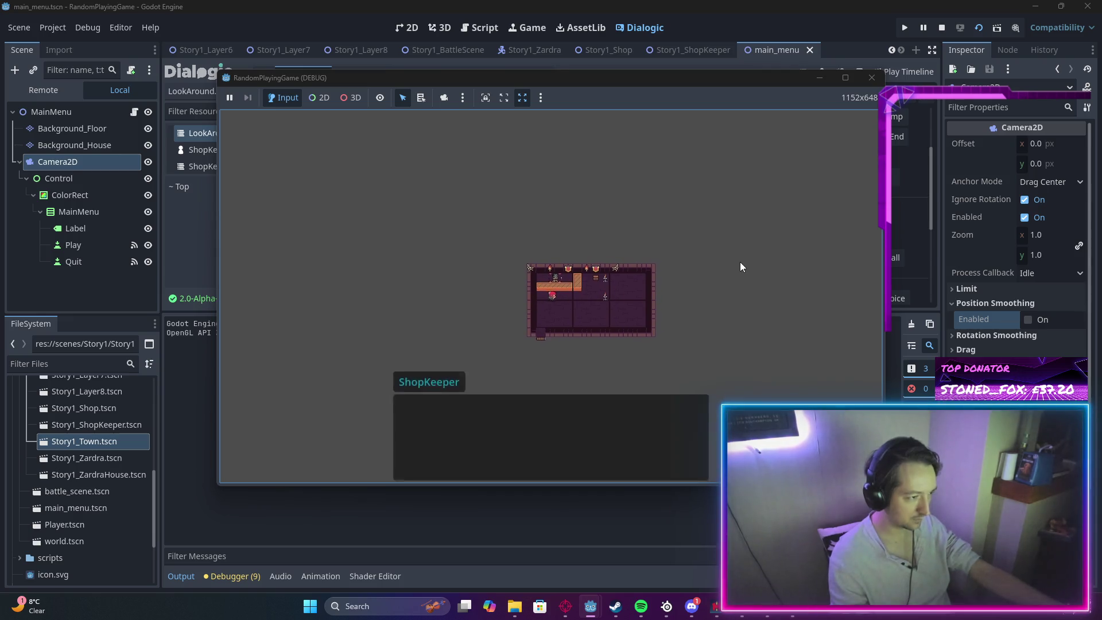
Step: Choose Chat with the ShopKeeper, finish the talk, and dismiss Zardra's souls line in town
key("Down")
key("Return")
key("Return")
key("Return")
key("Return")
key("Down")
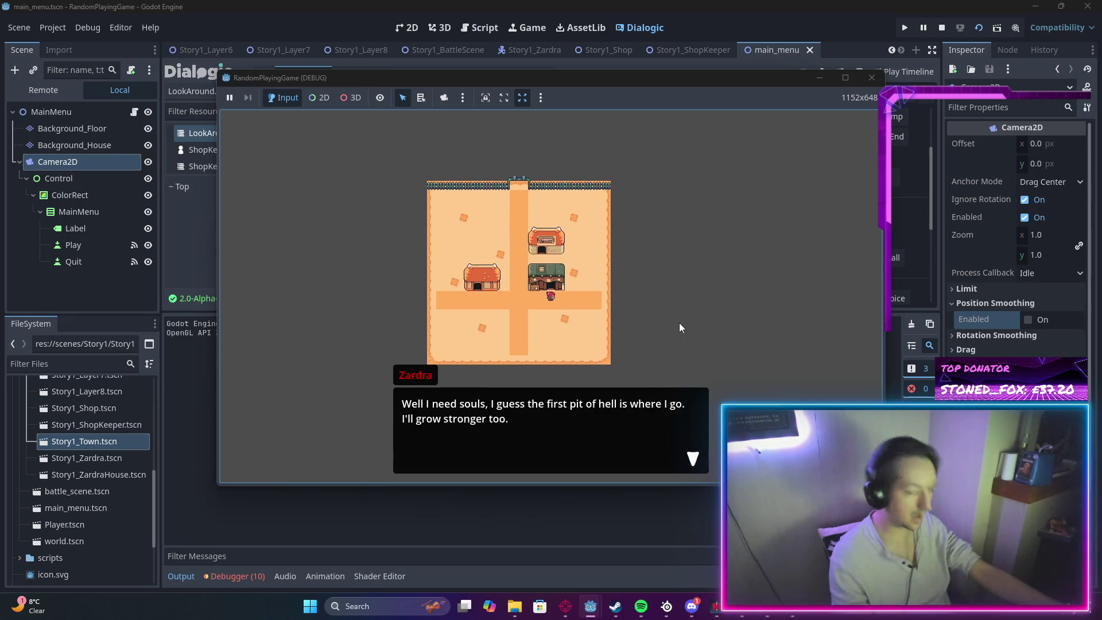
key("Return")
Step: Walk the player around the town in all directions, then stop the game and save
key("Right")
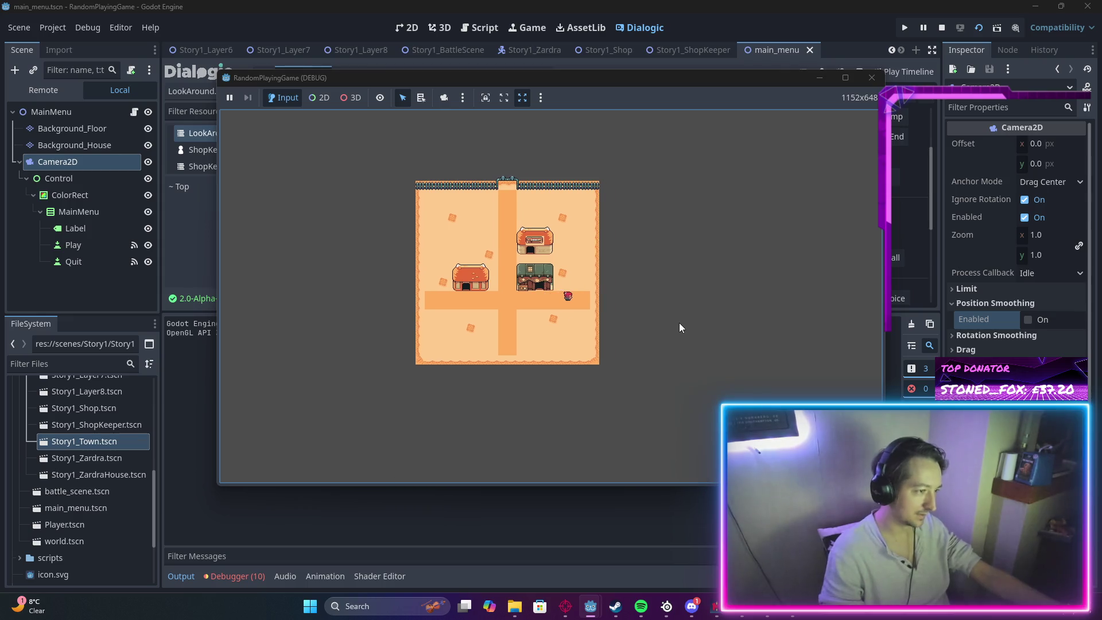
key("Right")
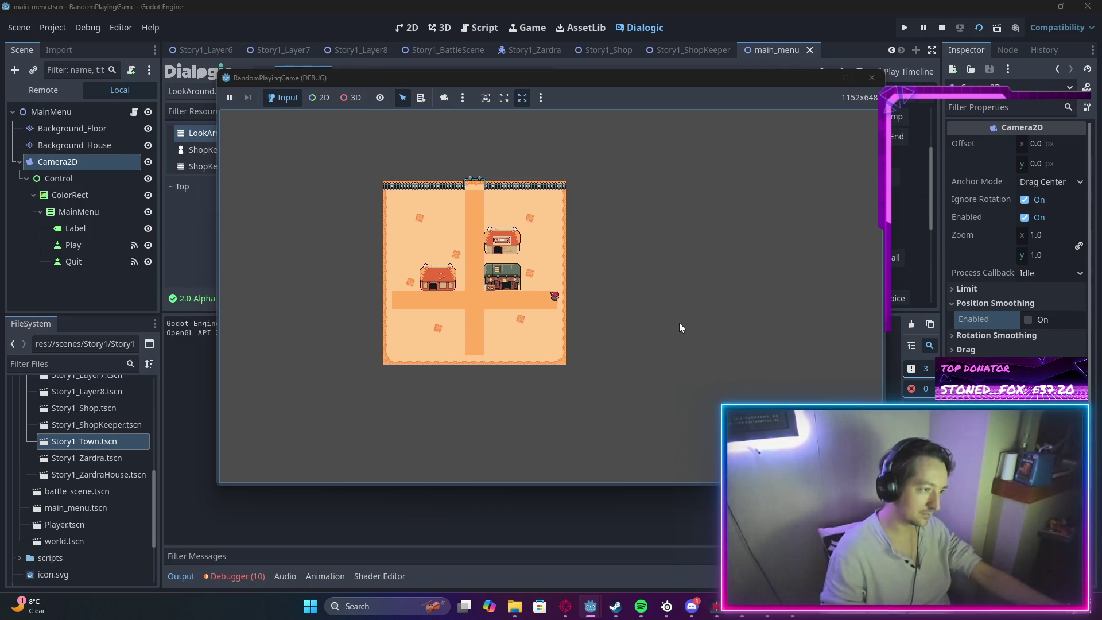
key("Left")
key("Left")
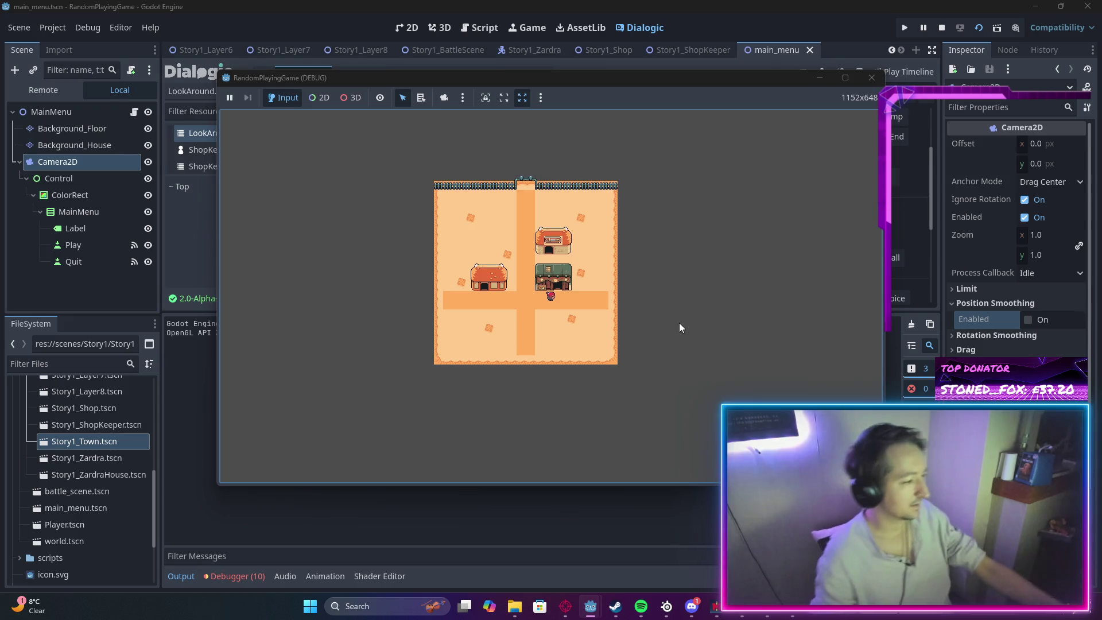
key("Up")
key("Right")
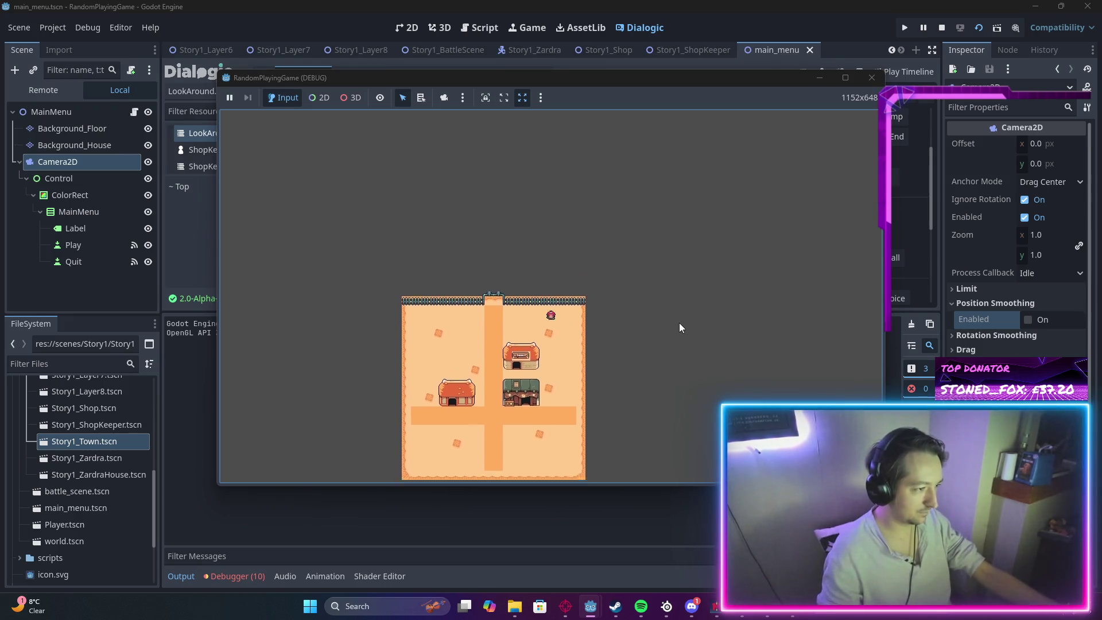
key("Left")
key("Down")
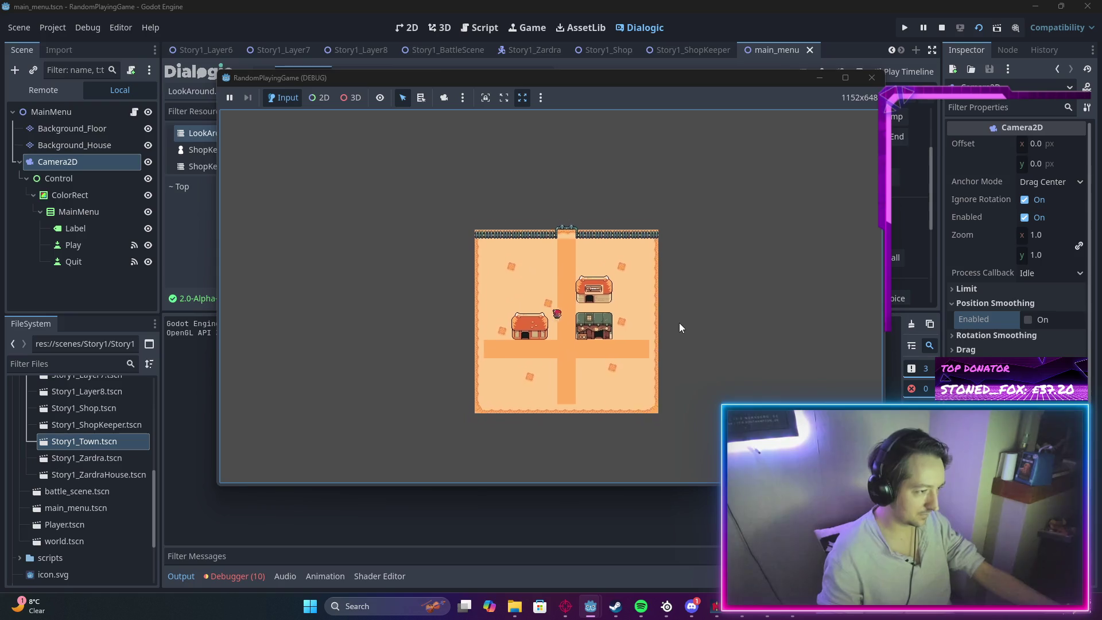
key("Down")
key("Right")
key("Up")
key("Left")
key("Down")
key("Right")
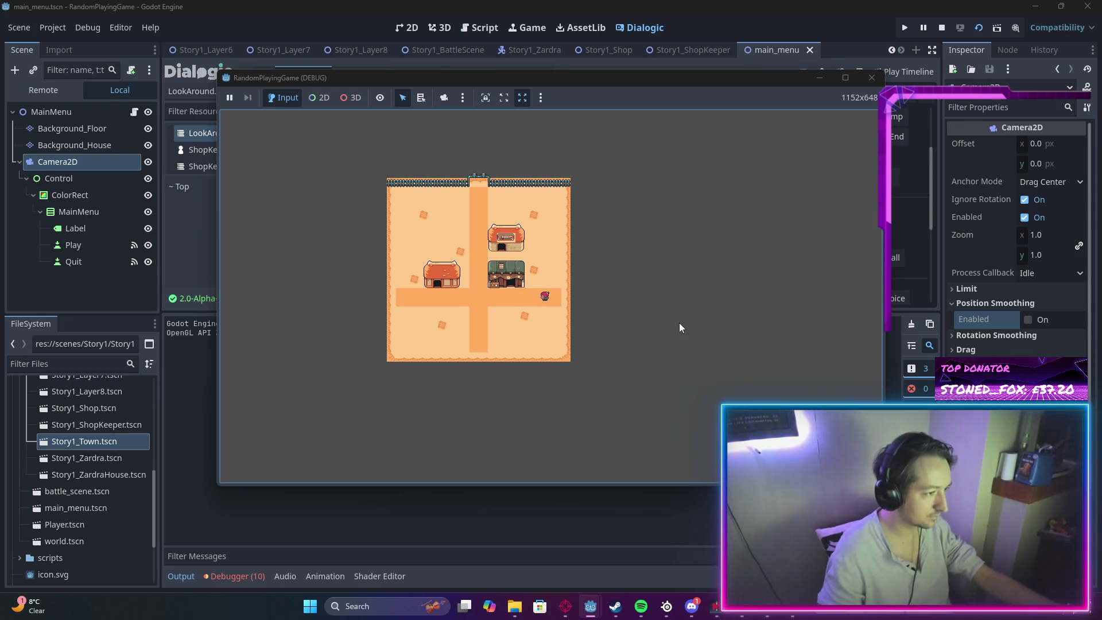
key("Left")
key("Right")
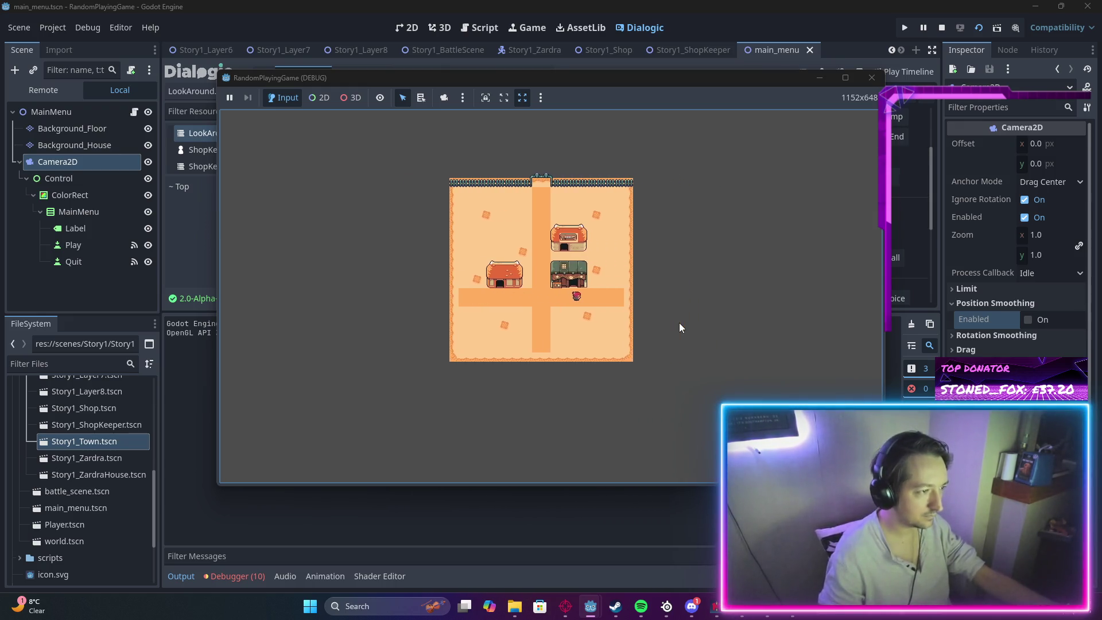
key("Right")
key("Left")
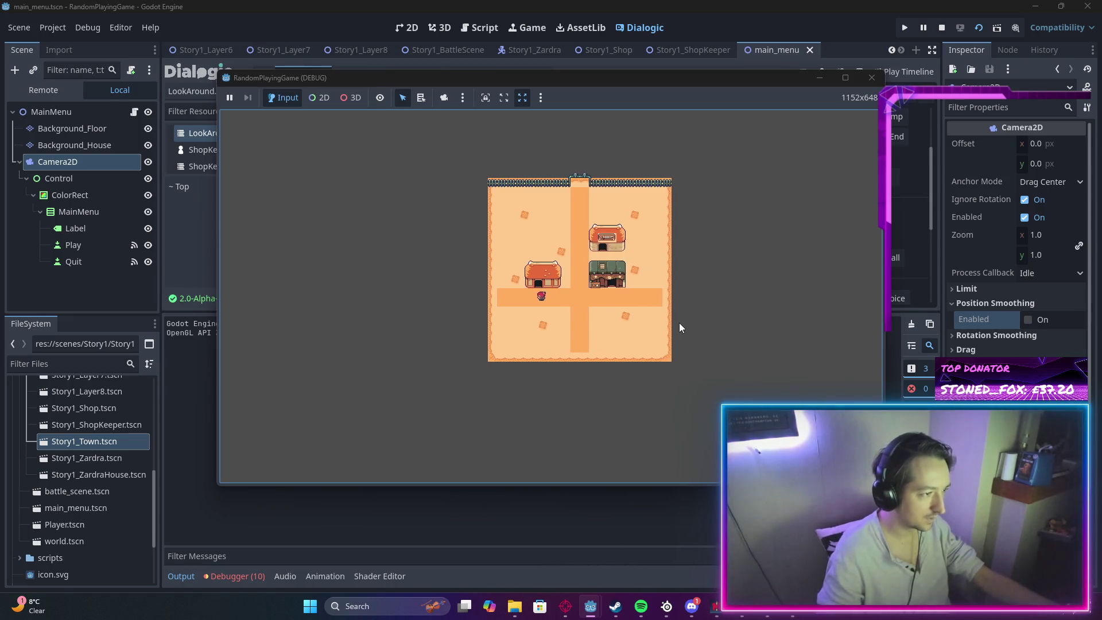
key("Right")
key("Left")
key("Right")
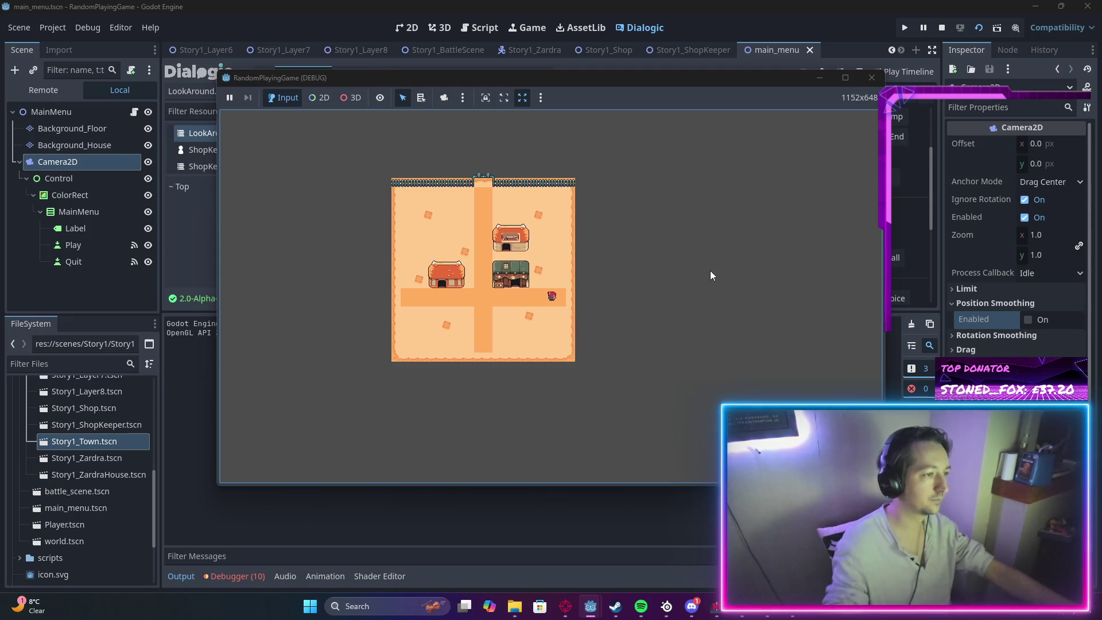
left_click(874, 78)
key("ctrl+s")
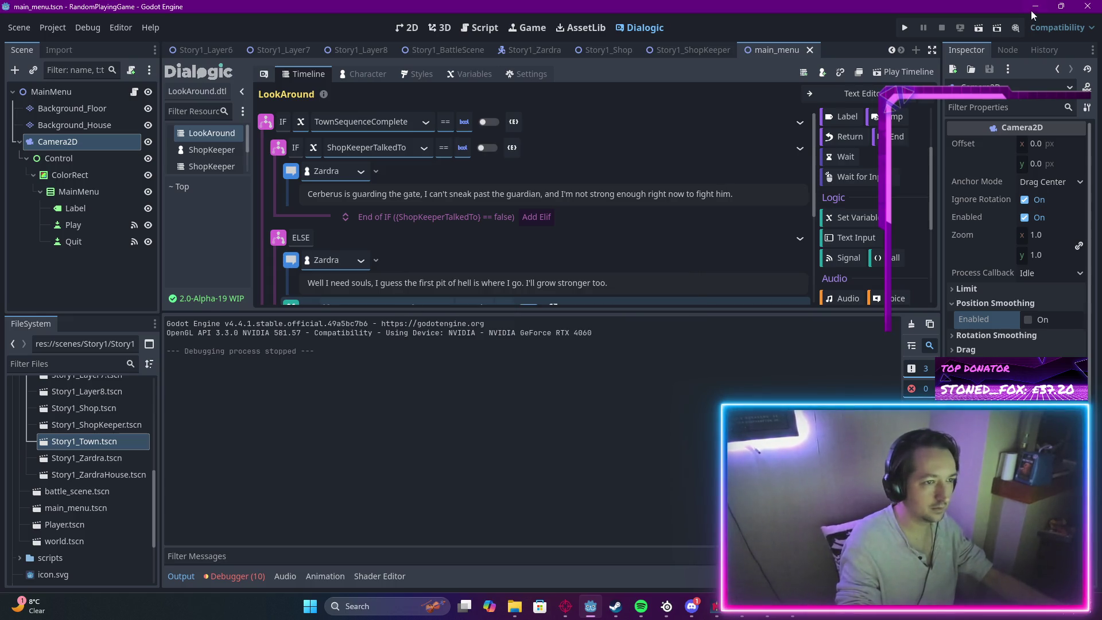
Step: Minimize Godot, close File Explorer, and bring the Steam window forward
left_click(1034, 7)
left_click(998, 161)
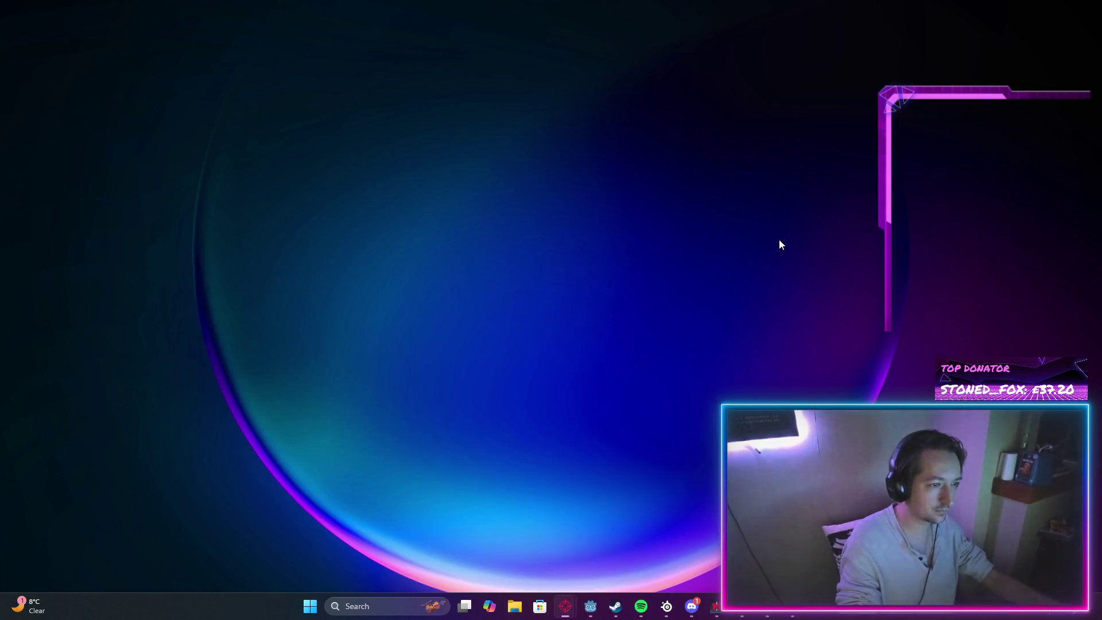
mouse_move(616, 606)
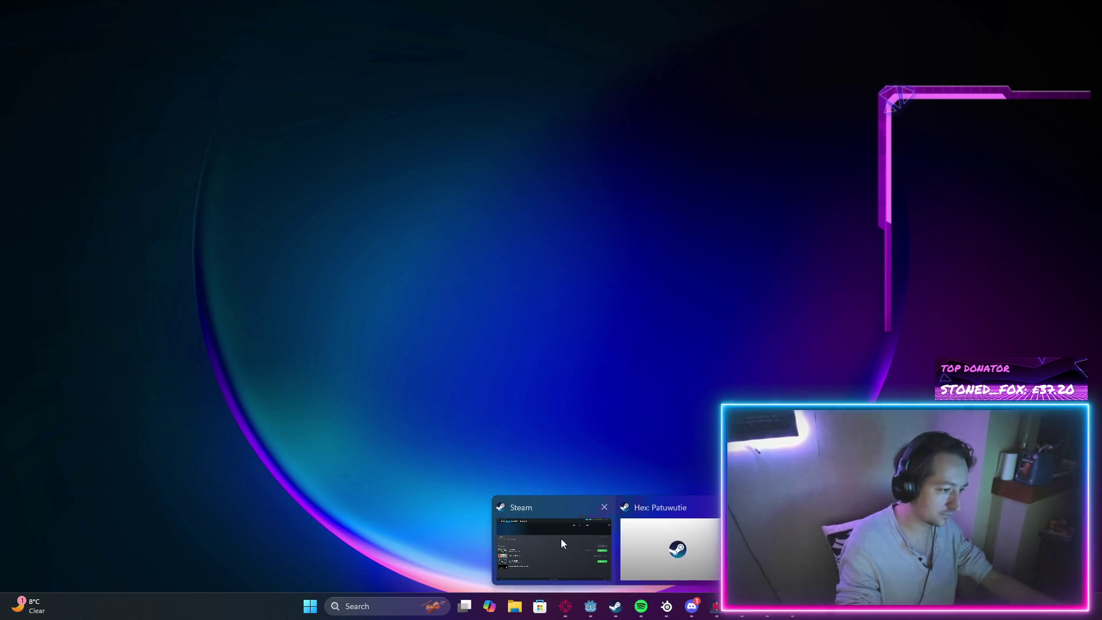
left_click(636, 536)
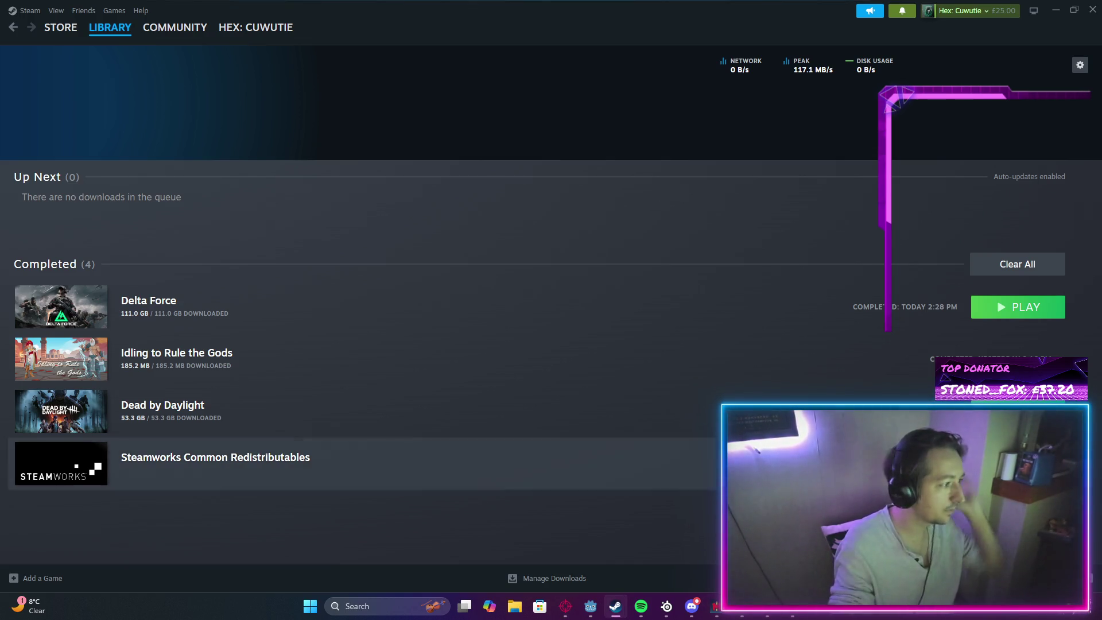
Step: Go to the Steam library home page and launch Assetto Corsa
left_click(348, 204)
mouse_move(110, 27)
left_click(98, 46)
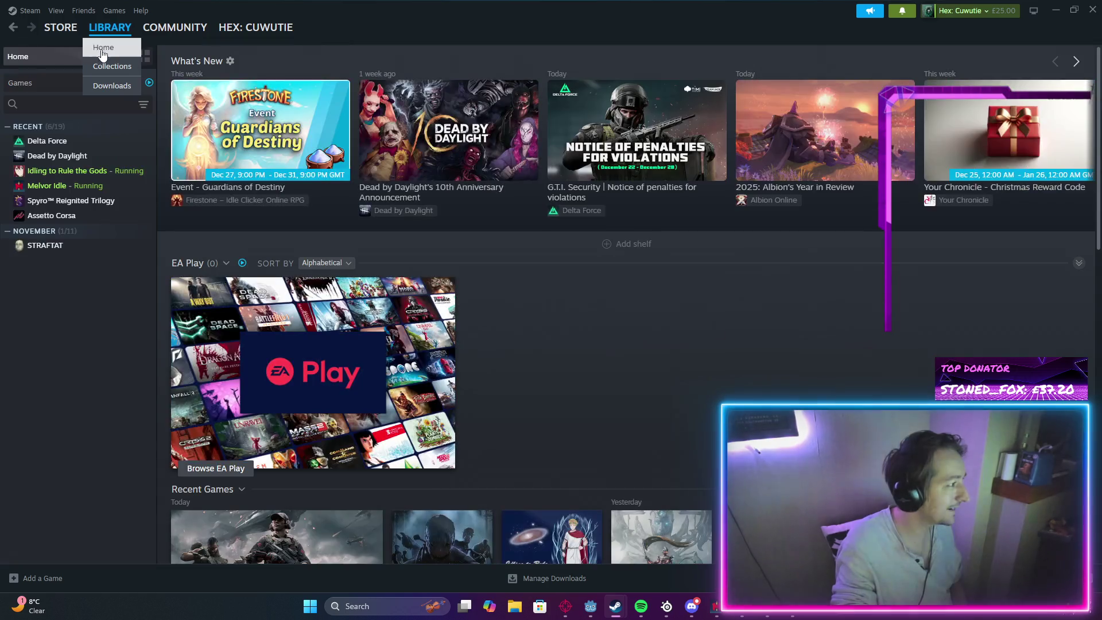
double_click(52, 215)
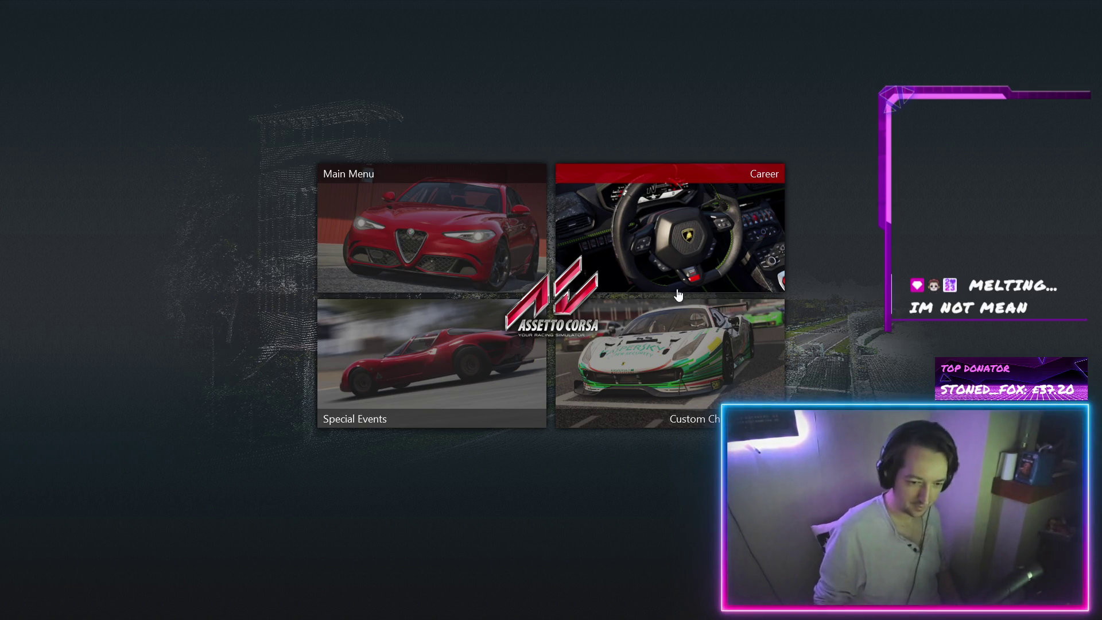
Step: Start a practice session in the Toyota AE86 Drift via Main Menu and Drive, then accelerate away
left_click(416, 230)
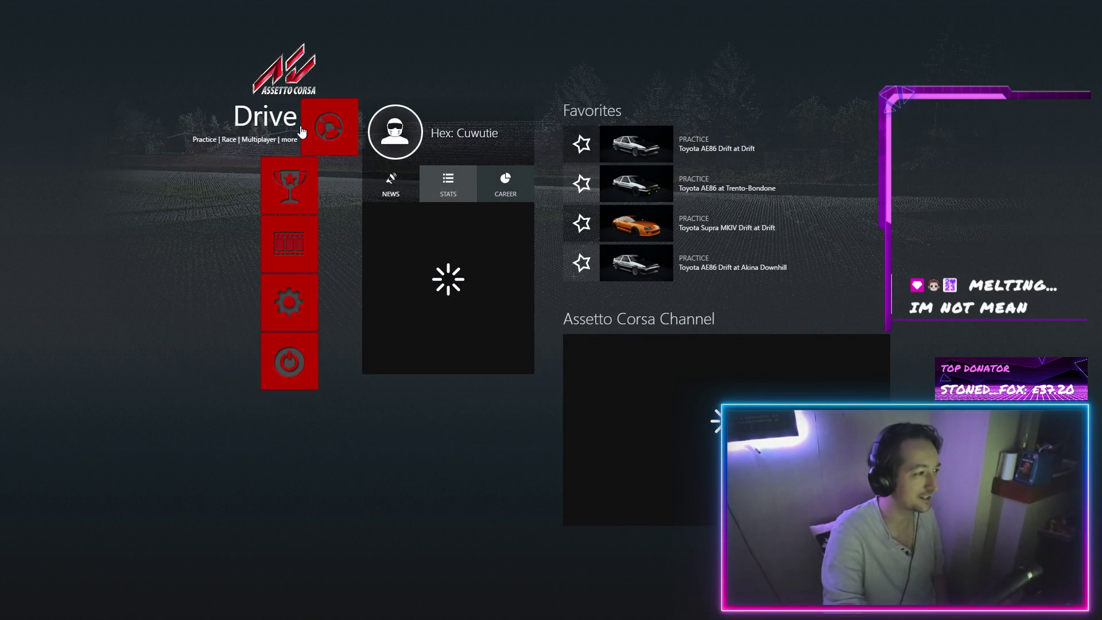
left_click(300, 132)
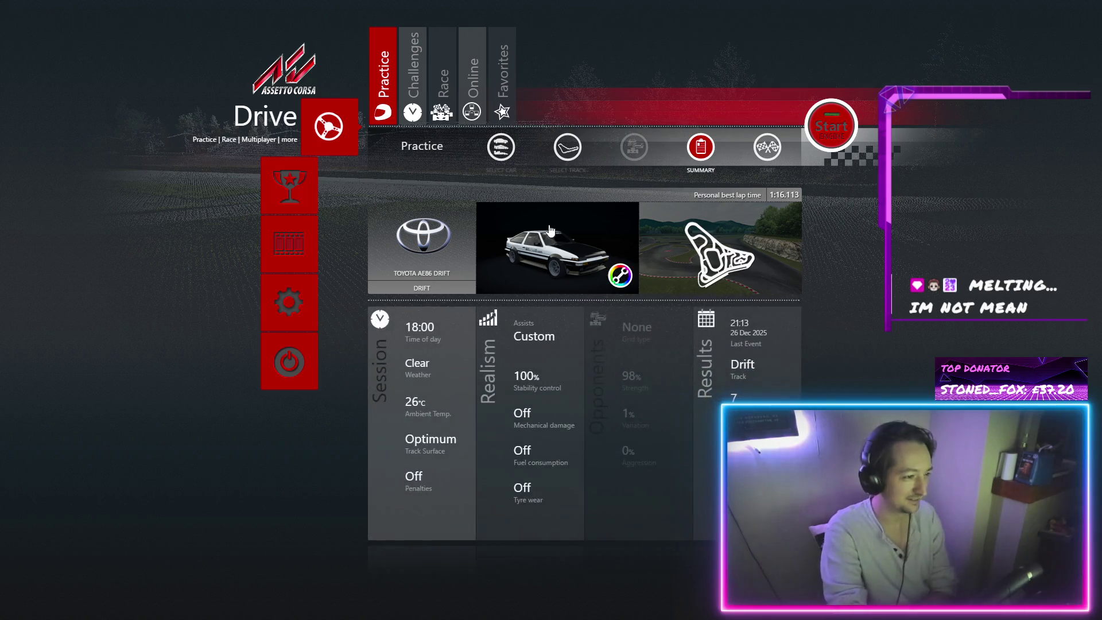
left_click(839, 131)
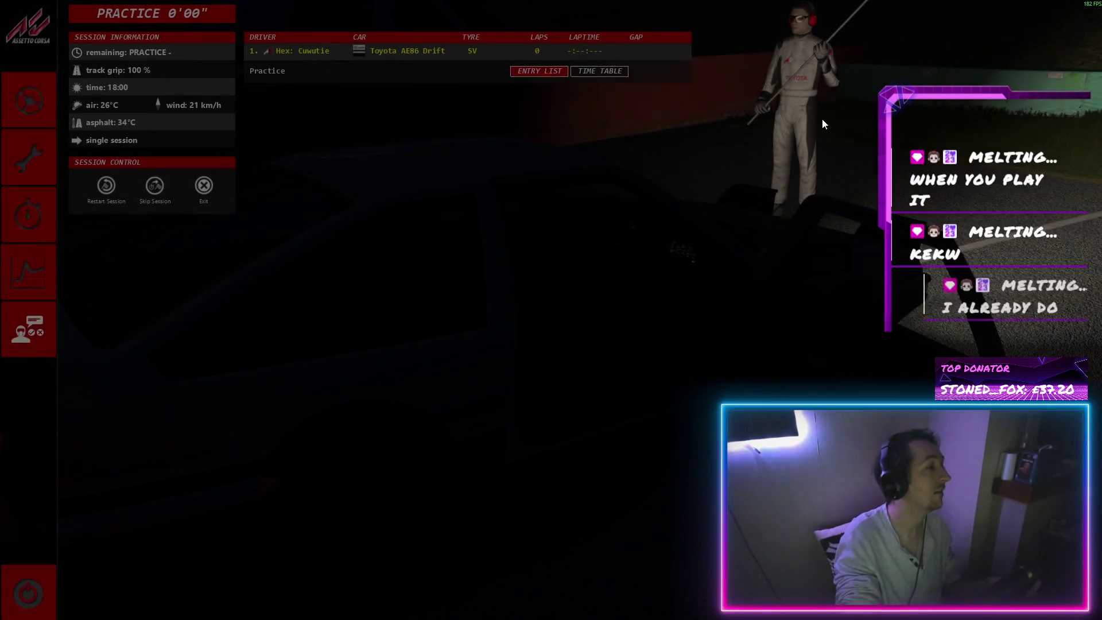
left_click(39, 102)
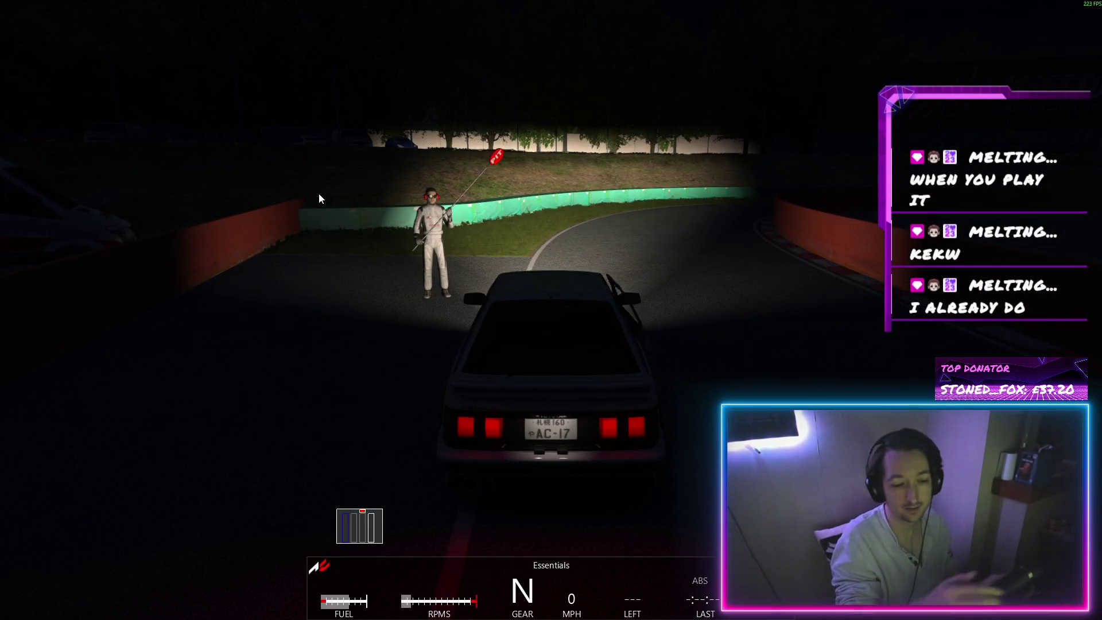
key("Up")
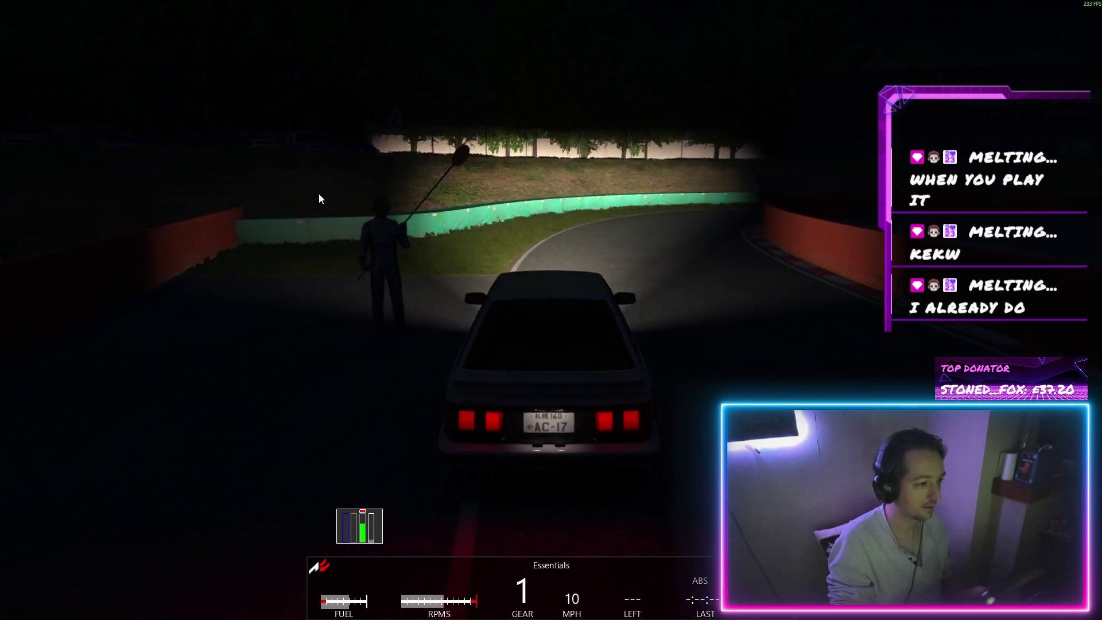